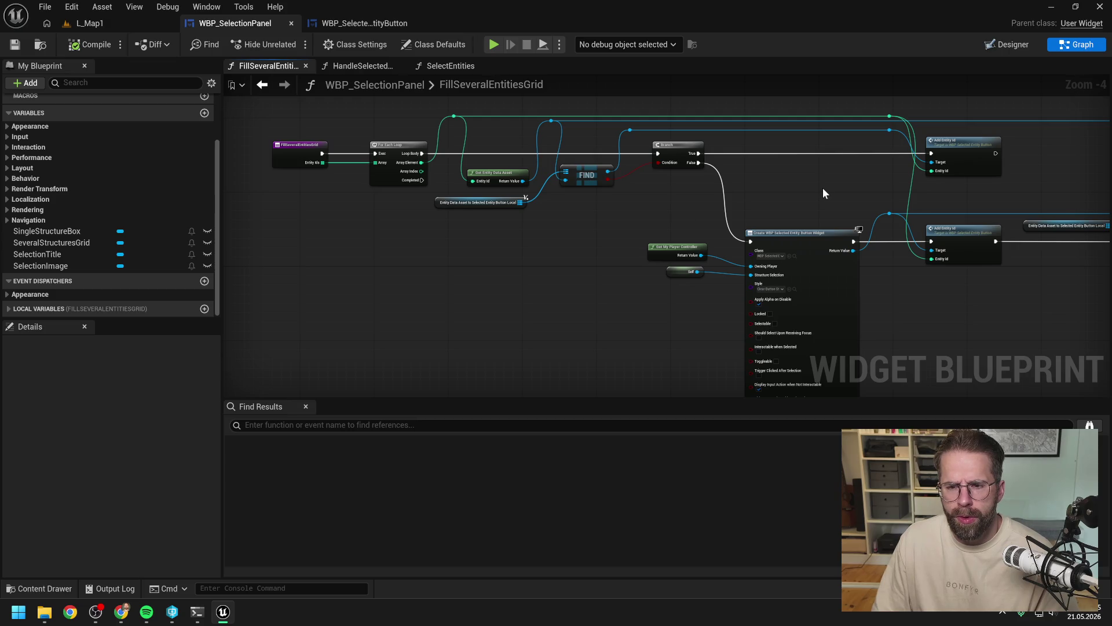
# Step: Break the Entity Ids wire to the old loop, move the entry node above it and save
pyautogui.moveTo(823, 188)
pyautogui.mouseDown()
pyautogui.moveTo(684, 199)
pyautogui.moveTo(644, 175)
pyautogui.mouseUp()
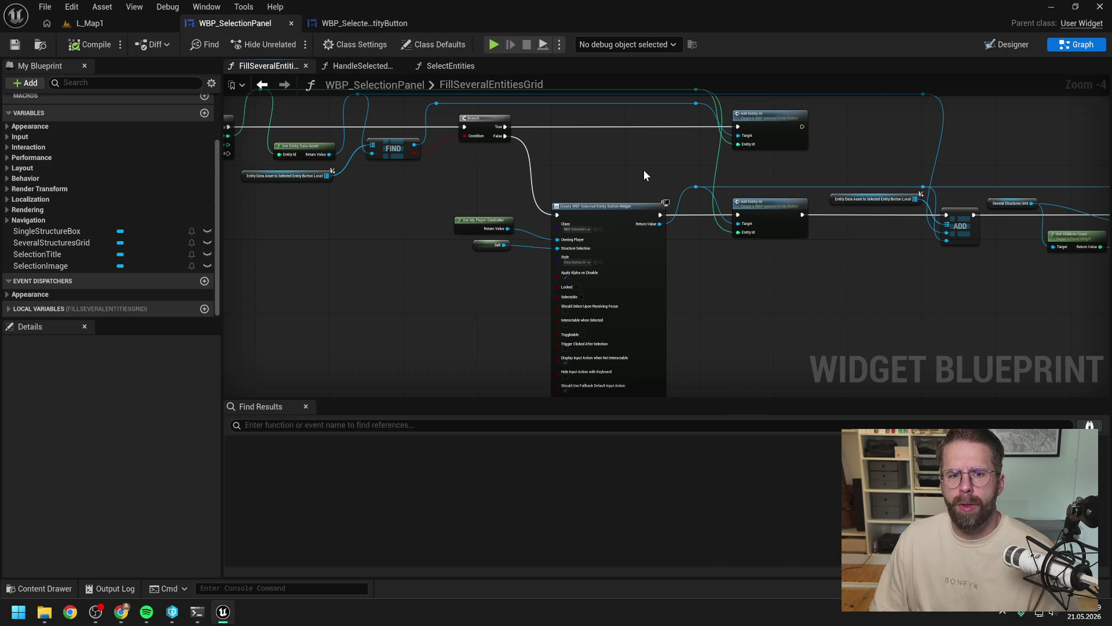
pyautogui.rightClick(614, 162)
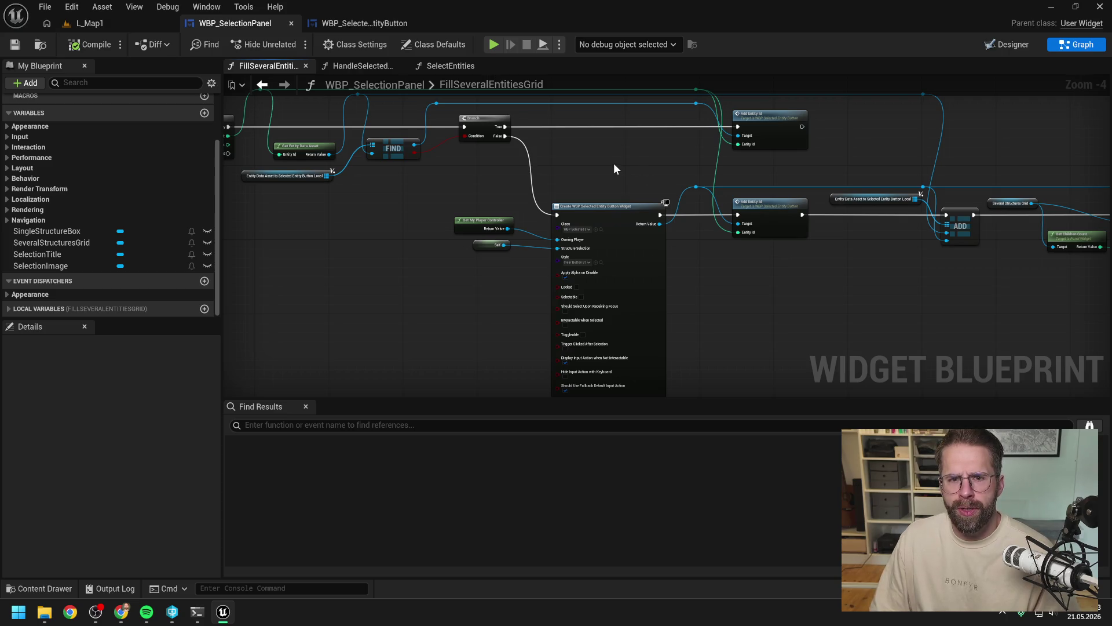
pyautogui.moveTo(613, 162); pyautogui.dragTo(717, 181)
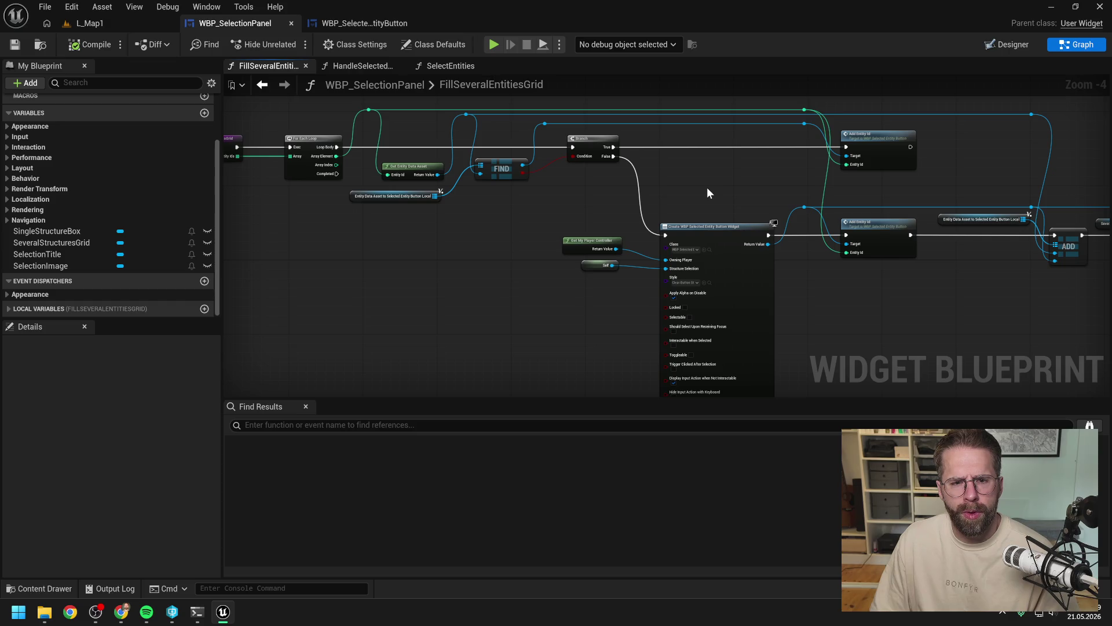
pyautogui.moveTo(742, 200)
pyautogui.mouseDown()
pyautogui.moveTo(594, 197)
pyautogui.moveTo(742, 197)
pyautogui.mouseUp()
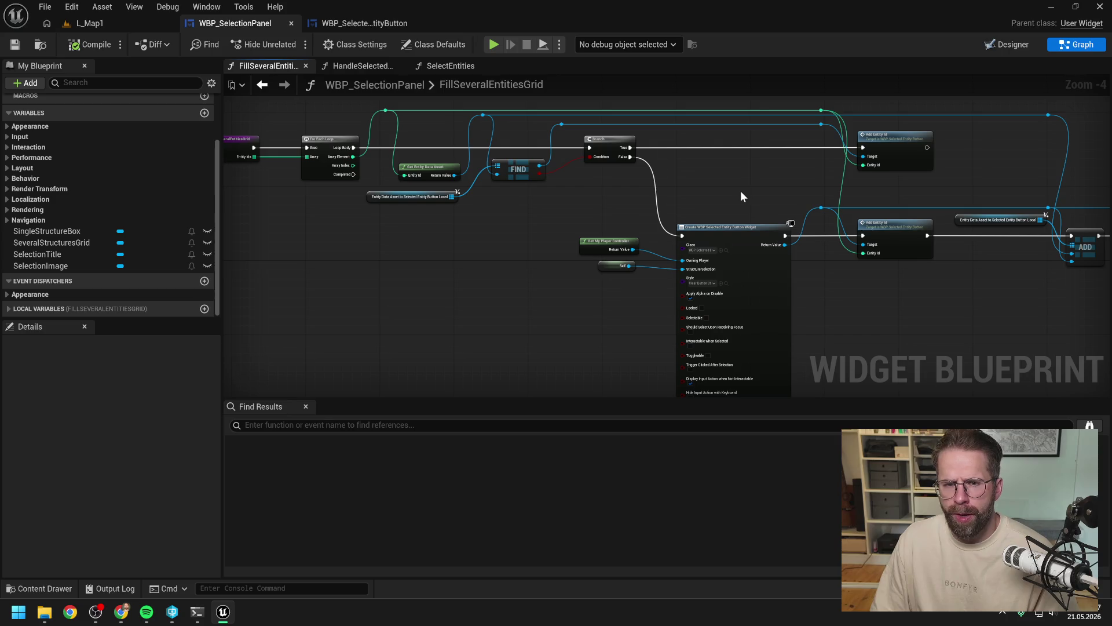
pyautogui.moveTo(740, 190); pyautogui.dragTo(825, 235)
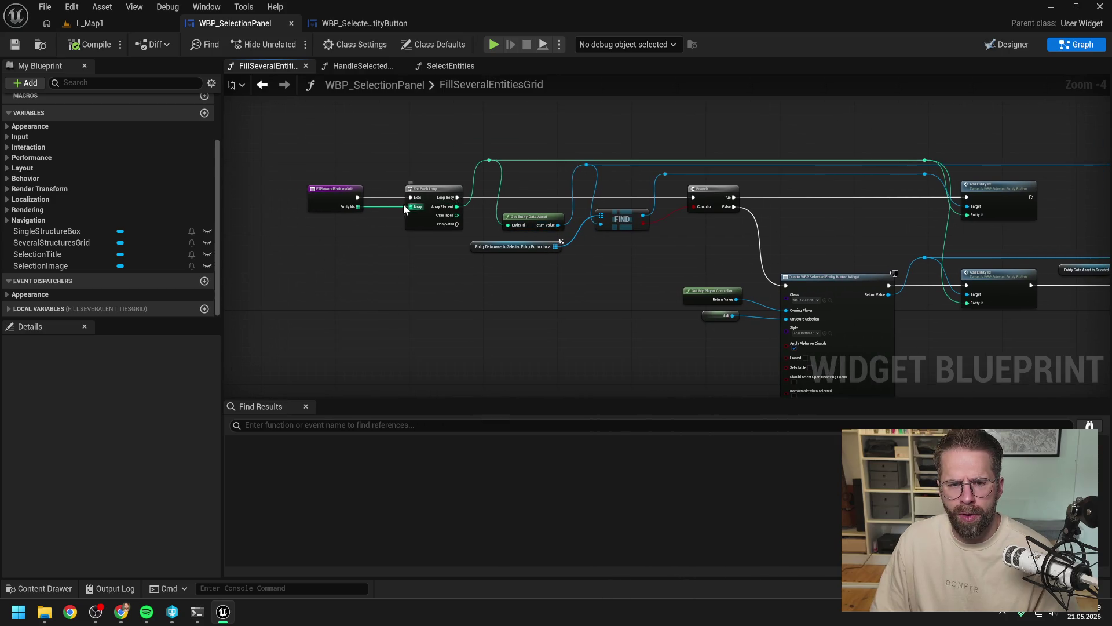
pyautogui.keyDown('alt'); pyautogui.click(358, 207); pyautogui.keyUp('alt')
pyautogui.moveTo(443, 153)
pyautogui.mouseDown()
pyautogui.moveTo(567, 224)
pyautogui.moveTo(570, 237)
pyautogui.mouseUp()
pyautogui.moveTo(477, 267); pyautogui.dragTo(454, 138)
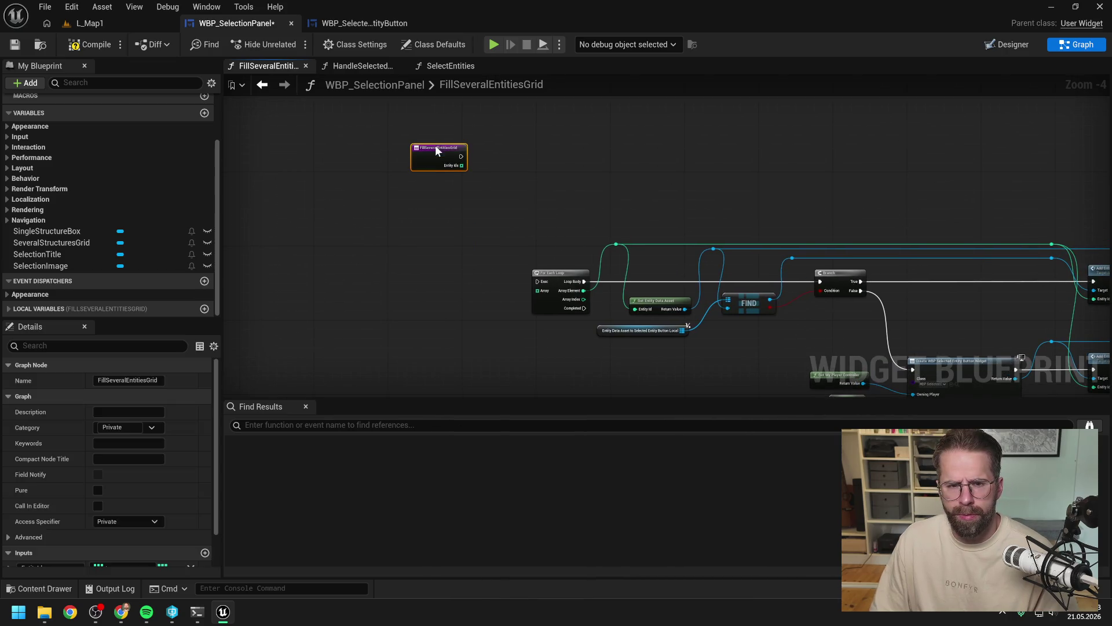
pyautogui.click(529, 210)
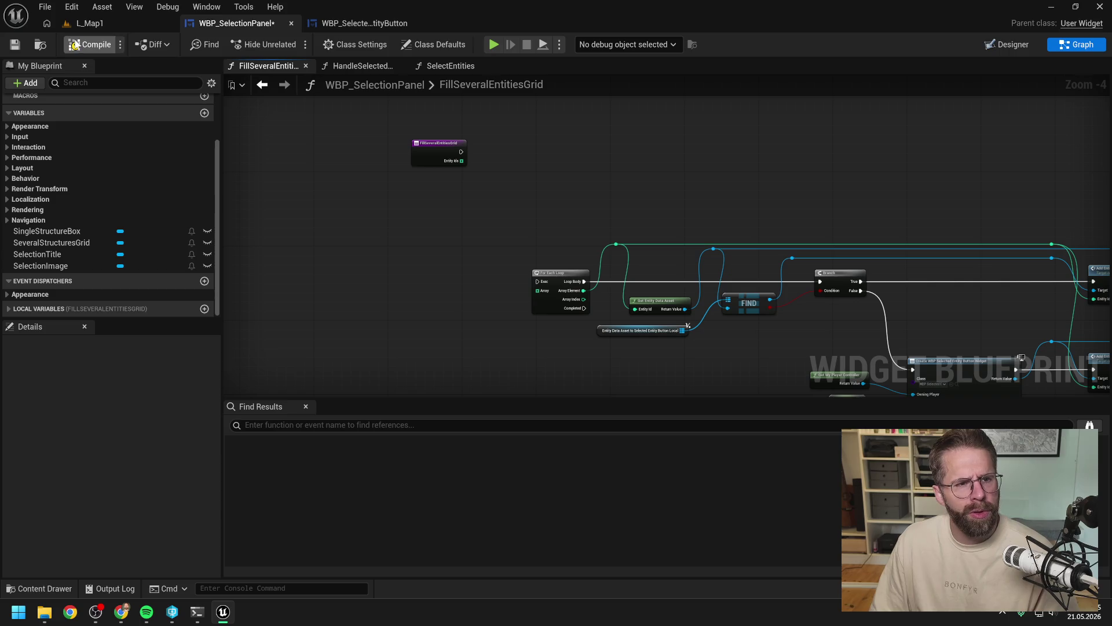
pyautogui.hotkey('ctrl', 's')
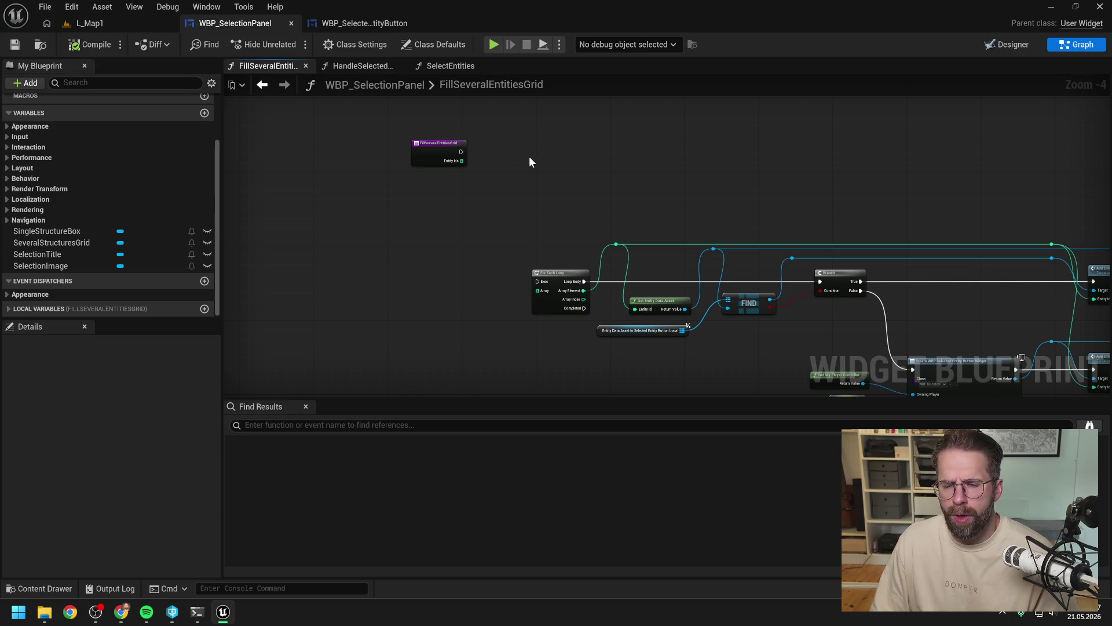
# Step: Shift the FillSeveralEntitiesGrid entry node further up and left
pyautogui.scroll(-1, 530, 162)
pyautogui.scroll(2, 534, 158)
pyautogui.moveTo(553, 219)
pyautogui.mouseDown()
pyautogui.moveTo(498, 198)
pyautogui.moveTo(489, 171)
pyautogui.mouseUp()
pyautogui.click(533, 180)
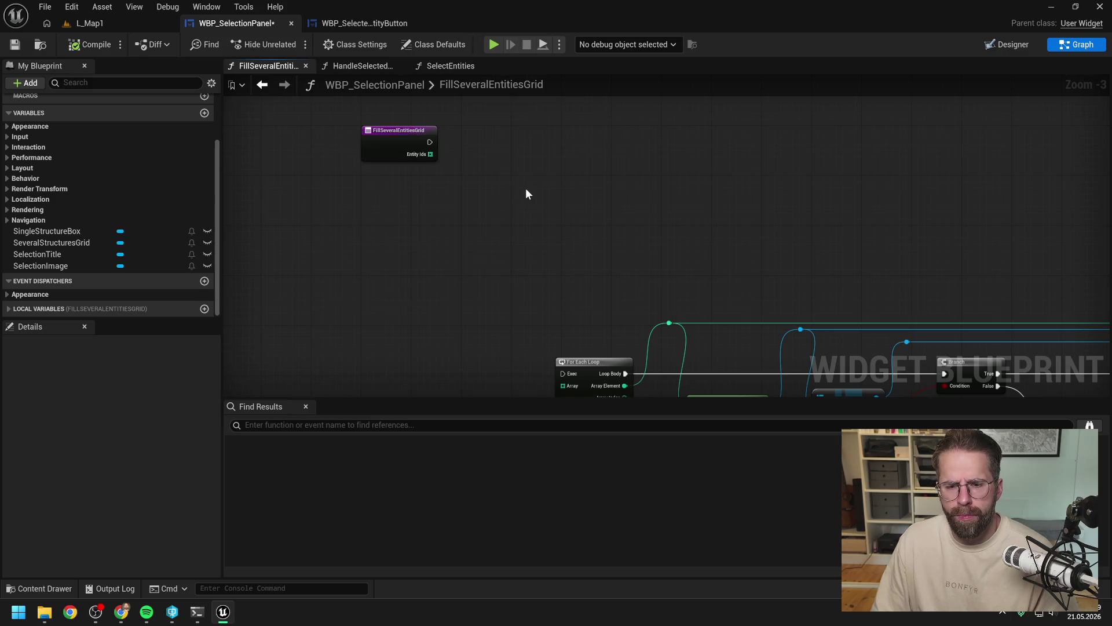
# Step: Create a For Each Loop fed by the Entity Ids array and save
pyautogui.moveTo(403, 215); pyautogui.dragTo(496, 192)
pyautogui.write('for each')
pyautogui.press('Return')
pyautogui.click(601, 209)
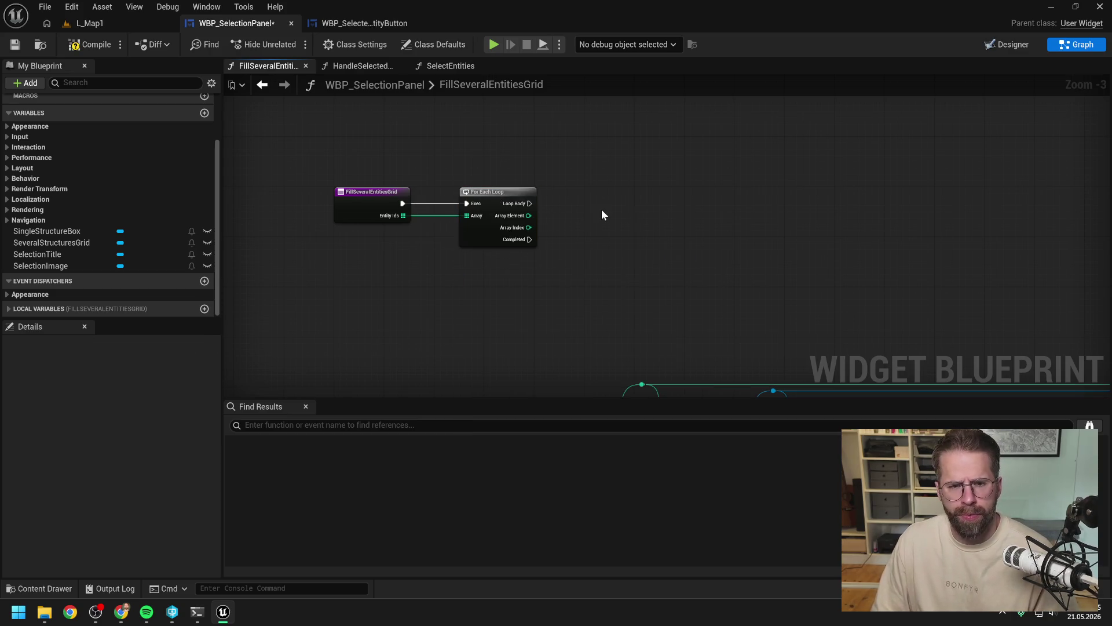
pyautogui.hotkey('ctrl', 's')
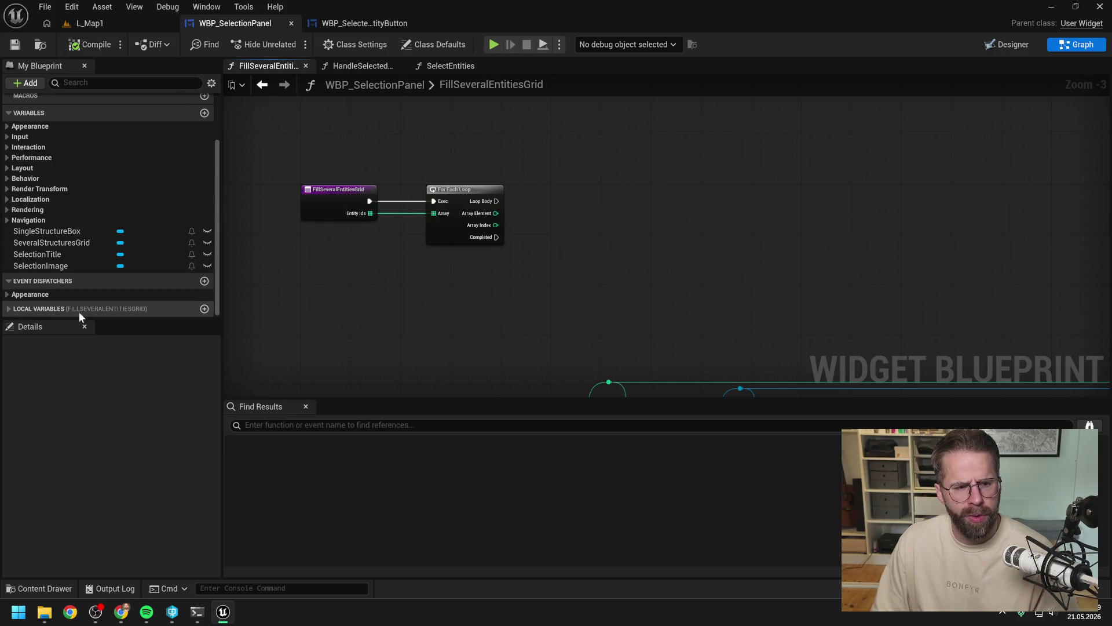
# Step: Expand Local Variables, nudge the For Each Loop toward the entry node and save
pyautogui.click(12, 308)
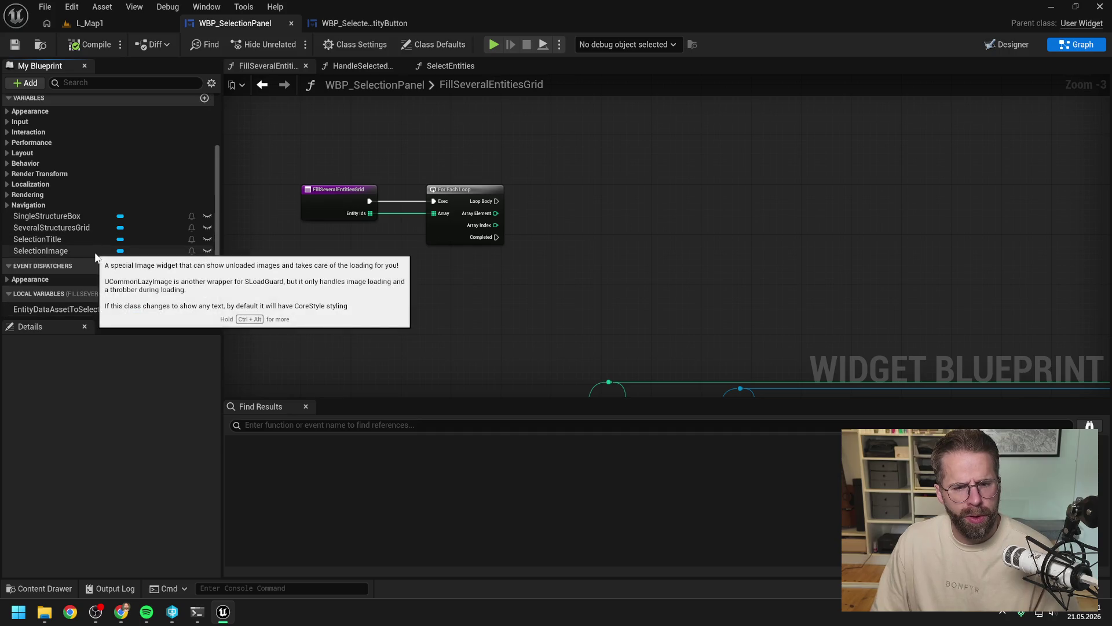
pyautogui.click(14, 45)
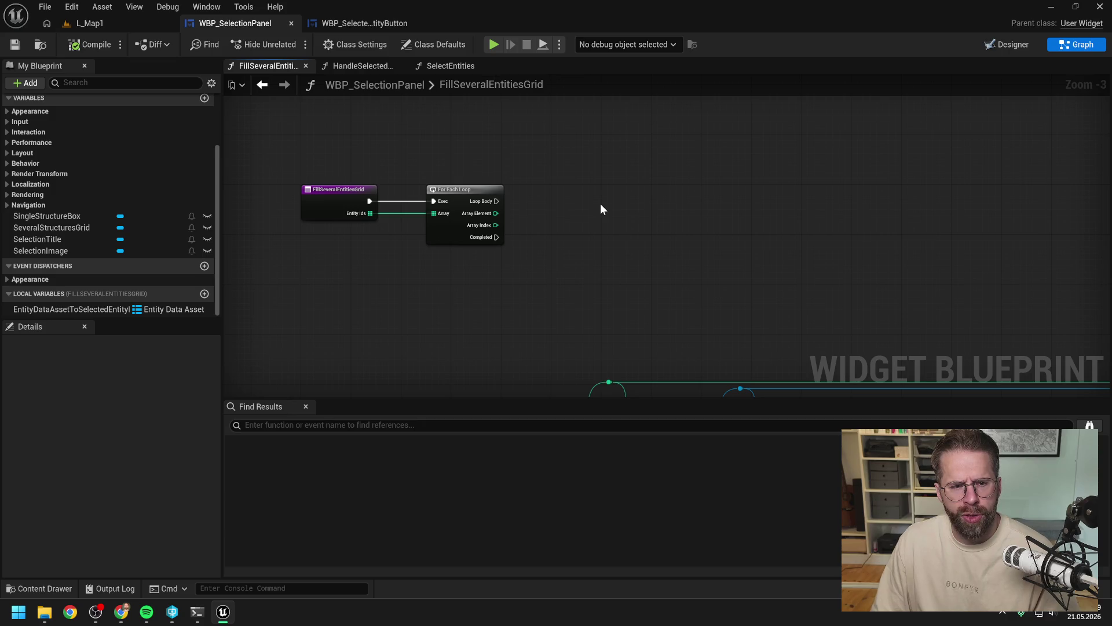
pyautogui.moveTo(600, 210); pyautogui.dragTo(573, 217)
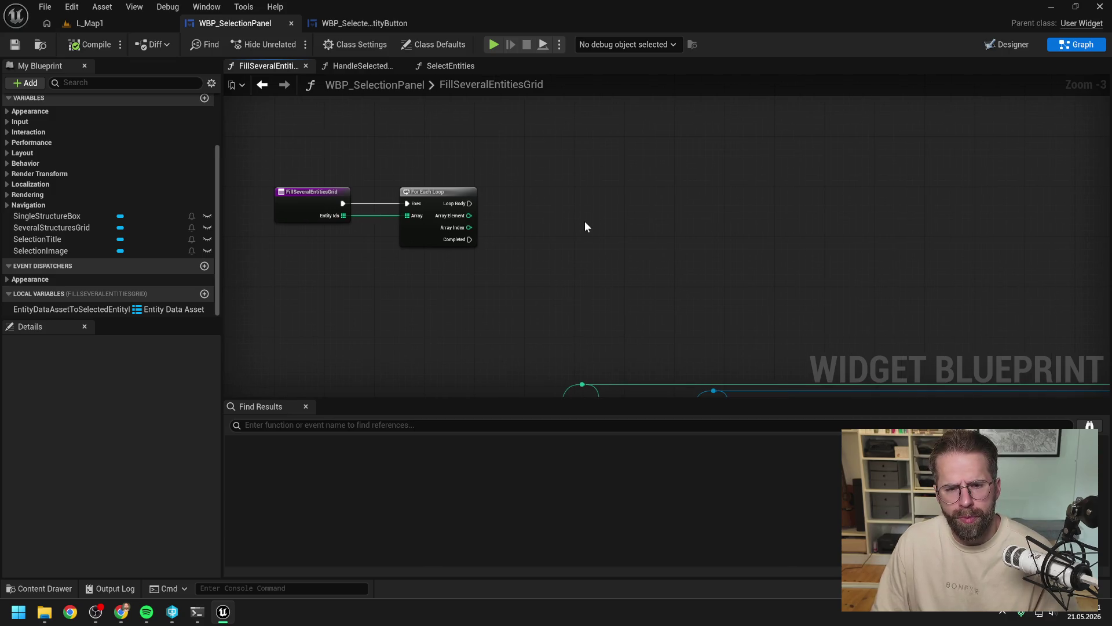
pyautogui.moveTo(450, 191); pyautogui.dragTo(437, 192)
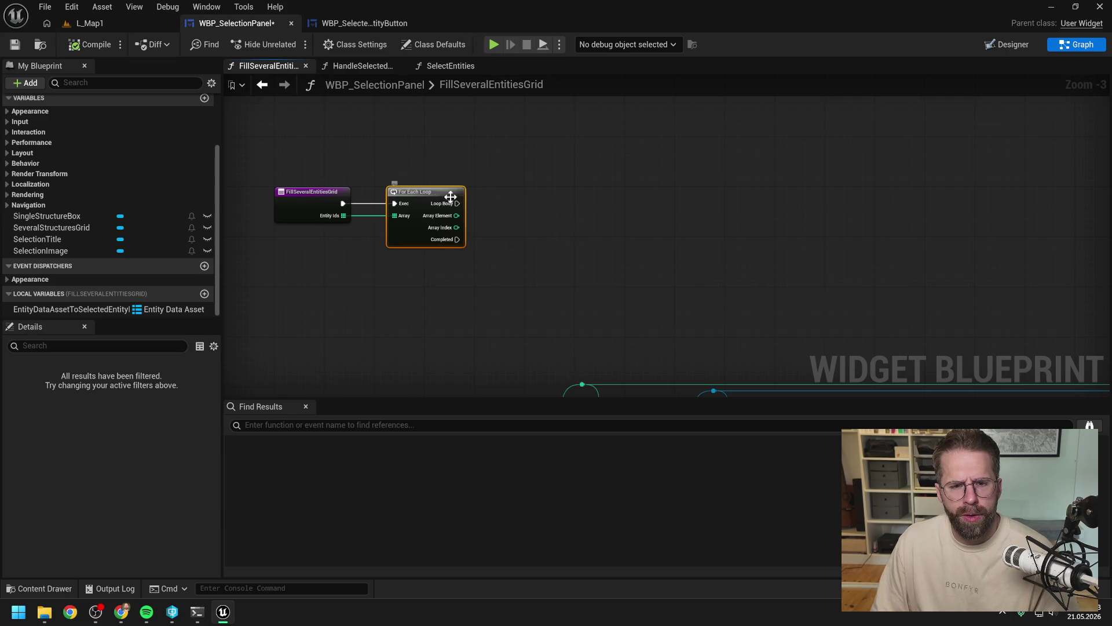
pyautogui.hotkey('ctrl', 's')
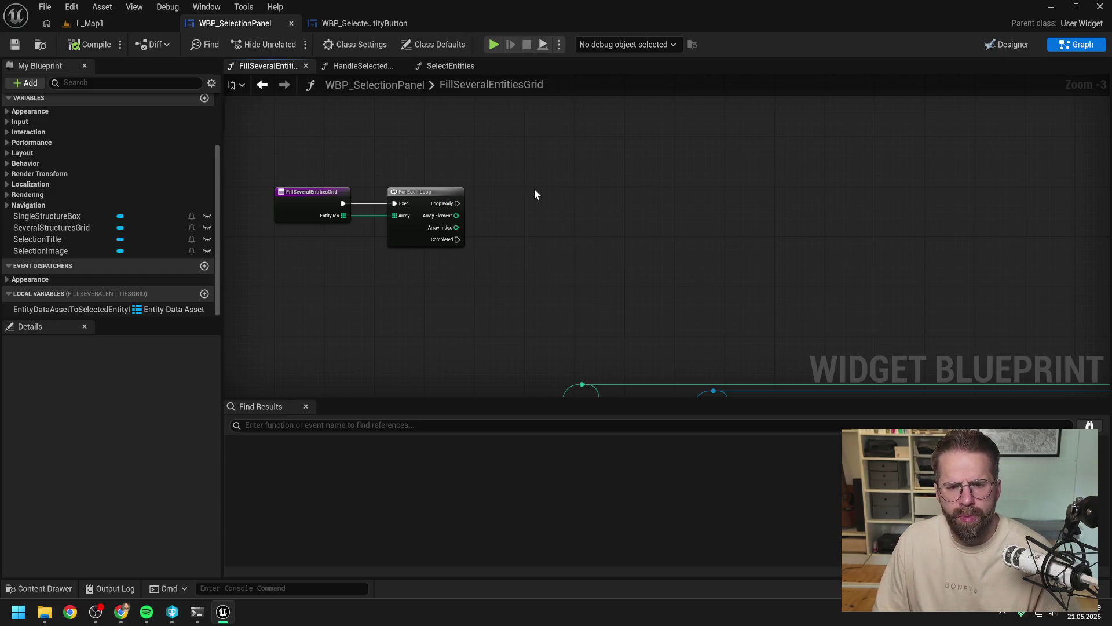
# Step: Add a Get Entity Data Asset node with the loop's Array Element as Entity Id
pyautogui.rightClick(531, 218)
pyautogui.write('ge')
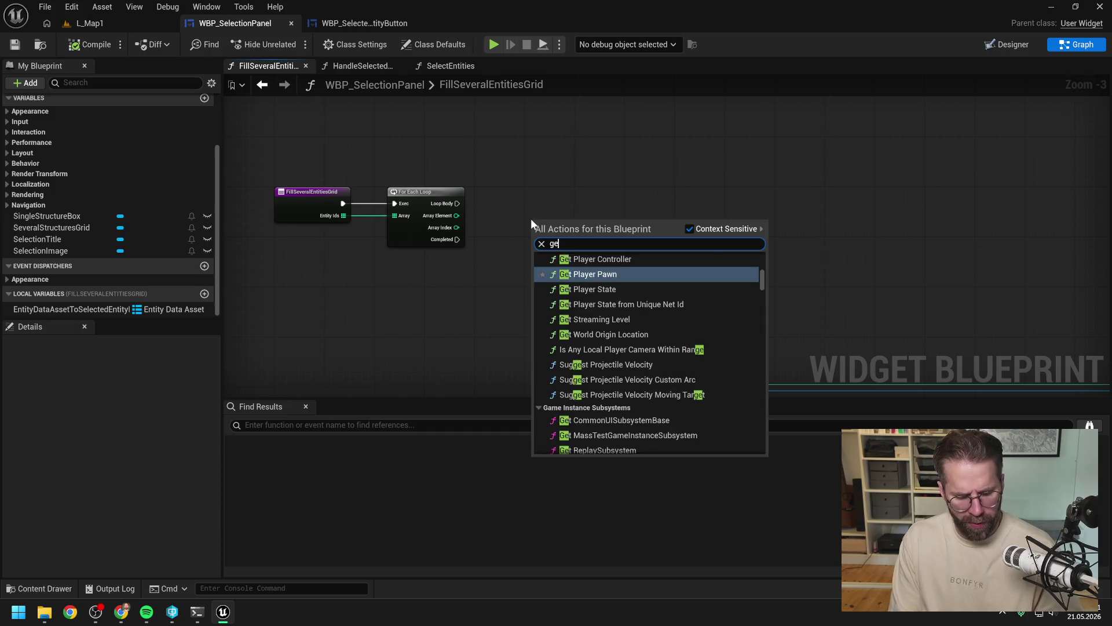
pyautogui.write('t ent data')
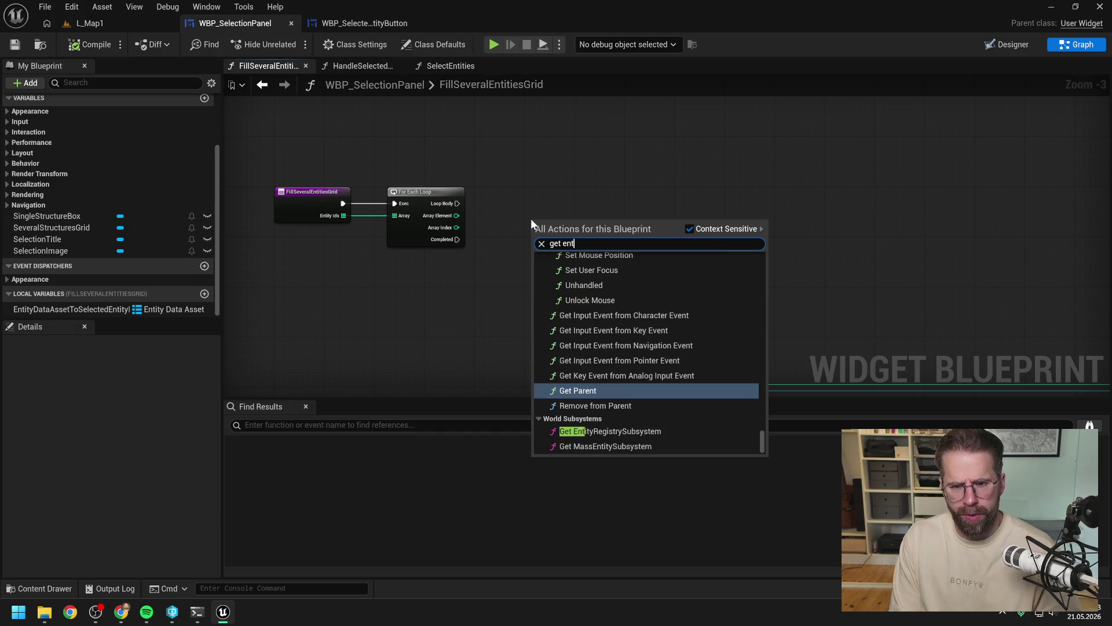
pyautogui.click(579, 264)
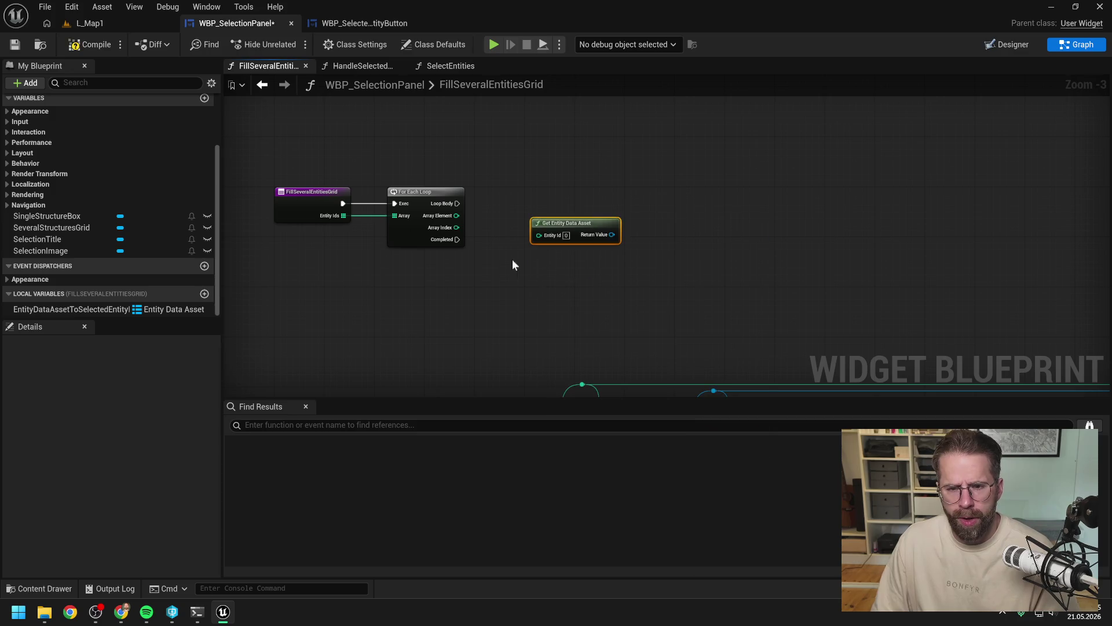
pyautogui.moveTo(456, 216)
pyautogui.mouseDown()
pyautogui.moveTo(536, 237)
pyautogui.moveTo(617, 232)
pyautogui.mouseUp()
pyautogui.click(631, 214)
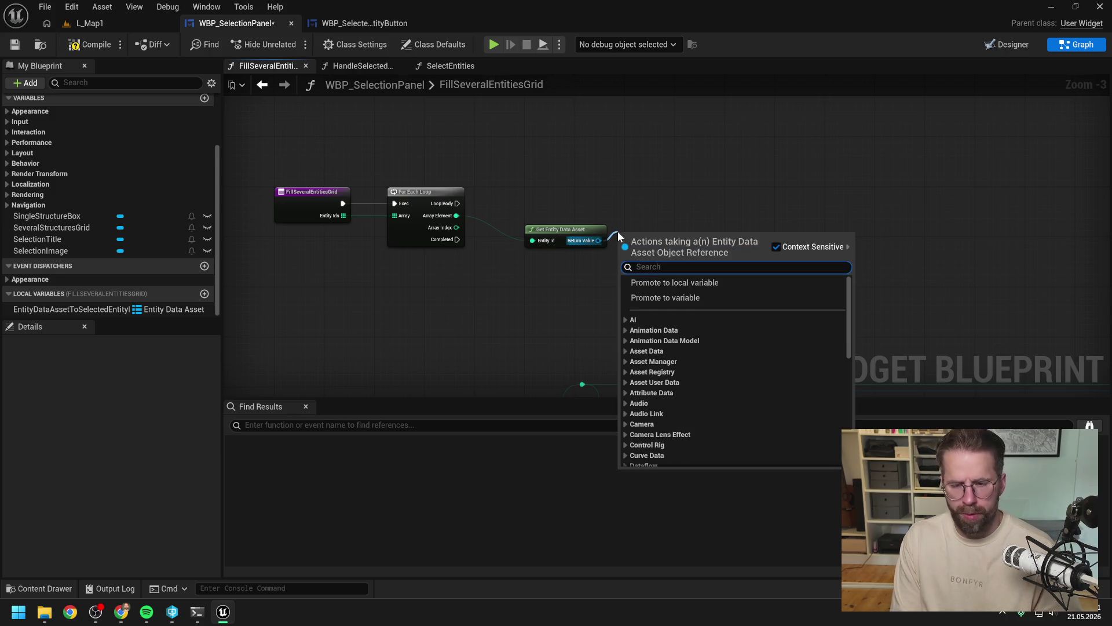
# Step: Add an Is Valid check on the data asset, executed from the Loop Body
pyautogui.write('is valid')
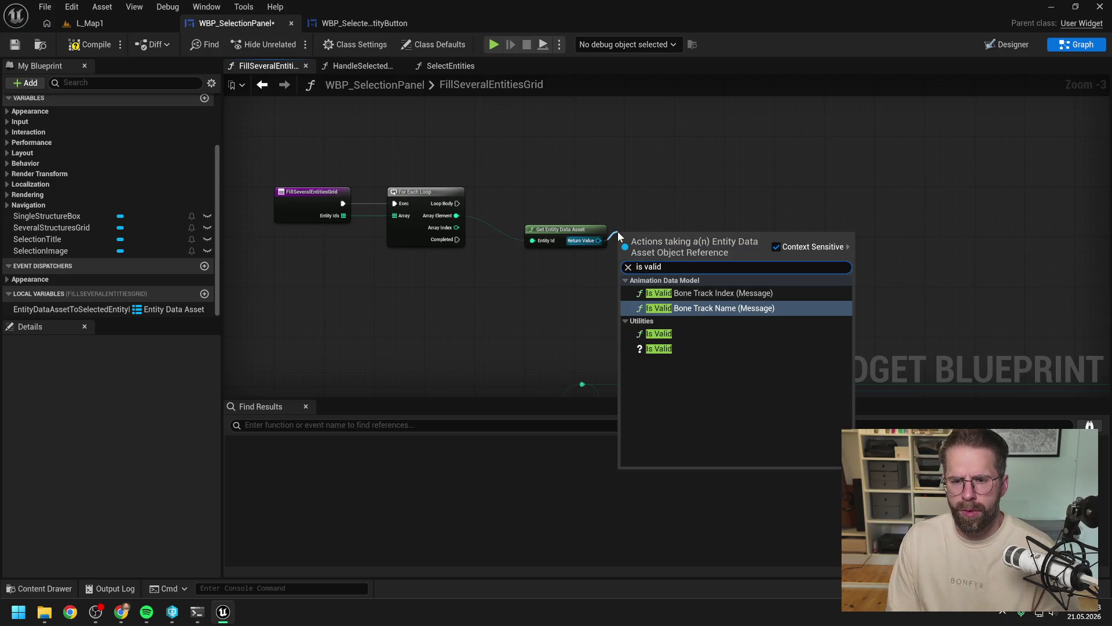
pyautogui.click(661, 348)
pyautogui.moveTo(656, 249); pyautogui.dragTo(669, 210)
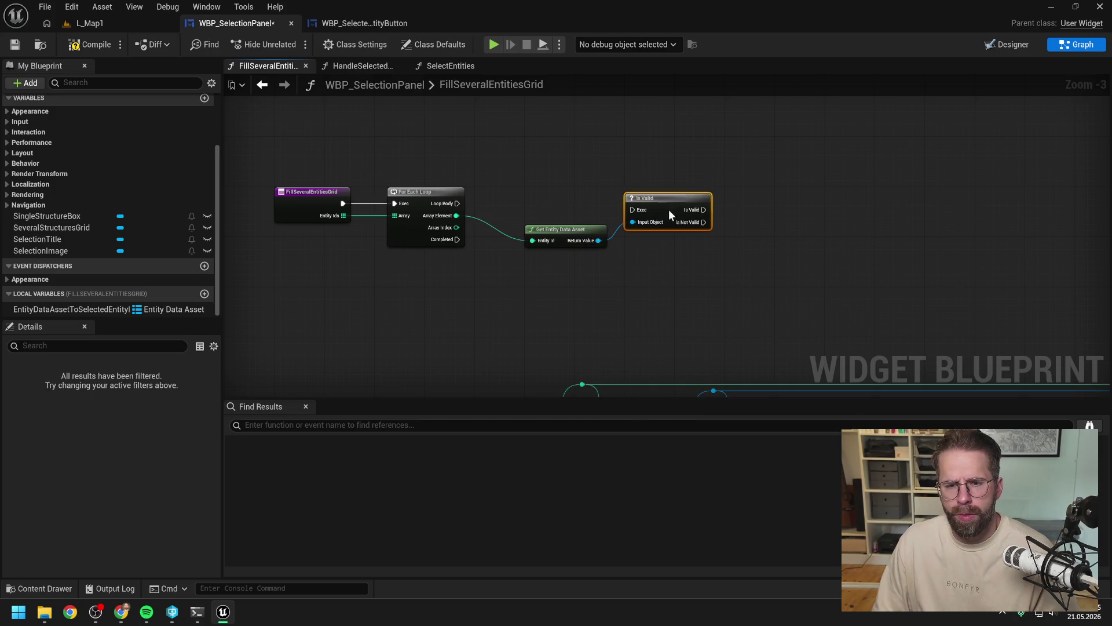
pyautogui.click(474, 202)
pyautogui.moveTo(457, 203)
pyautogui.mouseDown()
pyautogui.moveTo(547, 218)
pyautogui.moveTo(671, 196)
pyautogui.mouseUp()
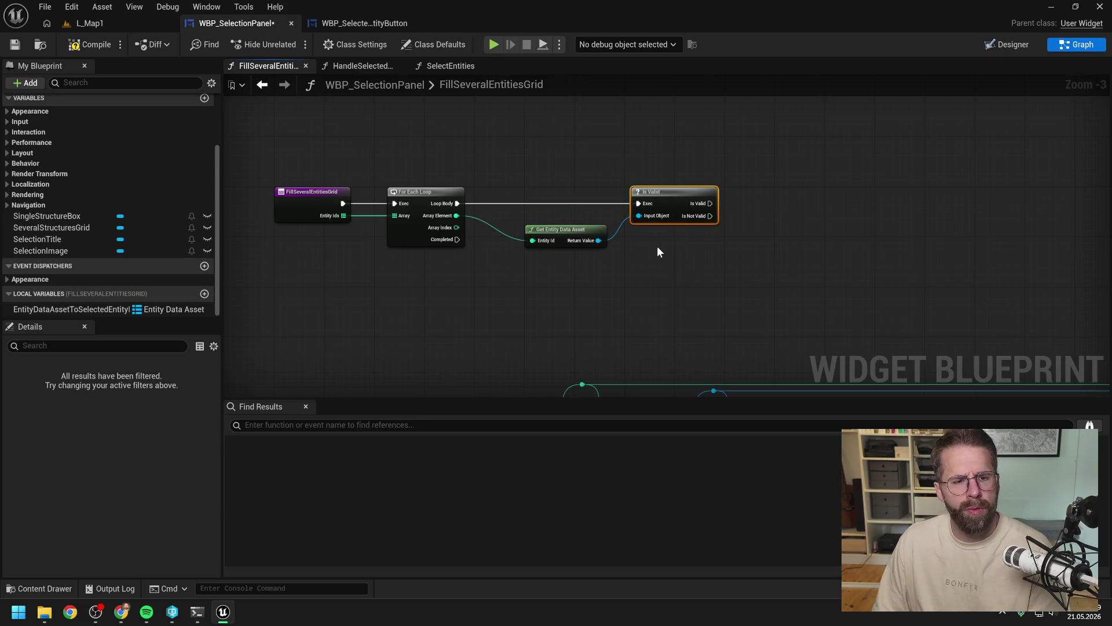
pyautogui.click(687, 253)
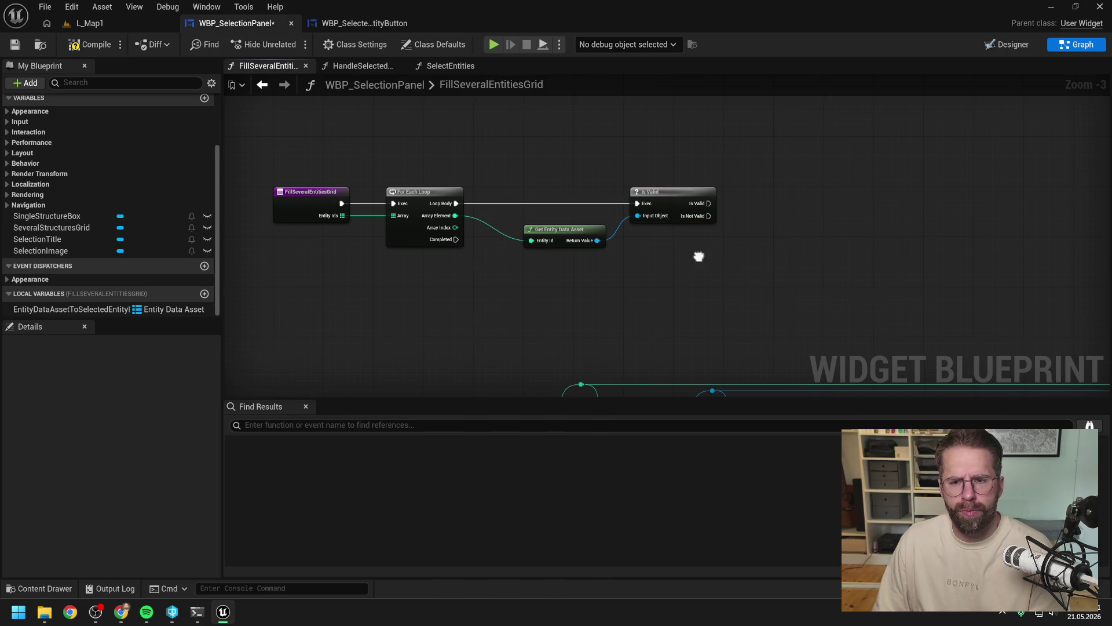
# Step: Tidy the Get Entity Data Asset node and add a new local variable
pyautogui.moveTo(687, 252); pyautogui.dragTo(636, 255)
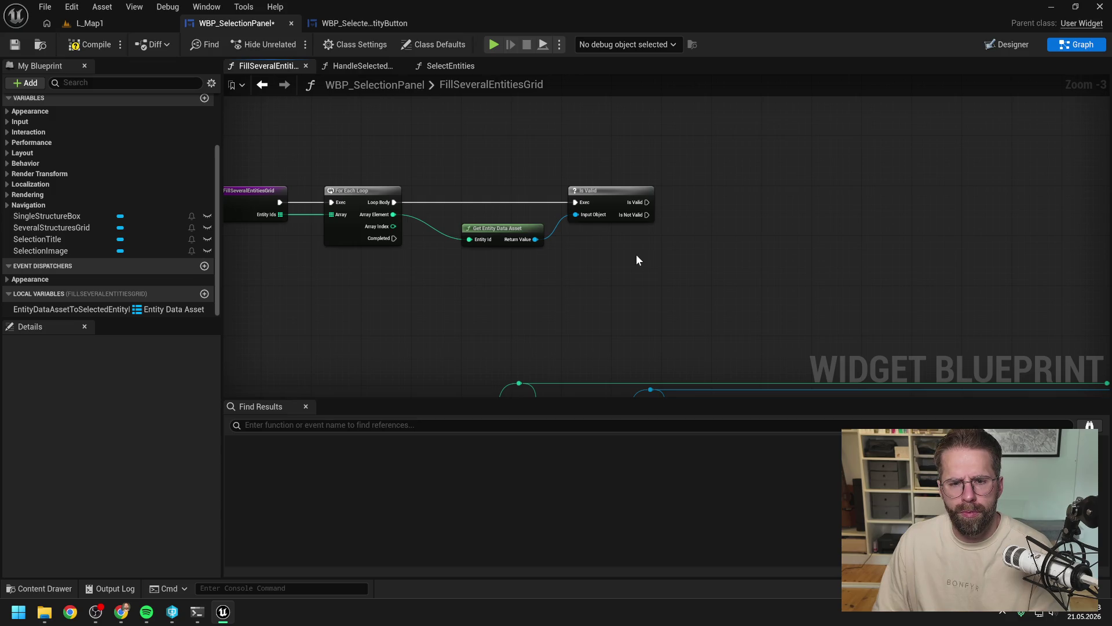
pyautogui.moveTo(526, 231); pyautogui.dragTo(506, 225)
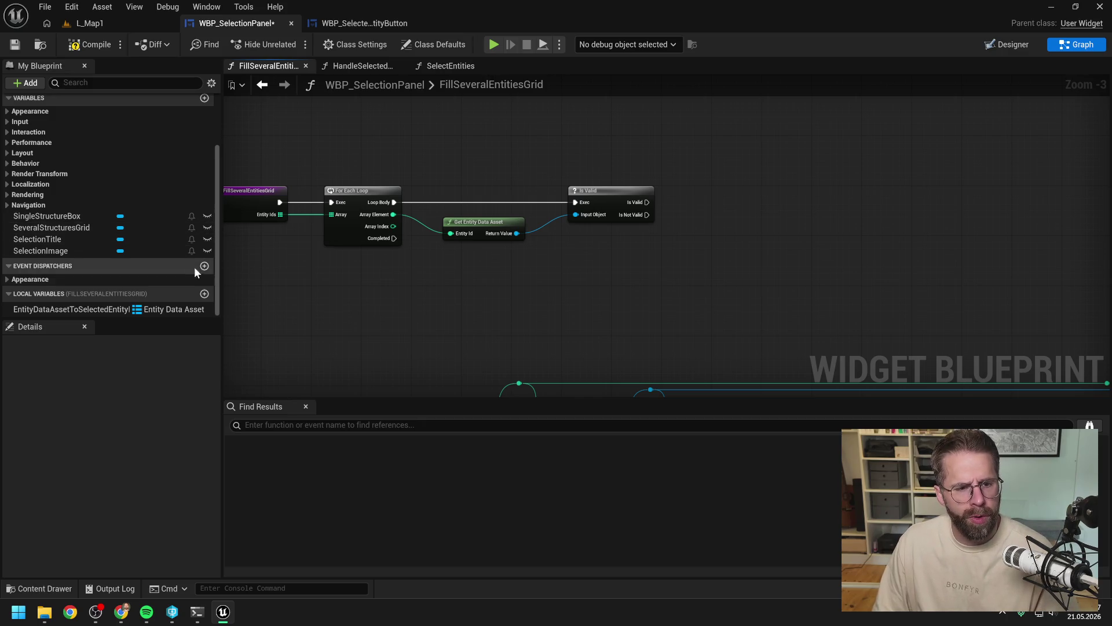
pyautogui.click(205, 294)
# Step: Make NewLocalVar an Entity Data Asset array named EntityDataAssetsLocal, save, and drag it into the graph
pyautogui.click(165, 310)
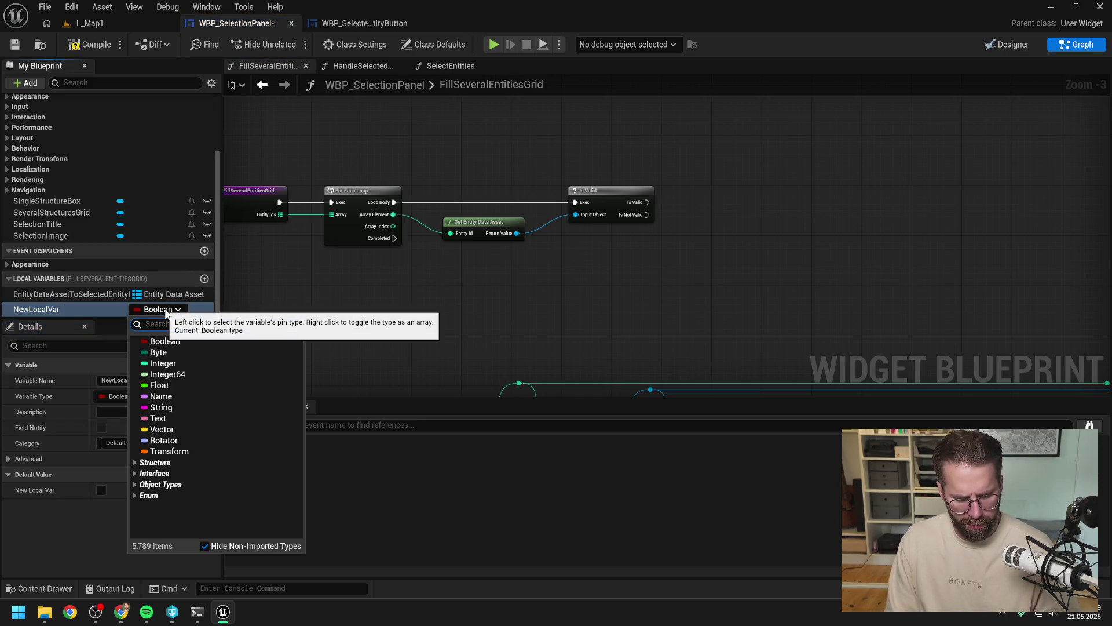
pyautogui.write('entity da ass')
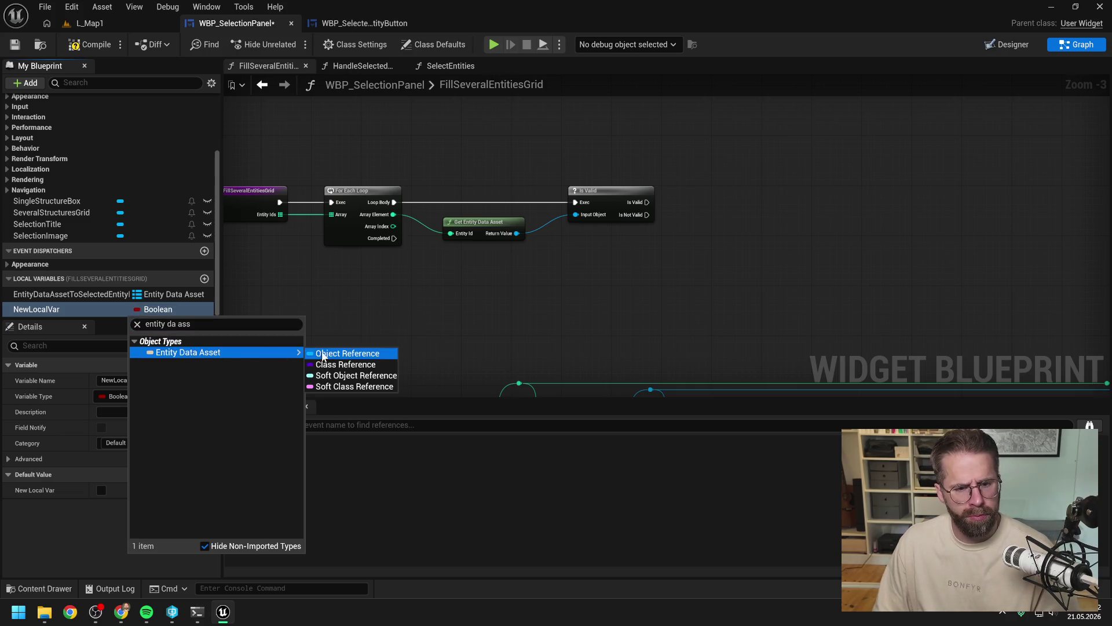
pyautogui.click(325, 351)
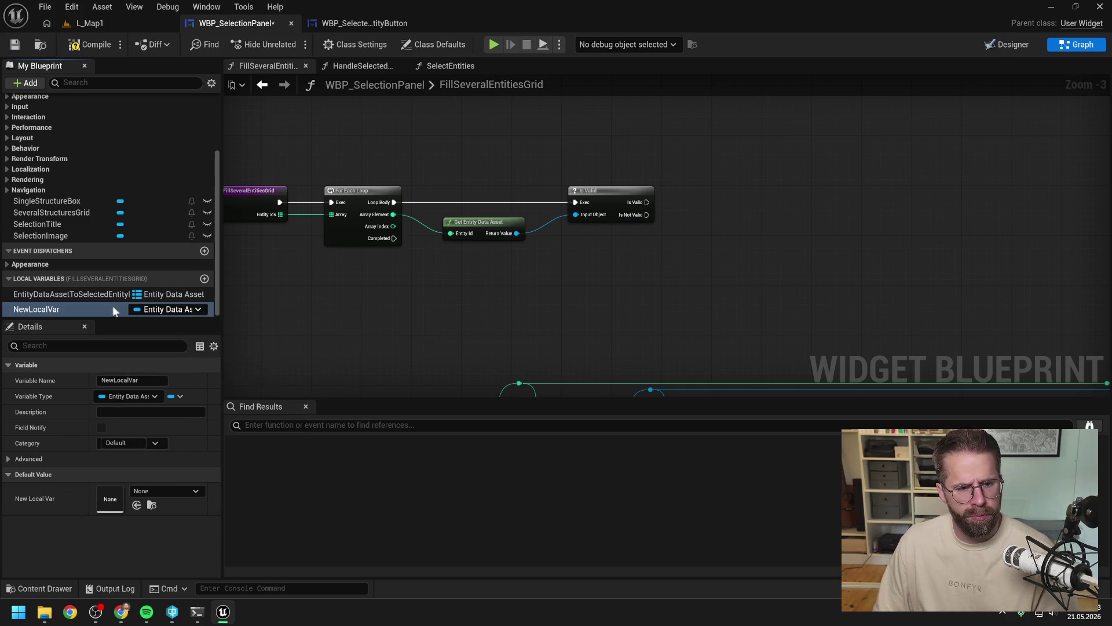
pyautogui.doubleClick(67, 307)
pyautogui.write('Entit')
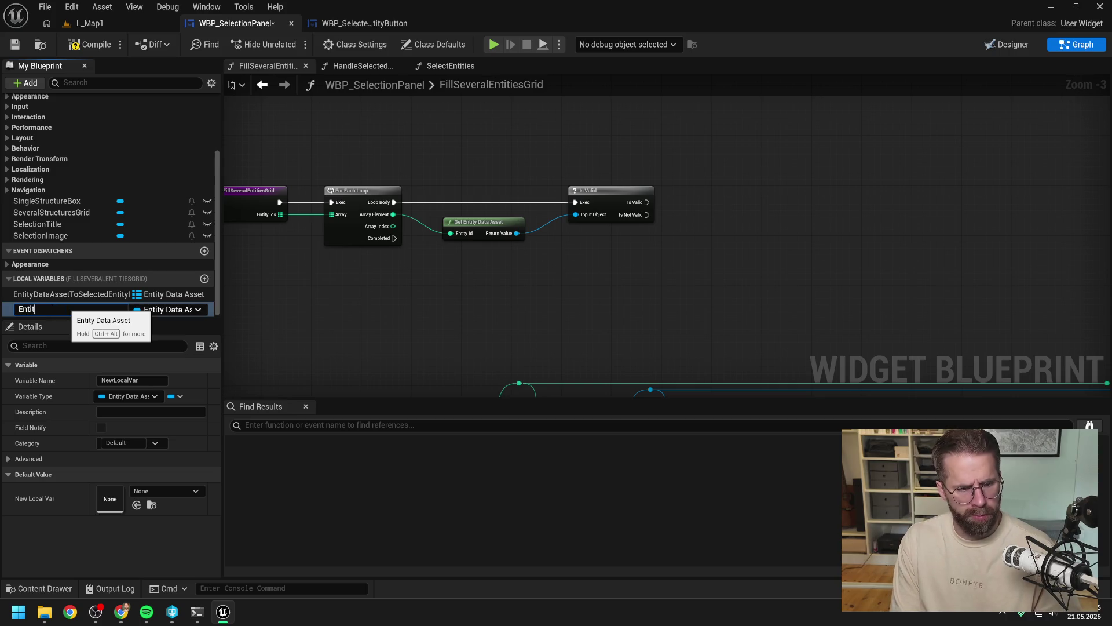
pyautogui.write('yData')
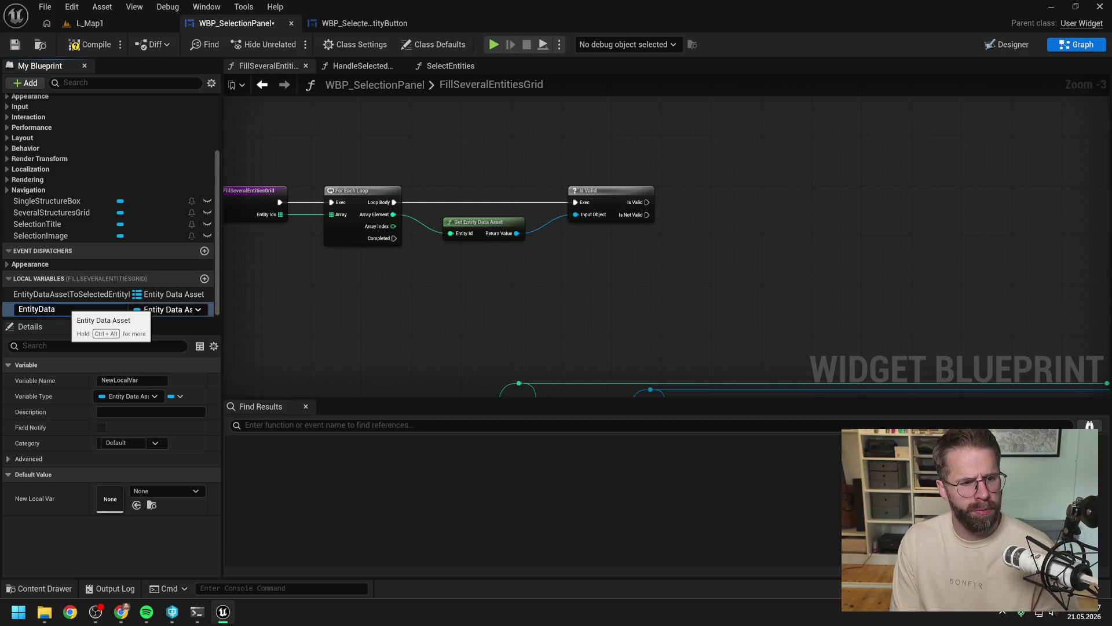
pyautogui.write('Assets')
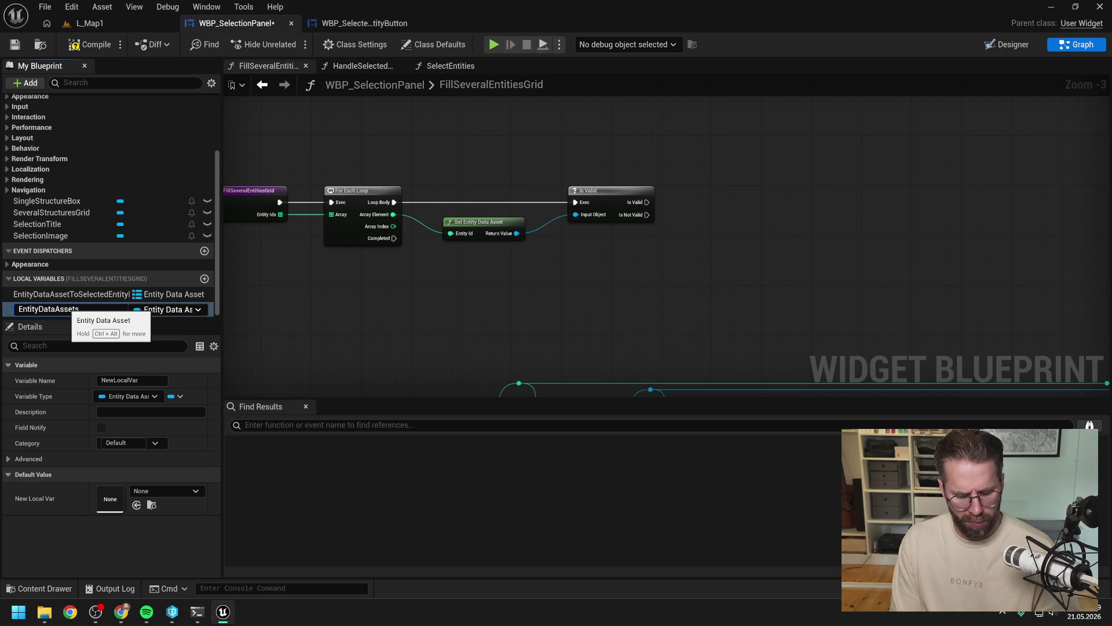
pyautogui.write('Local')
pyautogui.press('Return')
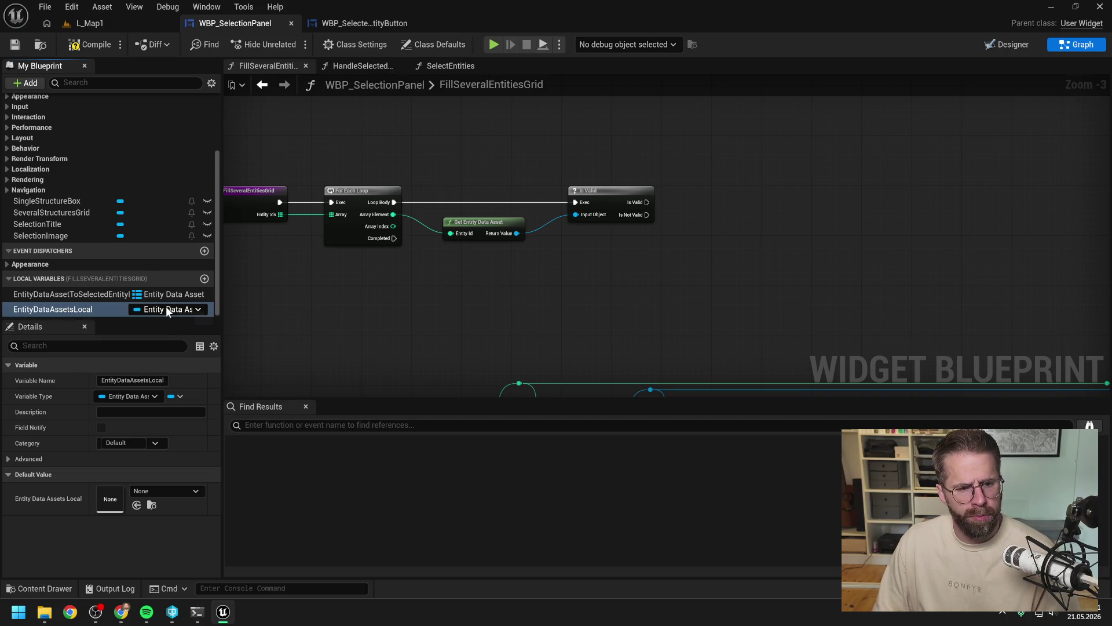
pyautogui.rightClick(166, 309)
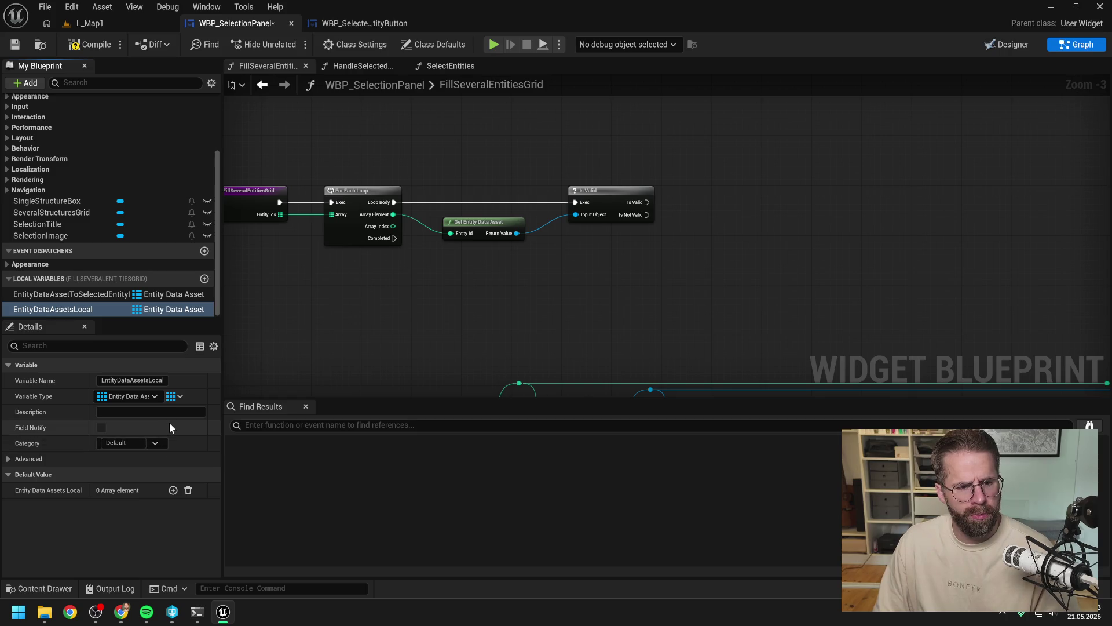
pyautogui.hotkey('ctrl', 's')
pyautogui.moveTo(102, 309)
pyautogui.mouseDown()
pyautogui.moveTo(551, 252)
pyautogui.moveTo(702, 198)
pyautogui.moveTo(798, 203)
pyautogui.mouseUp()
# Step: Place an EntityDataAssetsLocal getter with an Add Unique node run by Is Valid's success output
pyautogui.click(762, 210)
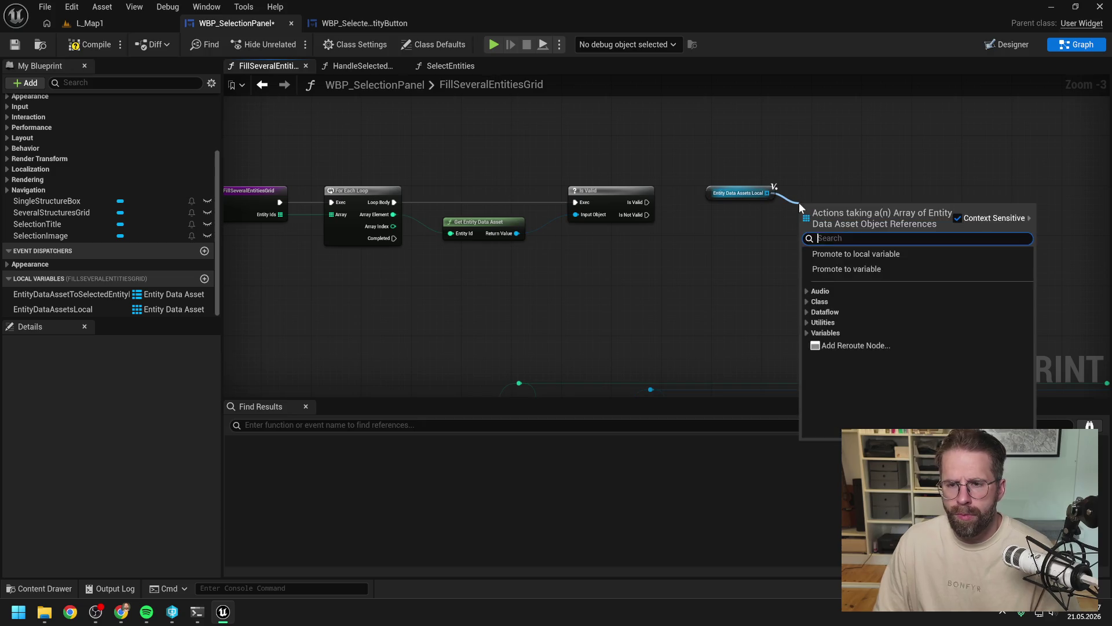
pyautogui.write('add unique')
pyautogui.press('Return')
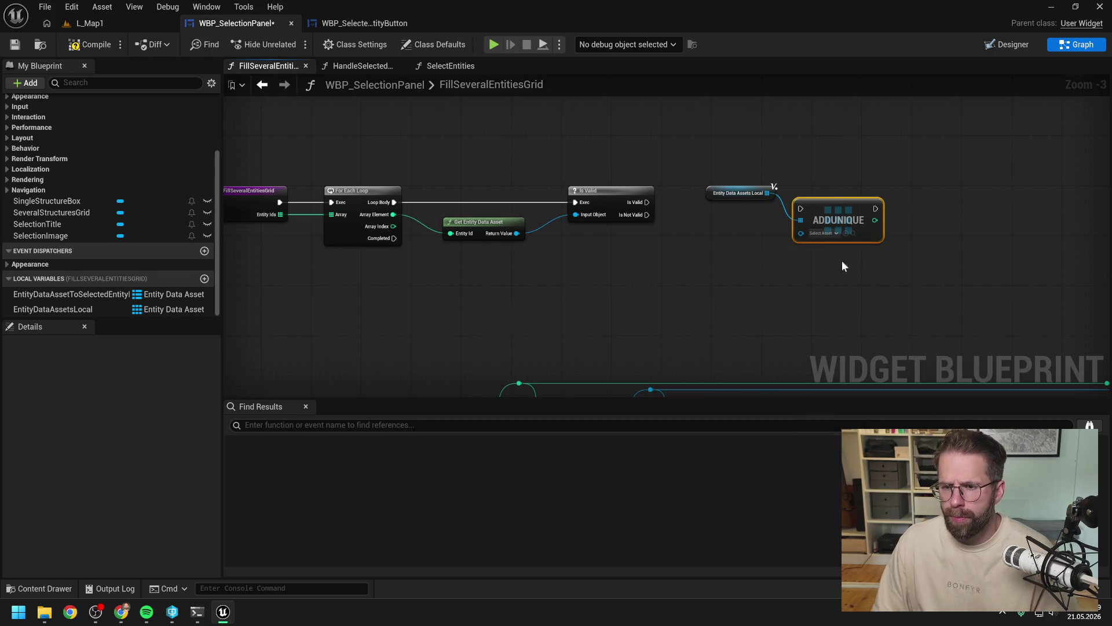
pyautogui.moveTo(647, 202)
pyautogui.mouseDown()
pyautogui.moveTo(808, 207)
pyautogui.moveTo(734, 214)
pyautogui.moveTo(795, 203)
pyautogui.mouseUp()
pyautogui.click(816, 200)
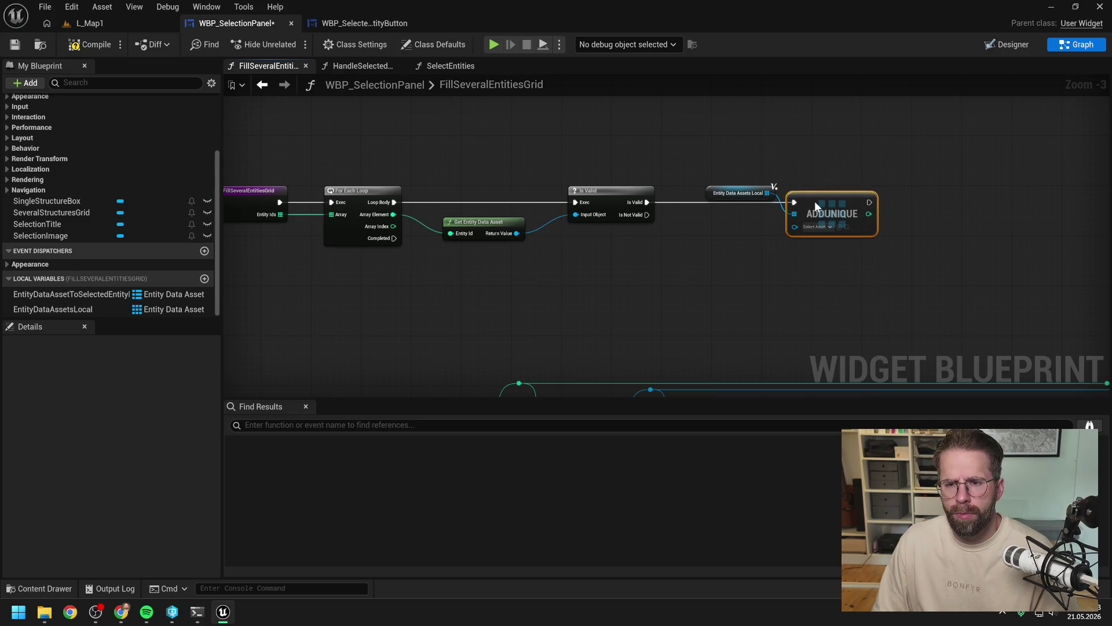
pyautogui.click(746, 222)
pyautogui.moveTo(727, 193); pyautogui.dragTo(715, 187)
pyautogui.click(534, 234)
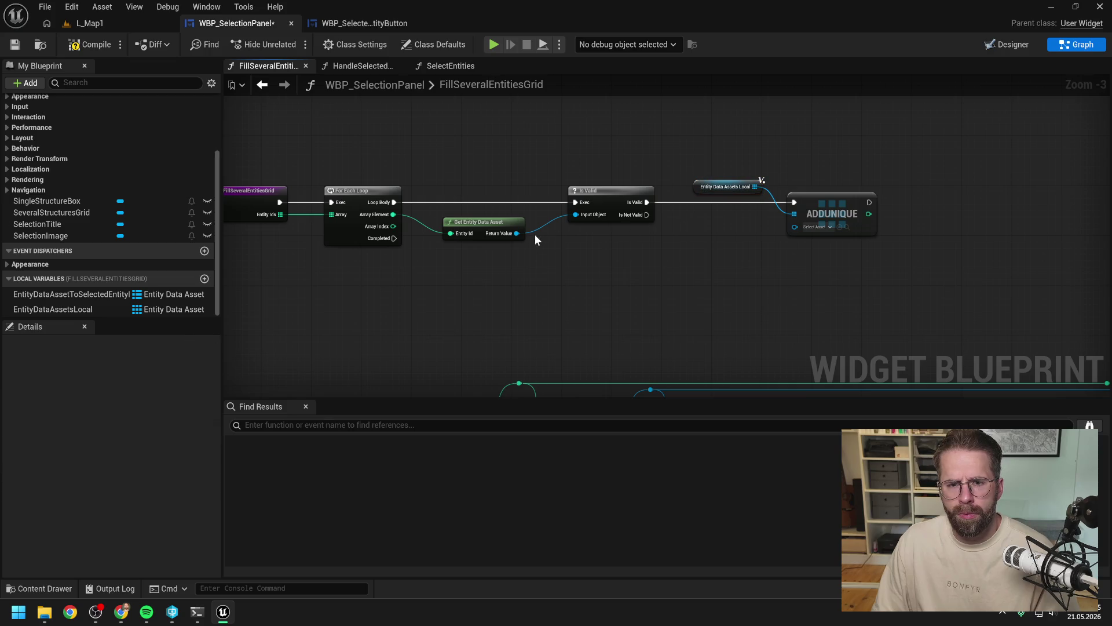
# Step: Feed the entity data asset into Add Unique's item via two reroutes, then compile and save
pyautogui.moveTo(519, 235)
pyautogui.mouseDown()
pyautogui.moveTo(810, 228)
pyautogui.moveTo(796, 225)
pyautogui.moveTo(770, 165)
pyautogui.moveTo(580, 177)
pyautogui.moveTo(558, 165)
pyautogui.moveTo(687, 160)
pyautogui.moveTo(784, 172)
pyautogui.moveTo(769, 172)
pyautogui.mouseUp()
pyautogui.doubleClick(766, 223)
pyautogui.doubleClick(733, 167)
pyautogui.click(732, 231)
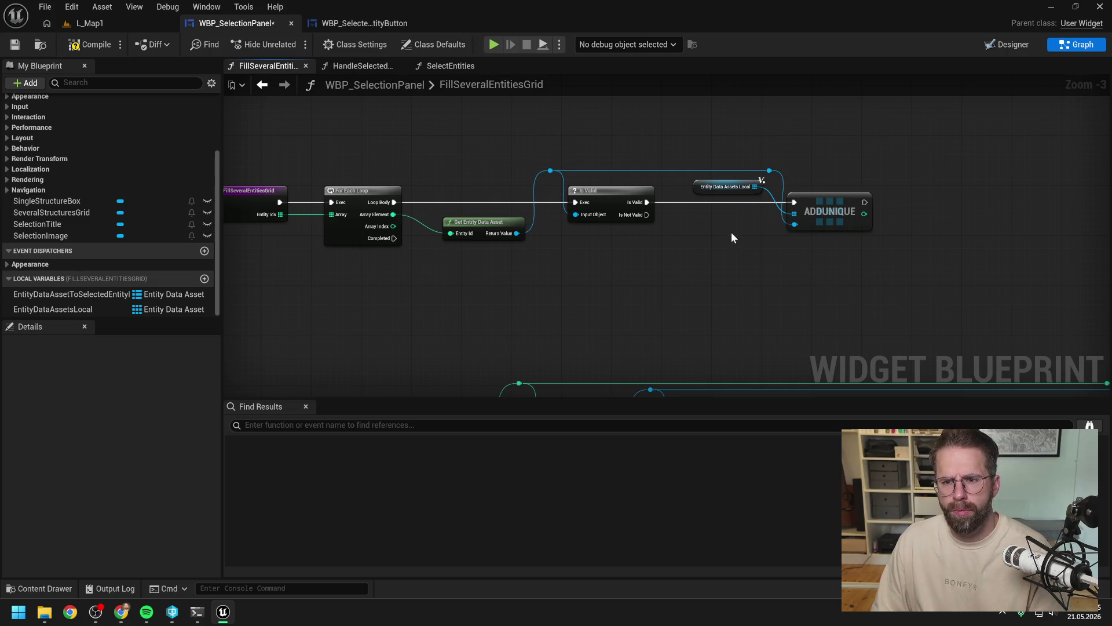
pyautogui.click(88, 44)
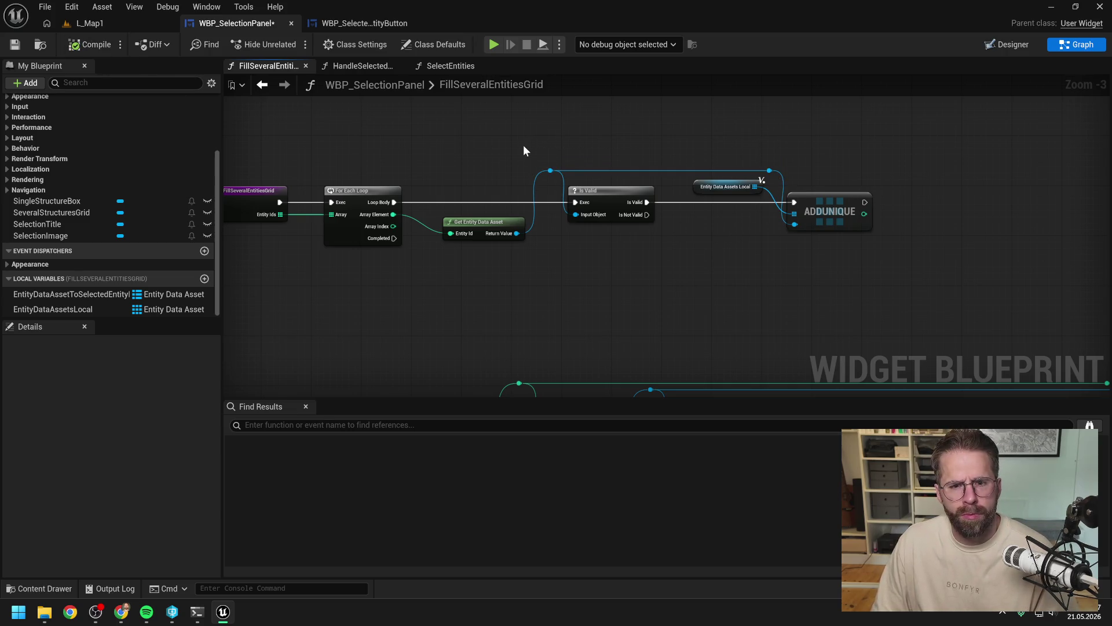
pyautogui.hotkey('ctrl', 's')
pyautogui.scroll(-1, 497, 253)
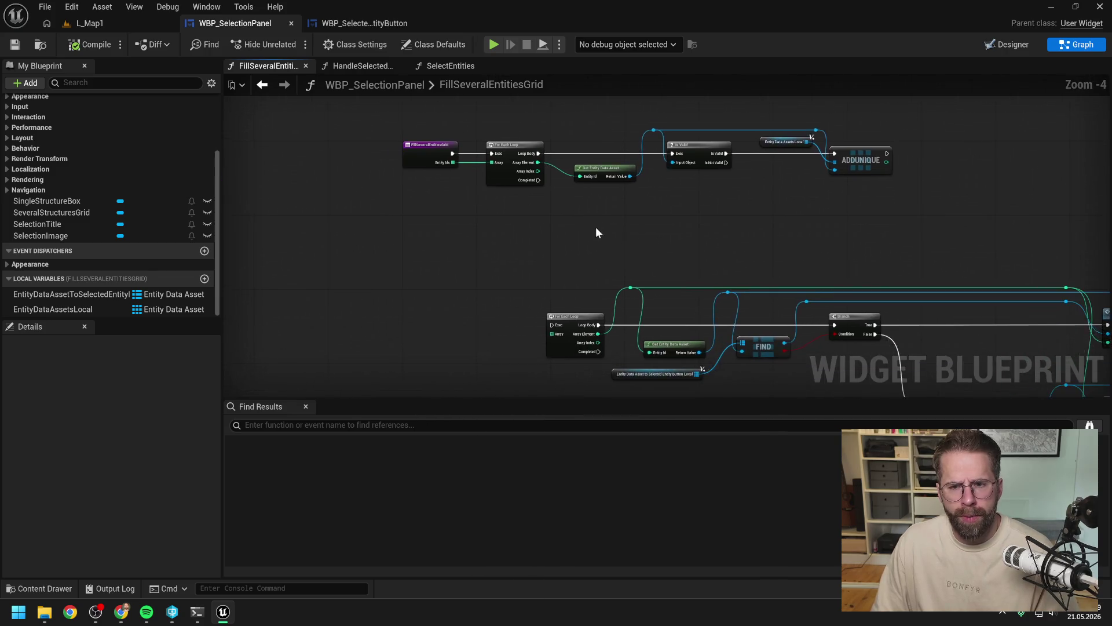
# Step: Shift the top row of nodes up-left and drop a second EntityDataAssetsLocal Get node below
pyautogui.moveTo(399, 169); pyautogui.dragTo(899, 301)
pyautogui.moveTo(499, 231); pyautogui.dragTo(324, 133)
pyautogui.click(480, 239)
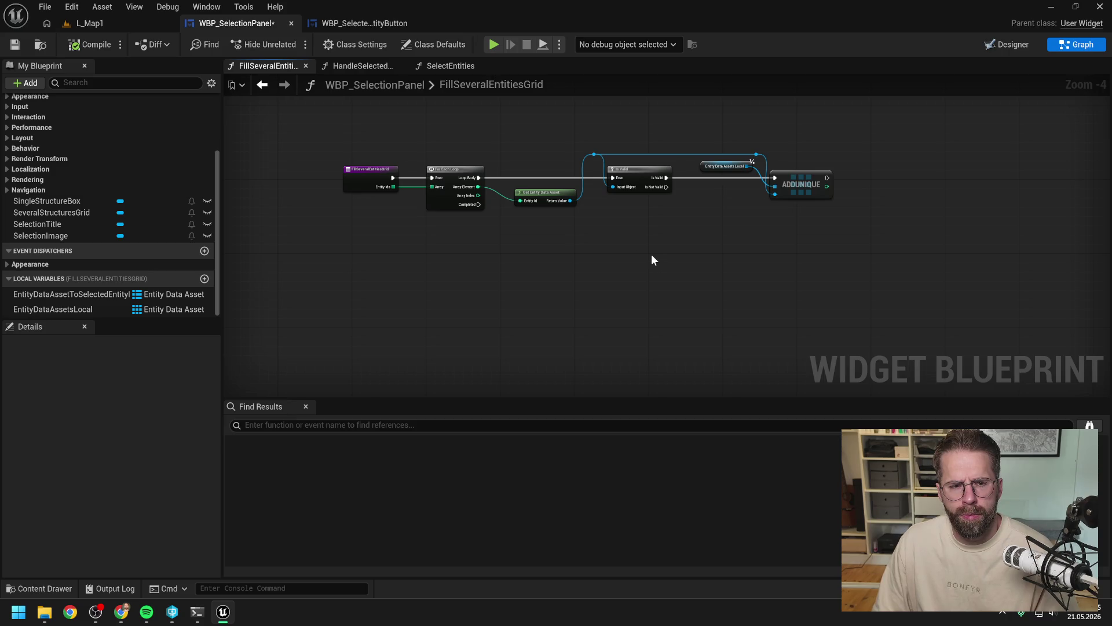
pyautogui.moveTo(159, 309)
pyautogui.mouseDown()
pyautogui.moveTo(87, 311)
pyautogui.moveTo(157, 312)
pyautogui.moveTo(421, 260)
pyautogui.mouseUp()
pyautogui.click(447, 280)
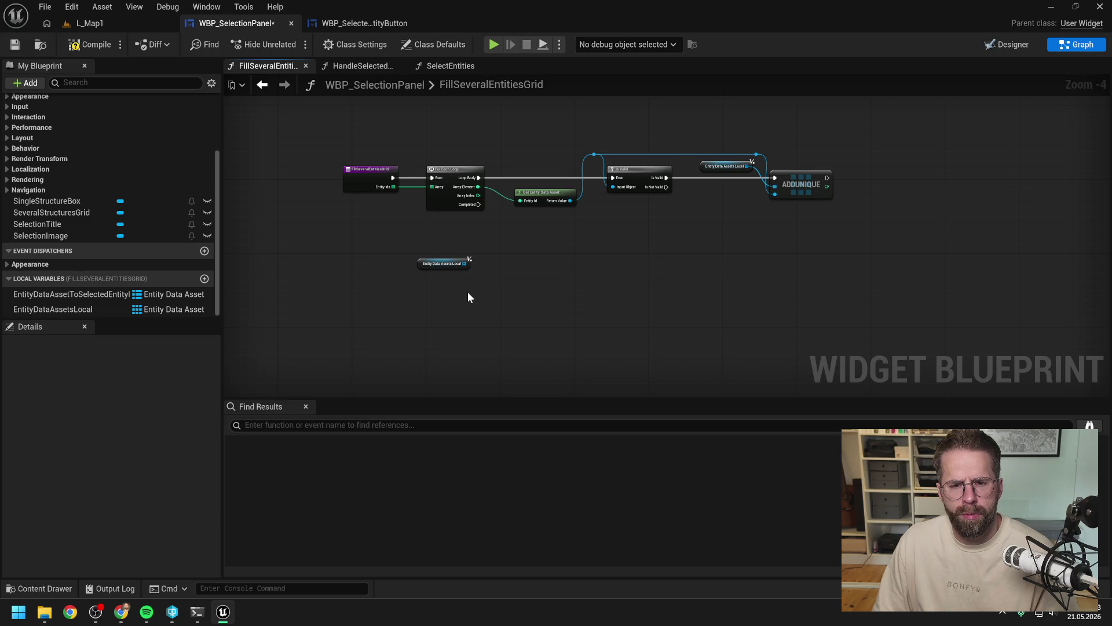
pyautogui.moveTo(464, 263); pyautogui.dragTo(489, 277)
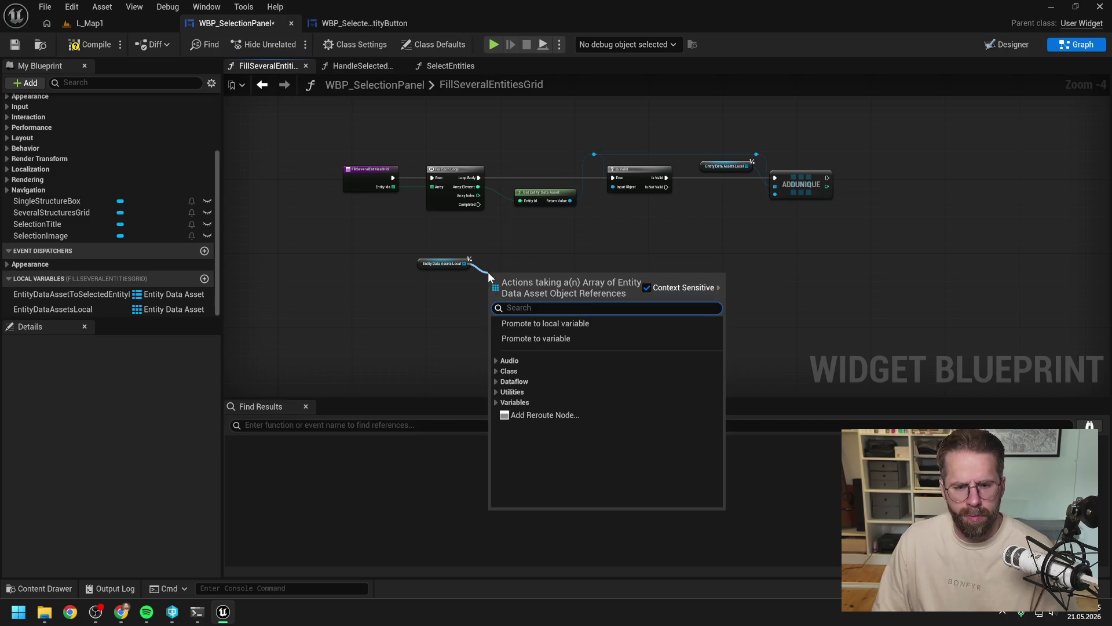
# Step: Add a Length node on the getter and compare it with > 1
pyautogui.write('length')
pyautogui.press('Return')
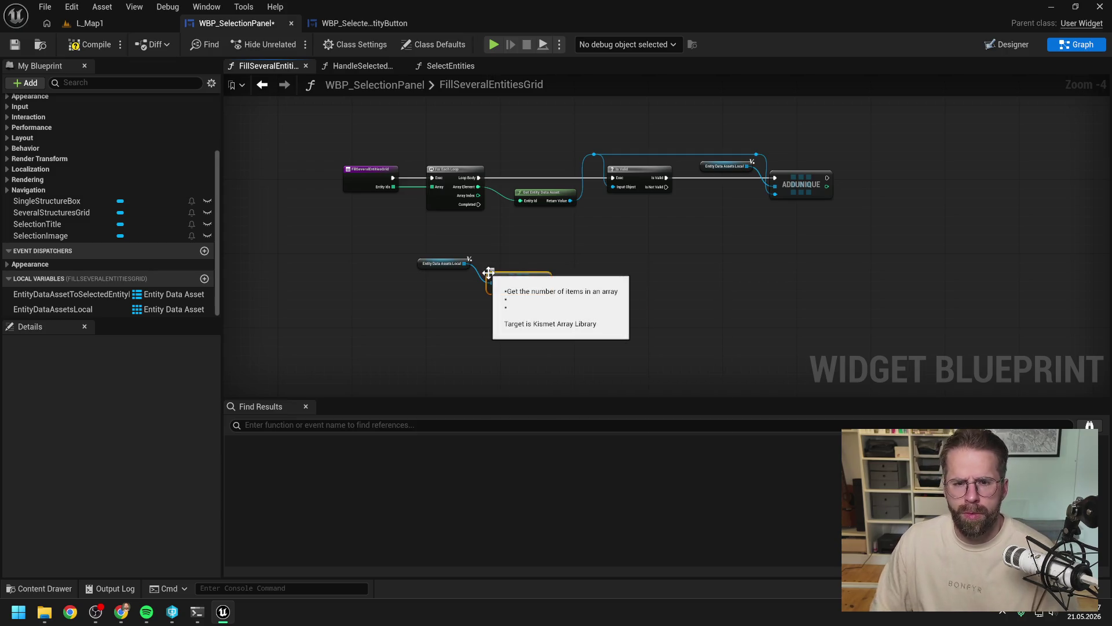
pyautogui.moveTo(512, 285)
pyautogui.mouseDown()
pyautogui.moveTo(478, 269)
pyautogui.moveTo(453, 277)
pyautogui.moveTo(498, 280)
pyautogui.mouseUp()
pyautogui.keyDown('ctrl'); pyautogui.click(444, 264); pyautogui.keyUp('ctrl')
pyautogui.write('>')
pyautogui.click(561, 344)
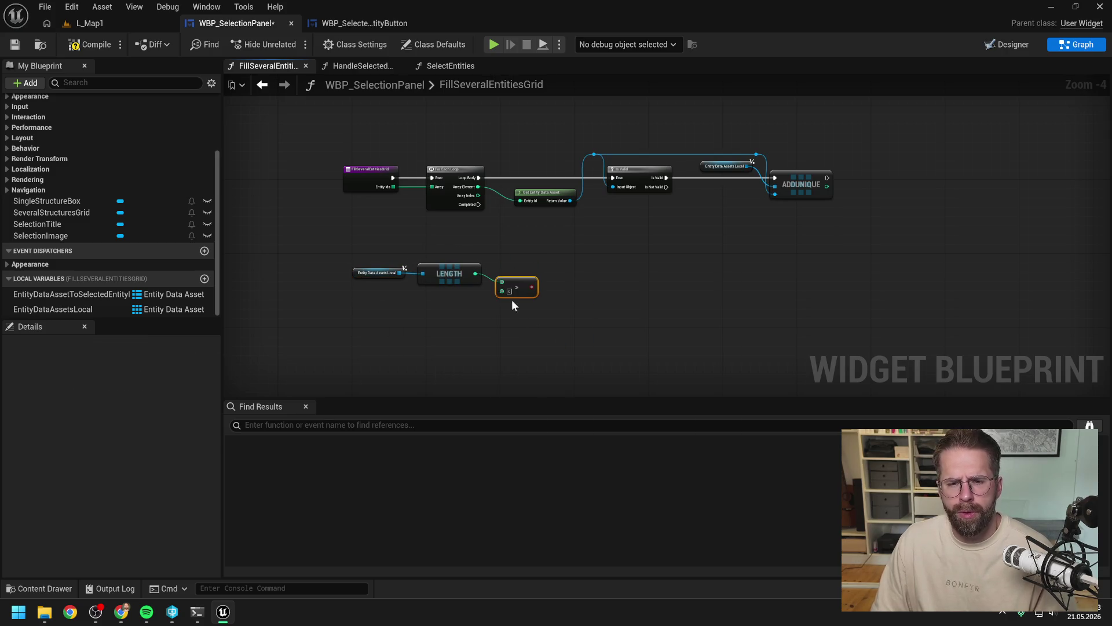
pyautogui.click(510, 290)
pyautogui.write('1')
pyautogui.moveTo(396, 253)
pyautogui.mouseDown()
pyautogui.moveTo(531, 298)
pyautogui.moveTo(447, 307)
pyautogui.moveTo(540, 256)
pyautogui.mouseUp()
pyautogui.click(494, 277)
# Step: Add a Branch driven by the For Each Loop's Completed output
pyautogui.write('branch')
pyautogui.press('Return')
pyautogui.moveTo(478, 206); pyautogui.dragTo(520, 266)
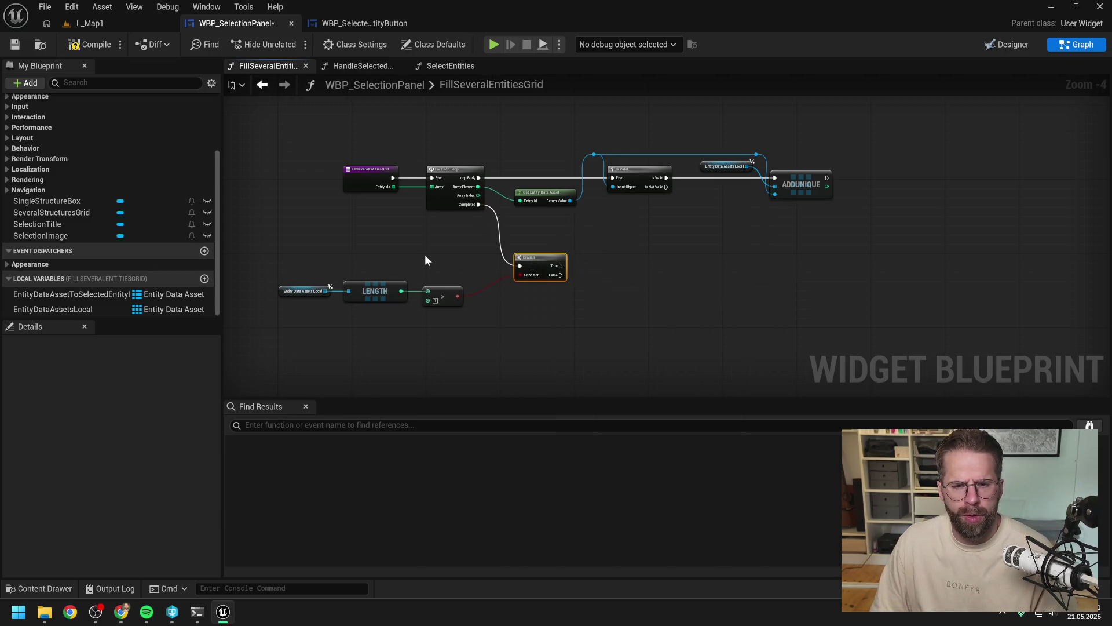
pyautogui.moveTo(327, 255)
pyautogui.mouseDown()
pyautogui.moveTo(485, 290)
pyautogui.moveTo(534, 230)
pyautogui.mouseUp()
pyautogui.moveTo(602, 239); pyautogui.dragTo(598, 230)
pyautogui.moveTo(670, 268); pyautogui.dragTo(485, 212)
pyautogui.scroll(-1, 507, 213)
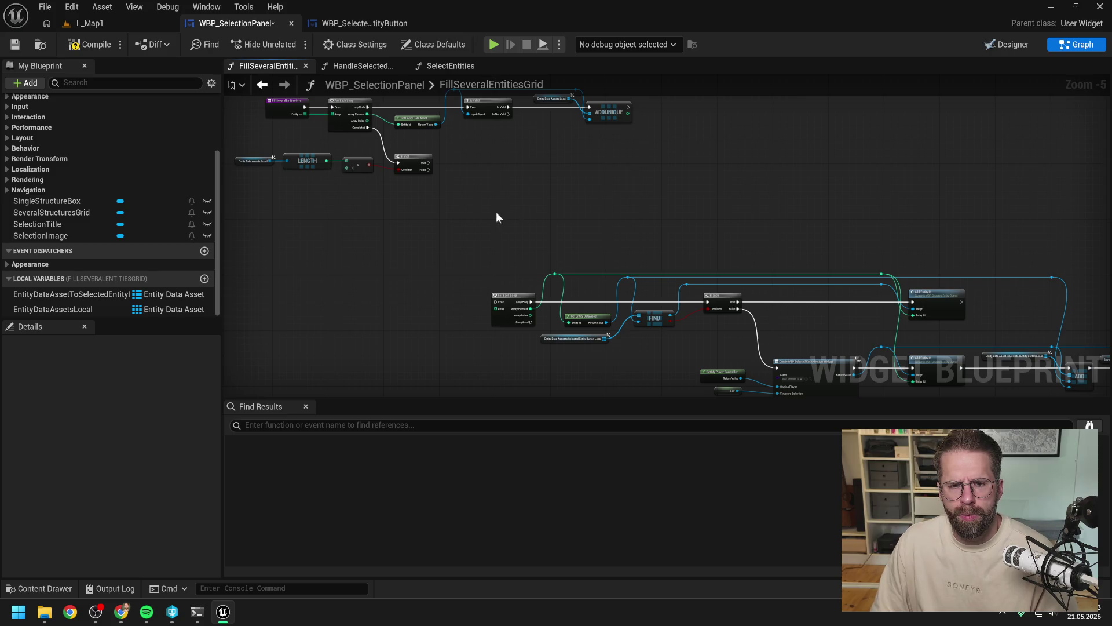
pyautogui.scroll(2, 438, 188)
# Step: Replace the > node with a Length <= 1 comparison and save
pyautogui.moveTo(417, 189)
pyautogui.mouseDown()
pyautogui.moveTo(450, 239)
pyautogui.moveTo(548, 206)
pyautogui.mouseUp()
pyautogui.write('<=')
pyautogui.press('Return')
pyautogui.click(465, 252)
pyautogui.write('1')
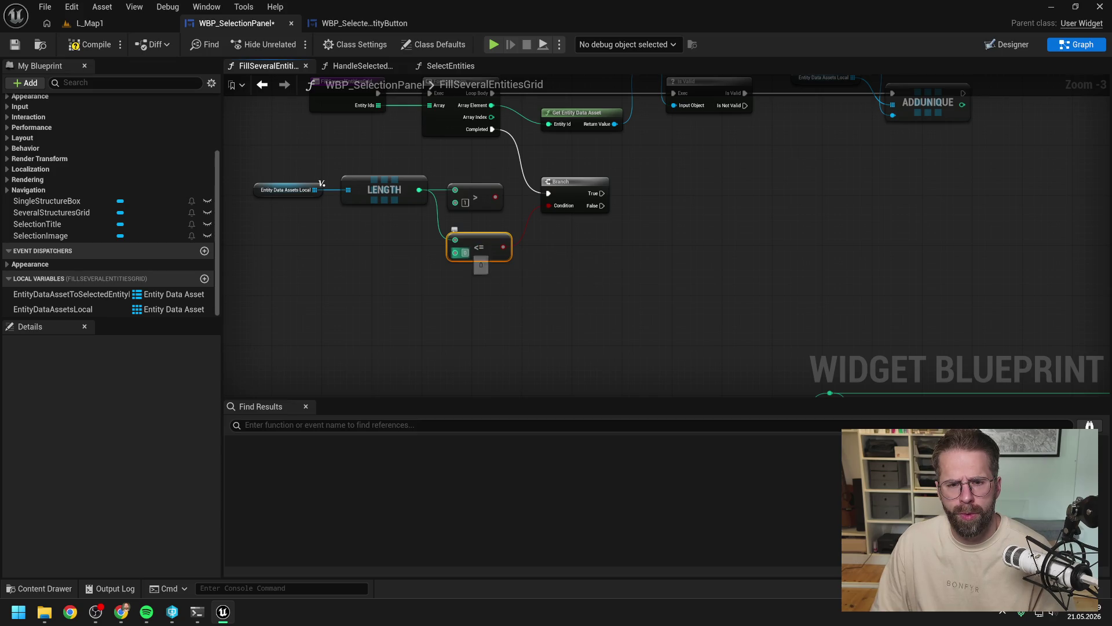
pyautogui.click(484, 194)
pyautogui.press('Delete')
pyautogui.click(489, 243)
pyautogui.hotkey('ctrl', 's')
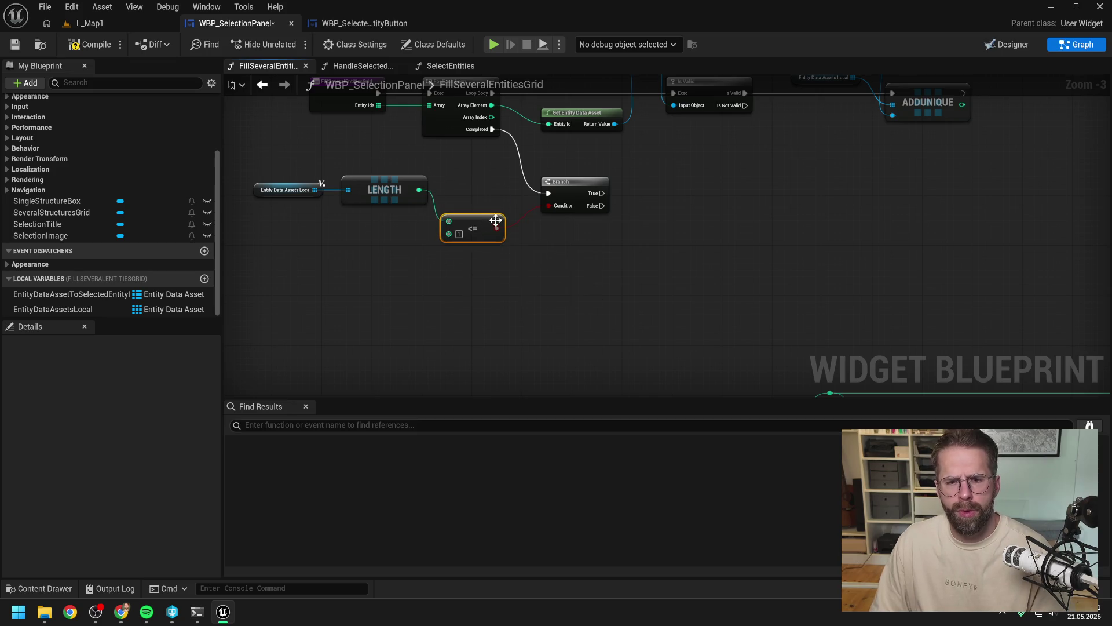
pyautogui.scroll(-2, 545, 221)
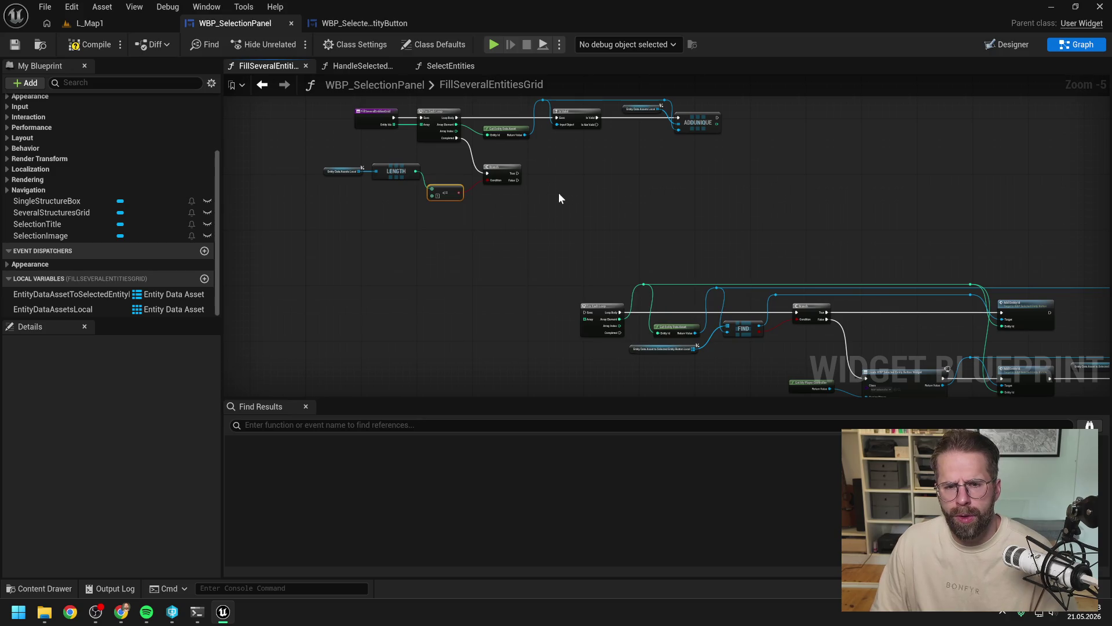
pyautogui.hotkey('ctrl', 's')
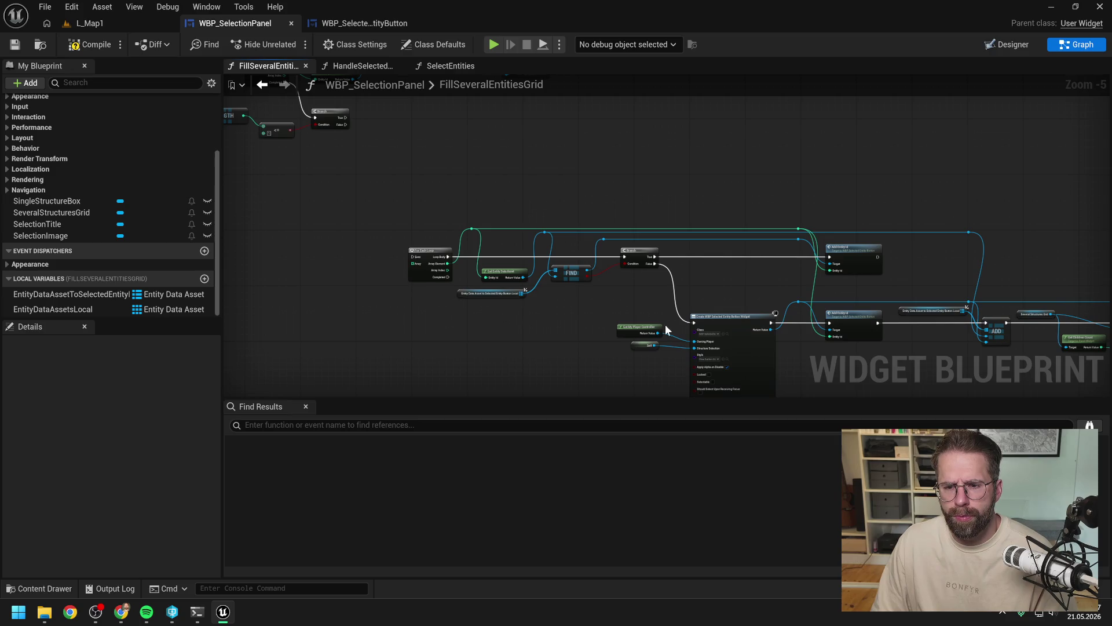
# Step: Paste a copy of the Create WBP Selected Entity Button Widget node with its player controller and Self inputs
pyautogui.click(704, 317)
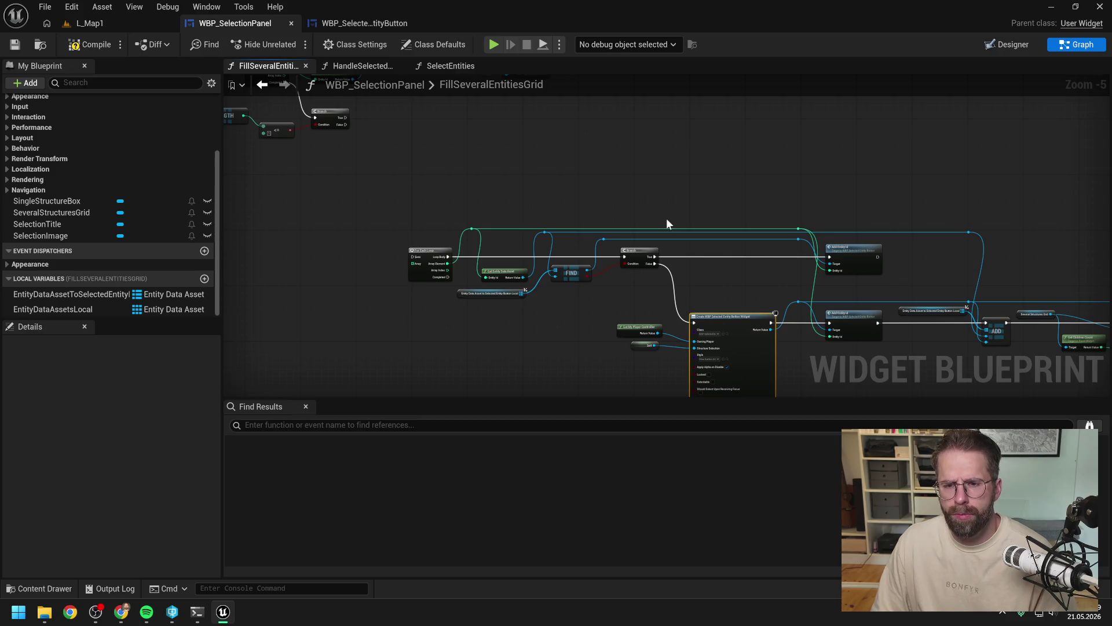
pyautogui.moveTo(618, 319); pyautogui.dragTo(668, 371)
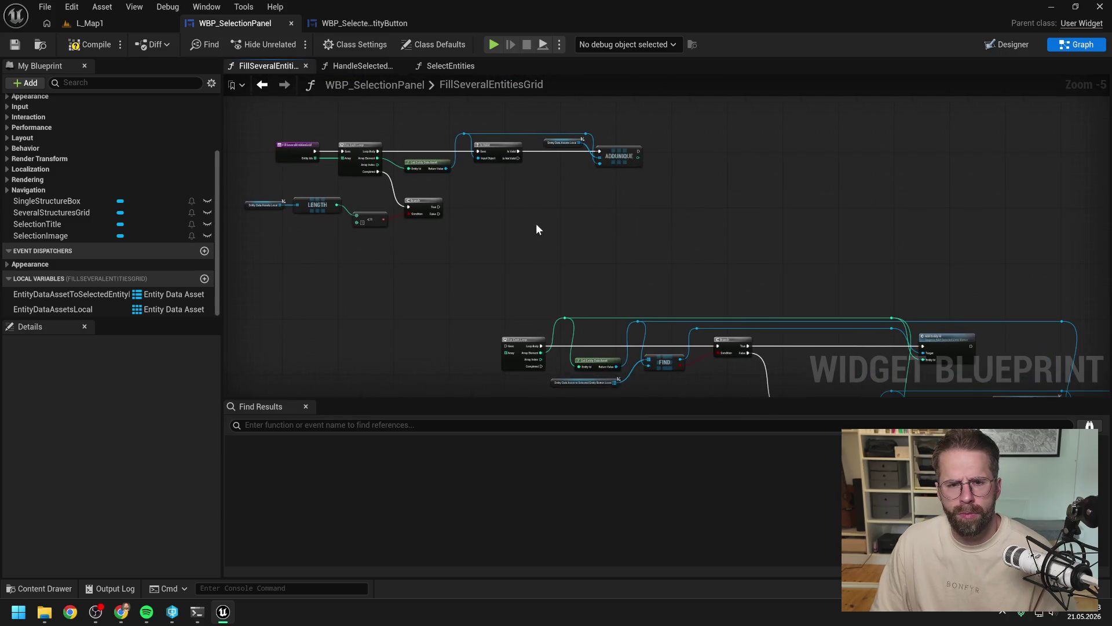
pyautogui.hotkey('ctrl', 'v')
pyautogui.moveTo(603, 218)
pyautogui.mouseDown()
pyautogui.moveTo(561, 191)
pyautogui.moveTo(722, 151)
pyautogui.moveTo(485, 219)
pyautogui.moveTo(504, 238)
pyautogui.moveTo(480, 248)
pyautogui.mouseUp()
# Step: Move the lower node group down and select the pasted widget-creation nodes
pyautogui.scroll(-4, 480, 248)
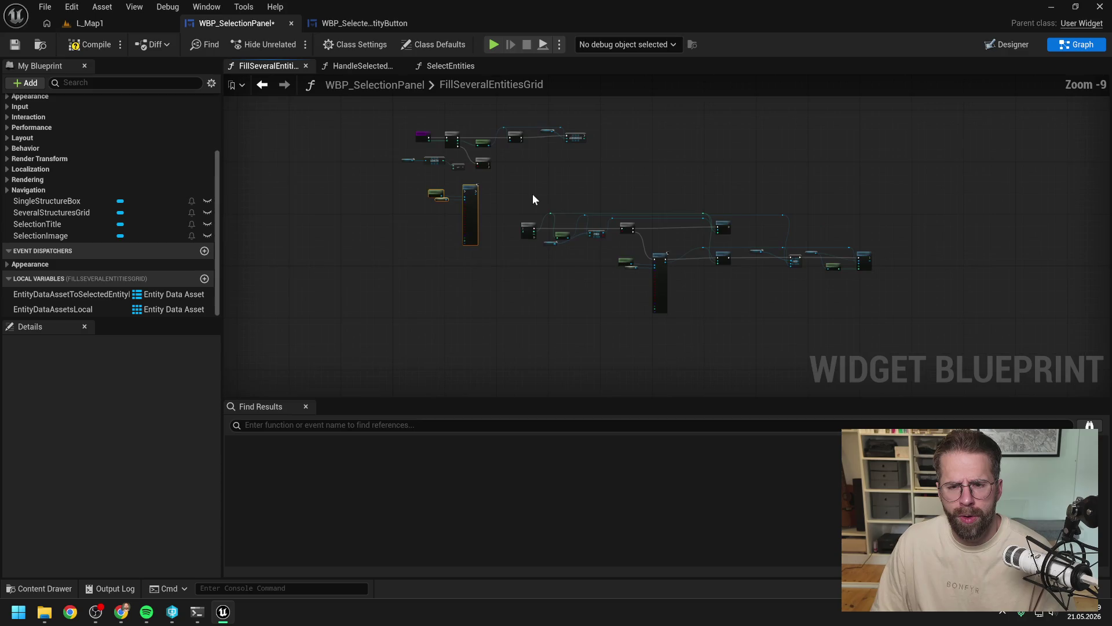
pyautogui.moveTo(512, 192); pyautogui.dragTo(872, 322)
pyautogui.moveTo(528, 230); pyautogui.dragTo(521, 290)
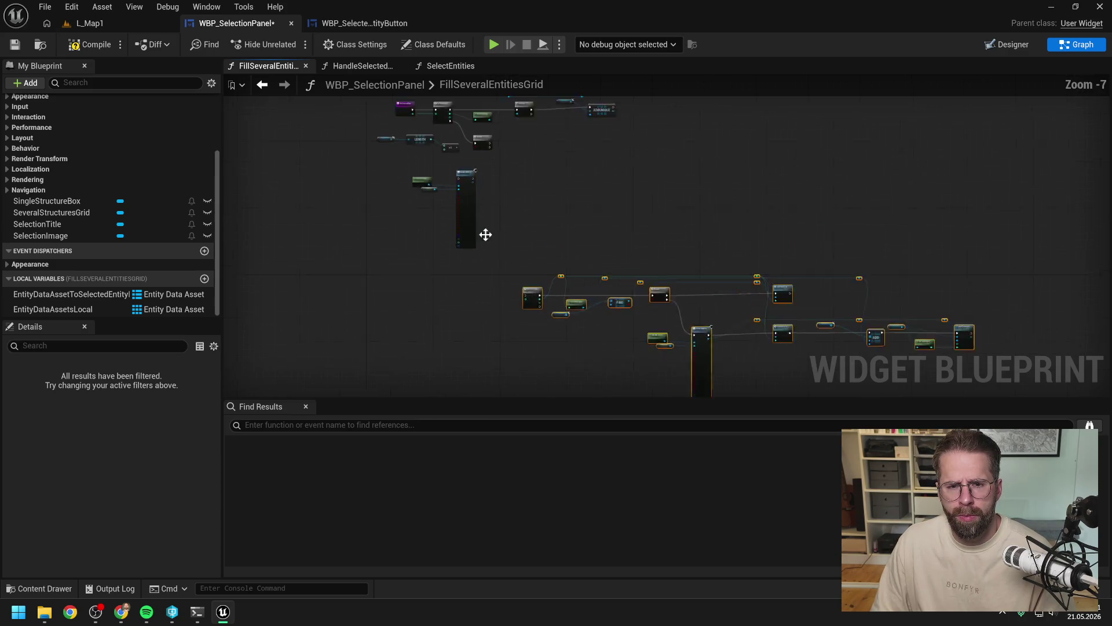
pyautogui.scroll(3, 484, 234)
pyautogui.moveTo(415, 267)
pyautogui.mouseDown()
pyautogui.moveTo(518, 286)
pyautogui.moveTo(596, 241)
pyautogui.moveTo(668, 231)
pyautogui.mouseUp()
pyautogui.scroll(3, 596, 238)
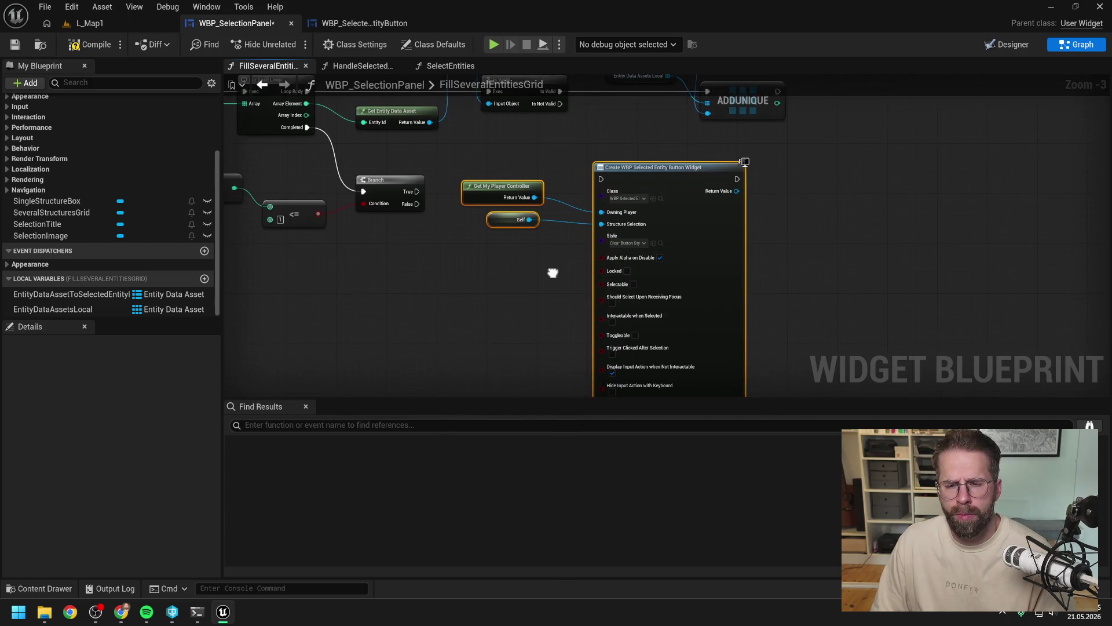
pyautogui.rightClick(654, 179)
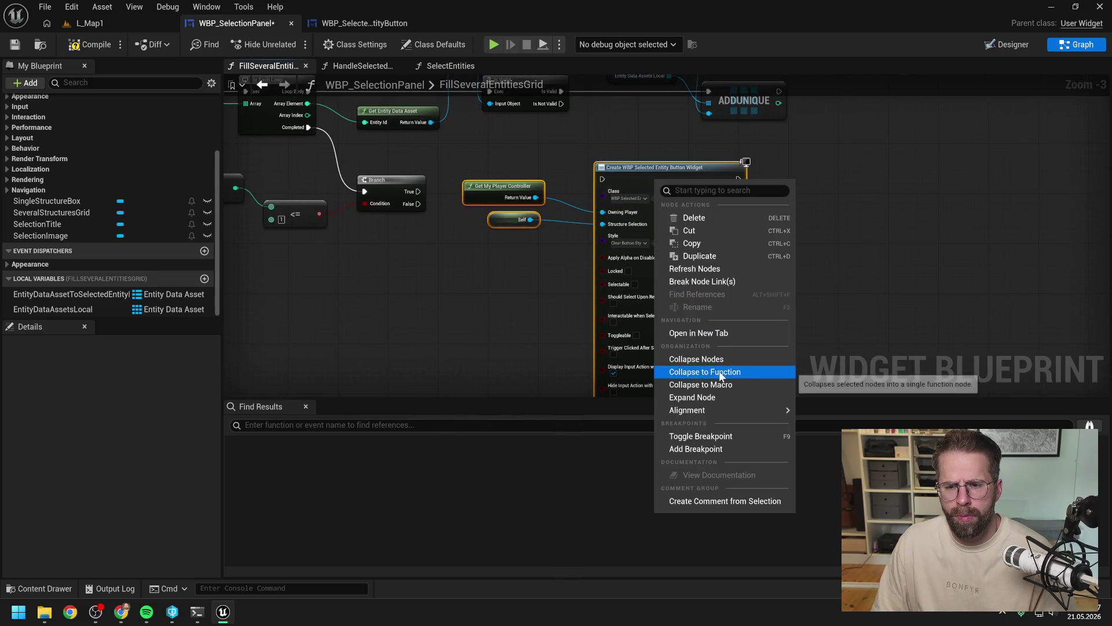
# Step: Collapse the selected nodes into a CreateButton function, filed under Private above HandleSelectionChanged
pyautogui.click(719, 371)
pyautogui.write('Create')
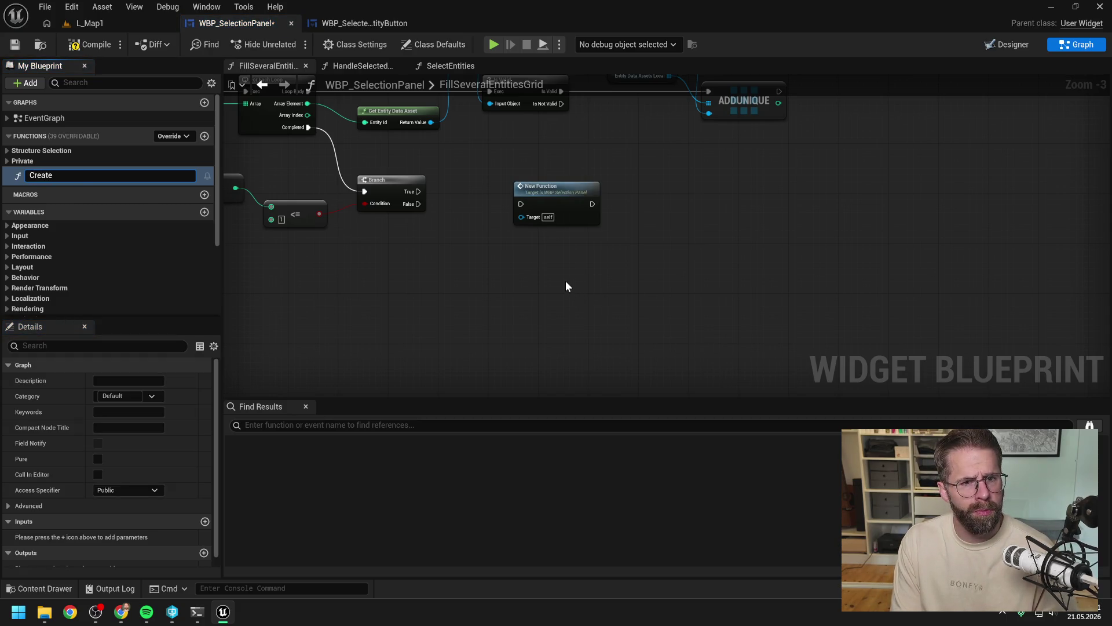
pyautogui.write('Button')
pyautogui.press('Return')
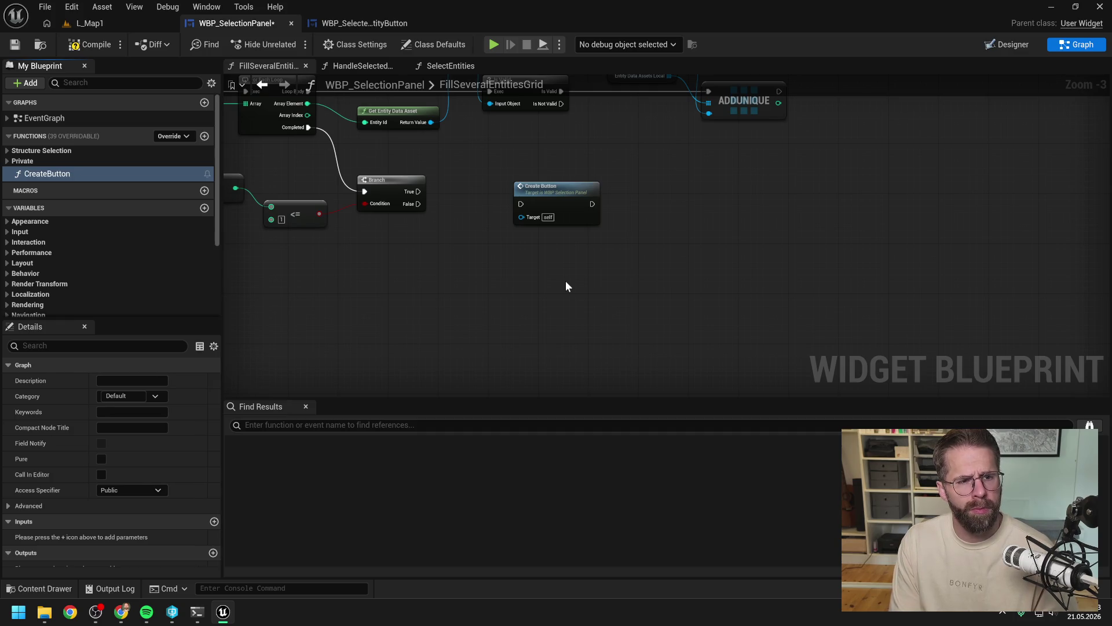
pyautogui.moveTo(64, 182); pyautogui.dragTo(23, 161)
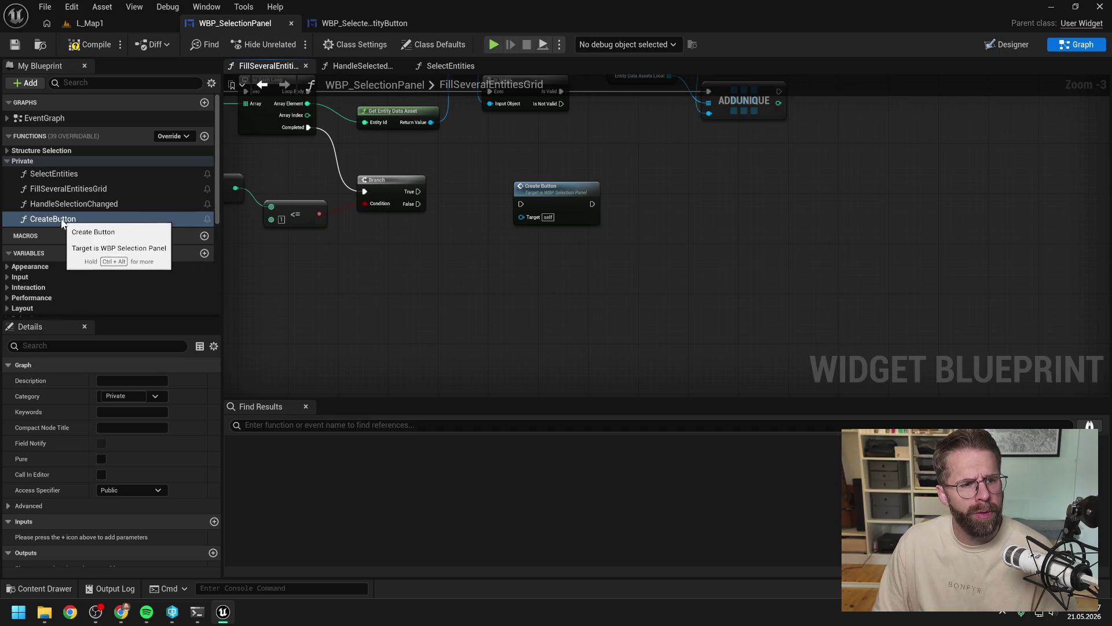
pyautogui.moveTo(72, 222); pyautogui.dragTo(79, 203)
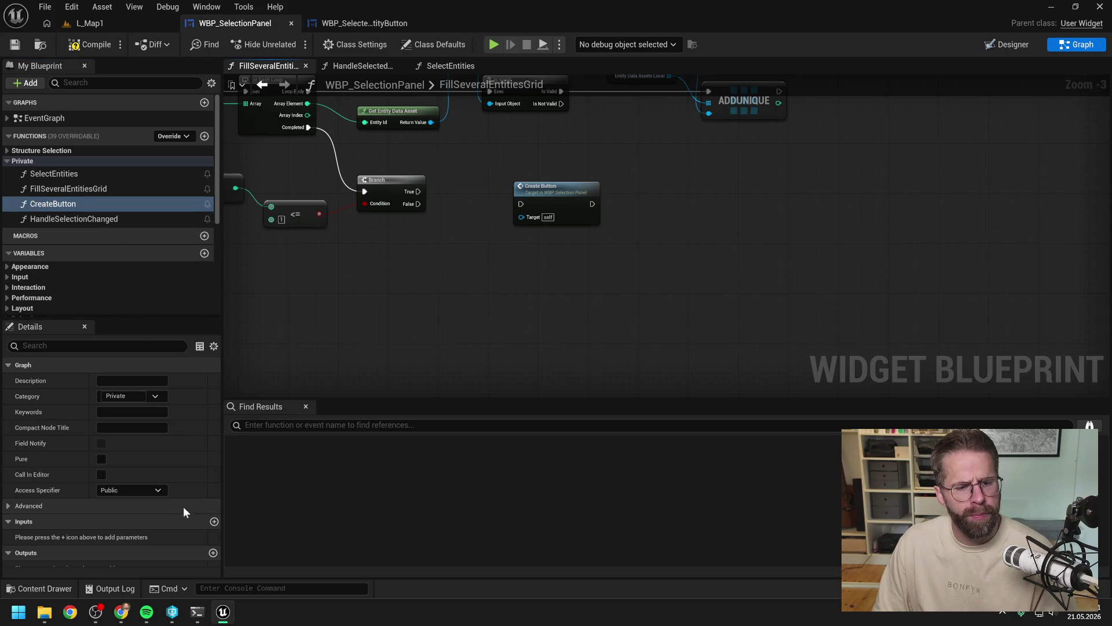
# Step: Set CreateButton's Access Specifier to Private and reposition its call node
pyautogui.click(145, 489)
pyautogui.click(125, 518)
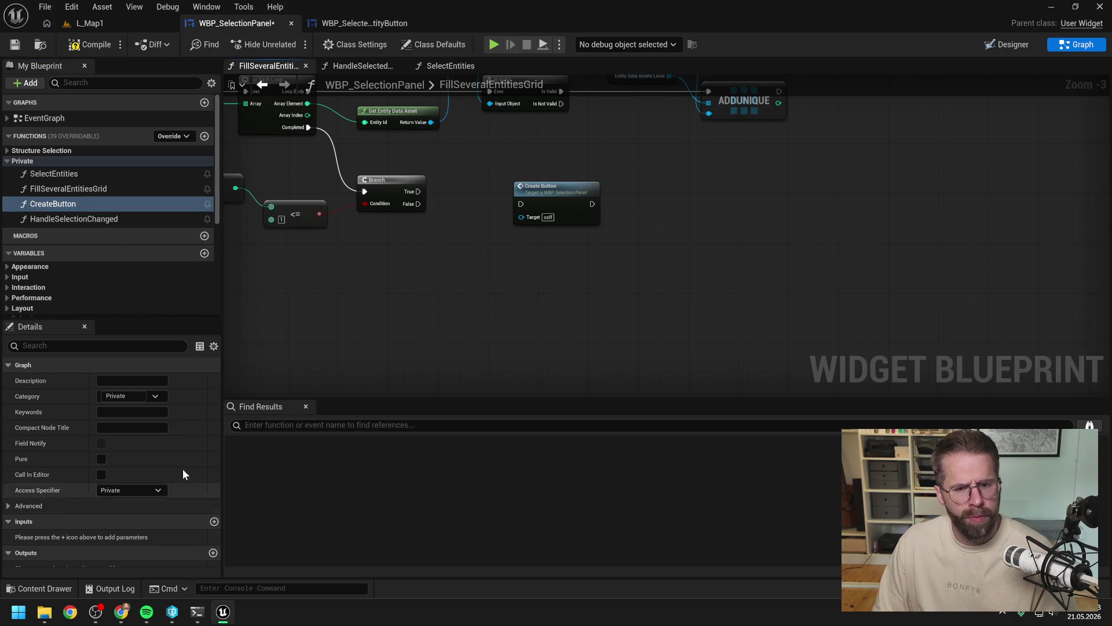
pyautogui.moveTo(625, 224)
pyautogui.mouseDown()
pyautogui.moveTo(617, 211)
pyautogui.moveTo(681, 215)
pyautogui.mouseUp()
pyautogui.click(624, 250)
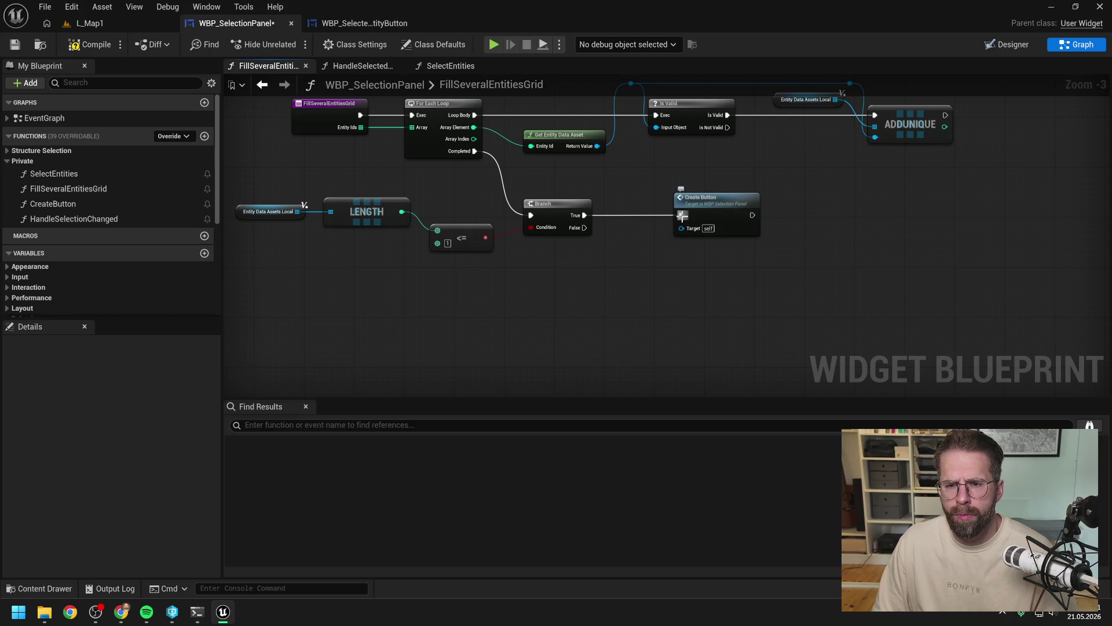
# Step: Detach Create Button from the Branch and run a new For Each Loop over Entity Ids from True
pyautogui.keyDown('alt'); pyautogui.click(682, 216); pyautogui.keyUp('alt')
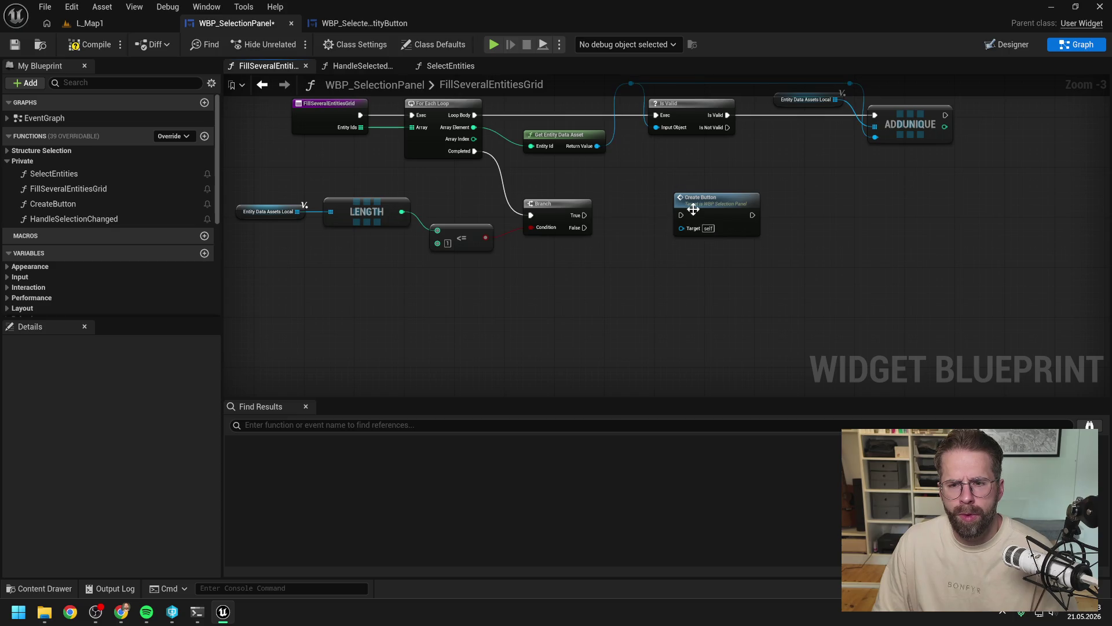
pyautogui.moveTo(694, 210); pyautogui.dragTo(737, 210)
pyautogui.click(664, 232)
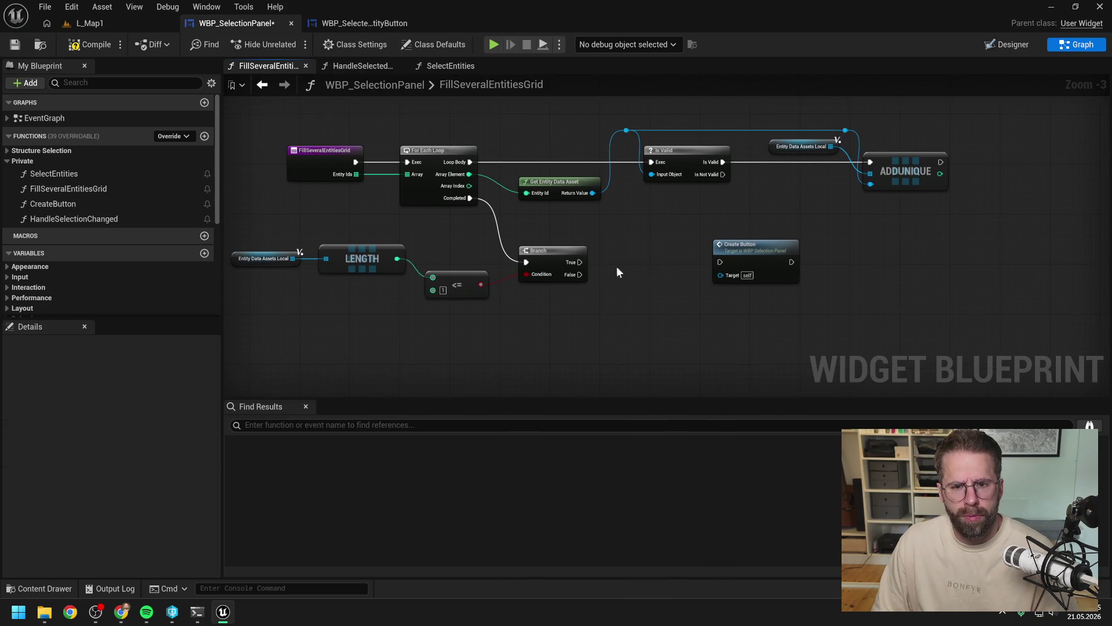
pyautogui.moveTo(356, 175)
pyautogui.mouseDown()
pyautogui.moveTo(624, 266)
pyautogui.moveTo(668, 245)
pyautogui.mouseUp()
pyautogui.write('forea')
pyautogui.press('Return')
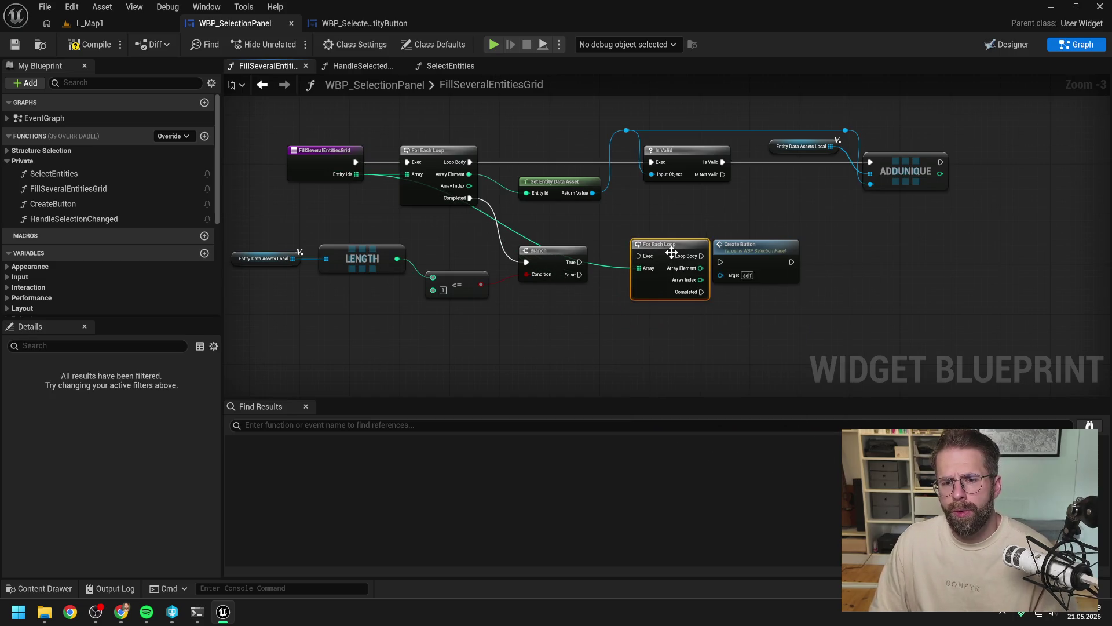
pyautogui.moveTo(578, 262); pyautogui.dragTo(639, 256)
pyautogui.moveTo(741, 244); pyautogui.dragTo(805, 257)
pyautogui.moveTo(657, 246); pyautogui.dragTo(675, 252)
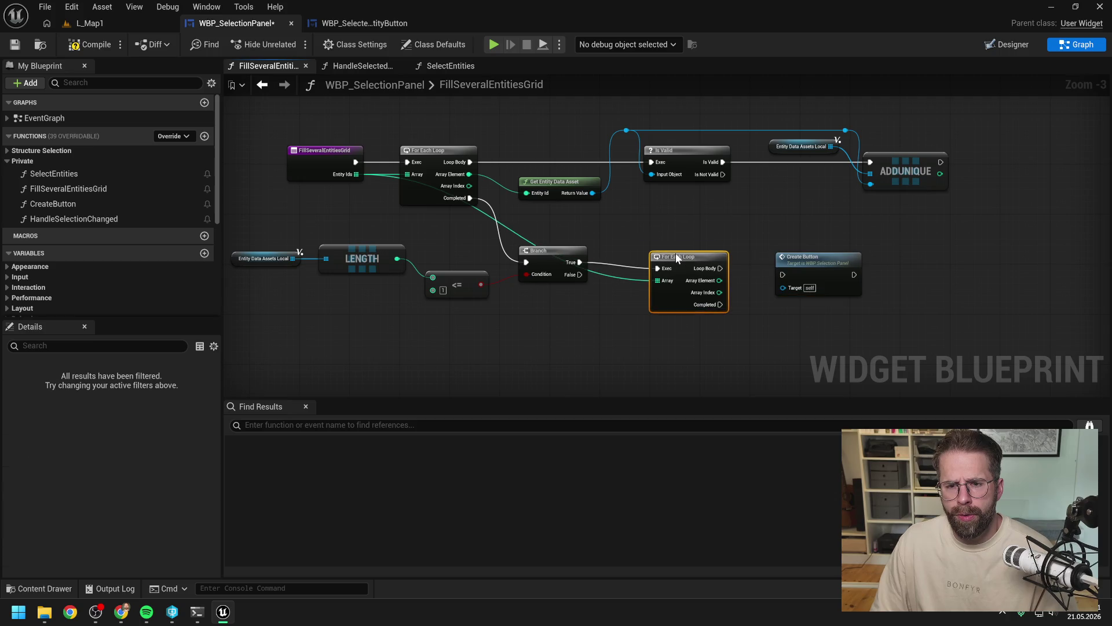
pyautogui.click(609, 290)
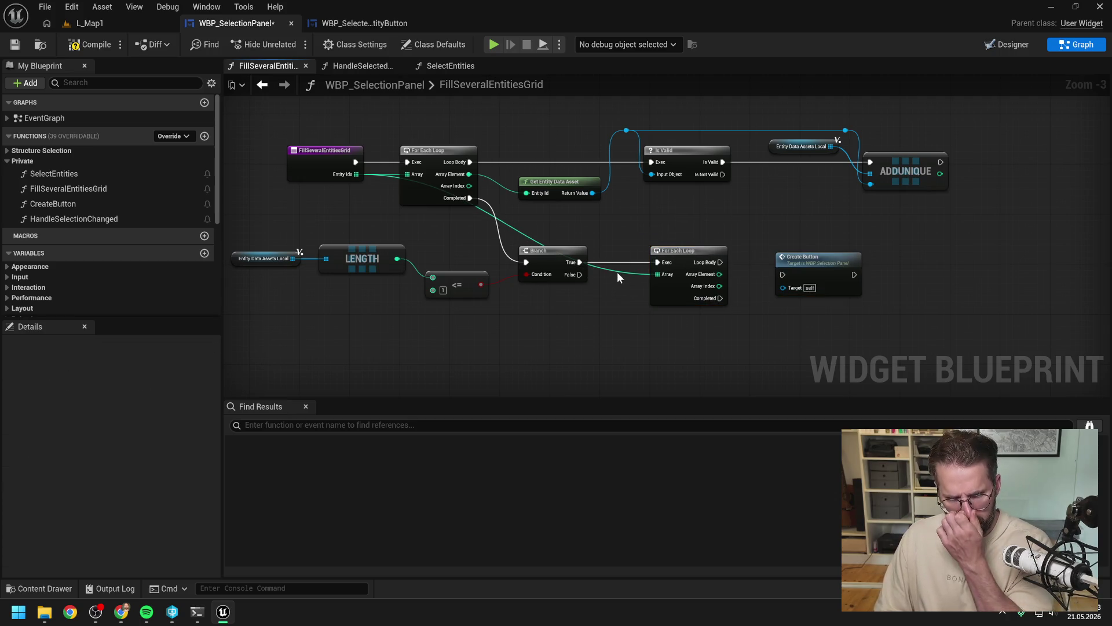
# Step: Route the Entity Ids wire above the Branch through two straightened reroute points
pyautogui.doubleClick(618, 271)
pyautogui.moveTo(620, 271)
pyautogui.mouseDown()
pyautogui.moveTo(627, 241)
pyautogui.moveTo(396, 235)
pyautogui.moveTo(410, 174)
pyautogui.mouseUp()
pyautogui.doubleClick(587, 234)
pyautogui.click(621, 236)
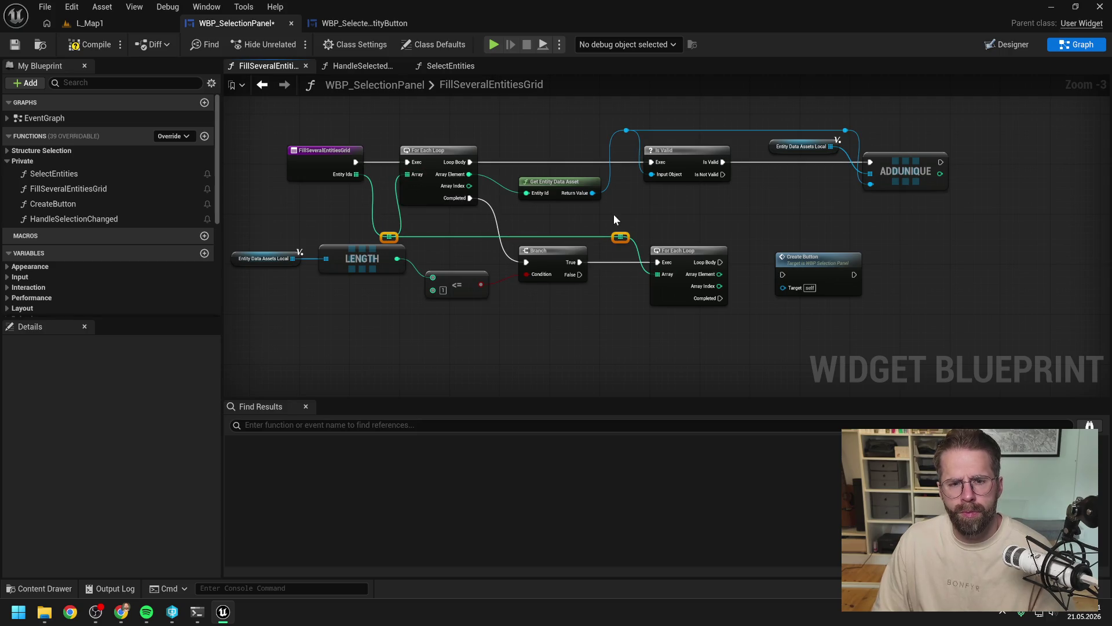
pyautogui.press('q')
pyautogui.click(687, 216)
# Step: Connect the Loop Body to Create Button and open the CreateButton graph
pyautogui.moveTo(690, 214); pyautogui.dragTo(525, 184)
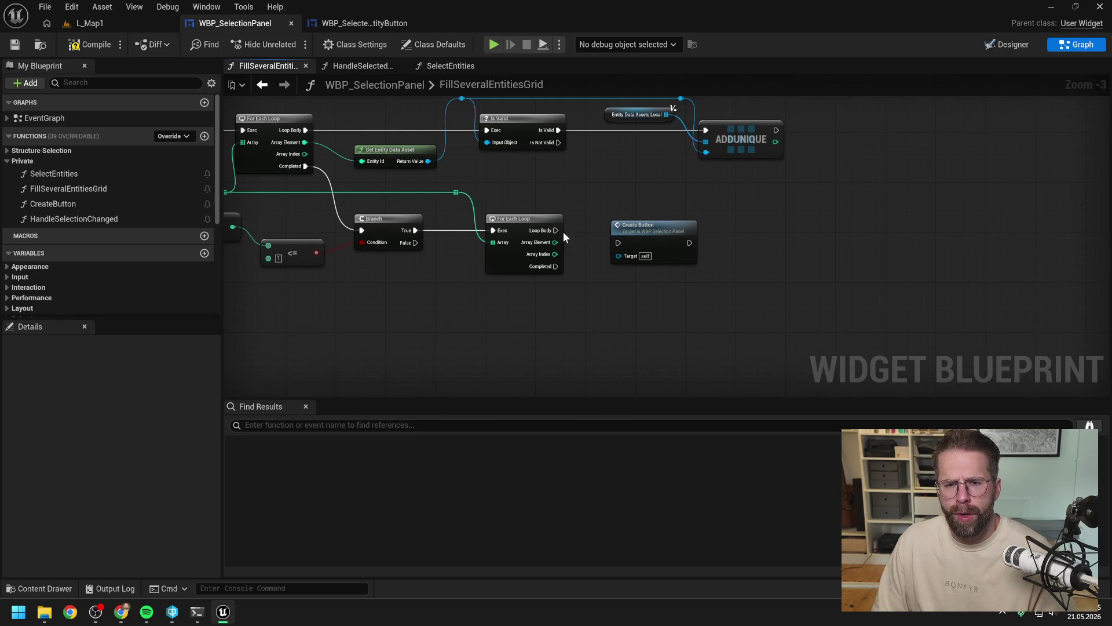
pyautogui.moveTo(556, 231)
pyautogui.mouseDown()
pyautogui.moveTo(623, 241)
pyautogui.moveTo(647, 219)
pyautogui.mouseUp()
pyautogui.doubleClick(647, 218)
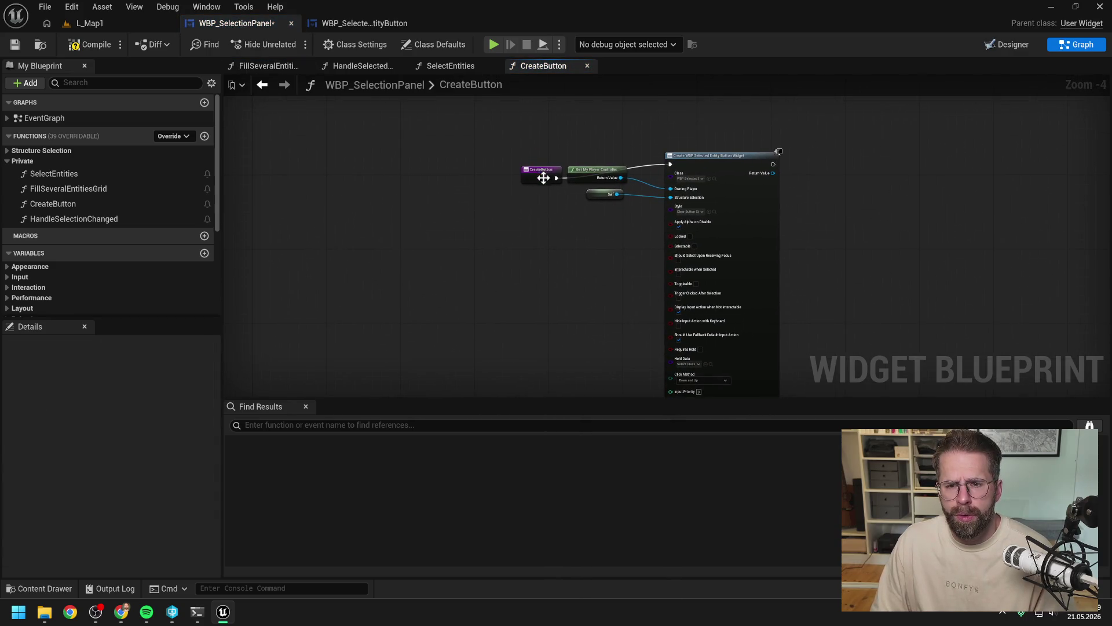
# Step: Add a new Integer input parameter to the CreateButton function's entry node
pyautogui.click(538, 160)
pyautogui.moveTo(538, 160); pyautogui.dragTo(537, 164)
pyautogui.click(581, 217)
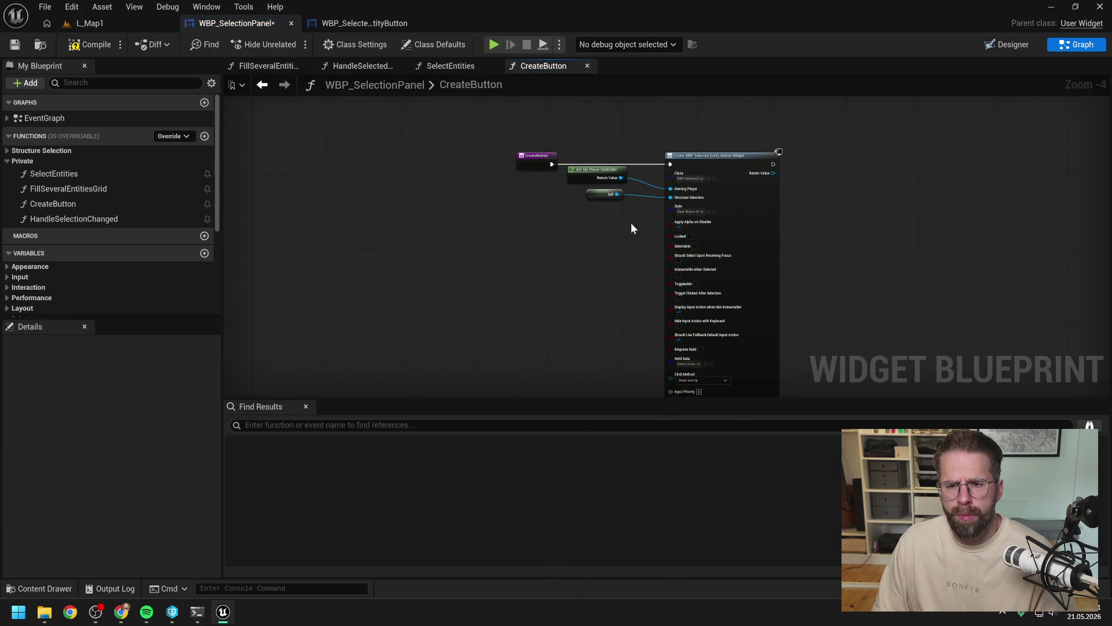
pyautogui.moveTo(623, 243); pyautogui.dragTo(602, 236)
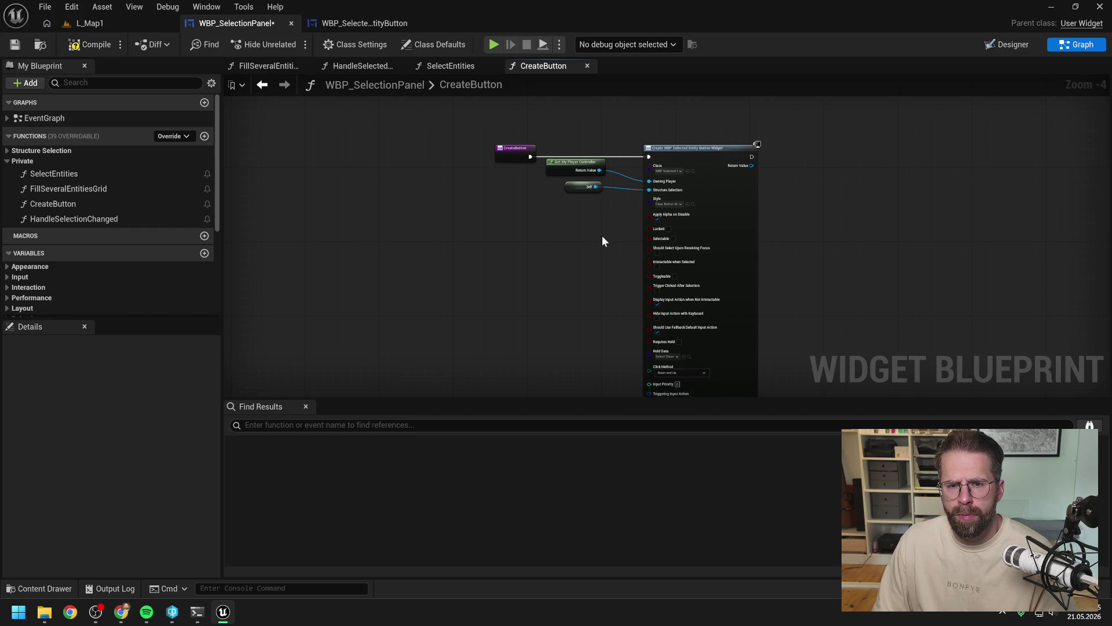
pyautogui.click(514, 154)
pyautogui.scroll(-3, 158, 444)
pyautogui.click(205, 512)
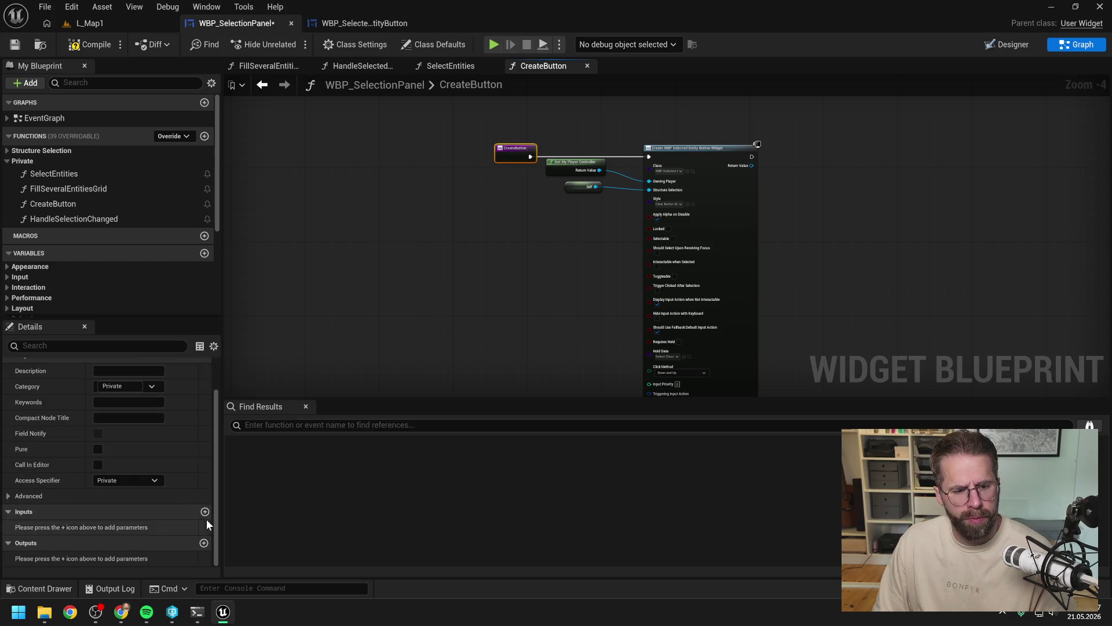
pyautogui.click(145, 527)
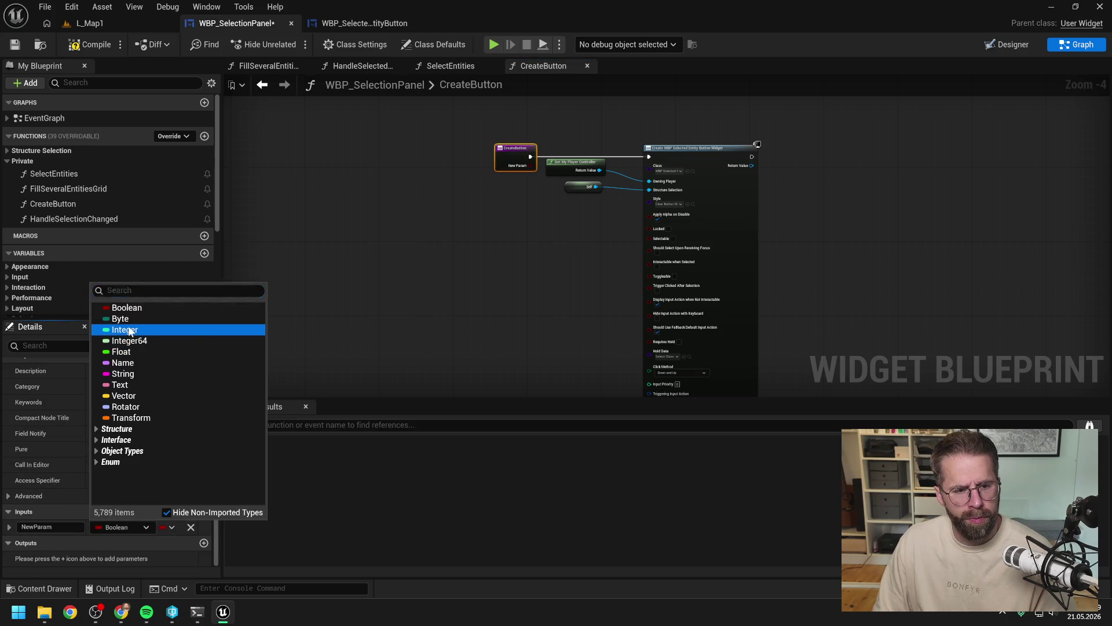
pyautogui.click(119, 328)
# Step: Make the new input an Integer array named EntityIds and save the blueprint
pyautogui.click(168, 528)
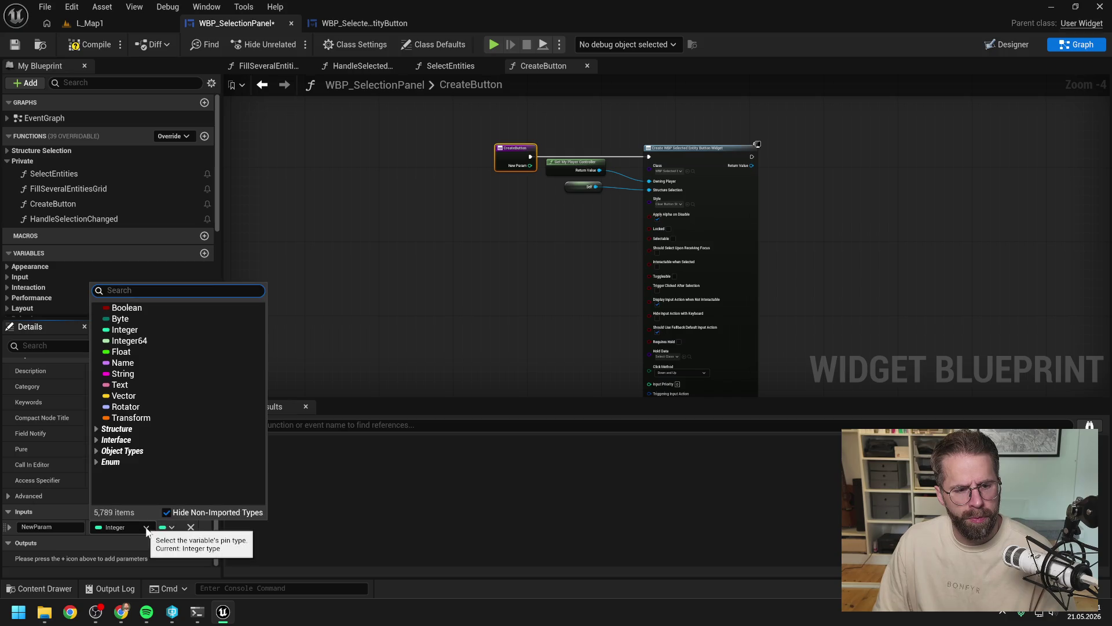
pyautogui.press('Escape')
pyautogui.click(168, 528)
pyautogui.click(183, 476)
pyautogui.click(49, 526)
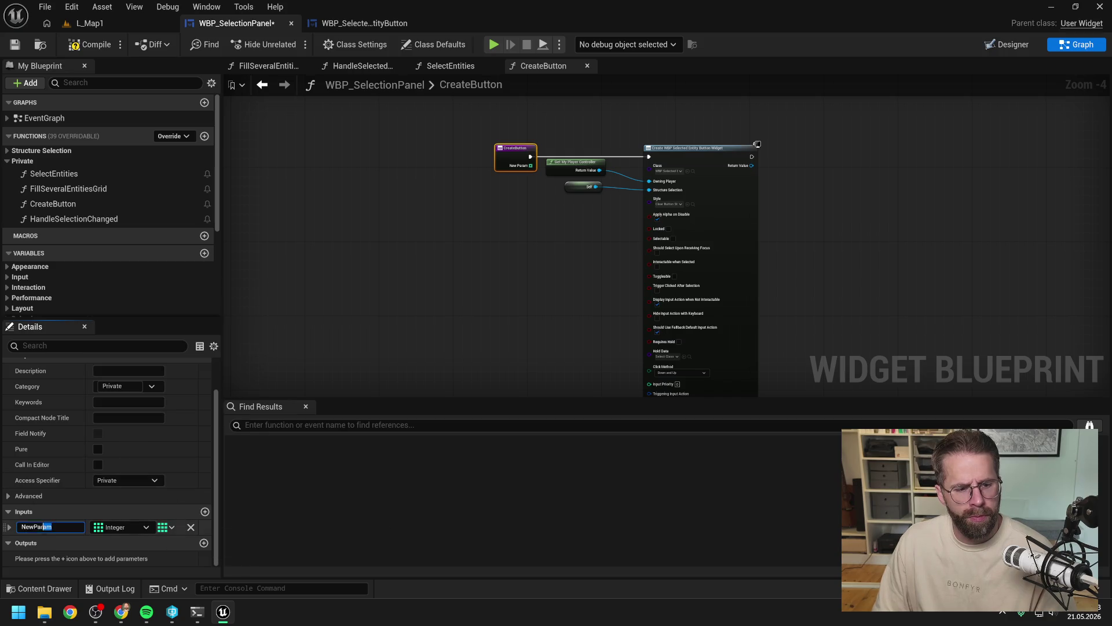
pyautogui.write('Entity')
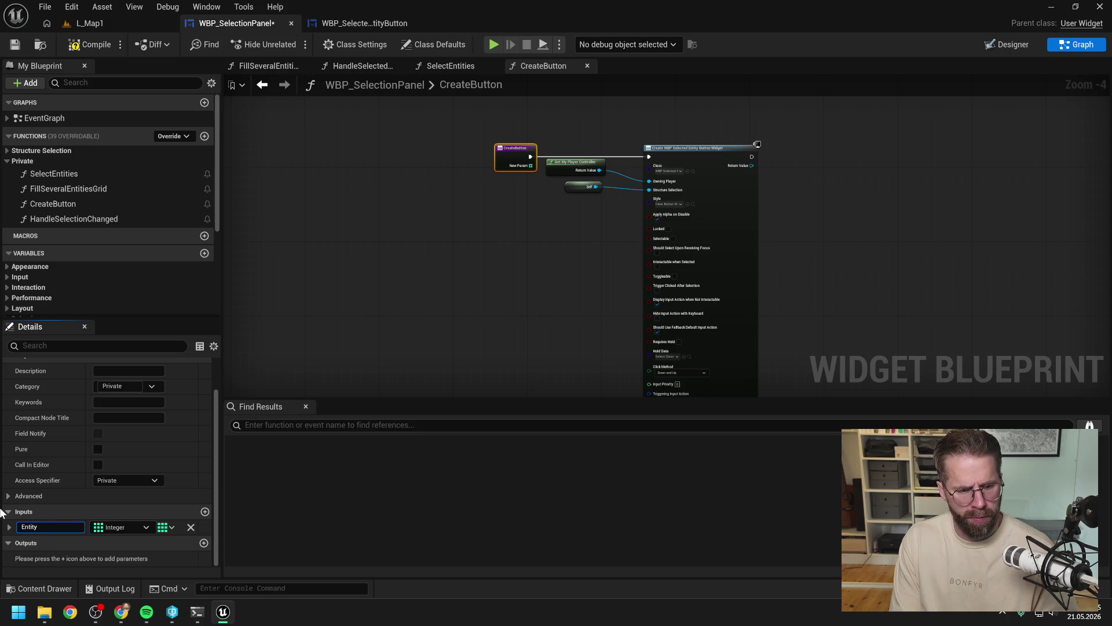
pyautogui.write('Ids')
pyautogui.press('Return')
pyautogui.hotkey('ctrl', 's')
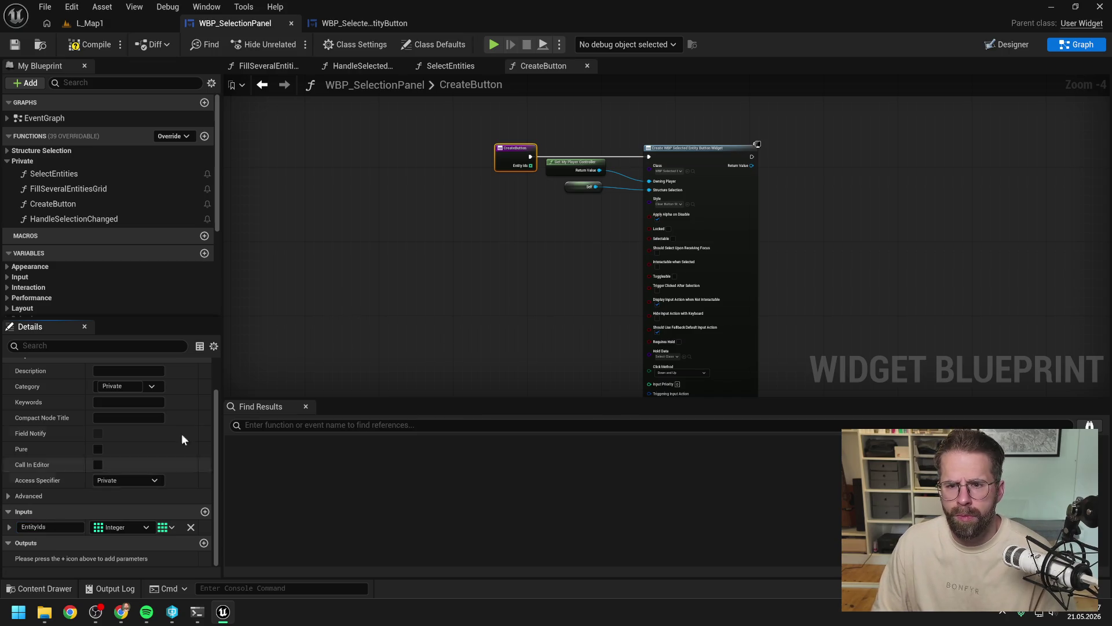
# Step: Move the player controller, Self and Create Widget nodes right, then search 'set ent' from the created widget
pyautogui.click(481, 256)
pyautogui.moveTo(545, 152)
pyautogui.mouseDown()
pyautogui.moveTo(640, 158)
pyautogui.moveTo(686, 201)
pyautogui.mouseUp()
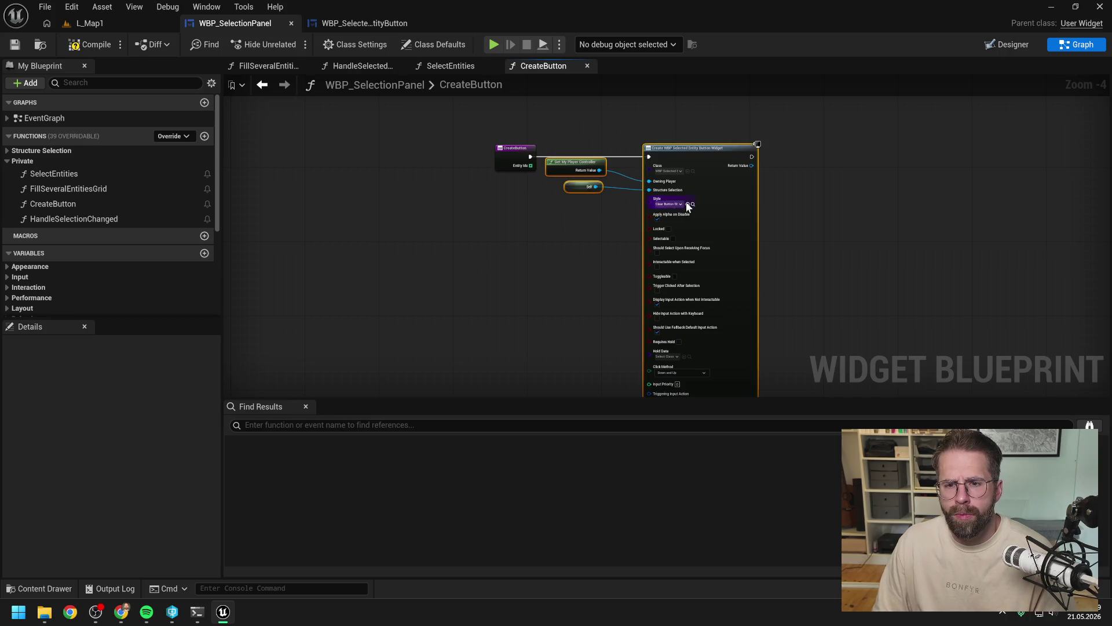
pyautogui.moveTo(716, 168); pyautogui.dragTo(753, 151)
pyautogui.click(575, 121)
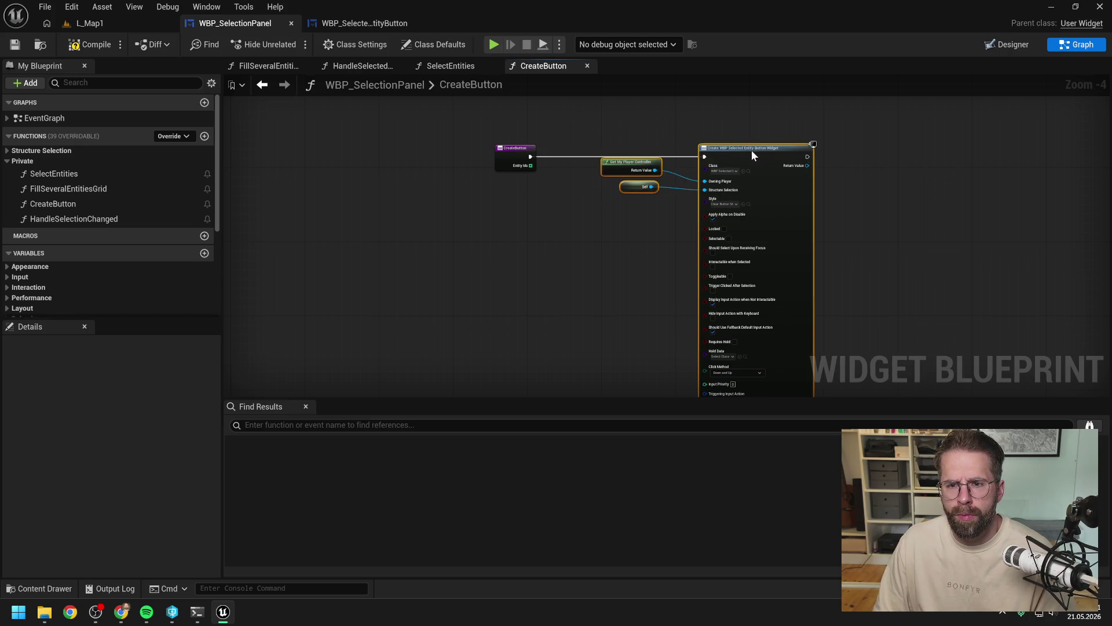
pyautogui.click(606, 222)
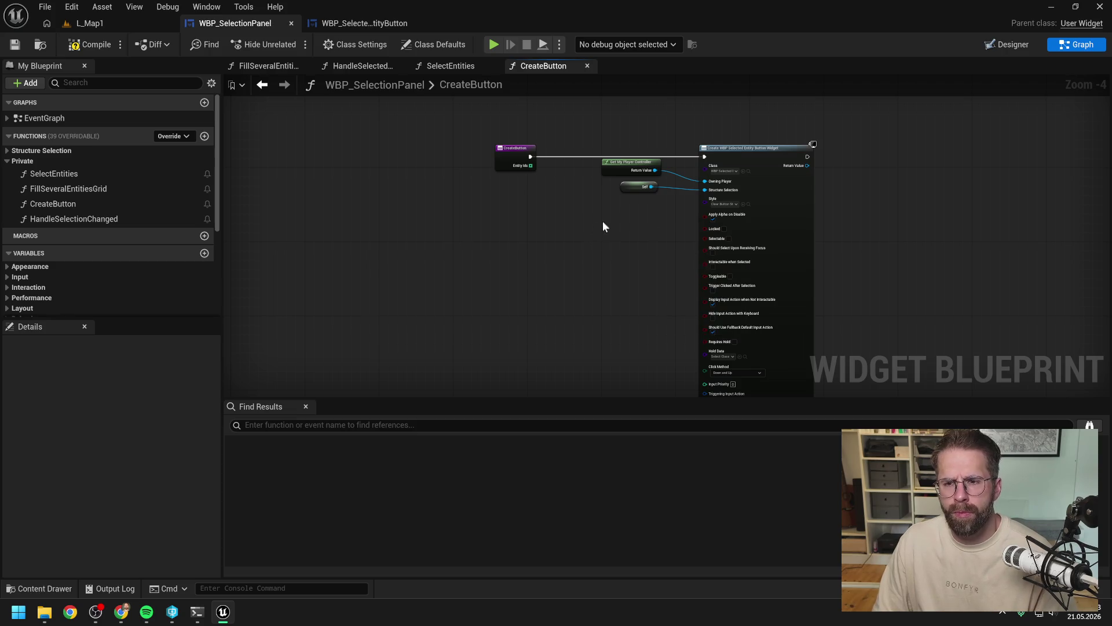
pyautogui.moveTo(807, 166); pyautogui.dragTo(849, 177)
pyautogui.write('set ent')
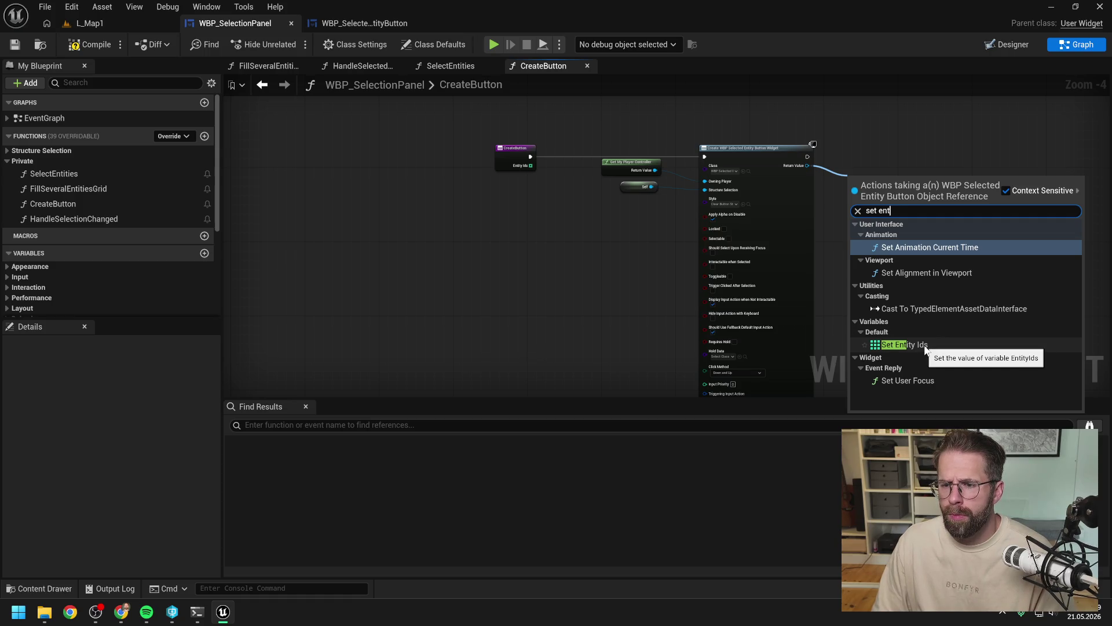
pyautogui.click(637, 264)
pyautogui.click(374, 26)
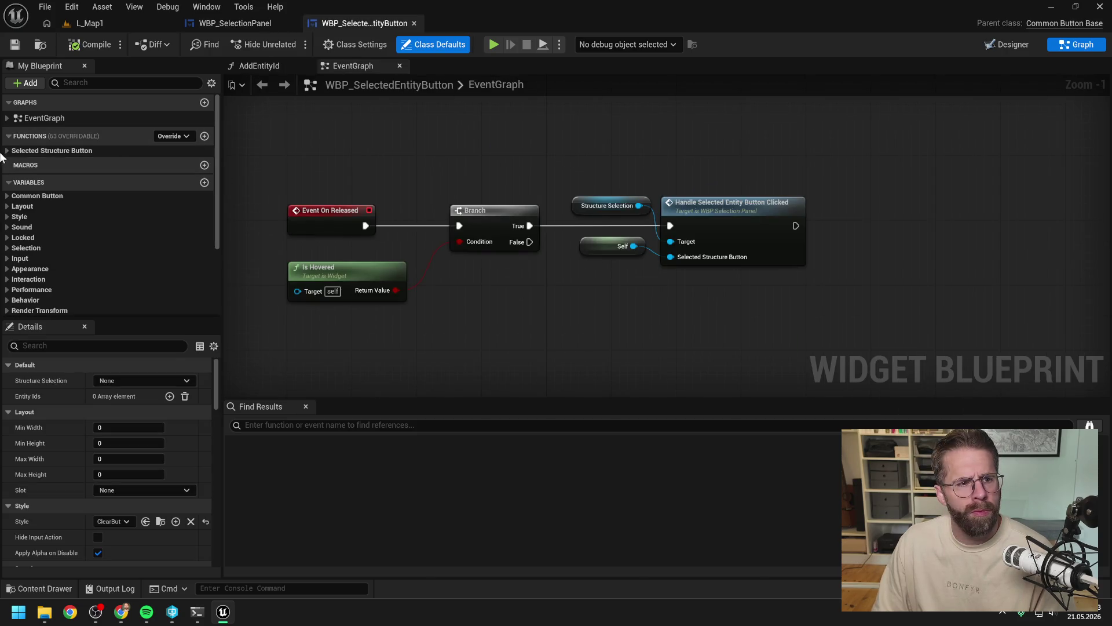
pyautogui.click(7, 150)
pyautogui.click(236, 26)
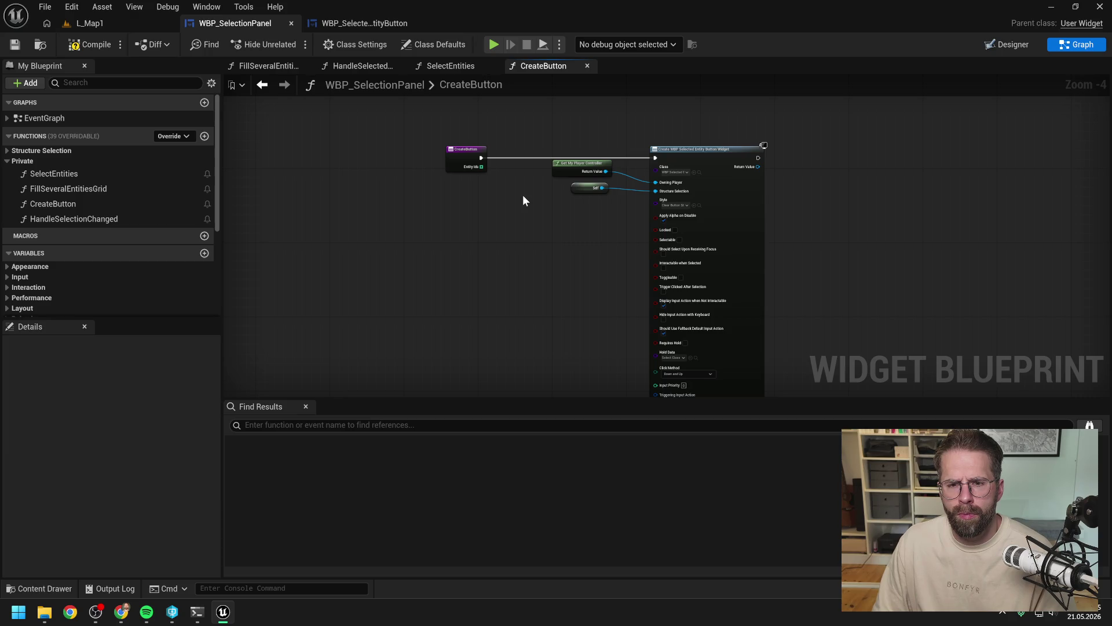
pyautogui.click(349, 66)
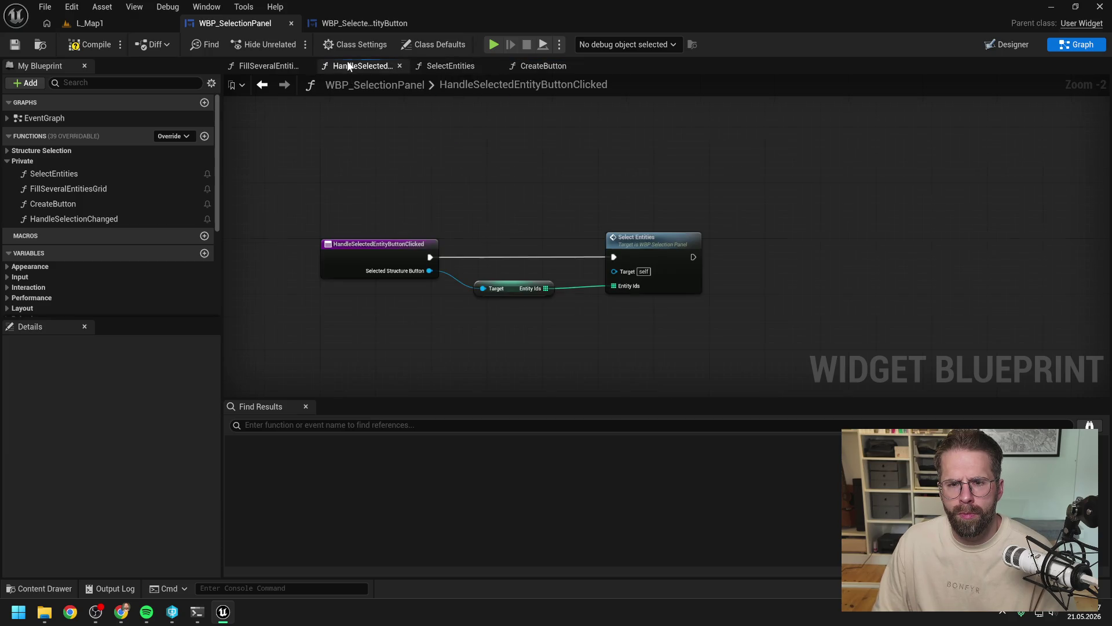
# Step: Move between the HandleSelectedEntityButtonClicked, SelectEntities and FillSeveralEntitiesGrid graphs, ending in FillSeveralEntitiesGrid
pyautogui.click(286, 66)
pyautogui.moveTo(440, 133); pyautogui.dragTo(720, 193)
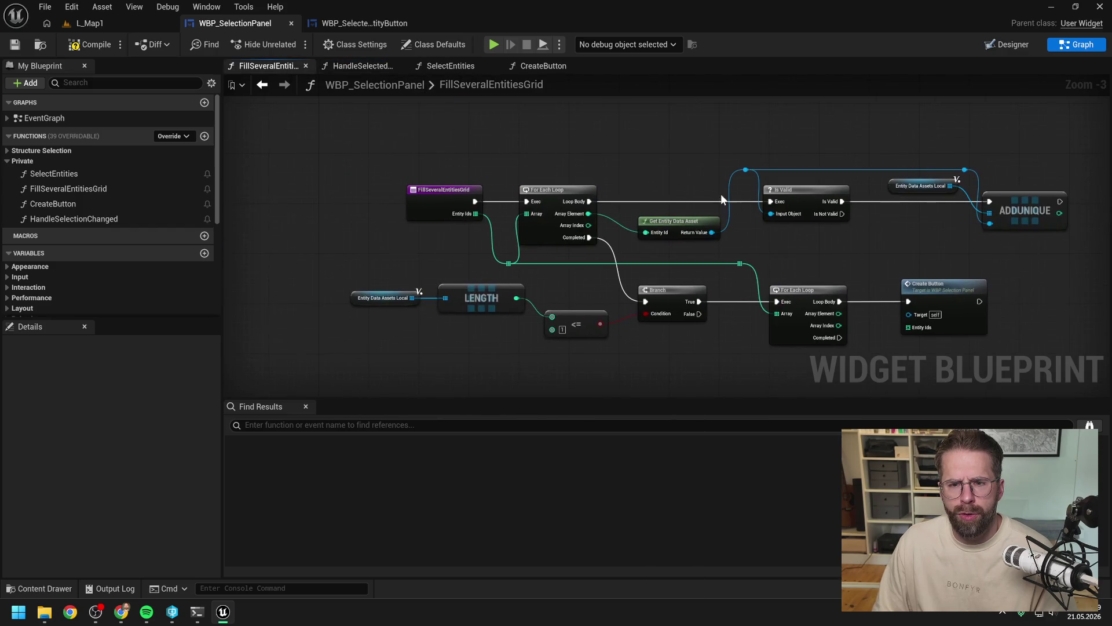
pyautogui.click(421, 68)
pyautogui.click(361, 65)
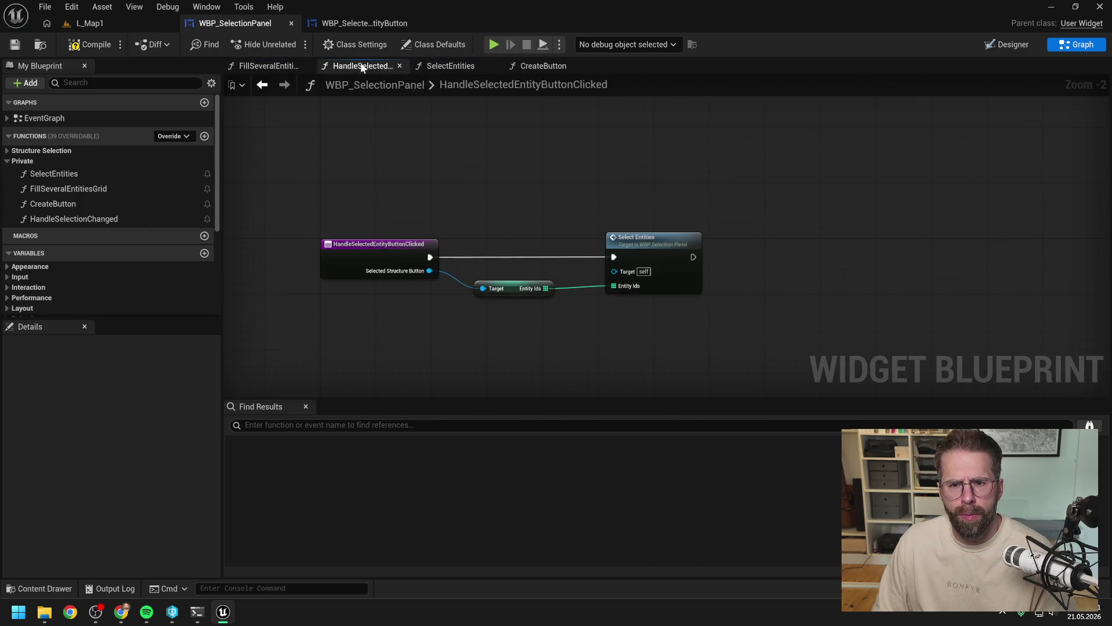
pyautogui.click(429, 66)
pyautogui.doubleClick(540, 158)
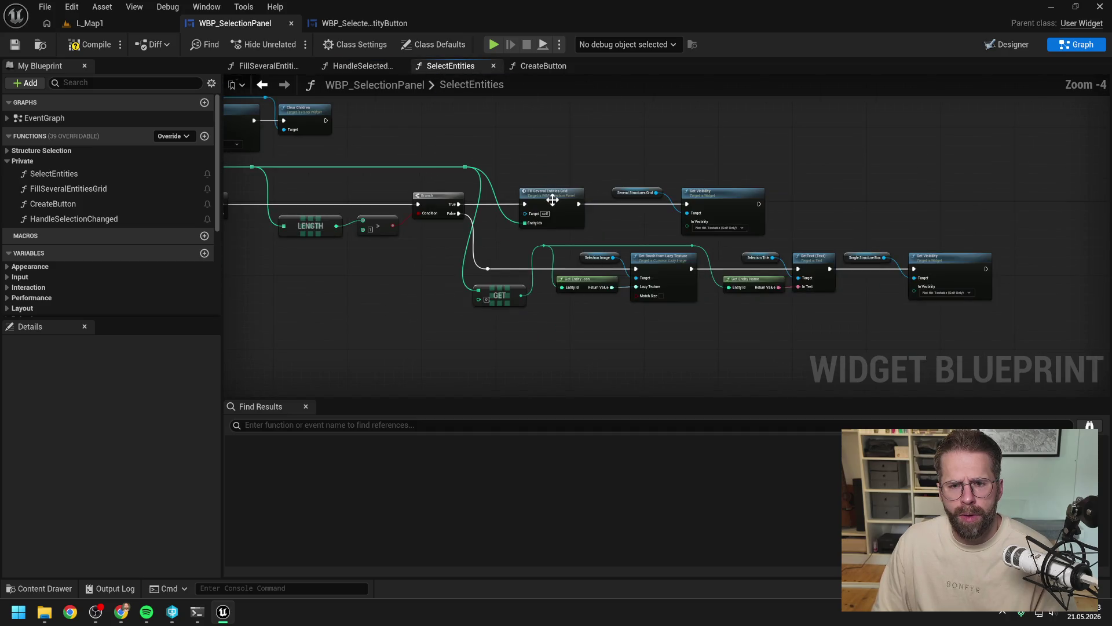
pyautogui.scroll(1, 552, 200)
pyautogui.scroll(-2, 572, 134)
pyautogui.scroll(1, 572, 134)
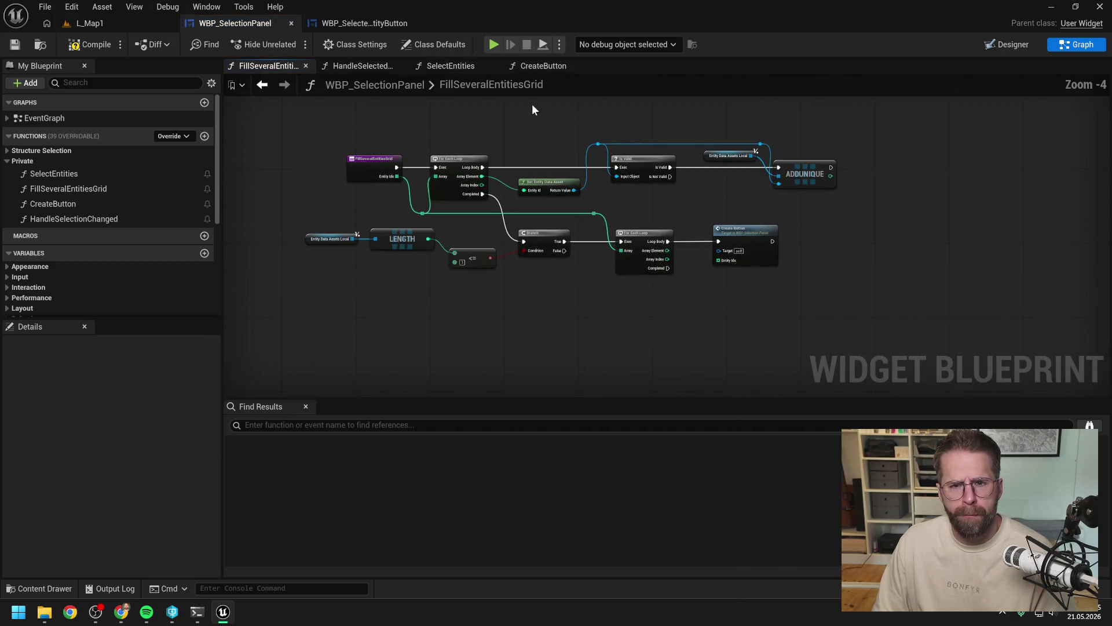
pyautogui.click(431, 63)
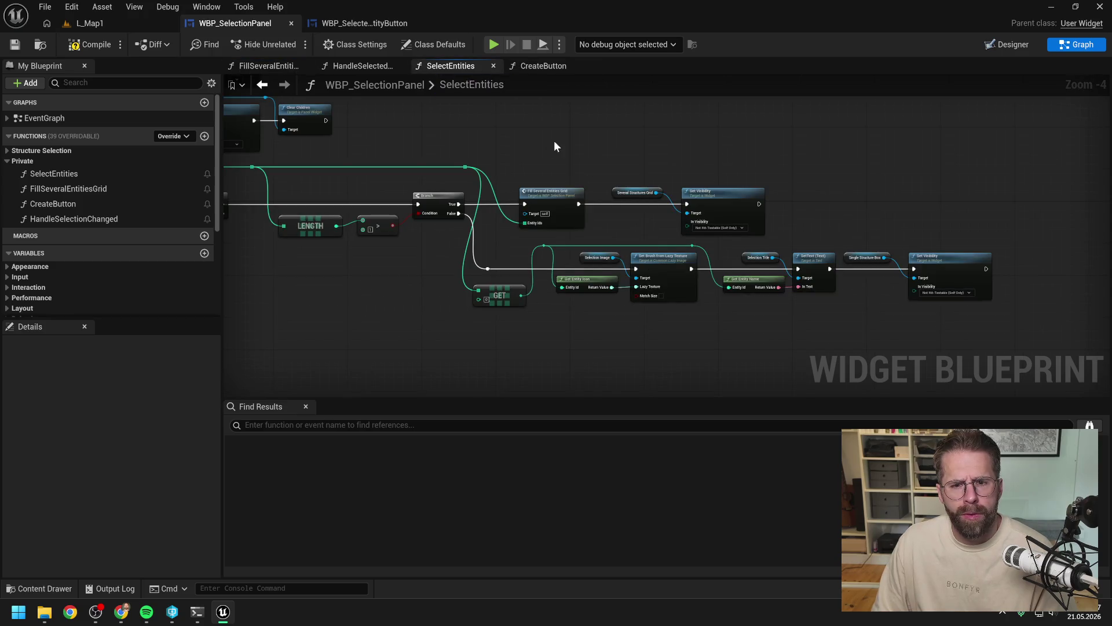
pyautogui.doubleClick(777, 242)
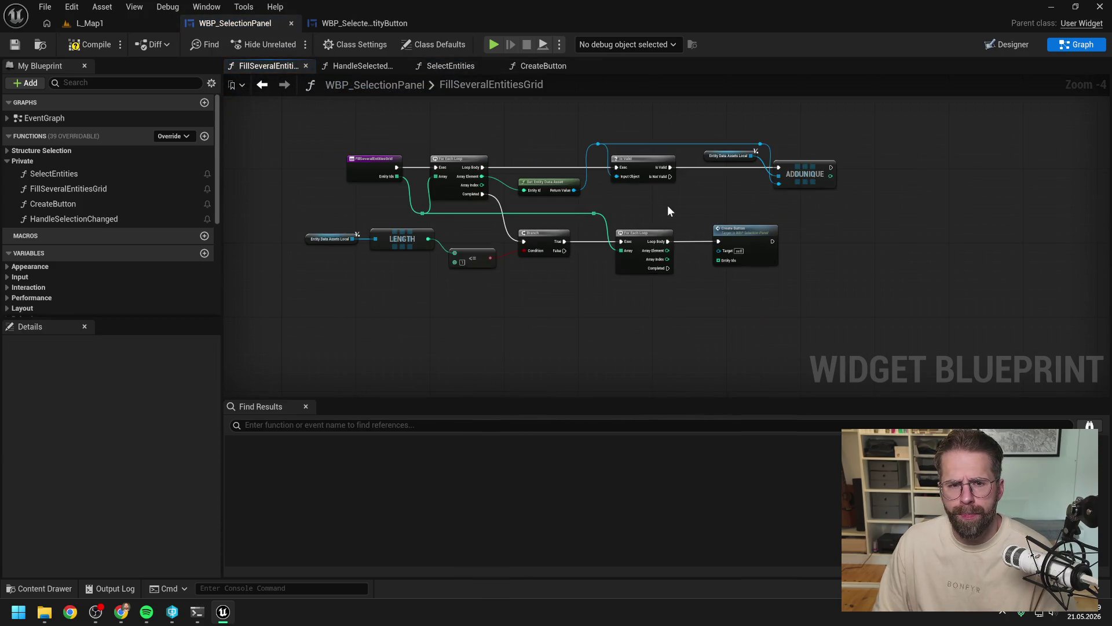
pyautogui.scroll(-2, 668, 206)
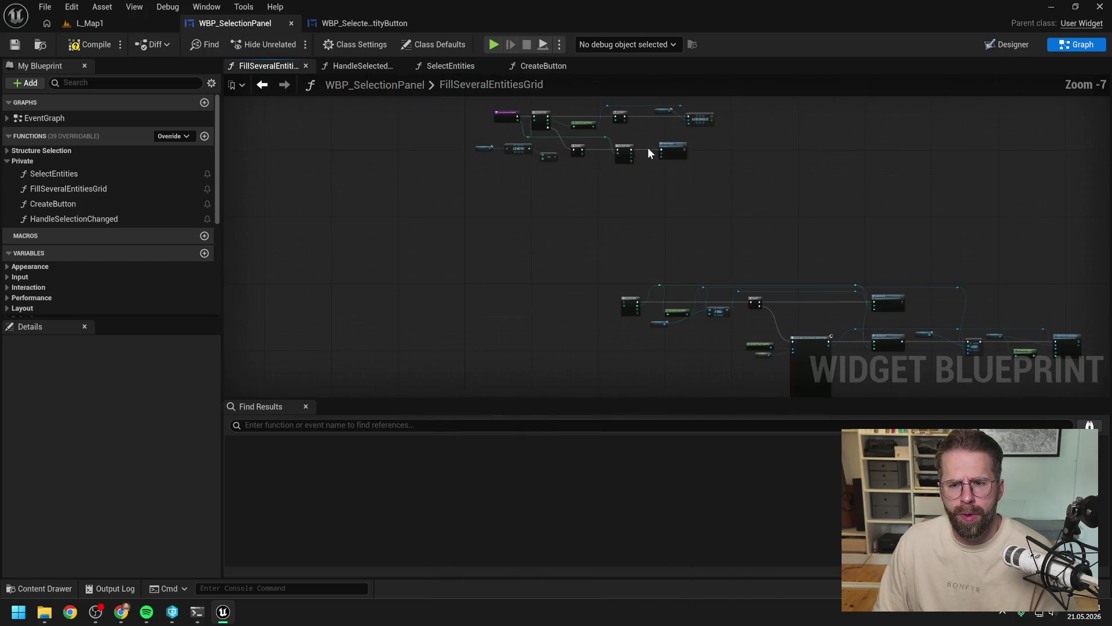
pyautogui.scroll(1, 640, 208)
# Step: Box-select and reposition all FillSeveralEntitiesGrid nodes, then bring up the project's Content folder
pyautogui.moveTo(368, 112); pyautogui.dragTo(774, 271)
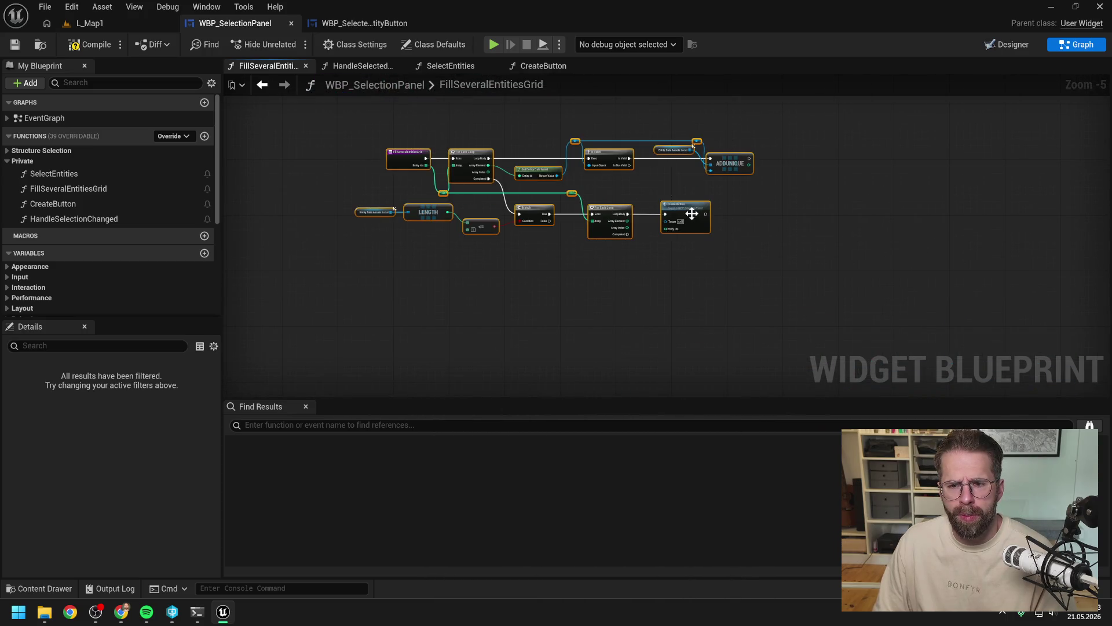
pyautogui.moveTo(690, 215); pyautogui.dragTo(620, 272)
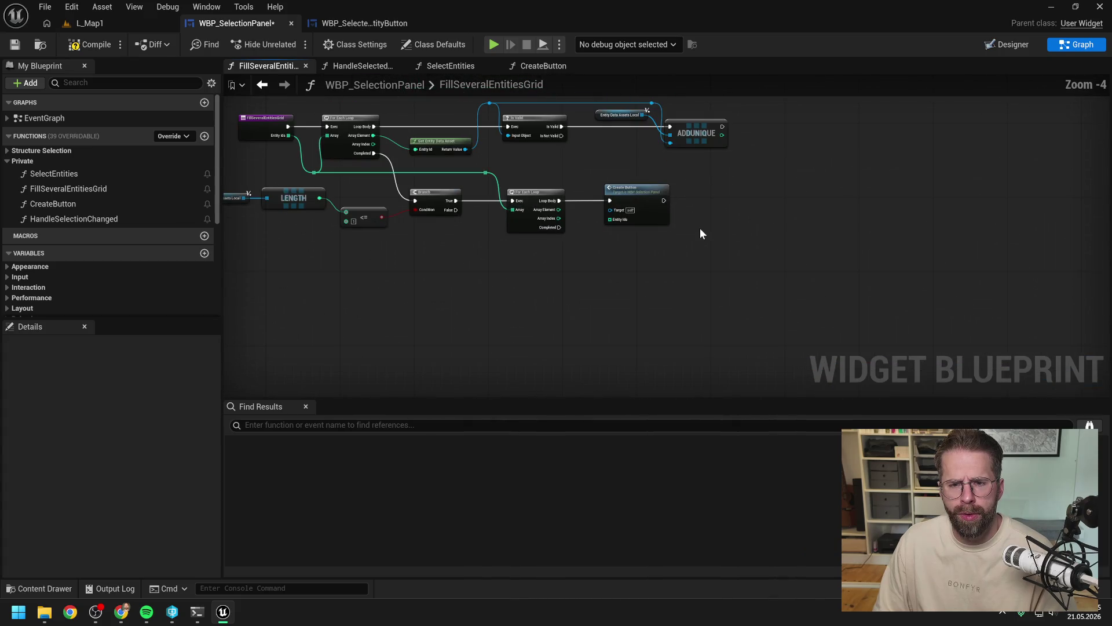
pyautogui.scroll(1, 700, 228)
pyautogui.moveTo(792, 247); pyautogui.dragTo(776, 250)
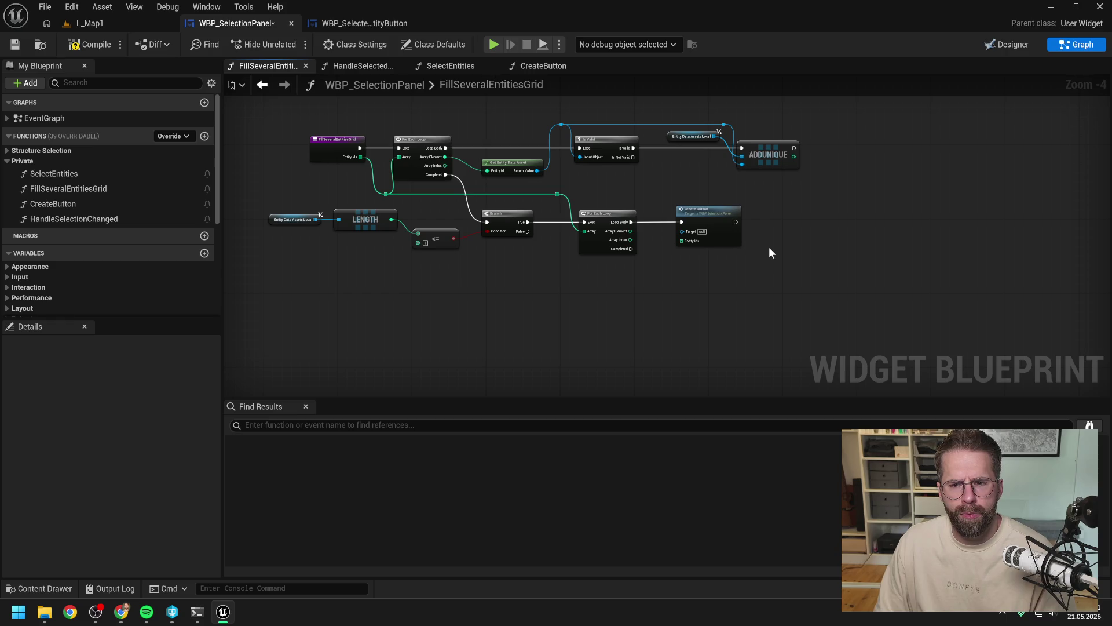
pyautogui.hotkey('ctrl', 'space')
pyautogui.rightClick(1057, 400)
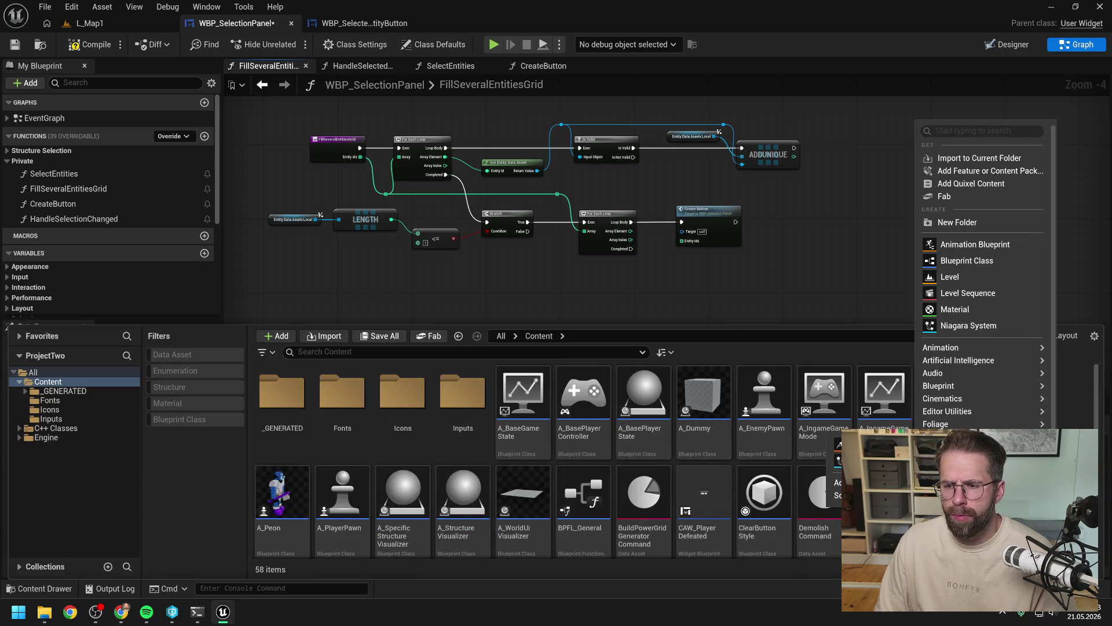
# Step: Create a Blueprint Structure named FEntityDataAssetToEntityIds and open it in the structure editor
pyautogui.moveTo(956, 387)
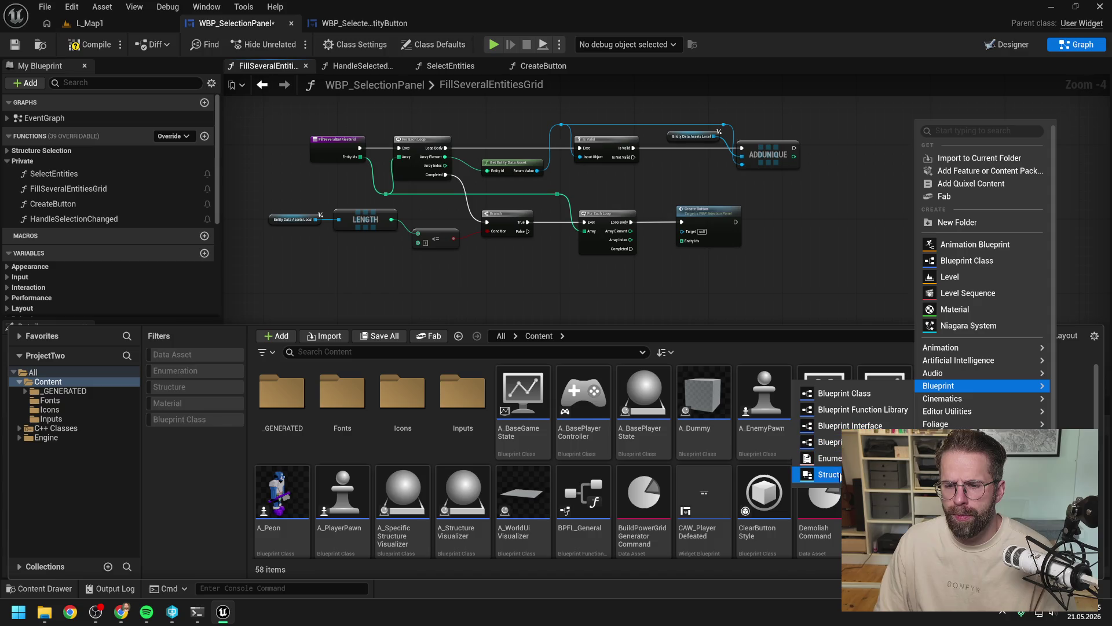
pyautogui.click(834, 474)
pyautogui.write('F')
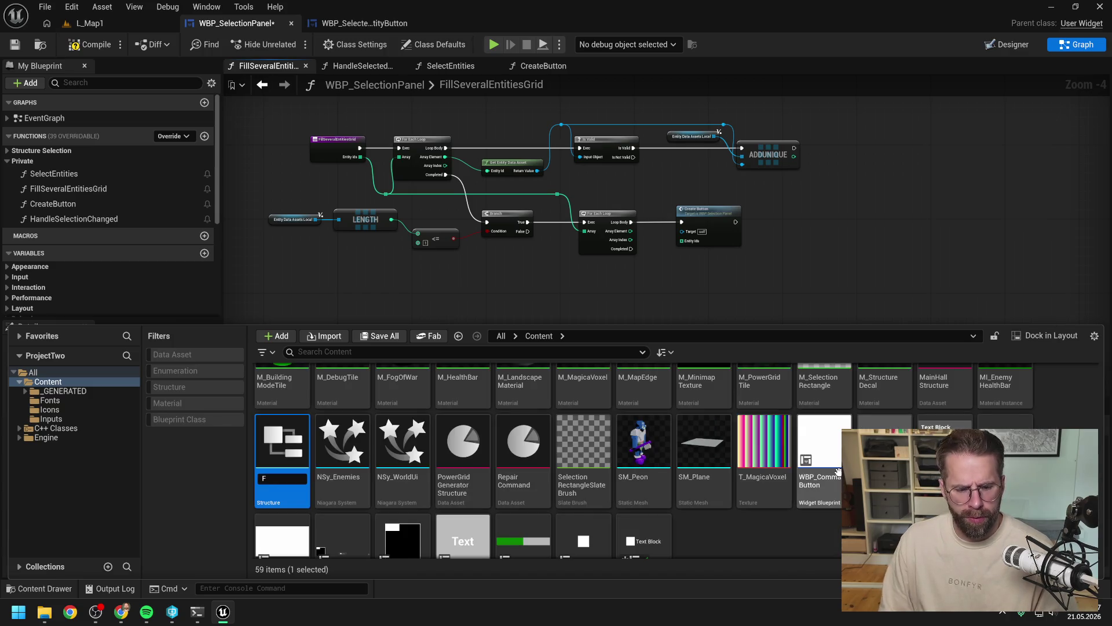
pyautogui.write('Entity')
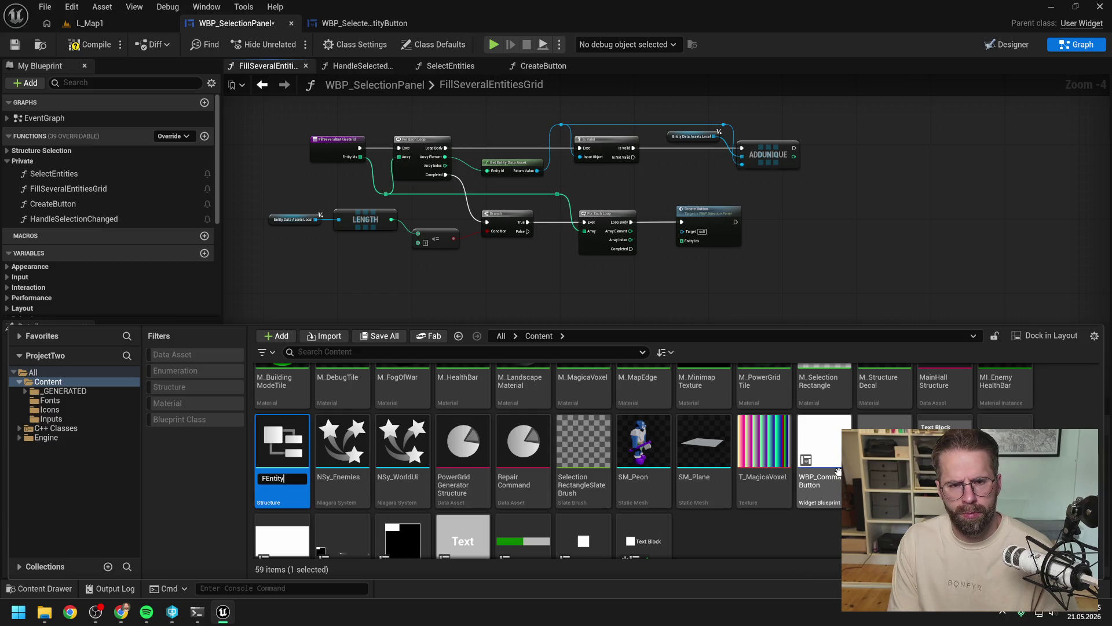
pyautogui.write('Asset')
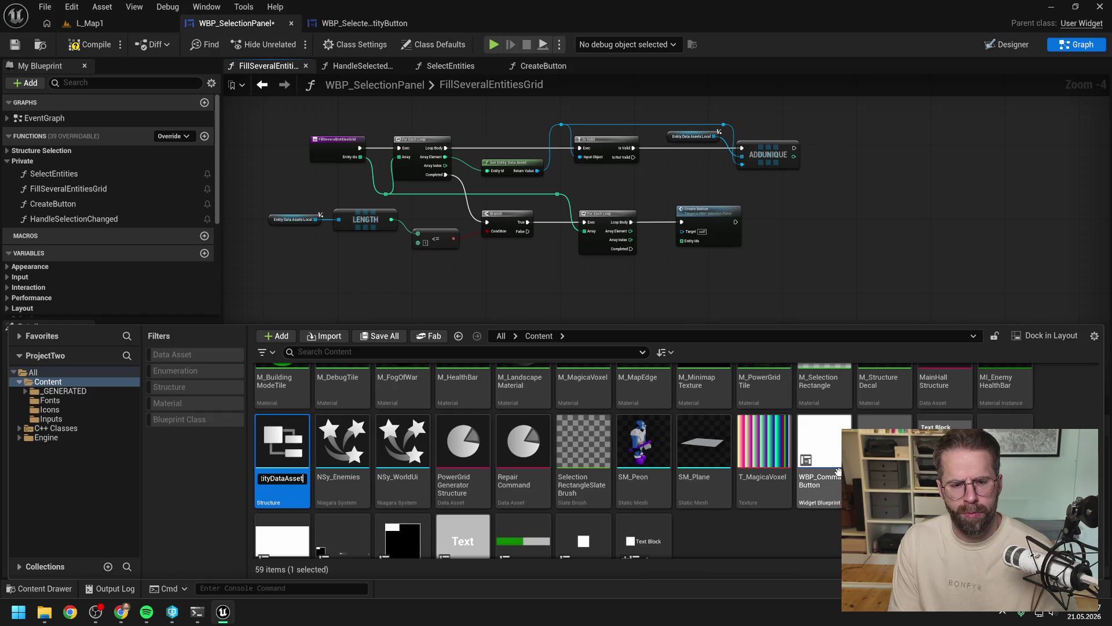
pyautogui.write('ToEntityIds')
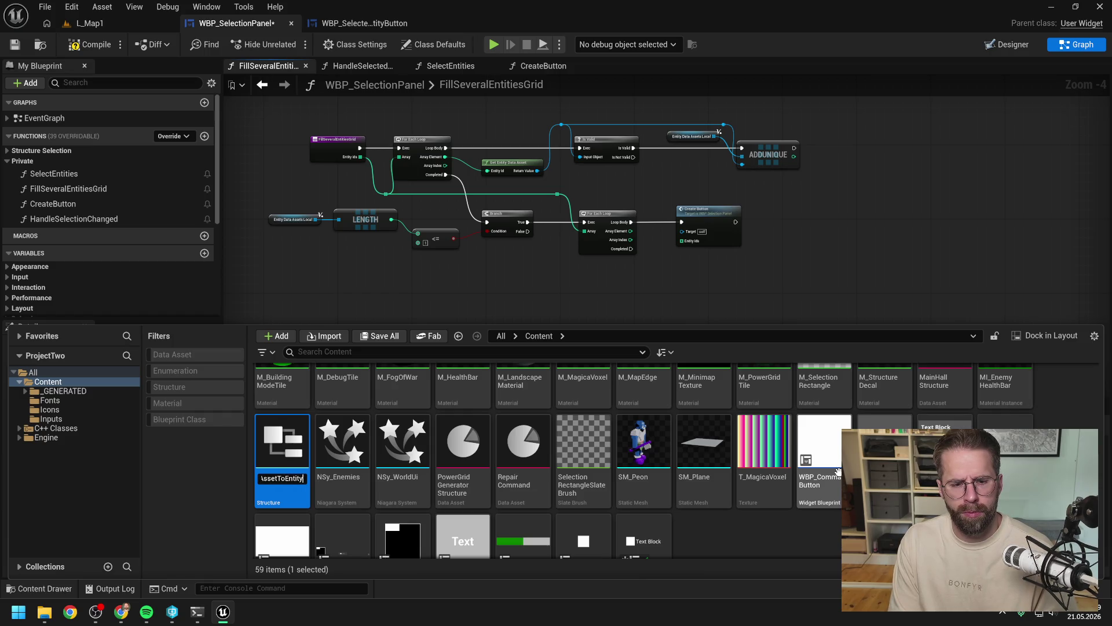
pyautogui.press('Return')
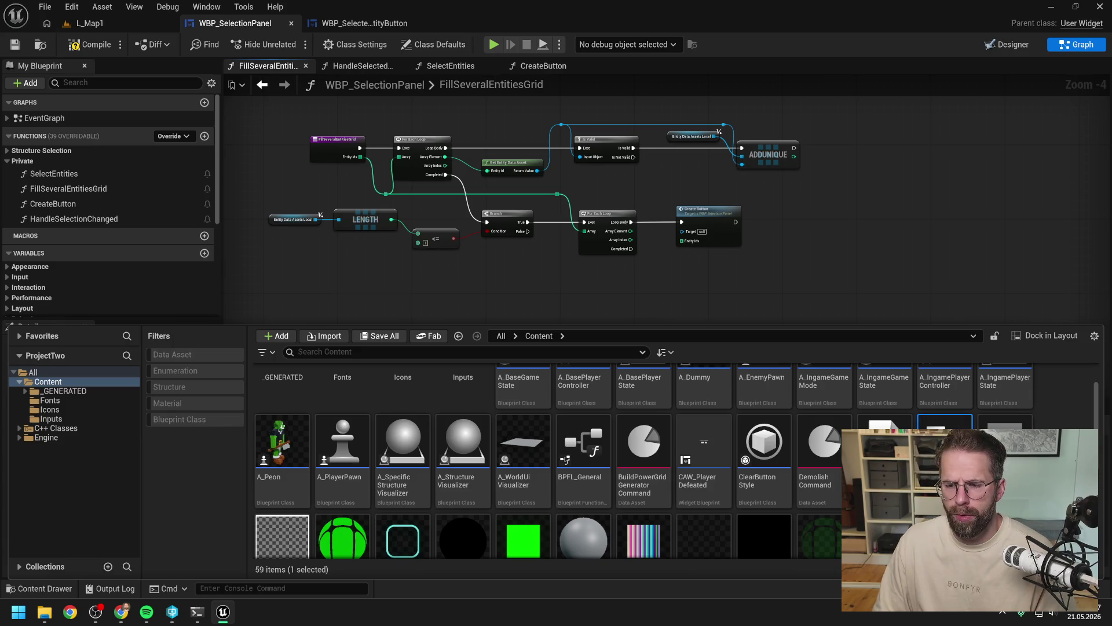
pyautogui.press('Return')
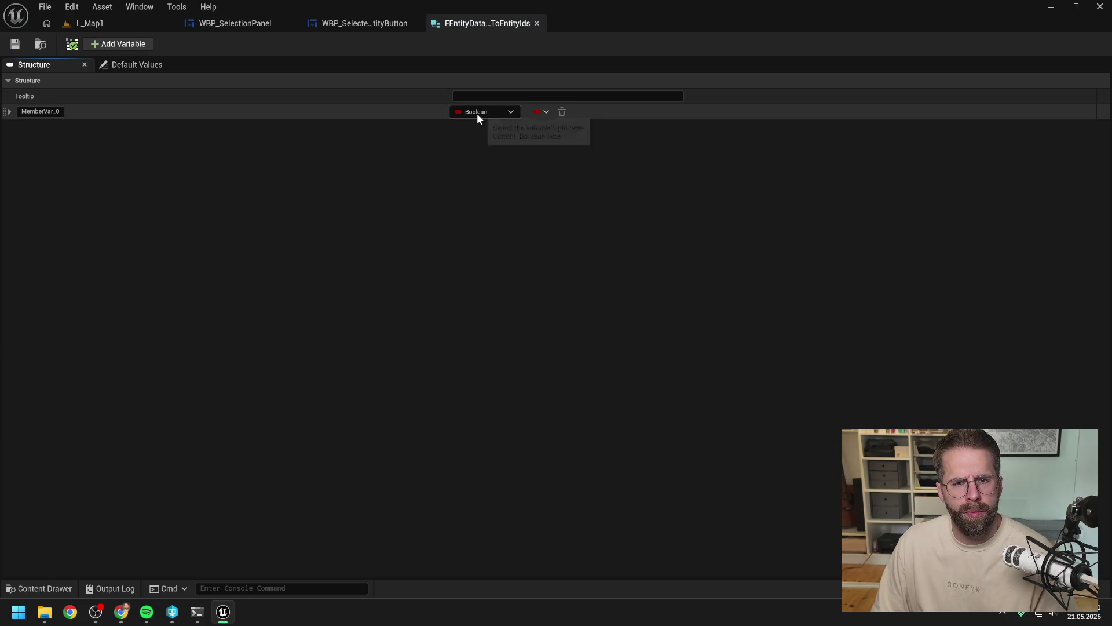
# Step: Turn MemberVar_0 into an Integer array named EntityIds and save the structure
pyautogui.click(477, 112)
pyautogui.click(484, 167)
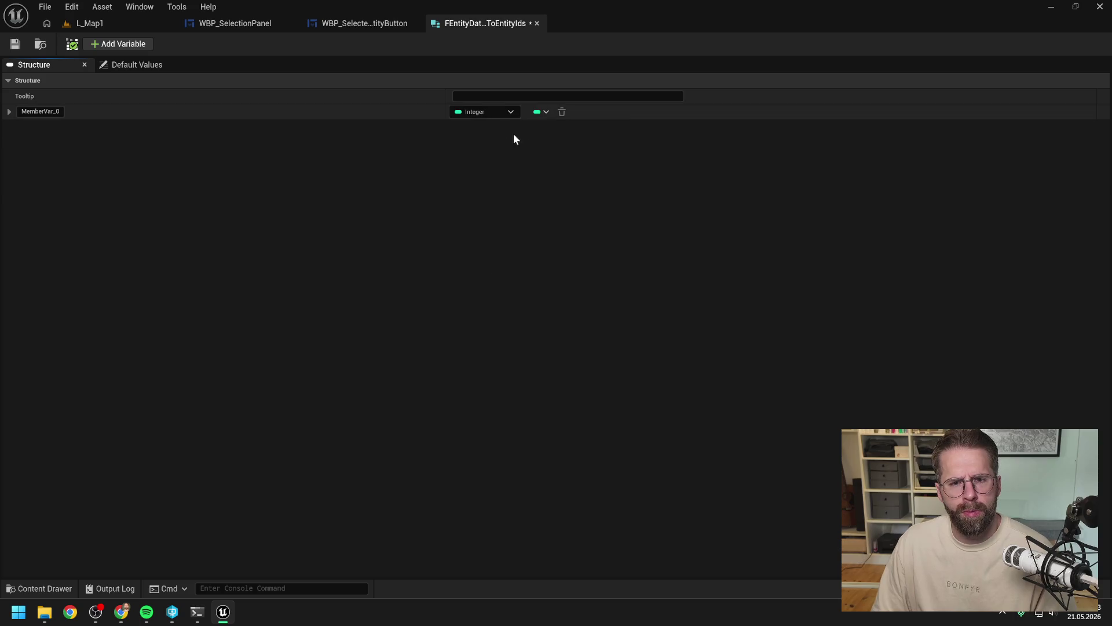
pyautogui.click(542, 111)
pyautogui.click(530, 148)
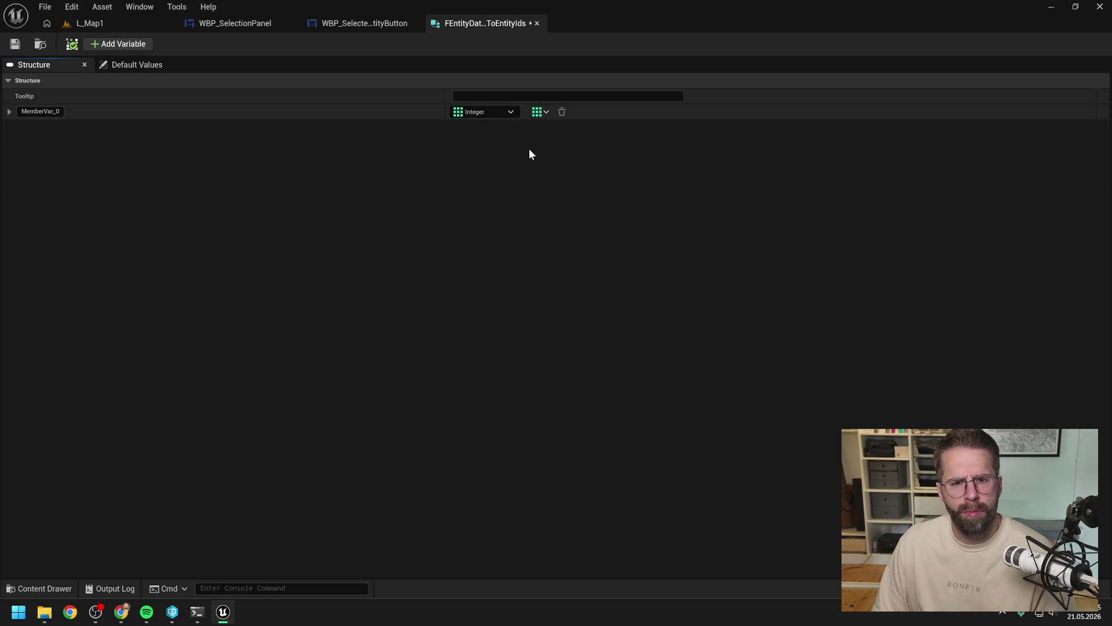
pyautogui.click(35, 112)
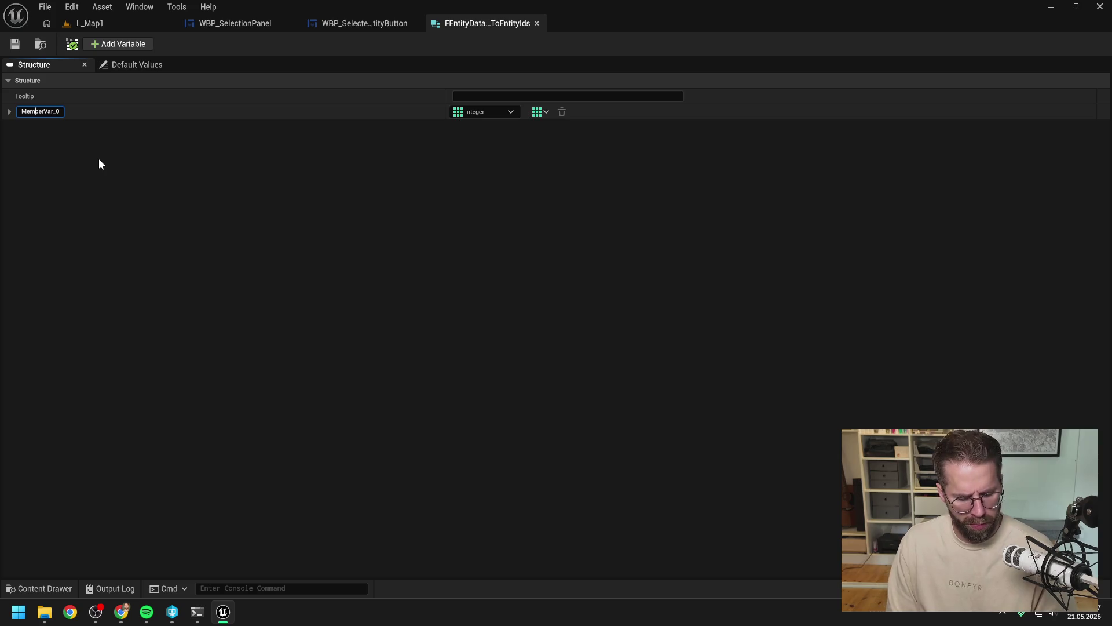
pyautogui.write('A')
pyautogui.press('BackSpace')
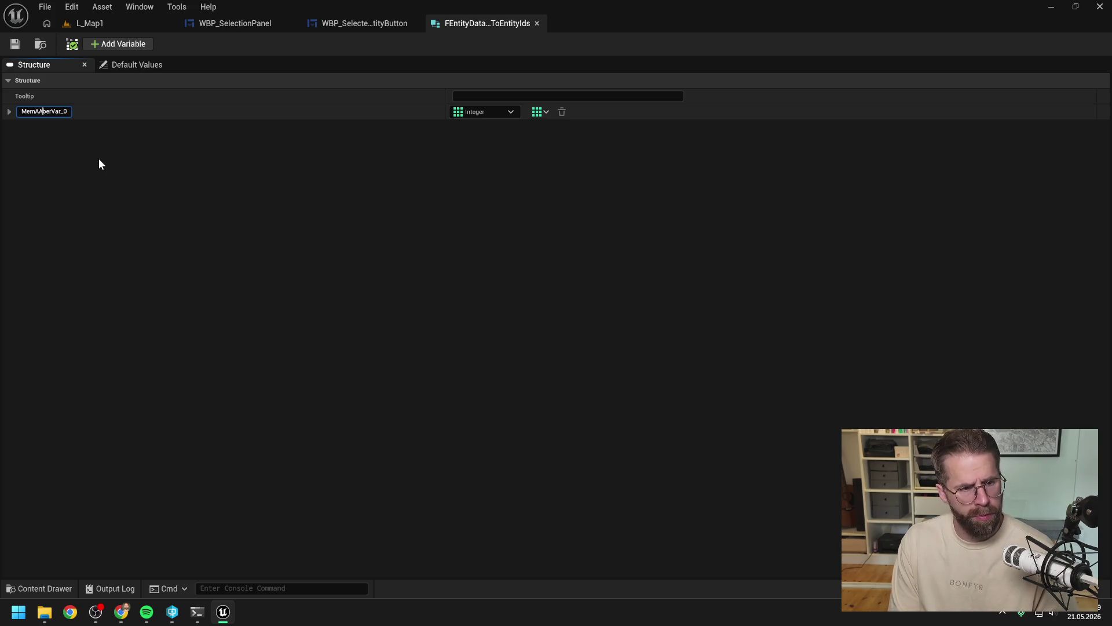
pyautogui.hotkey('ctrl', 'a')
pyautogui.write('EntityIds')
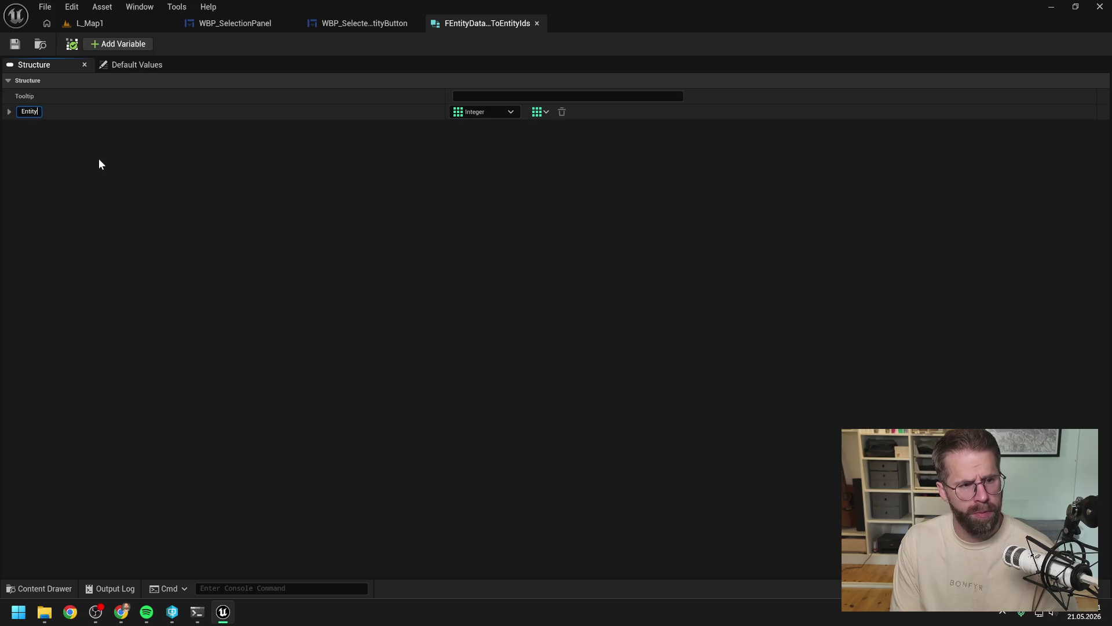
pyautogui.press('Return')
pyautogui.hotkey('ctrl', 's')
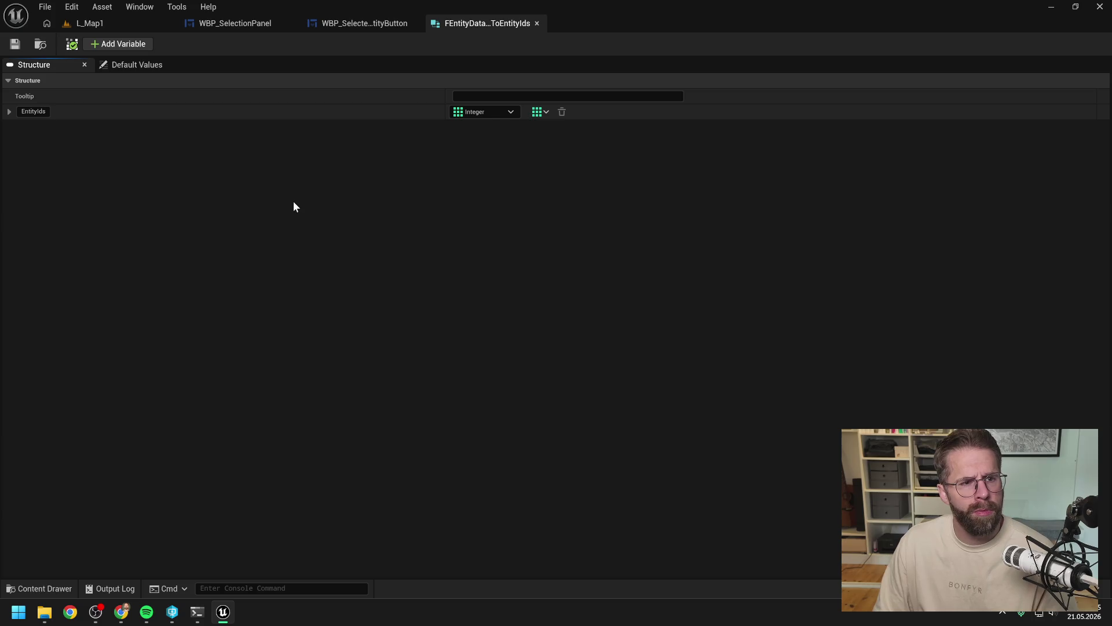
# Step: Check the content browser, then return to the WBP_SelectedEntityButton blueprint
pyautogui.hotkey('ctrl', 'space')
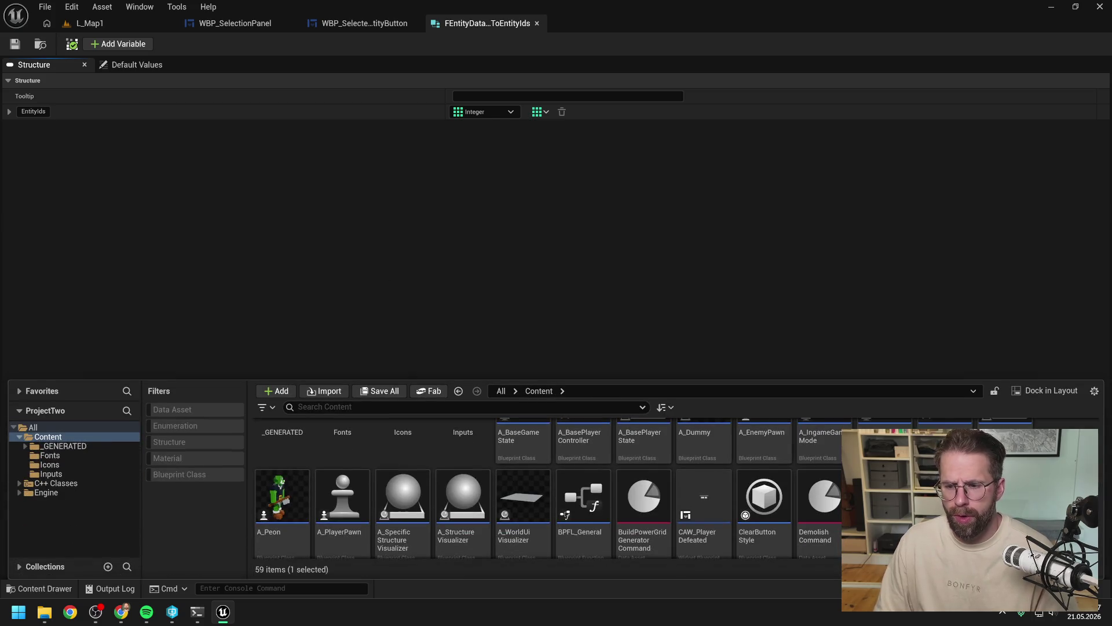
pyautogui.scroll(-1, 569, 429)
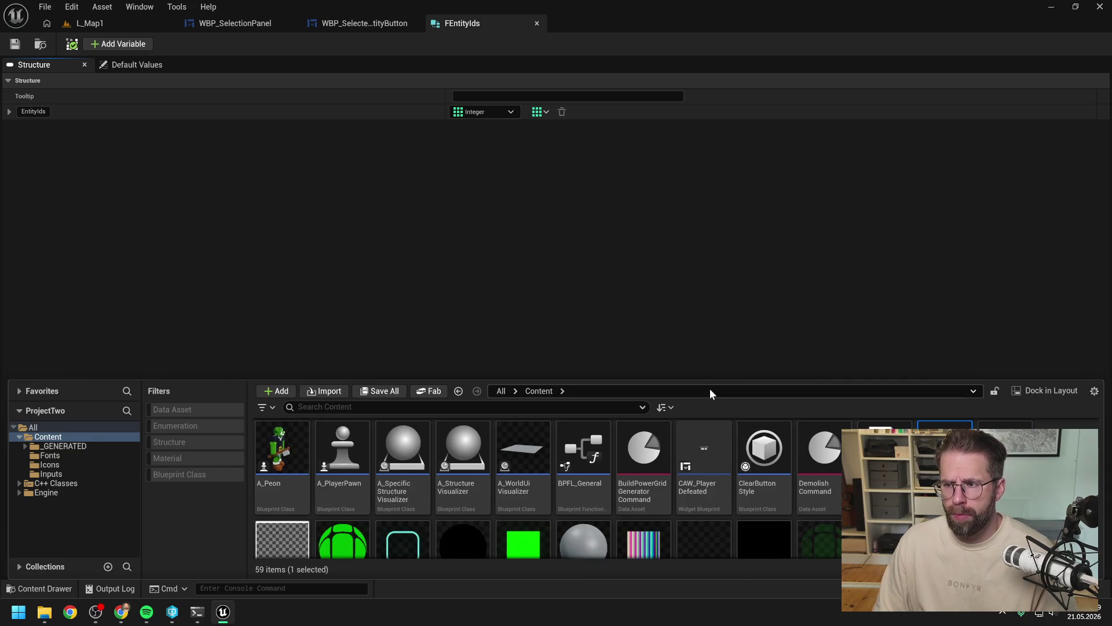
pyautogui.click(371, 26)
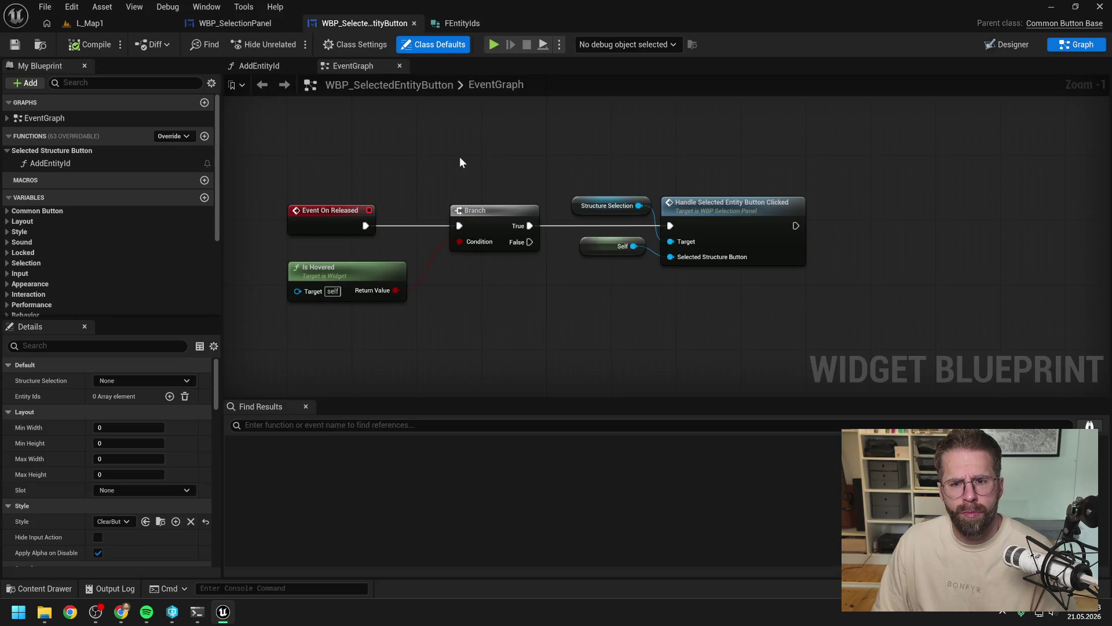
# Step: Go back to WBP_SelectionPanel's FillSeveralEntitiesGrid graph and frame its nodes
pyautogui.click(264, 23)
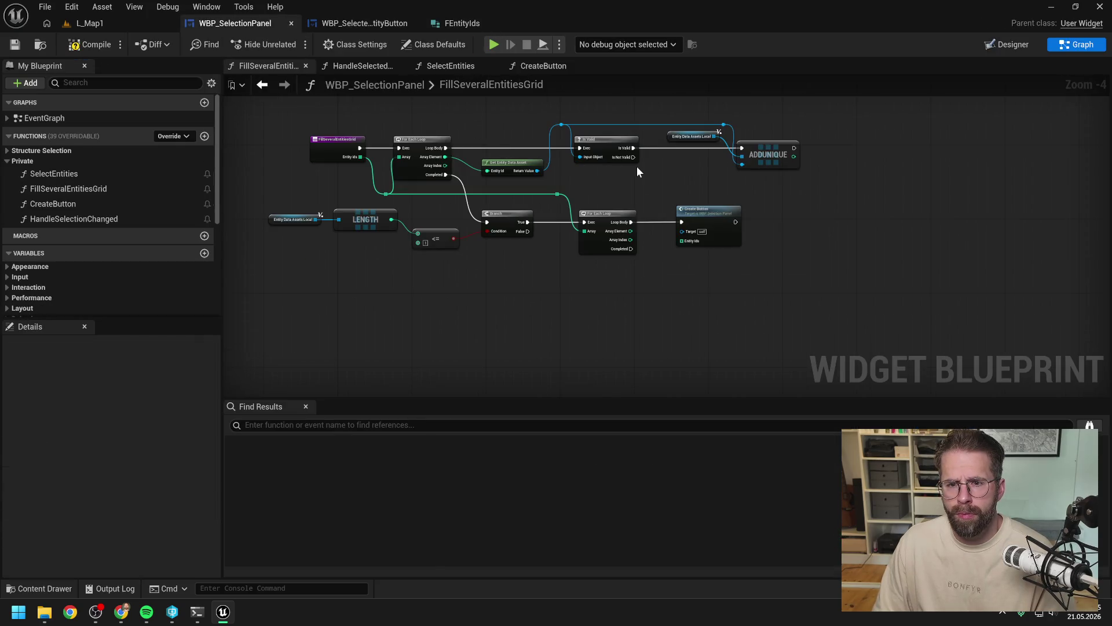
pyautogui.scroll(-3, 492, 157)
pyautogui.scroll(3, 578, 165)
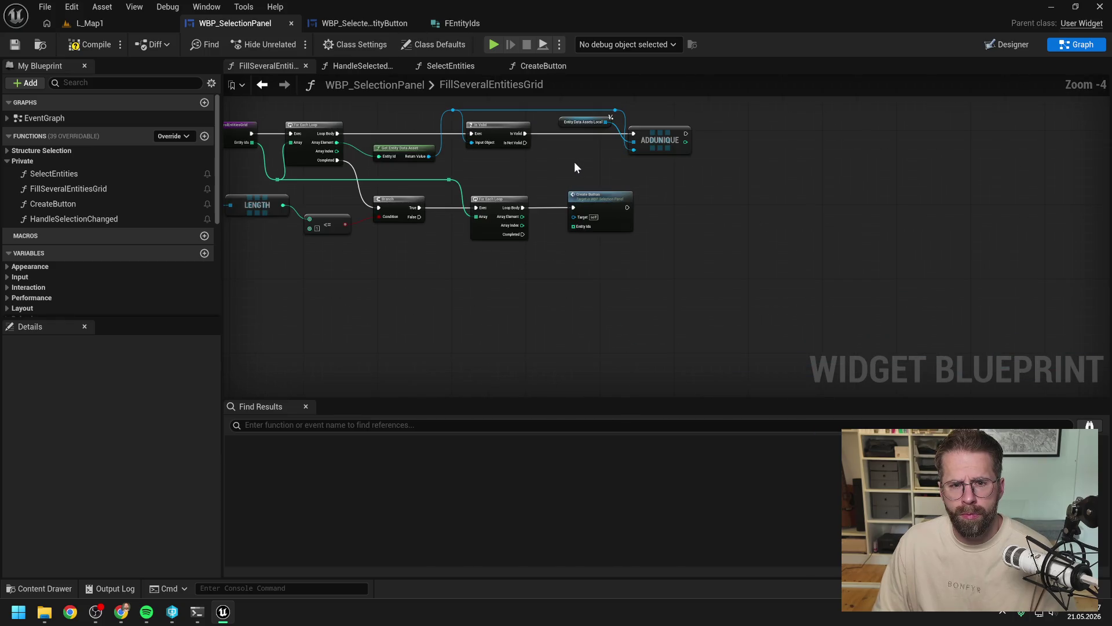
pyautogui.scroll(-2, 538, 154)
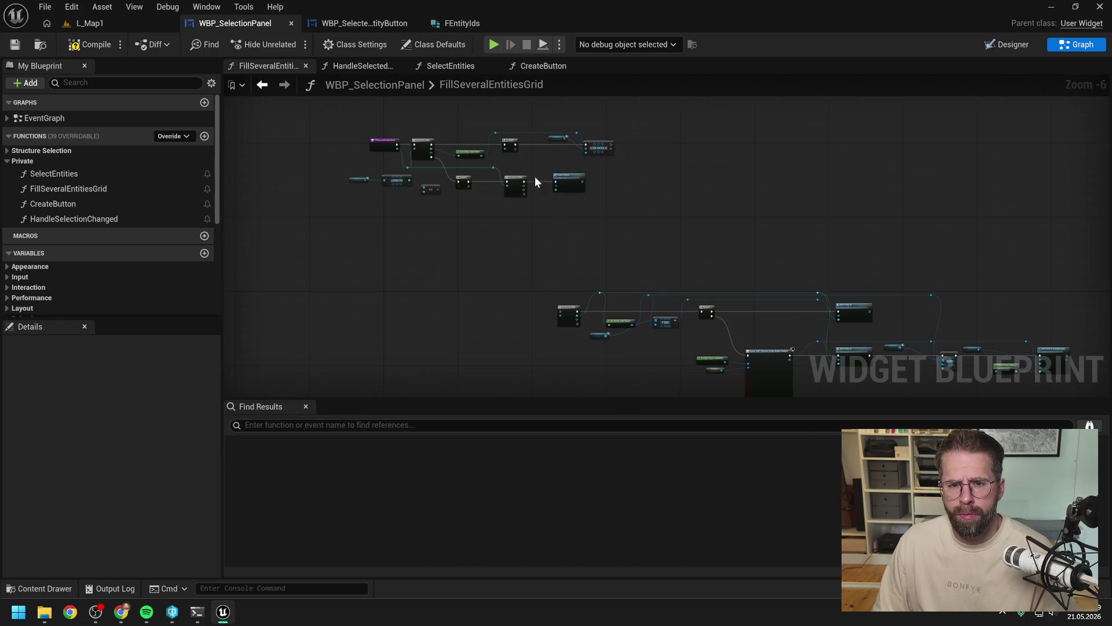
pyautogui.scroll(2, 535, 181)
pyautogui.moveTo(572, 243); pyautogui.dragTo(647, 269)
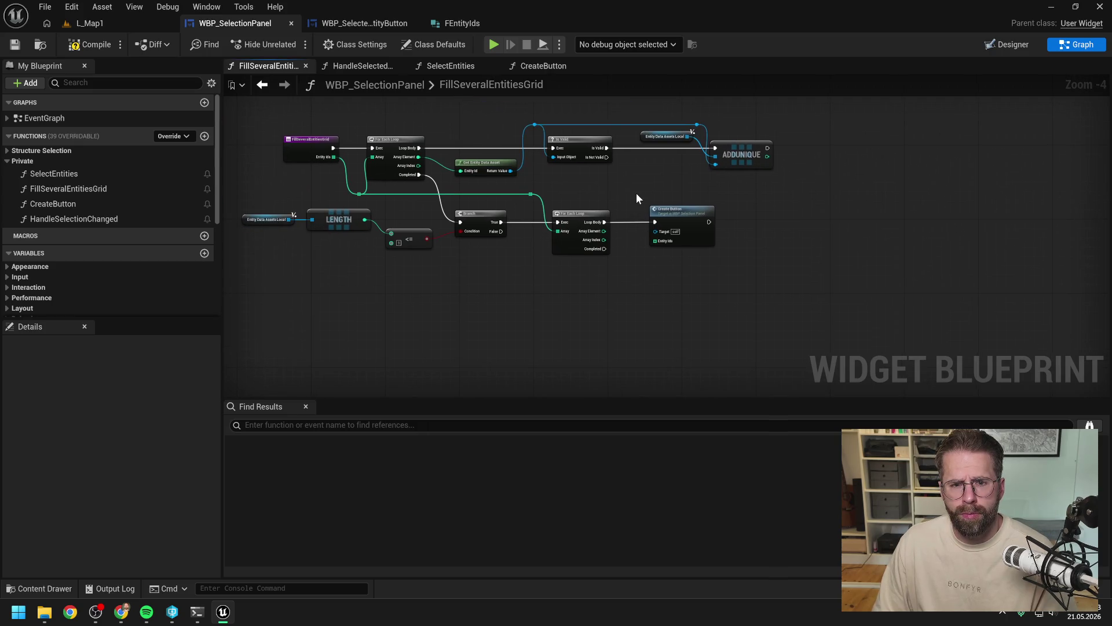
pyautogui.moveTo(636, 193); pyautogui.dragTo(585, 206)
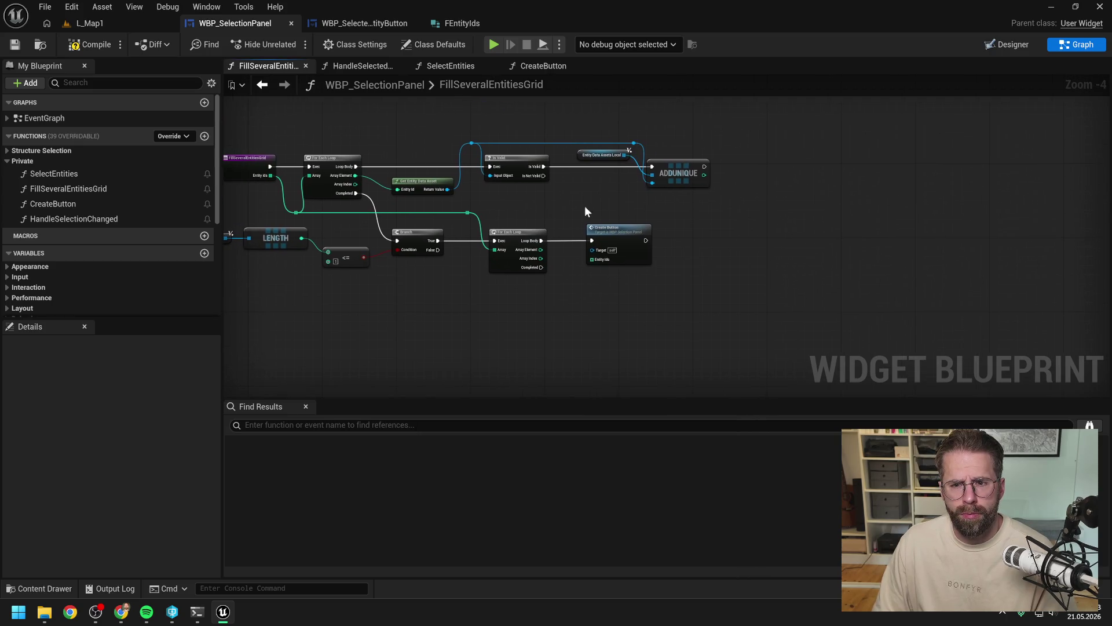
# Step: Place a Make FEntity Ids node beside ADDUNIQUE by searching 'make entity'
pyautogui.rightClick(742, 201)
pyautogui.write('make entity')
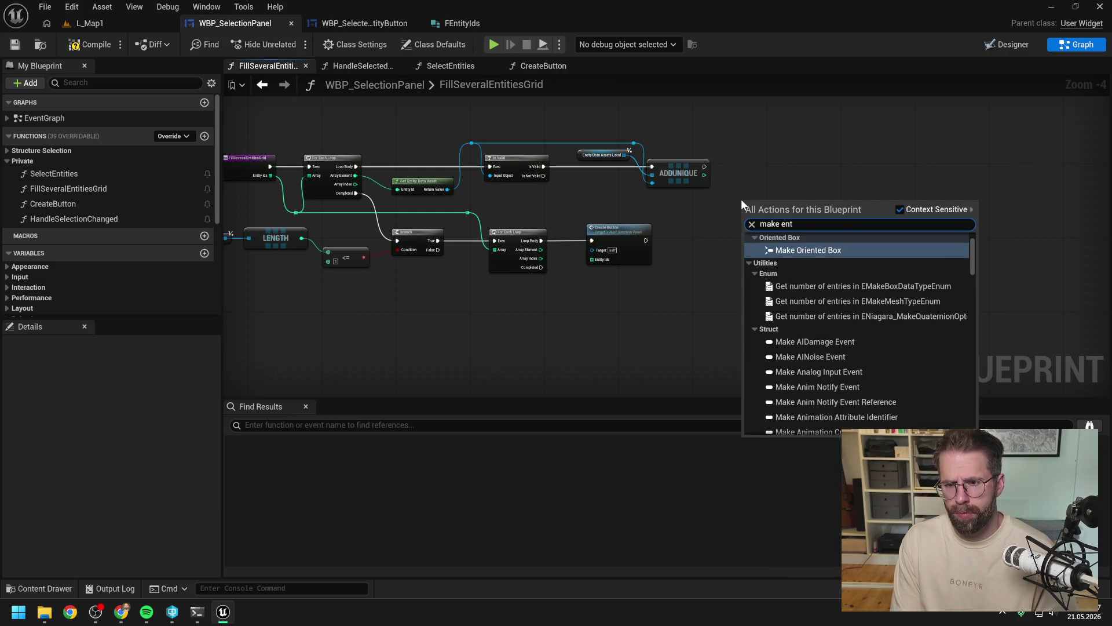
pyautogui.press('Return')
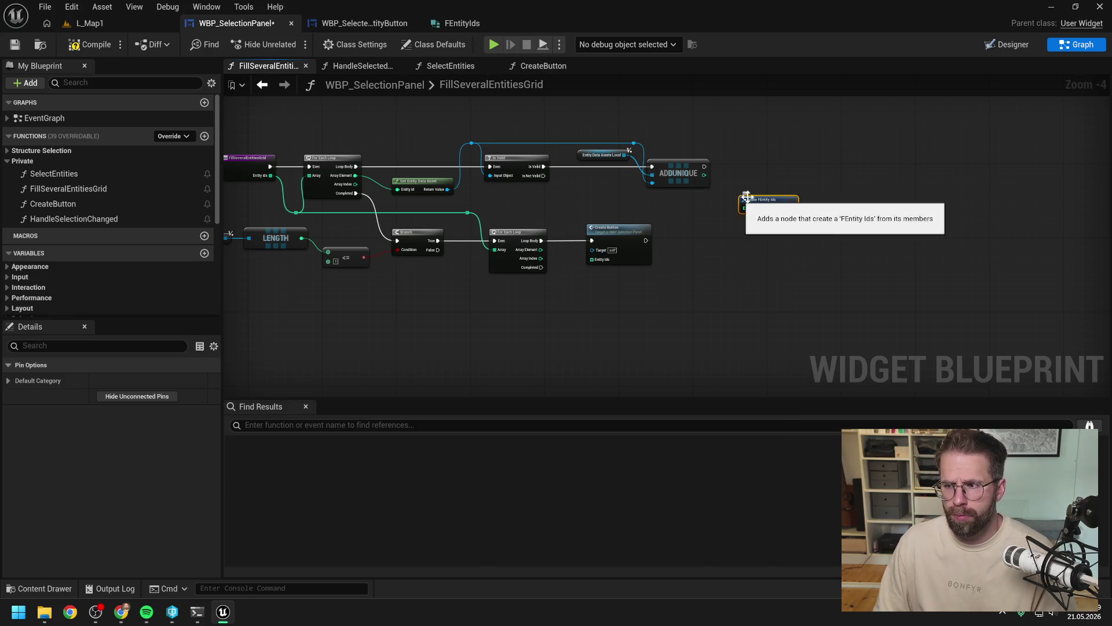
pyautogui.scroll(2, 764, 190)
pyautogui.click(718, 218)
pyautogui.scroll(-2, 705, 221)
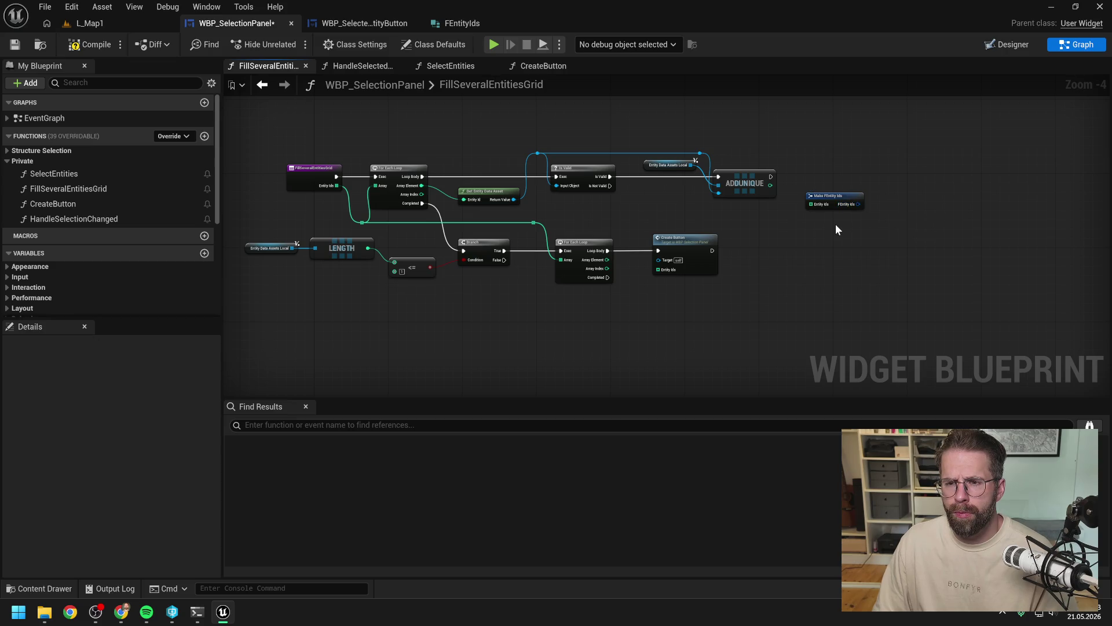
pyautogui.moveTo(856, 221); pyautogui.dragTo(705, 211)
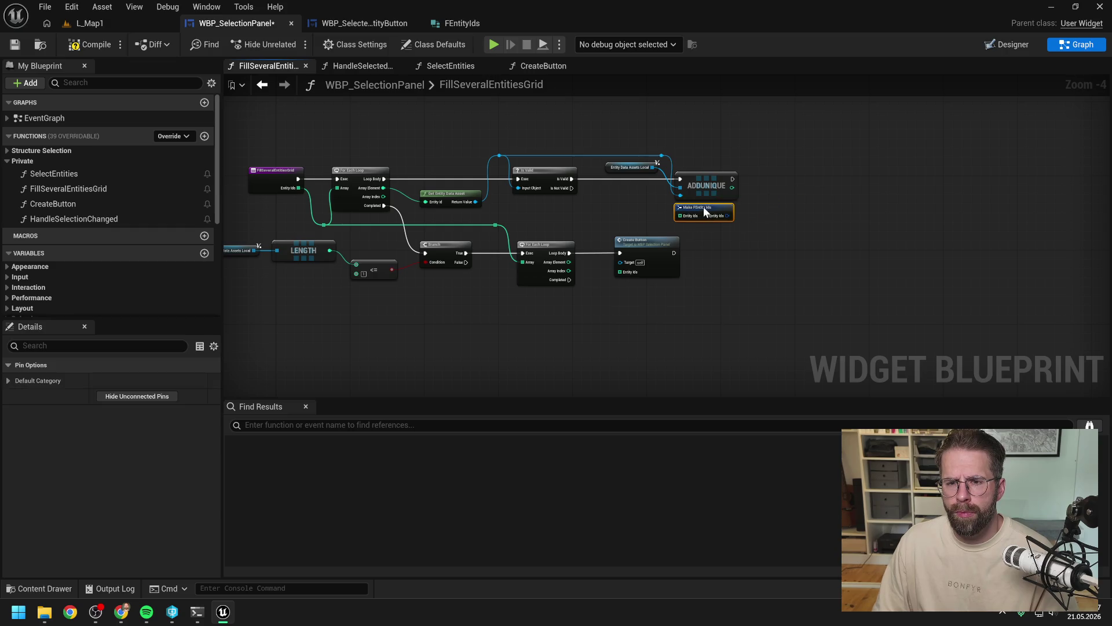
pyautogui.click(780, 239)
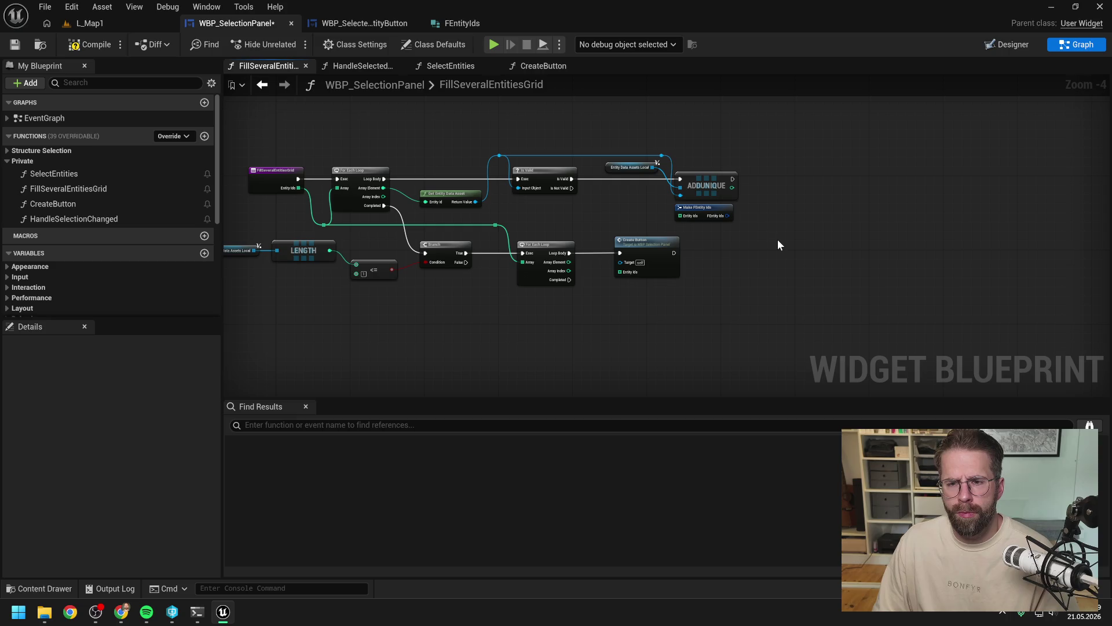
pyautogui.hotkey('ctrl', 'space')
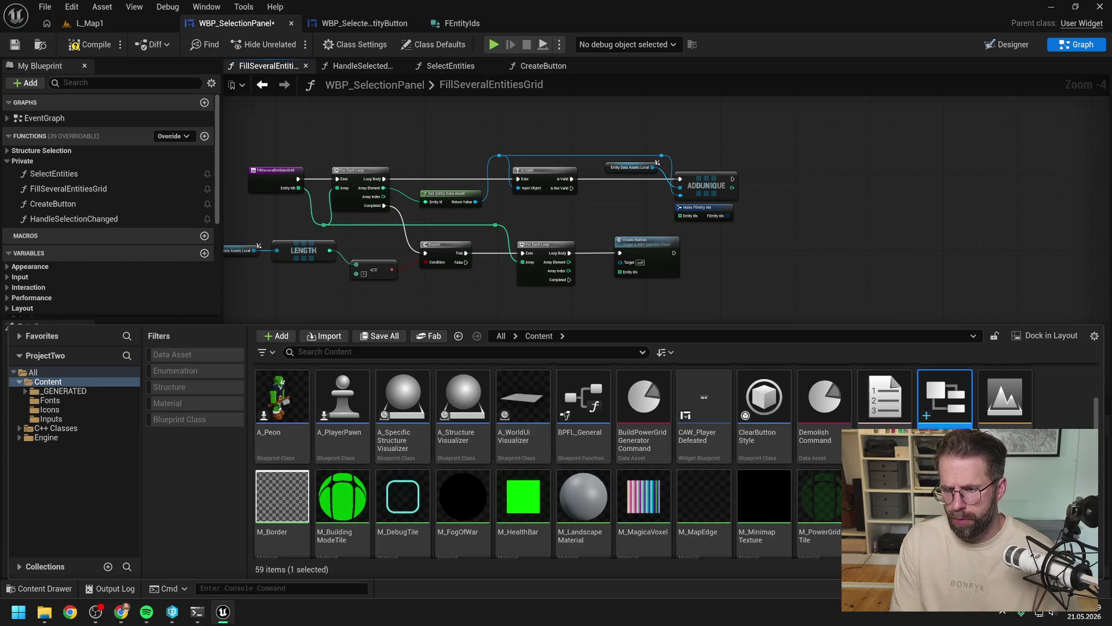
# Step: Save the selection panel and refresh the Make FEntity Ids node to pick up the renamed struct
pyautogui.hotkey('ctrl', 's')
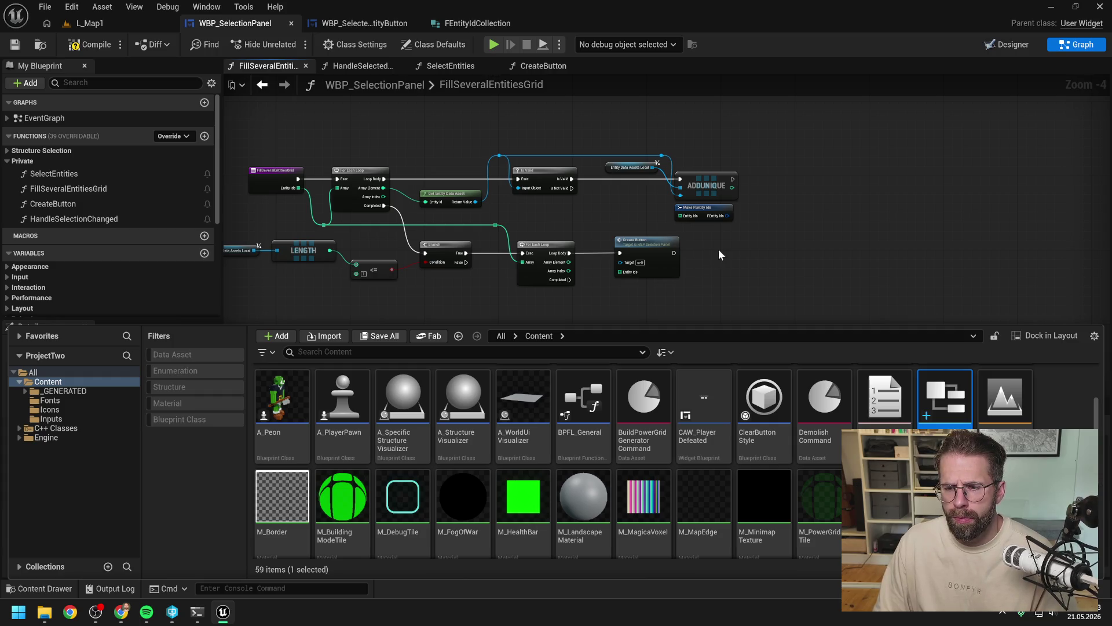
pyautogui.rightClick(701, 215)
pyautogui.click(733, 302)
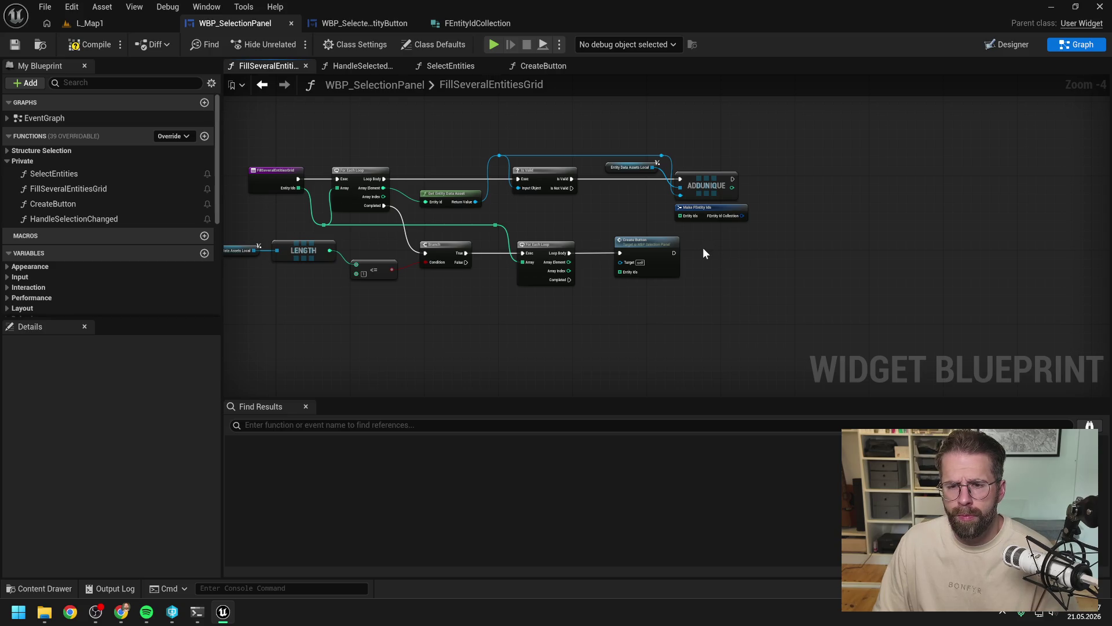
pyautogui.scroll(1, 643, 223)
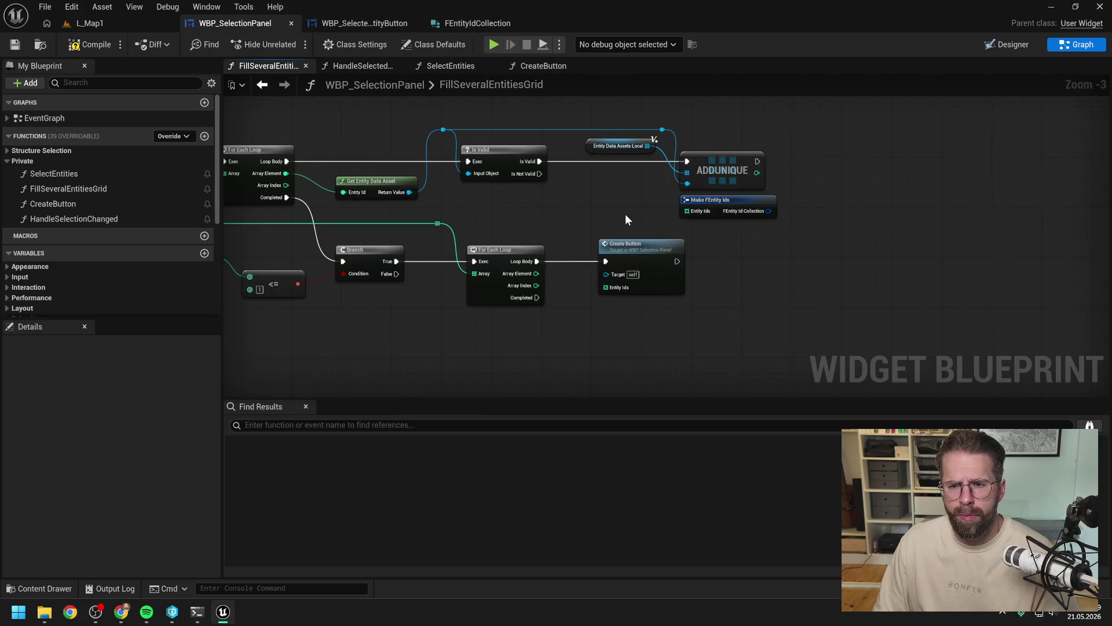
pyautogui.moveTo(626, 219); pyautogui.dragTo(695, 217)
pyautogui.scroll(-1, 695, 217)
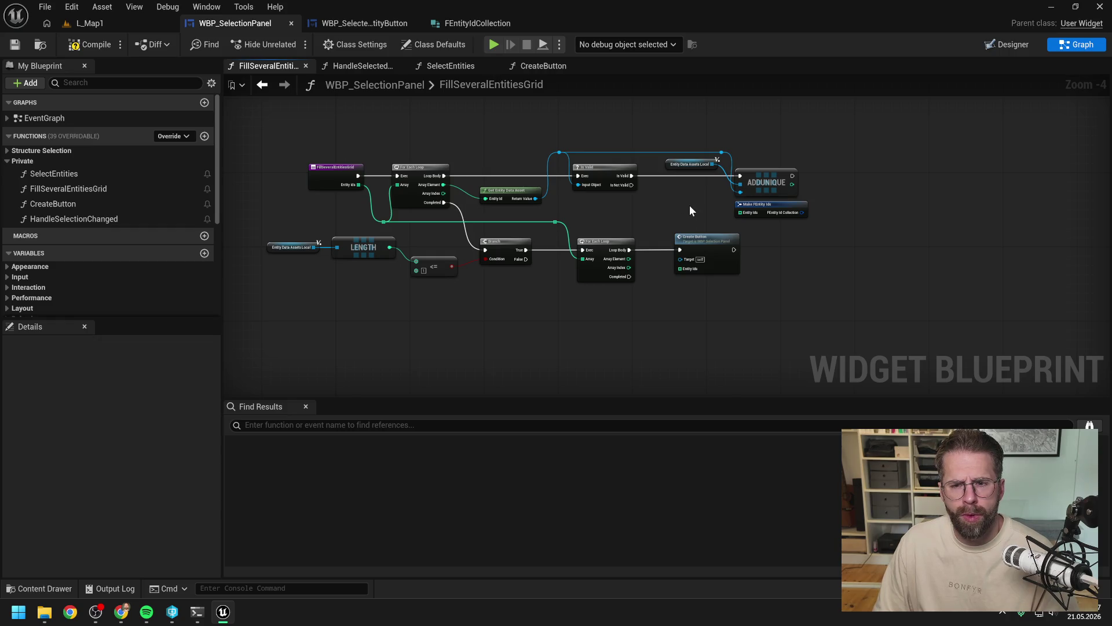
# Step: Shift the lower branch-and-loop row down and place Make FEntity Ids beside ADDUNIQUE
pyautogui.moveTo(756, 206); pyautogui.dragTo(592, 208)
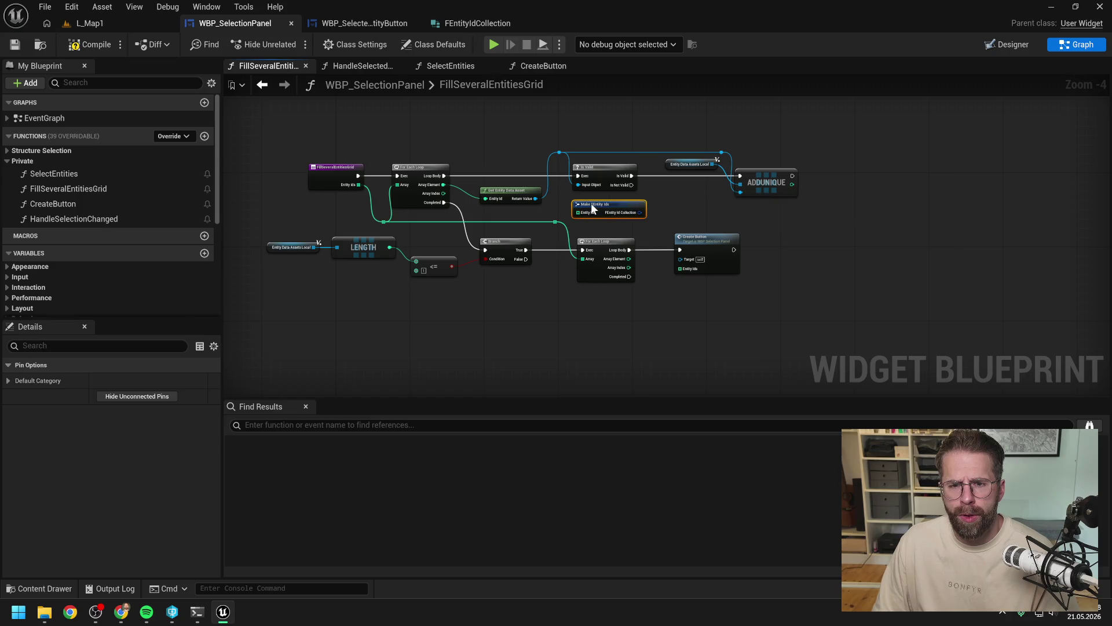
pyautogui.click(670, 201)
pyautogui.moveTo(711, 303)
pyautogui.mouseDown()
pyautogui.moveTo(394, 249)
pyautogui.moveTo(311, 218)
pyautogui.mouseUp()
pyautogui.click(687, 199)
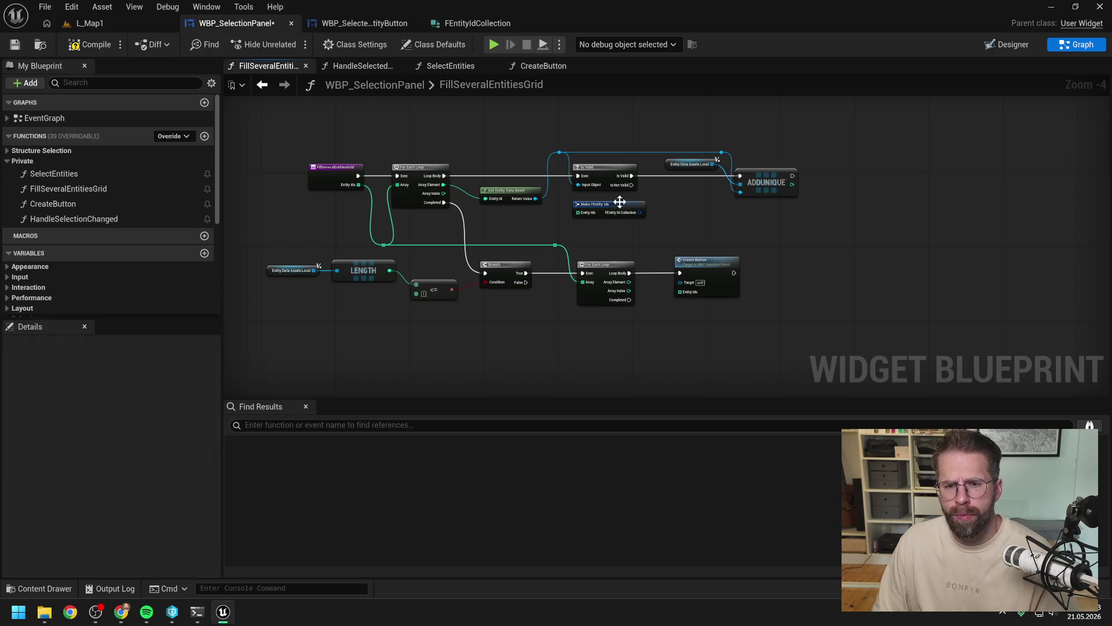
pyautogui.moveTo(620, 201); pyautogui.dragTo(727, 211)
pyautogui.click(494, 256)
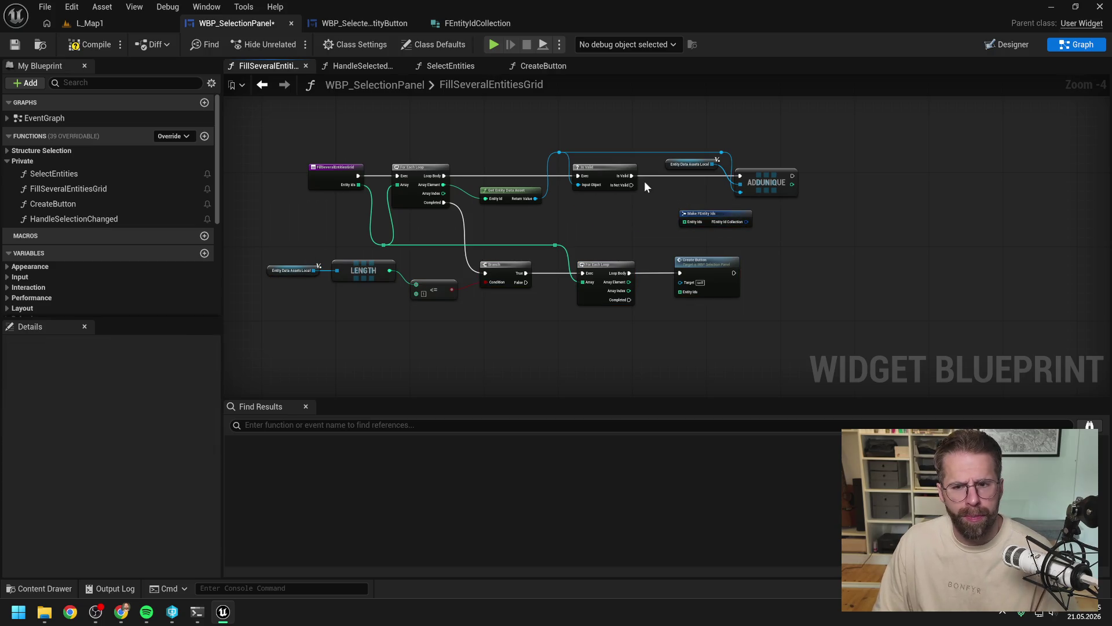
pyautogui.click(675, 163)
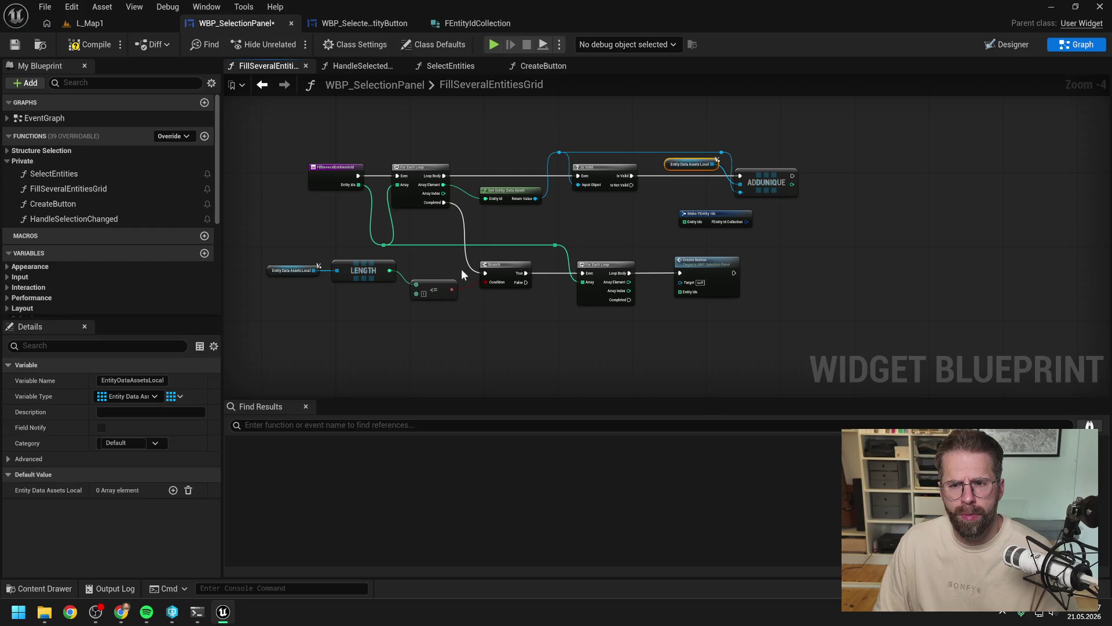
# Step: Rename the EntityDataAssetsLocal variable to EntityDataAssetToEntityIdCollectionLocal
pyautogui.scroll(-3, 140, 291)
pyautogui.scroll(-1, 140, 292)
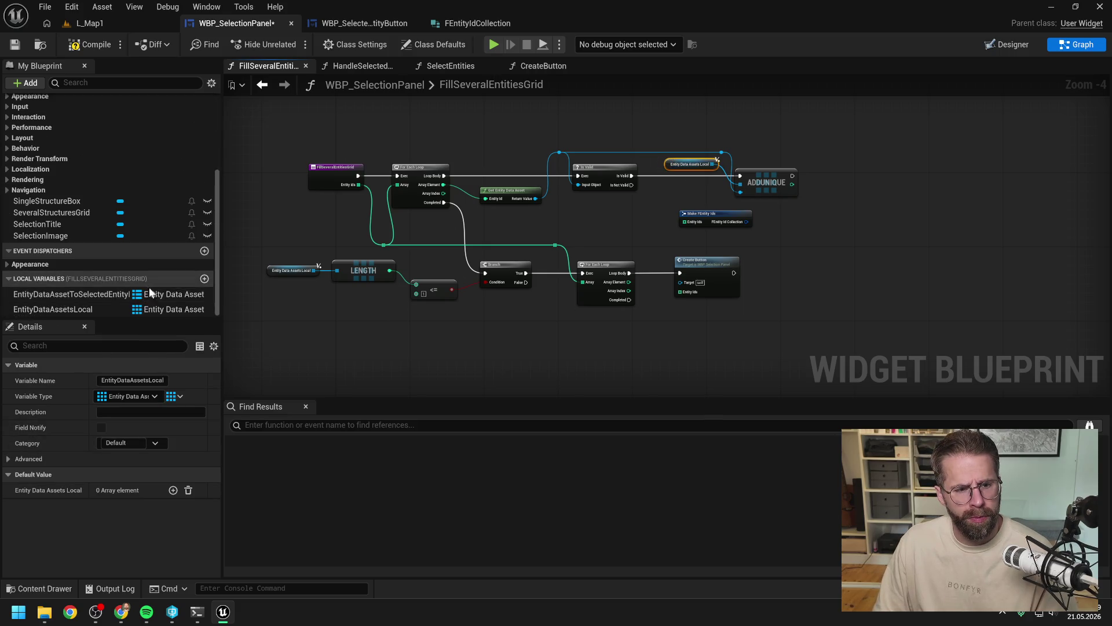
pyautogui.click(159, 308)
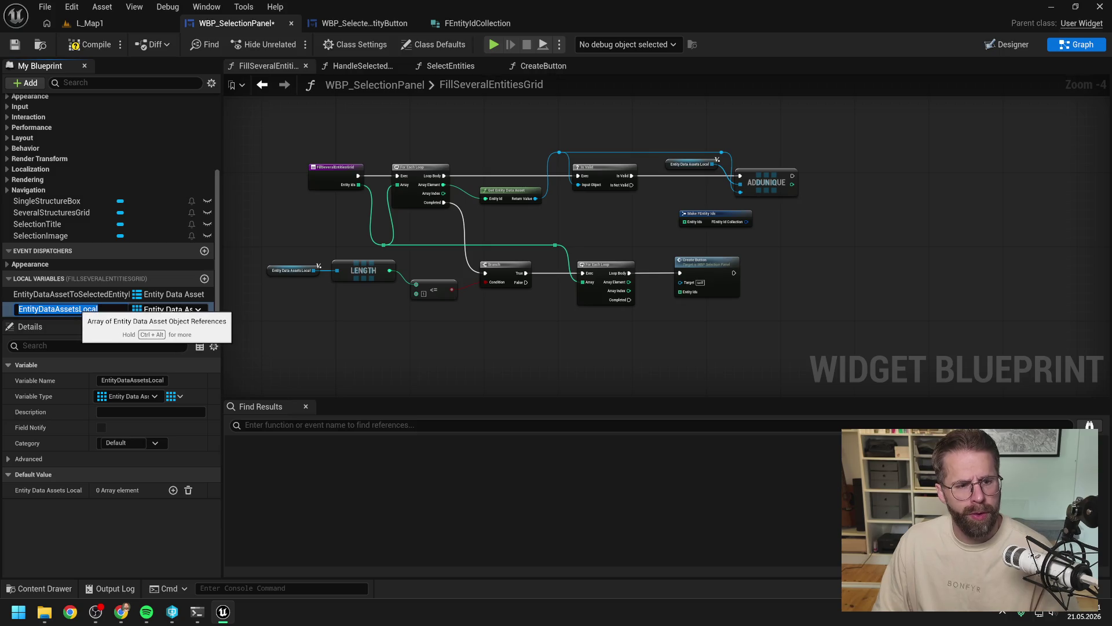
pyautogui.click(79, 309)
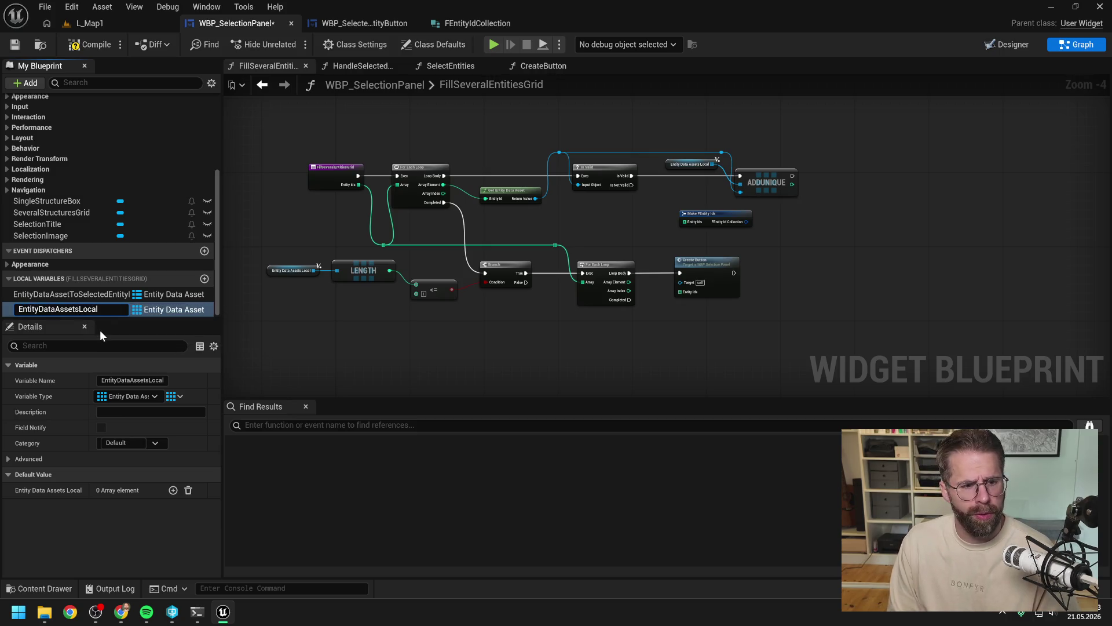
pyautogui.press('BackSpace')
pyautogui.write('ToEntityId')
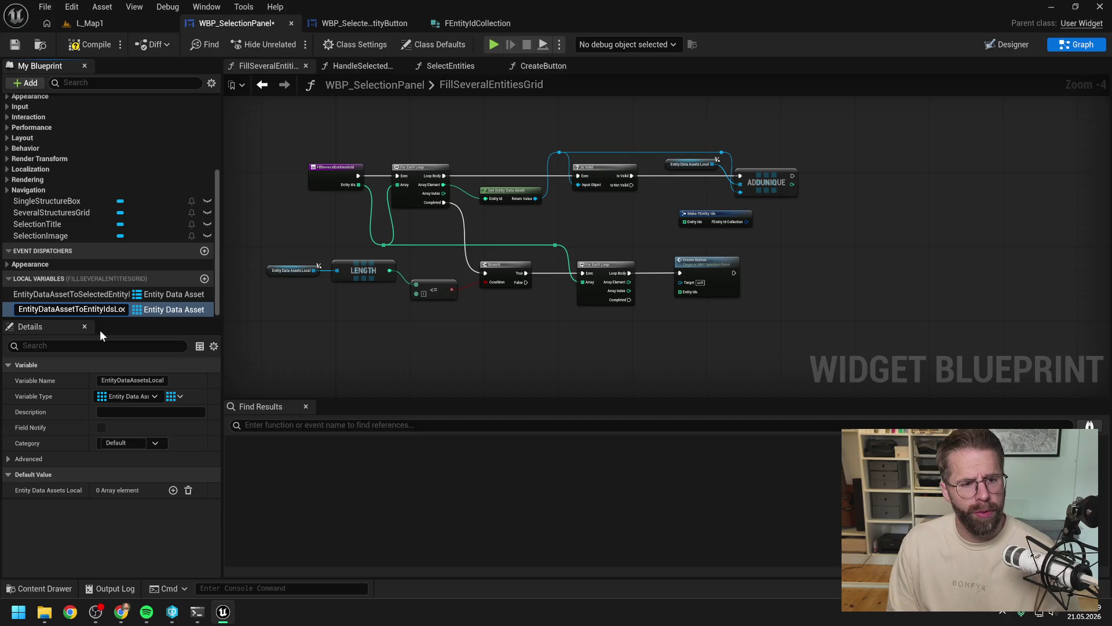
pyautogui.write('Collection')
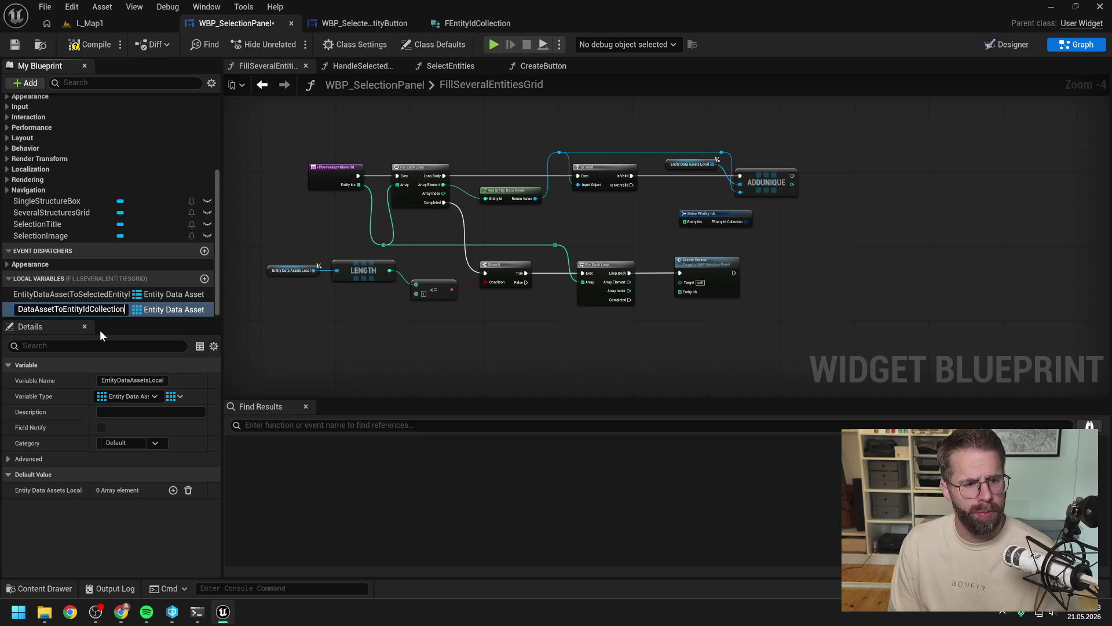
pyautogui.press('Return')
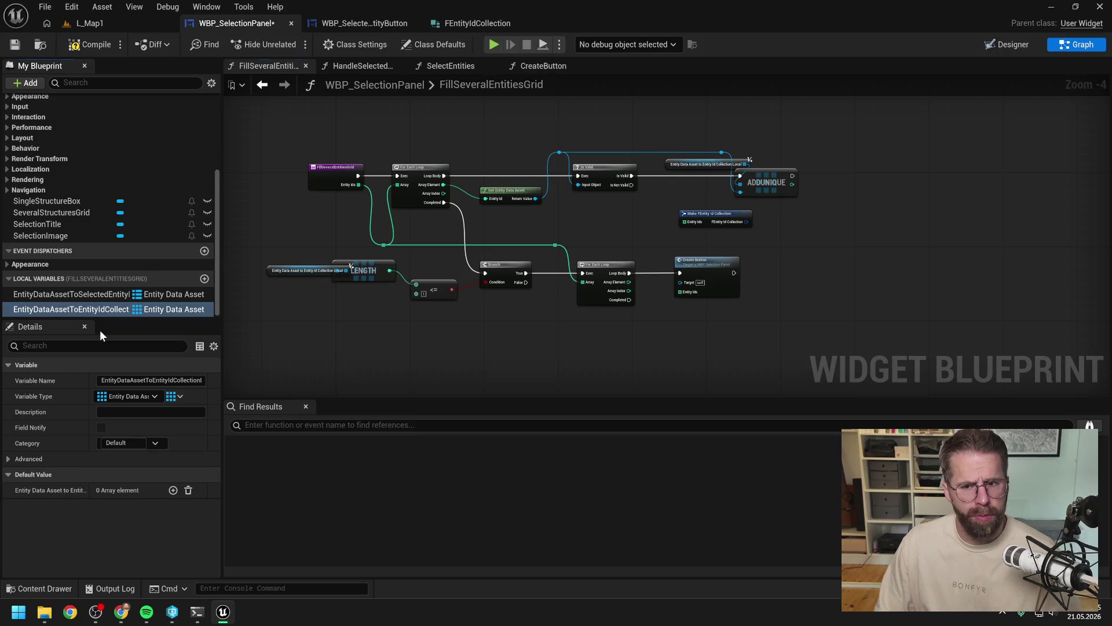
# Step: Widen the side panels, break the link into AddUnique's item input, and compile
pyautogui.click(198, 309)
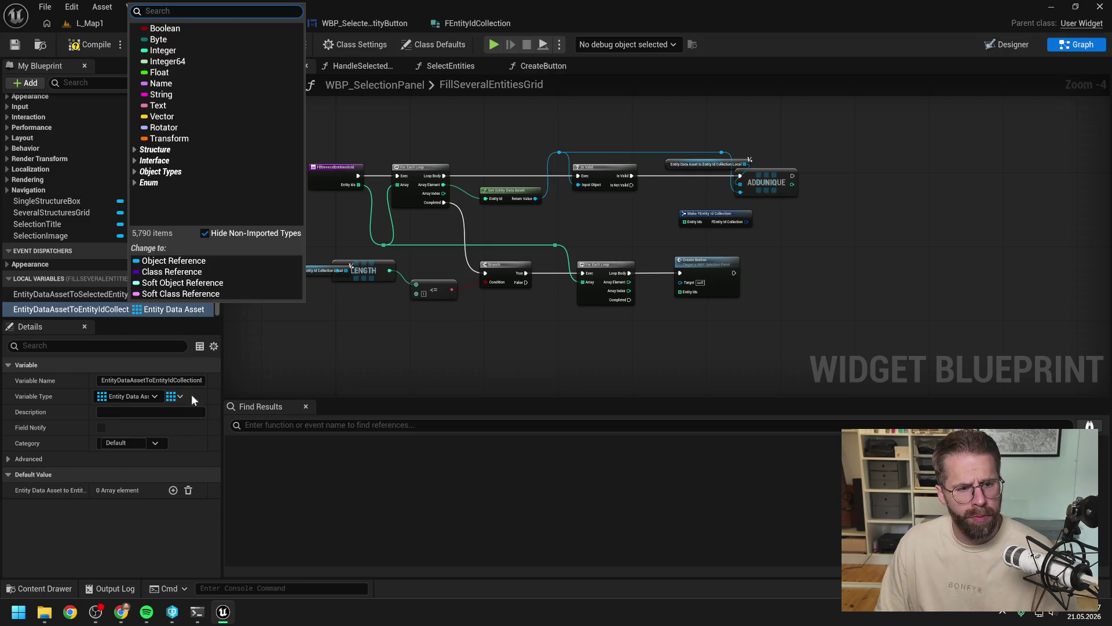
pyautogui.click(191, 313)
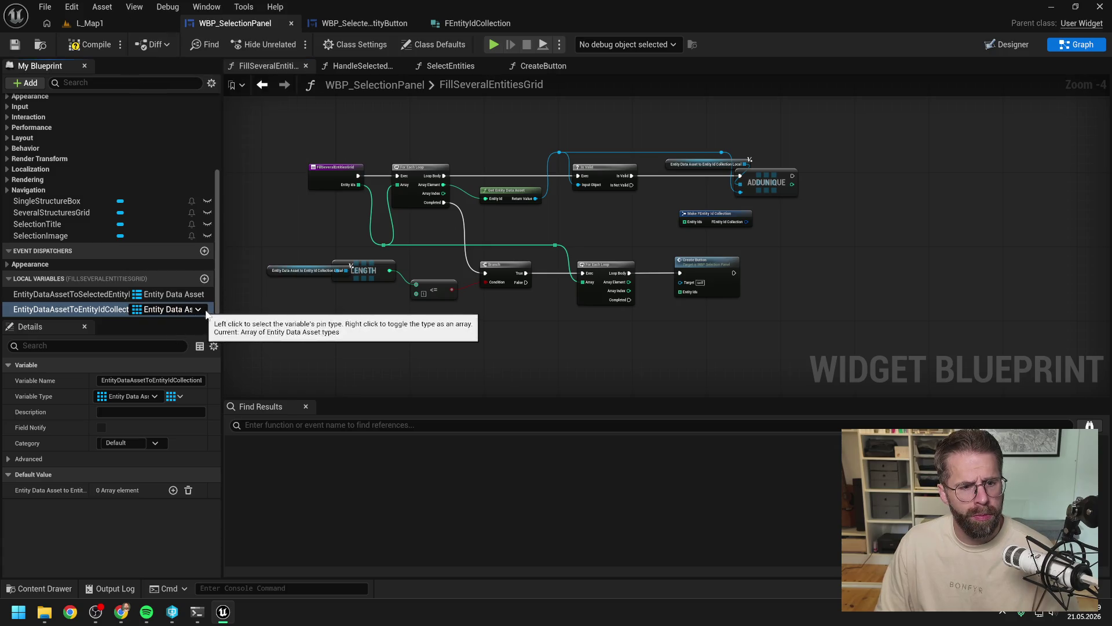
pyautogui.moveTo(219, 308); pyautogui.dragTo(302, 308)
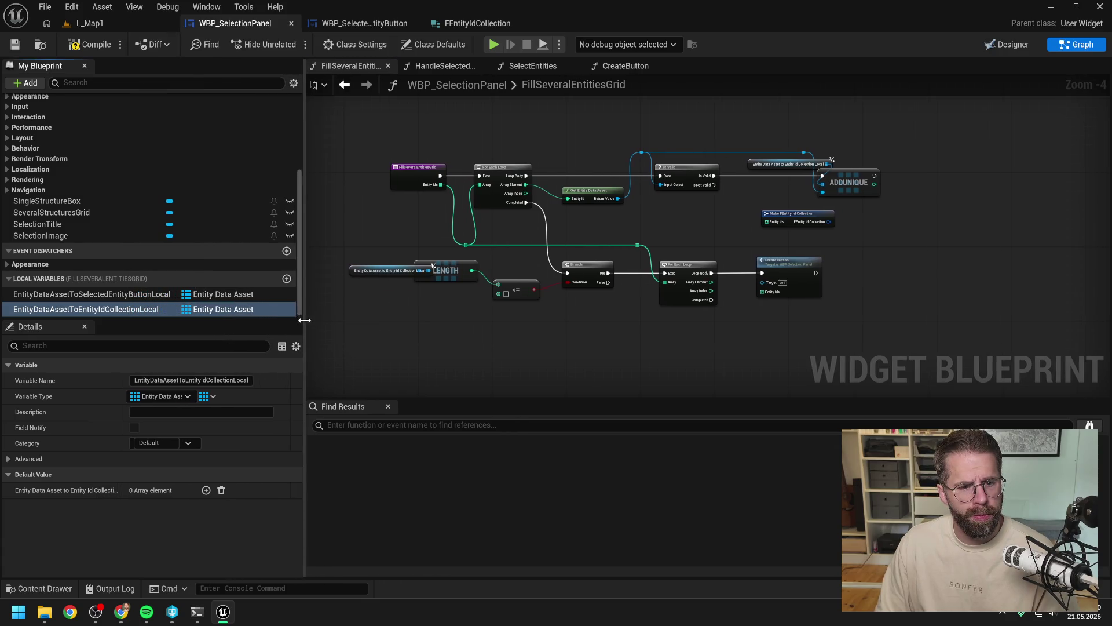
pyautogui.click(259, 310)
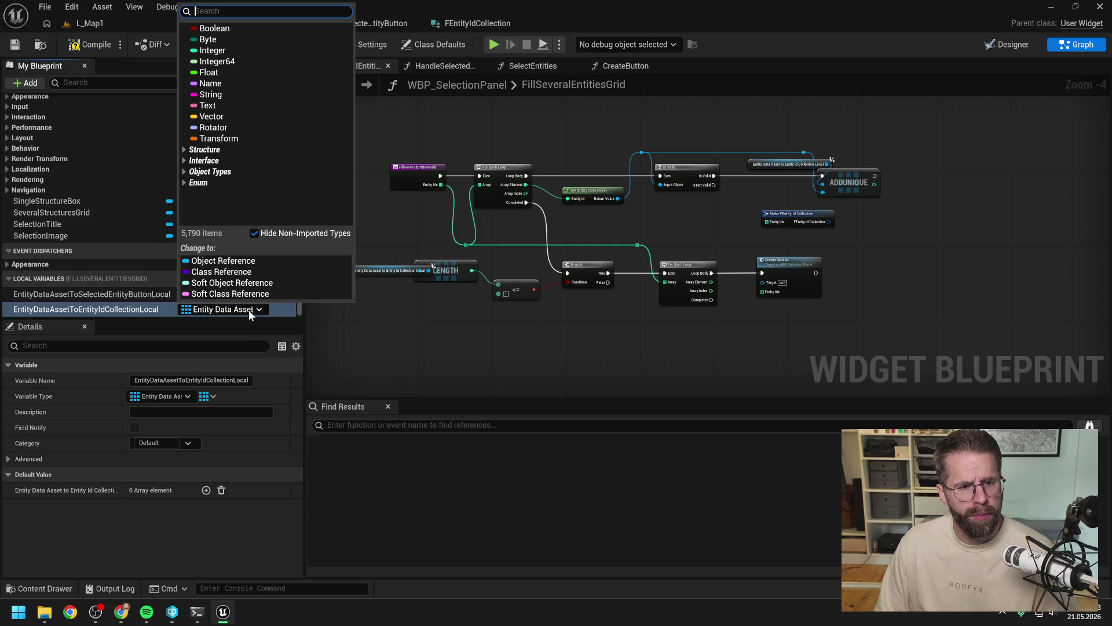
pyautogui.click(252, 311)
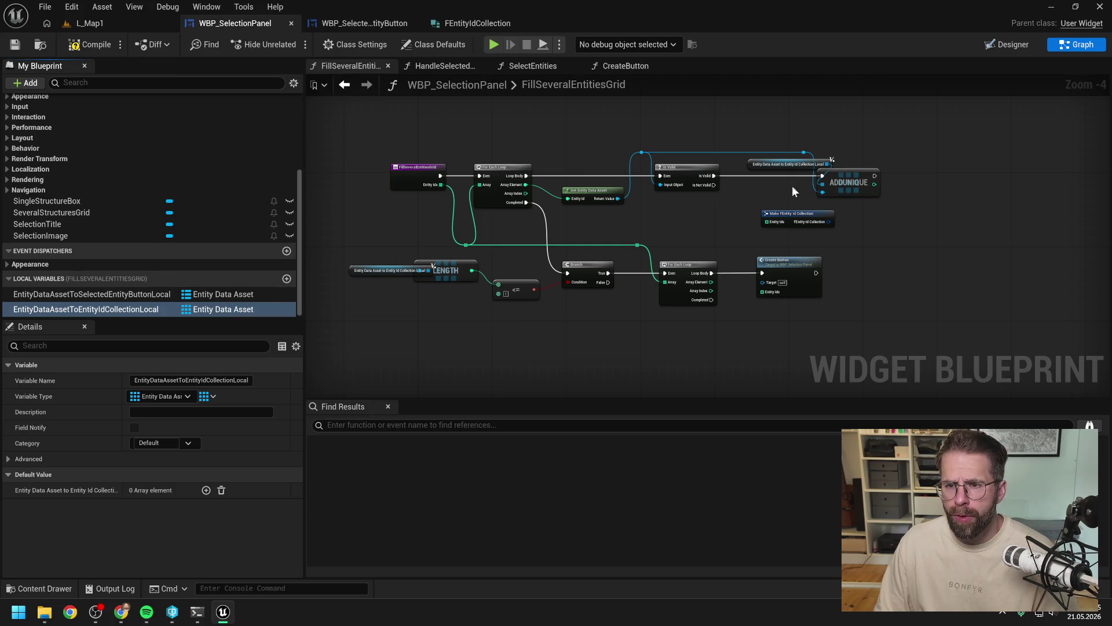
pyautogui.keyDown('alt'); pyautogui.click(822, 193); pyautogui.keyUp('alt')
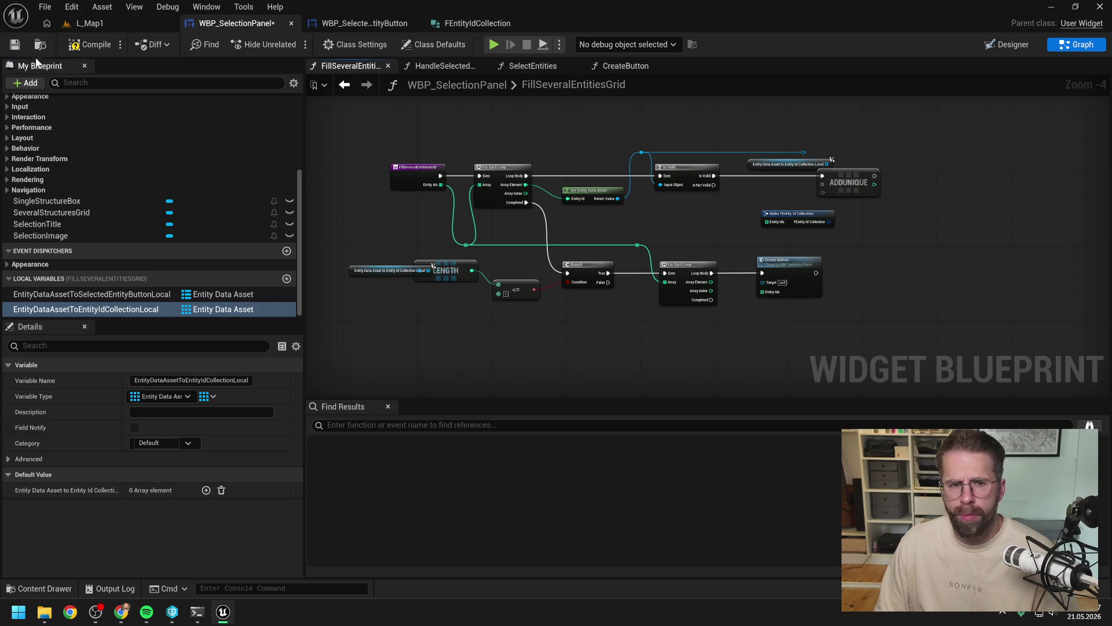
pyautogui.click(90, 45)
# Step: Make the variable a Map with FEntity Id Collection as its value type
pyautogui.click(259, 309)
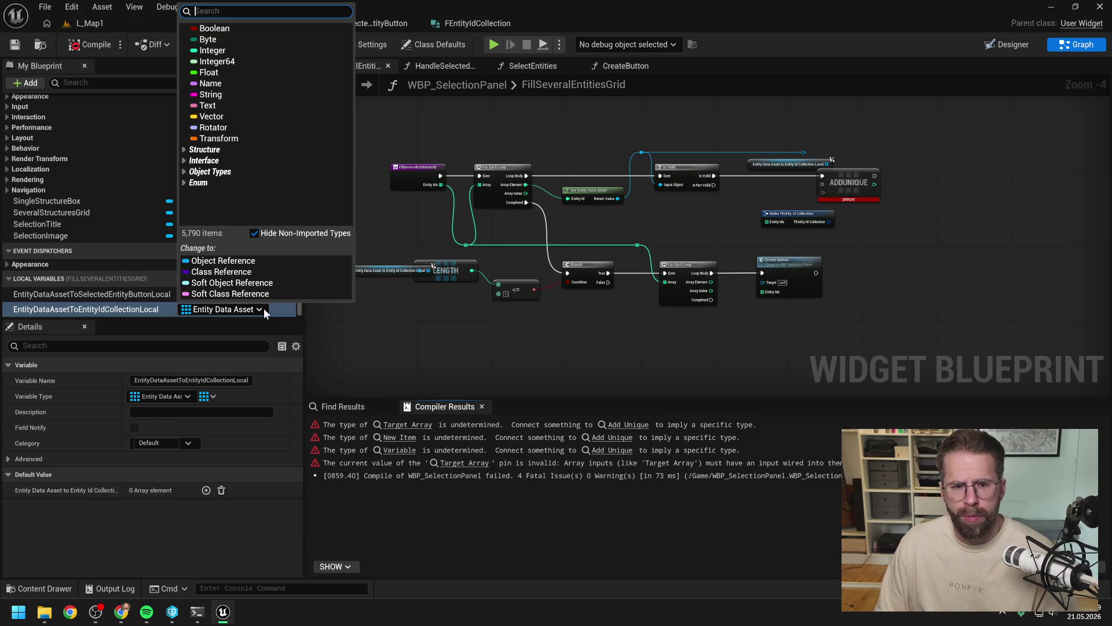
pyautogui.click(270, 311)
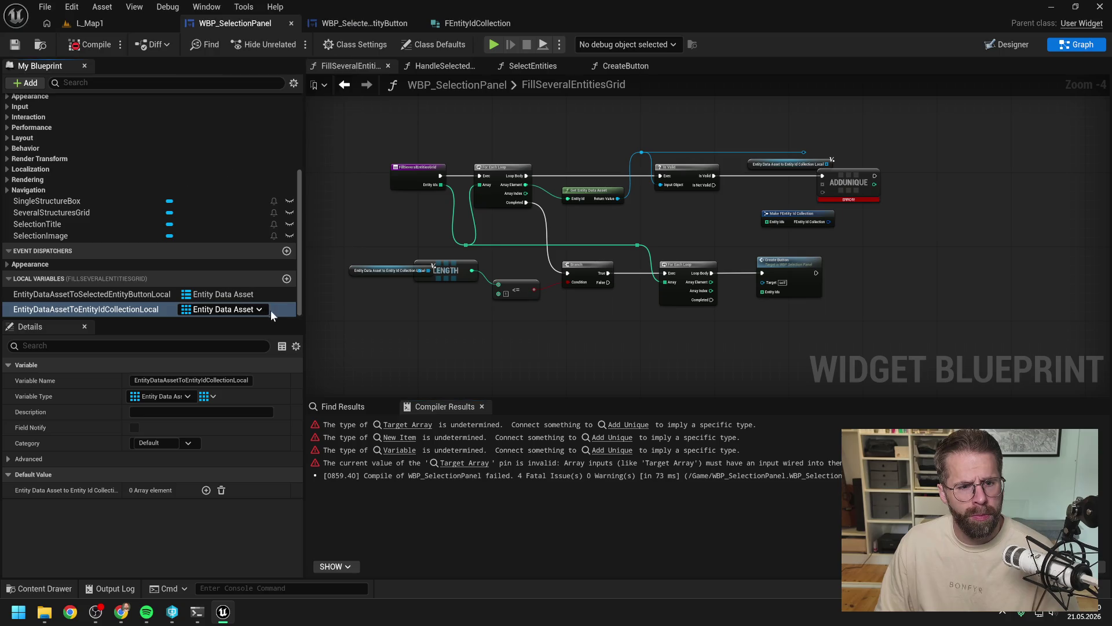
pyautogui.click(212, 398)
pyautogui.click(201, 450)
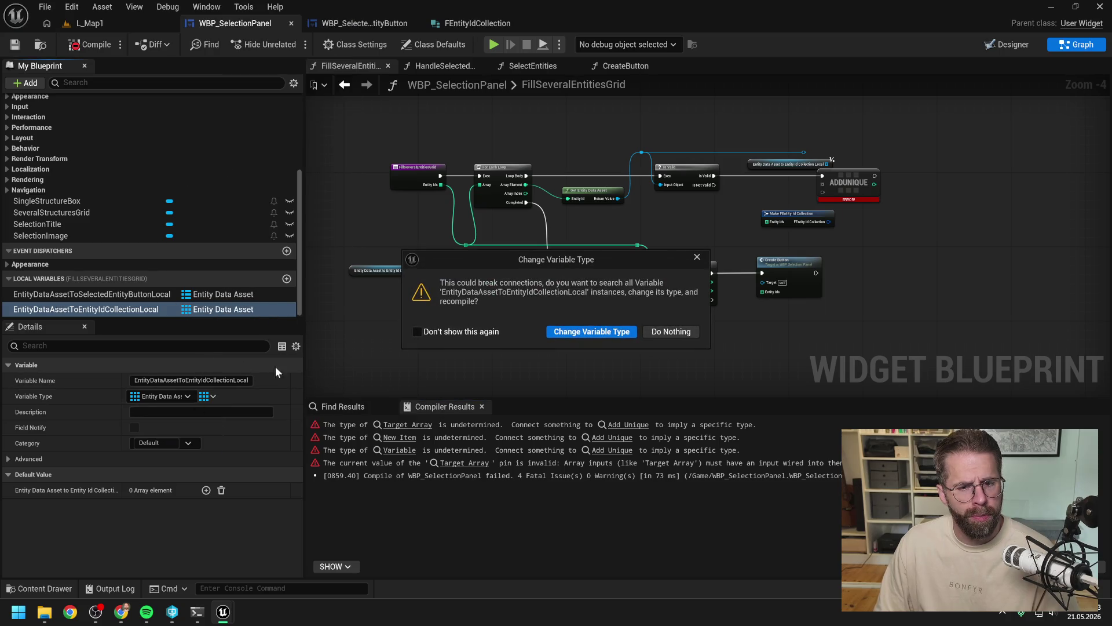
pyautogui.click(568, 335)
pyautogui.click(261, 395)
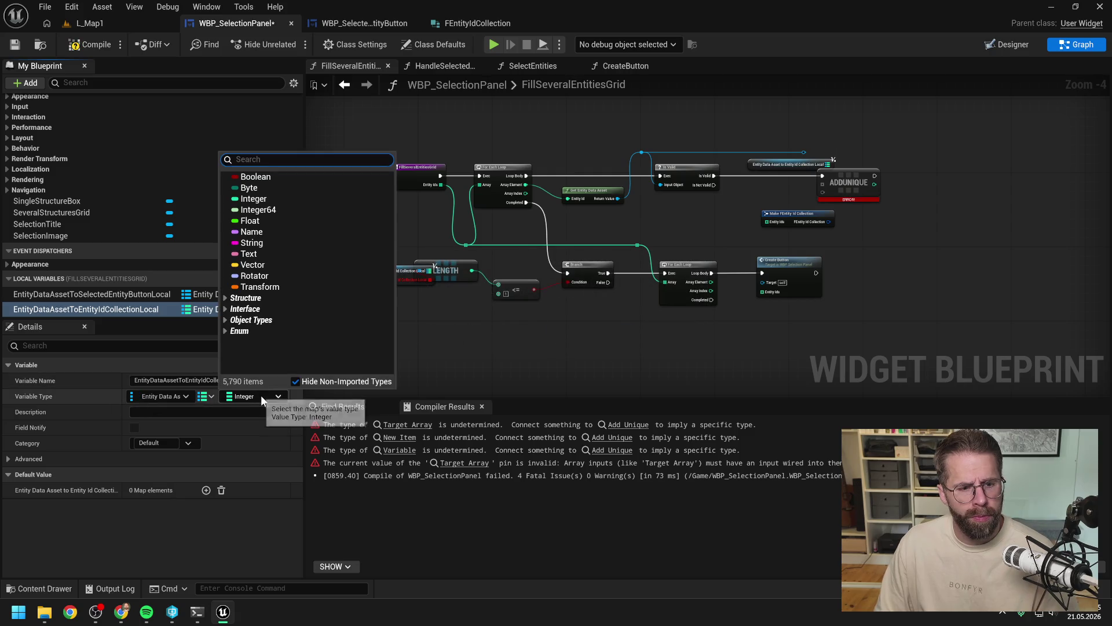
pyautogui.write('ent coll')
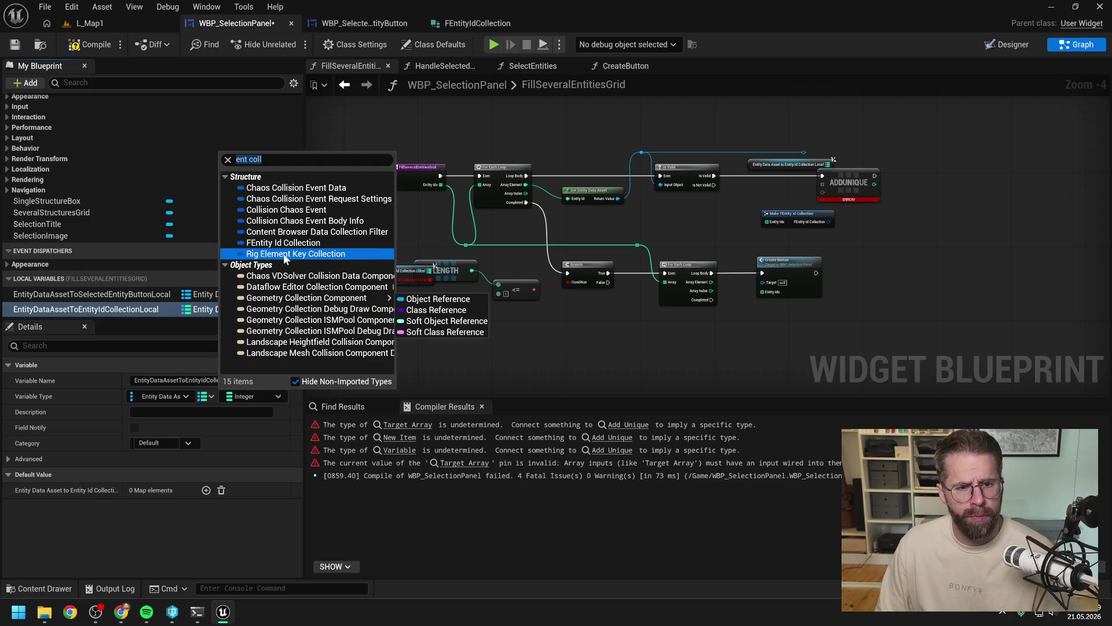
pyautogui.click(286, 243)
pyautogui.click(586, 330)
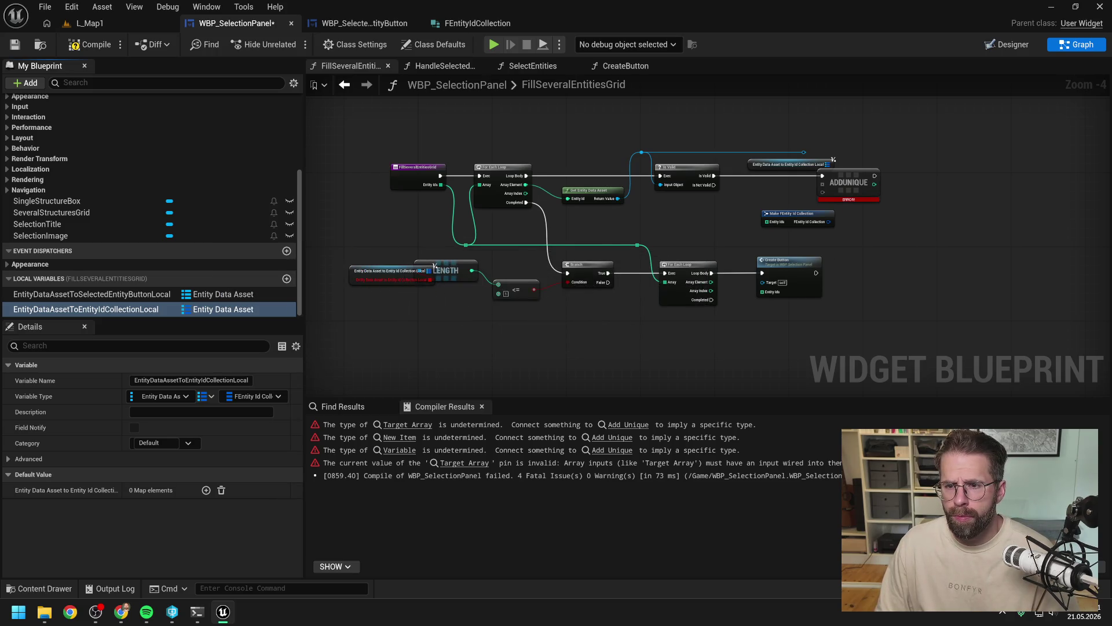
pyautogui.moveTo(739, 215)
pyautogui.mouseDown()
pyautogui.moveTo(782, 240)
pyautogui.moveTo(850, 238)
pyautogui.mouseUp()
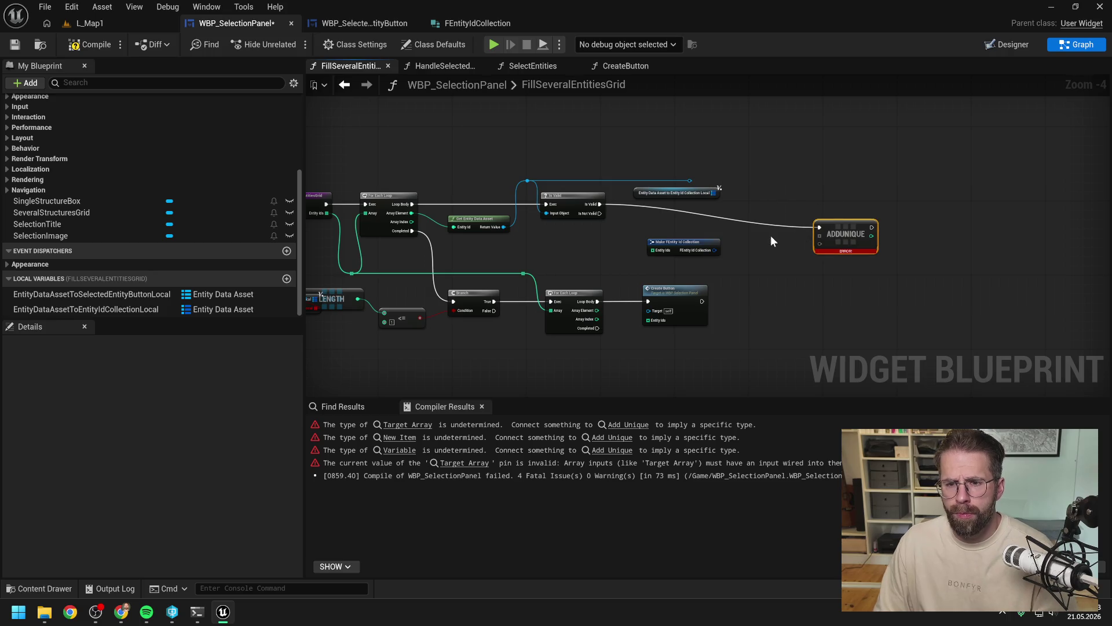
# Step: Replace AddUnique with a map Add node taking Is Valid's execution, the map and the entity key, then save
pyautogui.press('Delete')
pyautogui.scroll(1, 725, 198)
pyautogui.moveTo(708, 192); pyautogui.dragTo(735, 205)
pyautogui.write('add')
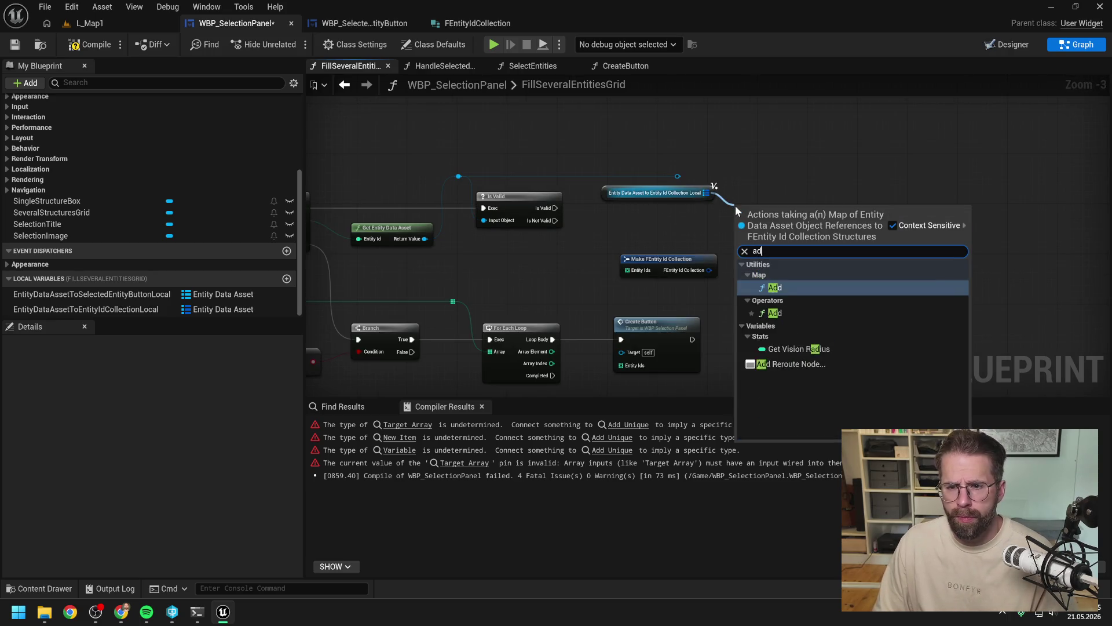
pyautogui.click(786, 288)
pyautogui.moveTo(555, 208); pyautogui.dragTo(747, 219)
pyautogui.moveTo(771, 212); pyautogui.dragTo(787, 206)
pyautogui.moveTo(706, 192)
pyautogui.mouseDown()
pyautogui.moveTo(756, 183)
pyautogui.moveTo(759, 219)
pyautogui.mouseUp()
pyautogui.moveTo(728, 176); pyautogui.dragTo(759, 234)
pyautogui.hotkey('ctrl', 's')
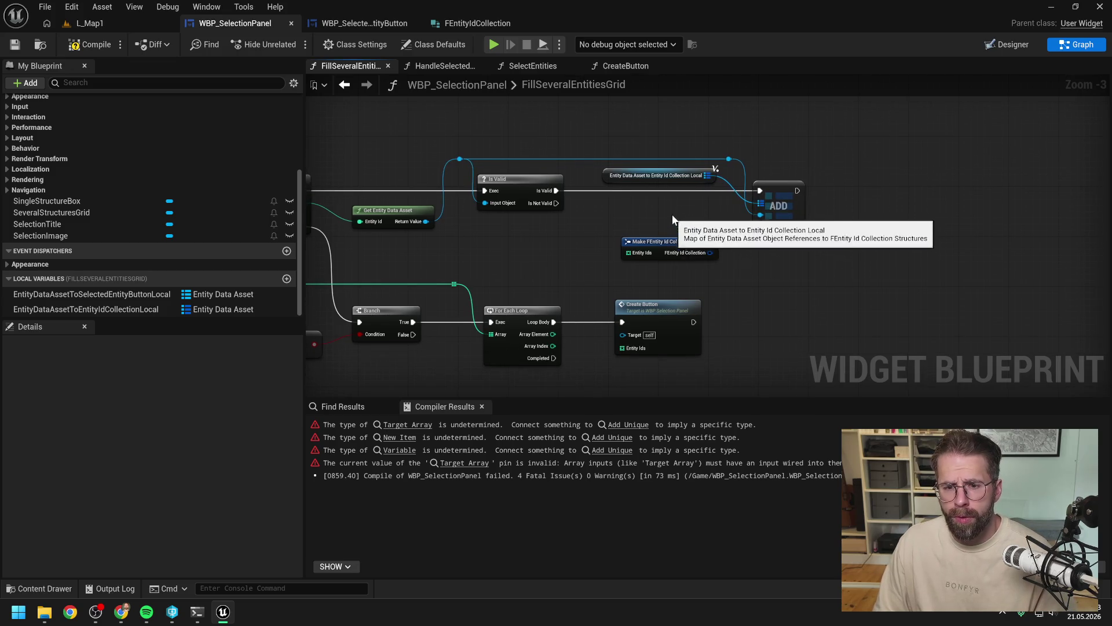
# Step: Move Make FEntity Id Collection beside the Add node and shift the group right
pyautogui.scroll(-1, 660, 226)
pyautogui.moveTo(669, 250); pyautogui.dragTo(656, 222)
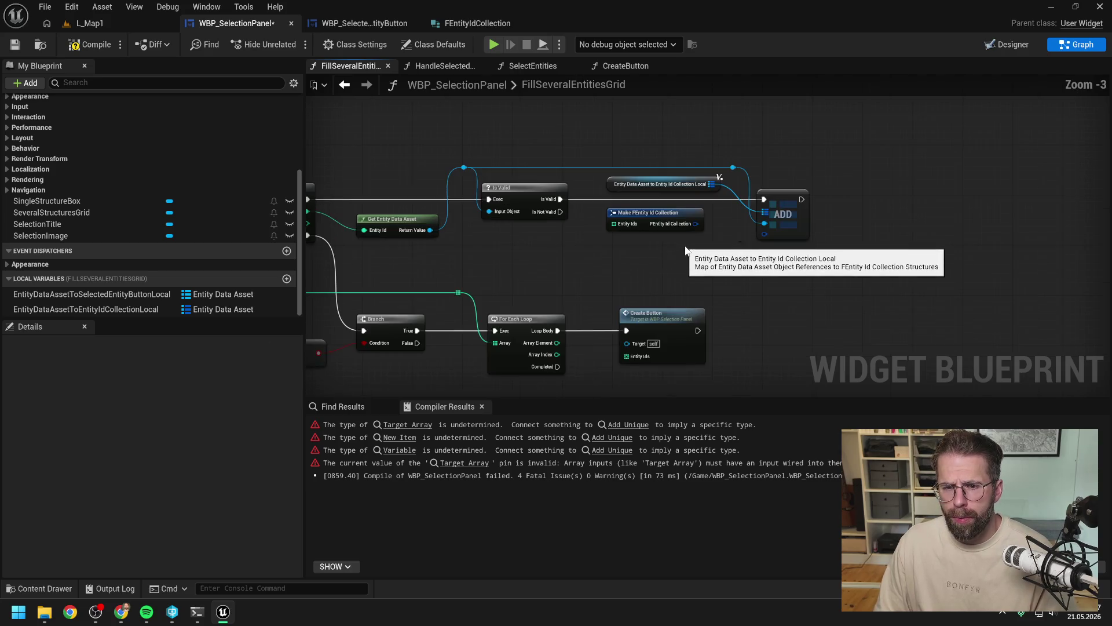
pyautogui.scroll(1, 696, 253)
pyautogui.moveTo(692, 145); pyautogui.dragTo(863, 259)
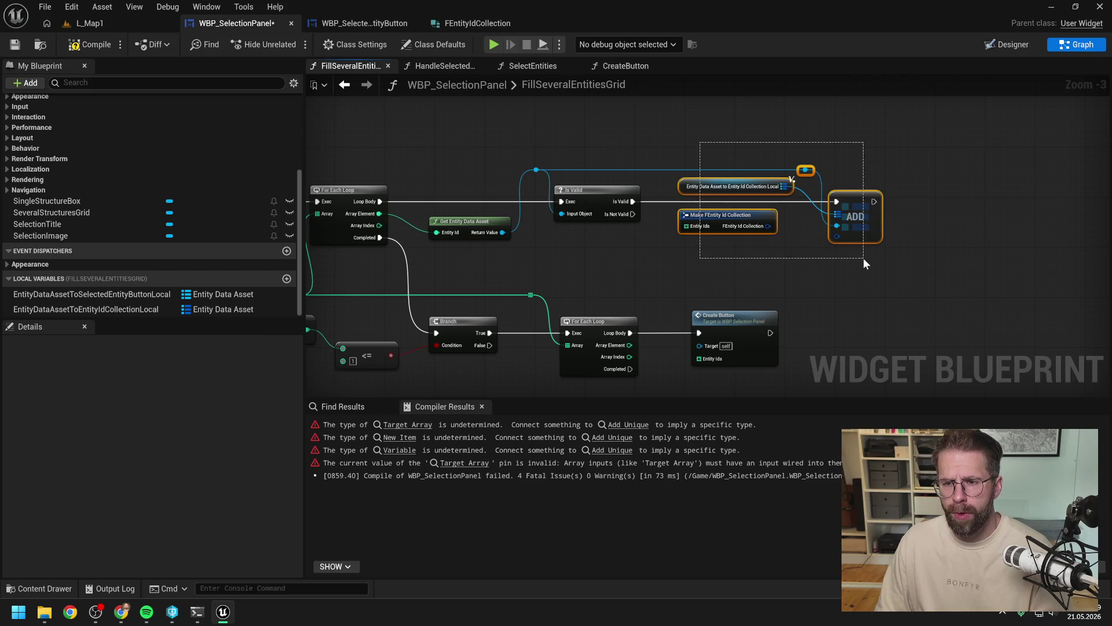
pyautogui.moveTo(770, 229)
pyautogui.mouseDown()
pyautogui.moveTo(915, 229)
pyautogui.moveTo(824, 242)
pyautogui.mouseUp()
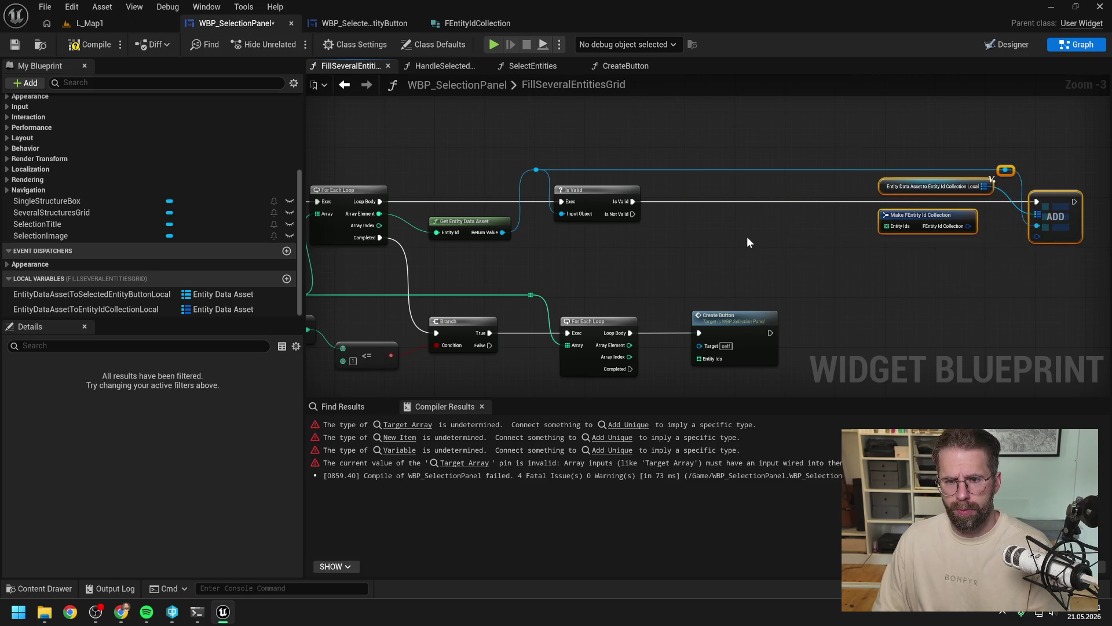
pyautogui.click(747, 236)
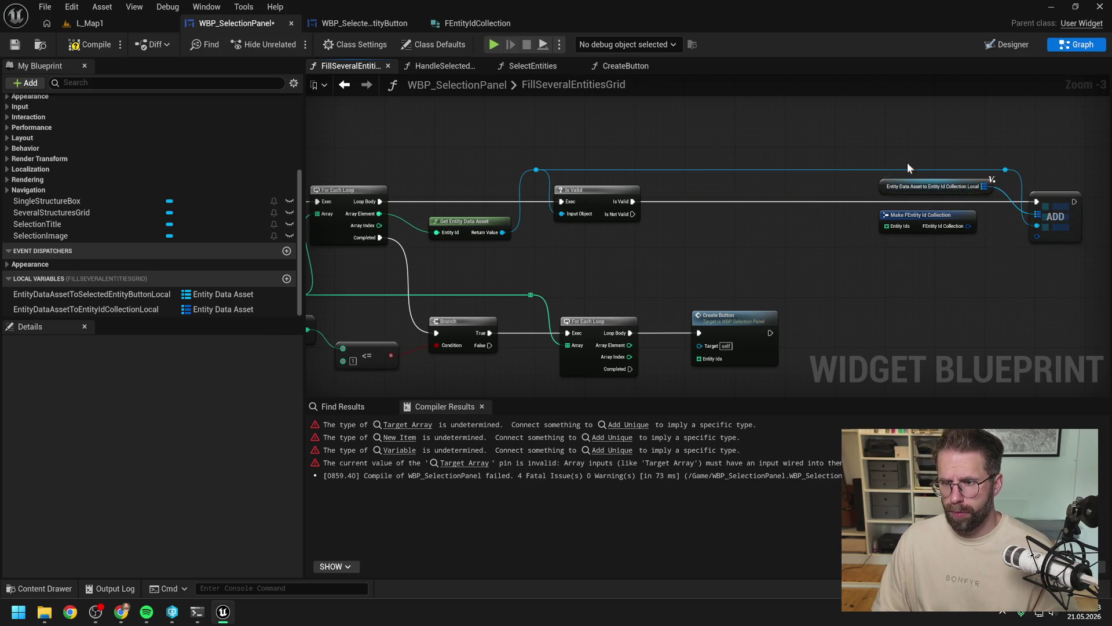
# Step: Duplicate the map getter next to Is Valid and add a map Find node from it
pyautogui.click(919, 186)
pyautogui.hotkey('ctrl', 'c')
pyautogui.hotkey('ctrl', 'v')
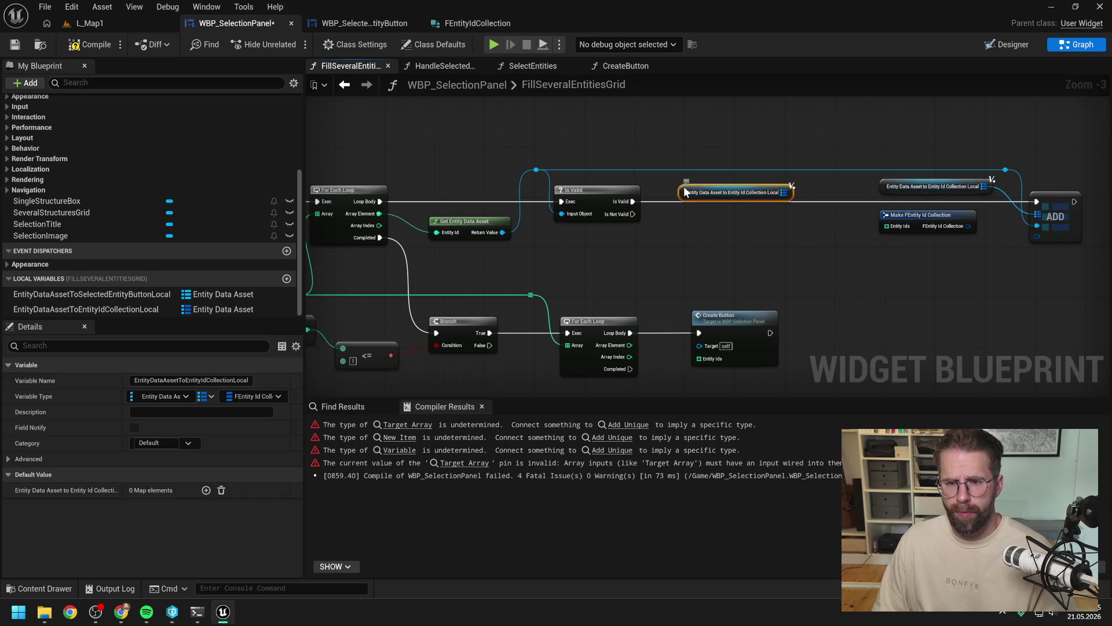
pyautogui.moveTo(688, 193); pyautogui.dragTo(657, 187)
pyautogui.click(715, 225)
pyautogui.moveTo(715, 225)
pyautogui.mouseDown()
pyautogui.moveTo(658, 221)
pyautogui.moveTo(695, 220)
pyautogui.mouseUp()
pyautogui.write('find')
pyautogui.press('Return')
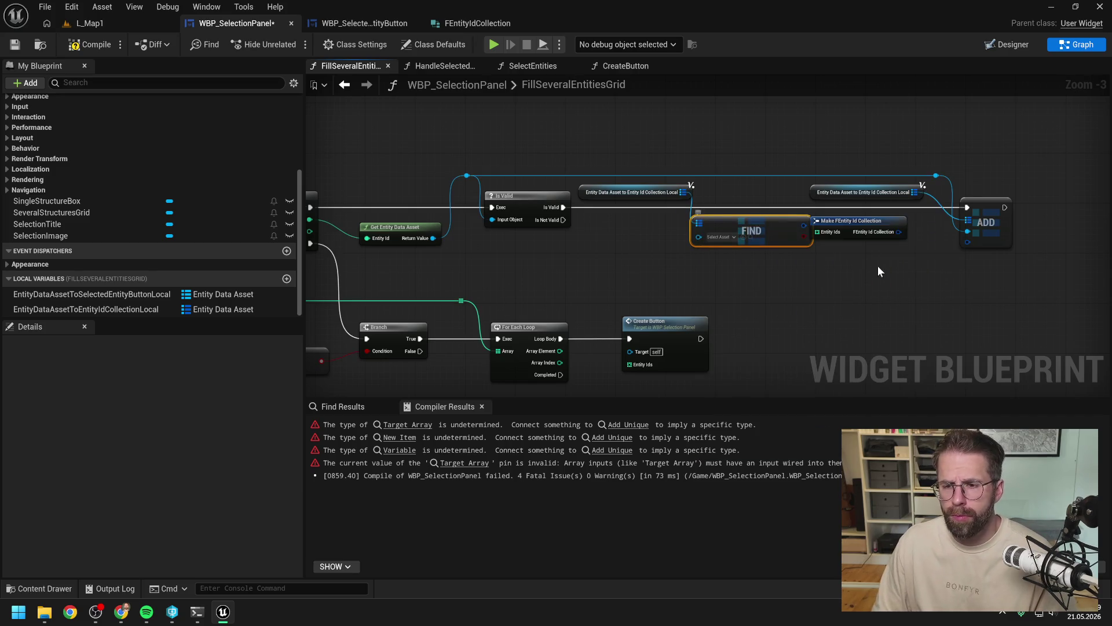
# Step: Feed the entity into Find's key through a reroute and add a Branch on its found result
pyautogui.moveTo(757, 154); pyautogui.dragTo(908, 249)
pyautogui.moveTo(820, 223); pyautogui.dragTo(895, 223)
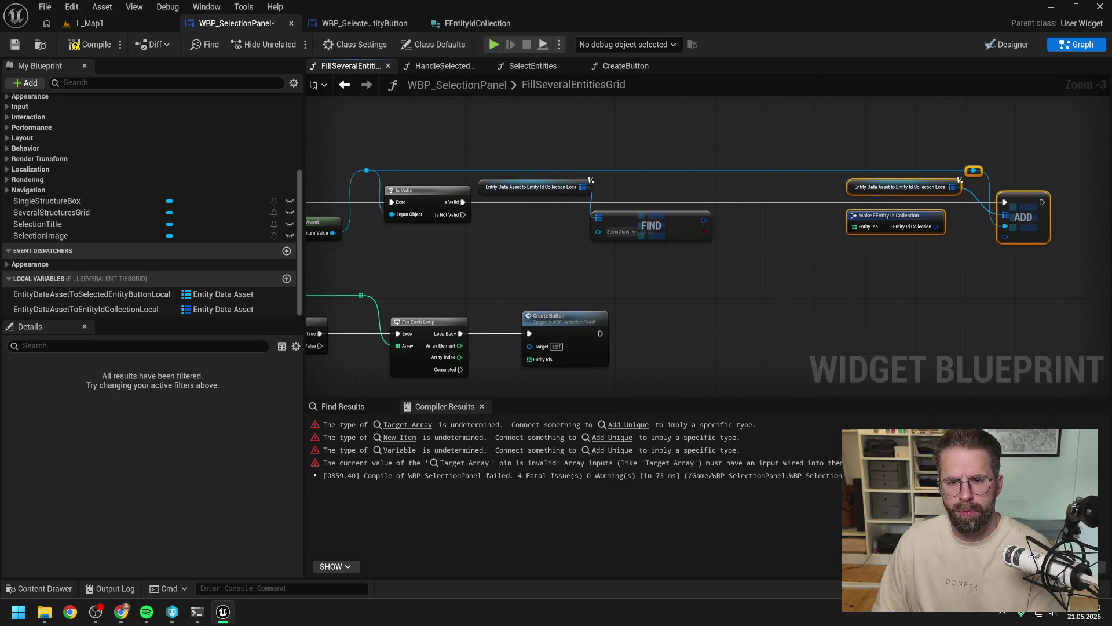
pyautogui.click(684, 224)
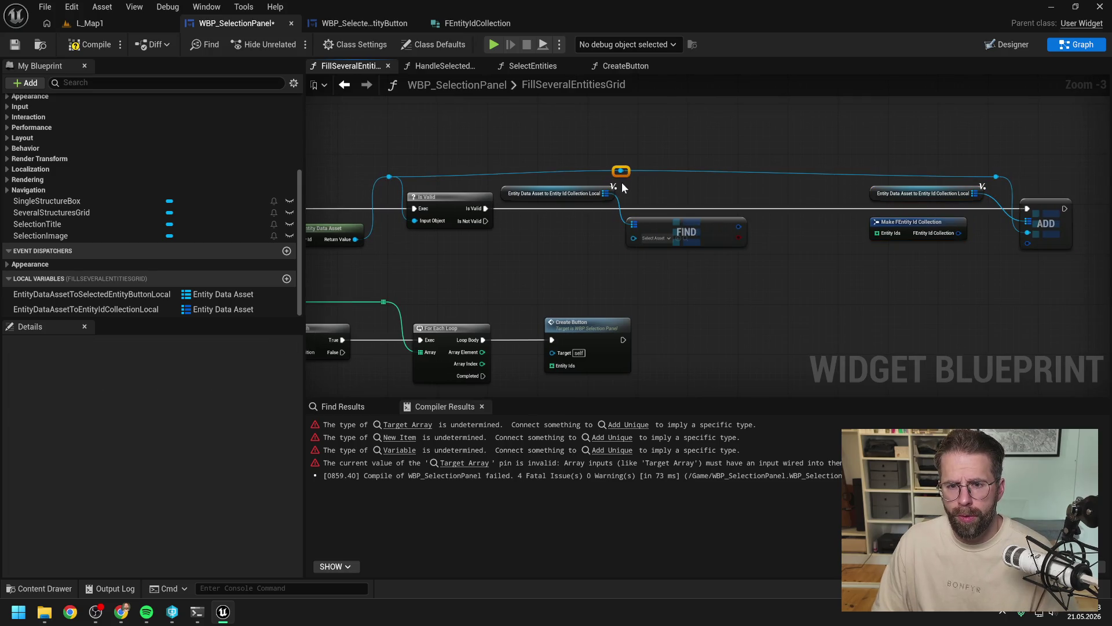
pyautogui.doubleClick(621, 176)
pyautogui.moveTo(620, 177); pyautogui.dragTo(666, 226)
pyautogui.moveTo(703, 236); pyautogui.dragTo(786, 207)
pyautogui.write('branch')
pyautogui.press('Return')
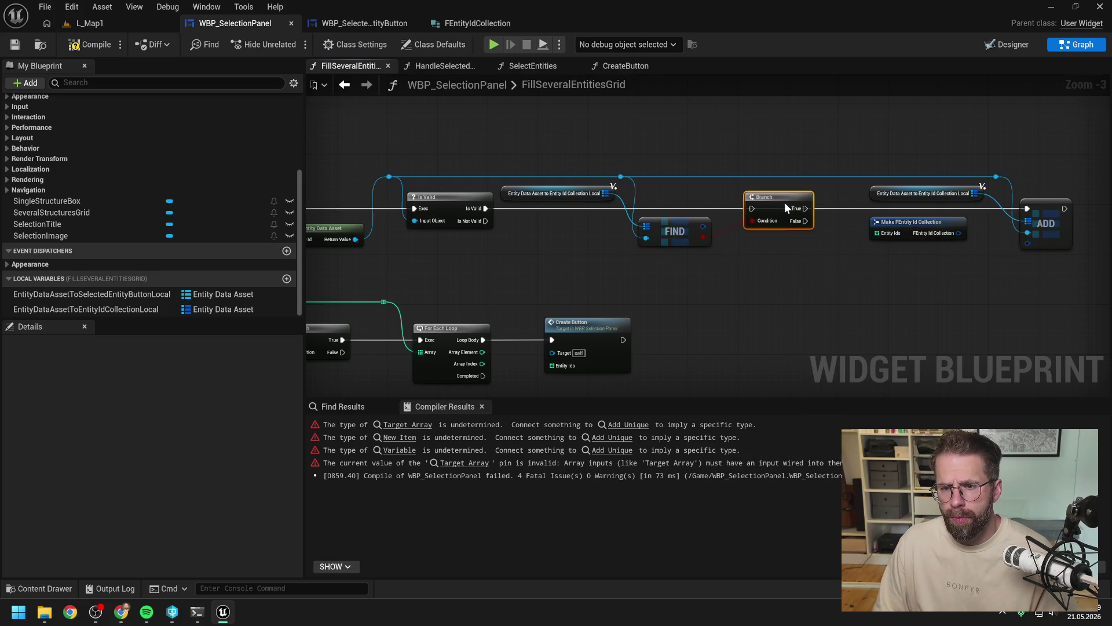
# Step: Route Is Valid into the Branch, its False path into the map Add, and move the Add group below
pyautogui.moveTo(485, 208); pyautogui.dragTo(752, 209)
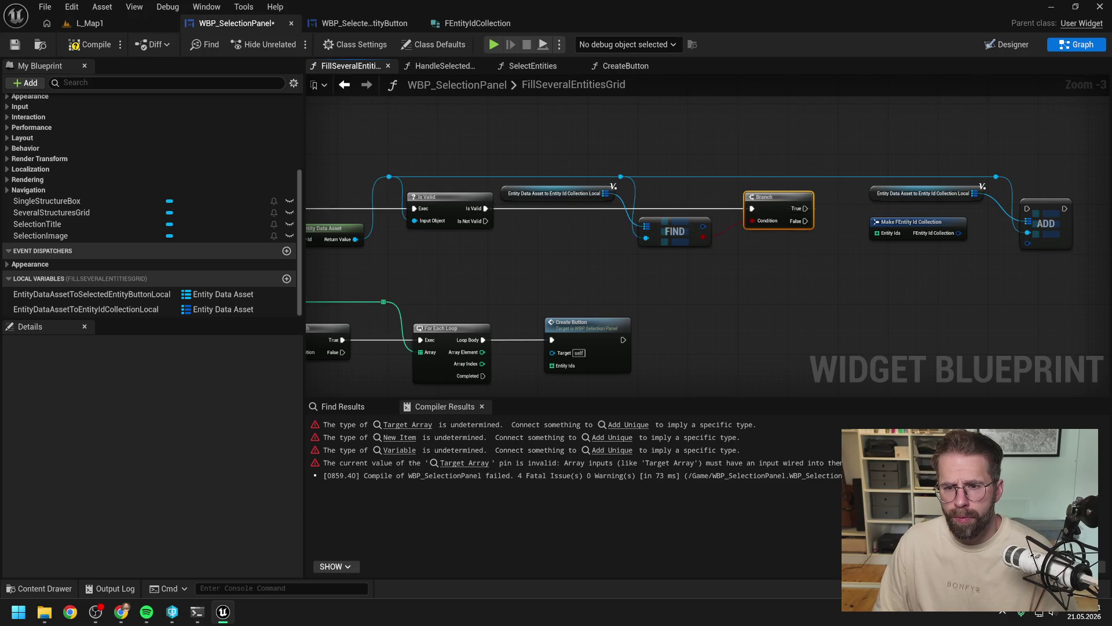
pyautogui.hotkey('ctrl', 's')
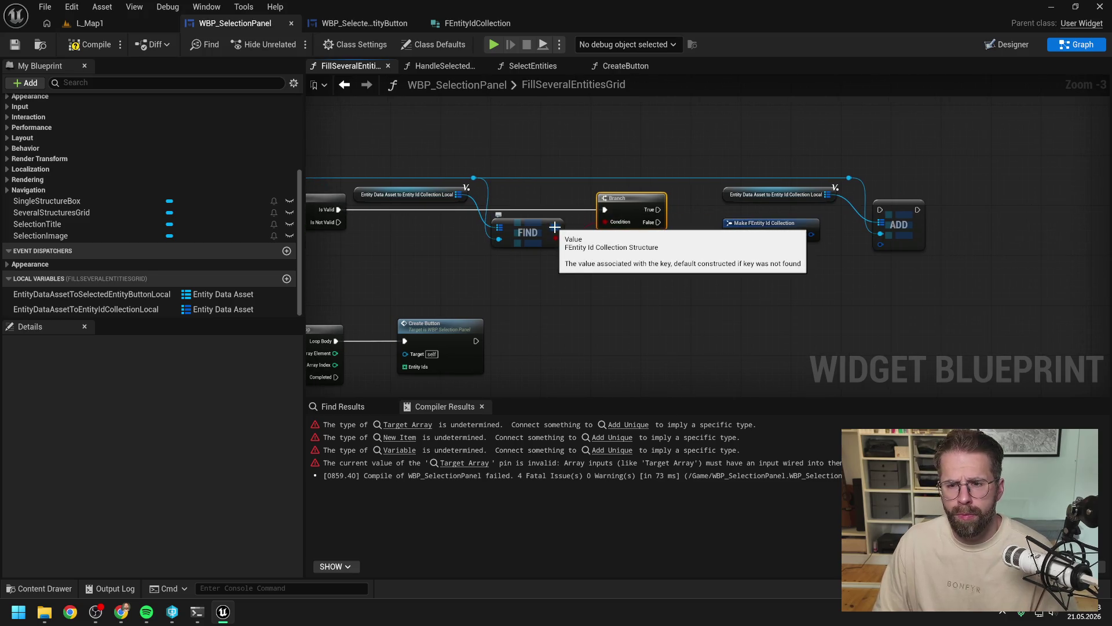
pyautogui.moveTo(659, 222); pyautogui.dragTo(880, 210)
pyautogui.moveTo(899, 278); pyautogui.dragTo(719, 185)
pyautogui.moveTo(811, 229)
pyautogui.mouseDown()
pyautogui.moveTo(835, 280)
pyautogui.moveTo(704, 267)
pyautogui.mouseUp()
pyautogui.doubleClick(836, 259)
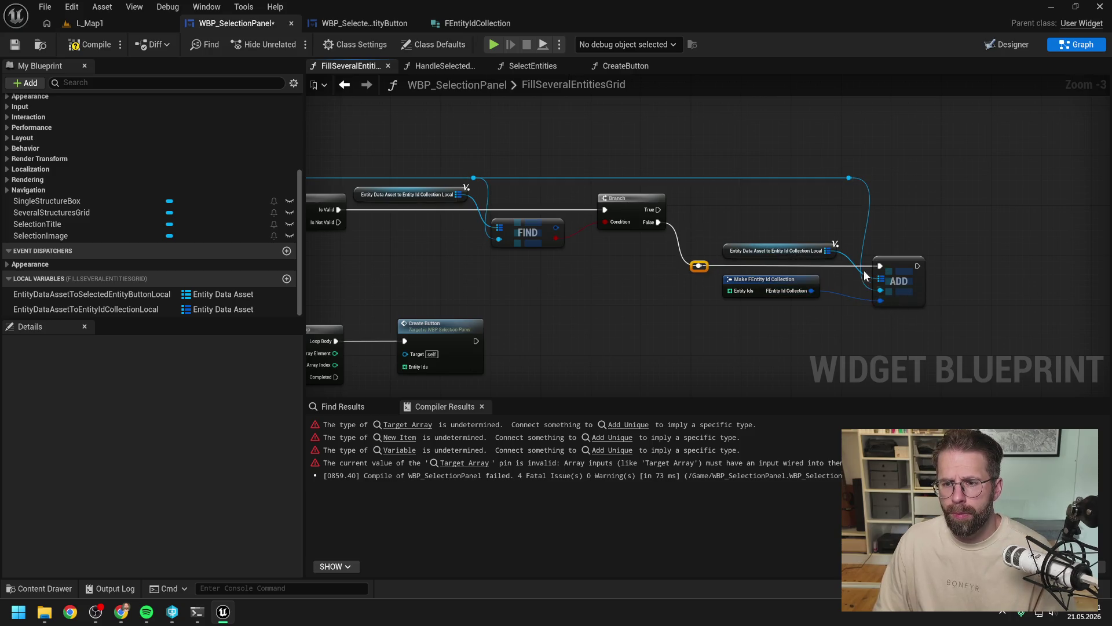
pyautogui.moveTo(883, 280); pyautogui.dragTo(901, 280)
pyautogui.moveTo(807, 280); pyautogui.dragTo(836, 281)
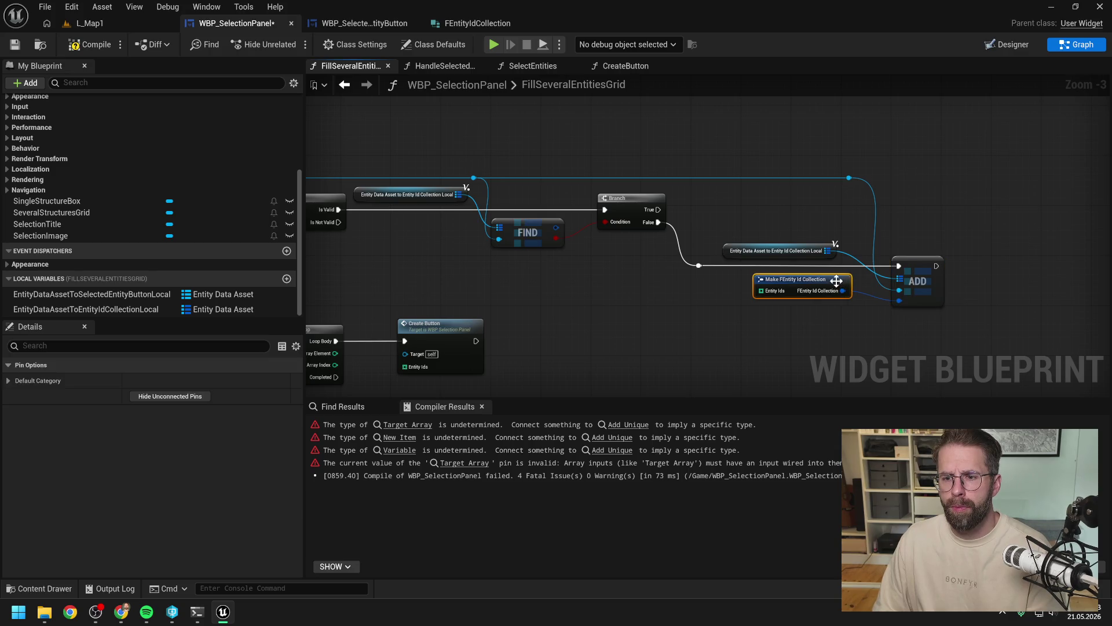
# Step: Build Entity Ids from a Make Array of the entity id, tidying wires with reroute knots
pyautogui.moveTo(760, 292)
pyautogui.mouseDown()
pyautogui.moveTo(715, 303)
pyautogui.moveTo(690, 284)
pyautogui.mouseUp()
pyautogui.write('make a')
pyautogui.press('Return')
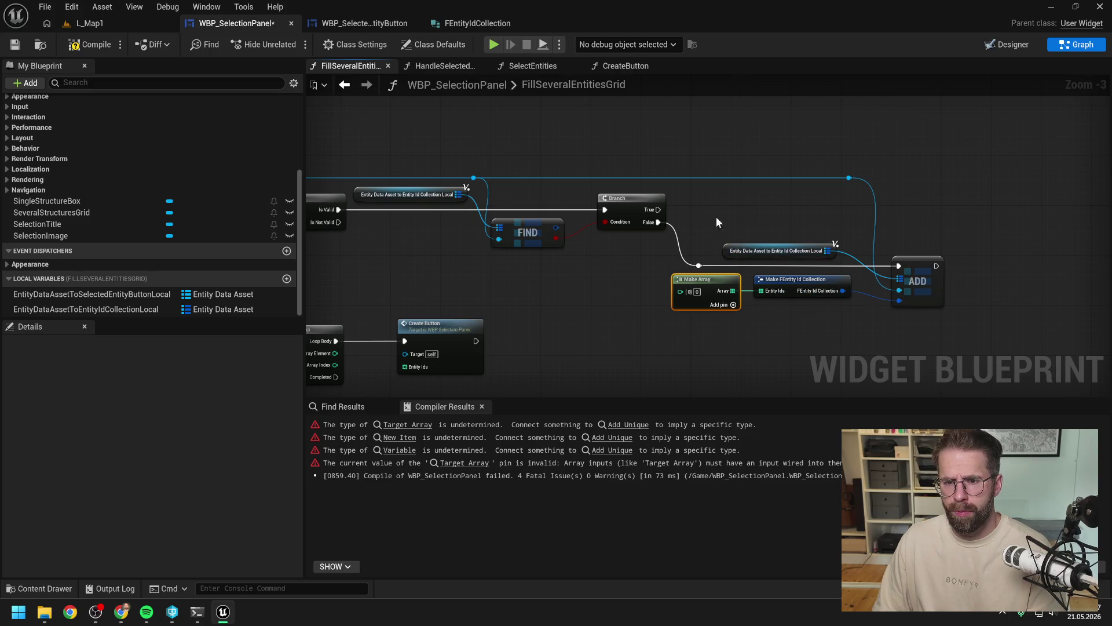
pyautogui.moveTo(717, 154); pyautogui.dragTo(910, 318)
pyautogui.moveTo(775, 257); pyautogui.dragTo(845, 258)
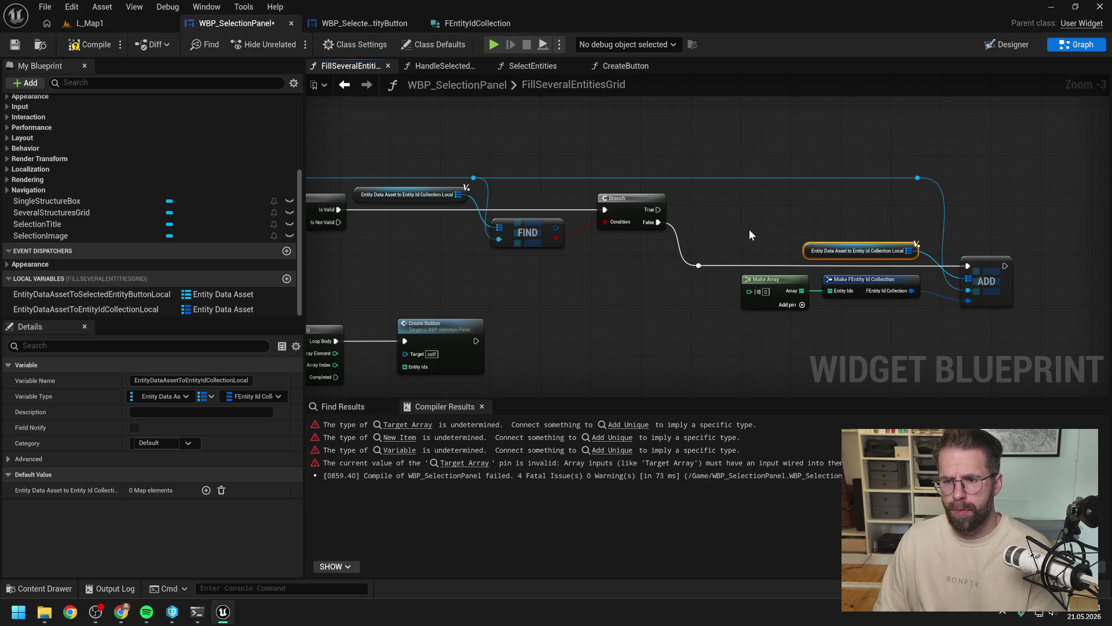
pyautogui.moveTo(749, 228); pyautogui.dragTo(856, 224)
pyautogui.scroll(-1, 856, 225)
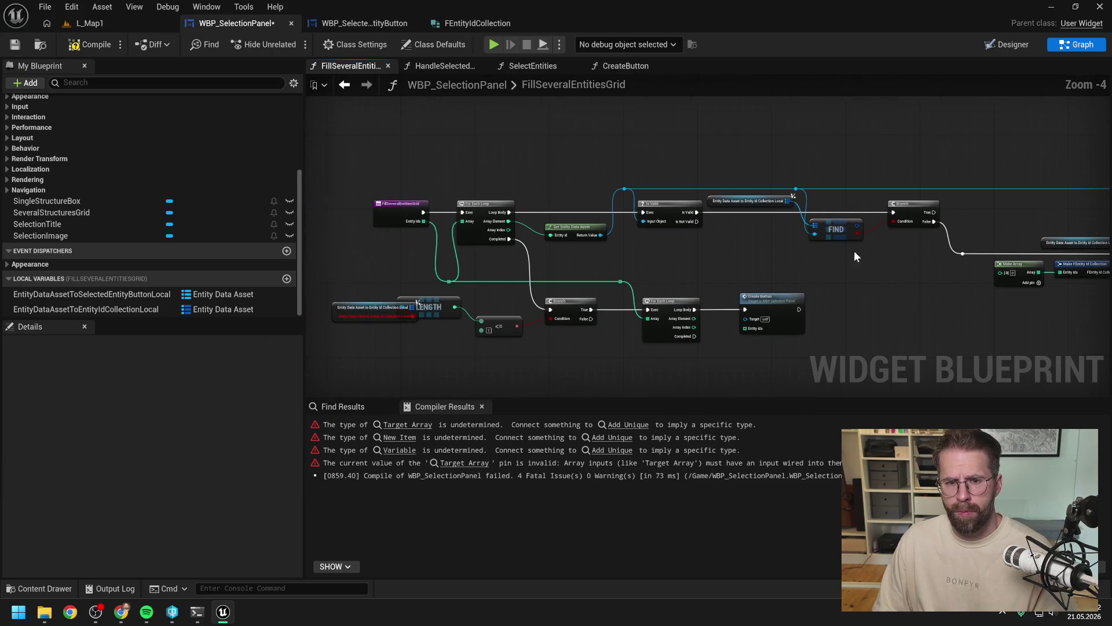
pyautogui.doubleClick(531, 227)
pyautogui.moveTo(530, 227)
pyautogui.mouseDown()
pyautogui.moveTo(531, 184)
pyautogui.moveTo(559, 204)
pyautogui.moveTo(1006, 273)
pyautogui.moveTo(966, 231)
pyautogui.moveTo(953, 182)
pyautogui.moveTo(677, 157)
pyautogui.mouseUp()
pyautogui.doubleClick(981, 270)
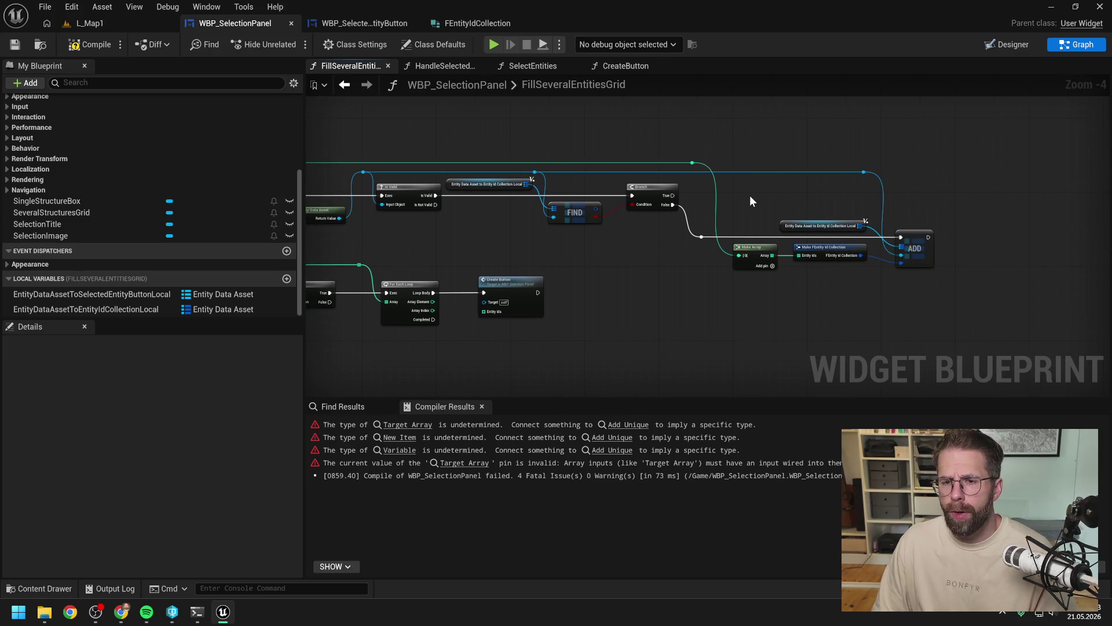
pyautogui.moveTo(597, 209); pyautogui.dragTo(707, 213)
# Step: Break the found FEntity Id Collection and add an array Add node on the Branch's True output
pyautogui.write('b')
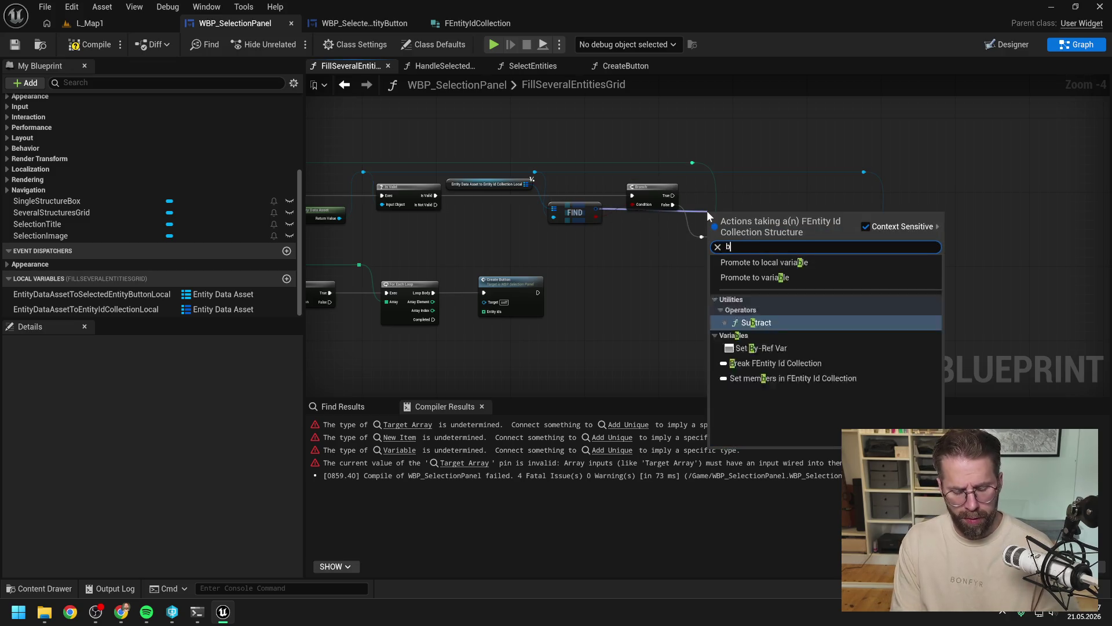
pyautogui.write('r')
pyautogui.press('Return')
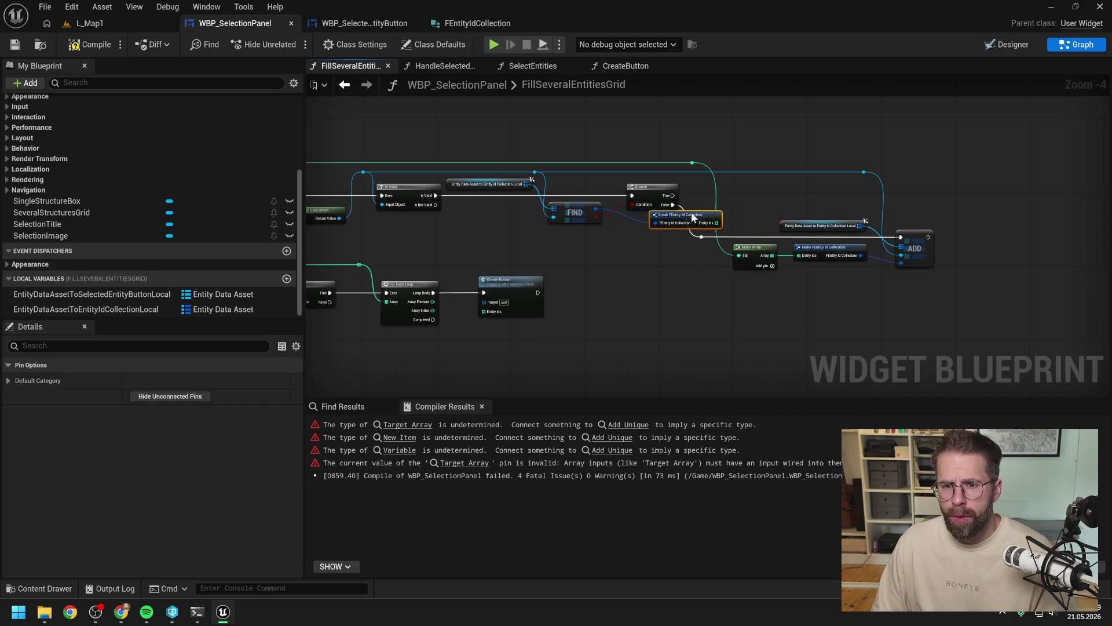
pyautogui.moveTo(694, 217)
pyautogui.mouseDown()
pyautogui.moveTo(672, 218)
pyautogui.moveTo(718, 210)
pyautogui.mouseUp()
pyautogui.scroll(1, 743, 214)
pyautogui.write('add')
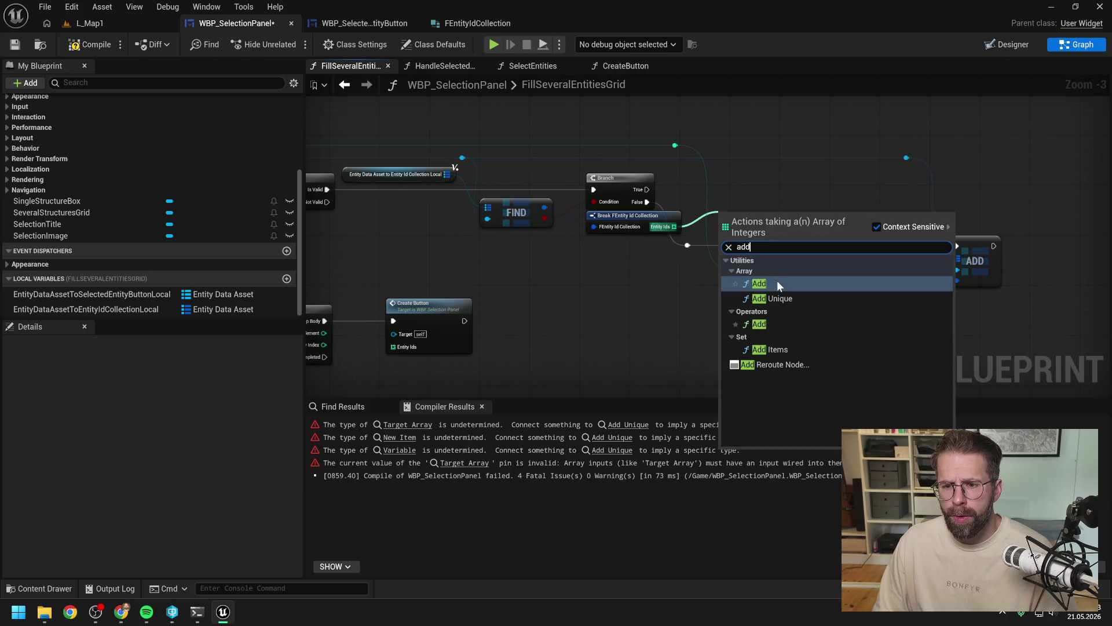
pyautogui.click(777, 283)
pyautogui.moveTo(770, 284); pyautogui.dragTo(743, 186)
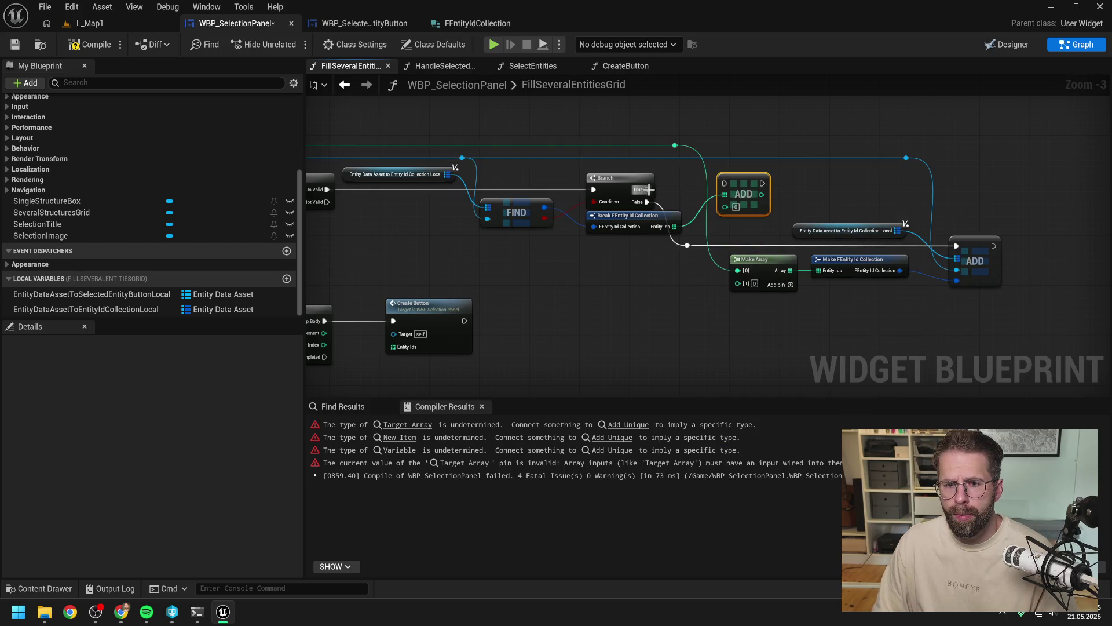
pyautogui.moveTo(649, 190); pyautogui.dragTo(742, 185)
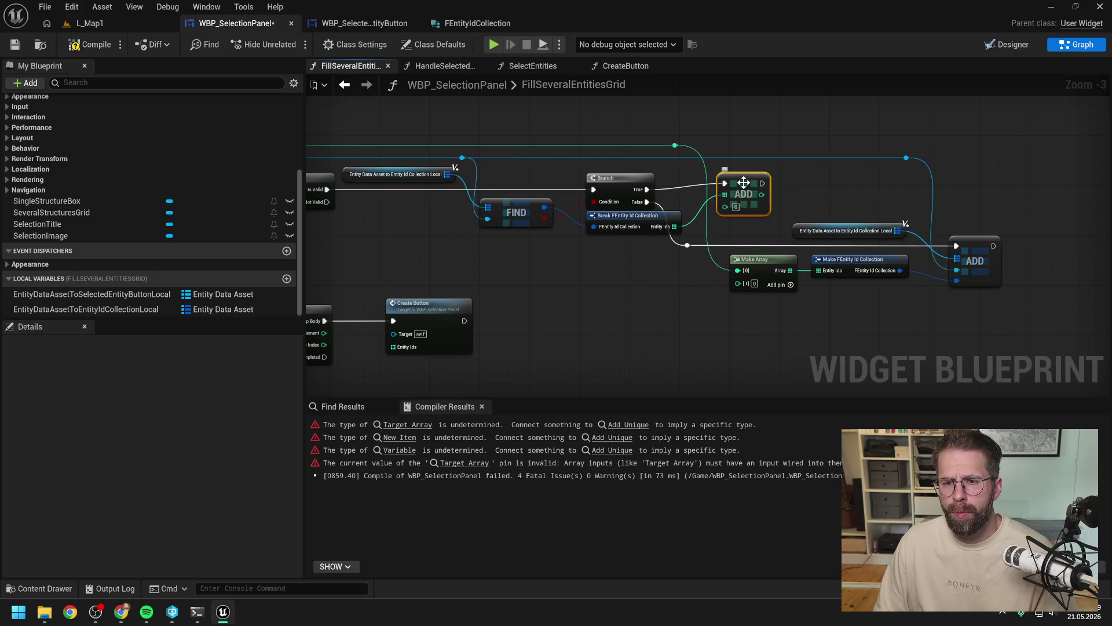
pyautogui.moveTo(792, 190)
pyautogui.mouseDown()
pyautogui.moveTo(718, 193)
pyautogui.moveTo(765, 193)
pyautogui.mouseUp()
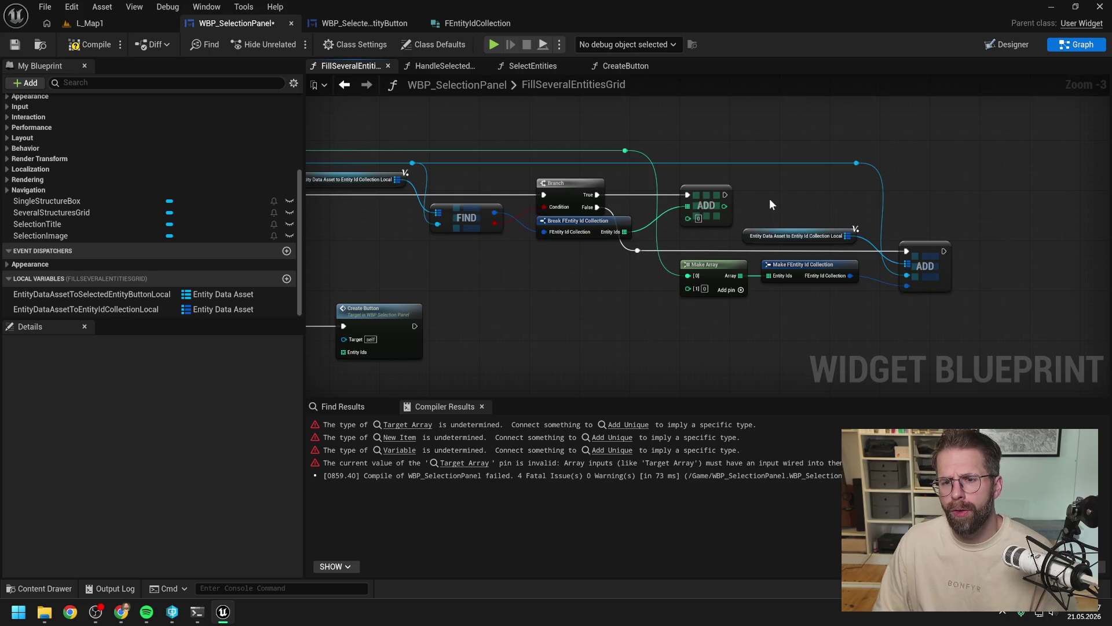
# Step: Remove Make Array's [1] element and feed the ID into the array Add item, rerouting the wire
pyautogui.rightClick(693, 287)
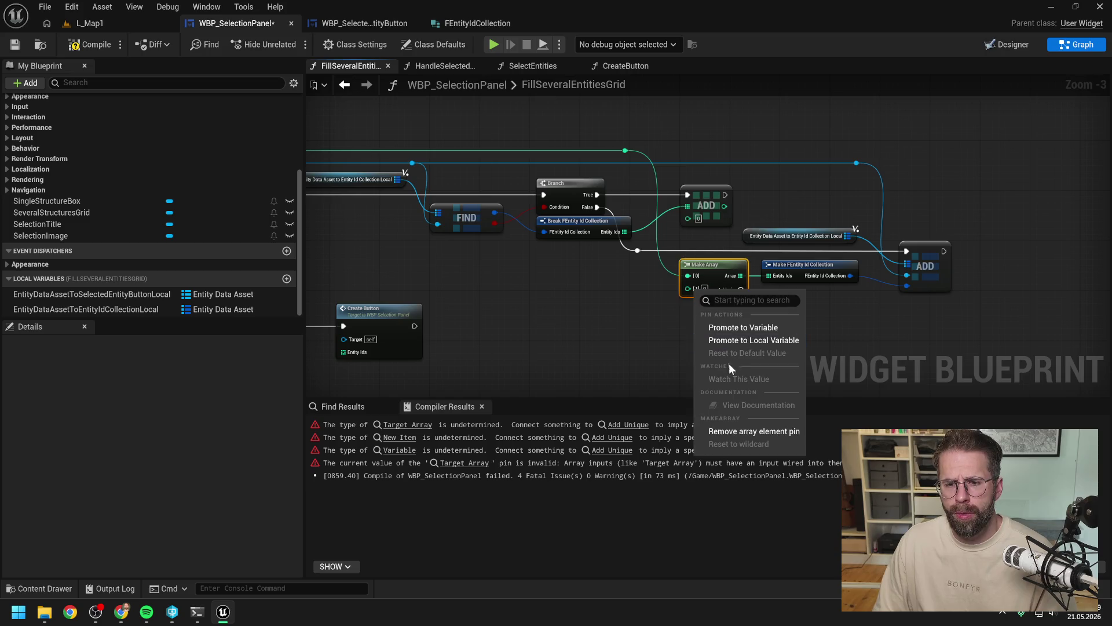
pyautogui.click(721, 431)
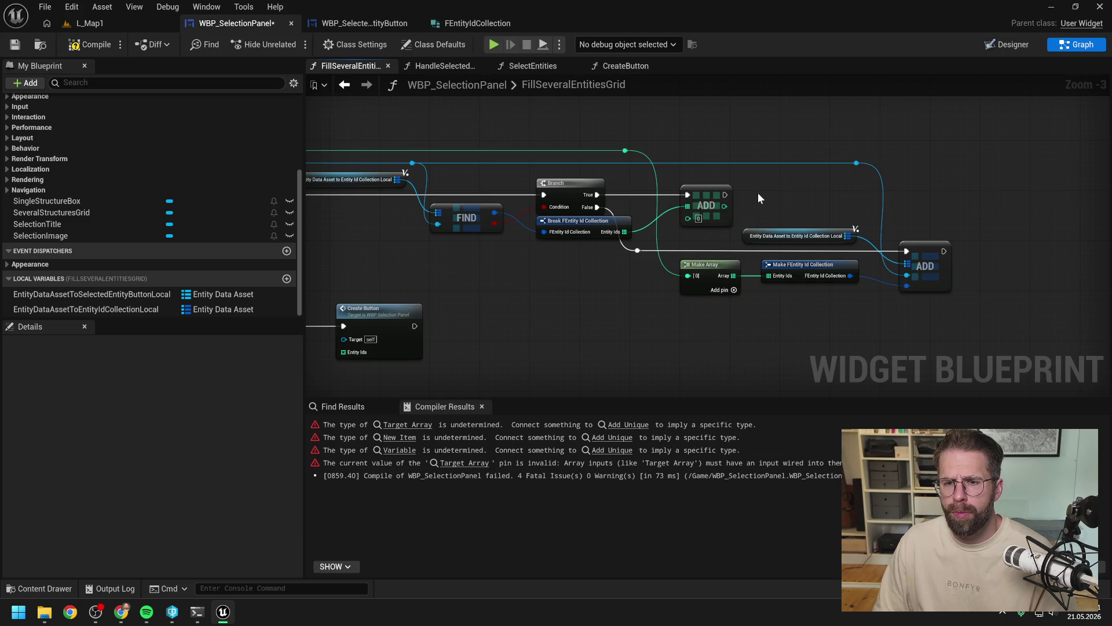
pyautogui.moveTo(625, 150); pyautogui.dragTo(688, 216)
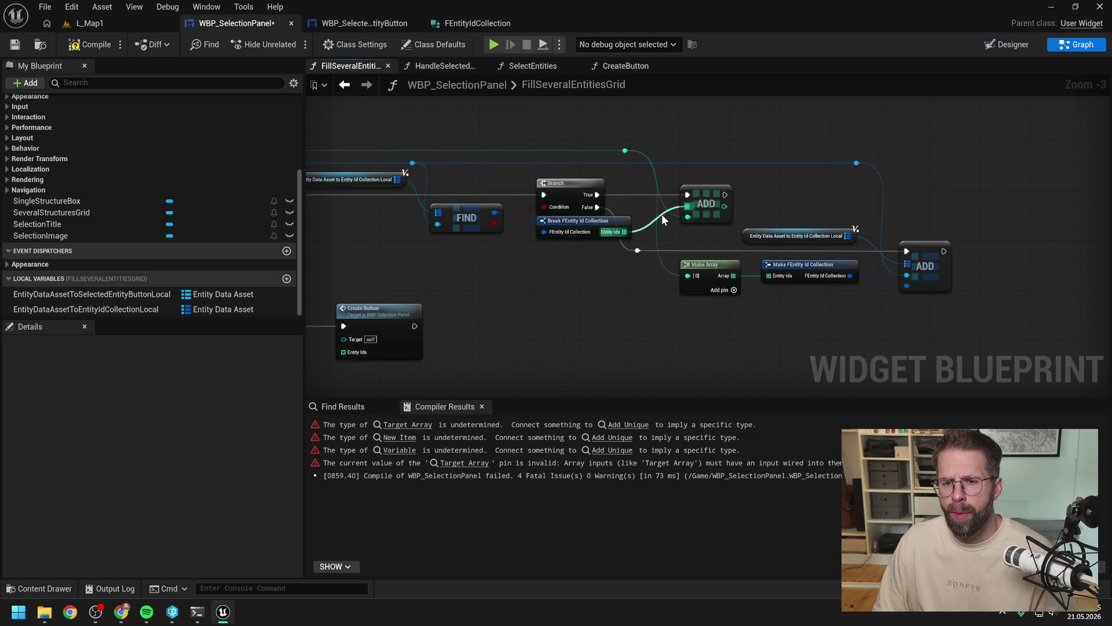
pyautogui.doubleClick(651, 196)
pyautogui.moveTo(650, 195)
pyautogui.mouseDown()
pyautogui.moveTo(657, 176)
pyautogui.moveTo(644, 150)
pyautogui.moveTo(656, 151)
pyautogui.mouseUp()
pyautogui.click(625, 151)
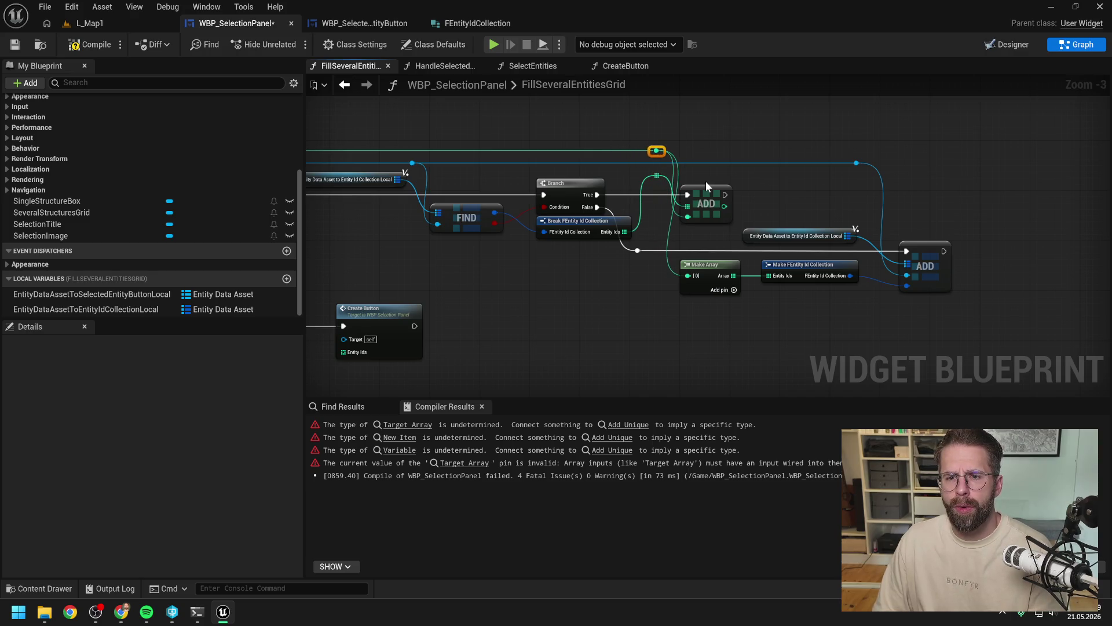
pyautogui.click(749, 185)
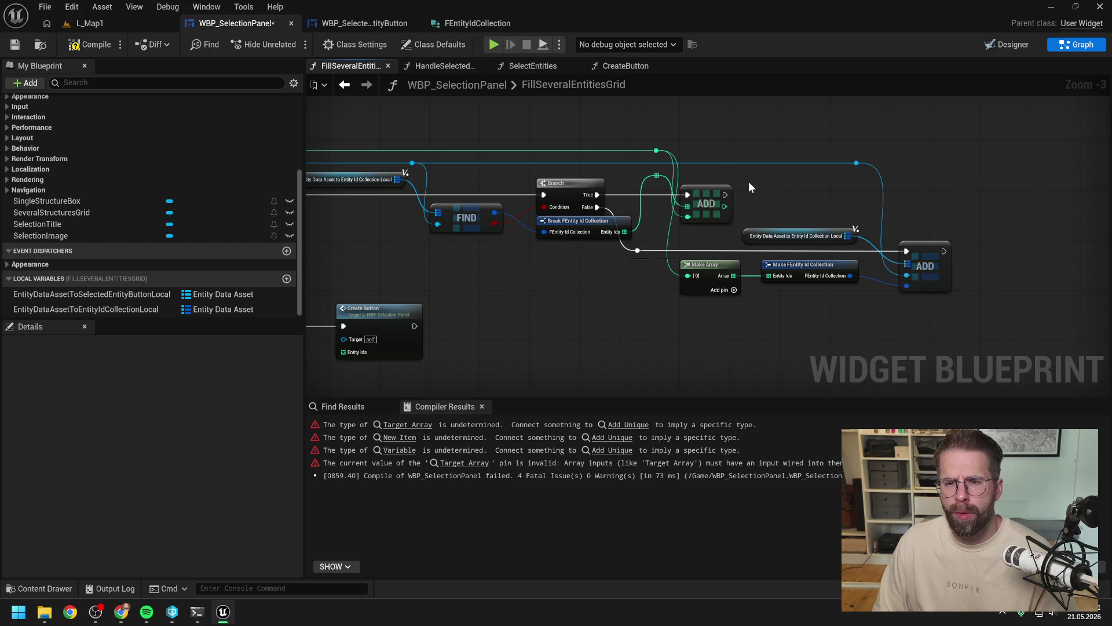
pyautogui.hotkey('ctrl', 's')
pyautogui.moveTo(749, 181); pyautogui.dragTo(729, 193)
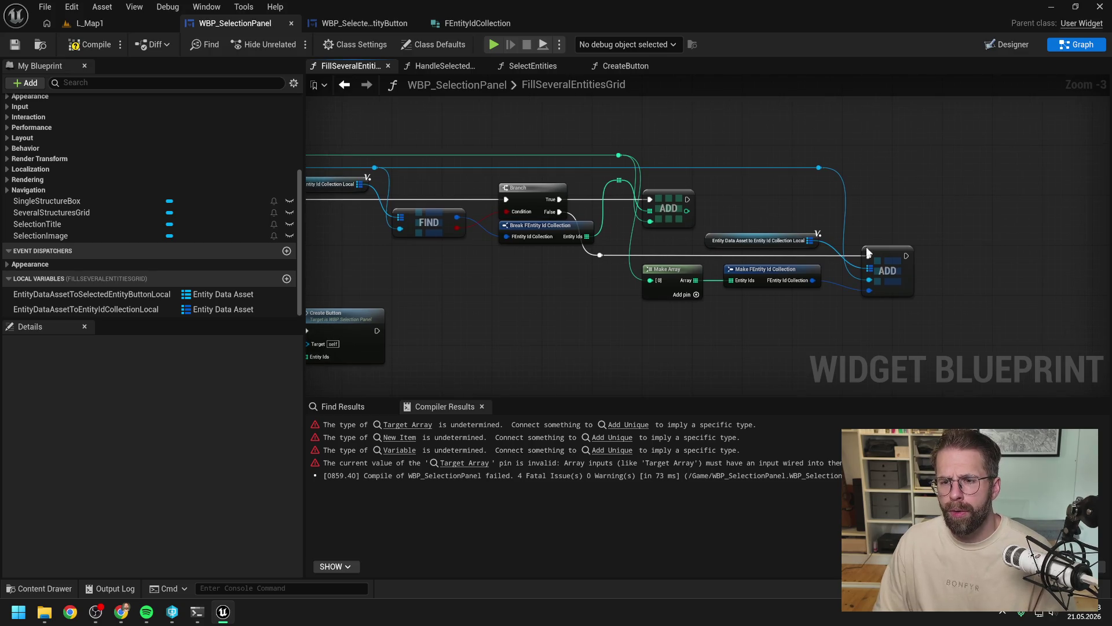
# Step: Duplicate the map Add, chained after the array Add, with the map and data asset key wired in
pyautogui.click(869, 253)
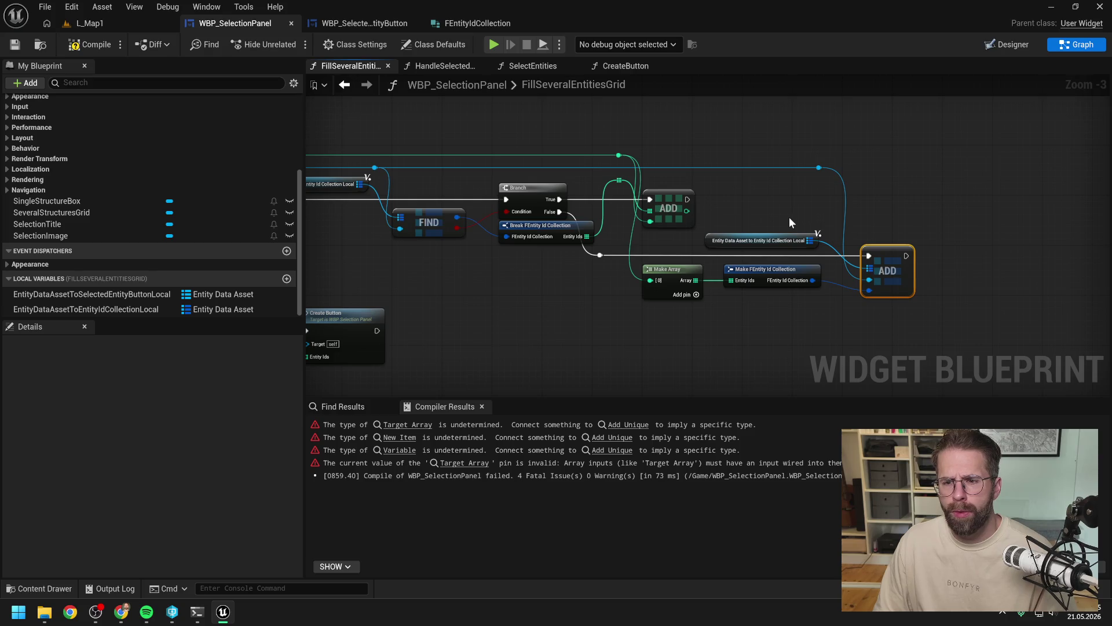
pyautogui.hotkey('ctrl', 'w')
pyautogui.moveTo(687, 199); pyautogui.dragTo(863, 201)
pyautogui.moveTo(810, 240); pyautogui.dragTo(891, 209)
pyautogui.moveTo(818, 168); pyautogui.dragTo(869, 212)
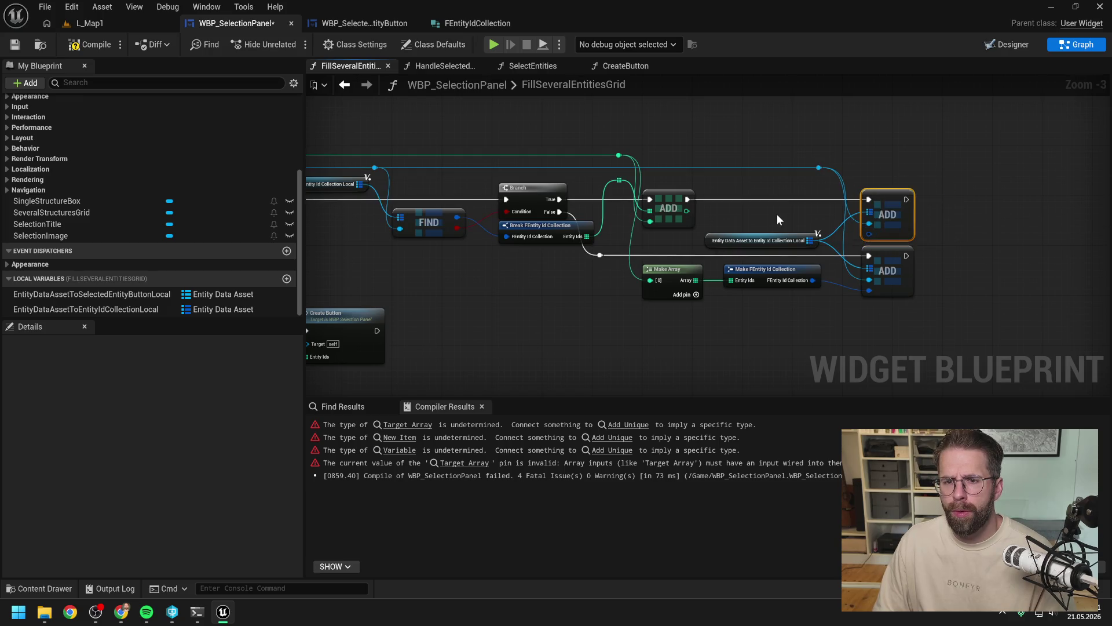
pyautogui.moveTo(618, 181)
pyautogui.mouseDown()
pyautogui.moveTo(832, 233)
pyautogui.moveTo(806, 213)
pyautogui.moveTo(742, 217)
pyautogui.moveTo(767, 208)
pyautogui.moveTo(837, 229)
pyautogui.moveTo(794, 213)
pyautogui.mouseUp()
# Step: Duplicate Make FEntity Id Collection and feed it the updated Entity Ids
pyautogui.hotkey('ctrl', 'd')
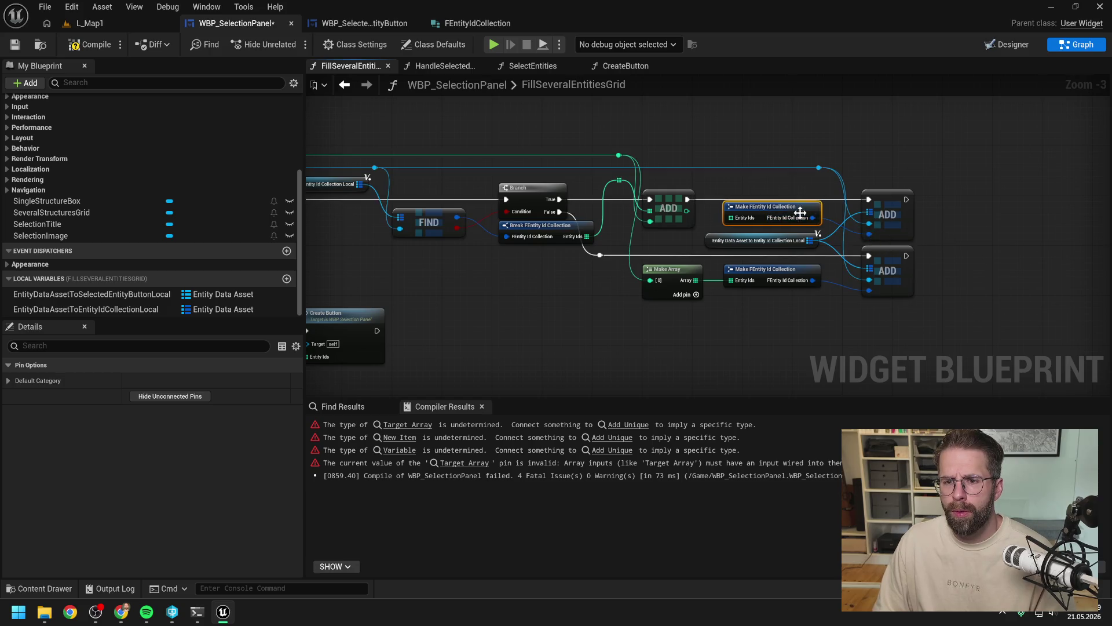
pyautogui.click(634, 180)
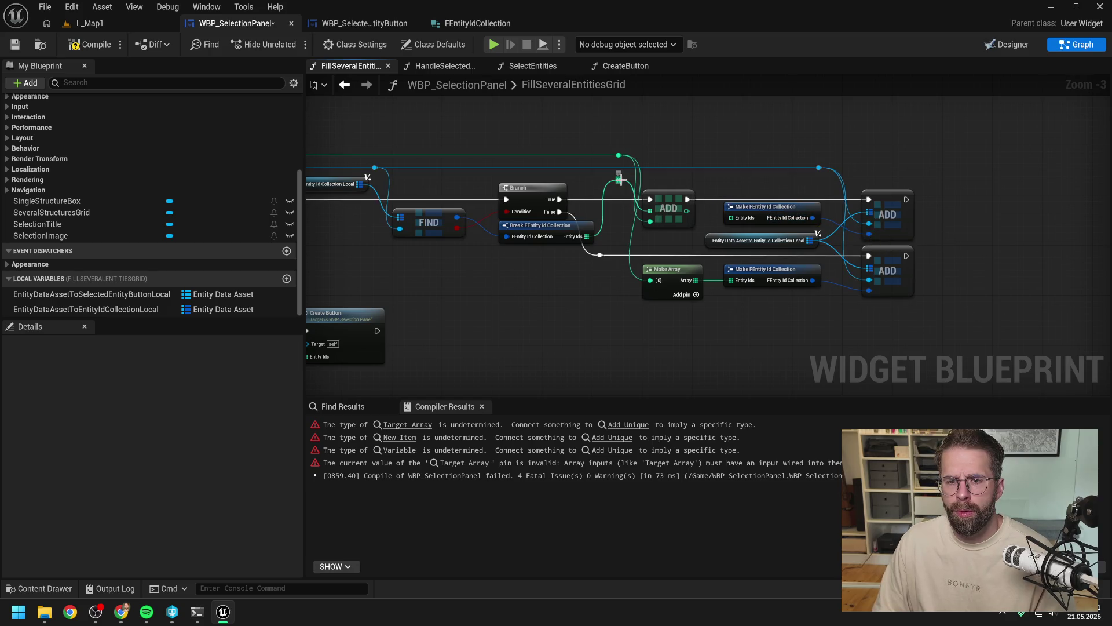
pyautogui.moveTo(620, 179)
pyautogui.mouseDown()
pyautogui.moveTo(731, 217)
pyautogui.moveTo(712, 188)
pyautogui.mouseUp()
pyautogui.doubleClick(716, 215)
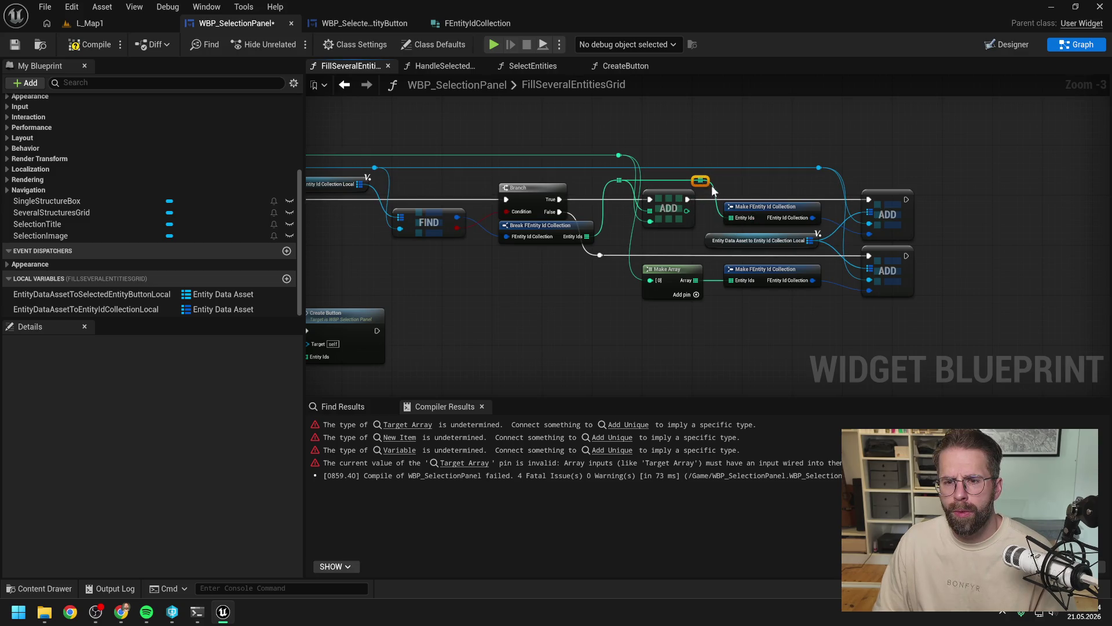
# Step: Compile the blueprint and delete the broken Get and LENGTH nodes
pyautogui.click(88, 44)
pyautogui.moveTo(564, 124)
pyautogui.mouseDown()
pyautogui.moveTo(611, 129)
pyautogui.moveTo(655, 214)
pyautogui.moveTo(796, 184)
pyautogui.mouseUp()
pyautogui.scroll(-1, 655, 214)
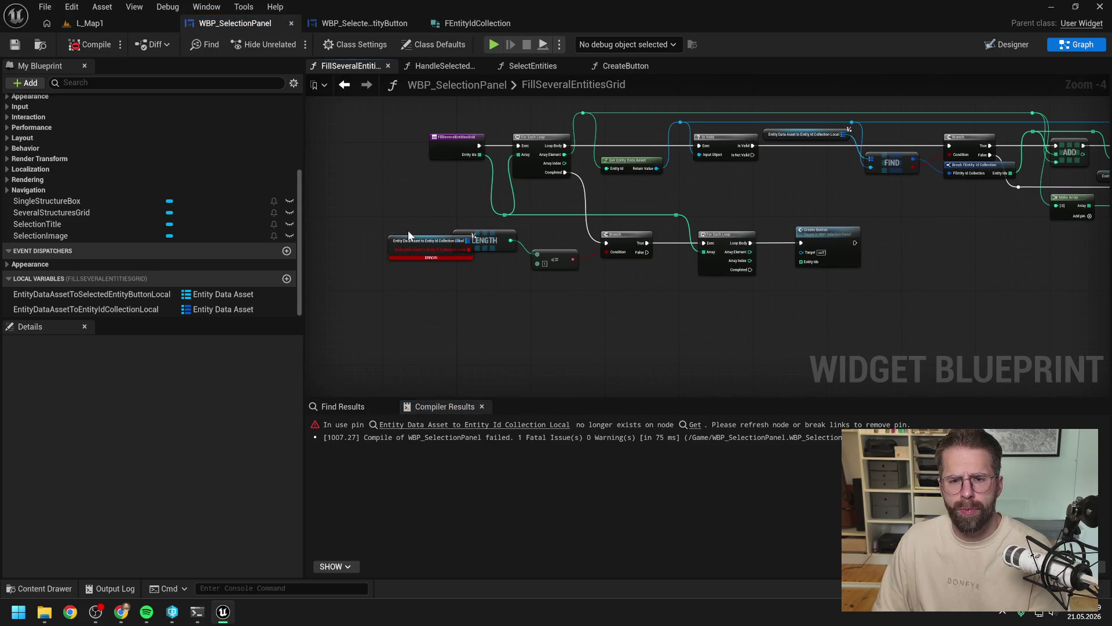
pyautogui.moveTo(418, 232)
pyautogui.mouseDown()
pyautogui.moveTo(526, 274)
pyautogui.moveTo(446, 272)
pyautogui.moveTo(605, 281)
pyautogui.moveTo(520, 262)
pyautogui.moveTo(516, 305)
pyautogui.moveTo(538, 307)
pyautogui.mouseUp()
pyautogui.press('Delete')
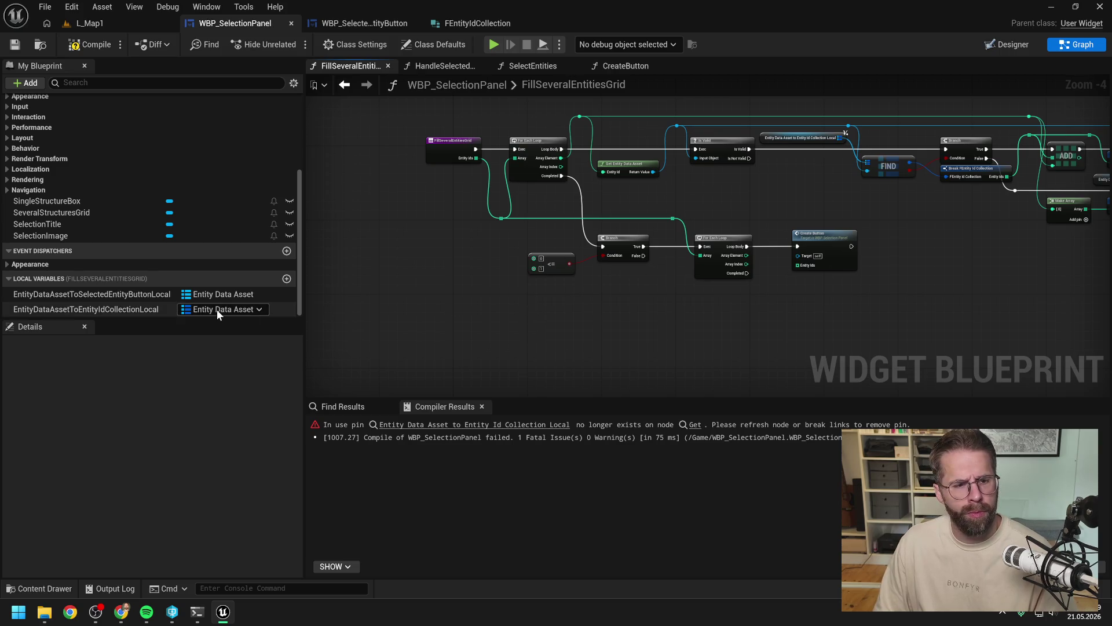
# Step: Add a new map getter with a Map Length node wired into the <= comparison
pyautogui.moveTo(151, 309)
pyautogui.mouseDown()
pyautogui.moveTo(292, 312)
pyautogui.moveTo(398, 250)
pyautogui.mouseUp()
pyautogui.click(424, 271)
pyautogui.scroll(2, 431, 269)
pyautogui.moveTo(495, 245)
pyautogui.mouseDown()
pyautogui.moveTo(508, 266)
pyautogui.moveTo(386, 277)
pyautogui.mouseUp()
pyautogui.write('length')
pyautogui.press('Return')
pyautogui.moveTo(549, 293)
pyautogui.mouseDown()
pyautogui.moveTo(501, 285)
pyautogui.moveTo(580, 250)
pyautogui.mouseUp()
# Step: Straighten the LENGTH-to-<= connection, save, and move Create Button slightly right
pyautogui.moveTo(422, 265); pyautogui.dragTo(523, 271)
pyautogui.scroll(-1, 523, 271)
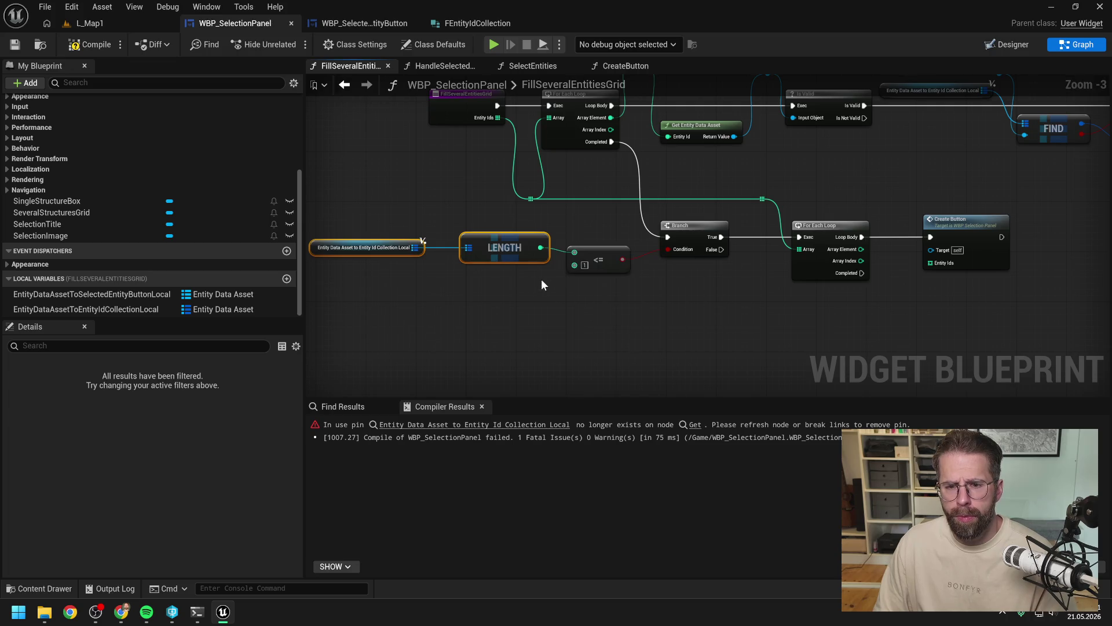
pyautogui.click(558, 289)
pyautogui.moveTo(383, 219)
pyautogui.mouseDown()
pyautogui.moveTo(518, 282)
pyautogui.moveTo(585, 295)
pyautogui.mouseUp()
pyautogui.press('q')
pyautogui.click(676, 293)
pyautogui.moveTo(676, 293); pyautogui.dragTo(568, 293)
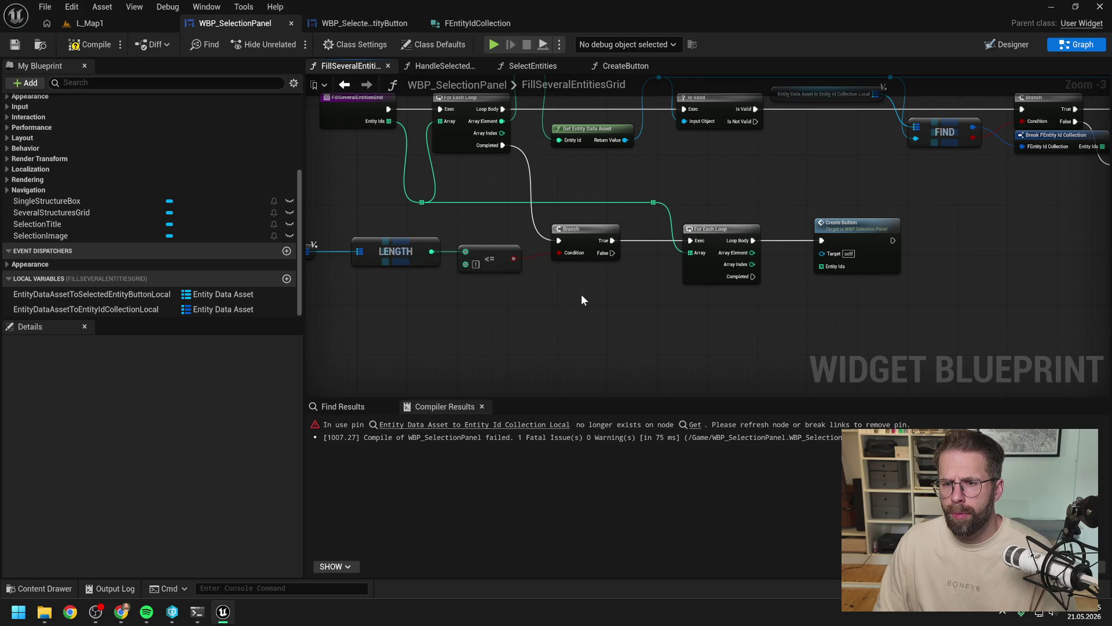
pyautogui.hotkey('ctrl', 's')
pyautogui.scroll(-2, 729, 297)
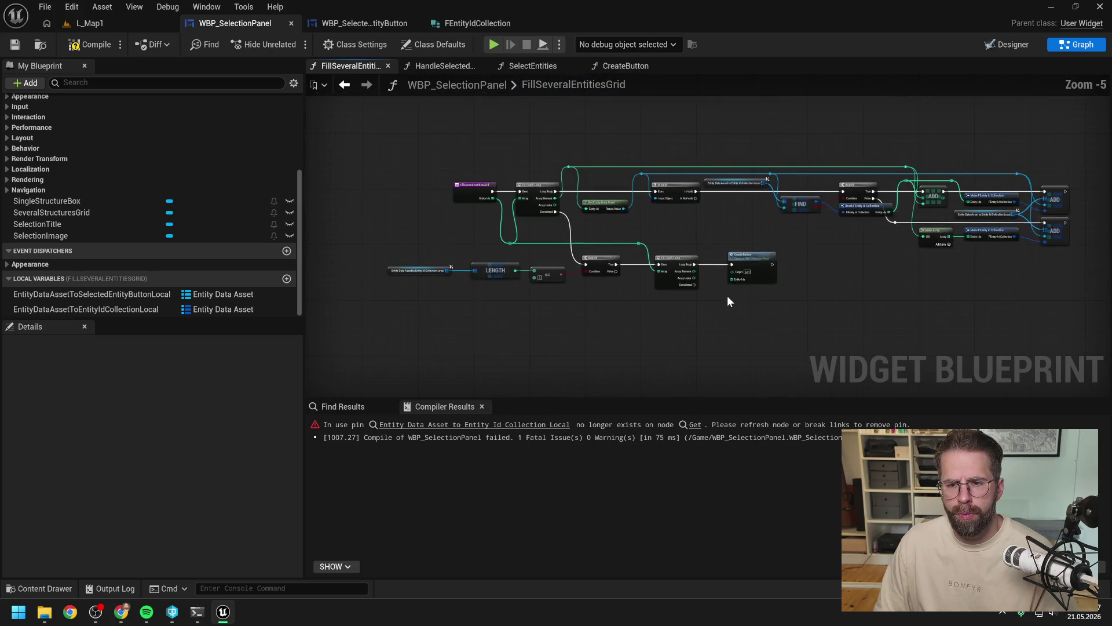
pyautogui.scroll(1, 728, 295)
pyautogui.moveTo(739, 273); pyautogui.dragTo(780, 272)
pyautogui.click(716, 289)
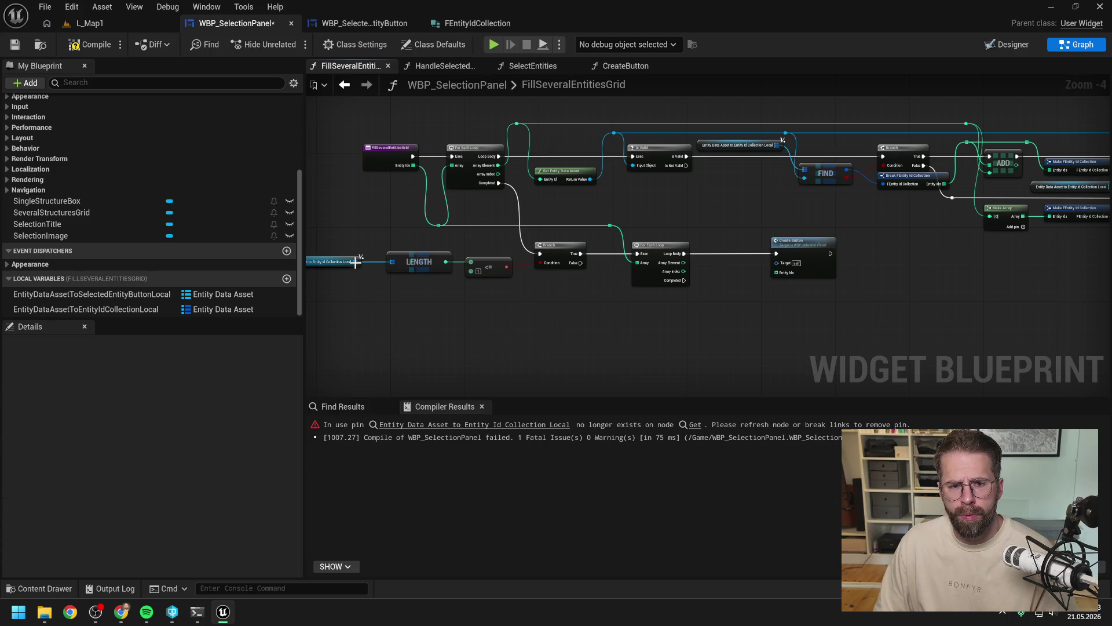
# Step: Undo an accidental For Each Loop deletion and move the LENGTH and <= nodes lower
pyautogui.moveTo(356, 262)
pyautogui.mouseDown()
pyautogui.moveTo(654, 299)
pyautogui.moveTo(619, 322)
pyautogui.moveTo(603, 213)
pyautogui.moveTo(676, 286)
pyautogui.mouseUp()
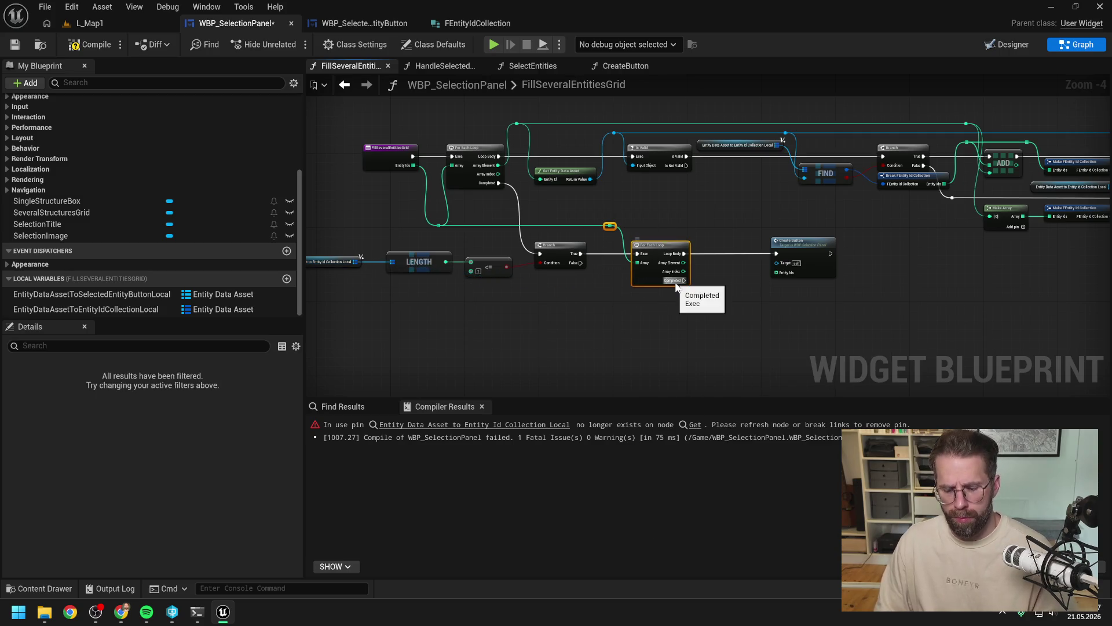
pyautogui.press('Delete')
pyautogui.hotkey('ctrl', 'z')
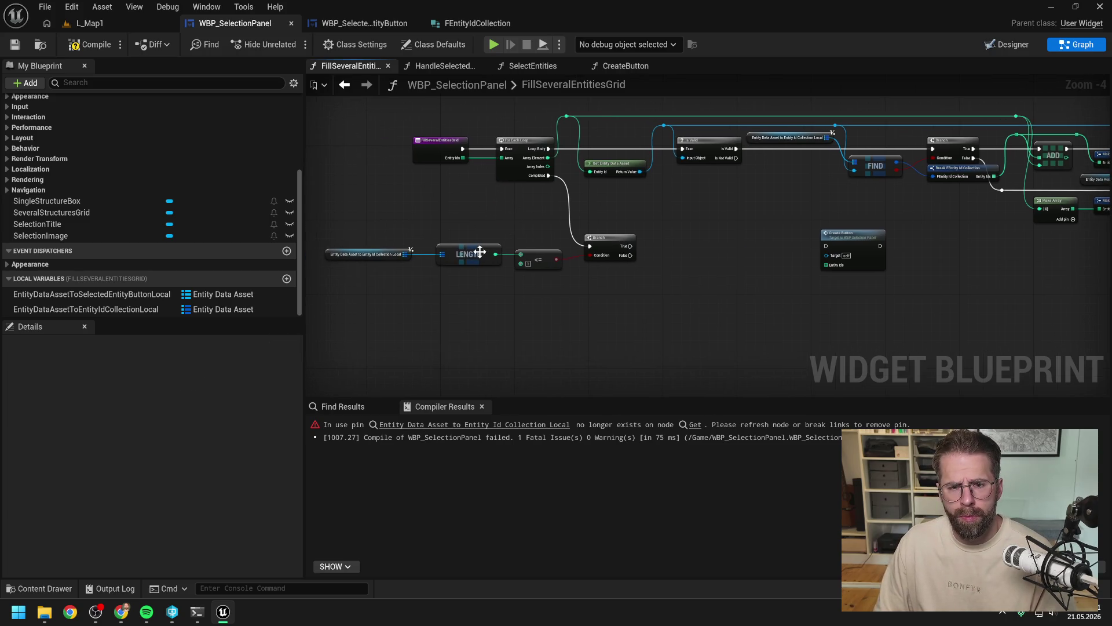
pyautogui.moveTo(406, 253); pyautogui.dragTo(693, 250)
pyautogui.write('g')
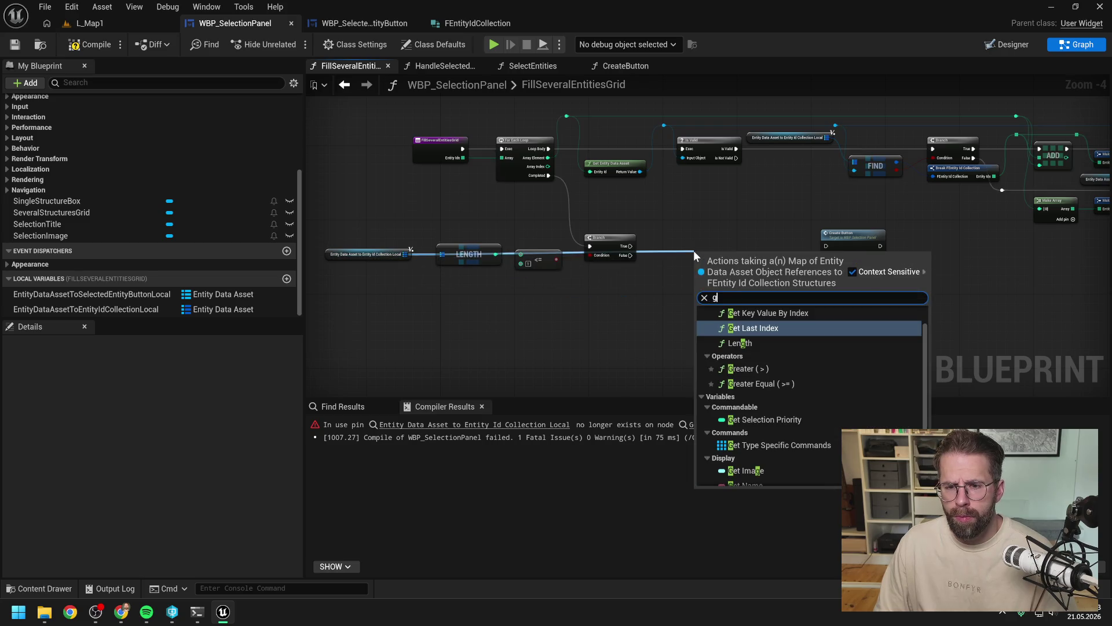
pyautogui.press('BackSpace')
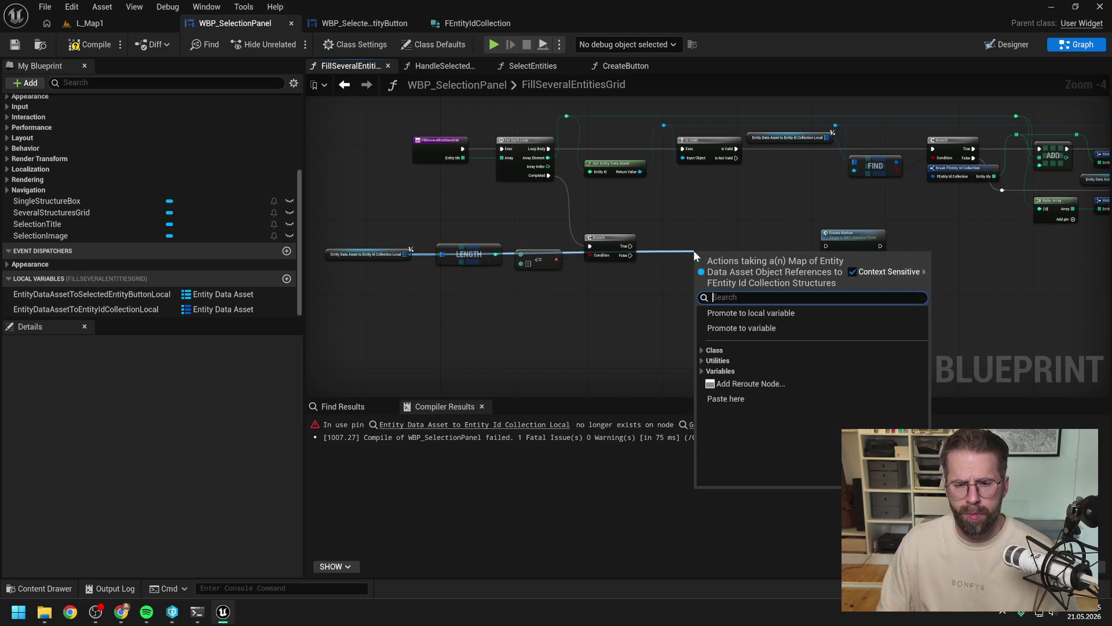
pyautogui.click(547, 301)
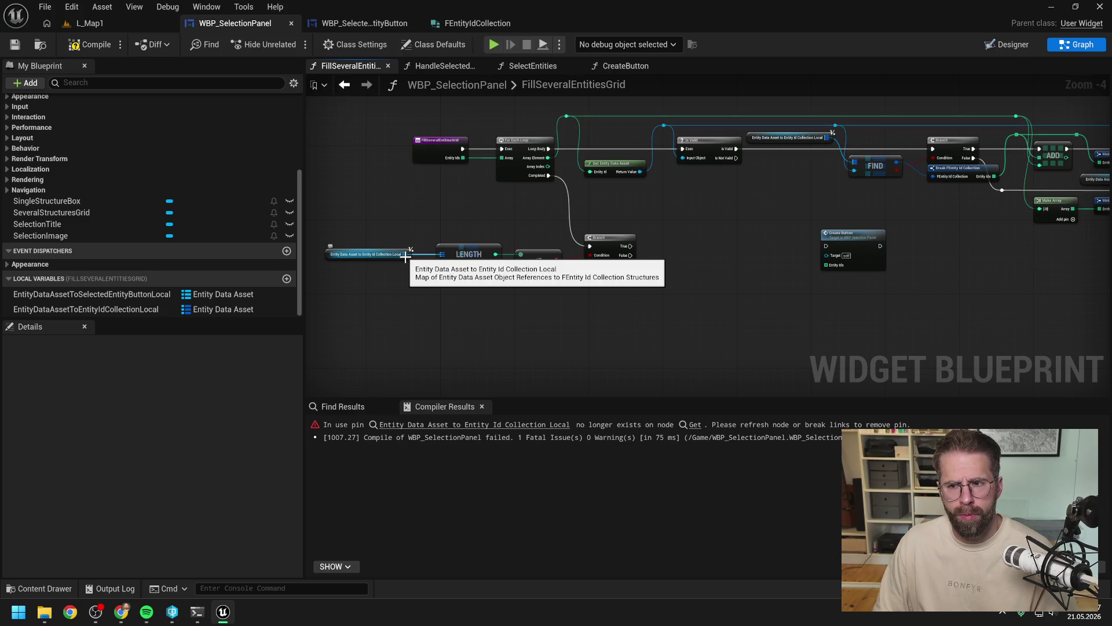
pyautogui.click(469, 254)
pyautogui.keyDown('ctrl'); pyautogui.click(530, 263); pyautogui.keyUp('ctrl')
pyautogui.moveTo(531, 264); pyautogui.dragTo(535, 315)
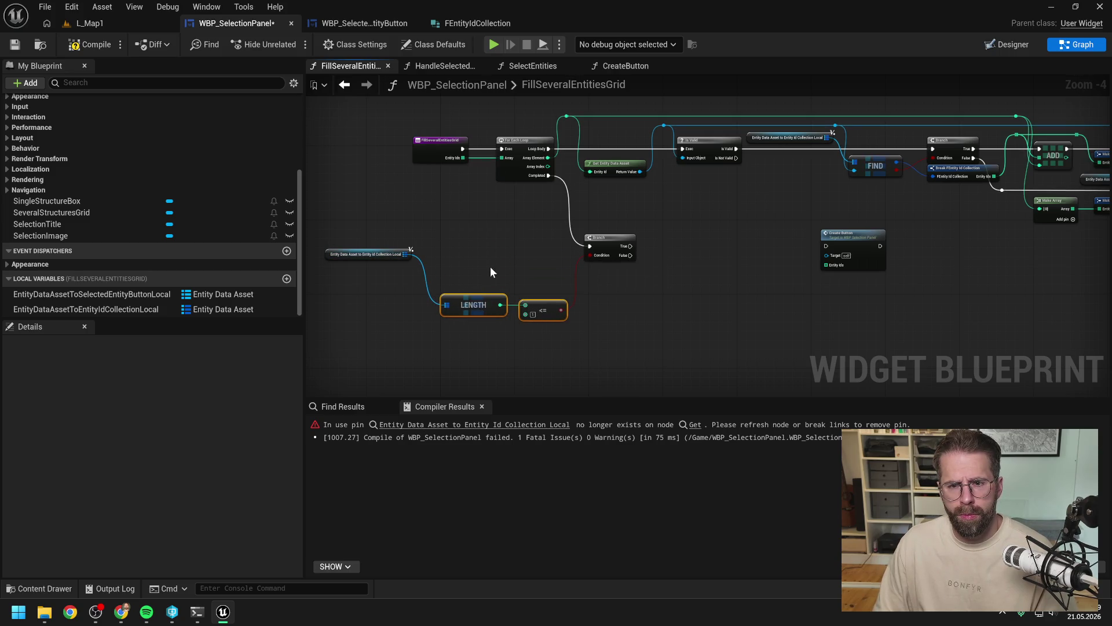
pyautogui.click(492, 273)
# Step: Add an Is Not Empty check on the map, discarding the AND node placed after it
pyautogui.moveTo(407, 258); pyautogui.dragTo(454, 257)
pyautogui.write('is not')
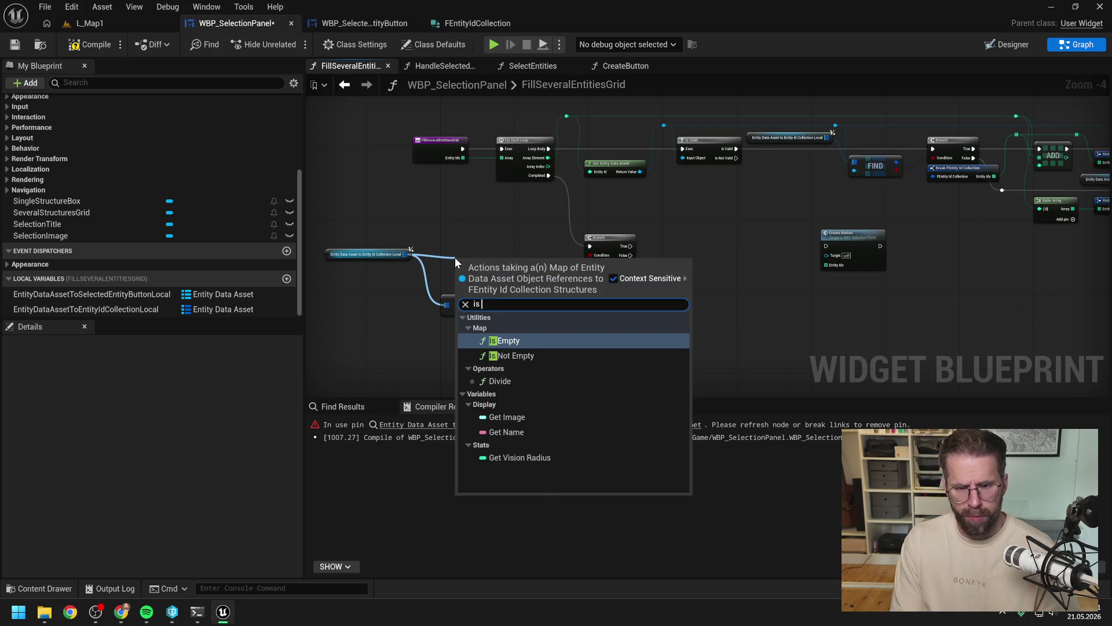
pyautogui.press('Return')
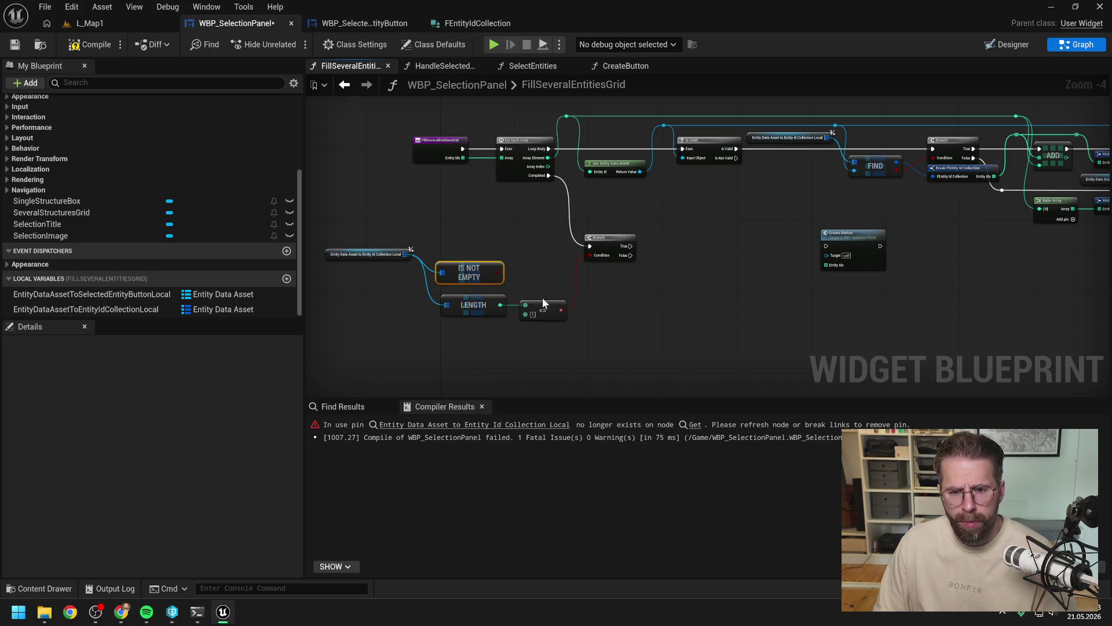
pyautogui.moveTo(498, 274); pyautogui.dragTo(558, 278)
pyautogui.write('and')
pyautogui.press('Return')
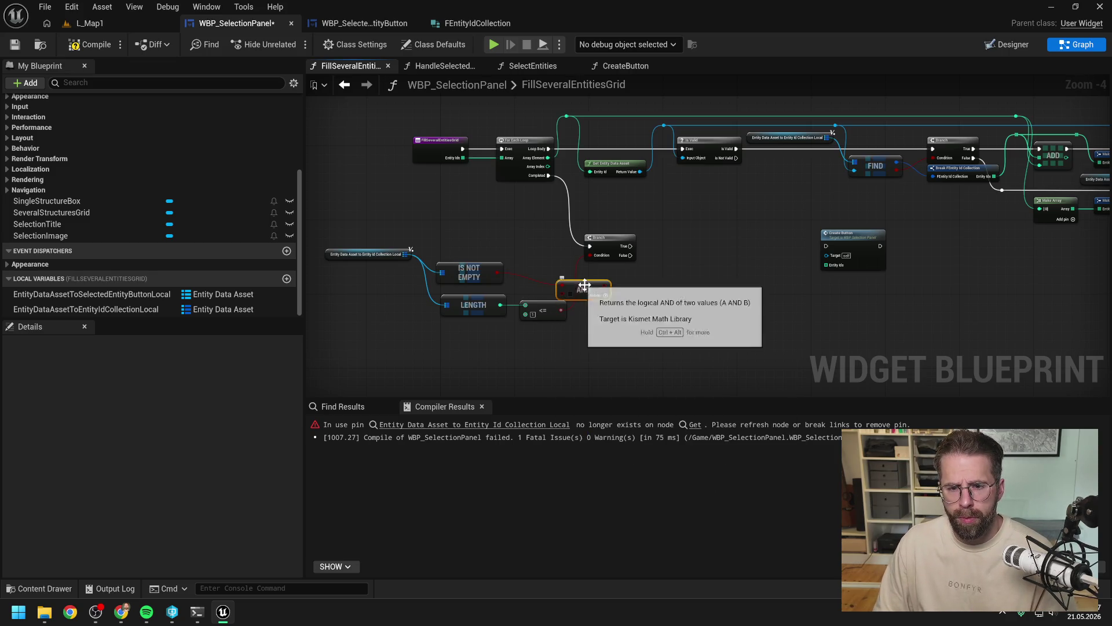
pyautogui.press('Delete')
# Step: Branch on Is Not Empty with its True path into the <= 1 Branch, then save and compile
pyautogui.moveTo(499, 273); pyautogui.dragTo(599, 214)
pyautogui.write('branch')
pyautogui.press('Return')
pyautogui.moveTo(549, 174)
pyautogui.mouseDown()
pyautogui.moveTo(593, 211)
pyautogui.moveTo(614, 254)
pyautogui.mouseUp()
pyautogui.click(677, 254)
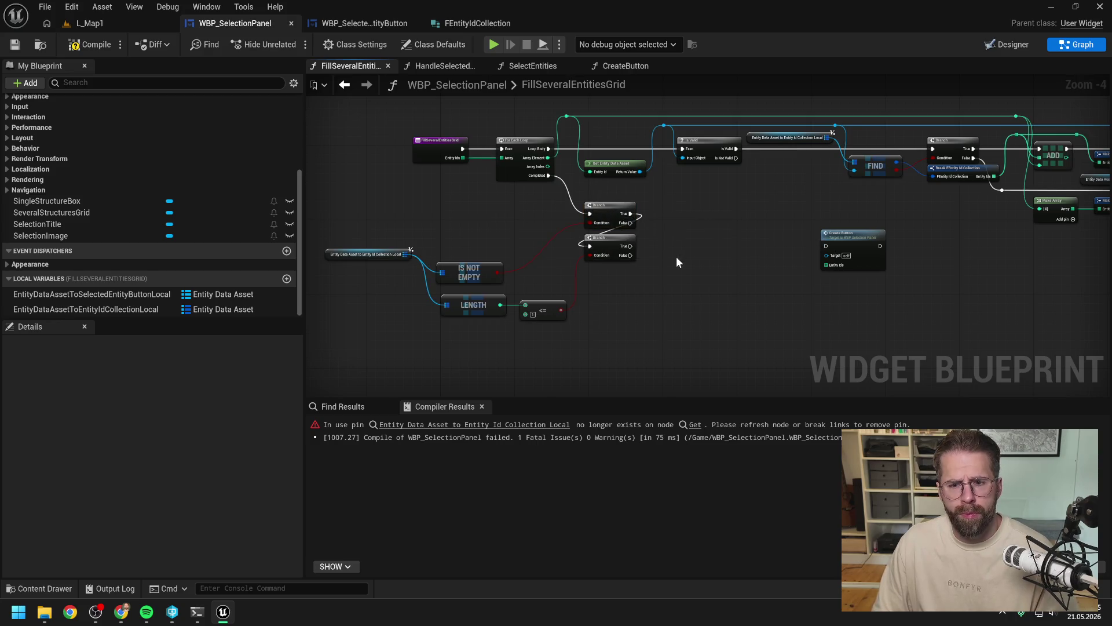
pyautogui.hotkey('ctrl', 's')
pyautogui.click(86, 45)
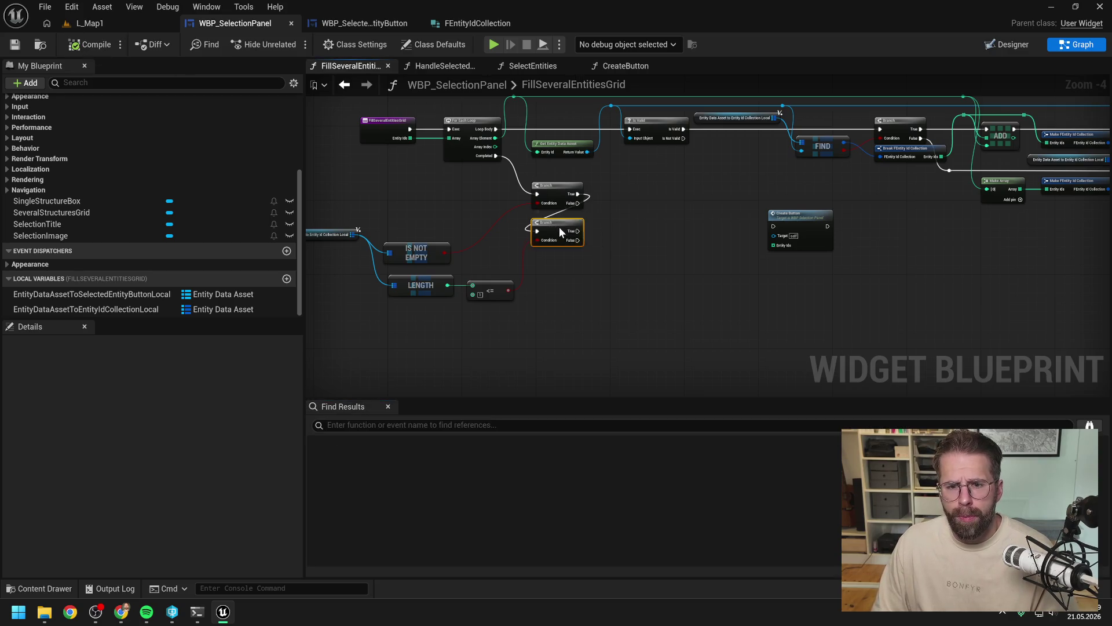
pyautogui.moveTo(559, 231); pyautogui.dragTo(560, 235)
pyautogui.click(636, 242)
pyautogui.moveTo(608, 238); pyautogui.dragTo(510, 221)
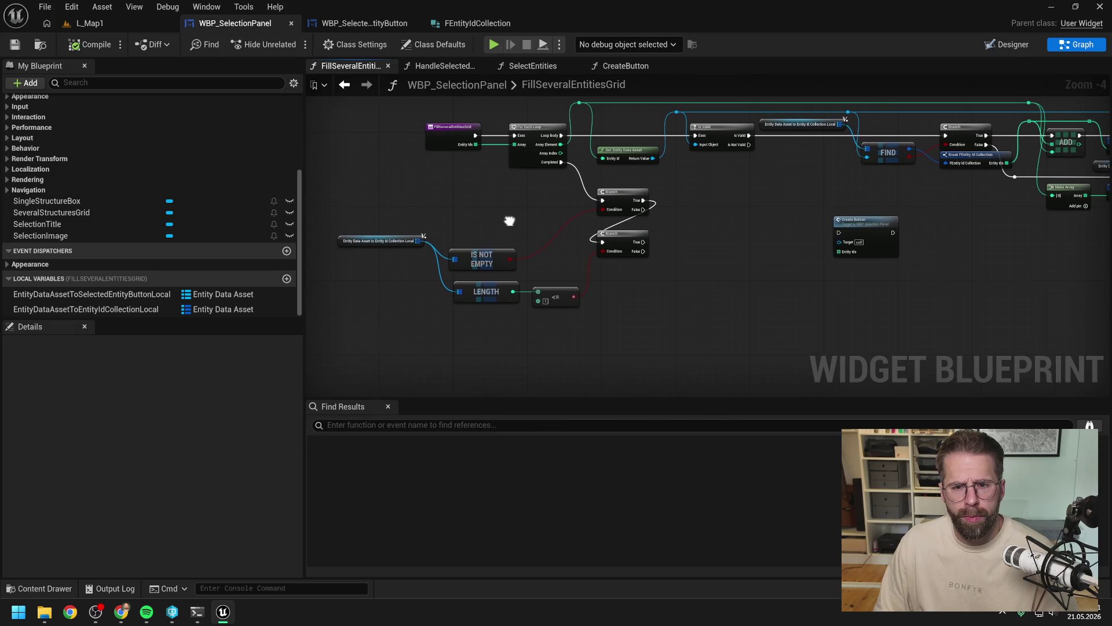
# Step: Add a Keys node from the entity map variable
pyautogui.moveTo(420, 240); pyautogui.dragTo(693, 249)
pyautogui.write('fin')
pyautogui.press('BackSpace')
pyautogui.press('BackSpace')
pyautogui.press('BackSpace')
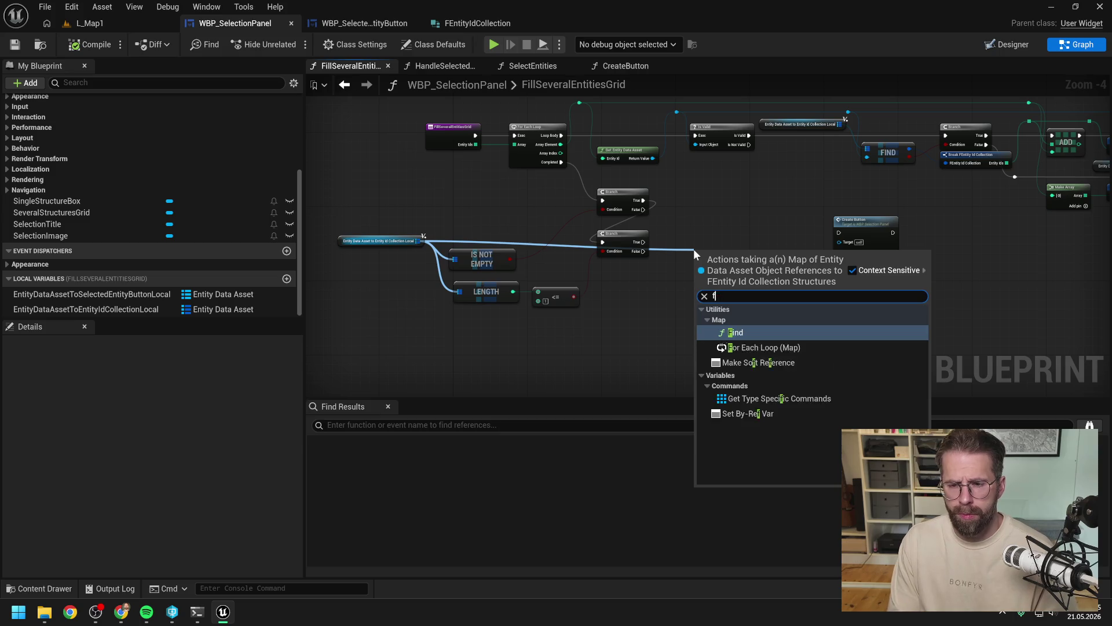
pyautogui.write('key')
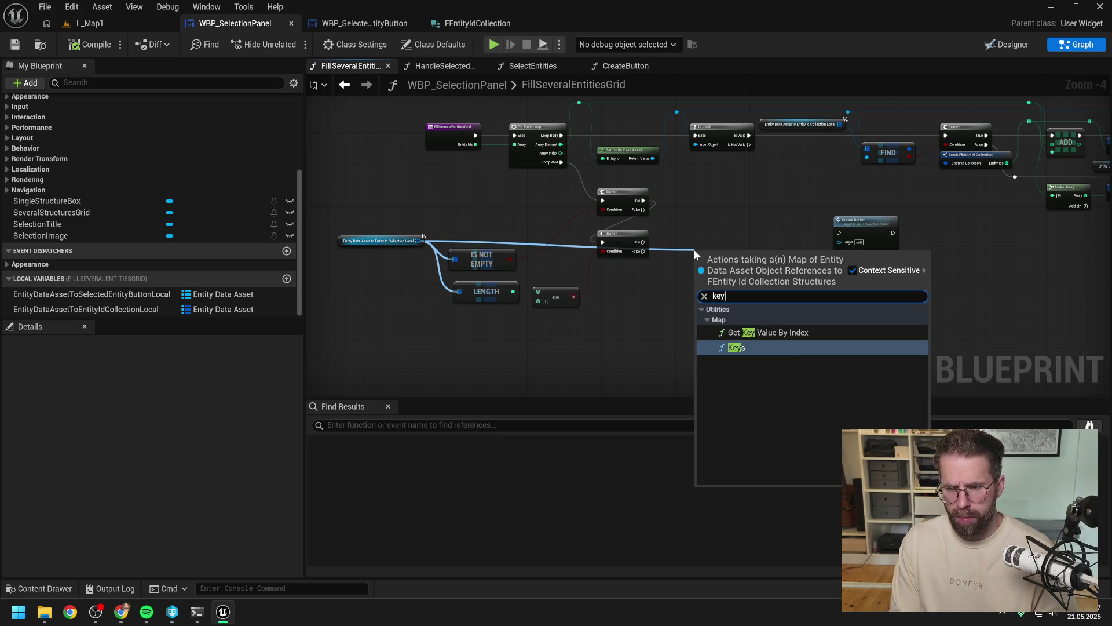
pyautogui.press('BackSpace')
pyautogui.press('BackSpace')
pyautogui.press('BackSpace')
pyautogui.write('fir')
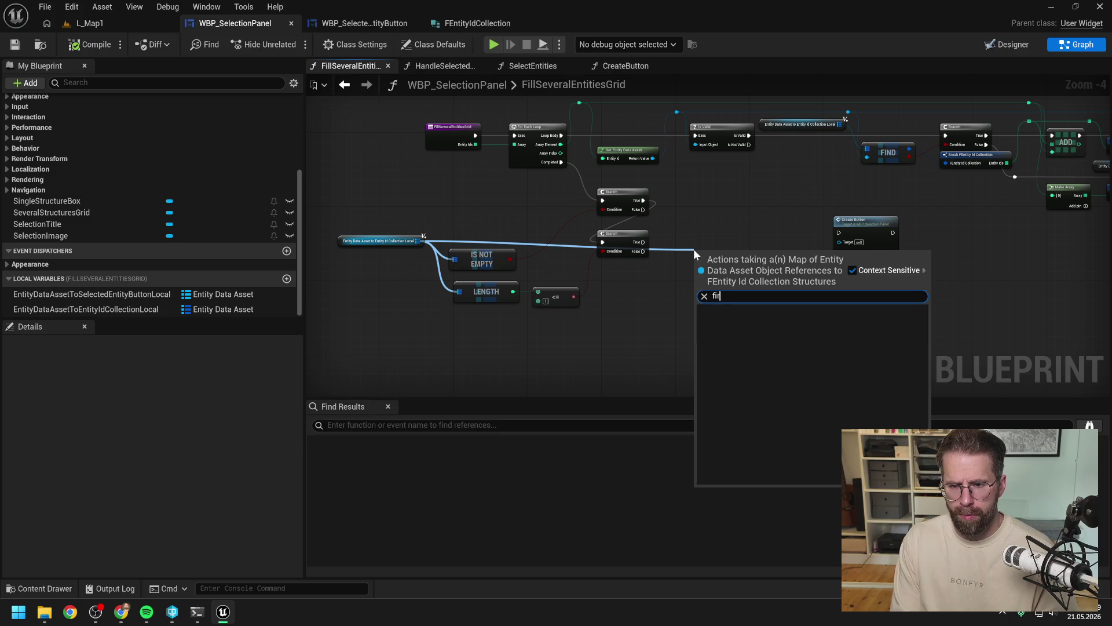
pyautogui.press('BackSpace')
pyautogui.press('BackSpace')
pyautogui.press('BackSpace')
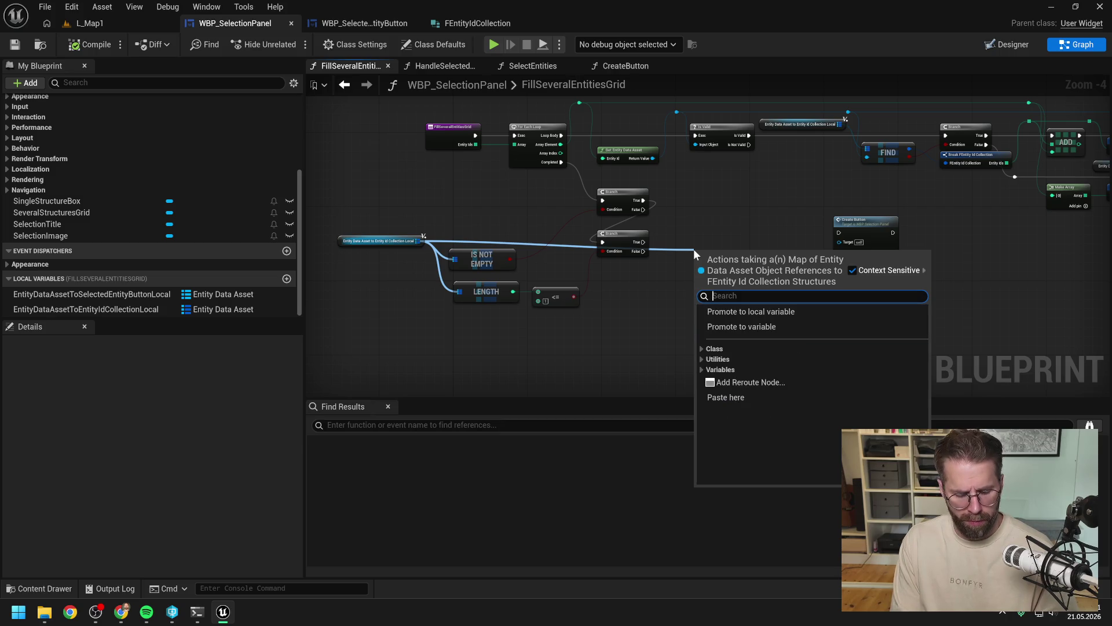
pyautogui.write('keys')
pyautogui.press('Return')
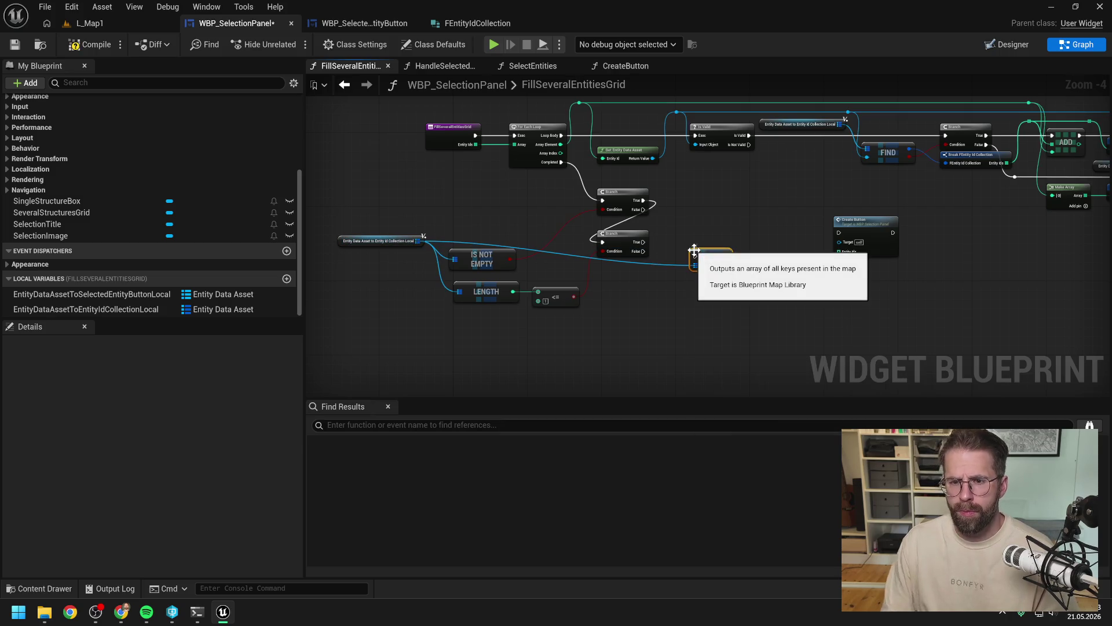
# Step: Run Keys from the lower Branch's True output, routing the map wire through reroute points
pyautogui.moveTo(712, 256); pyautogui.dragTo(715, 244)
pyautogui.moveTo(643, 241)
pyautogui.mouseDown()
pyautogui.moveTo(700, 242)
pyautogui.moveTo(682, 250)
pyautogui.mouseUp()
pyautogui.doubleClick(676, 248)
pyautogui.click(669, 256)
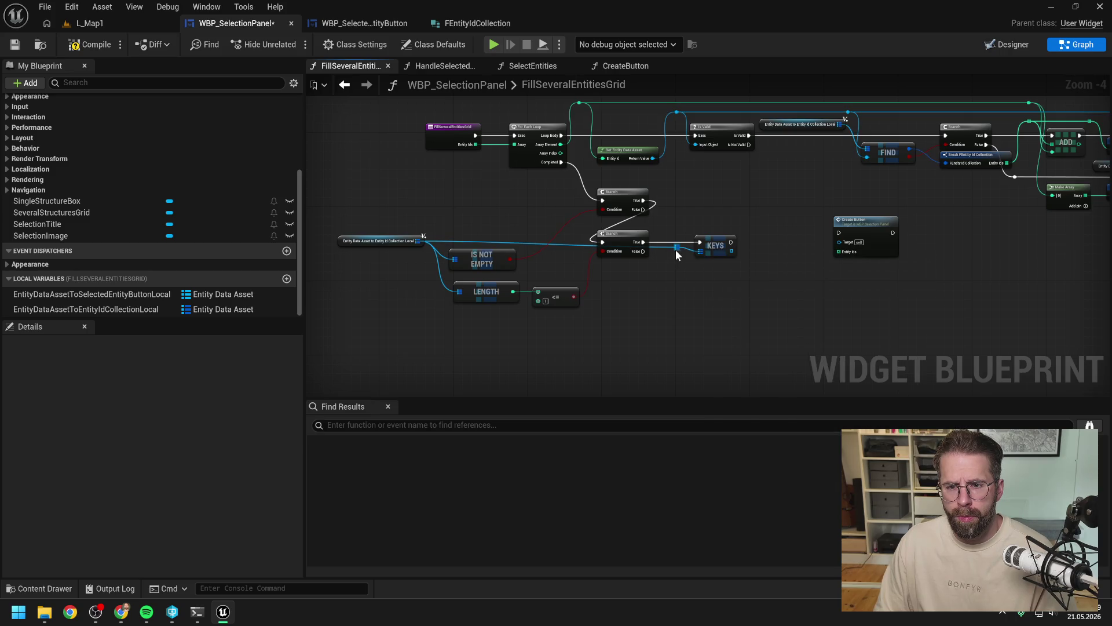
pyautogui.moveTo(680, 249)
pyautogui.mouseDown()
pyautogui.moveTo(681, 229)
pyautogui.moveTo(454, 230)
pyautogui.moveTo(458, 291)
pyautogui.mouseUp()
pyautogui.doubleClick(655, 223)
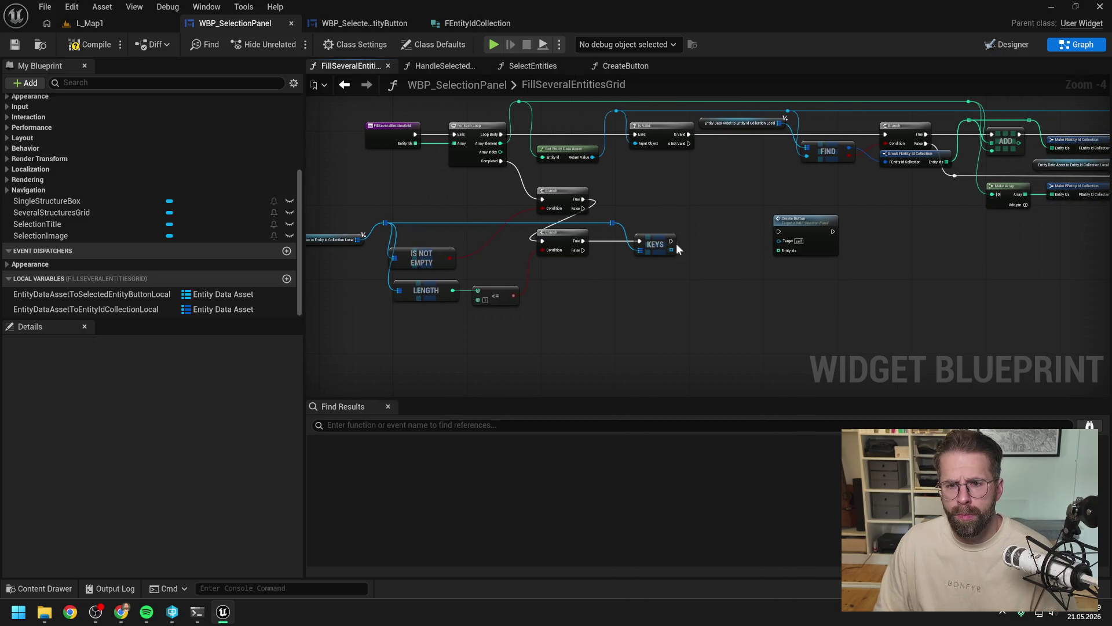
# Step: Loop over the Keys array with a For Each Loop, removing a stray Get node
pyautogui.moveTo(671, 250); pyautogui.dragTo(690, 250)
pyautogui.write('g')
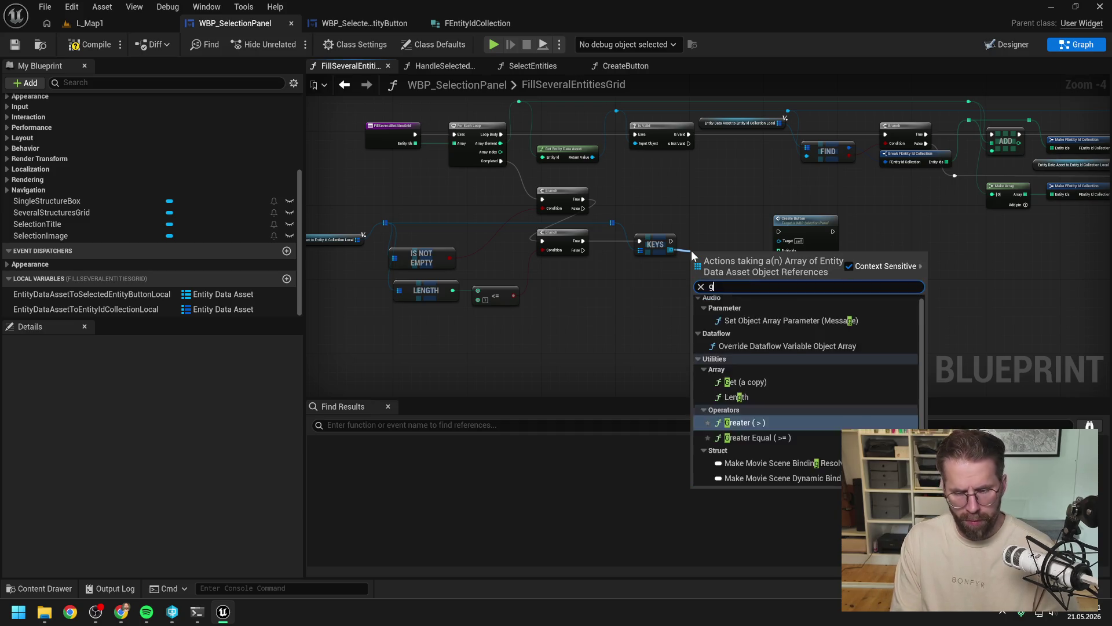
pyautogui.write('et')
pyautogui.press('Return')
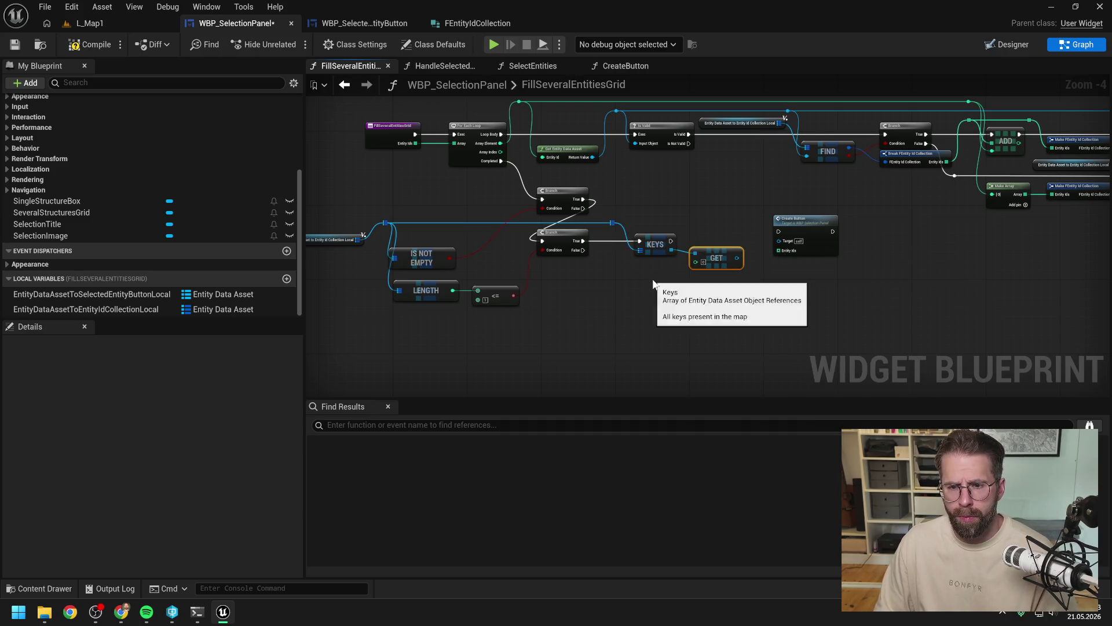
pyautogui.moveTo(716, 258)
pyautogui.mouseDown()
pyautogui.moveTo(735, 257)
pyautogui.moveTo(680, 266)
pyautogui.mouseUp()
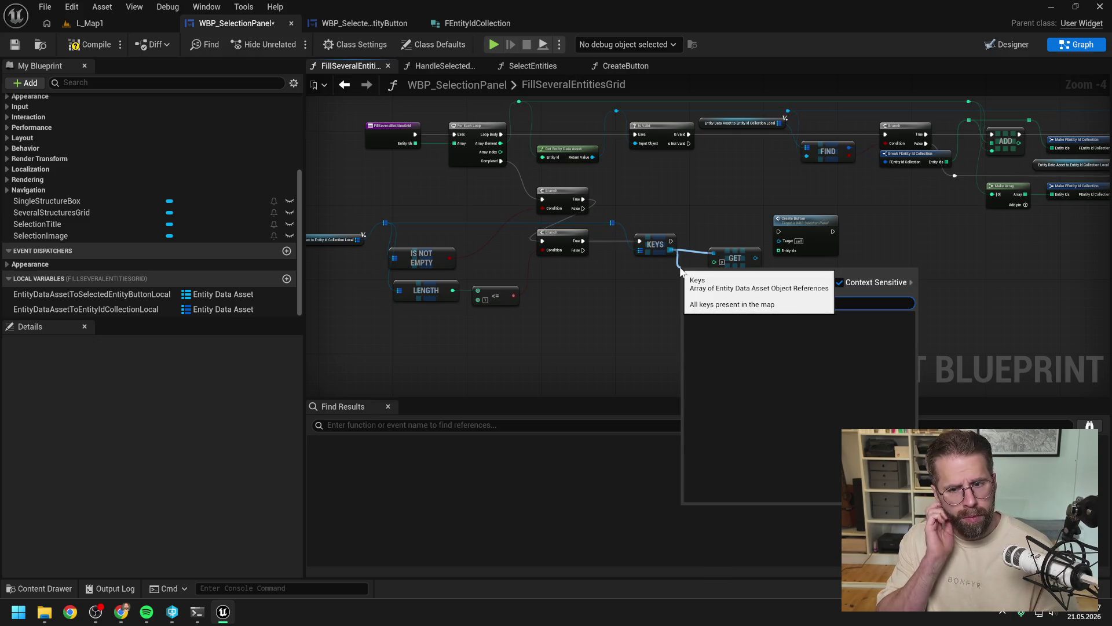
pyautogui.moveTo(666, 286); pyautogui.dragTo(655, 288)
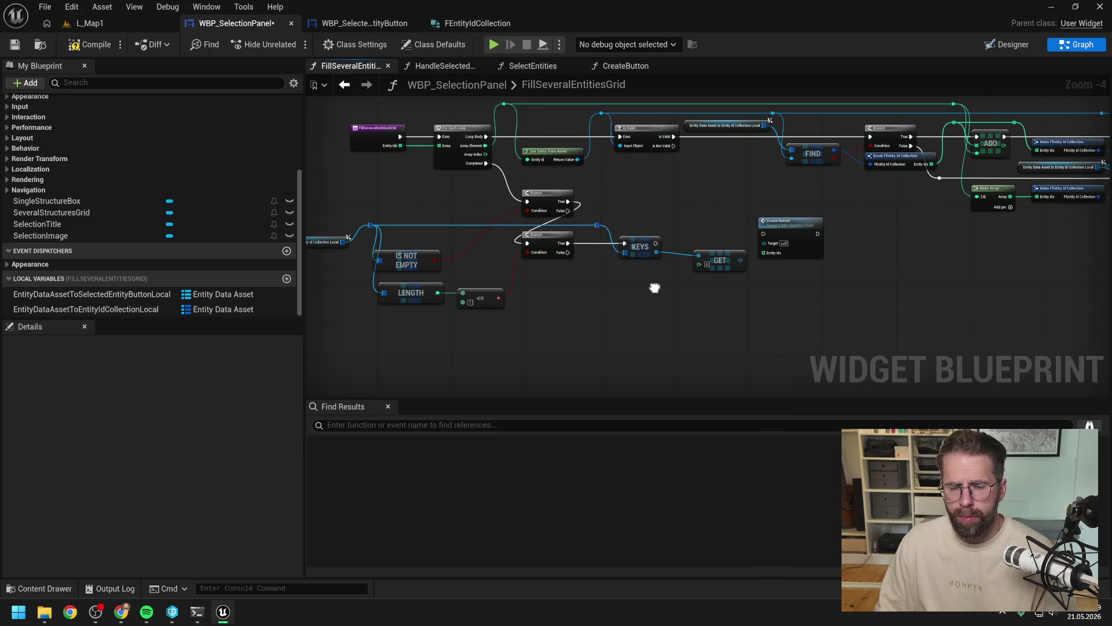
pyautogui.scroll(1, 655, 288)
pyautogui.click(690, 261)
pyautogui.scroll(-1, 649, 259)
pyautogui.hotkey('ctrl', 'z')
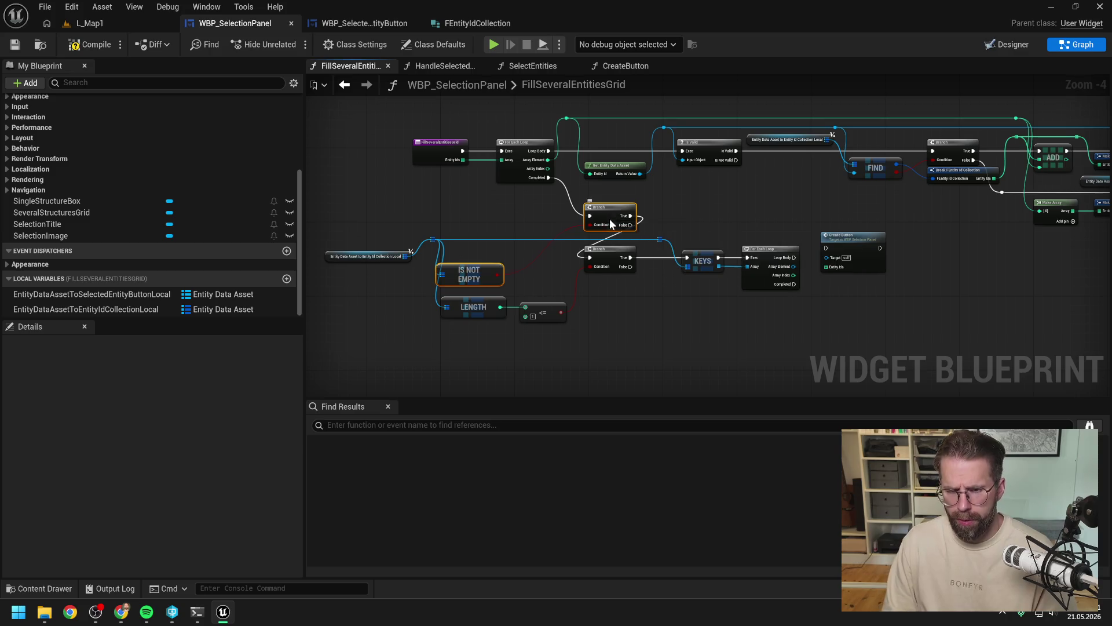
# Step: Undo the extra Branch and Is Not Empty check, then wire Loop Body into Create Button
pyautogui.hotkey('ctrl', 'z')
pyautogui.moveTo(575, 209)
pyautogui.mouseDown()
pyautogui.moveTo(801, 290)
pyautogui.moveTo(826, 277)
pyautogui.mouseUp()
pyautogui.press('Up')
pyautogui.press('Up')
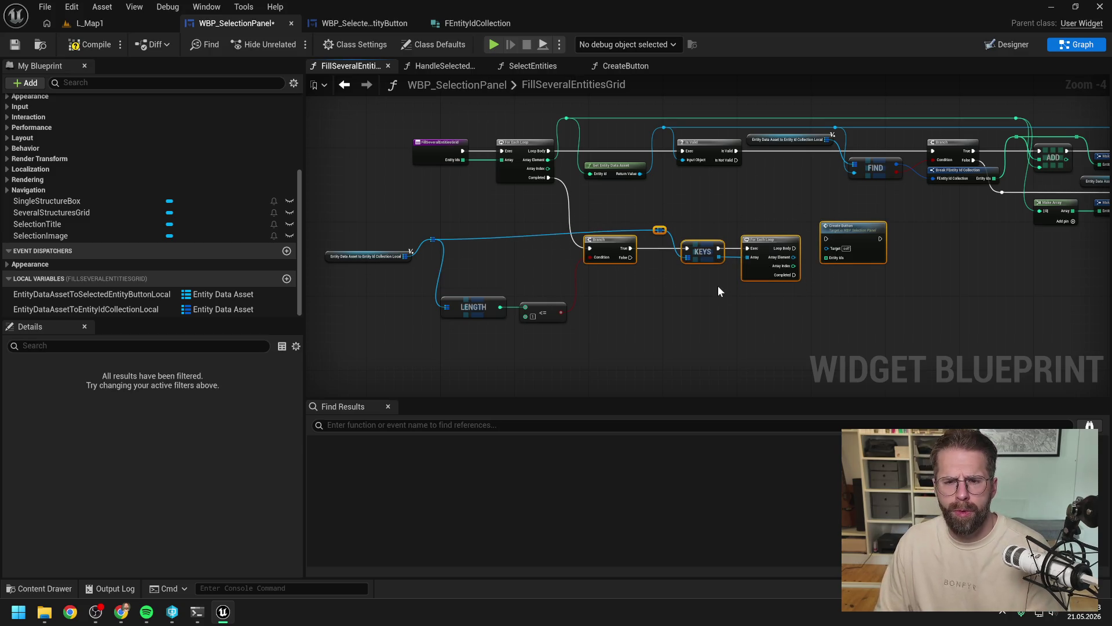
pyautogui.press('Down')
pyautogui.press('Down')
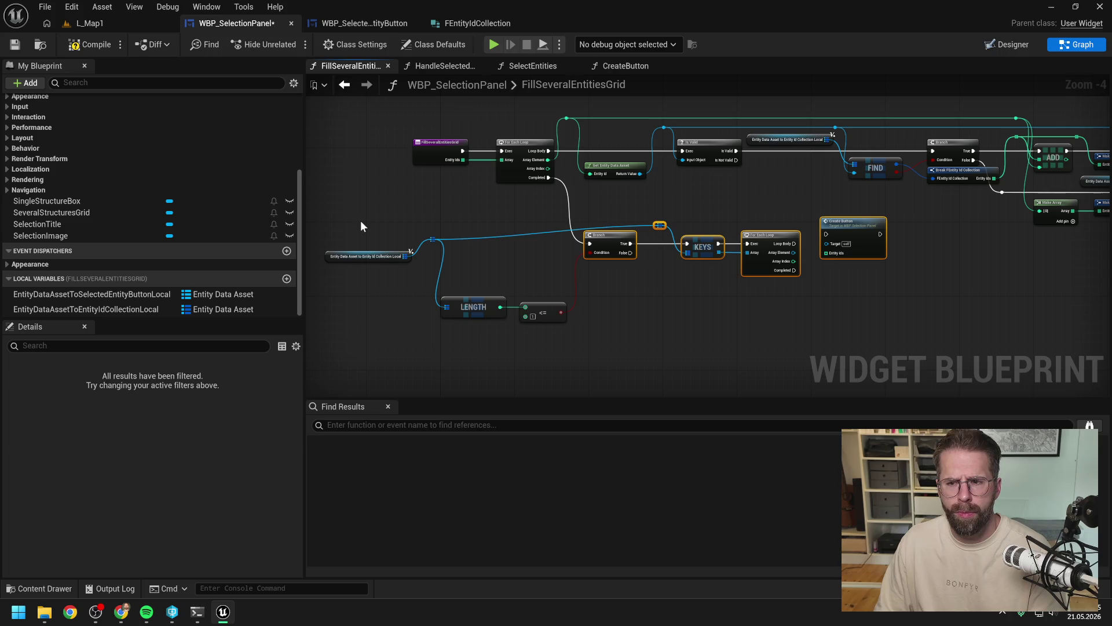
pyautogui.moveTo(694, 217); pyautogui.dragTo(610, 209)
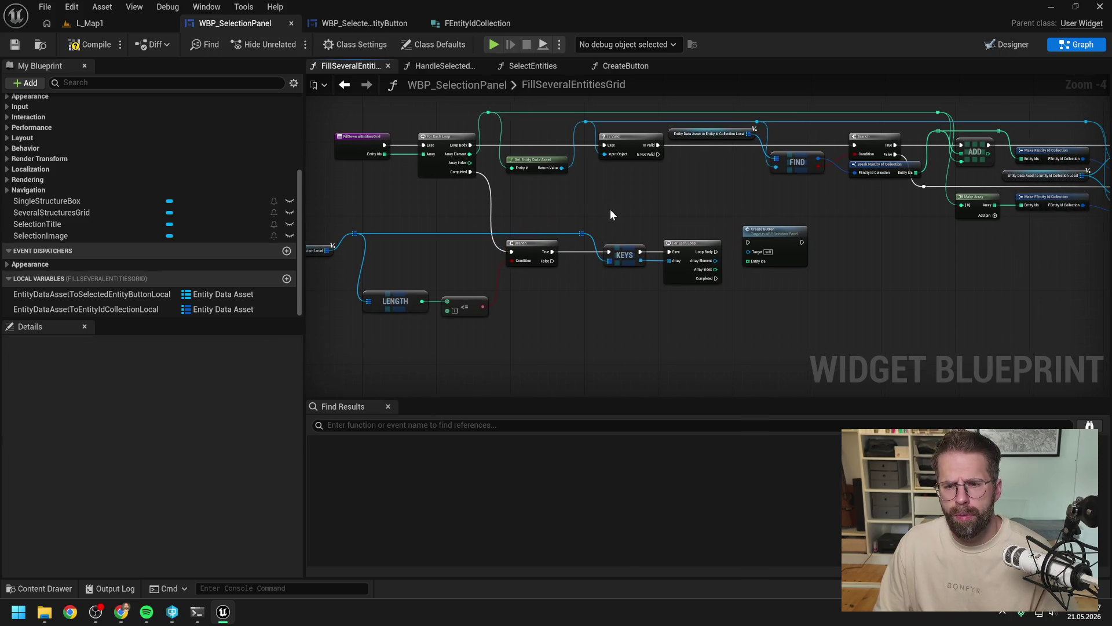
pyautogui.click(765, 234)
pyautogui.scroll(2, 736, 247)
pyautogui.moveTo(705, 253); pyautogui.dragTo(841, 241)
pyautogui.click(759, 279)
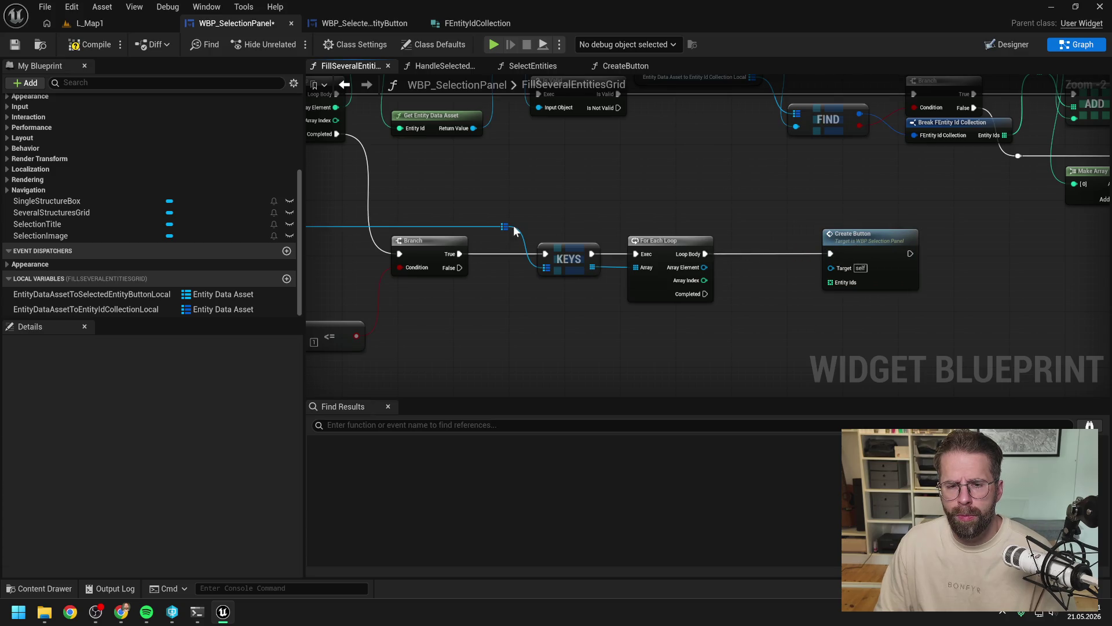
# Step: Add a map Find node fed from the map reroute, with a reroute on its input wire
pyautogui.moveTo(505, 227)
pyautogui.mouseDown()
pyautogui.moveTo(764, 277)
pyautogui.moveTo(769, 300)
pyautogui.moveTo(732, 228)
pyautogui.moveTo(832, 238)
pyautogui.mouseUp()
pyautogui.write('find')
pyautogui.press('Return')
pyautogui.doubleClick(745, 283)
pyautogui.scroll(-2, 676, 229)
# Step: Break Find's result into FEntity Id Collection and pass Entity Ids into Create Button
pyautogui.moveTo(717, 265); pyautogui.dragTo(734, 271)
pyautogui.write('break')
pyautogui.press('Return')
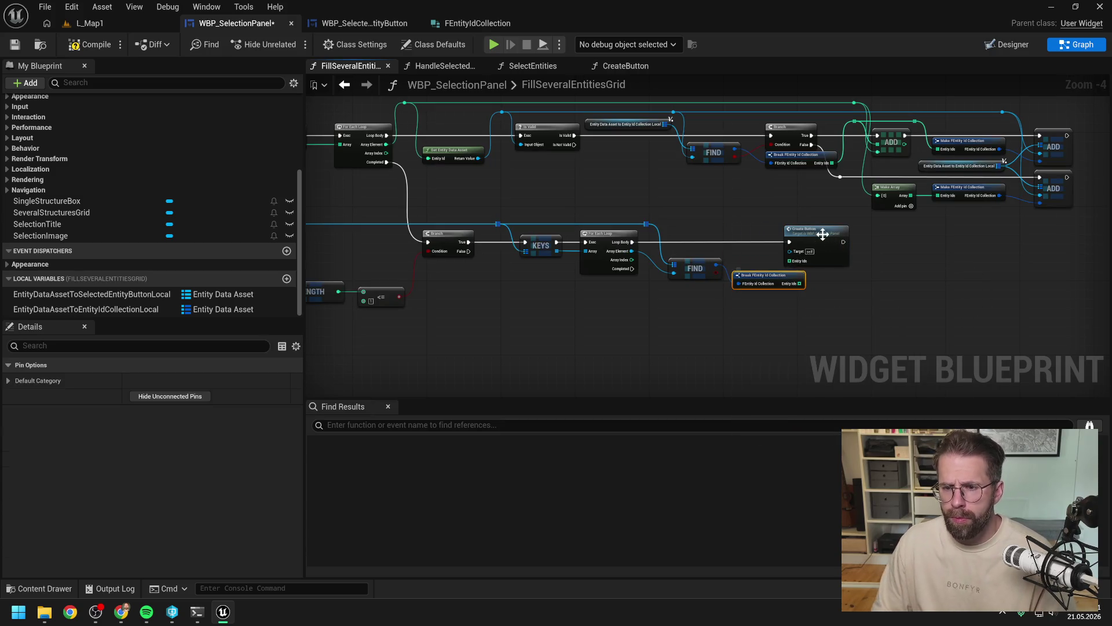
pyautogui.moveTo(823, 234); pyautogui.dragTo(858, 231)
pyautogui.moveTo(801, 283)
pyautogui.mouseDown()
pyautogui.moveTo(828, 260)
pyautogui.moveTo(771, 257)
pyautogui.mouseUp()
pyautogui.click(835, 293)
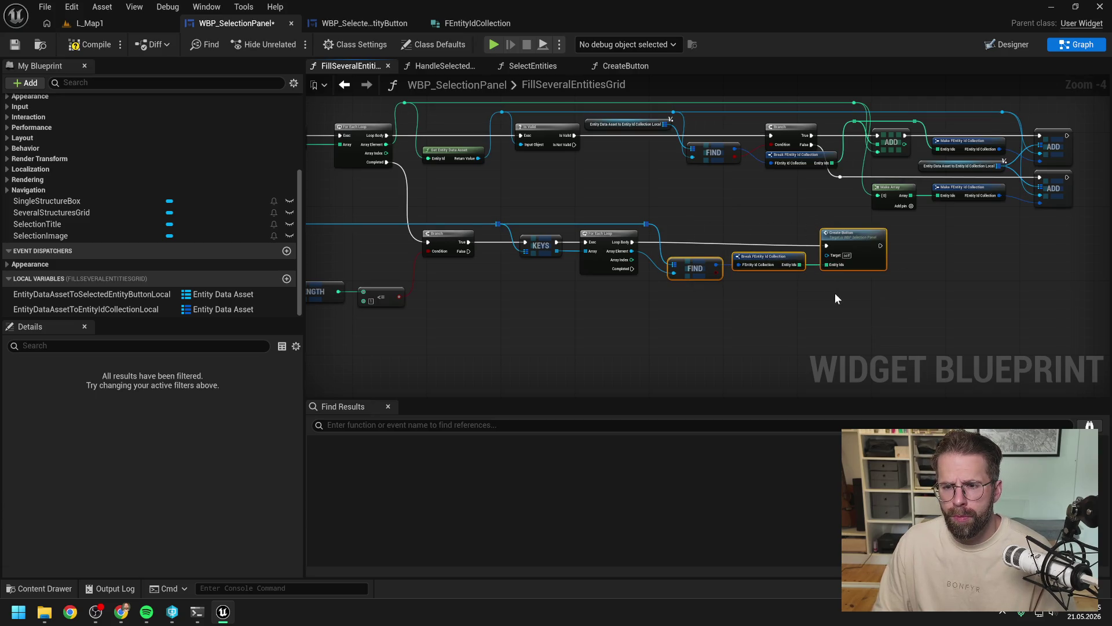
# Step: Open the CreateButton function graph
pyautogui.click(849, 243)
pyautogui.click(768, 217)
pyautogui.moveTo(768, 217); pyautogui.dragTo(826, 221)
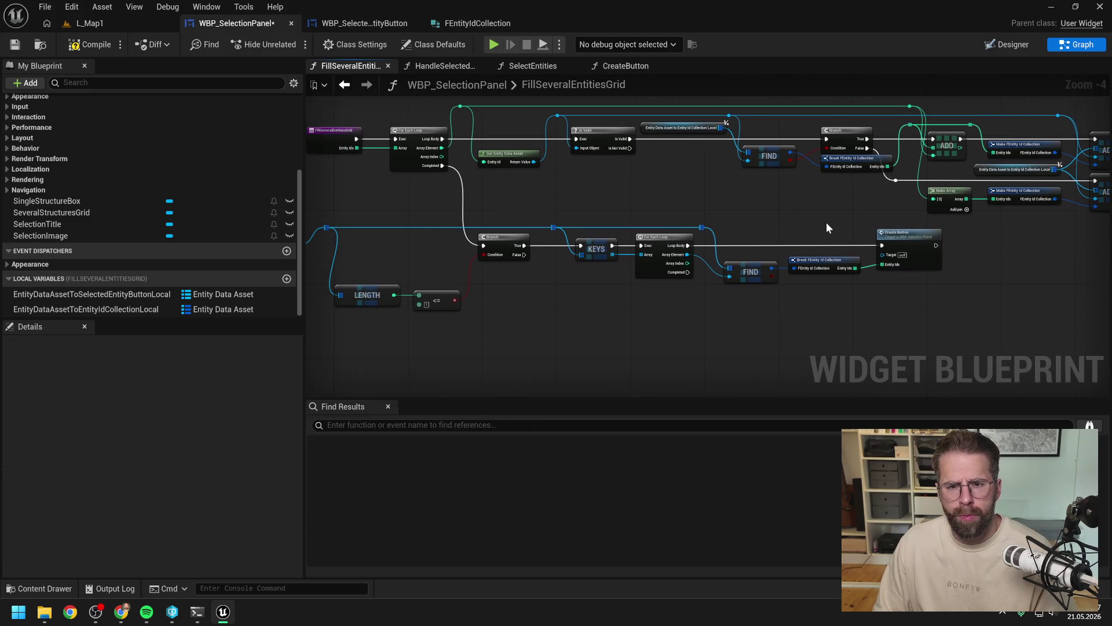
pyautogui.scroll(-1, 784, 218)
pyautogui.doubleClick(880, 230)
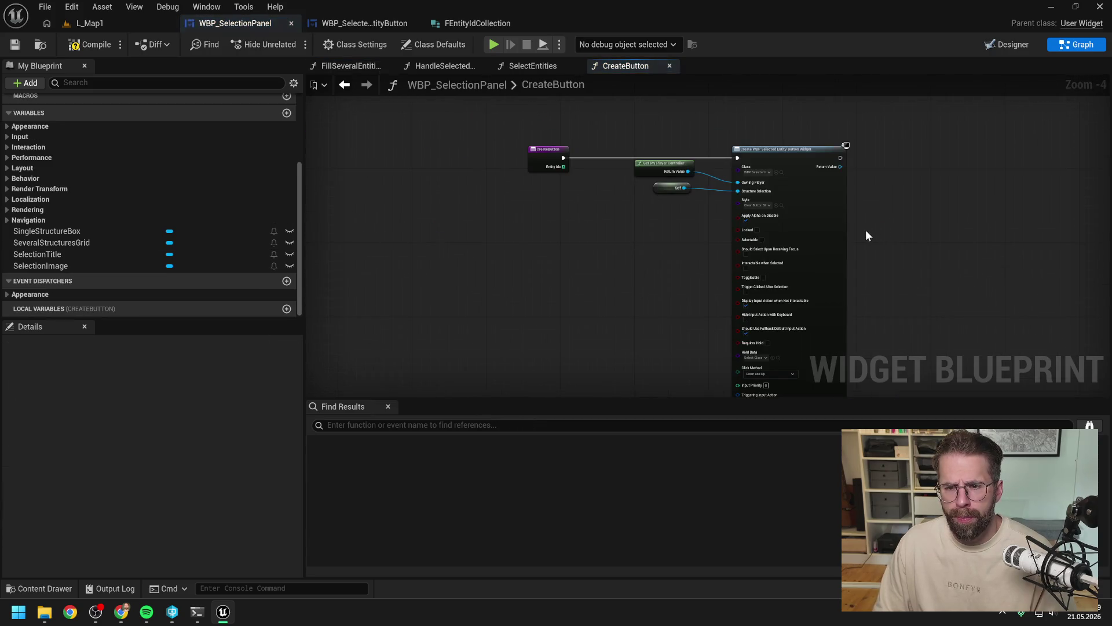
# Step: Switch to WBP_SelectedEntityButton and open its AddEntityId function graph from the Functions list
pyautogui.moveTo(567, 219); pyautogui.dragTo(550, 217)
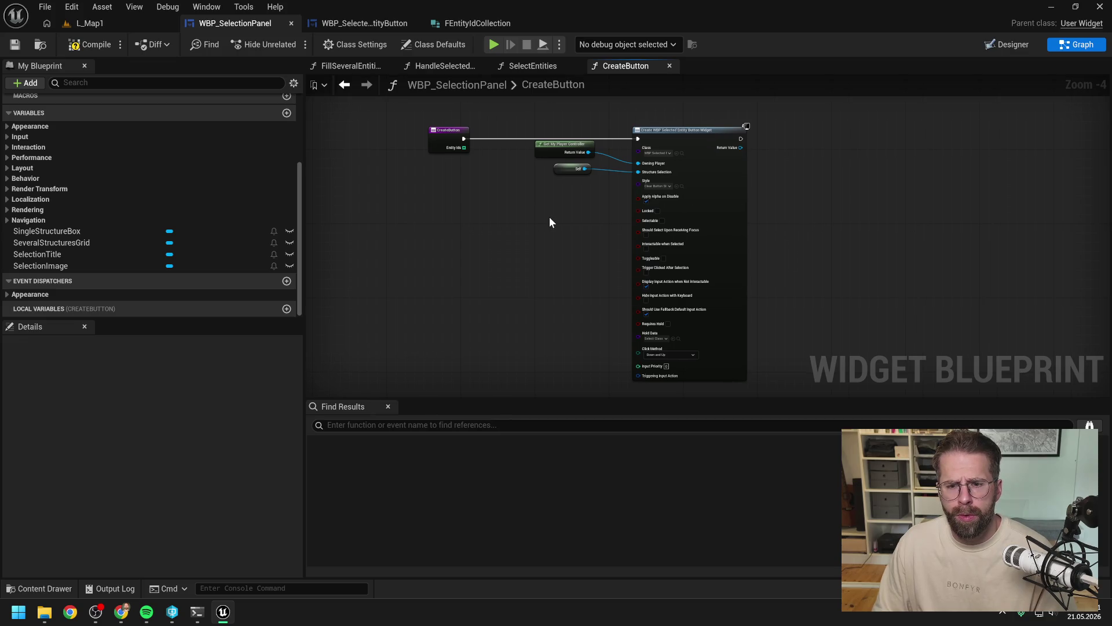
pyautogui.click(364, 23)
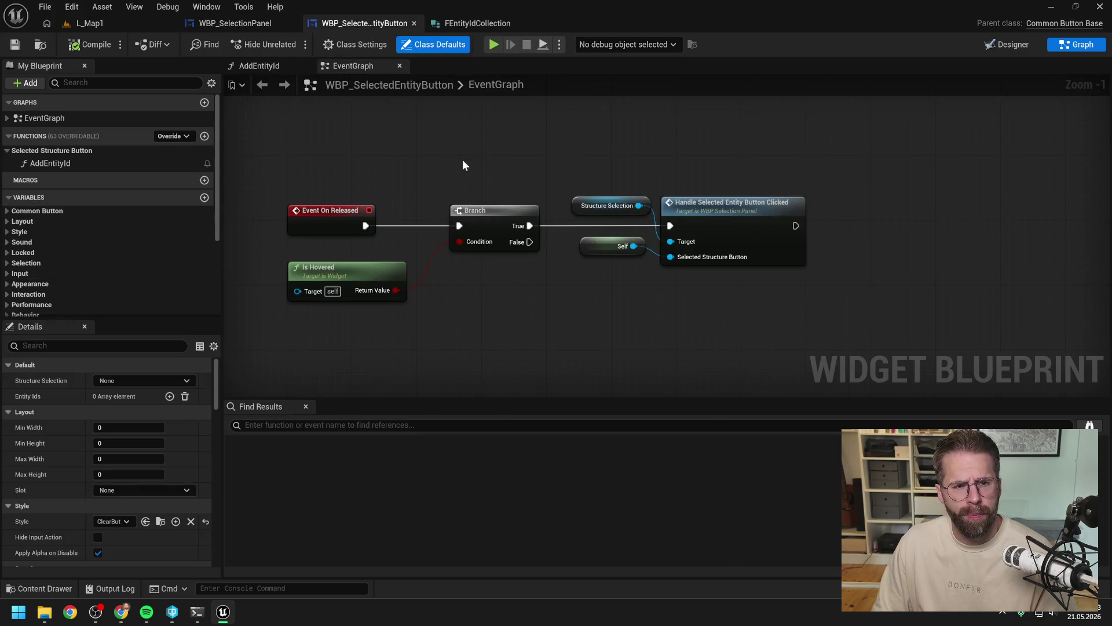
pyautogui.moveTo(346, 120); pyautogui.dragTo(443, 120)
pyautogui.click(110, 163)
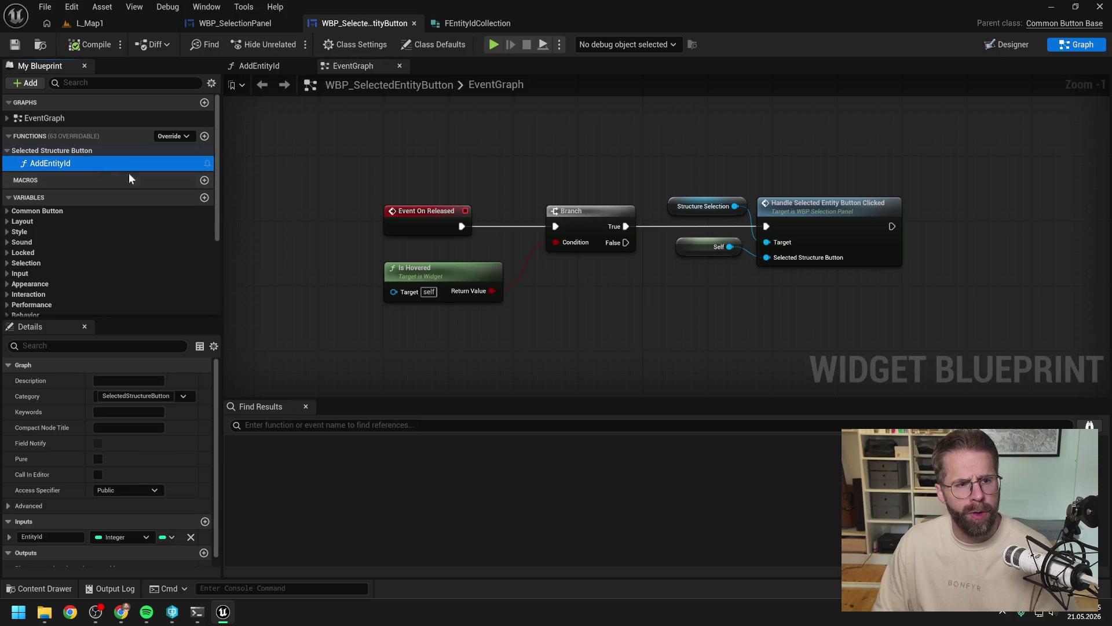
pyautogui.doubleClick(117, 161)
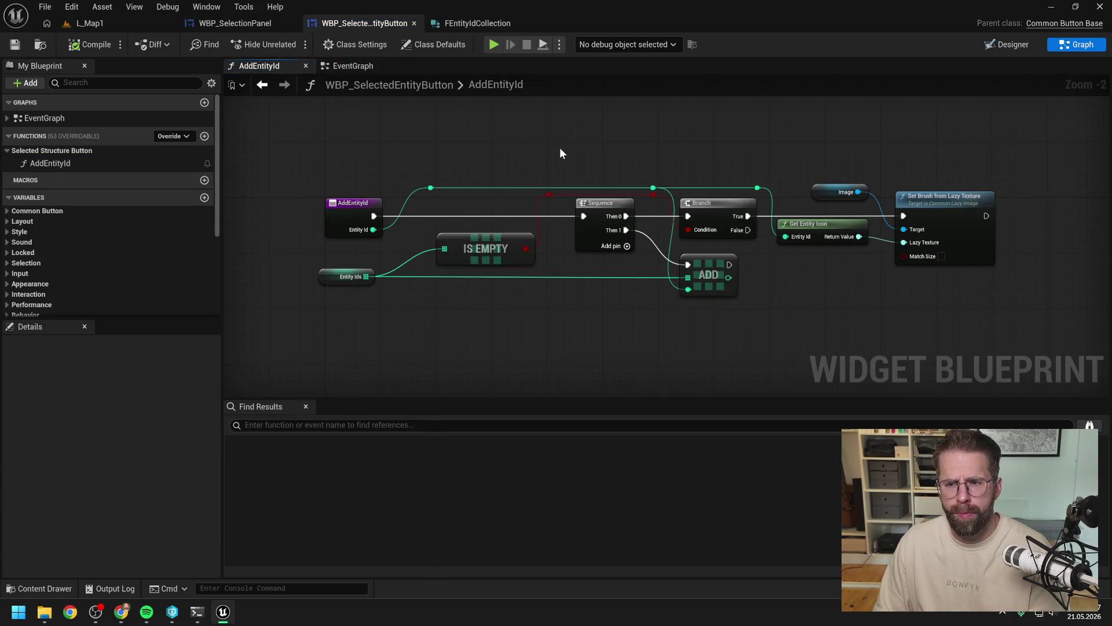
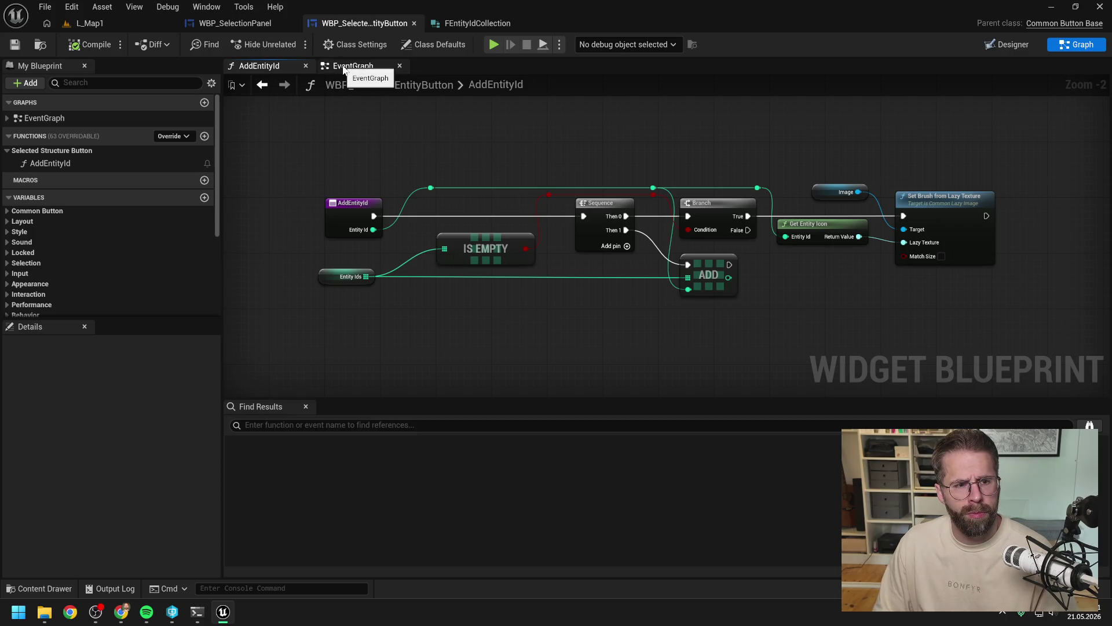
# Step: Make the EntityIds variable Instance Editable and Expose on Spawn
pyautogui.scroll(-5, 99, 213)
pyautogui.click(92, 240)
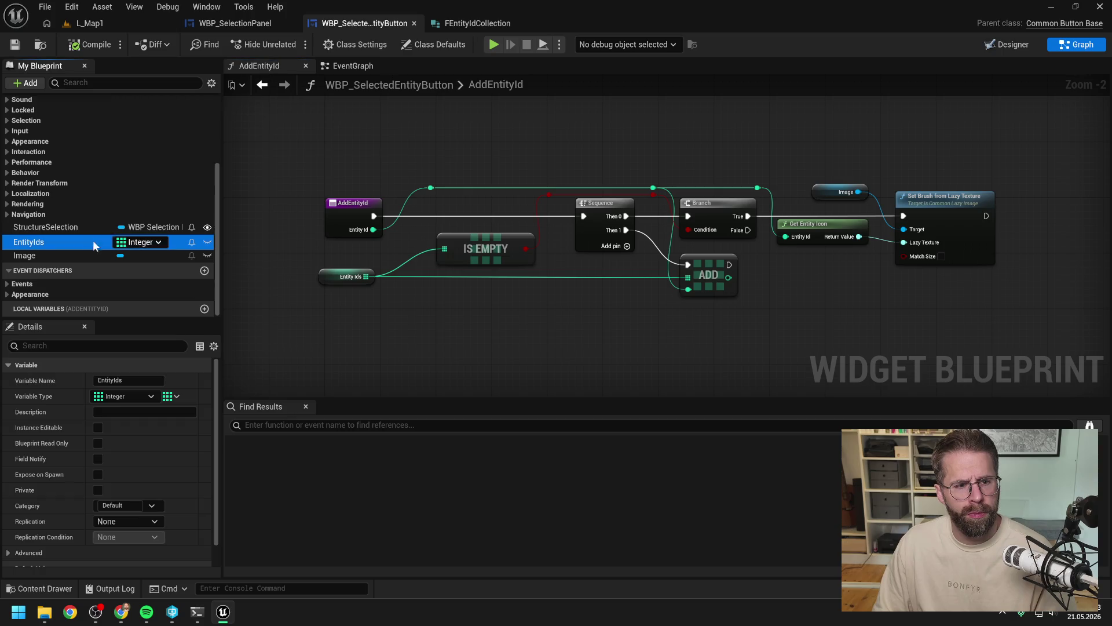
pyautogui.click(98, 428)
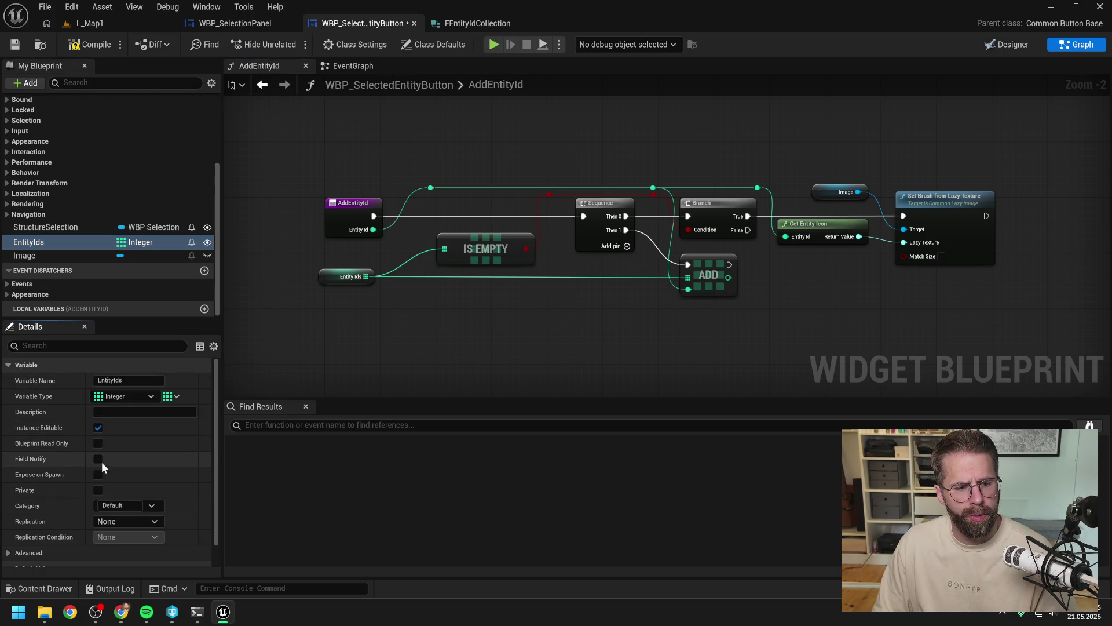
pyautogui.click(98, 474)
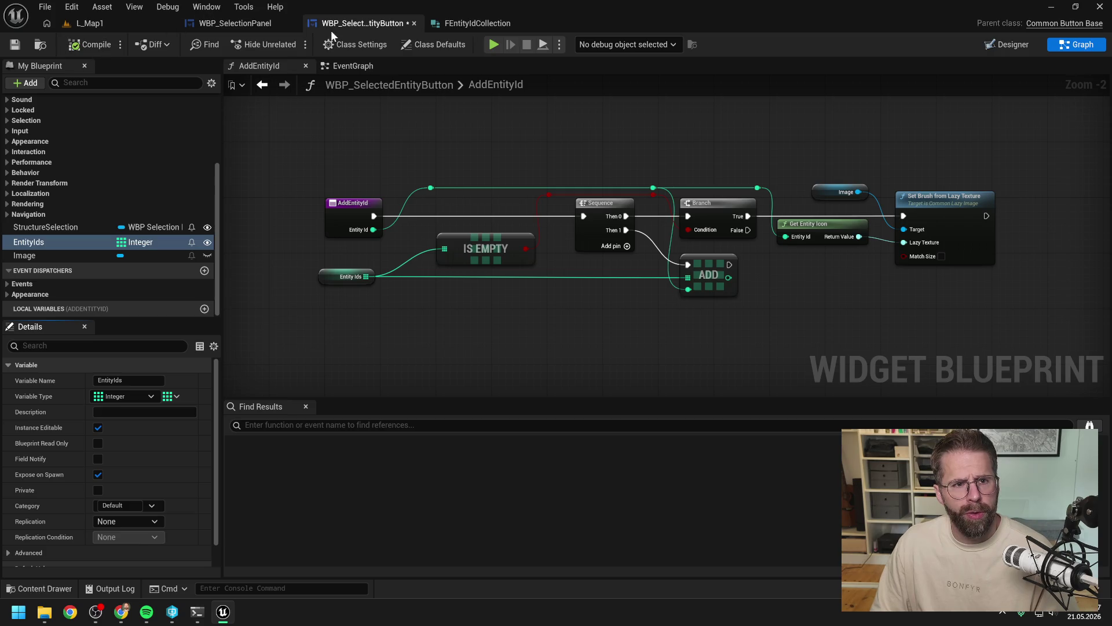
# Step: Save WBP_SelectedEntityButton, dismiss the check-out prompt, and switch to WBP_SelectionPanel
pyautogui.hotkey('ctrl', 's')
pyautogui.click(567, 435)
pyautogui.click(255, 23)
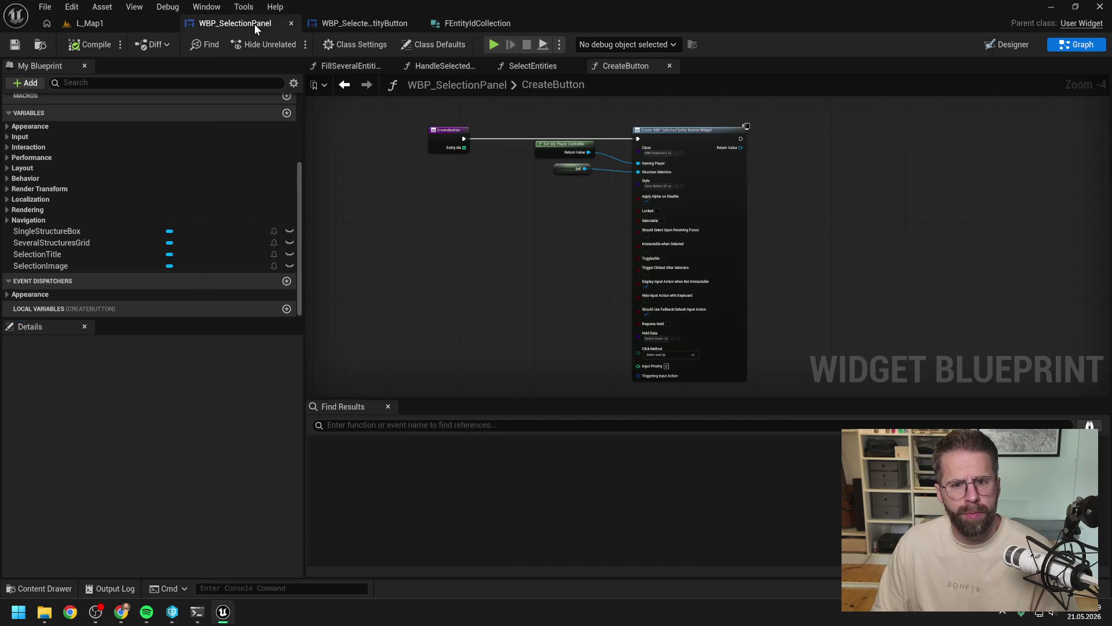
# Step: Refresh Create Widget, wire CreateButton's Entity Ids into it, and move the helper nodes up
pyautogui.rightClick(688, 144)
pyautogui.click(731, 235)
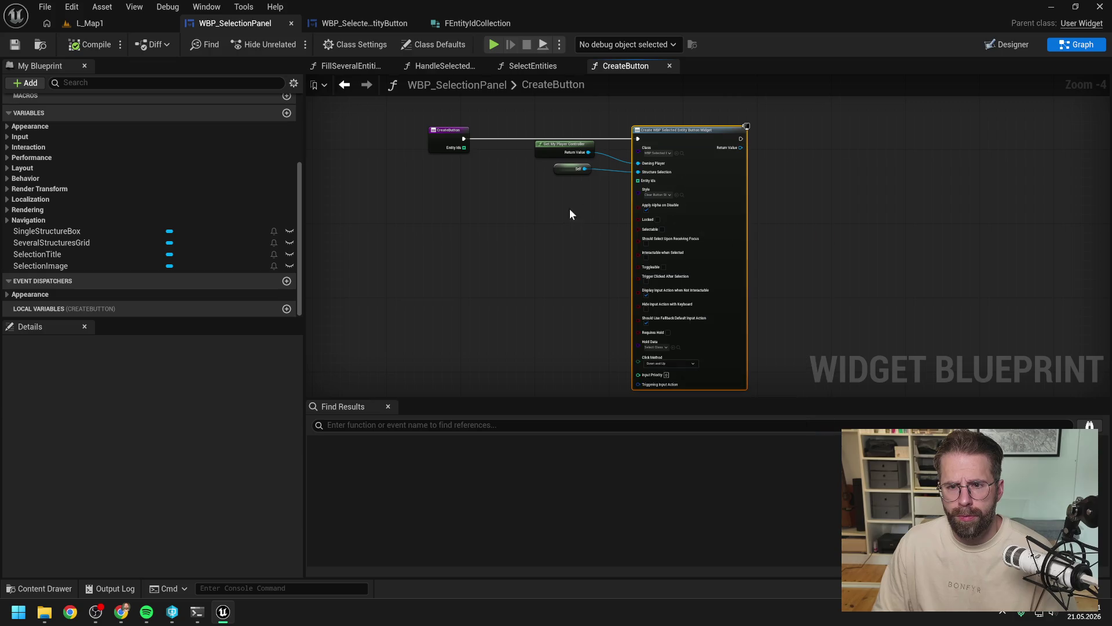
pyautogui.scroll(2, 541, 187)
pyautogui.moveTo(429, 131); pyautogui.dragTo(683, 178)
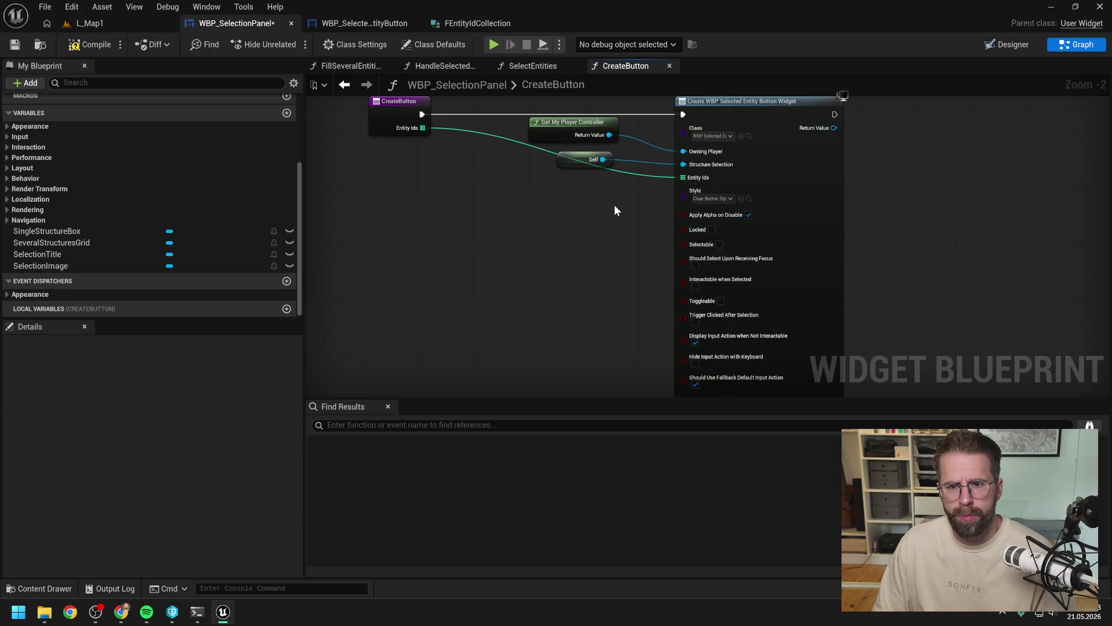
pyautogui.moveTo(613, 192); pyautogui.dragTo(550, 116)
pyautogui.scroll(-1, 606, 261)
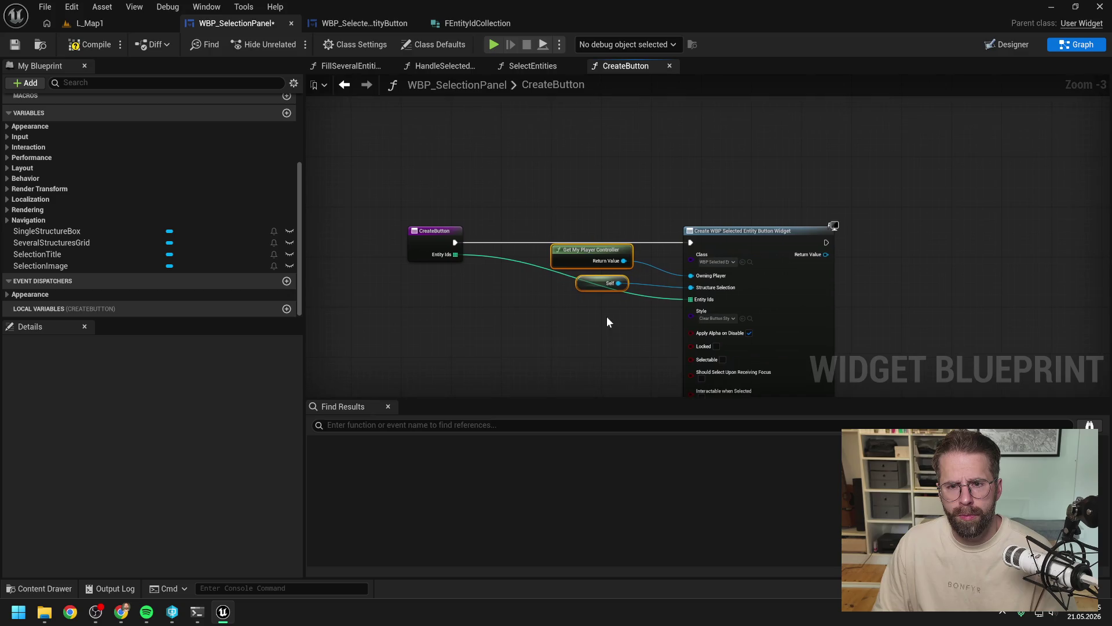
pyautogui.moveTo(612, 263); pyautogui.dragTo(610, 209)
pyautogui.click(614, 216)
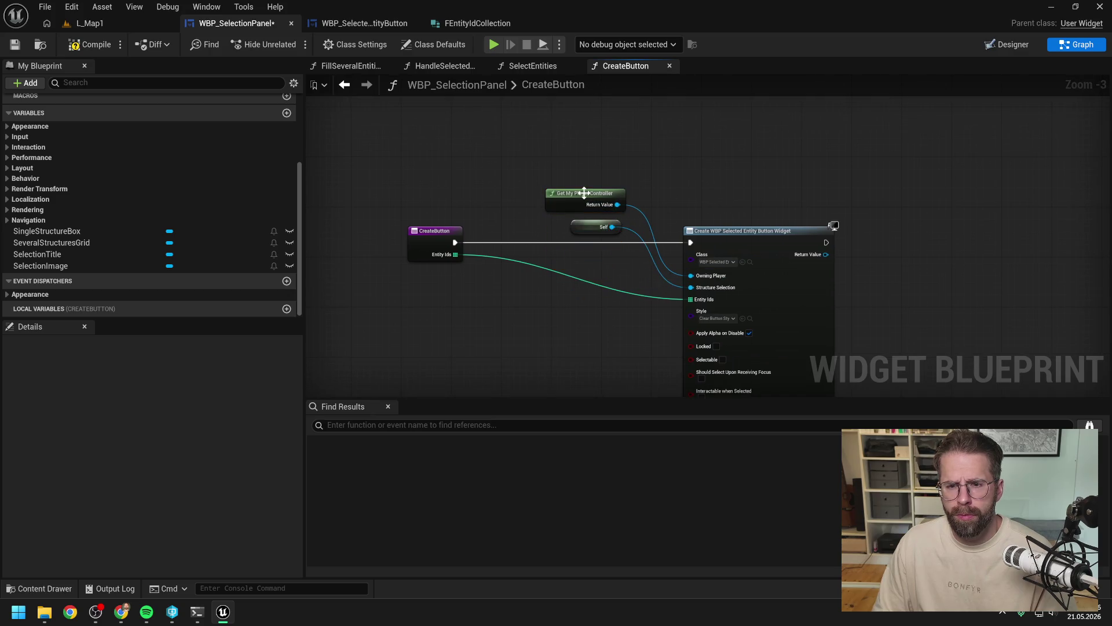
# Step: Compile the selection panel, then add and undo a new CreateButton input
pyautogui.click(90, 50)
pyautogui.scroll(-1, 614, 156)
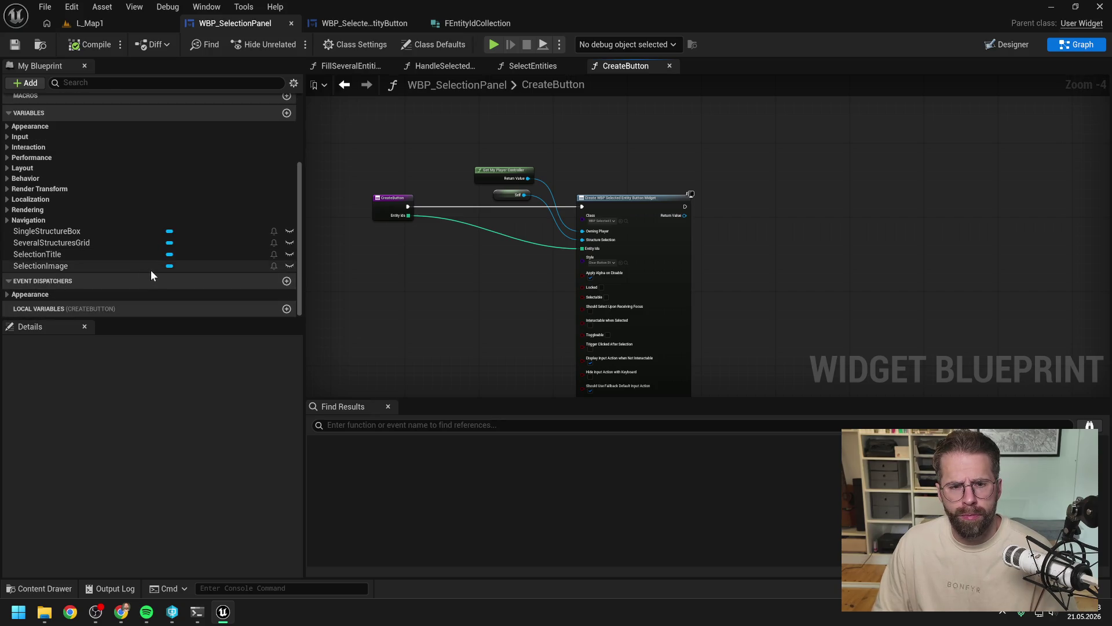
pyautogui.click(392, 201)
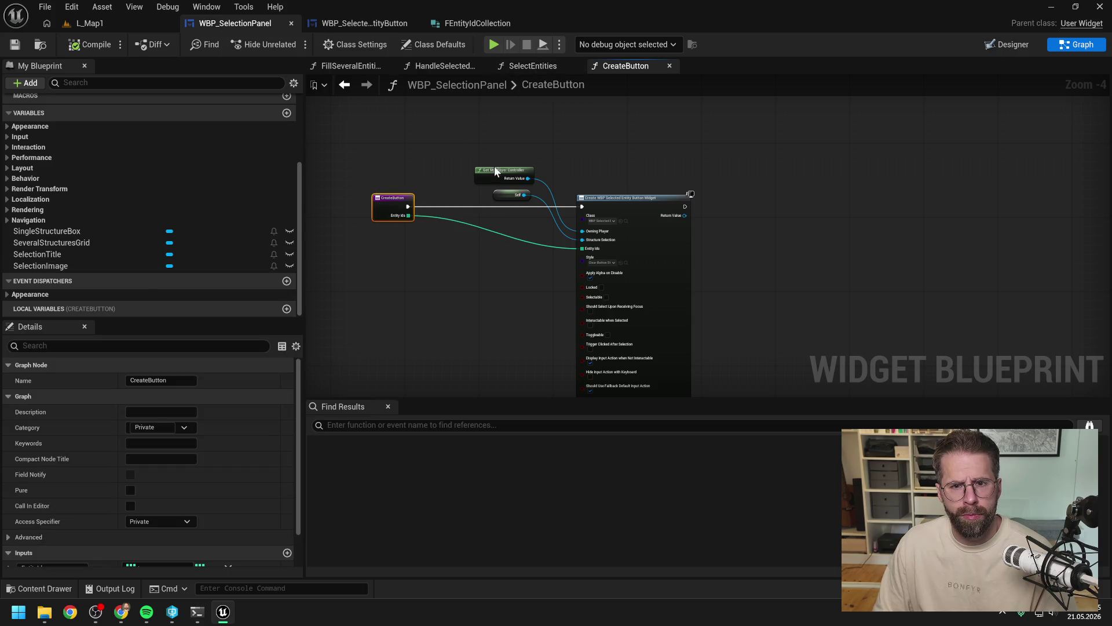
pyautogui.scroll(-2, 268, 485)
pyautogui.click(287, 511)
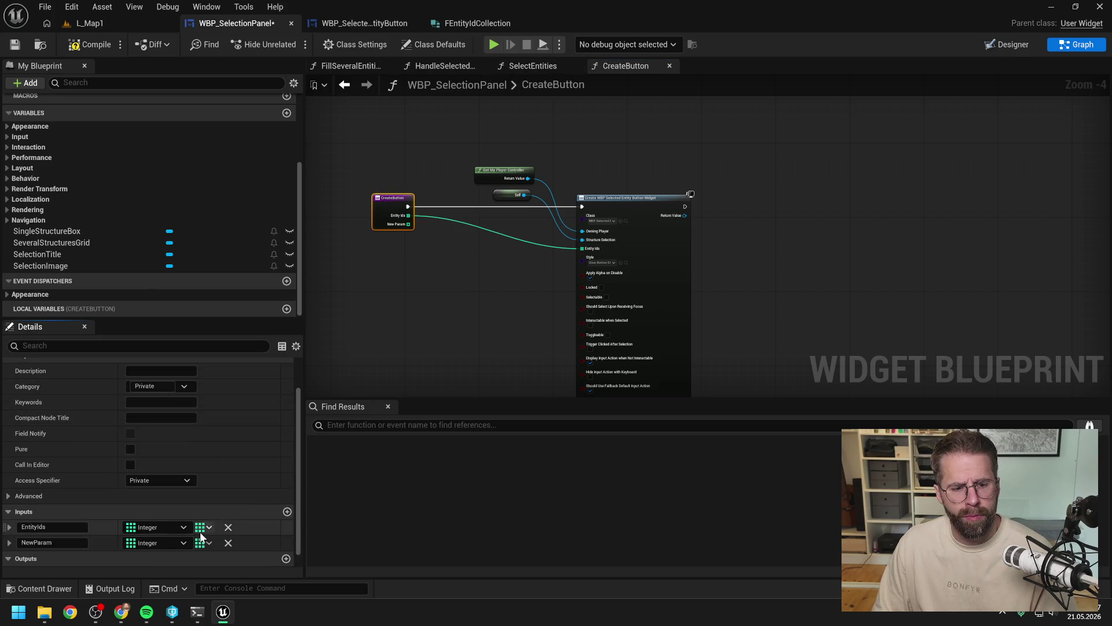
pyautogui.hotkey('ctrl', 'z')
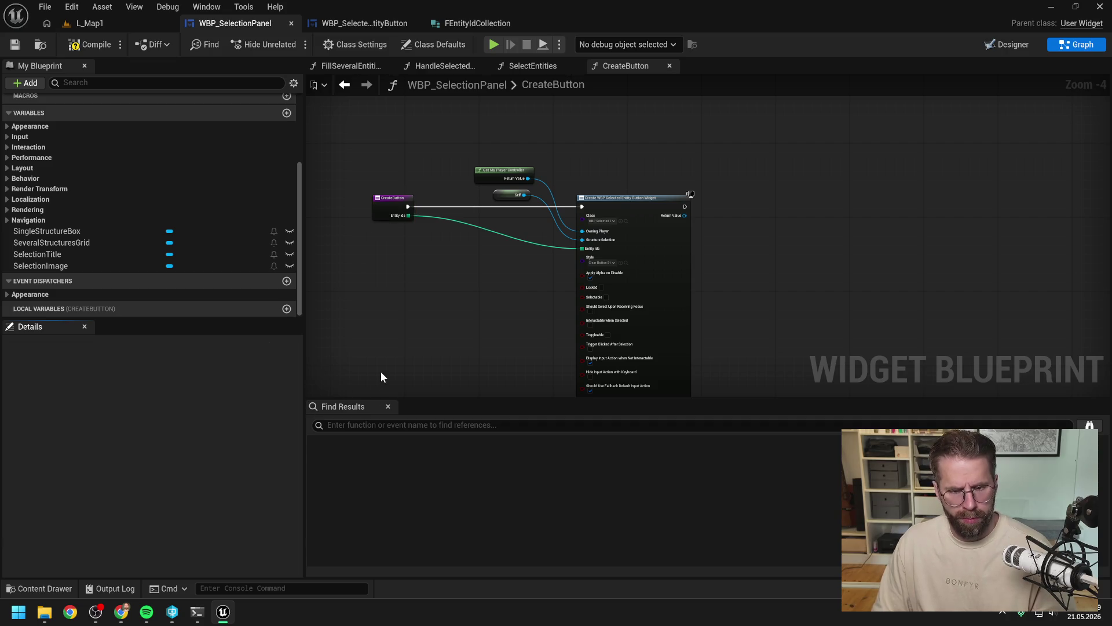
# Step: Place a Return Node after Create Widget and reselect the CreateButton entry node
pyautogui.rightClick(766, 215)
pyautogui.write('return')
pyautogui.press('Return')
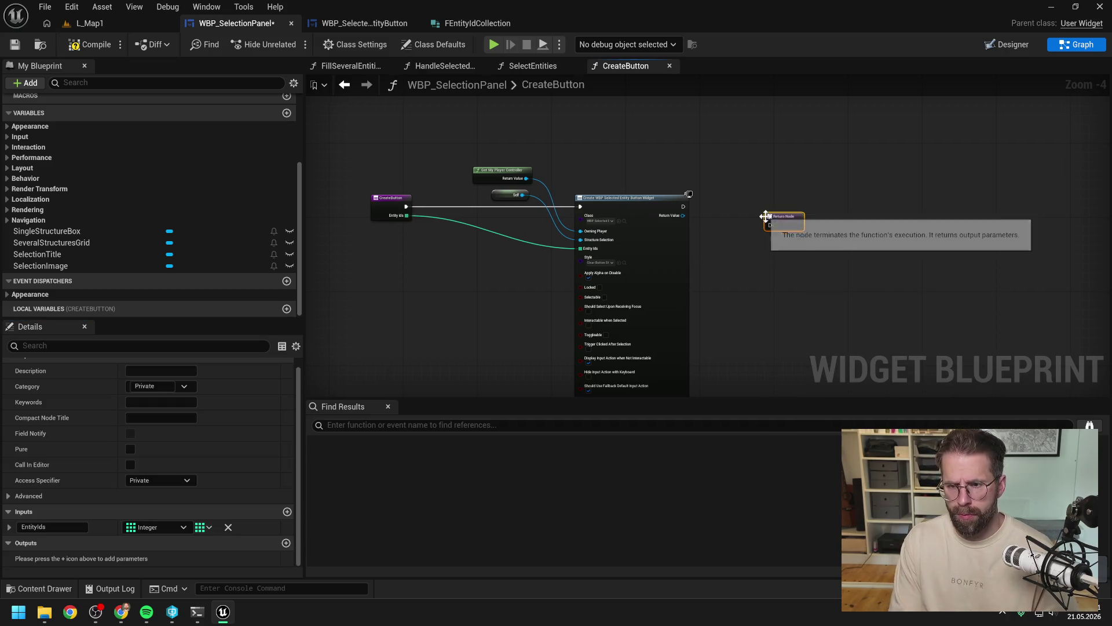
pyautogui.moveTo(766, 215); pyautogui.dragTo(749, 197)
pyautogui.click(727, 235)
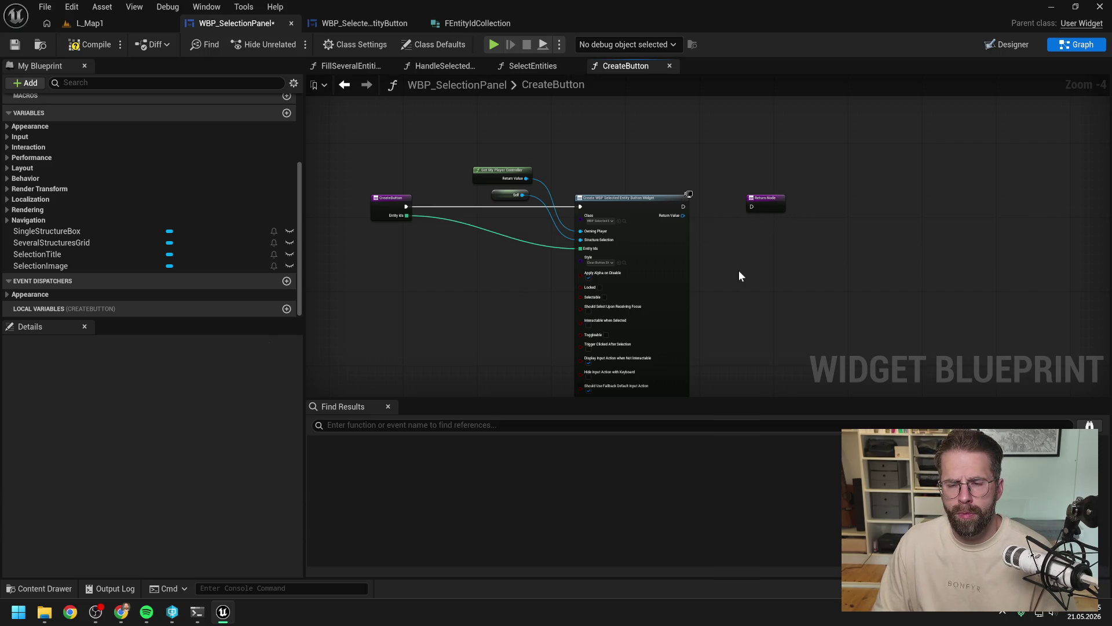
pyautogui.click(382, 208)
pyautogui.scroll(-1, 226, 437)
# Step: Add a CreateButton input typed as a single Entity Data Asset object reference
pyautogui.click(287, 511)
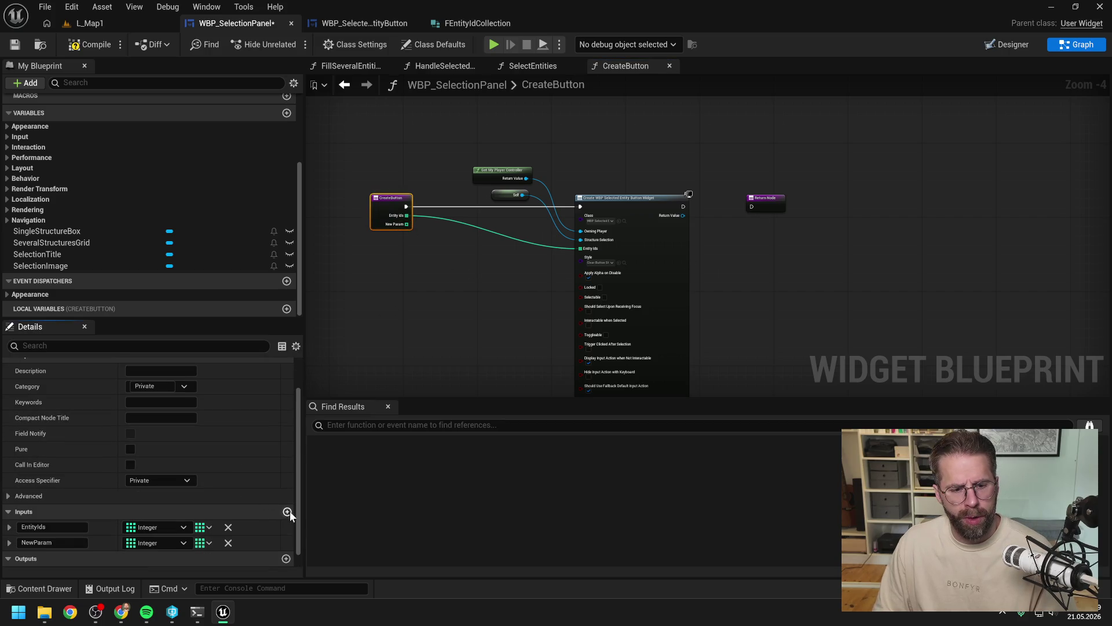
pyautogui.click(204, 543)
pyautogui.click(211, 476)
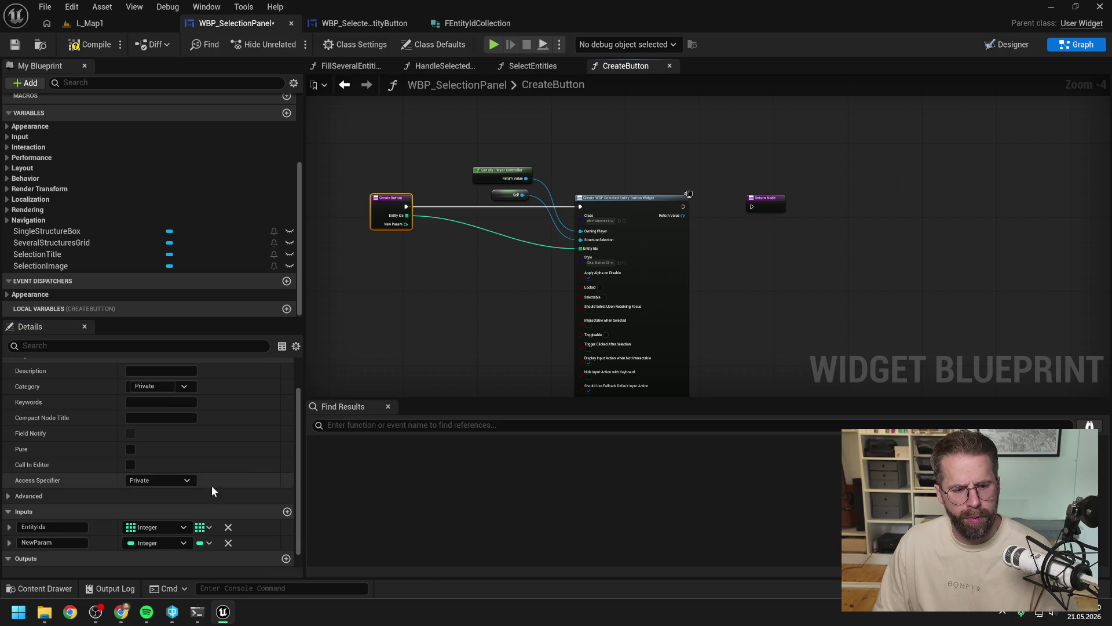
pyautogui.click(159, 542)
pyautogui.write('ent da')
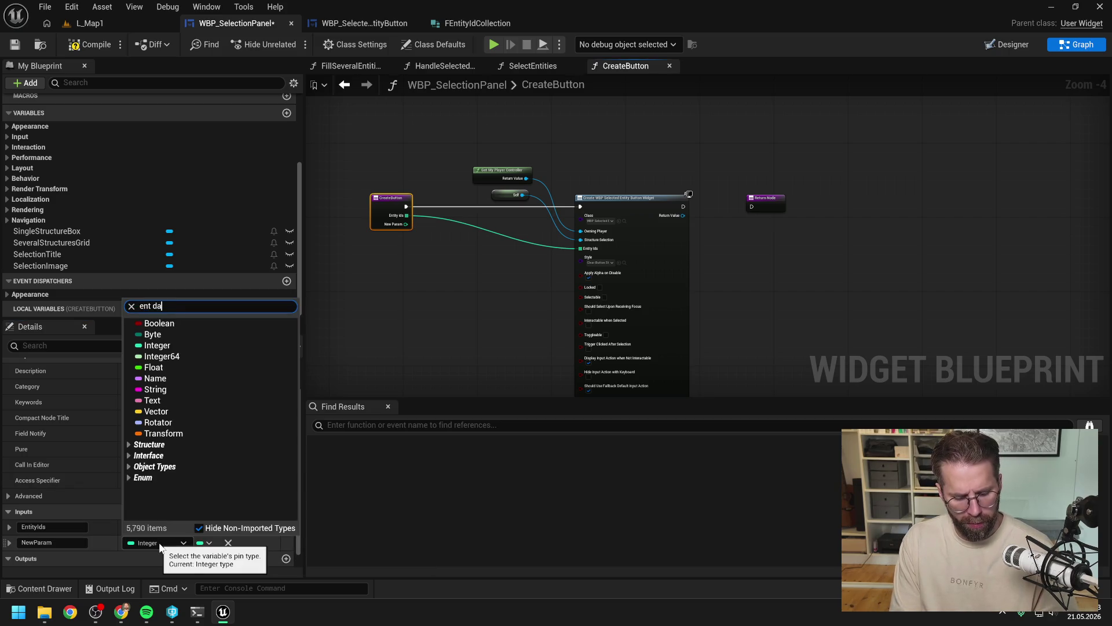
pyautogui.write('ta ass')
pyautogui.moveTo(204, 392)
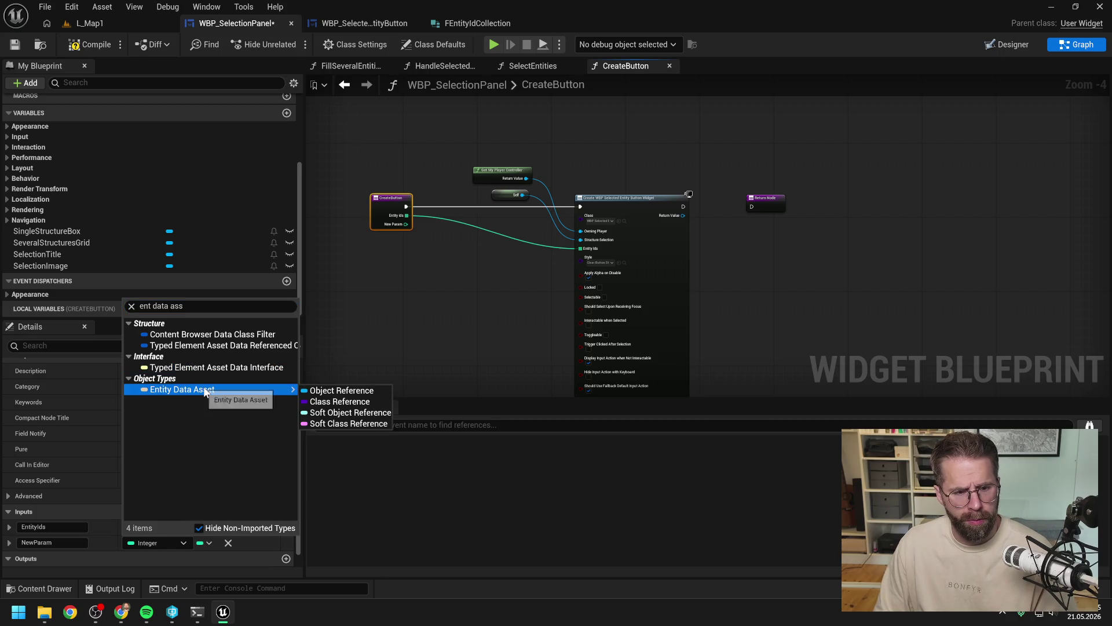
pyautogui.click(315, 391)
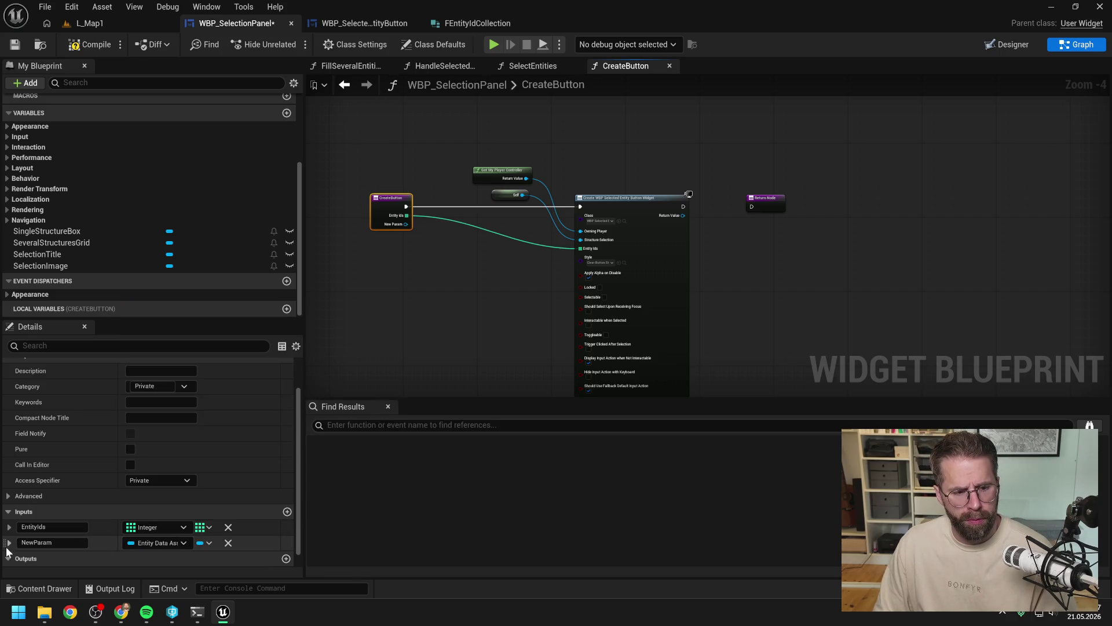
# Step: Move the new input above EntityIds, rename it EntityDataAsset, and return to WBP_SelectedEntityButton
pyautogui.moveTo(4, 543); pyautogui.dragTo(2, 530)
pyautogui.write('EntityDa')
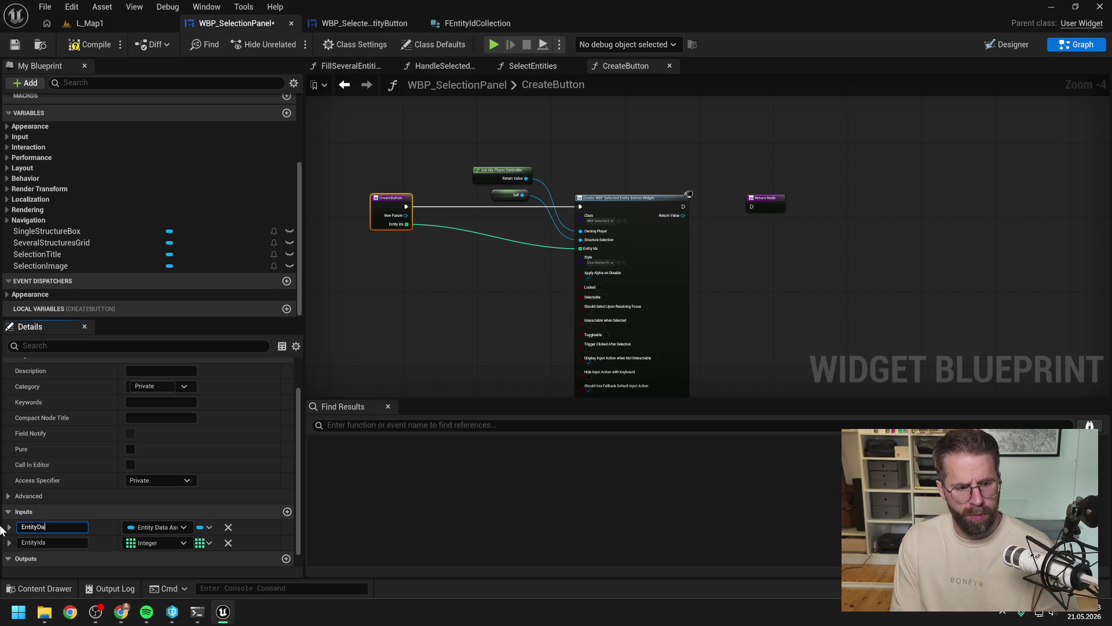
pyautogui.write('taAsset')
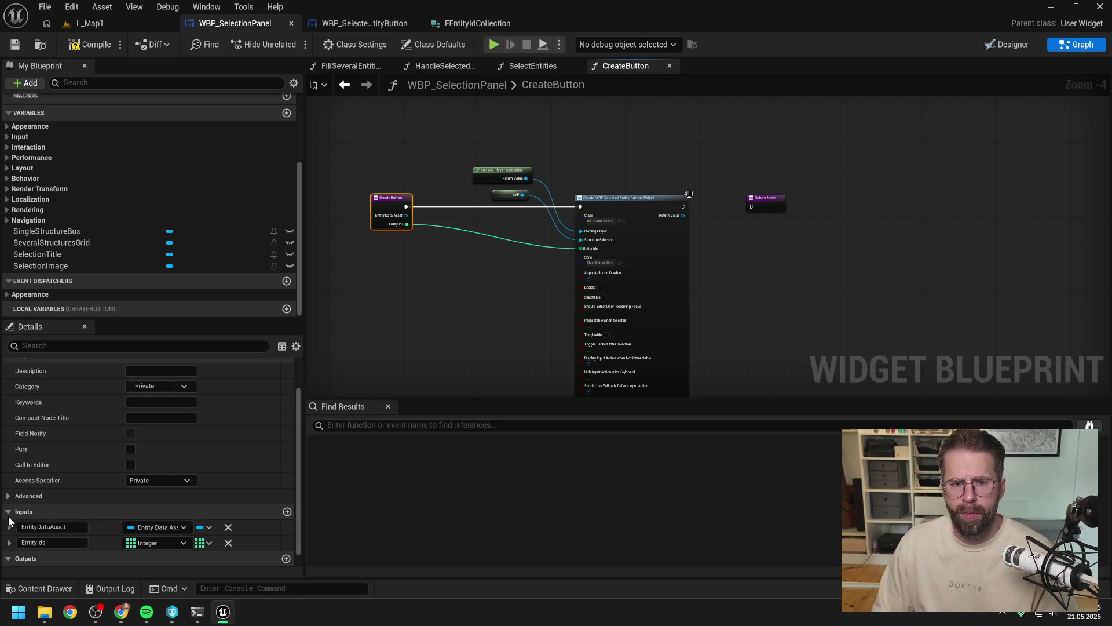
pyautogui.click(359, 23)
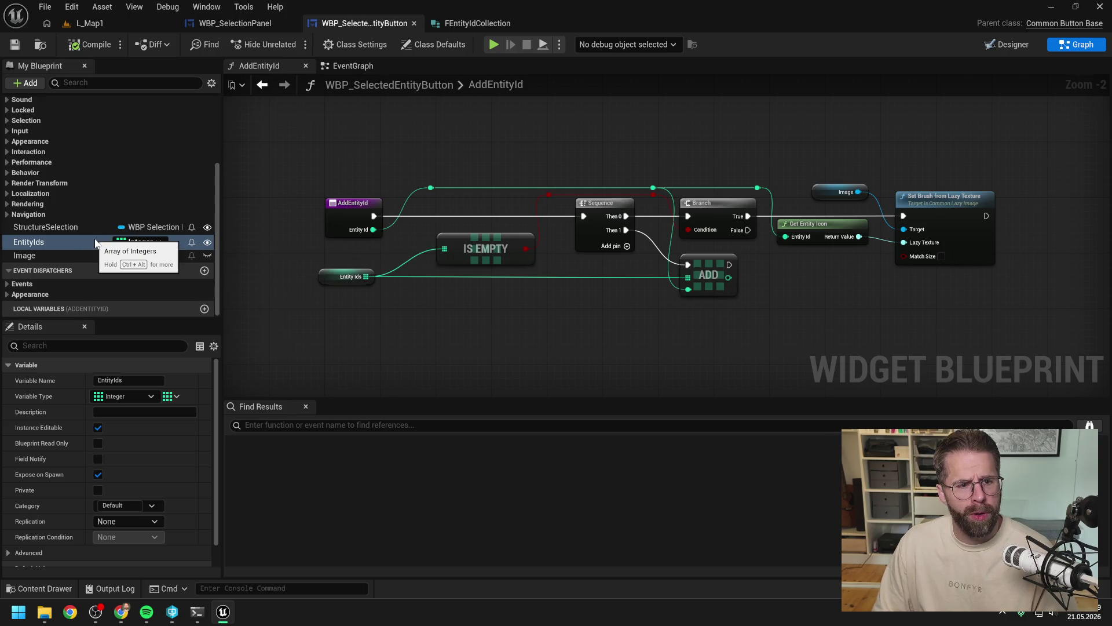
# Step: Rename the StructureSelection variable to StructurePanel and save the blueprint
pyautogui.scroll(5, 137, 233)
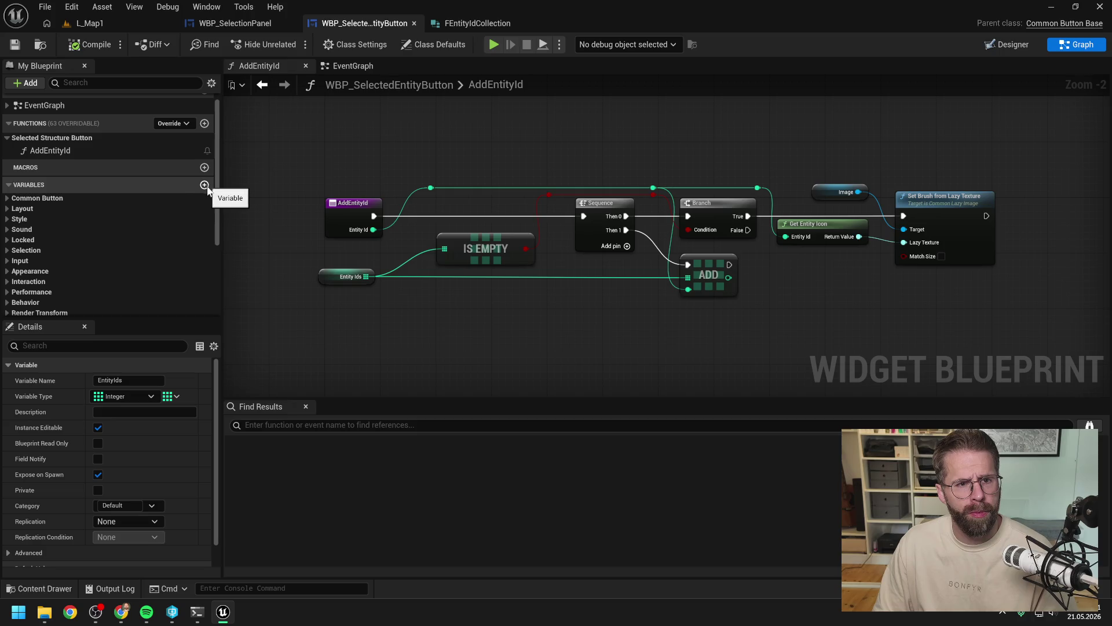
pyautogui.scroll(-3, 167, 207)
pyautogui.click(90, 264)
pyautogui.doubleClick(62, 264)
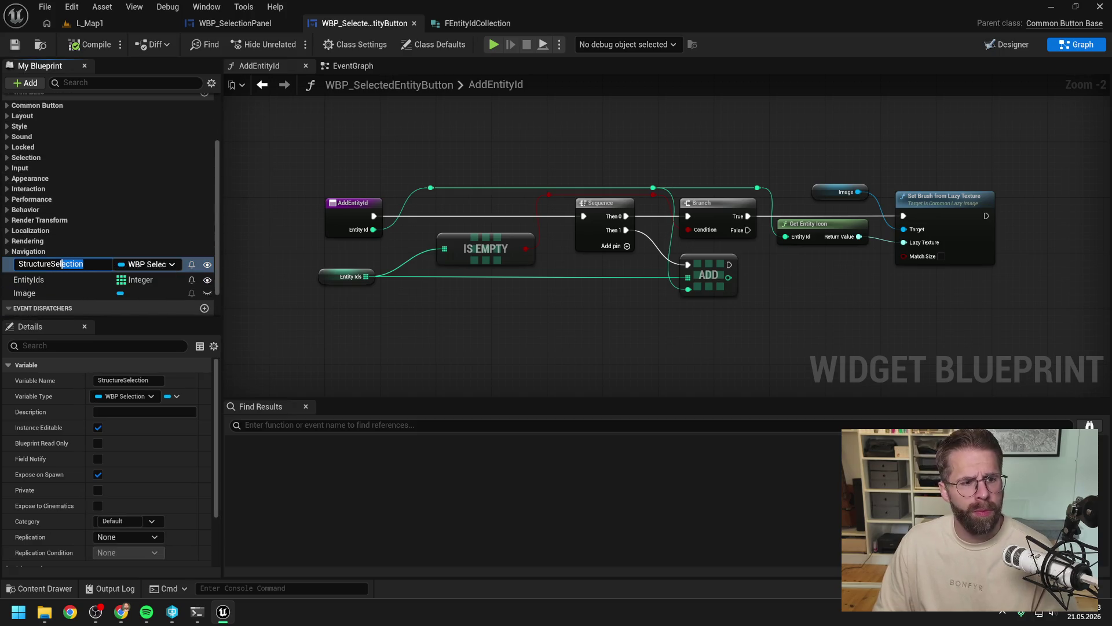
pyautogui.press('BackSpace')
pyautogui.press('BackSpace')
pyautogui.press('BackSpace')
pyautogui.write('Panel')
pyautogui.press('Return')
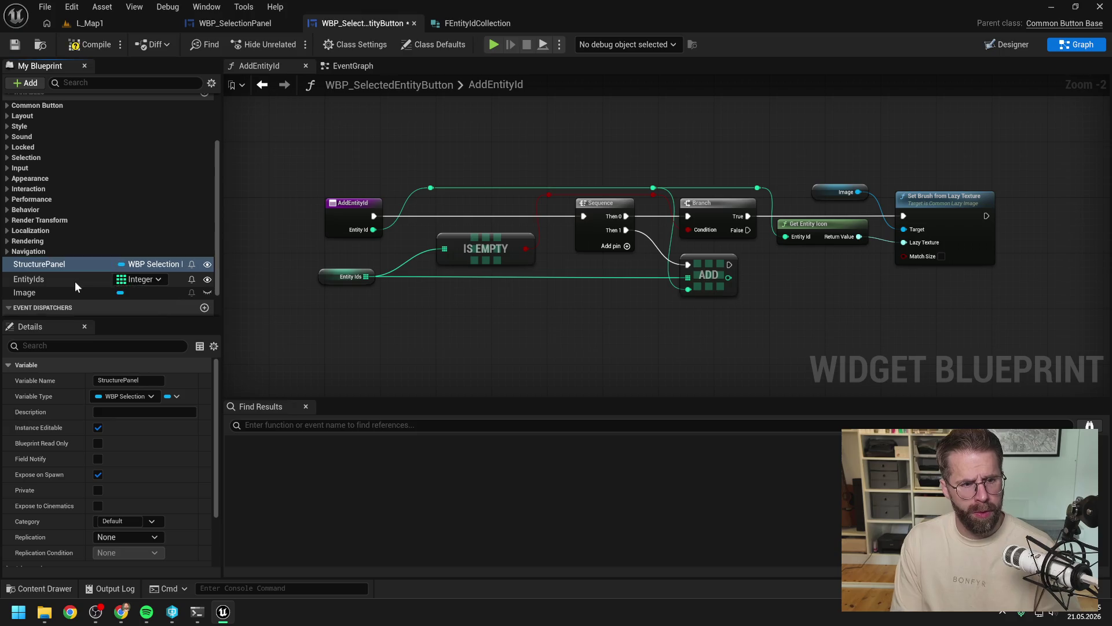
pyautogui.hotkey('ctrl', 's')
# Step: Add a new variable of type Entity Data Asset object reference
pyautogui.scroll(4, 174, 220)
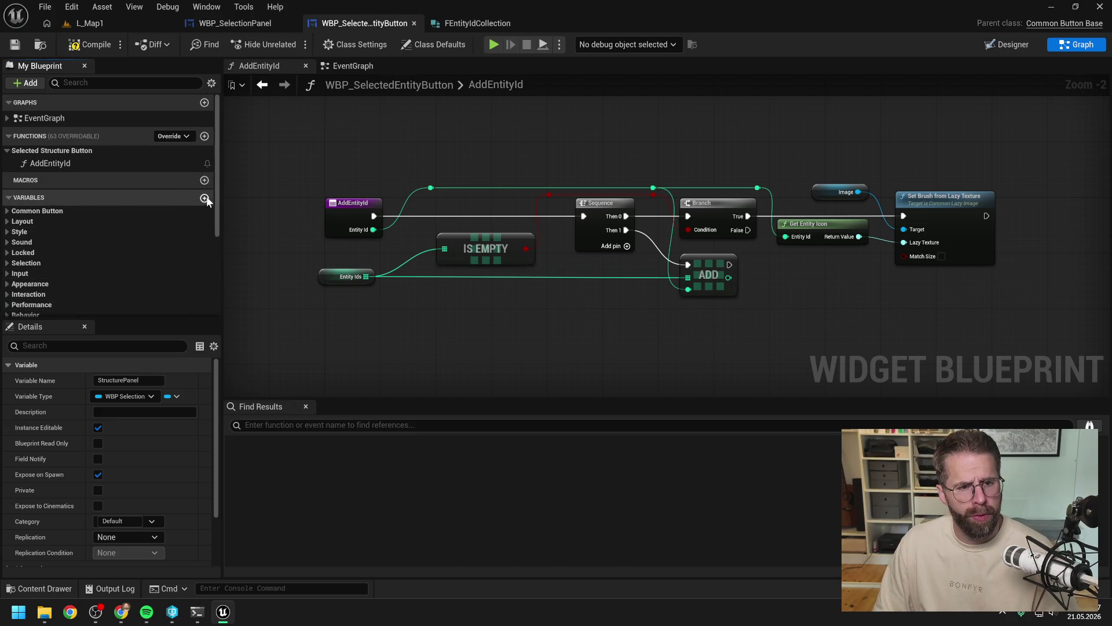
pyautogui.click(205, 199)
pyautogui.click(142, 242)
pyautogui.write('e')
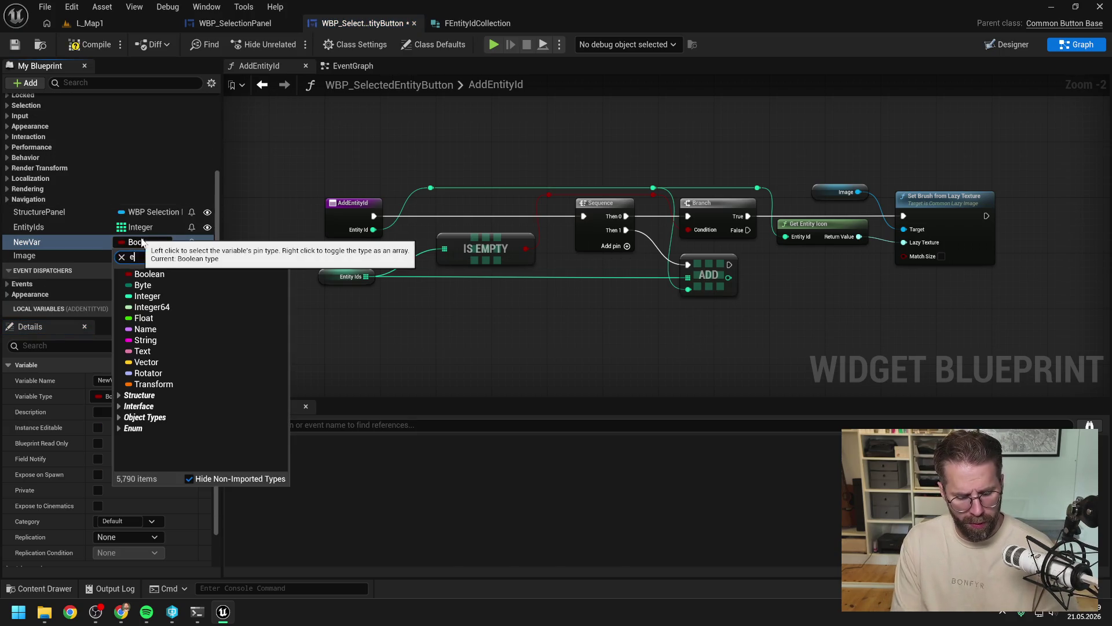
pyautogui.write('nt dat')
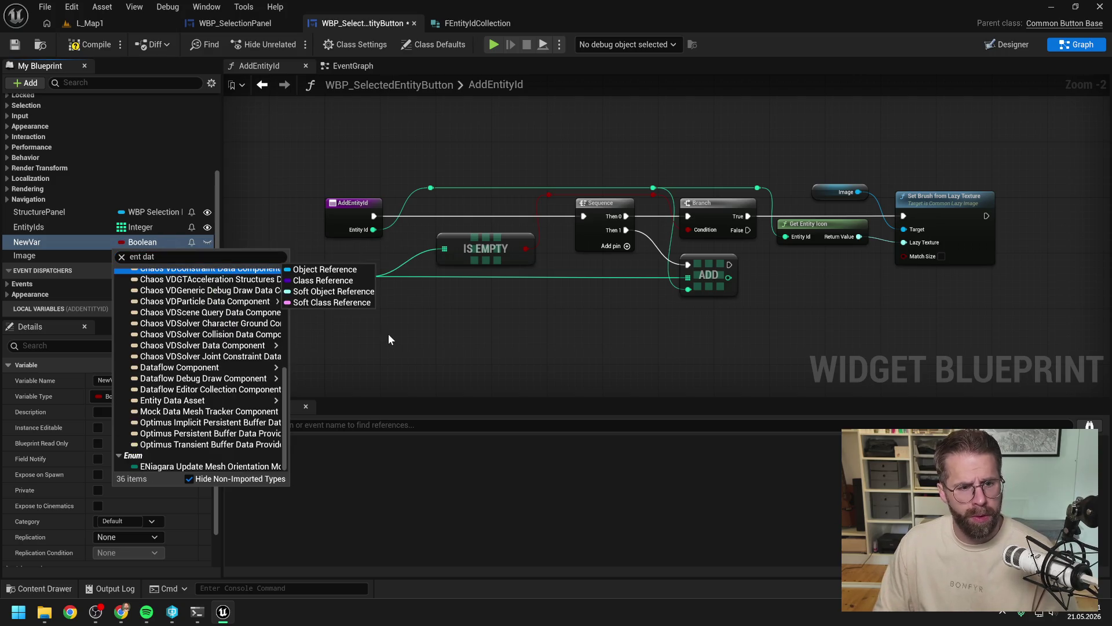
pyautogui.press('Up')
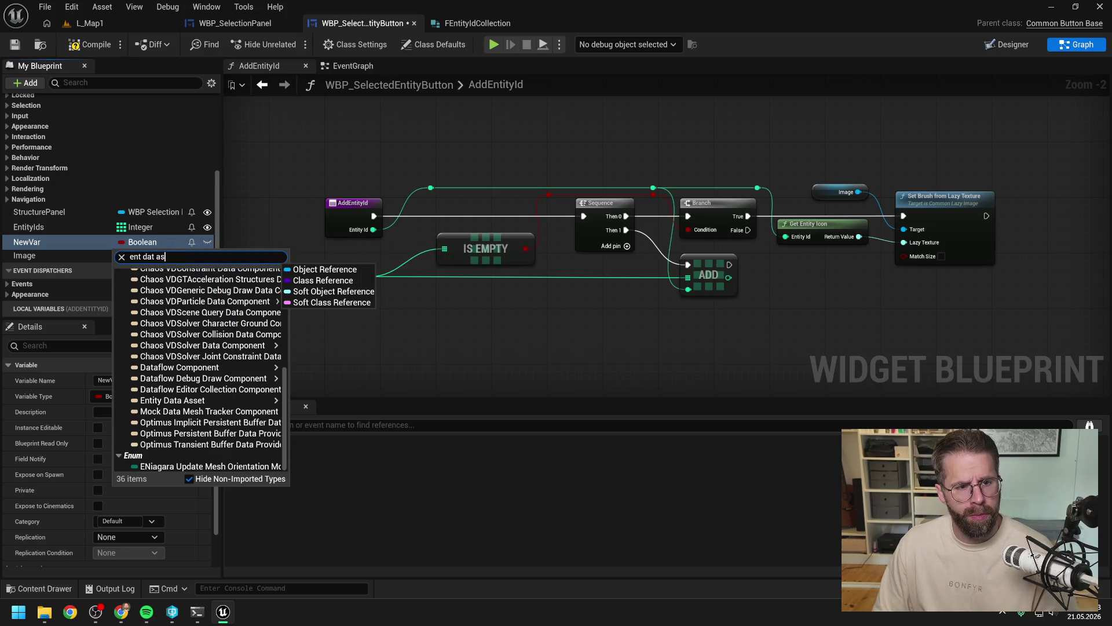
pyautogui.moveTo(197, 342)
pyautogui.click(309, 342)
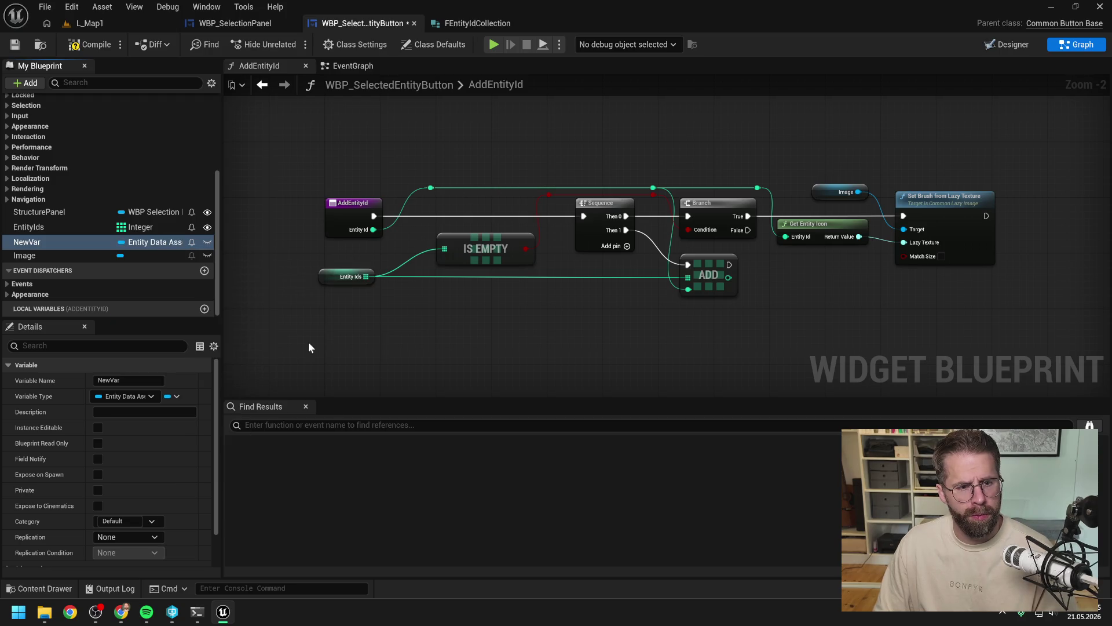
# Step: Name it EntityDataAsset above EntityIds, make it Instance Editable and Expose on Spawn, and compile
pyautogui.doubleClick(58, 245)
pyautogui.write('En')
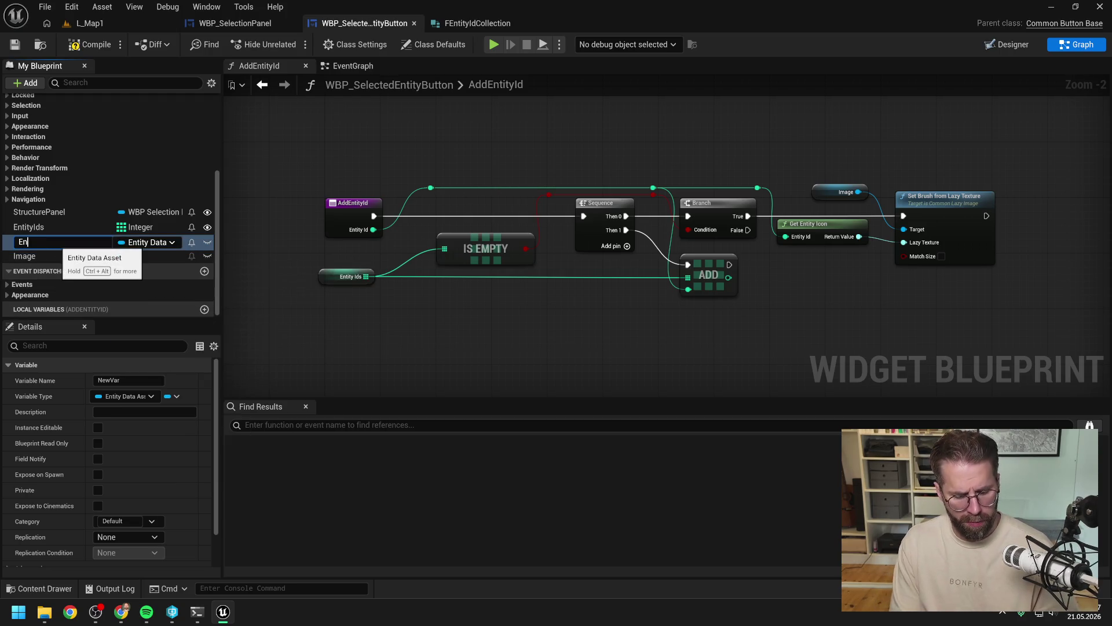
pyautogui.write('tityDataAsset')
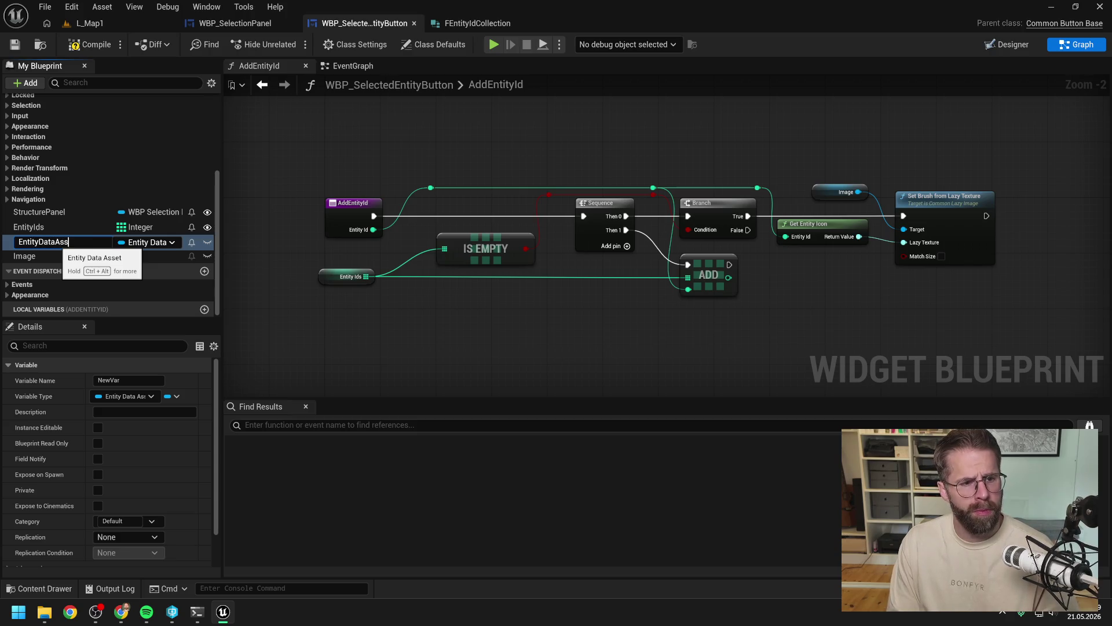
pyautogui.press('Return')
pyautogui.moveTo(58, 245); pyautogui.dragTo(54, 230)
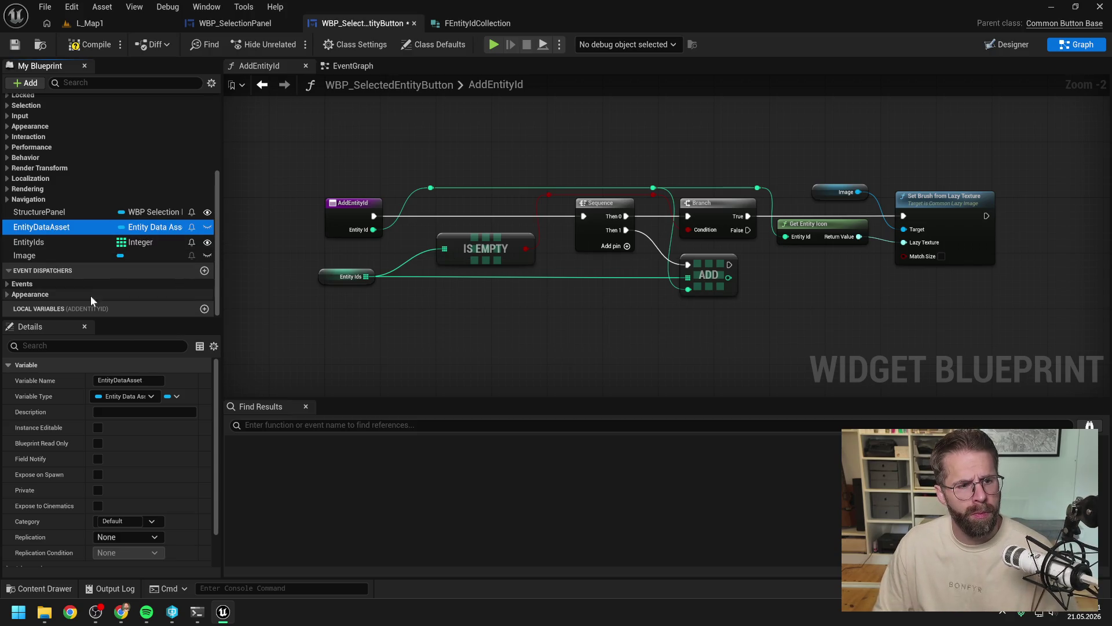
pyautogui.click(98, 428)
pyautogui.click(98, 474)
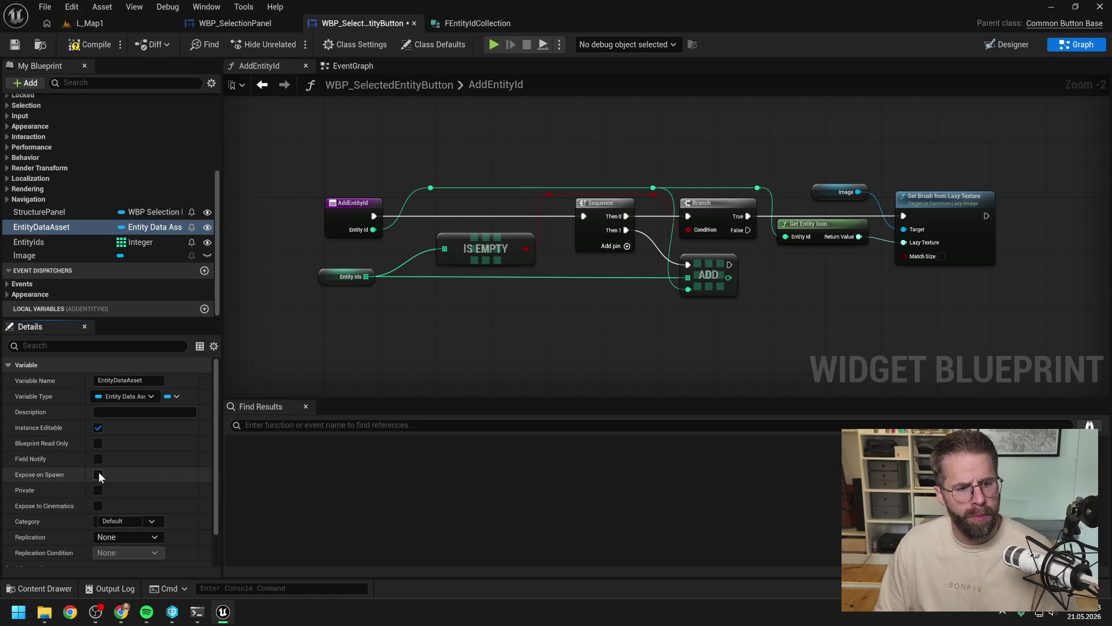
pyautogui.click(84, 45)
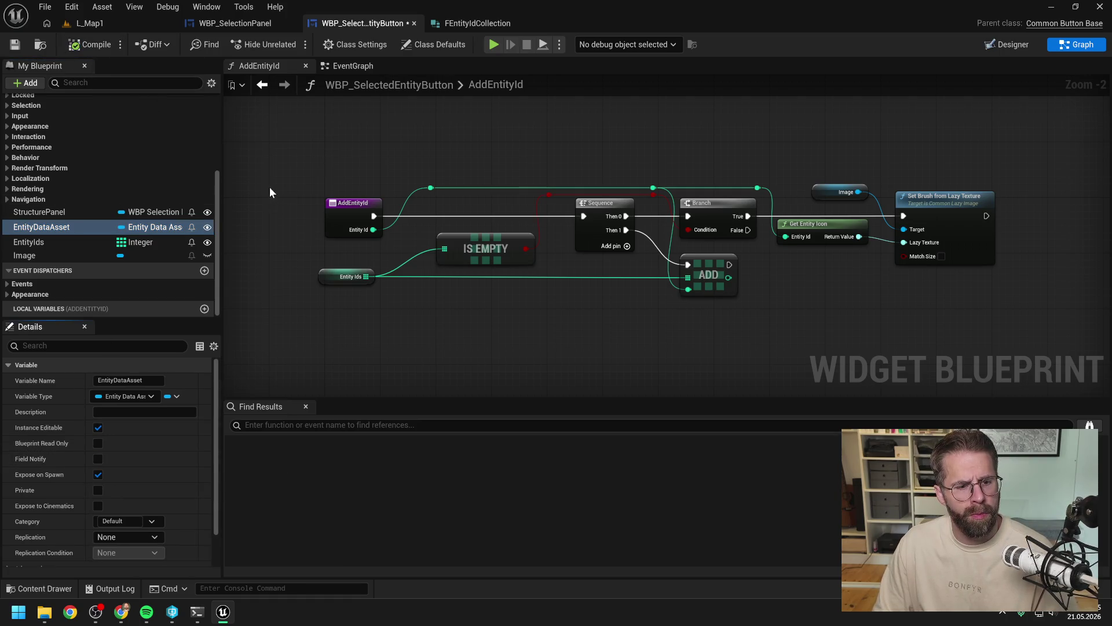
pyautogui.click(255, 25)
pyautogui.rightClick(642, 198)
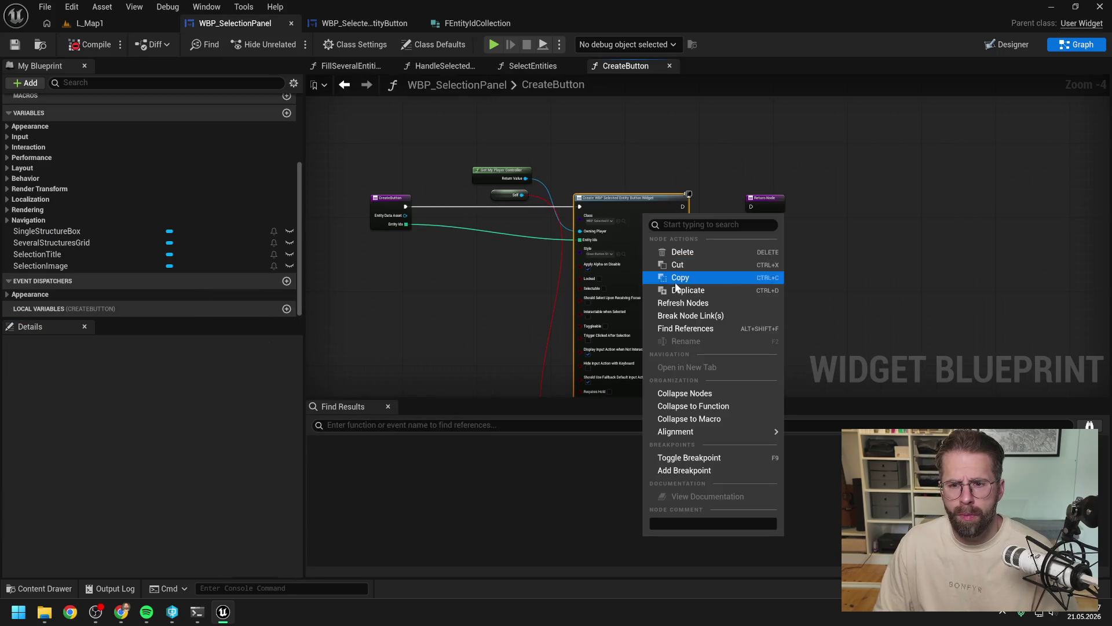
# Step: Refresh Create Widget, wire Self to Structure Panel and Entity Data Asset to its input, then save
pyautogui.click(682, 304)
pyautogui.scroll(1, 478, 263)
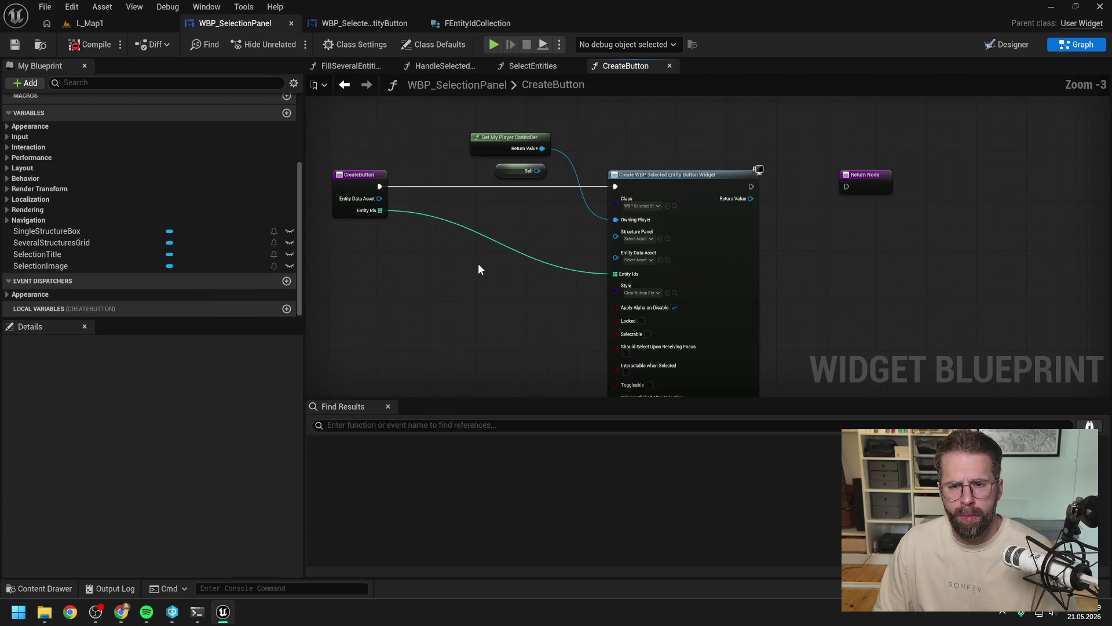
pyautogui.moveTo(536, 171); pyautogui.dragTo(614, 232)
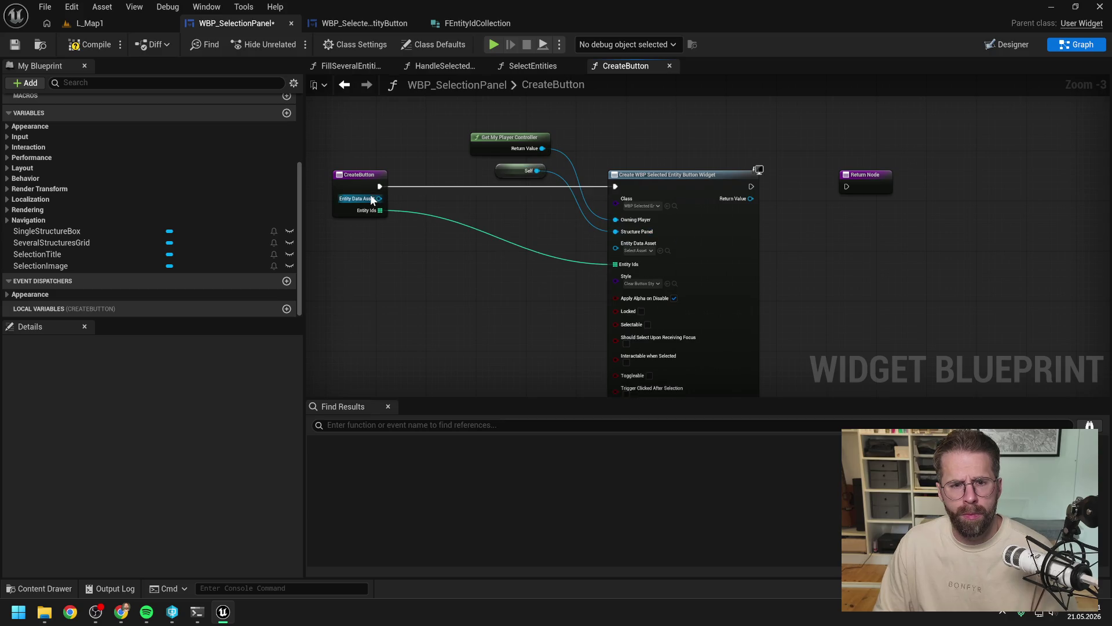
pyautogui.moveTo(372, 200)
pyautogui.mouseDown()
pyautogui.moveTo(626, 252)
pyautogui.moveTo(577, 241)
pyautogui.moveTo(688, 234)
pyautogui.mouseUp()
pyautogui.scroll(-1, 704, 244)
pyautogui.hotkey('ctrl', 's')
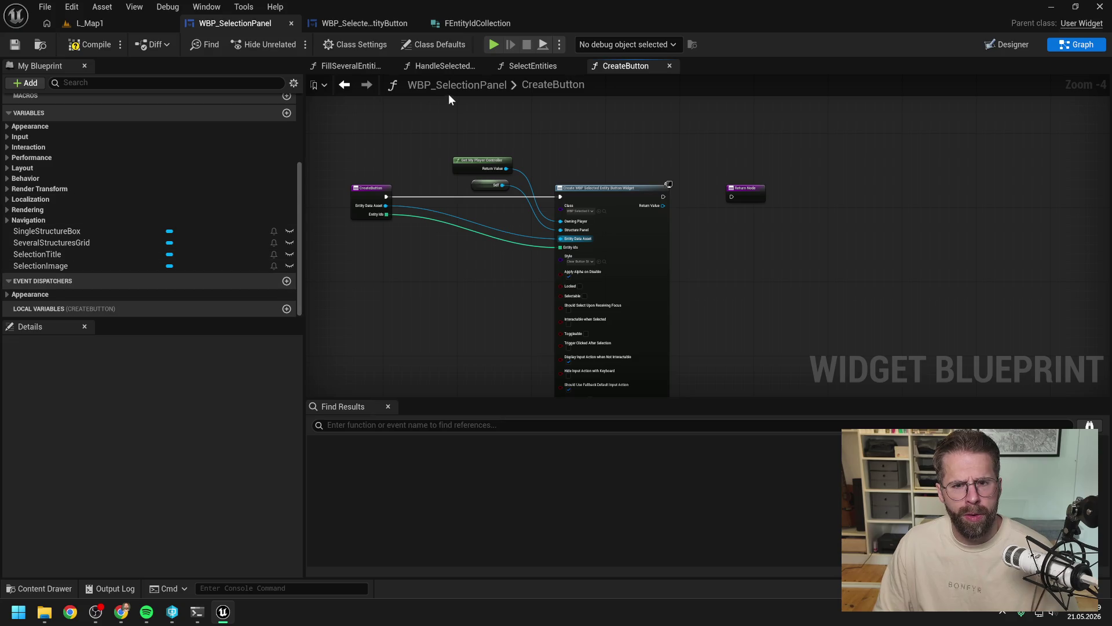
# Step: Browse the SelectEntities and HandleSelectedEntityButtonClicked function graphs
pyautogui.click(533, 65)
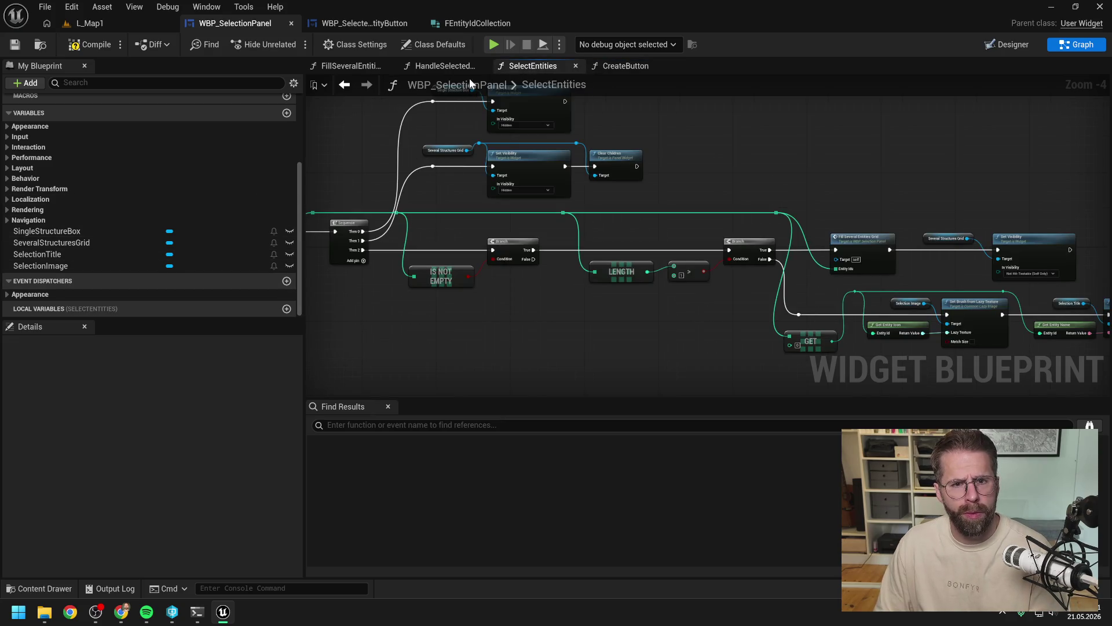
pyautogui.click(445, 65)
pyautogui.doubleClick(532, 85)
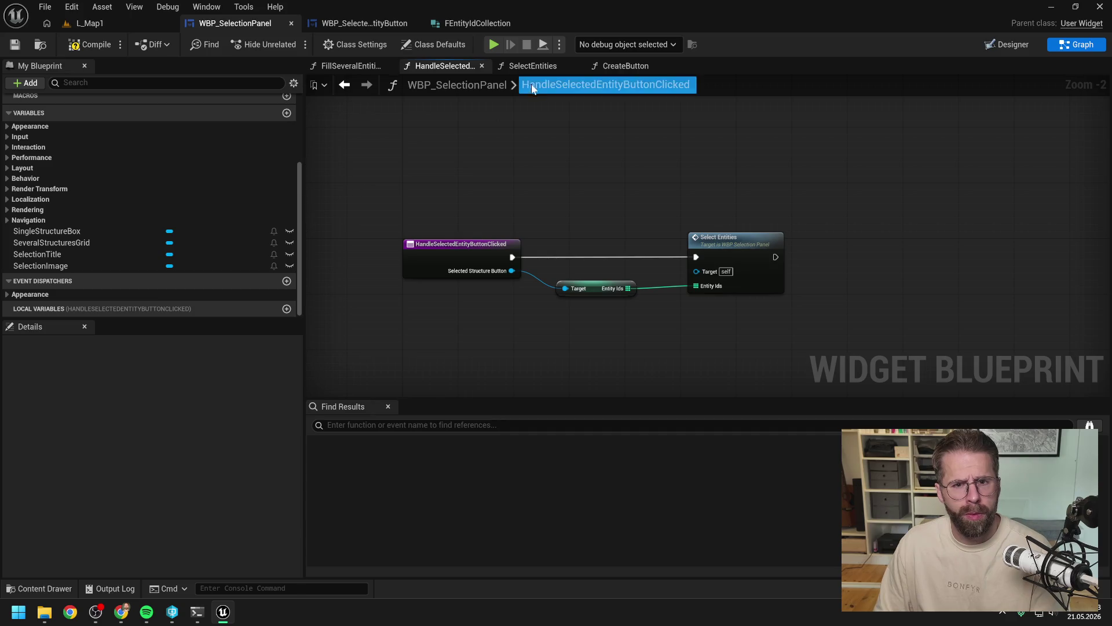
# Step: Delete the unused local variable in FillSeveralEntitiesGrid and save the selection panel
pyautogui.click(533, 66)
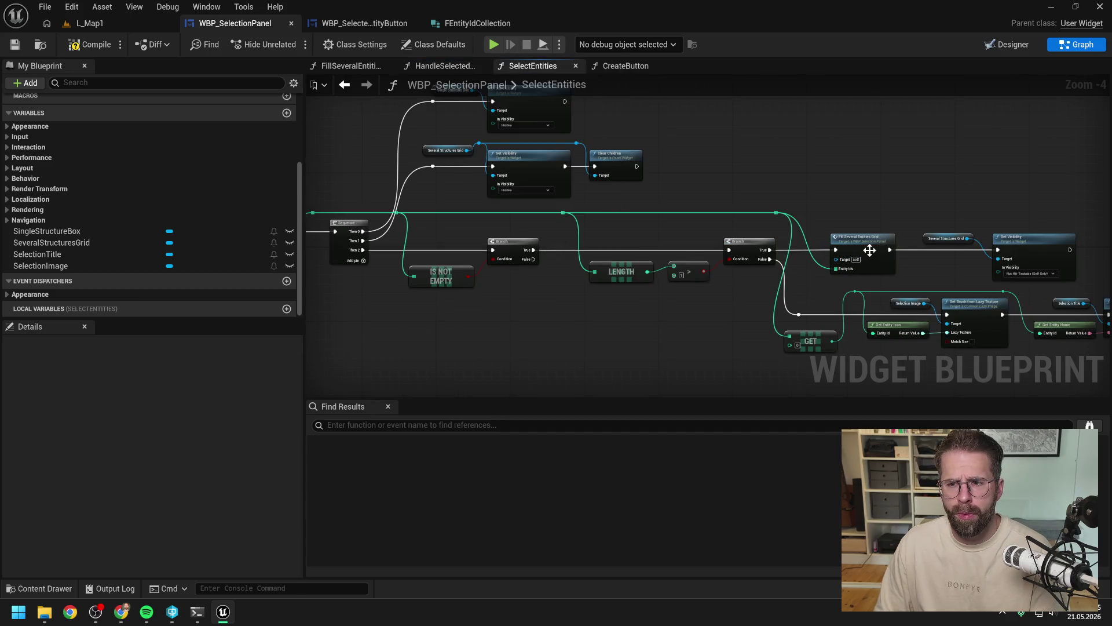
pyautogui.doubleClick(866, 248)
pyautogui.click(128, 293)
pyautogui.press('Delete')
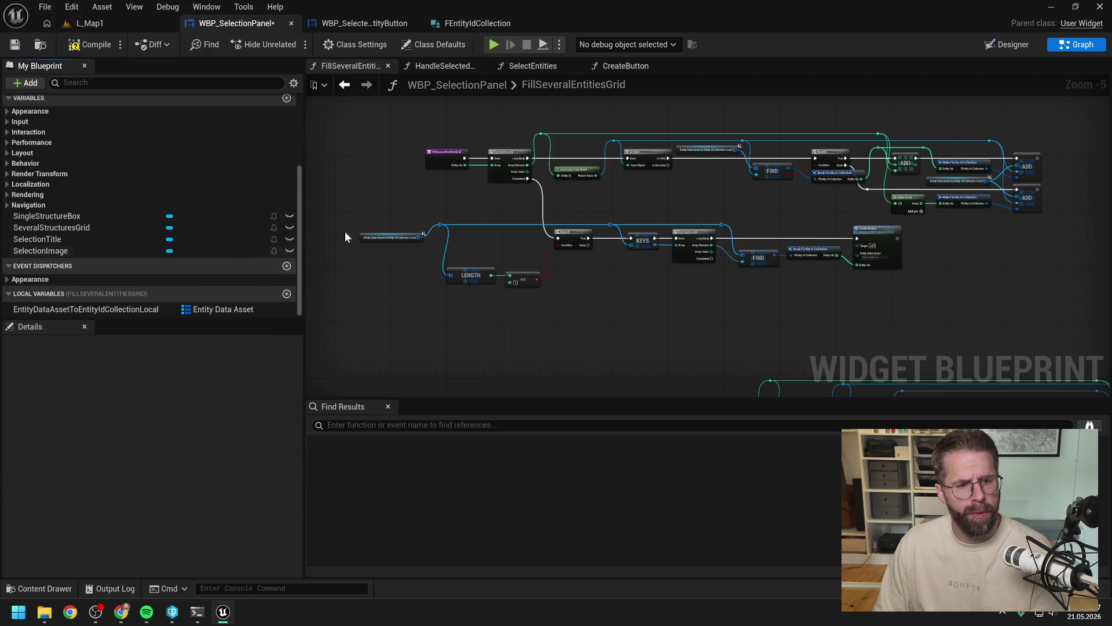
pyautogui.hotkey('ctrl', 's')
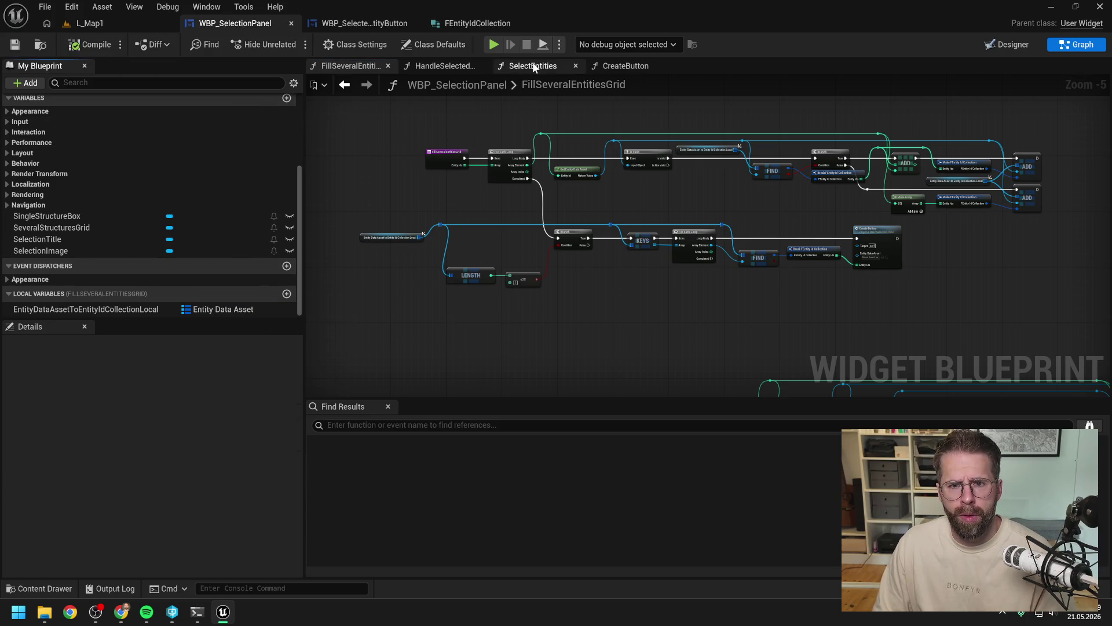
# Step: In CreateButton, connect Create Widget's execution and Return Value to the Return Node
pyautogui.click(536, 66)
pyautogui.click(625, 65)
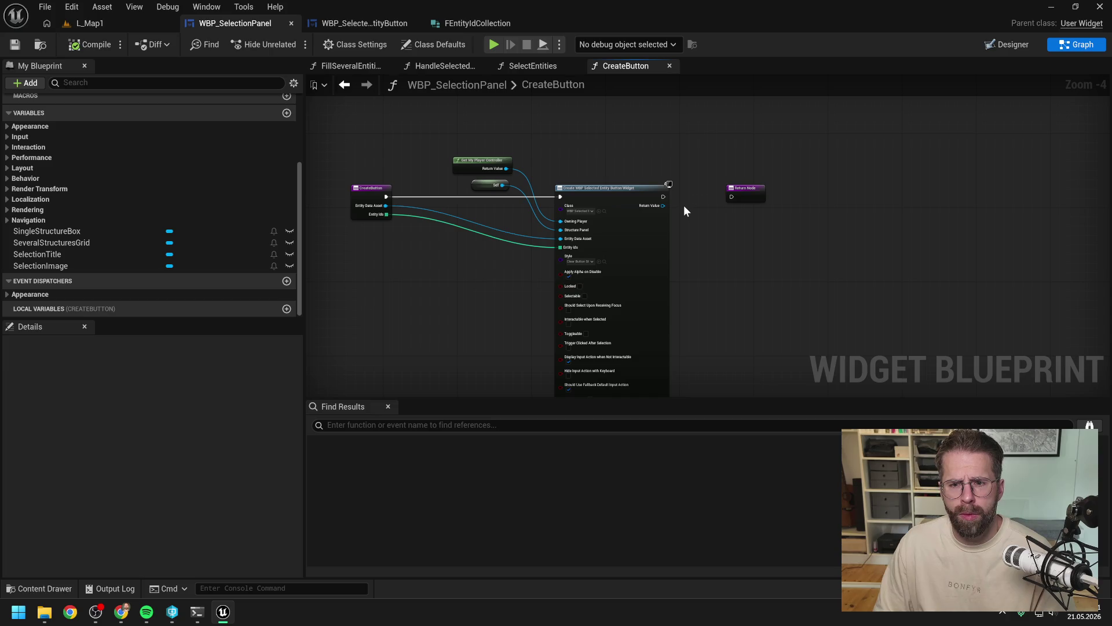
pyautogui.moveTo(663, 196); pyautogui.dragTo(731, 197)
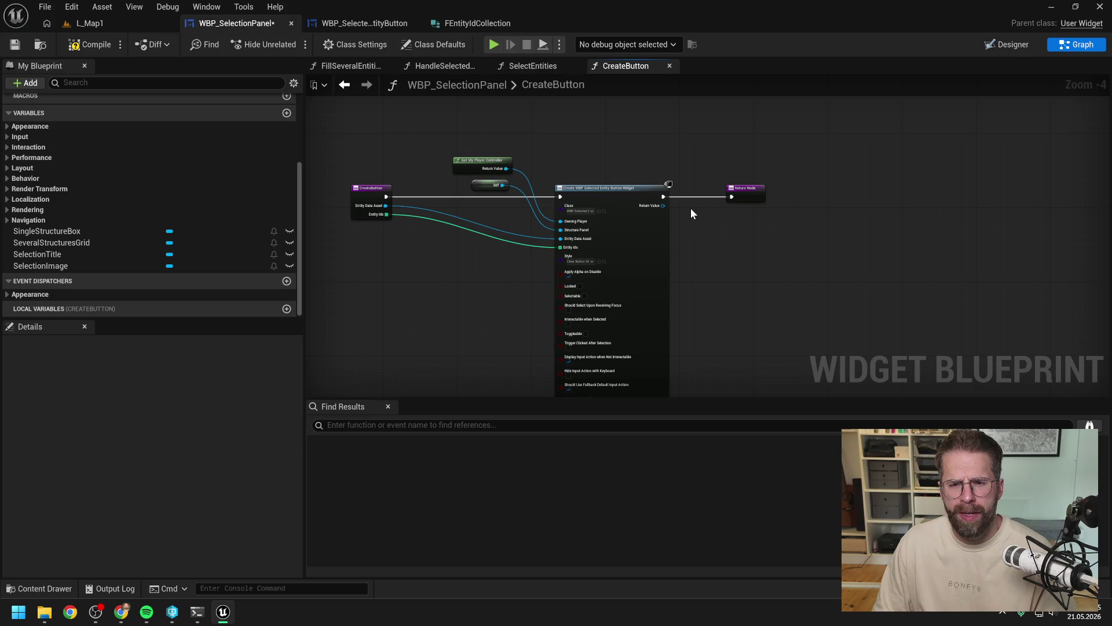
pyautogui.moveTo(692, 213); pyautogui.dragTo(681, 208)
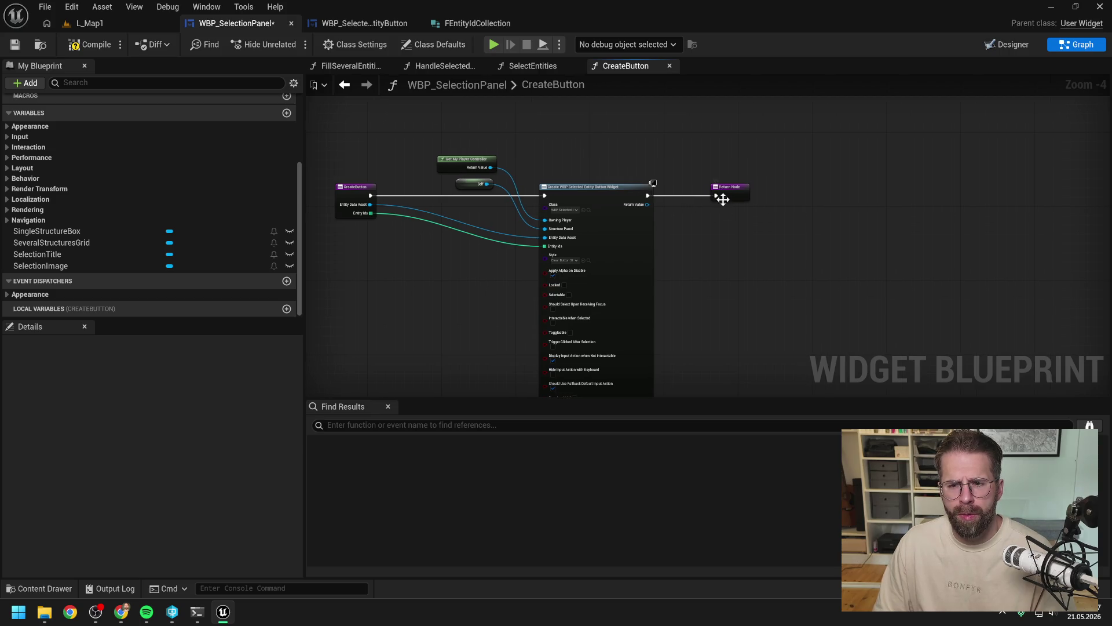
pyautogui.scroll(1, 676, 204)
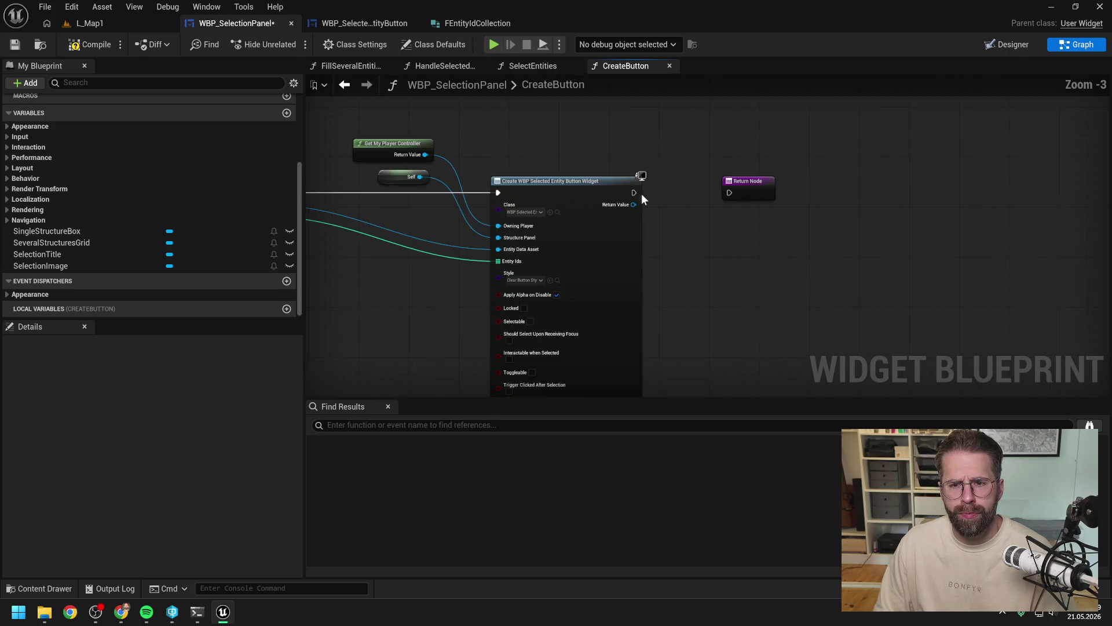
pyautogui.moveTo(634, 193); pyautogui.dragTo(729, 193)
pyautogui.moveTo(634, 204); pyautogui.dragTo(731, 203)
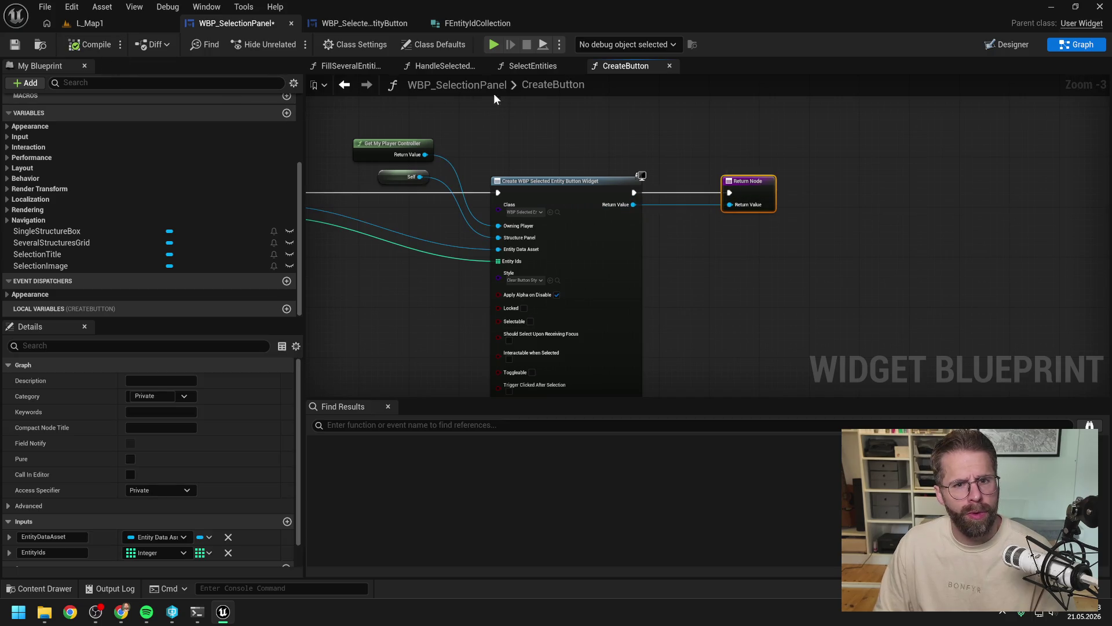
pyautogui.click(548, 124)
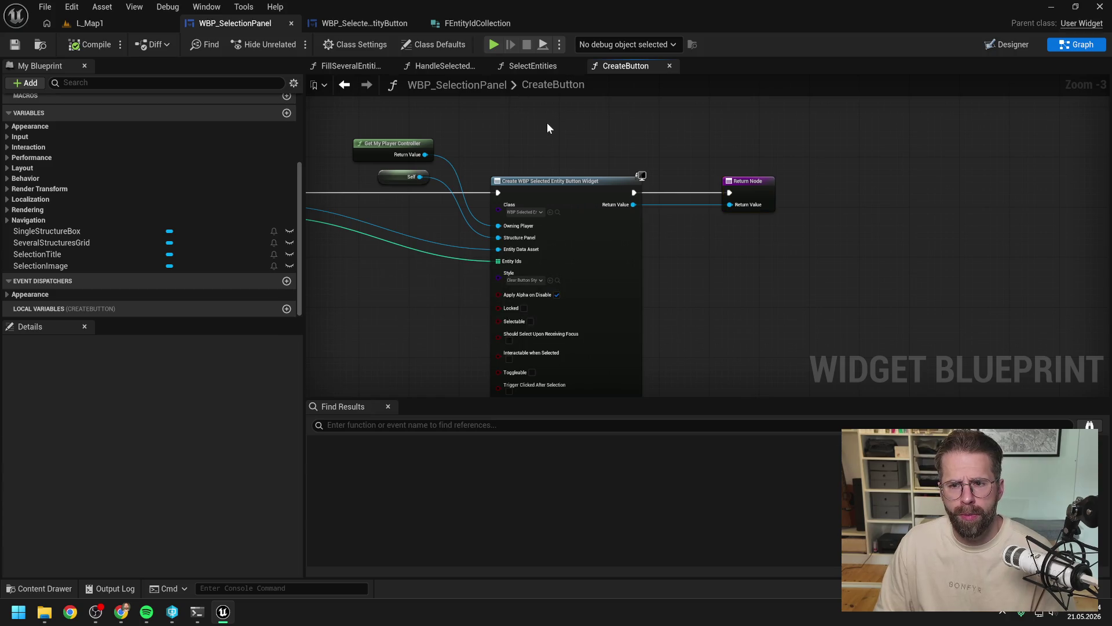
pyautogui.click(444, 65)
pyautogui.click(513, 66)
# Step: In FillSeveralEntitiesGrid, add reroute points on the Array Element and Entity Data Asset wires
pyautogui.click(347, 65)
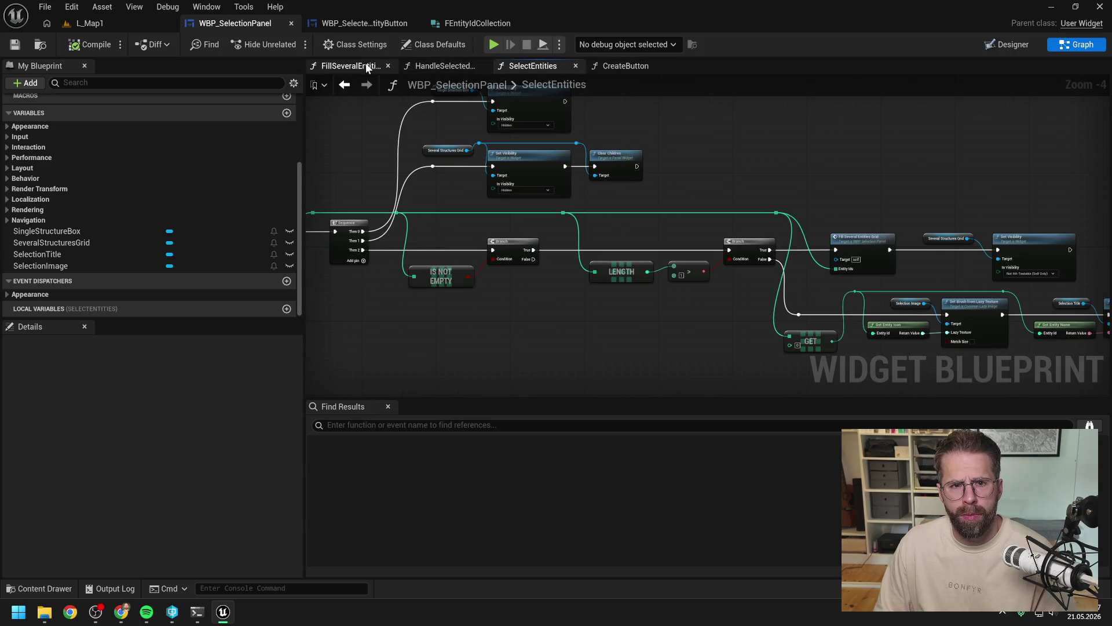
pyautogui.scroll(1, 732, 194)
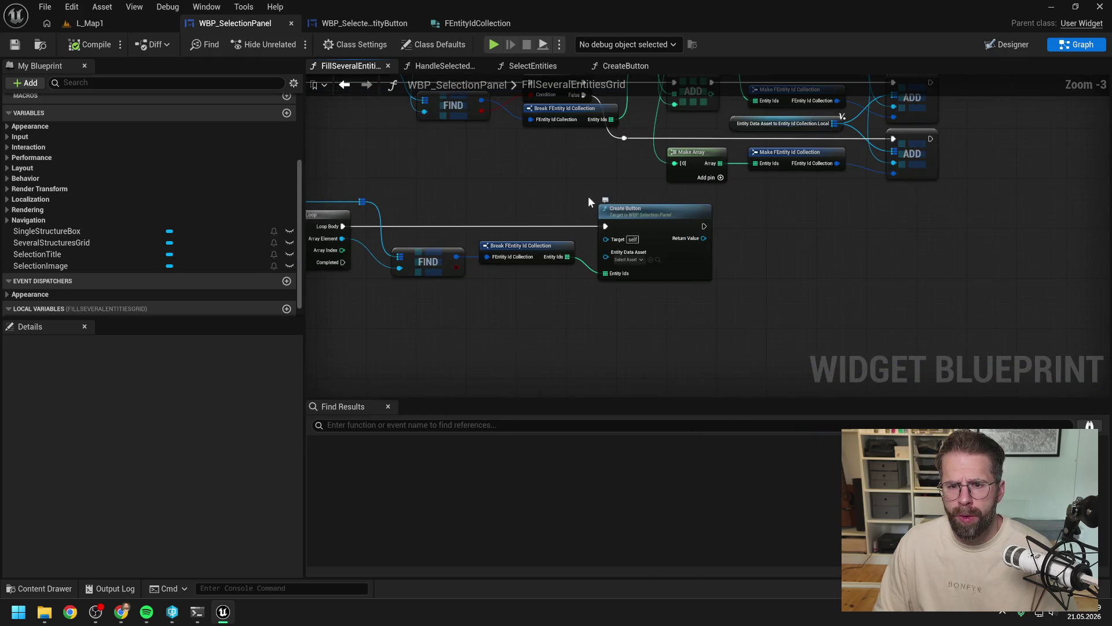
pyautogui.moveTo(590, 198)
pyautogui.mouseDown()
pyautogui.moveTo(665, 239)
pyautogui.moveTo(667, 256)
pyautogui.mouseUp()
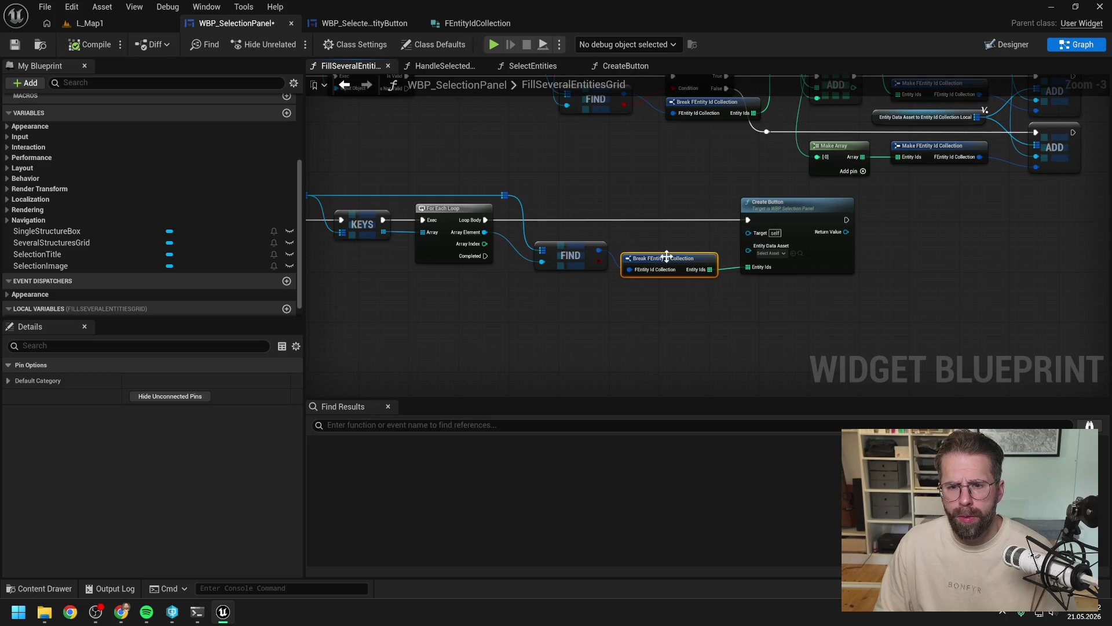
pyautogui.doubleClick(510, 238)
pyautogui.moveTo(517, 242)
pyautogui.mouseDown()
pyautogui.moveTo(510, 215)
pyautogui.moveTo(748, 246)
pyautogui.moveTo(717, 214)
pyautogui.mouseUp()
pyautogui.doubleClick(725, 245)
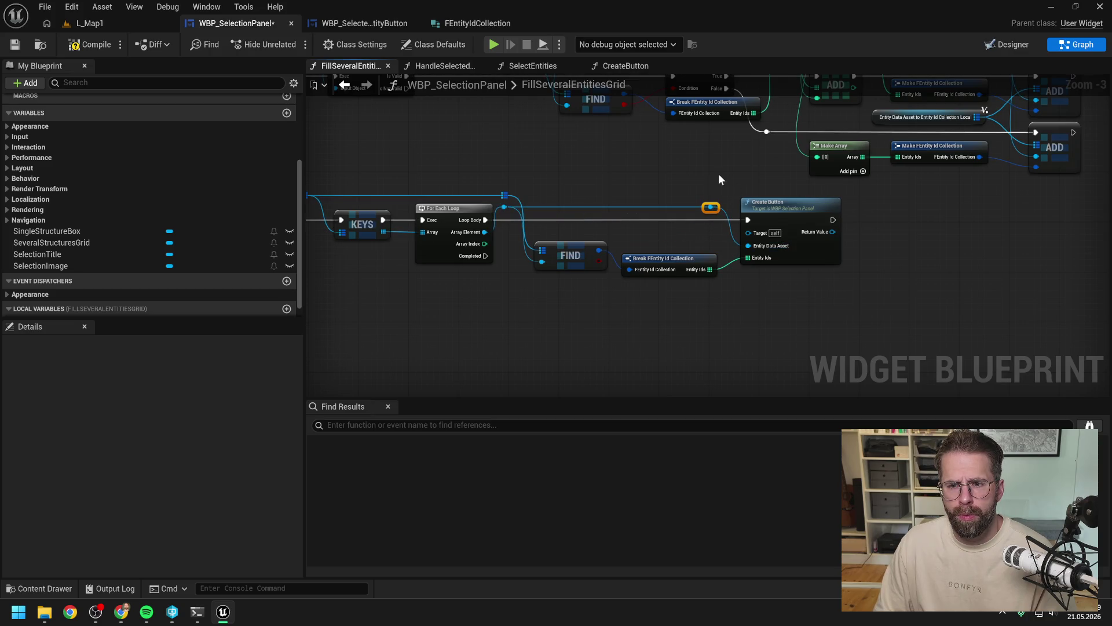
# Step: Pan to the Add Child to Uniform Grid node and inspect it
pyautogui.scroll(-2, 721, 174)
pyautogui.moveTo(722, 174); pyautogui.dragTo(618, 161)
pyautogui.moveTo(685, 214)
pyautogui.mouseDown()
pyautogui.moveTo(612, 144)
pyautogui.moveTo(614, 130)
pyautogui.moveTo(620, 155)
pyautogui.mouseUp()
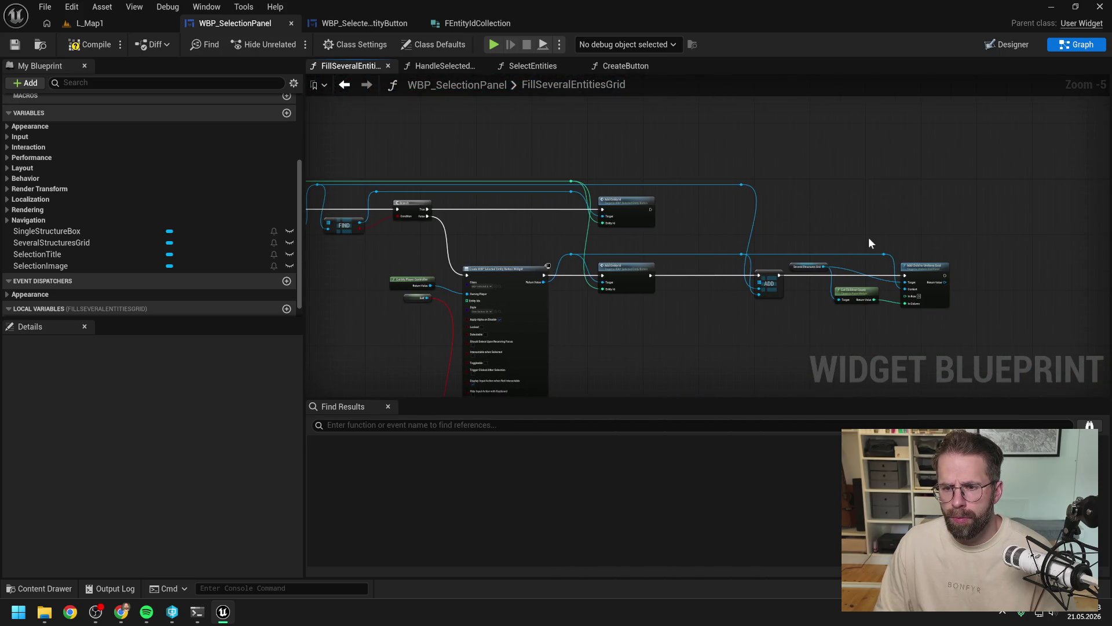
pyautogui.click(926, 265)
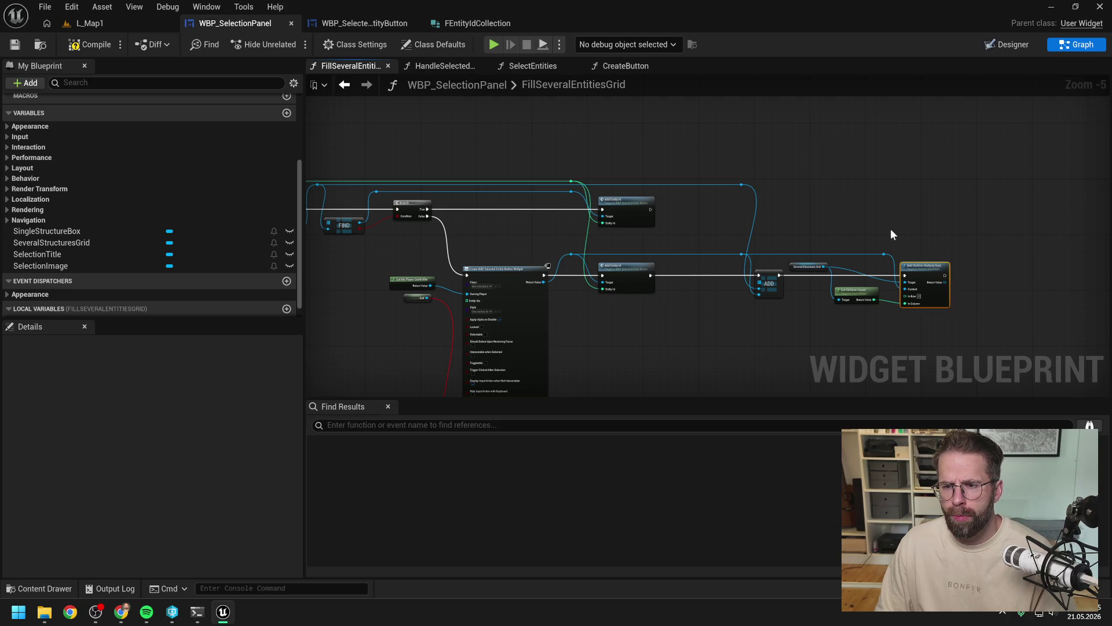
pyautogui.moveTo(789, 176); pyautogui.dragTo(939, 259)
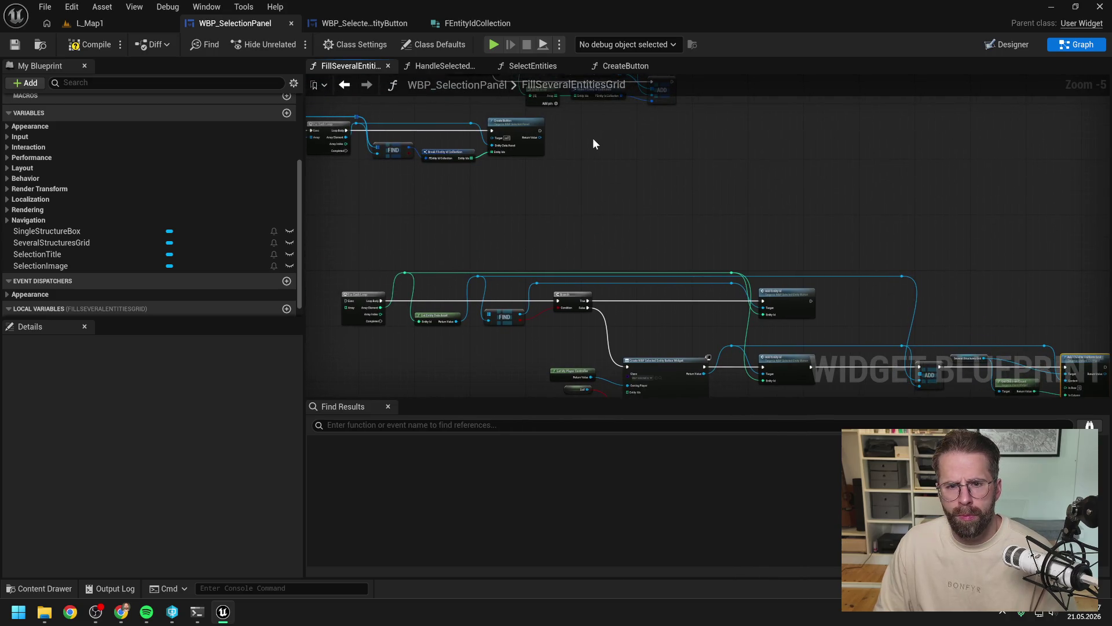
# Step: Move Add Child to Uniform Grid after Create Button, wiring execution and Return Value to Content
pyautogui.hotkey('ctrl', 'x')
pyautogui.hotkey('ctrl', 'v')
pyautogui.scroll(1, 651, 144)
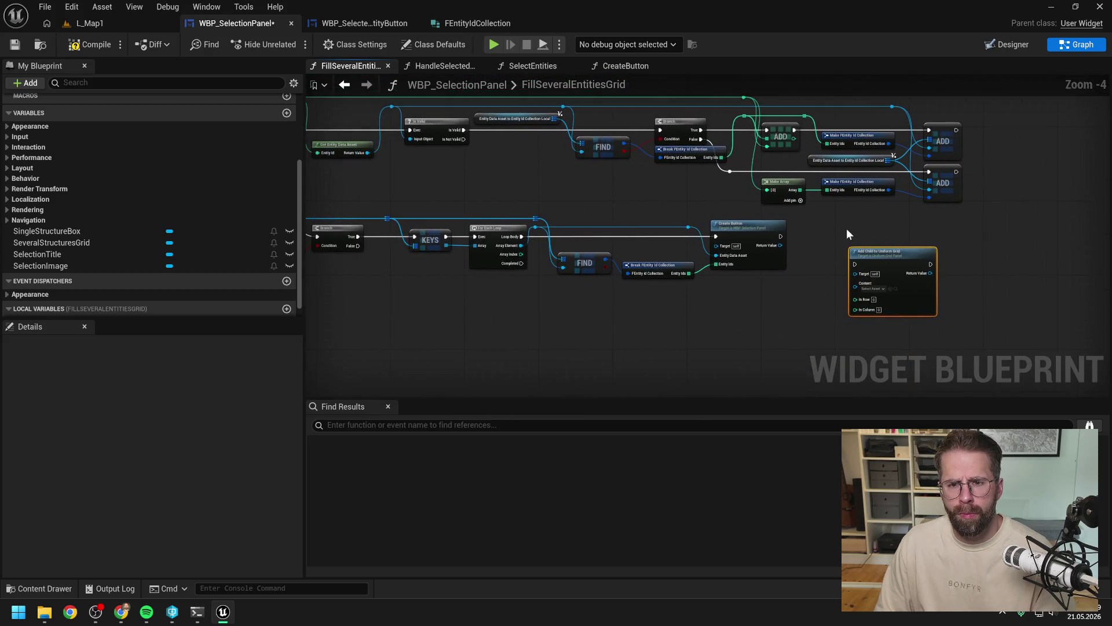
pyautogui.scroll(-1, 839, 233)
pyautogui.scroll(2, 817, 272)
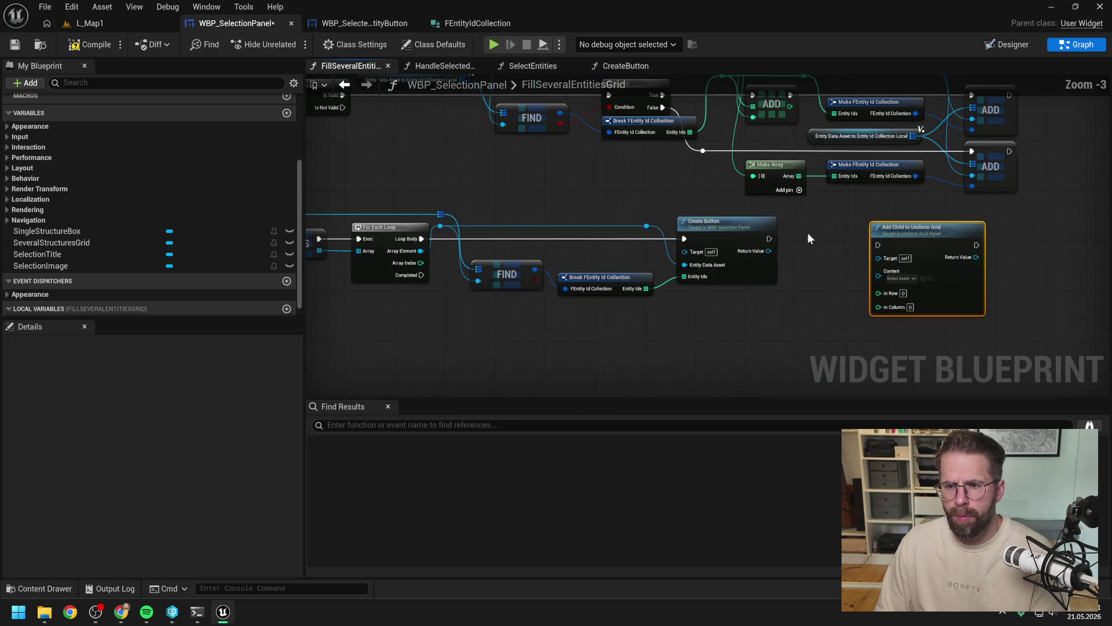
pyautogui.moveTo(769, 239)
pyautogui.mouseDown()
pyautogui.moveTo(877, 245)
pyautogui.moveTo(939, 226)
pyautogui.mouseUp()
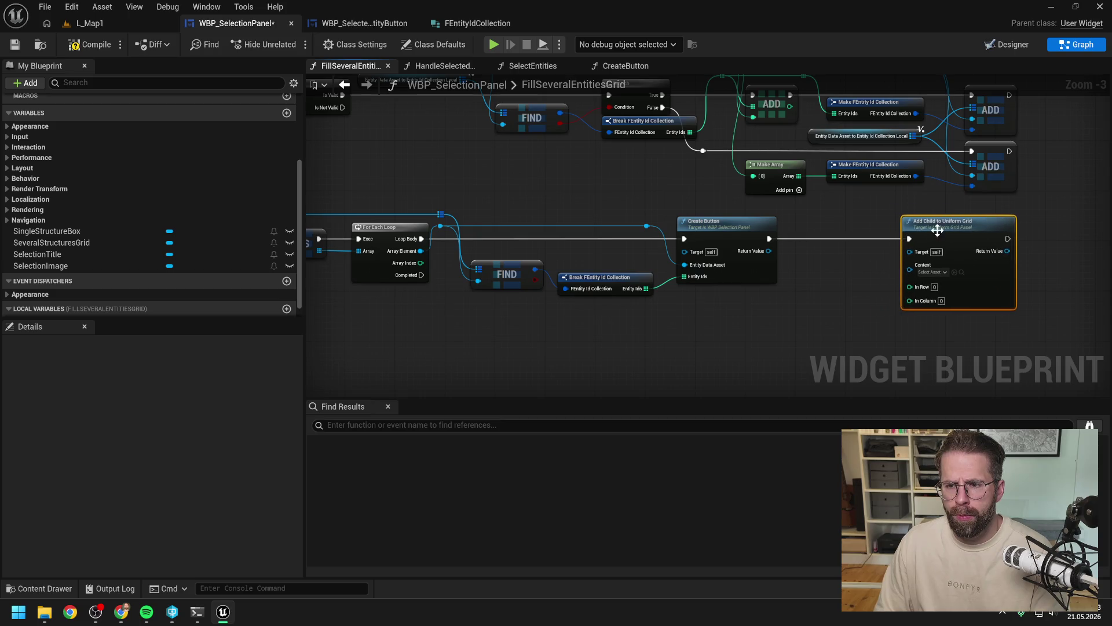
pyautogui.moveTo(838, 271); pyautogui.dragTo(701, 275)
pyautogui.moveTo(631, 255); pyautogui.dragTo(774, 269)
# Step: Reposition the grid node beside Create Button and break its Content link
pyautogui.scroll(-1, 865, 291)
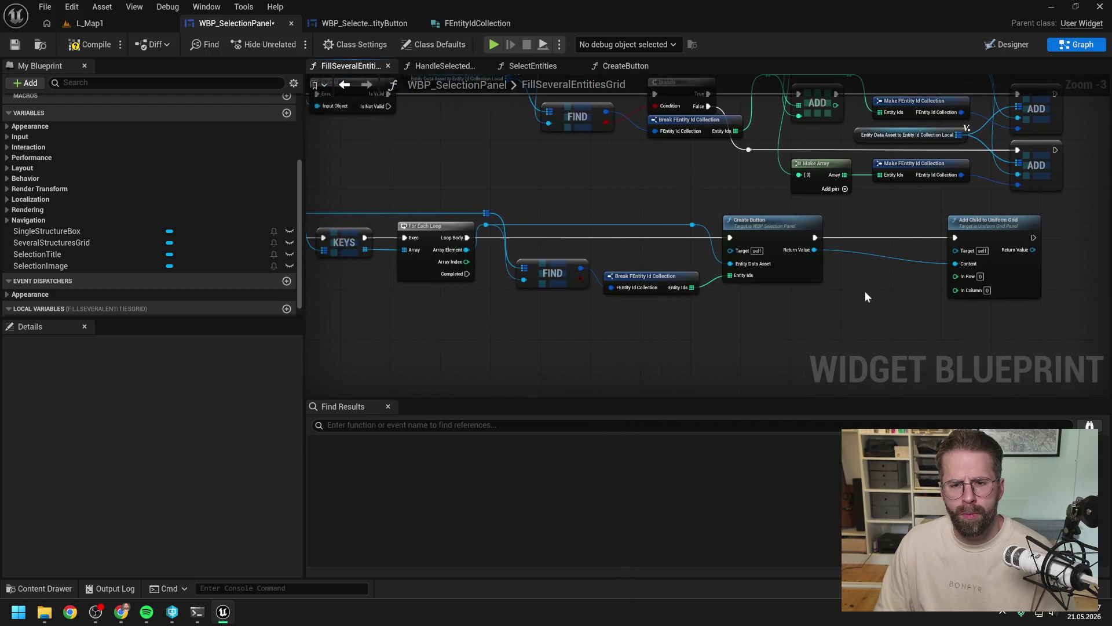
pyautogui.moveTo(860, 286)
pyautogui.mouseDown()
pyautogui.moveTo(846, 286)
pyautogui.moveTo(961, 256)
pyautogui.moveTo(929, 259)
pyautogui.mouseUp()
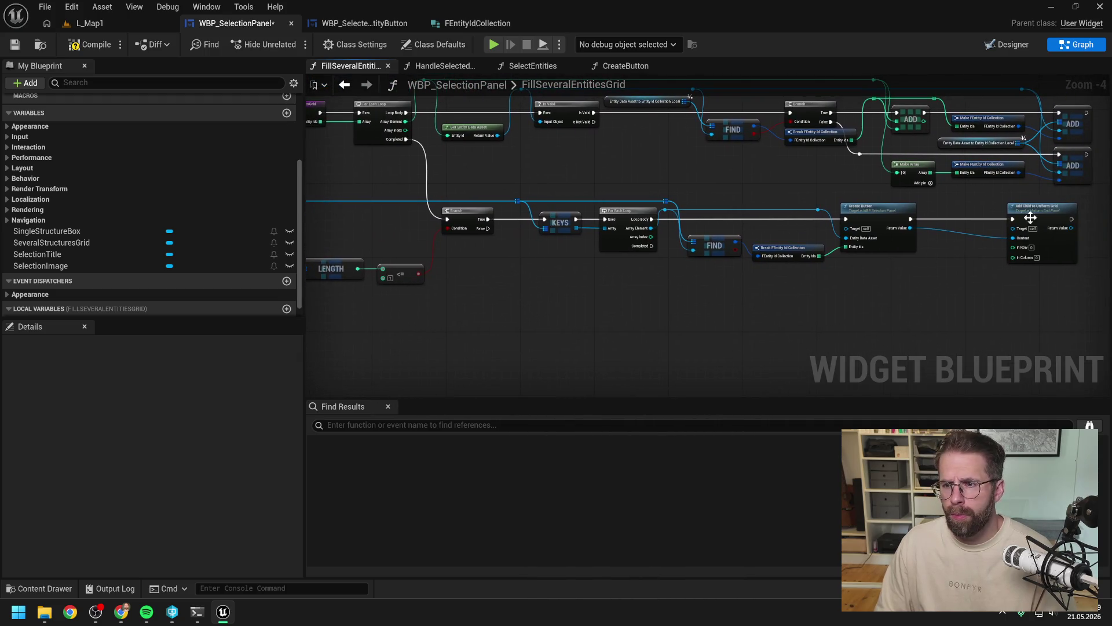
pyautogui.moveTo(1033, 213); pyautogui.dragTo(987, 211)
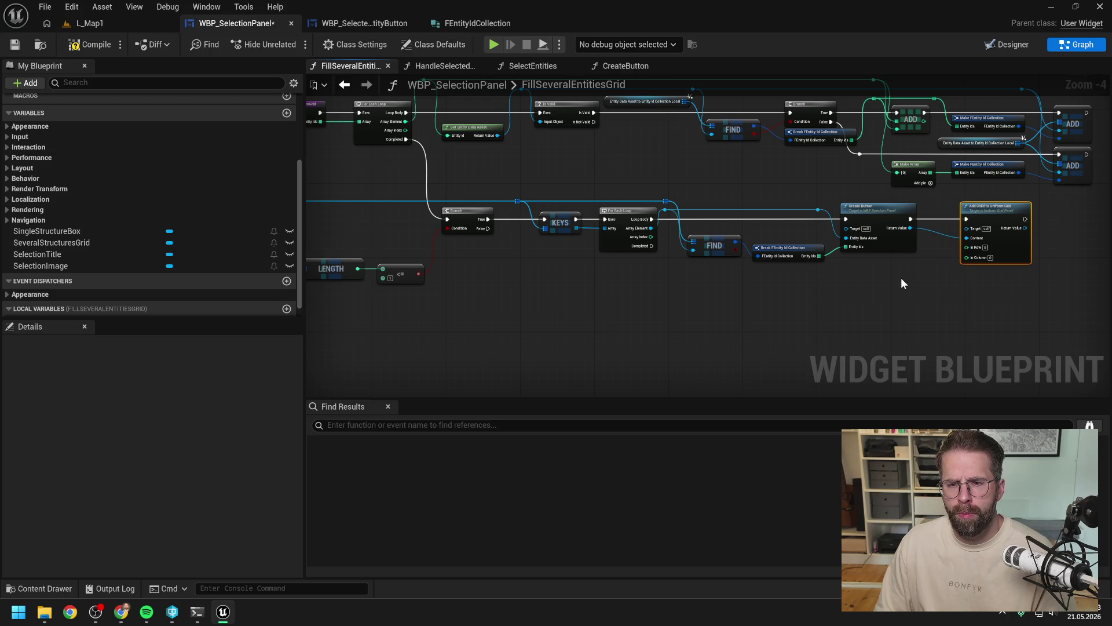
pyautogui.moveTo(902, 284); pyautogui.dragTo(782, 283)
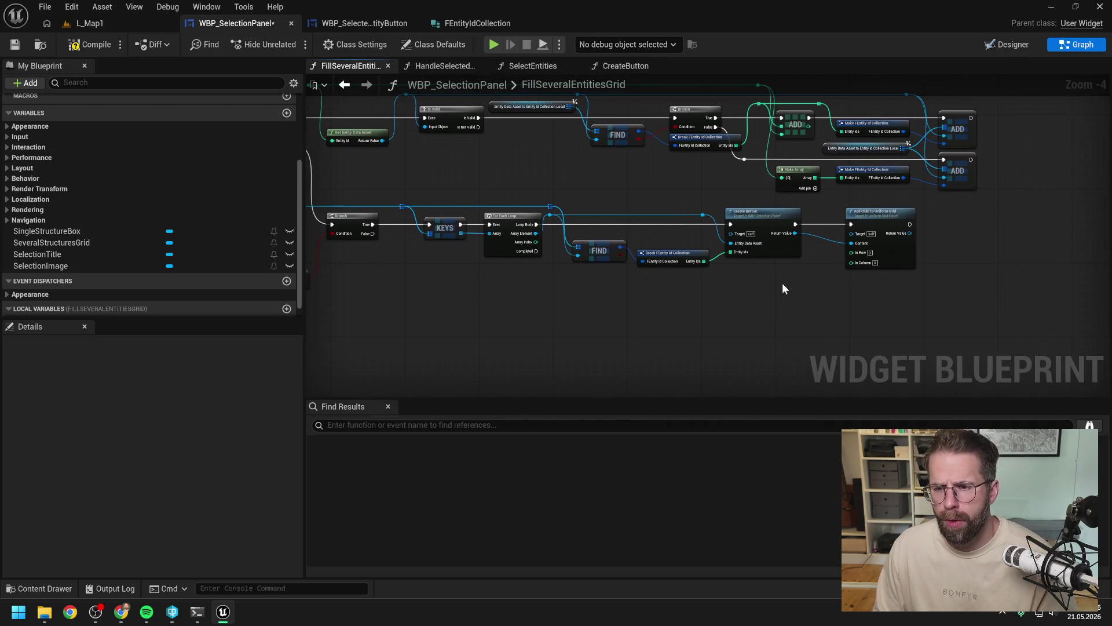
pyautogui.keyDown('alt'); pyautogui.click(851, 243); pyautogui.keyUp('alt')
pyautogui.moveTo(884, 217); pyautogui.dragTo(988, 213)
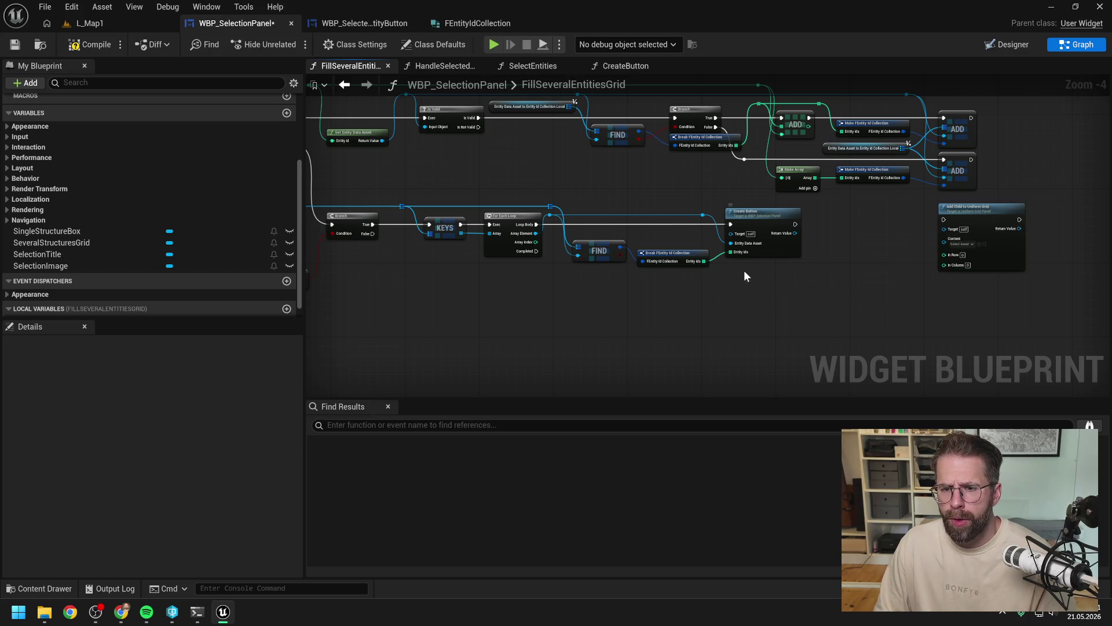
pyautogui.moveTo(704, 261); pyautogui.dragTo(728, 277)
# Step: Add a For Each Loop over Entity Ids inside the outer loop, driving Create Button
pyautogui.write('forea')
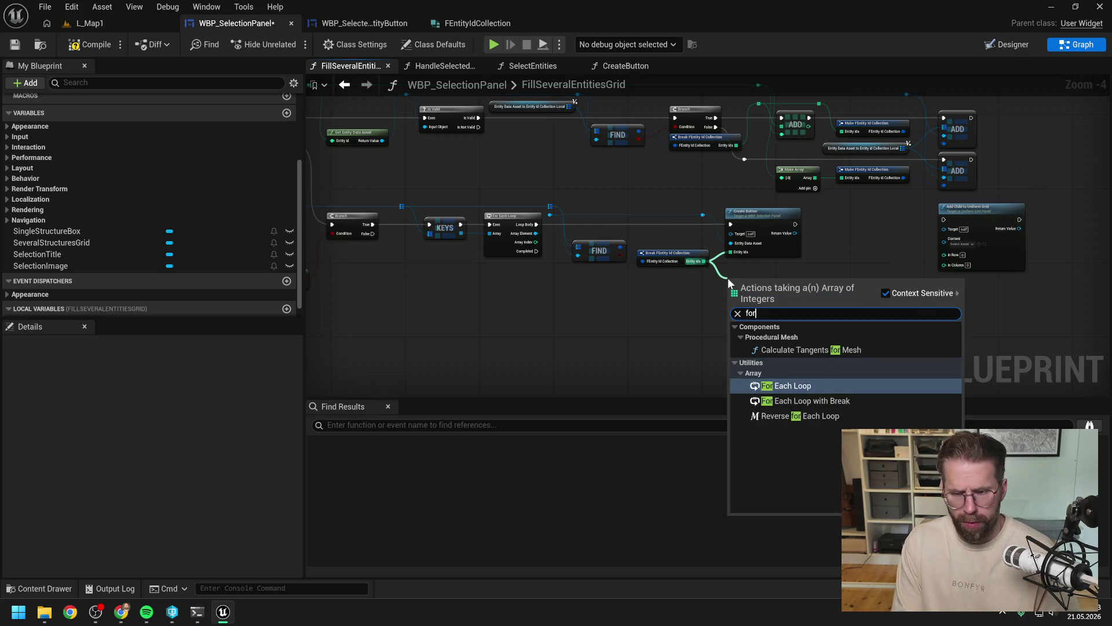
pyautogui.press('Return')
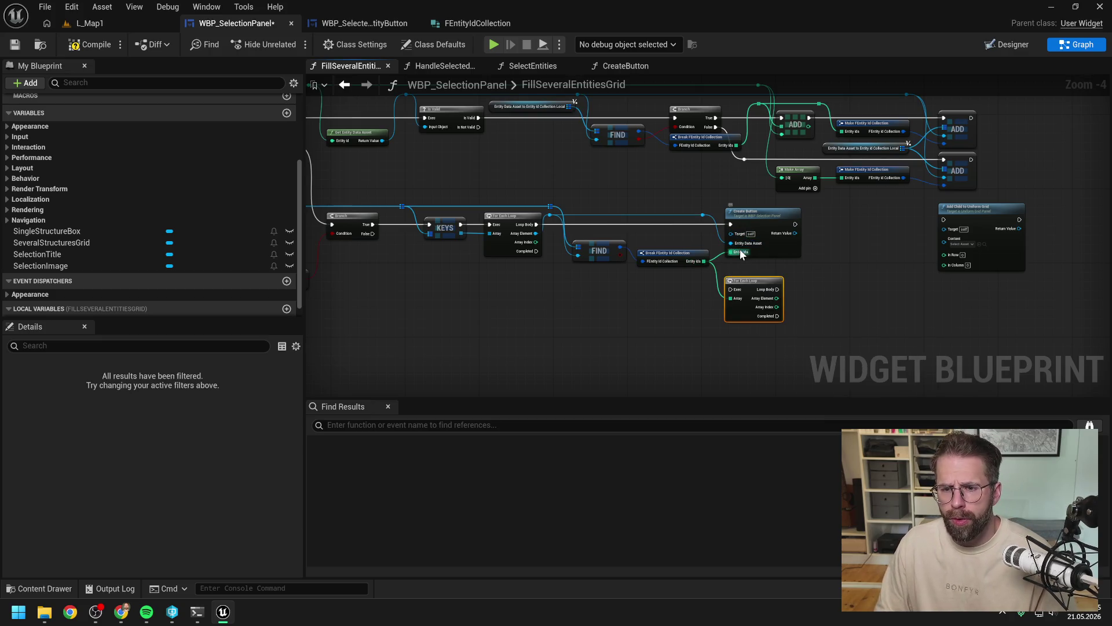
pyautogui.keyDown('alt'); pyautogui.click(731, 225); pyautogui.keyUp('alt')
pyautogui.moveTo(750, 213)
pyautogui.mouseDown()
pyautogui.moveTo(734, 227)
pyautogui.moveTo(843, 300)
pyautogui.moveTo(875, 288)
pyautogui.mouseUp()
pyautogui.moveTo(749, 292); pyautogui.dragTo(753, 240)
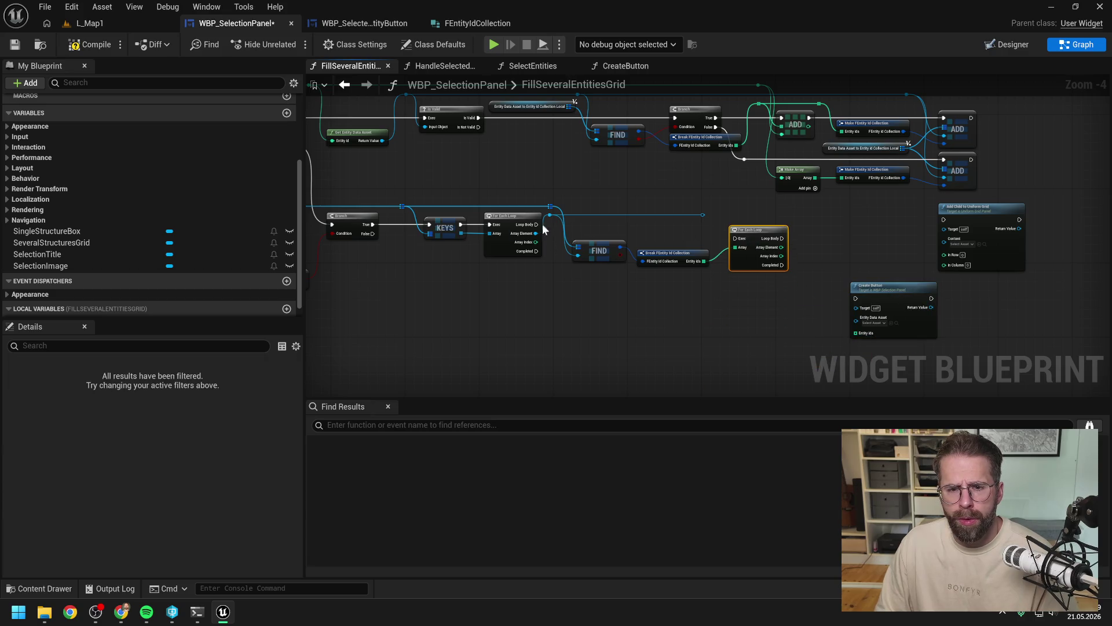
pyautogui.moveTo(536, 224); pyautogui.dragTo(735, 238)
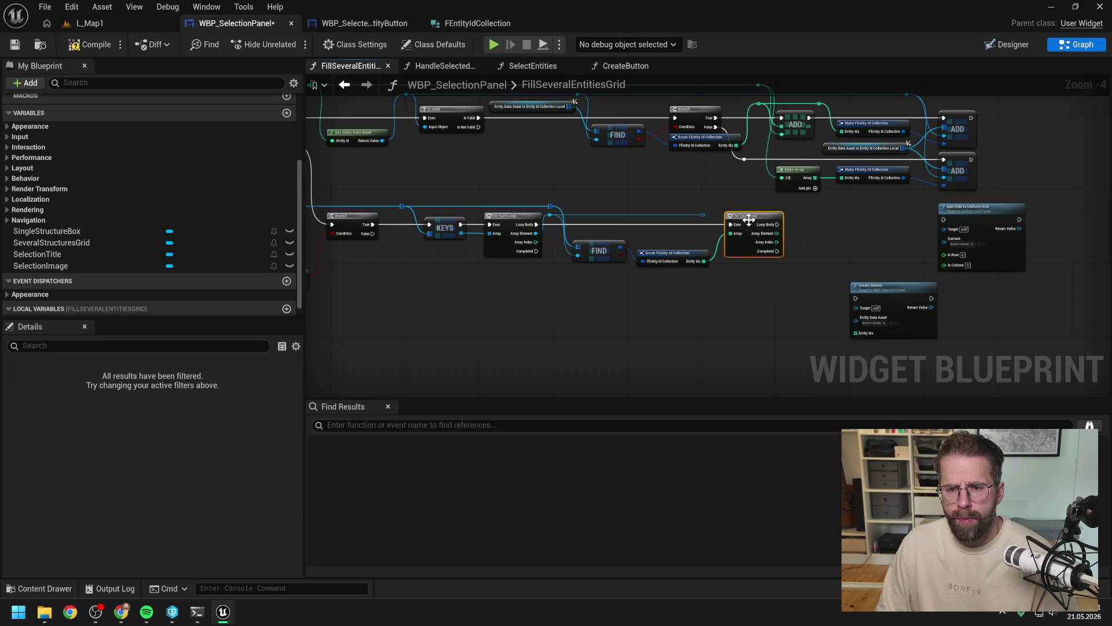
pyautogui.moveTo(822, 233); pyautogui.dragTo(702, 244)
pyautogui.moveTo(840, 232); pyautogui.dragTo(947, 232)
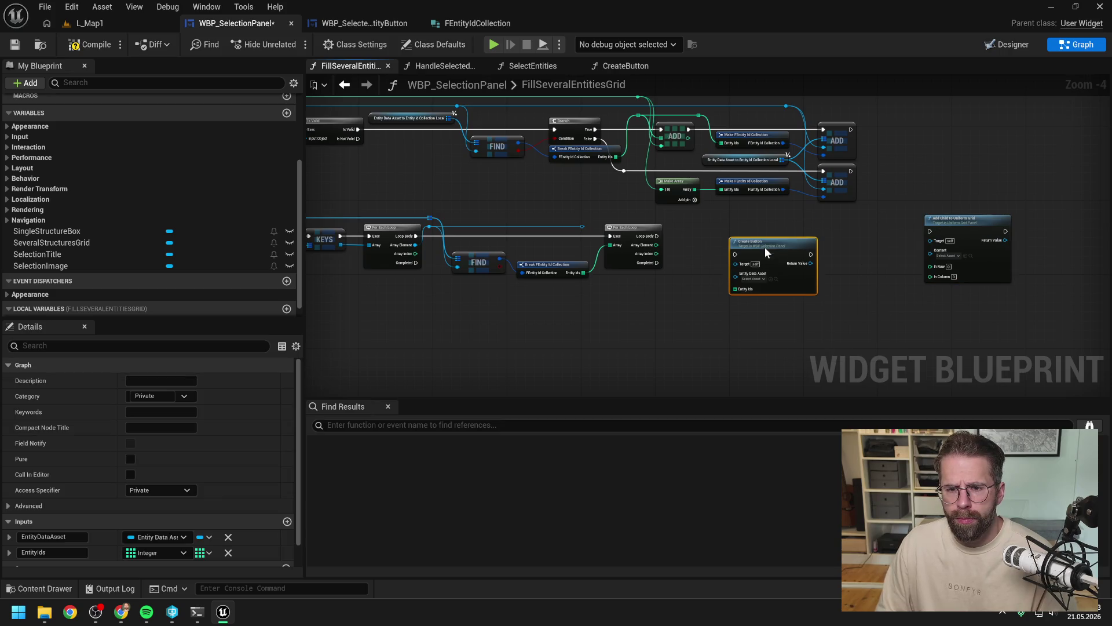
pyautogui.moveTo(762, 307); pyautogui.dragTo(766, 242)
pyautogui.click(684, 288)
pyautogui.moveTo(657, 236)
pyautogui.mouseDown()
pyautogui.moveTo(739, 248)
pyautogui.moveTo(769, 232)
pyautogui.mouseUp()
# Step: Wrap the loop's Array Element in a Make Array feeding Create Button's Entity Ids
pyautogui.moveTo(753, 270); pyautogui.dragTo(715, 290)
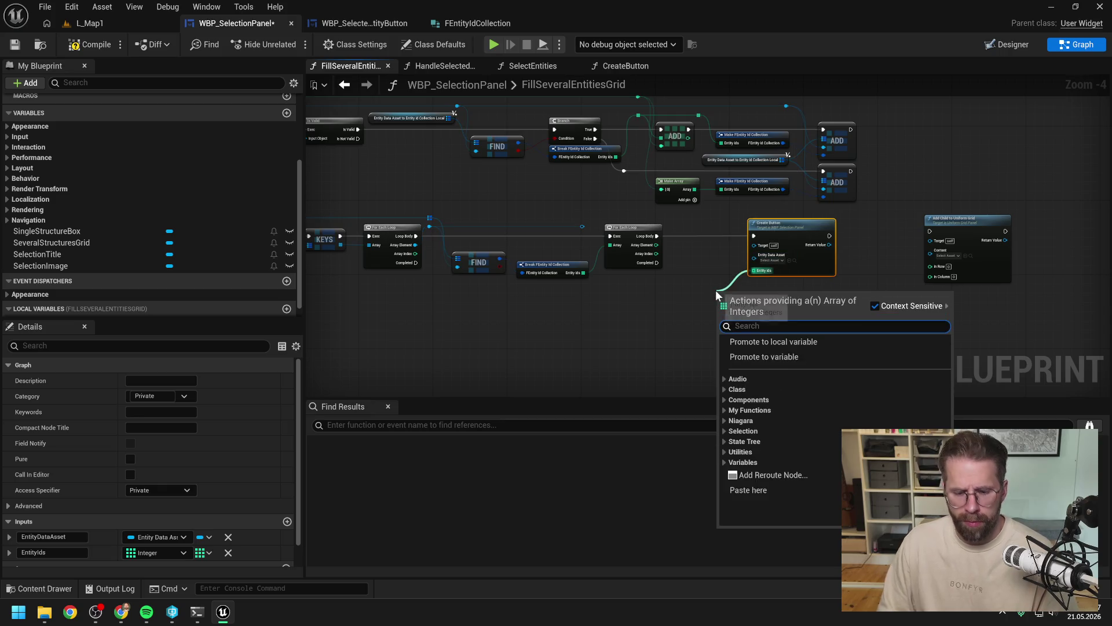
pyautogui.write('make array')
pyautogui.press('Return')
pyautogui.scroll(1, 704, 273)
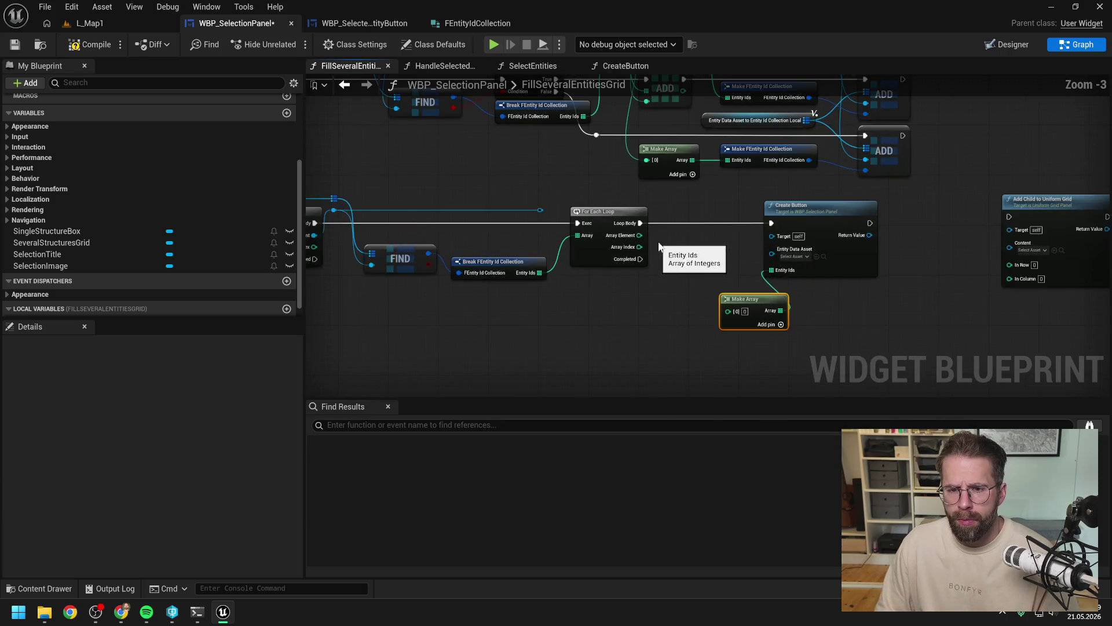
pyautogui.moveTo(639, 235)
pyautogui.mouseDown()
pyautogui.moveTo(726, 313)
pyautogui.moveTo(709, 253)
pyautogui.mouseUp()
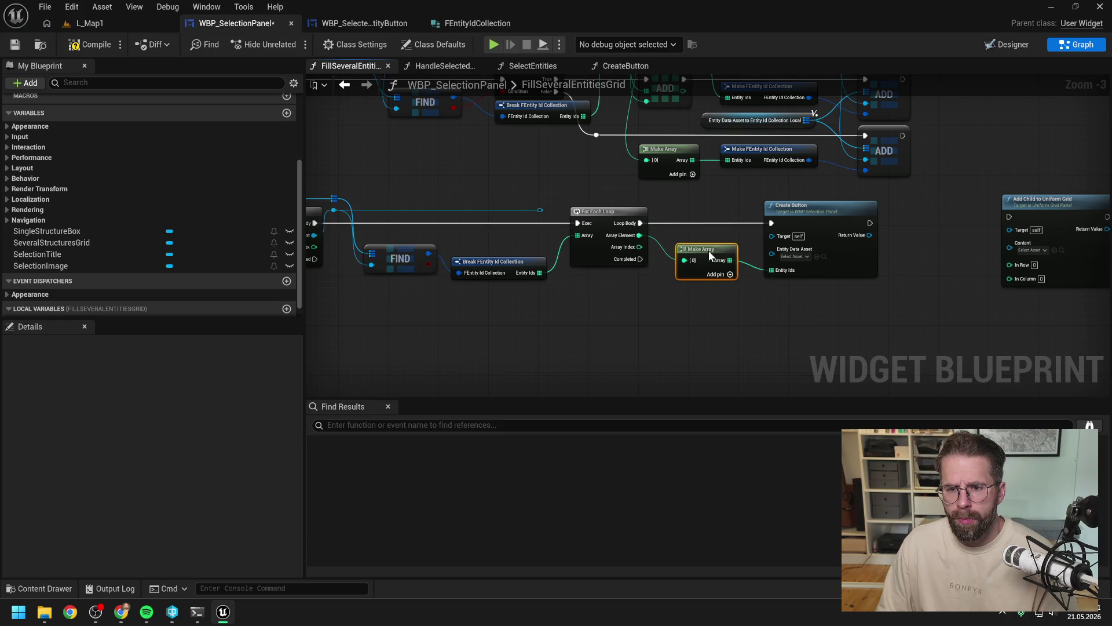
pyautogui.moveTo(541, 211)
pyautogui.mouseDown()
pyautogui.moveTo(643, 210)
pyautogui.moveTo(888, 261)
pyautogui.moveTo(875, 259)
pyautogui.mouseUp()
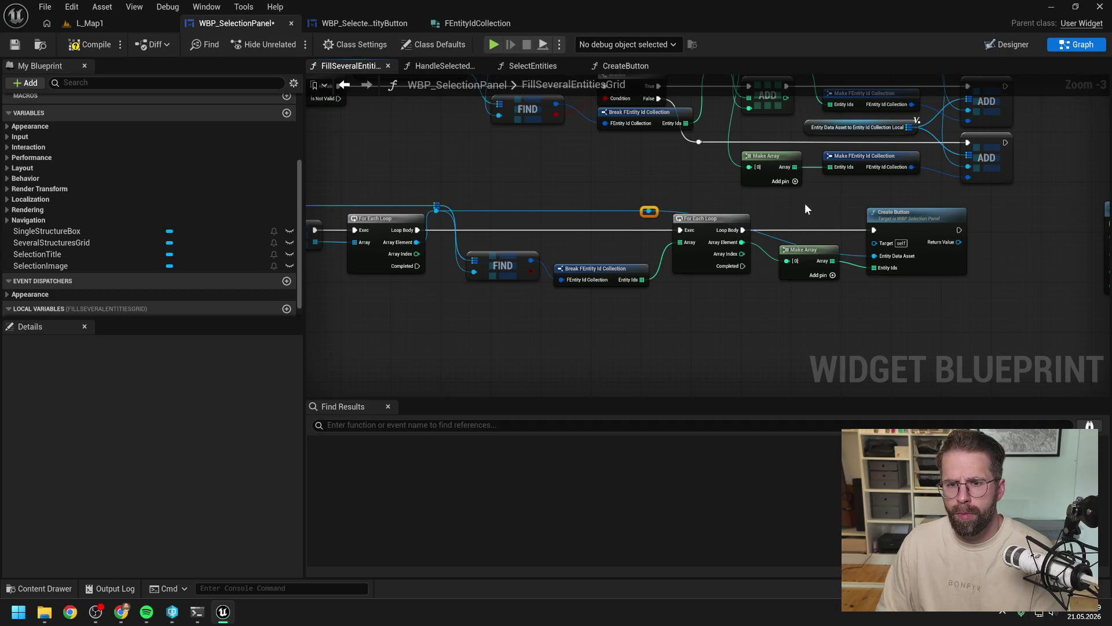
pyautogui.moveTo(926, 305); pyautogui.dragTo(797, 293)
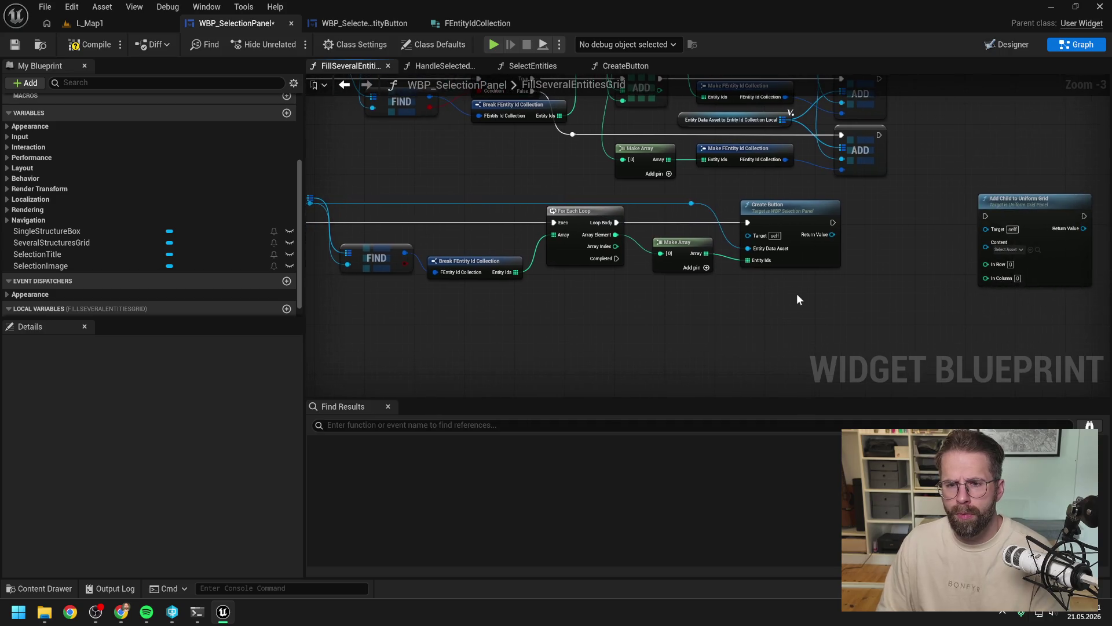
# Step: Run Add Child to Uniform Grid after Create Button with its button as Content and Array Index as In Column
pyautogui.moveTo(772, 226); pyautogui.dragTo(923, 218)
pyautogui.moveTo(770, 231); pyautogui.dragTo(894, 226)
pyautogui.click(834, 259)
pyautogui.moveTo(772, 238); pyautogui.dragTo(894, 256)
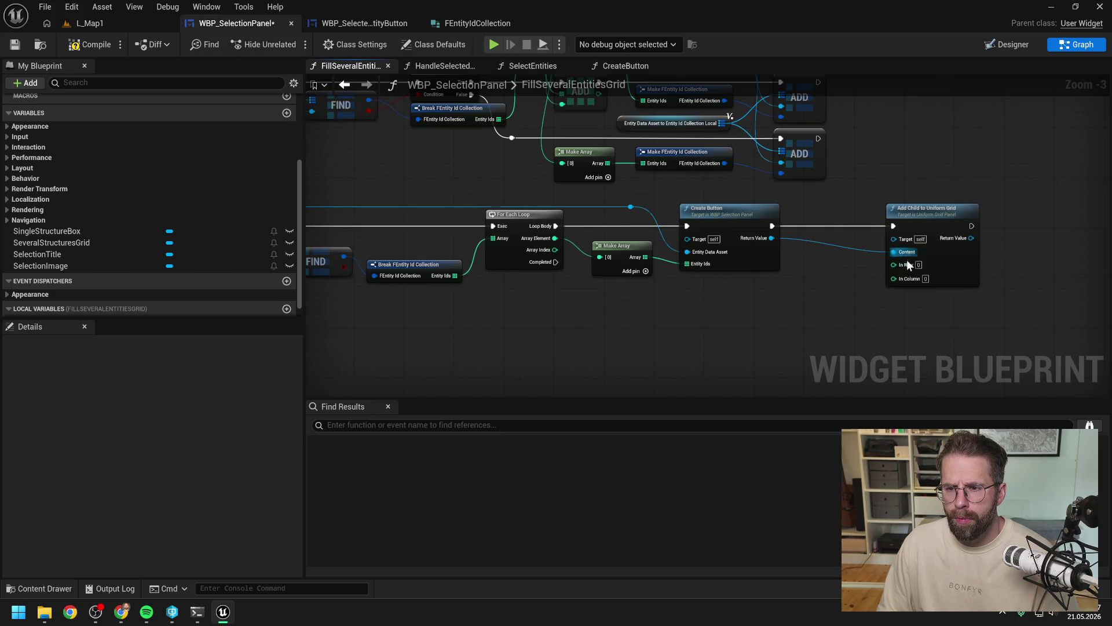
pyautogui.moveTo(927, 210); pyautogui.dragTo(907, 210)
pyautogui.click(782, 318)
pyautogui.moveTo(557, 251)
pyautogui.mouseDown()
pyautogui.moveTo(856, 286)
pyautogui.moveTo(882, 279)
pyautogui.moveTo(597, 290)
pyautogui.mouseUp()
pyautogui.doubleClick(834, 279)
pyautogui.doubleClick(800, 282)
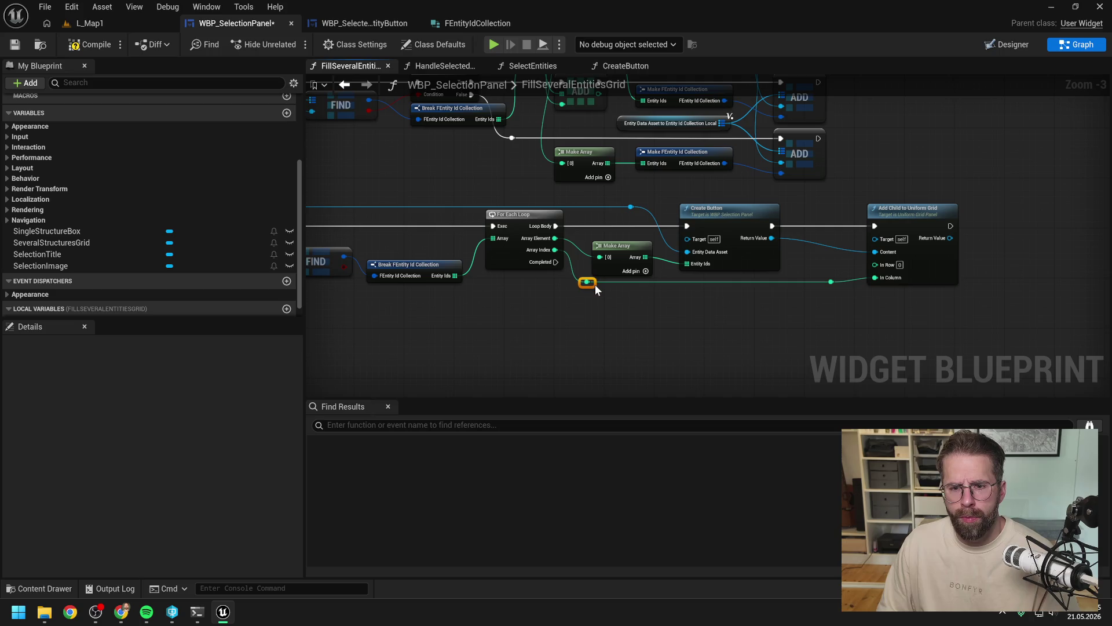
# Step: Switch to WBP_SelectedEntityButton and open its AddEntityId function graph, selecting the Set Brush node
pyautogui.click(773, 322)
pyautogui.click(366, 24)
pyautogui.scroll(5, 160, 224)
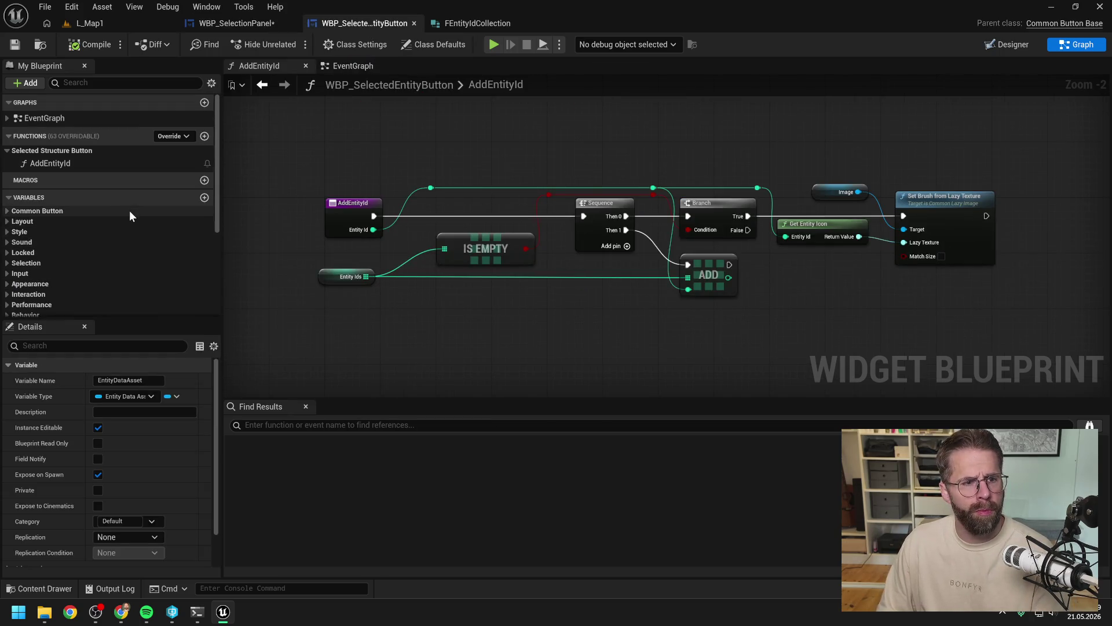
pyautogui.click(67, 165)
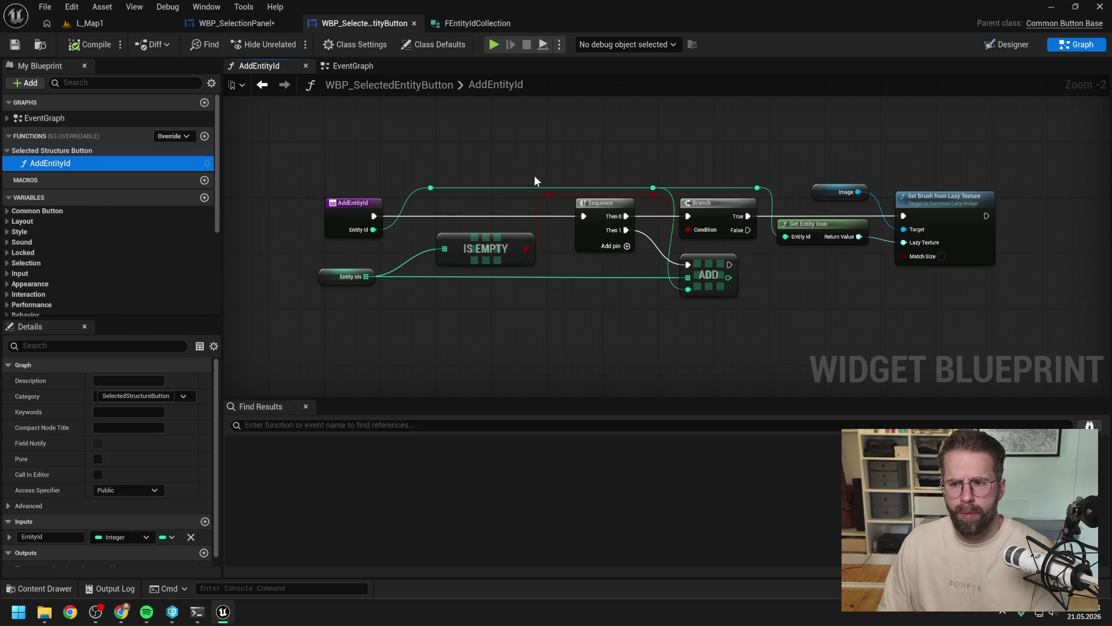
pyautogui.click(542, 162)
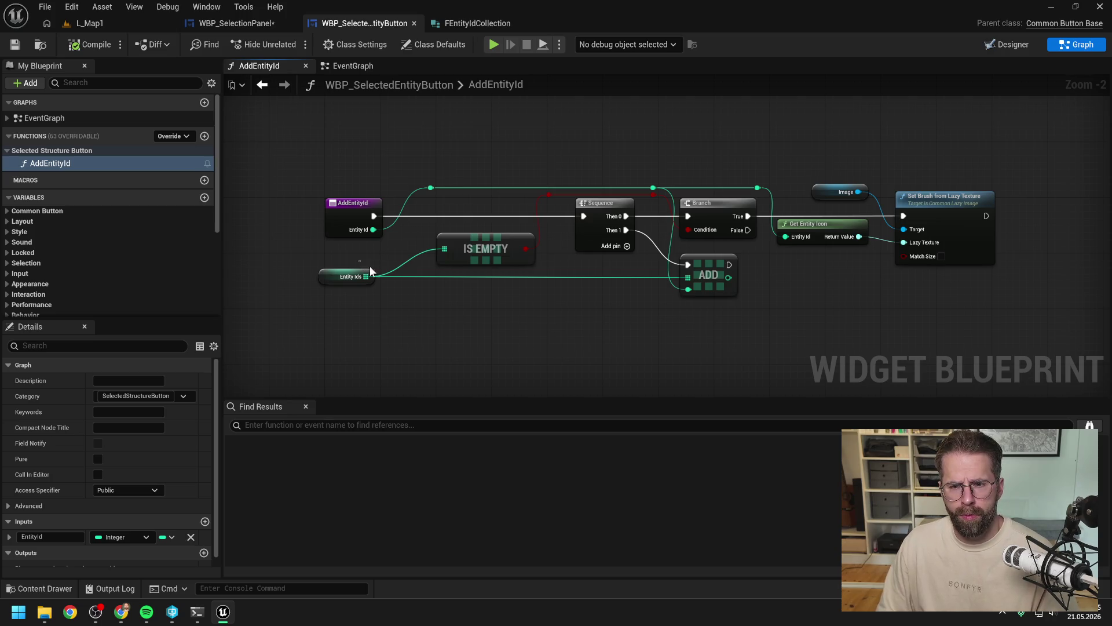
pyautogui.moveTo(369, 268); pyautogui.dragTo(428, 191)
pyautogui.click(485, 145)
pyautogui.scroll(-1, 487, 150)
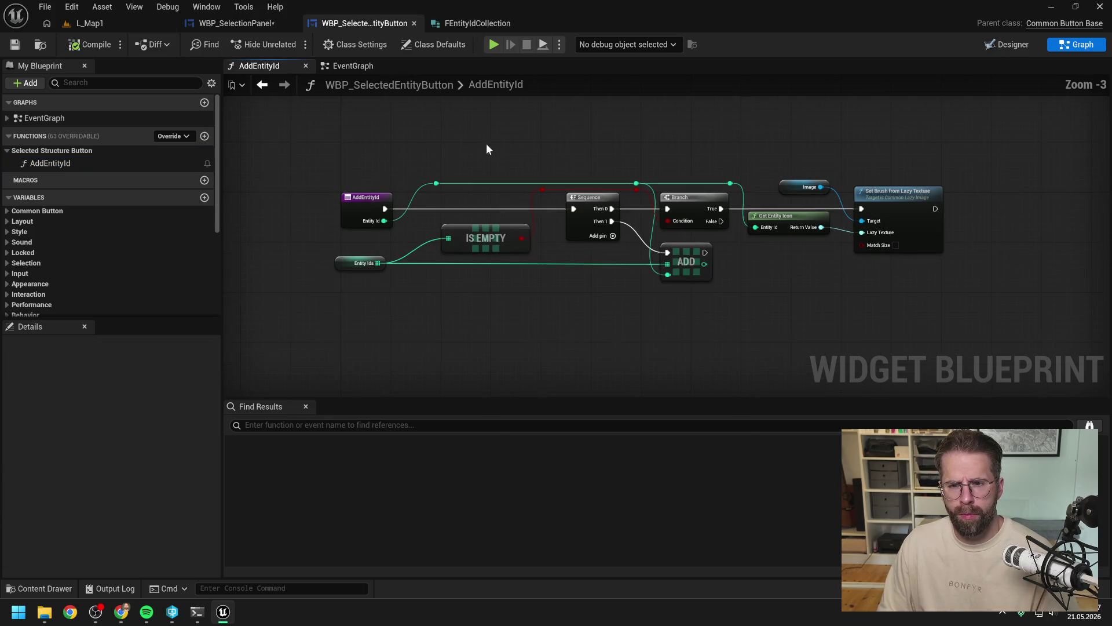
pyautogui.click(896, 245)
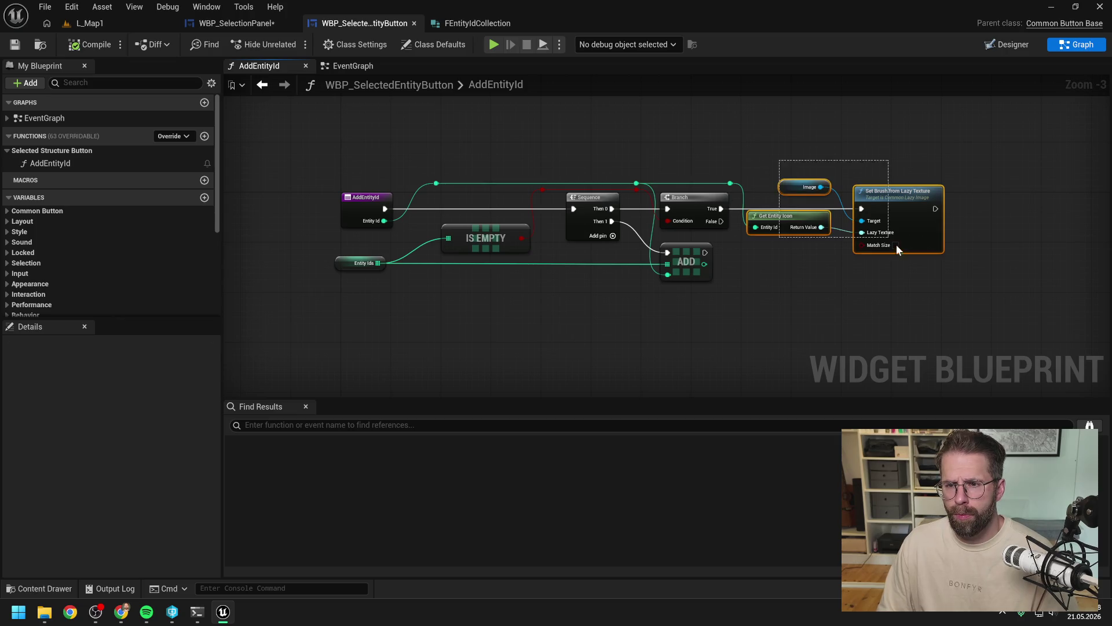
# Step: In the button's EventGraph, add Event Construct and paste the Image, Get Entity Icon and Set Brush nodes
pyautogui.click(413, 70)
pyautogui.scroll(-2, 572, 157)
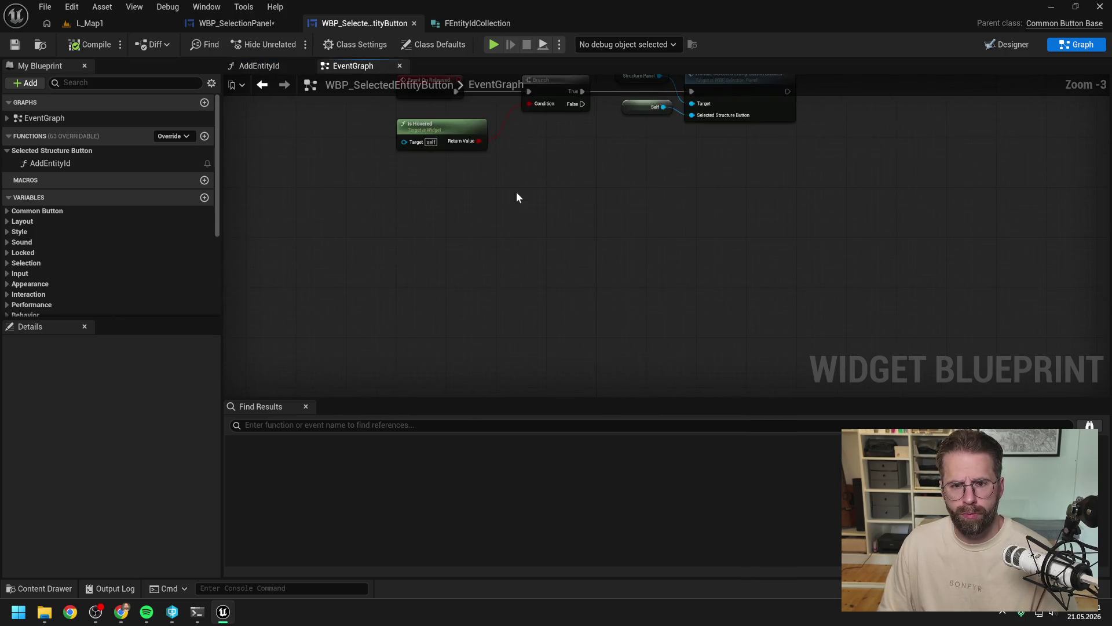
pyautogui.rightClick(496, 216)
pyautogui.write('construct')
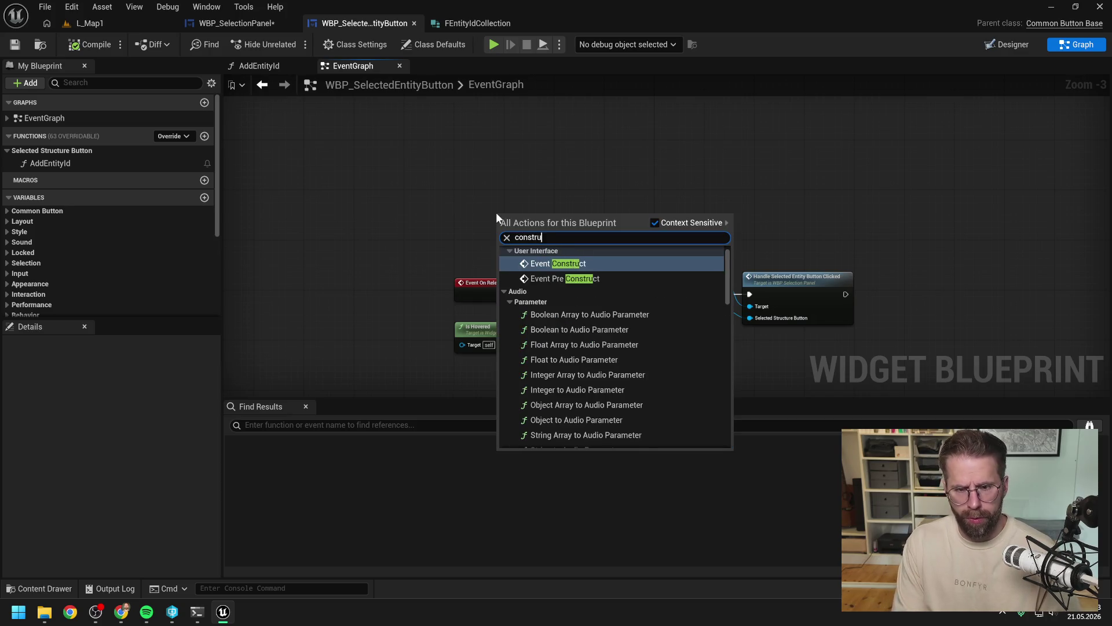
pyautogui.press('Return')
pyautogui.moveTo(496, 212); pyautogui.dragTo(459, 172)
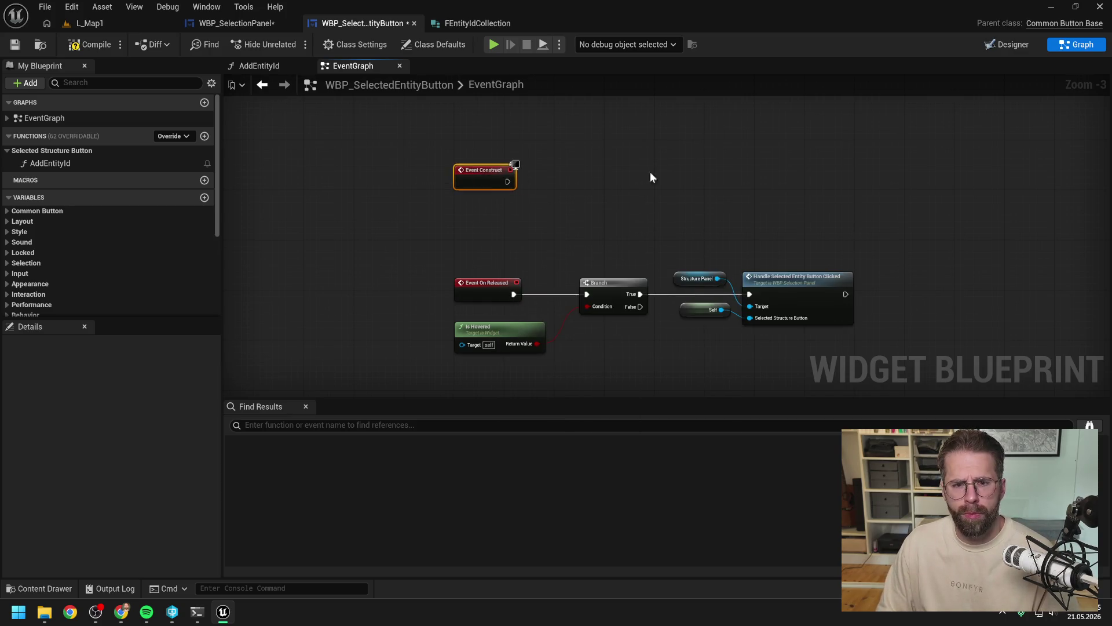
pyautogui.hotkey('ctrl', 'v')
pyautogui.click(624, 151)
pyautogui.scroll(-5, 164, 199)
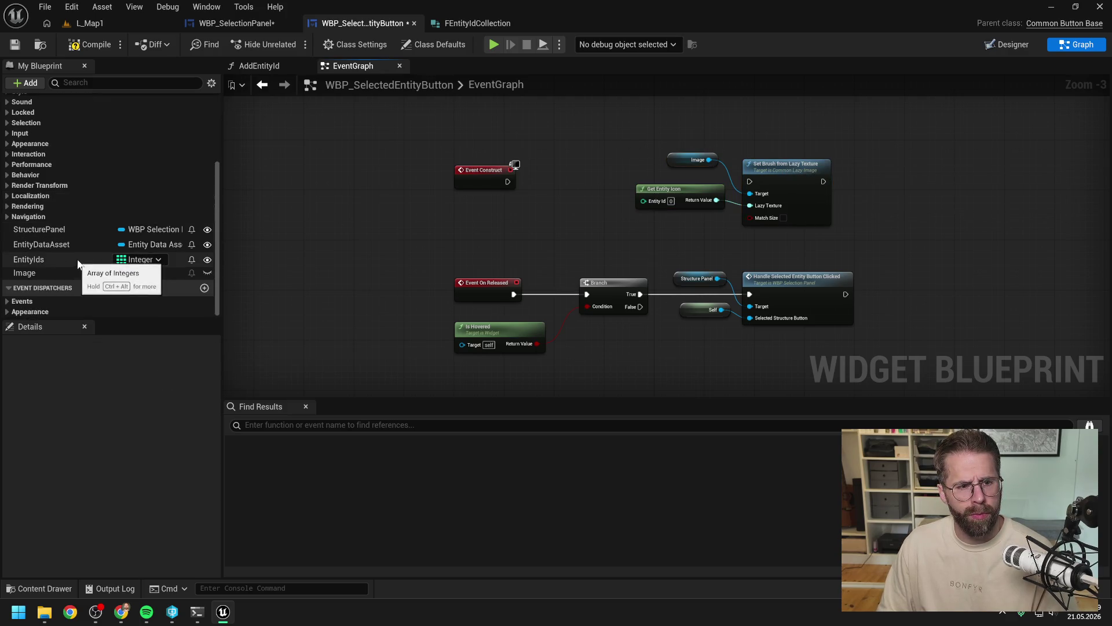
# Step: Add a validated Get of EntityDataAsset driven by Event Construct
pyautogui.moveTo(53, 244)
pyautogui.mouseDown()
pyautogui.moveTo(378, 227)
pyautogui.moveTo(565, 161)
pyautogui.moveTo(555, 166)
pyautogui.mouseUp()
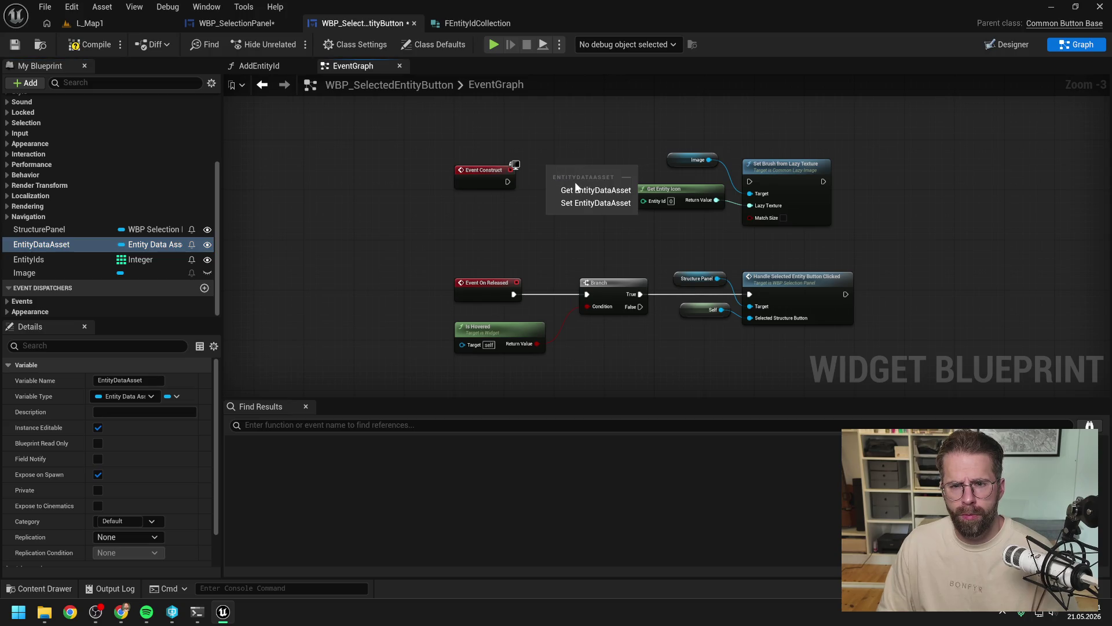
pyautogui.click(600, 191)
pyautogui.rightClick(510, 172)
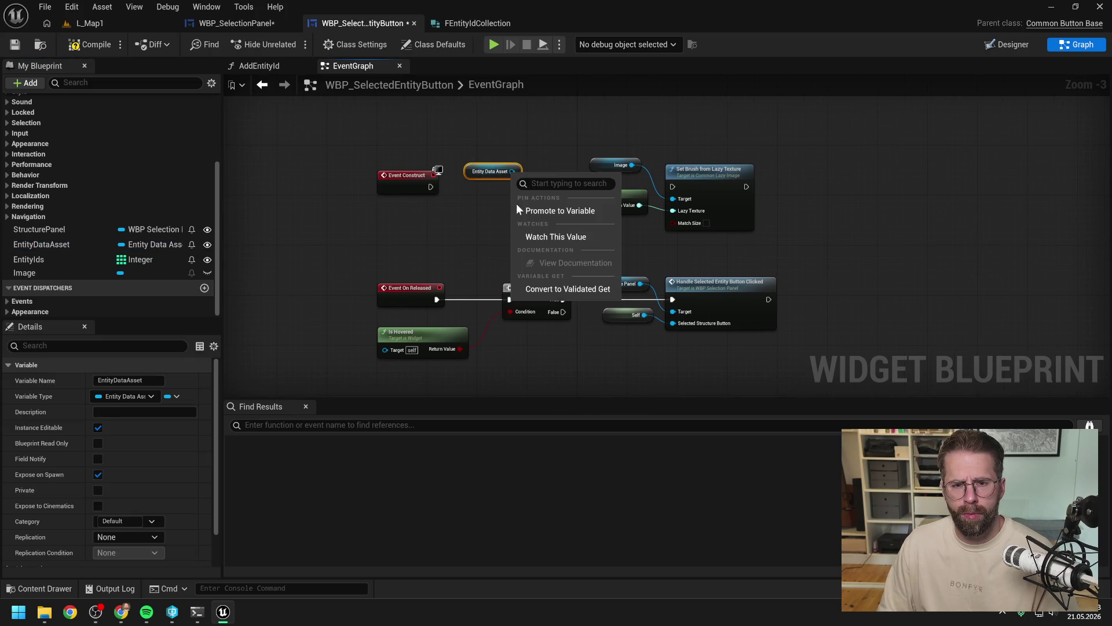
pyautogui.click(556, 290)
pyautogui.moveTo(430, 186); pyautogui.dragTo(487, 185)
pyautogui.moveTo(529, 246)
pyautogui.mouseDown()
pyautogui.moveTo(639, 187)
pyautogui.moveTo(719, 186)
pyautogui.mouseUp()
# Step: Wire Is Not Valid to a new Remove from Parent node and Is Valid to Set Brush
pyautogui.moveTo(469, 204)
pyautogui.mouseDown()
pyautogui.moveTo(504, 221)
pyautogui.moveTo(496, 227)
pyautogui.mouseUp()
pyautogui.press('Escape')
pyautogui.write('remove from')
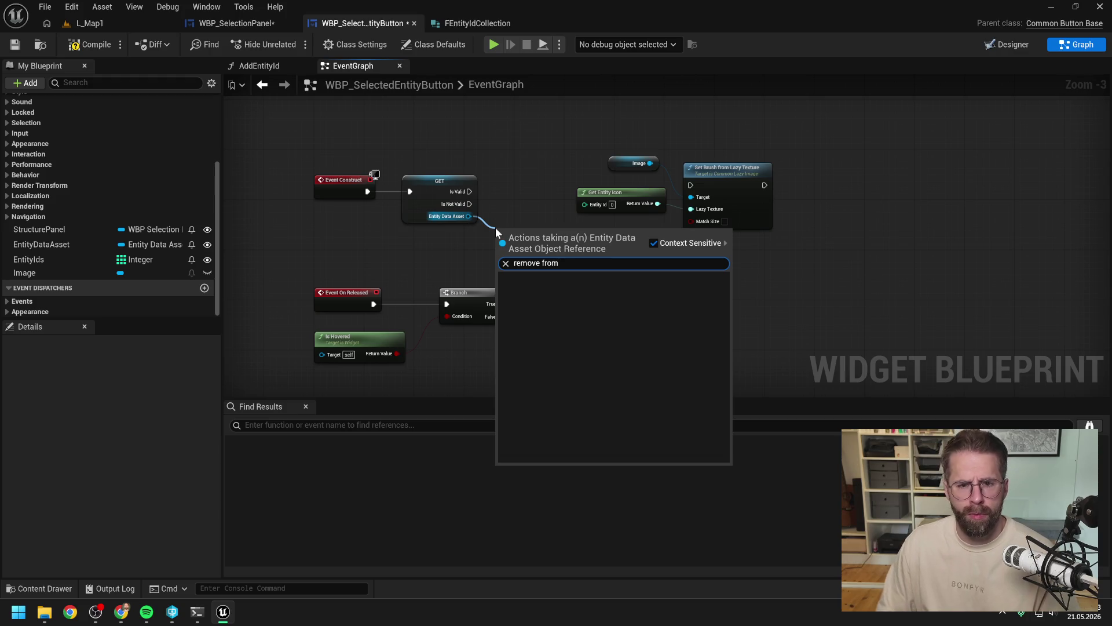
pyautogui.press('Escape')
pyautogui.rightClick(517, 222)
pyautogui.write('remove from pa')
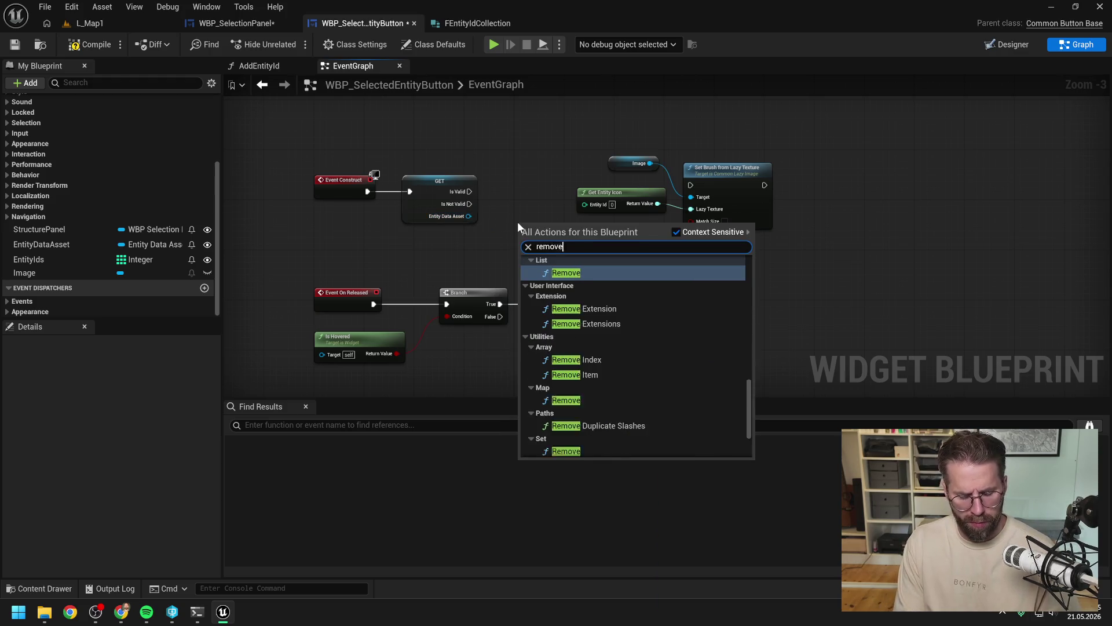
pyautogui.press('Return')
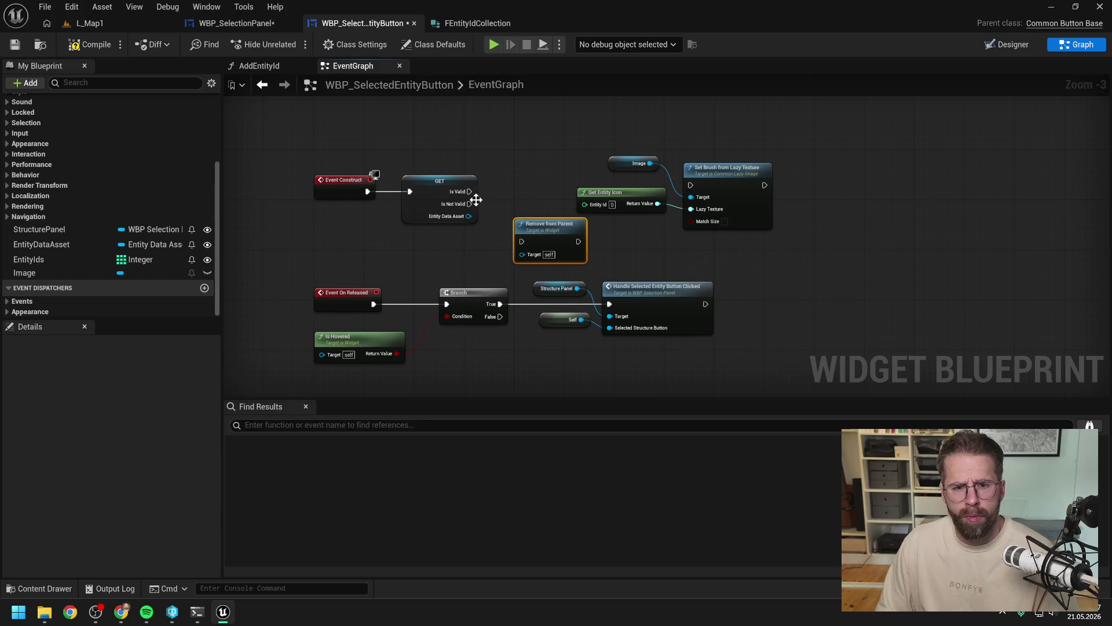
pyautogui.moveTo(469, 203); pyautogui.dragTo(521, 242)
pyautogui.moveTo(459, 190); pyautogui.dragTo(691, 185)
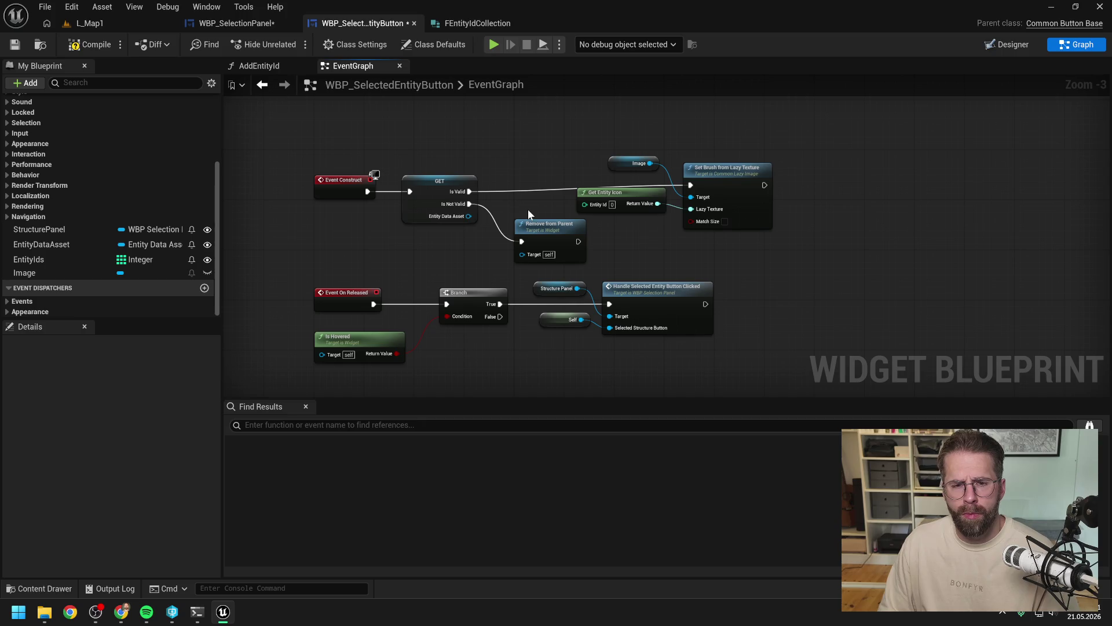
# Step: Replace Get Entity Icon with the data asset's Get Image feeding Lazy Texture
pyautogui.moveTo(468, 216); pyautogui.dragTo(525, 202)
pyautogui.write('get icon')
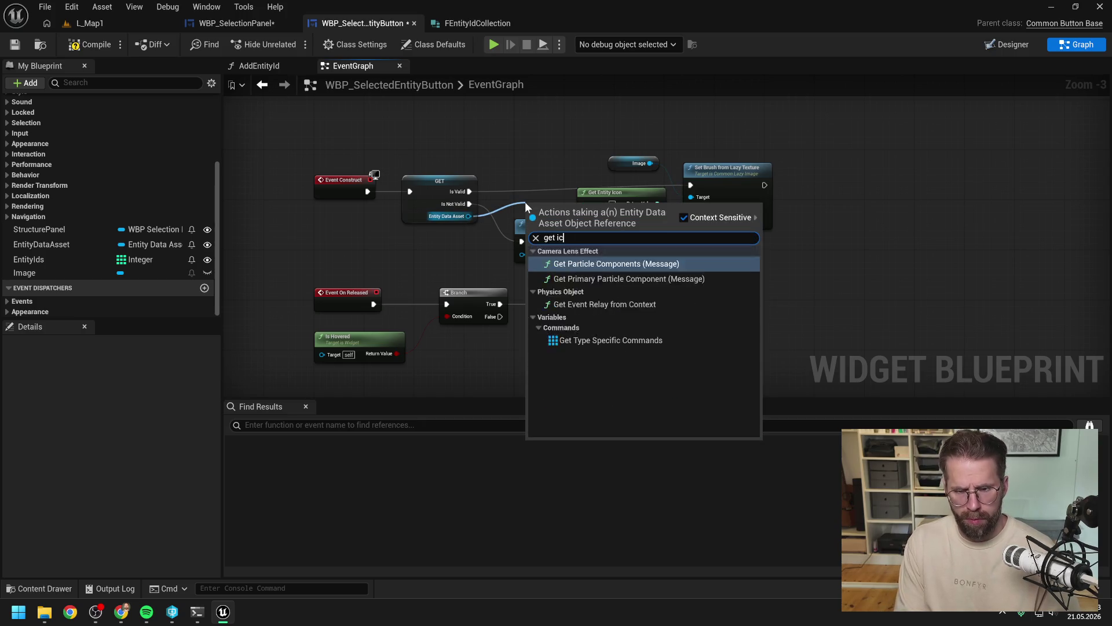
pyautogui.click(481, 237)
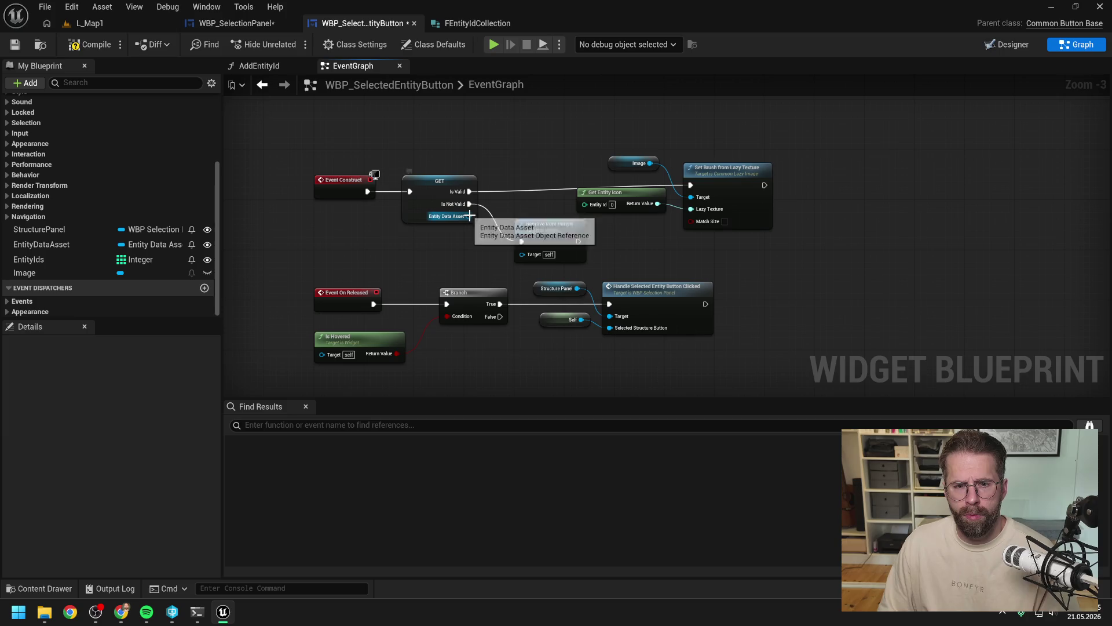
pyautogui.moveTo(468, 216); pyautogui.dragTo(522, 201)
pyautogui.write('get image')
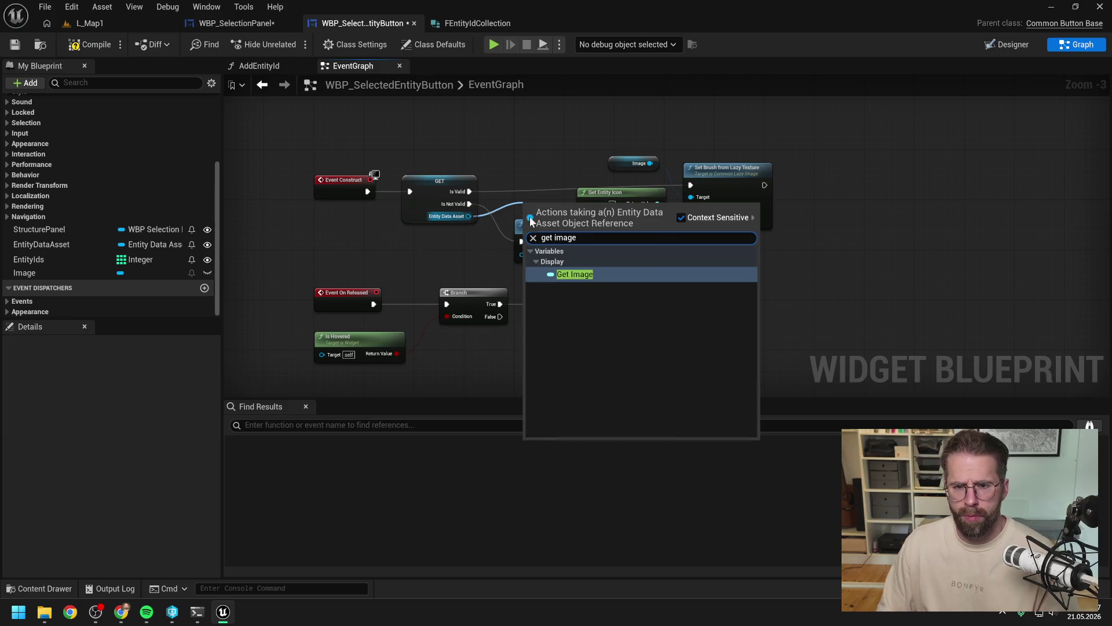
pyautogui.press('Return')
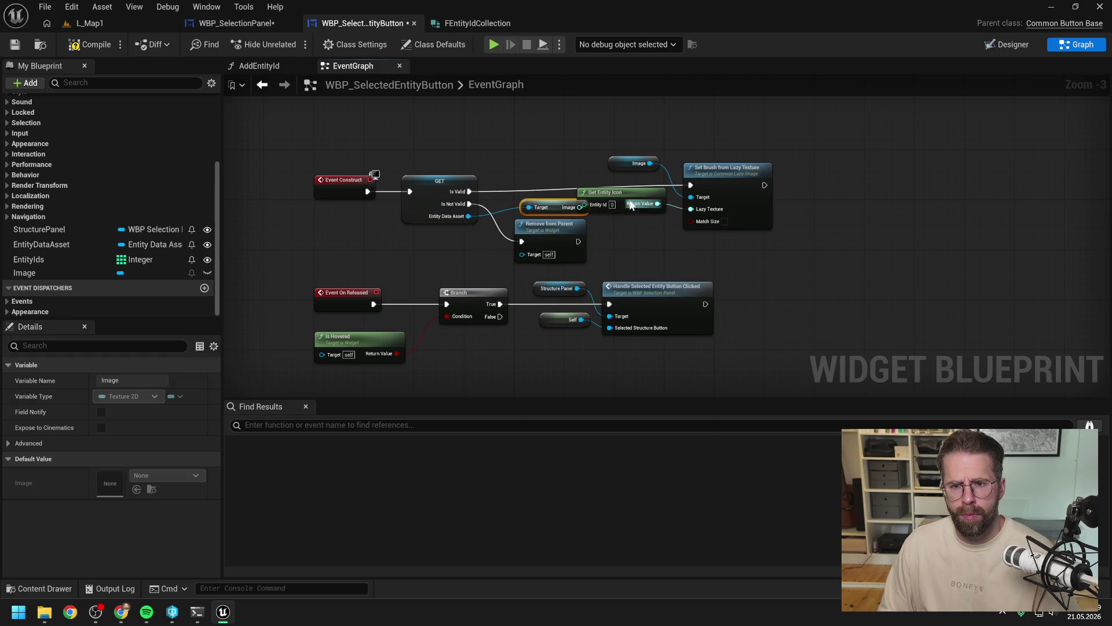
pyautogui.click(619, 192)
pyautogui.press('Delete')
pyautogui.moveTo(579, 207)
pyautogui.mouseDown()
pyautogui.moveTo(667, 214)
pyautogui.moveTo(704, 190)
pyautogui.moveTo(651, 187)
pyautogui.mouseUp()
# Step: Tidy the construct node layout, then compile and save the button blueprint
pyautogui.click(636, 157)
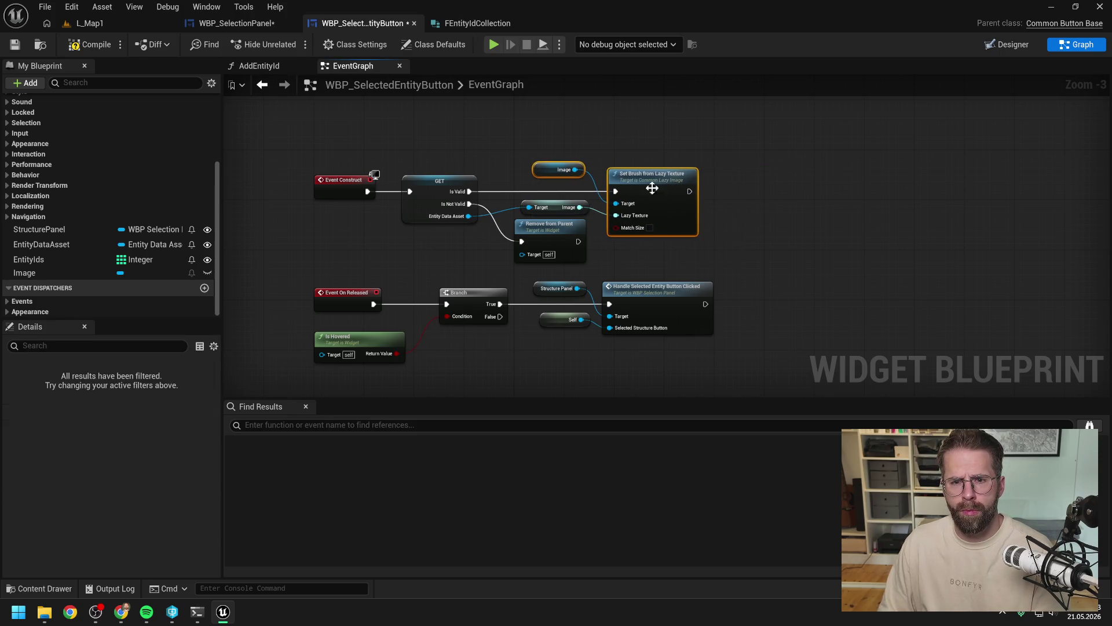
pyautogui.click(747, 206)
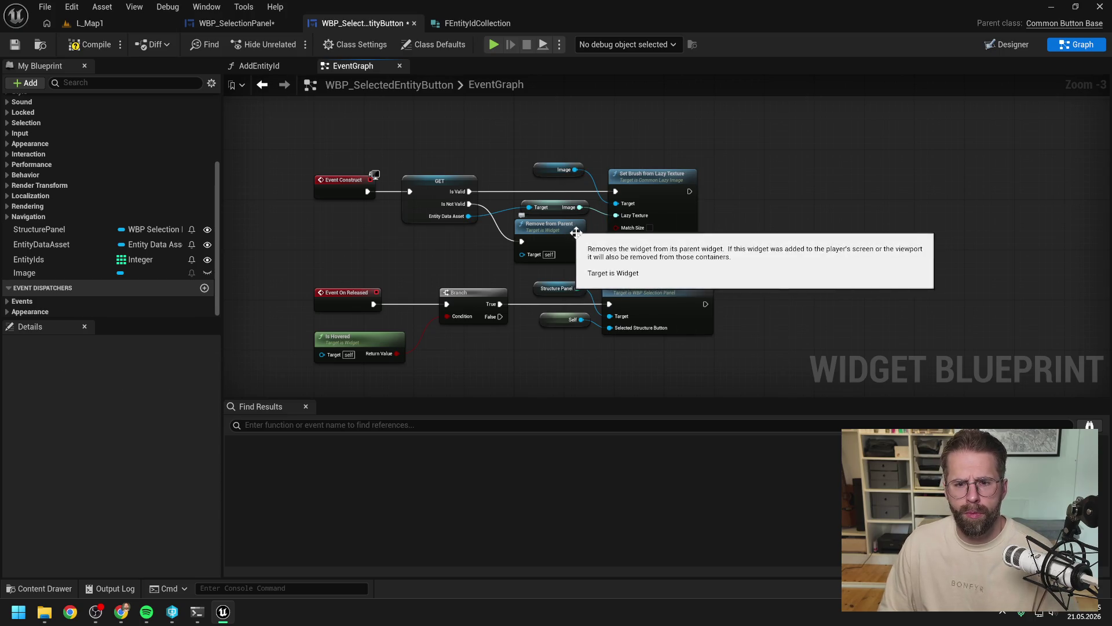
pyautogui.moveTo(398, 154)
pyautogui.mouseDown()
pyautogui.moveTo(672, 242)
pyautogui.moveTo(645, 248)
pyautogui.moveTo(643, 235)
pyautogui.mouseUp()
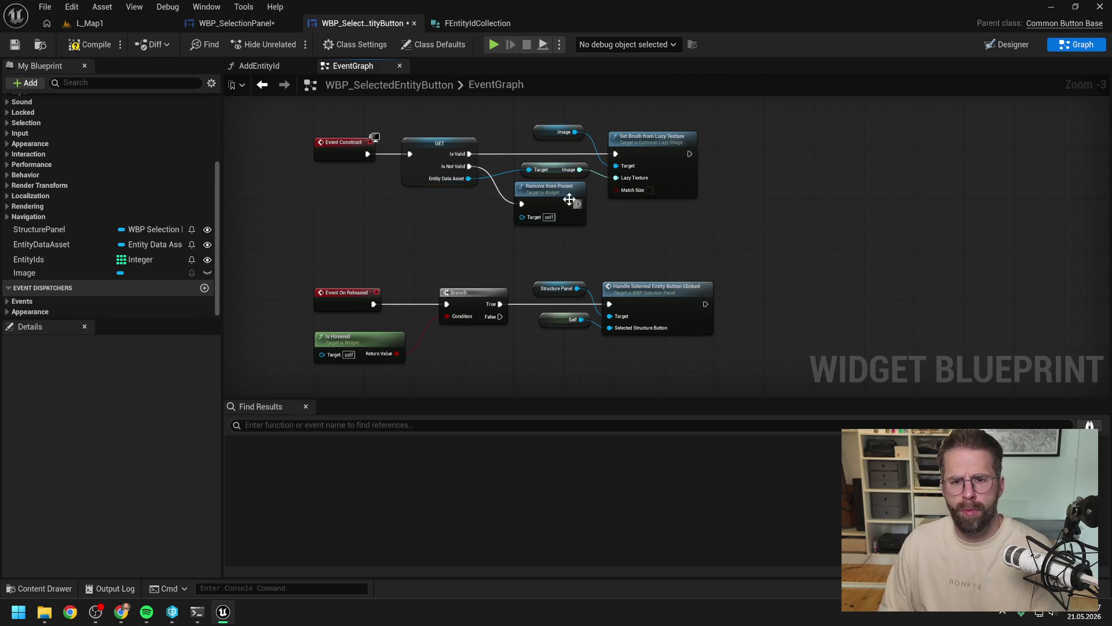
pyautogui.moveTo(551, 186)
pyautogui.mouseDown()
pyautogui.moveTo(667, 222)
pyautogui.moveTo(576, 183)
pyautogui.mouseUp()
pyautogui.click(643, 201)
pyautogui.click(551, 181)
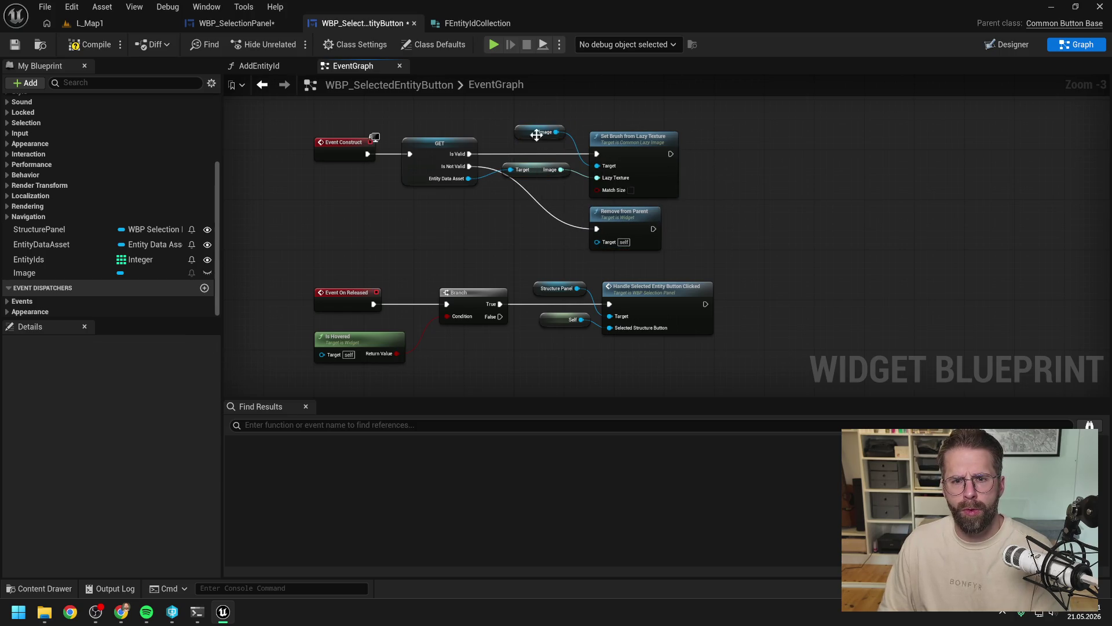
pyautogui.moveTo(542, 132); pyautogui.dragTo(542, 144)
pyautogui.click(568, 139)
pyautogui.click(80, 48)
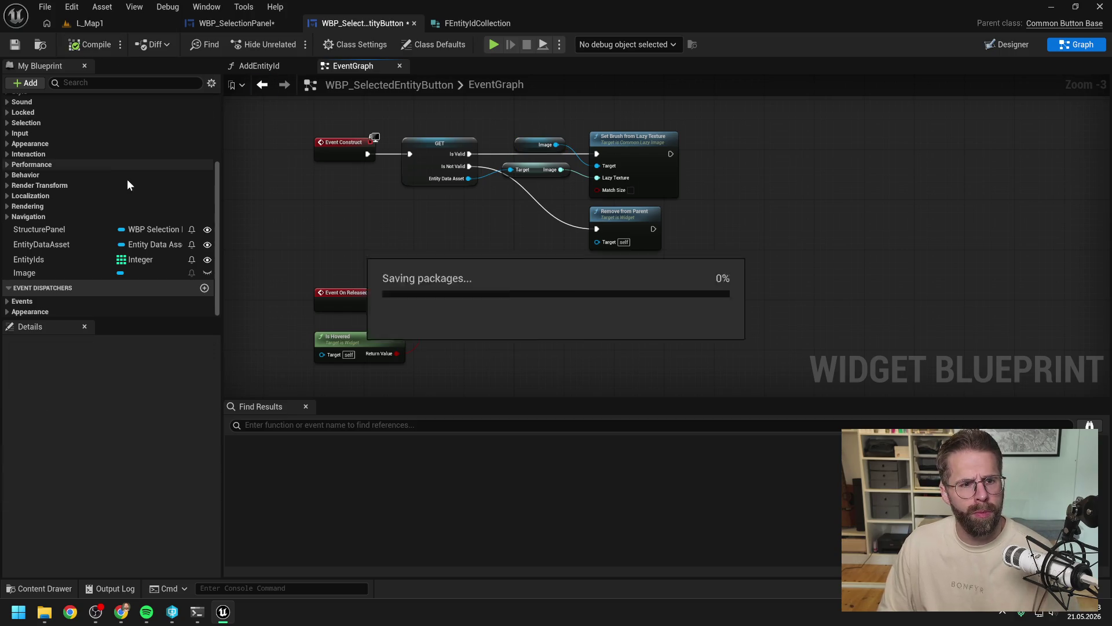
# Step: Delete the AddEntityId function, confirming despite its existing references
pyautogui.click(122, 164)
pyautogui.press('Delete')
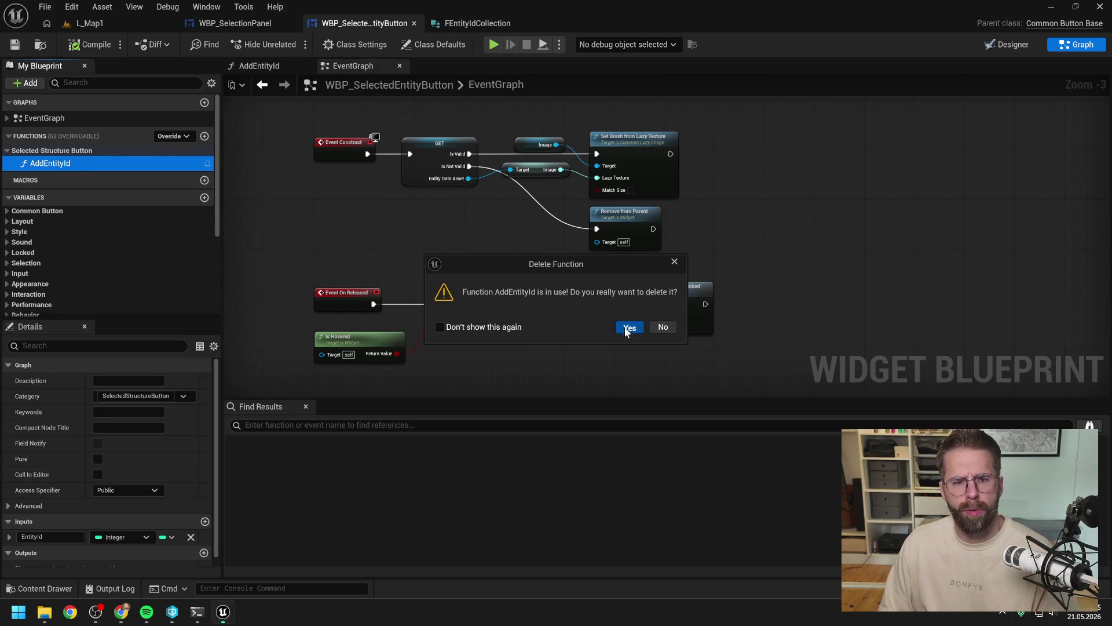
pyautogui.click(629, 326)
# Step: Run a Play test from L_Map1 and open the failing WBP_SelectionPanel from the error
pyautogui.click(92, 23)
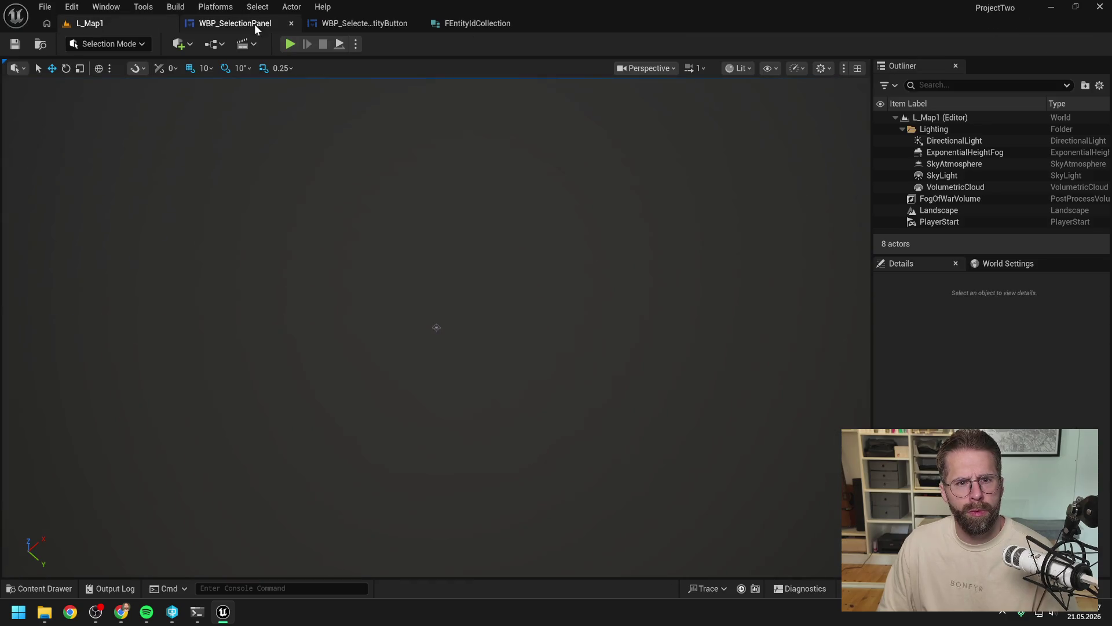
pyautogui.click(289, 44)
pyautogui.click(468, 304)
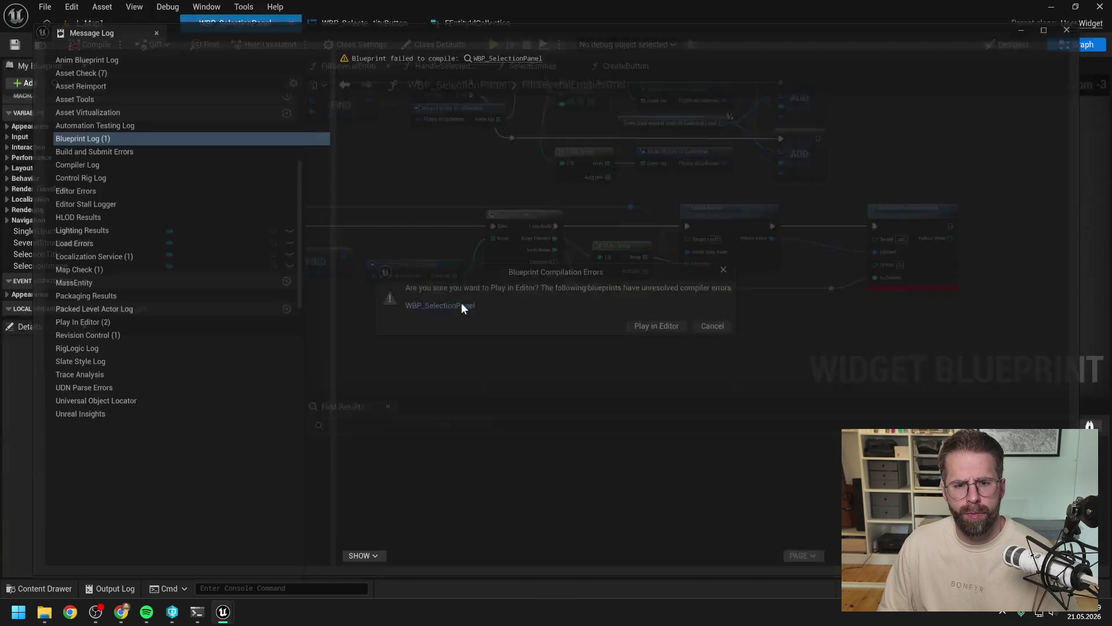
pyautogui.click(1102, 12)
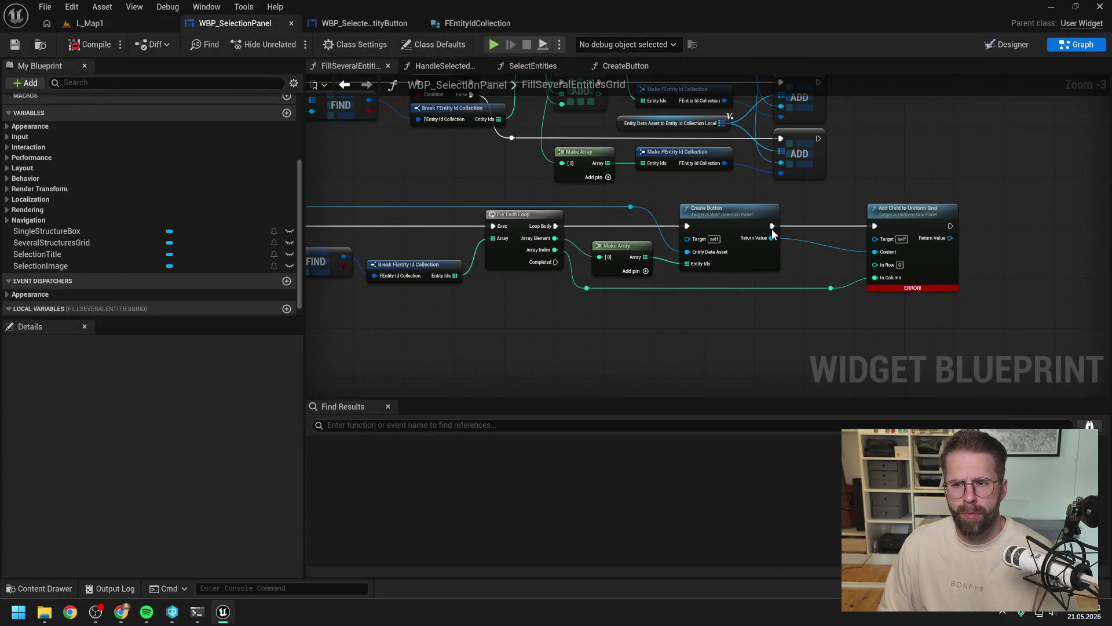
# Step: Connect a Several Structures Grid getter to the Target of Add Child to Uniform Grid
pyautogui.scroll(-2, 773, 233)
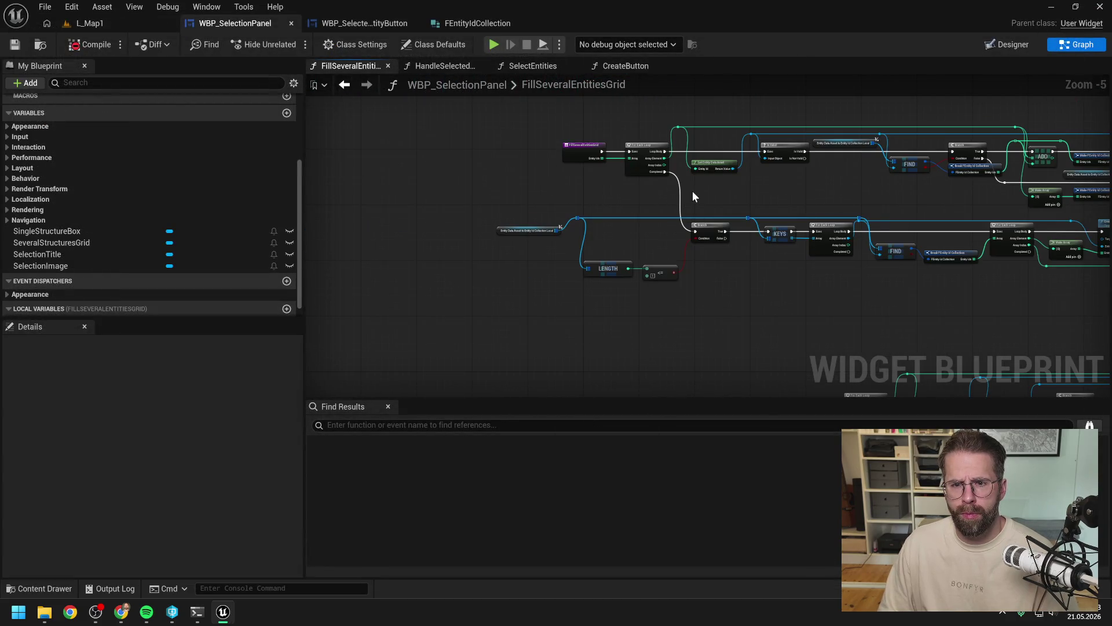
pyautogui.scroll(2, 693, 197)
pyautogui.scroll(2, 787, 179)
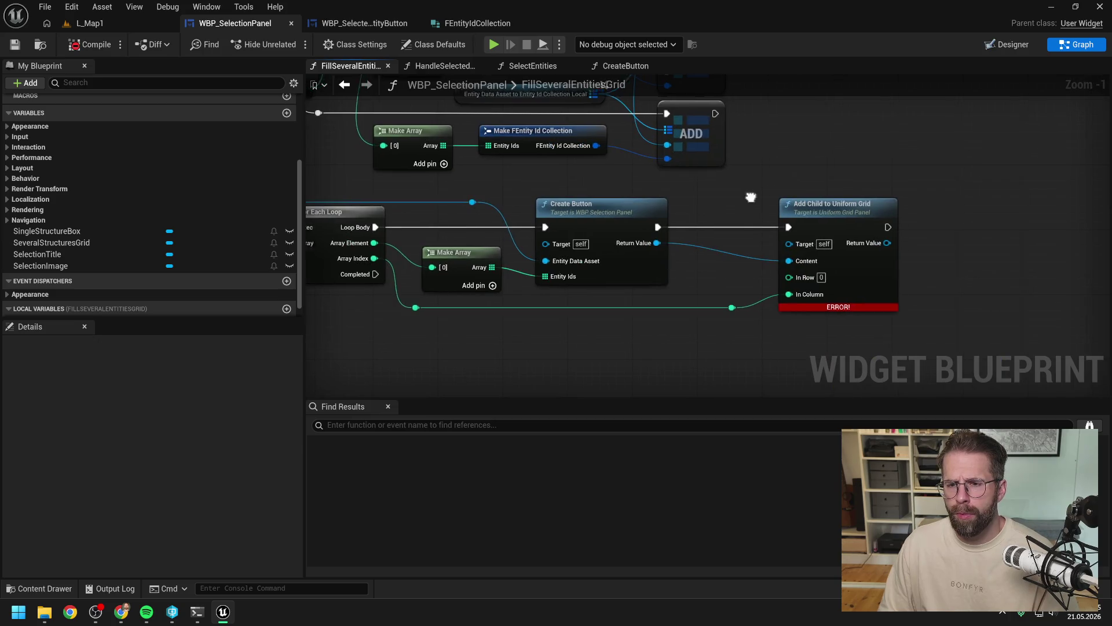
pyautogui.moveTo(751, 197); pyautogui.dragTo(606, 203)
pyautogui.scroll(-3, 606, 202)
pyautogui.moveTo(674, 184); pyautogui.dragTo(693, 120)
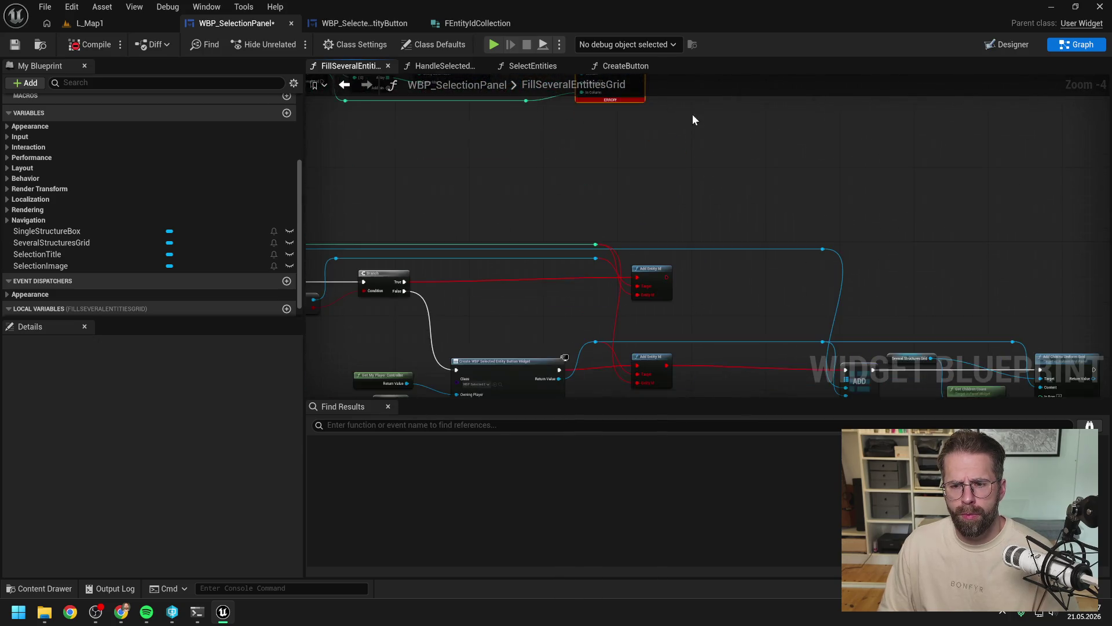
pyautogui.scroll(1, 693, 120)
pyautogui.click(780, 259)
pyautogui.scroll(-1, 559, 134)
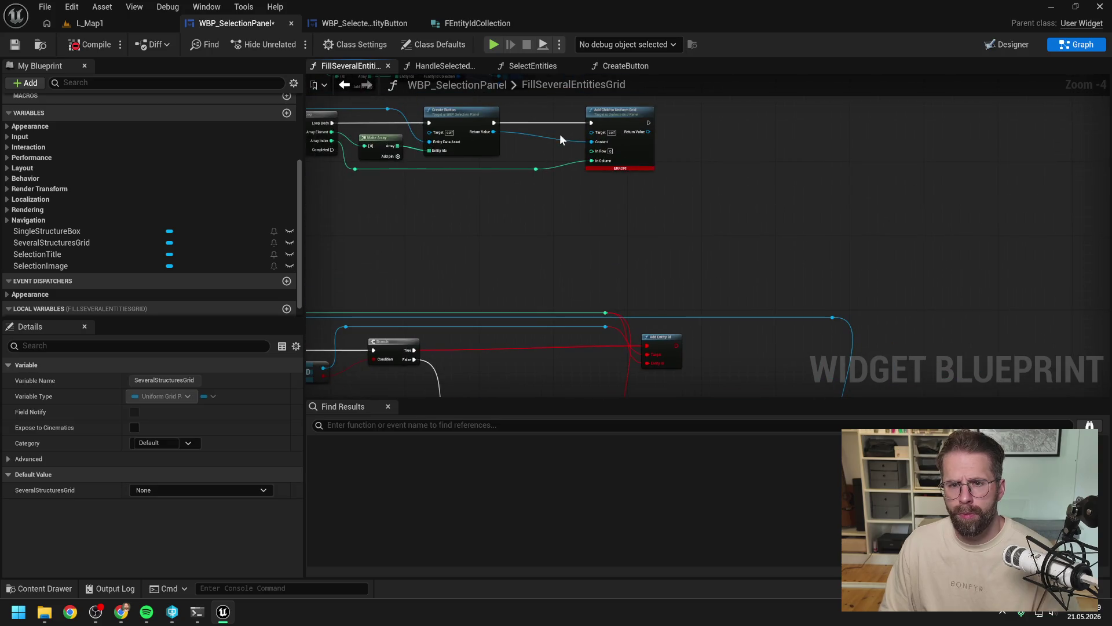
pyautogui.moveTo(52, 242); pyautogui.dragTo(550, 112)
pyautogui.scroll(2, 549, 112)
pyautogui.moveTo(607, 186); pyautogui.dragTo(641, 217)
pyautogui.click(97, 243)
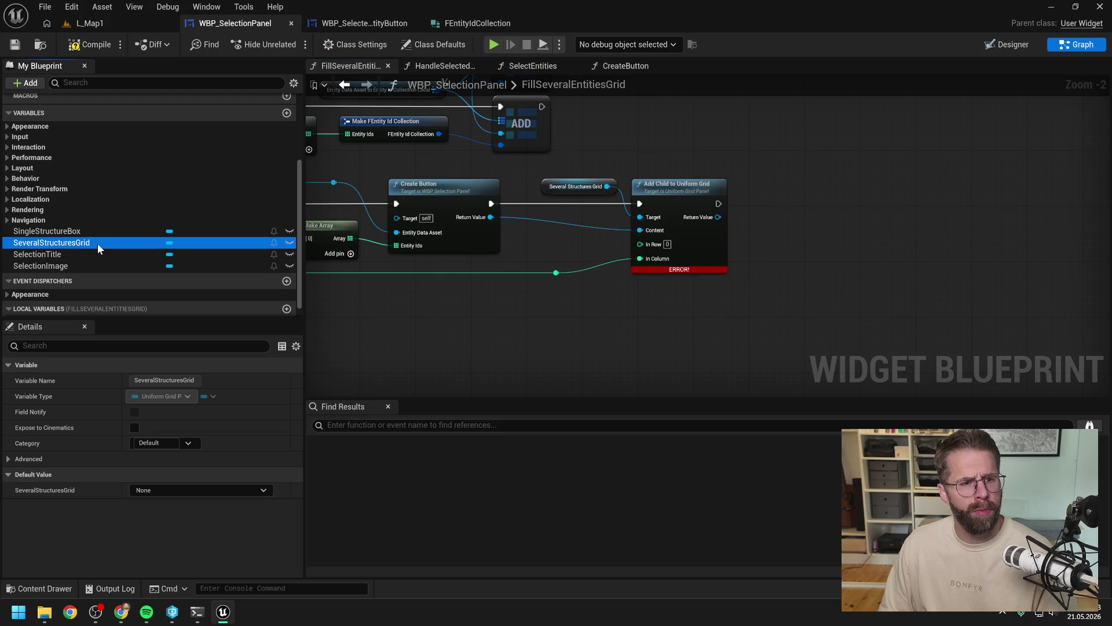
pyautogui.click(1008, 44)
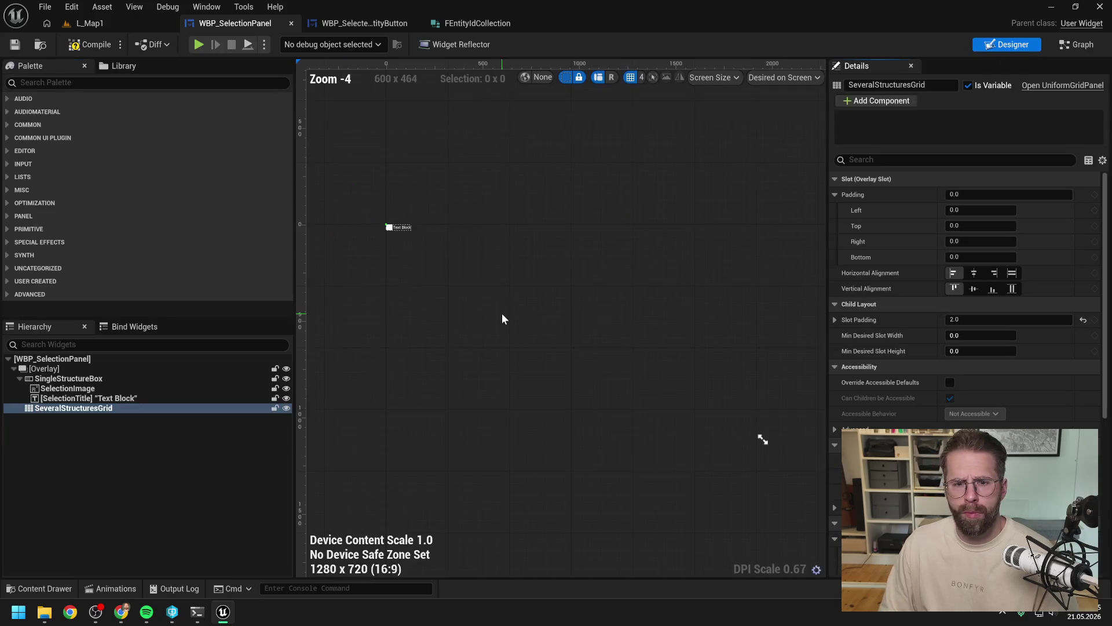
# Step: Rename the SeveralStructuresGrid widget to SeveralEntitiesGrid
pyautogui.click(67, 388)
pyautogui.click(75, 409)
pyautogui.click(118, 409)
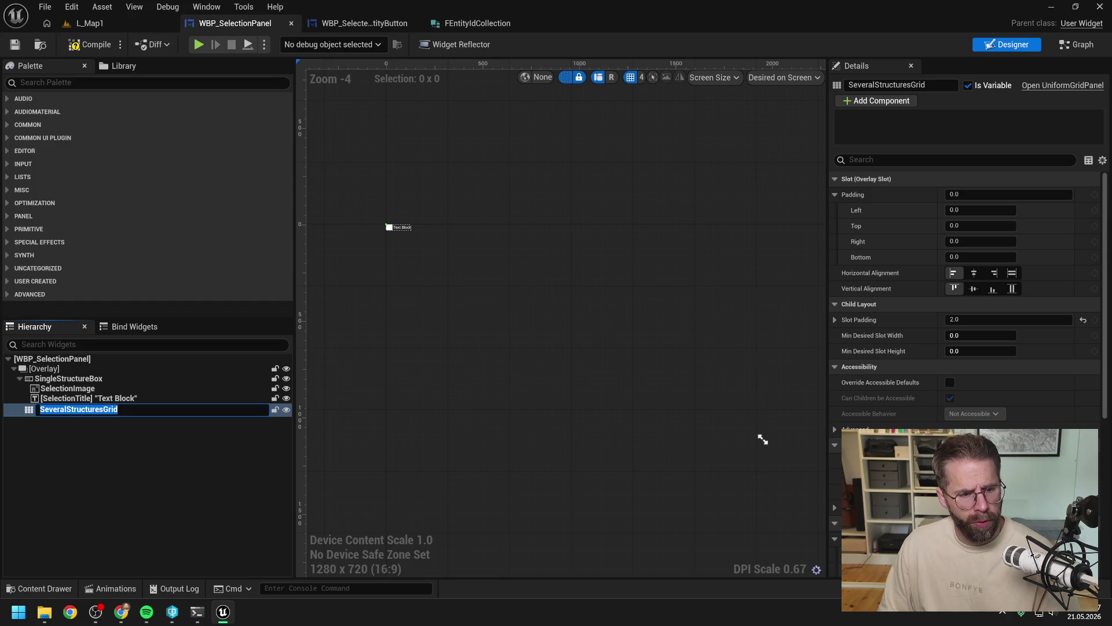
pyautogui.moveTo(103, 409); pyautogui.dragTo(74, 409)
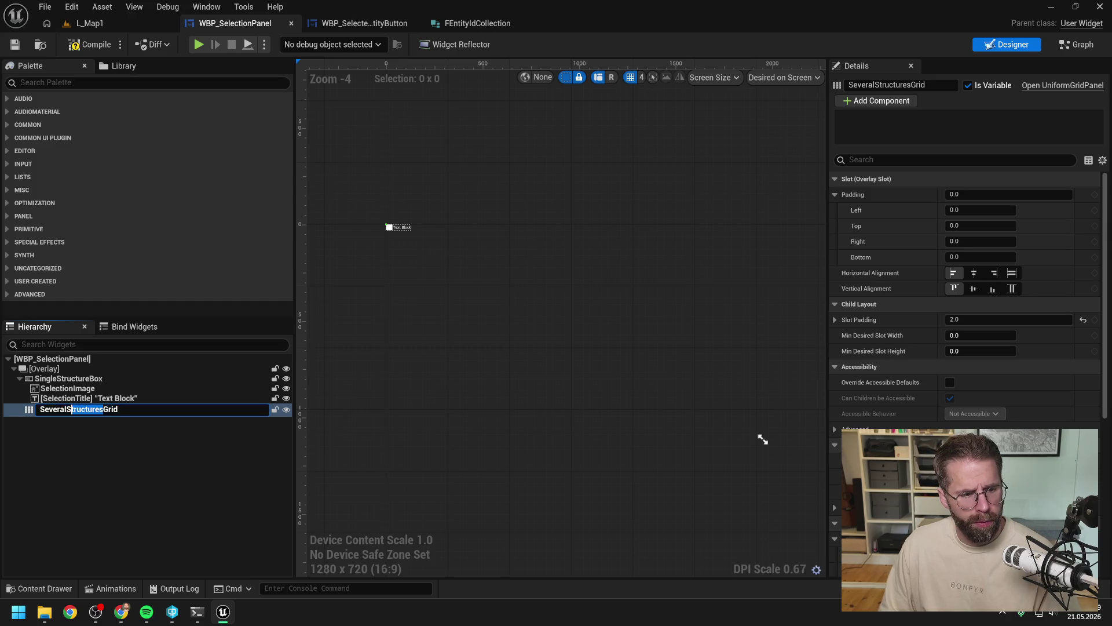
pyautogui.write('Entitie')
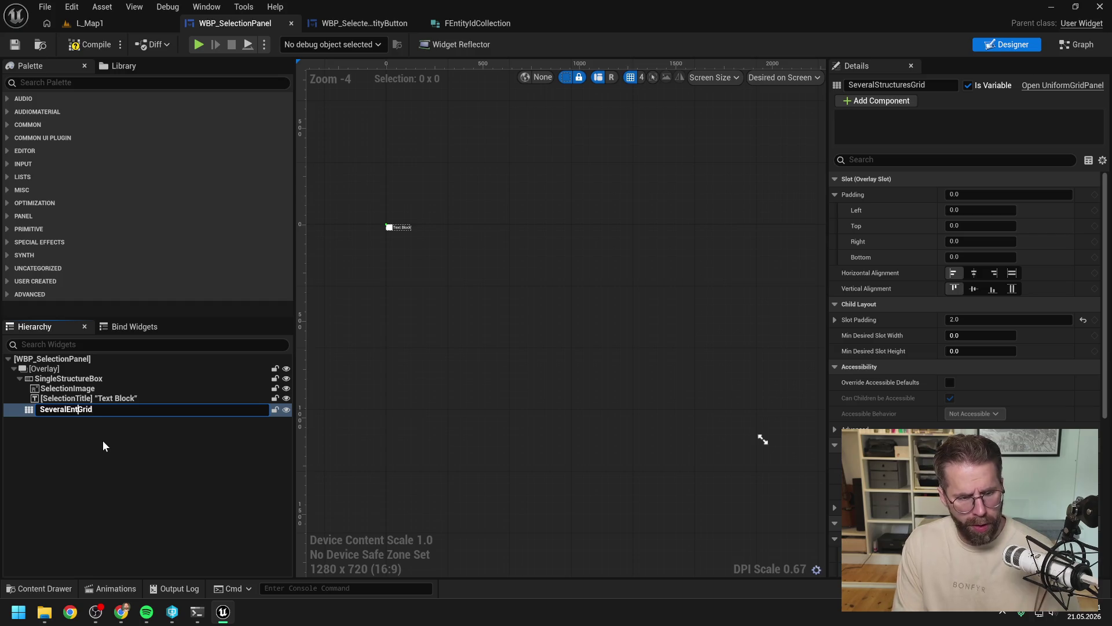
pyautogui.write('s')
pyautogui.press('Return')
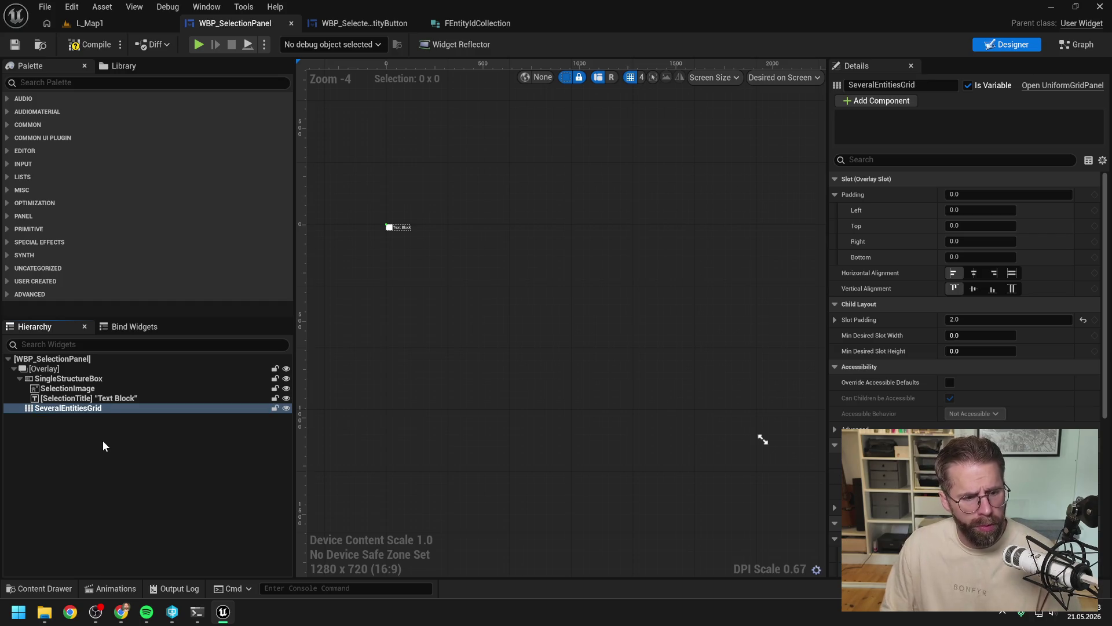
# Step: Rename SingleStructureBox to SingleEntityBox, compile, and return to L_Map1
pyautogui.doubleClick(81, 380)
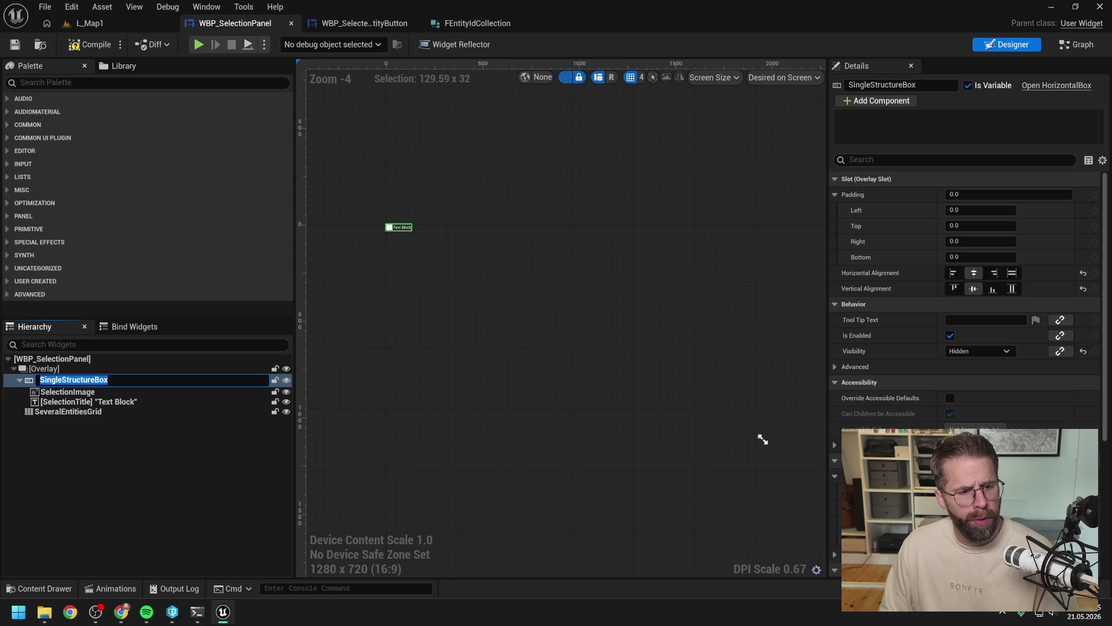
pyautogui.moveTo(94, 379); pyautogui.dragTo(66, 379)
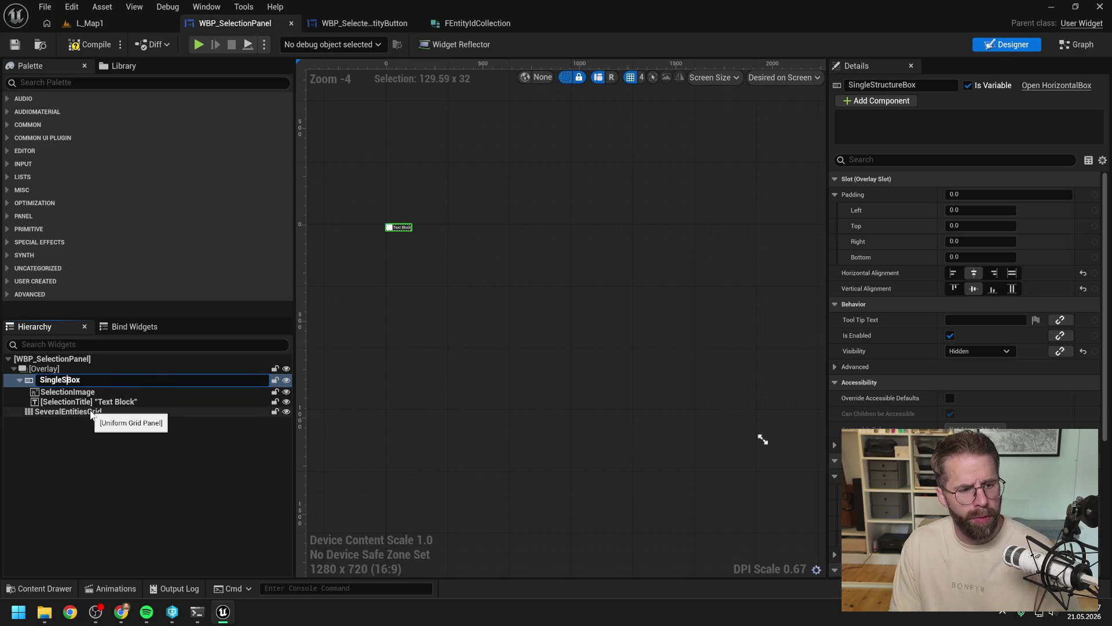
pyautogui.write('Entity')
pyautogui.press('Return')
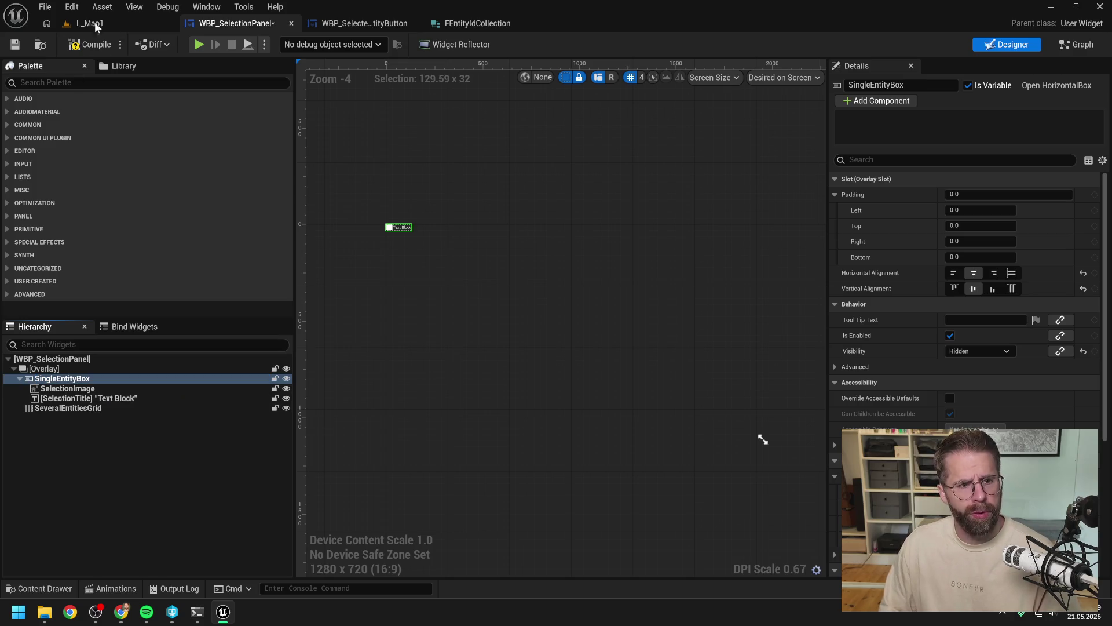
pyautogui.click(89, 44)
pyautogui.click(90, 23)
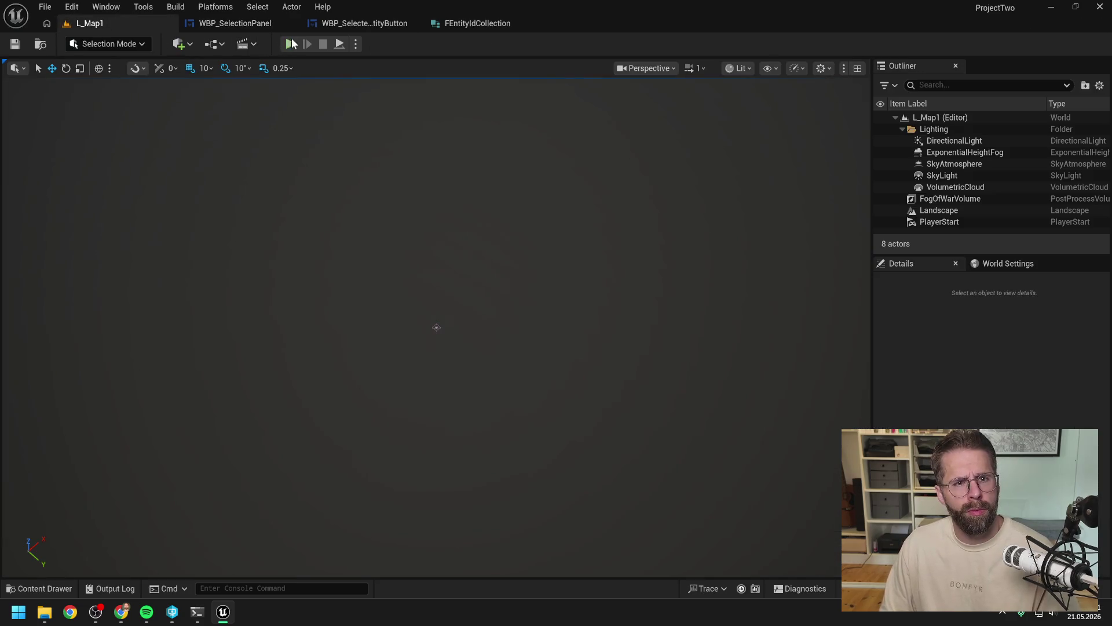
# Step: Play L_Map1, place two tower structures, and box-select both units together
pyautogui.click(290, 44)
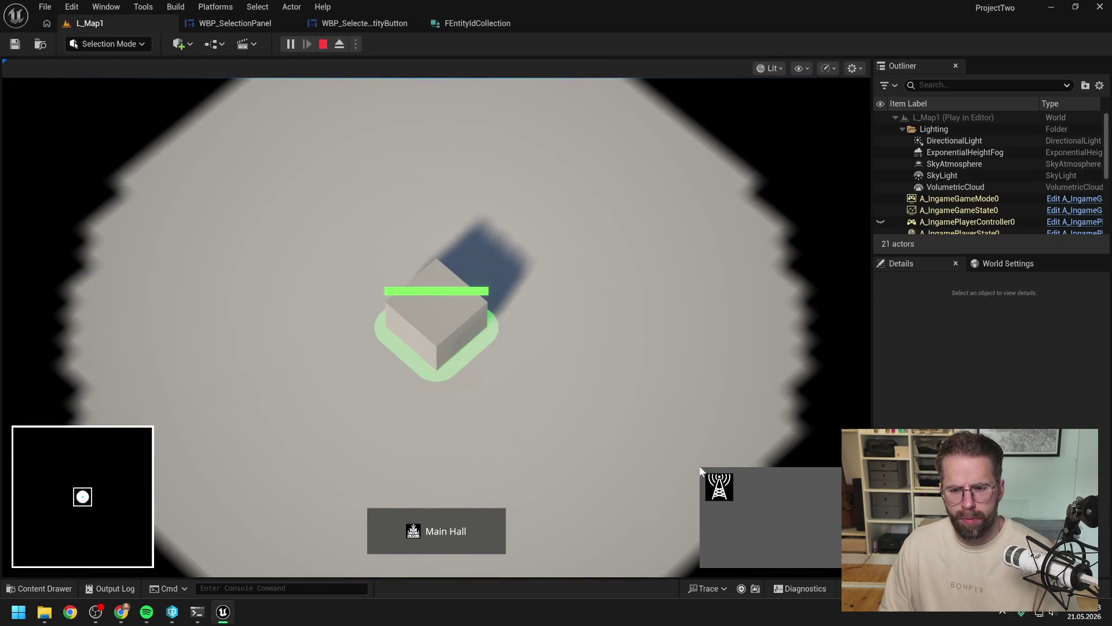
pyautogui.click(704, 475)
pyautogui.click(624, 364)
pyautogui.click(586, 231)
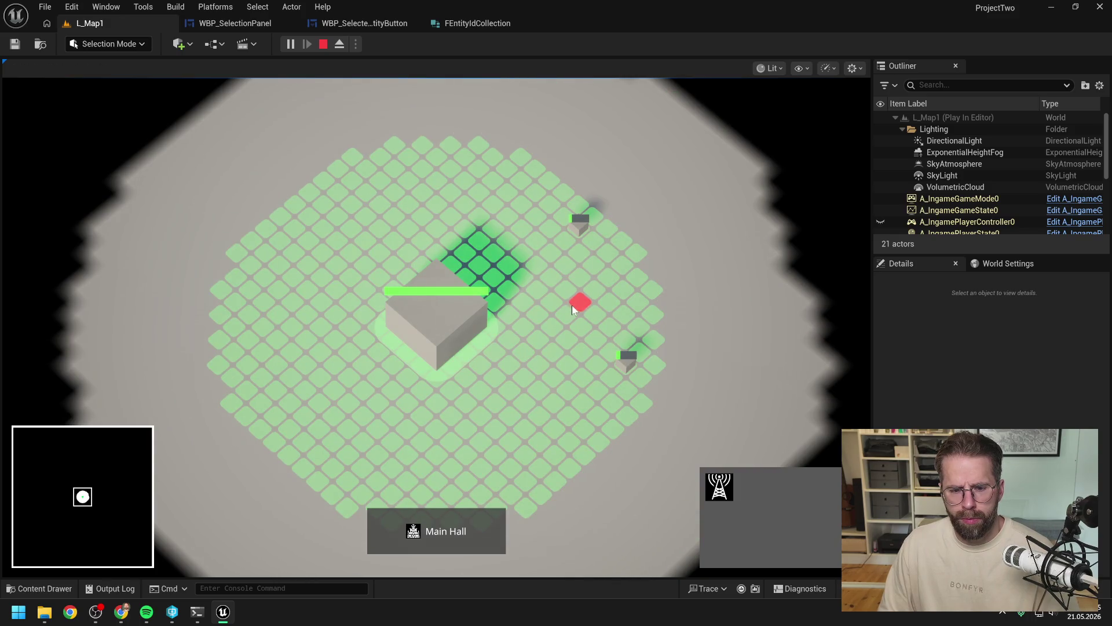
pyautogui.rightClick(571, 300)
pyautogui.moveTo(547, 195); pyautogui.dragTo(697, 412)
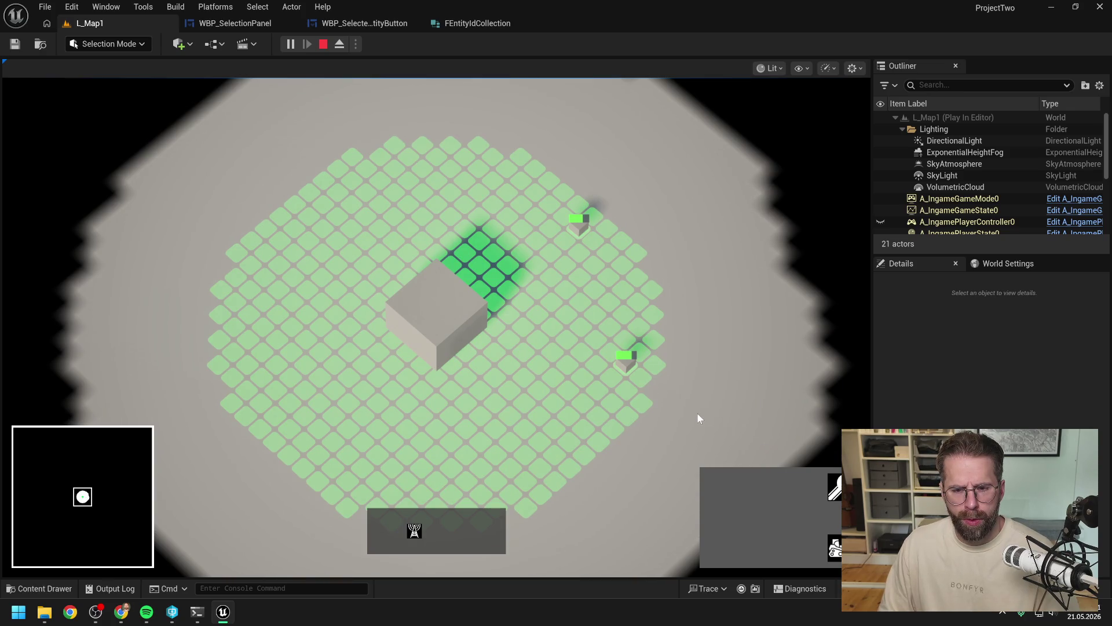
pyautogui.moveTo(534, 182)
pyautogui.mouseDown()
pyautogui.moveTo(720, 418)
pyautogui.moveTo(709, 406)
pyautogui.mouseUp()
# Step: Stop the play session and open WBP_SelectionPanel's Graph view
pyautogui.click(710, 407)
pyautogui.press('Escape')
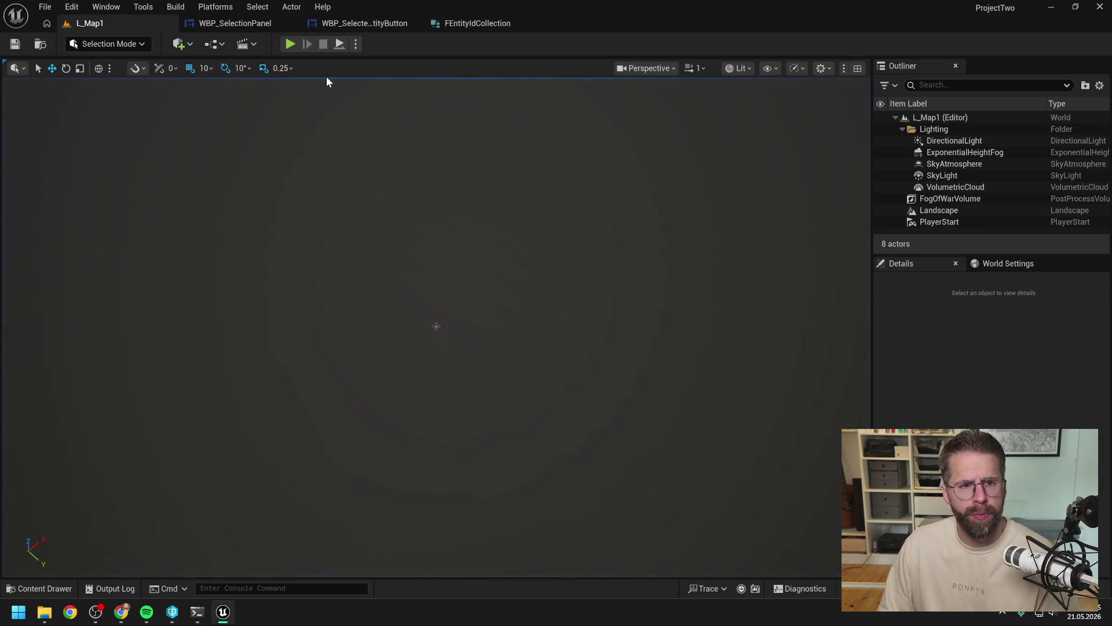
pyautogui.click(258, 23)
pyautogui.click(360, 25)
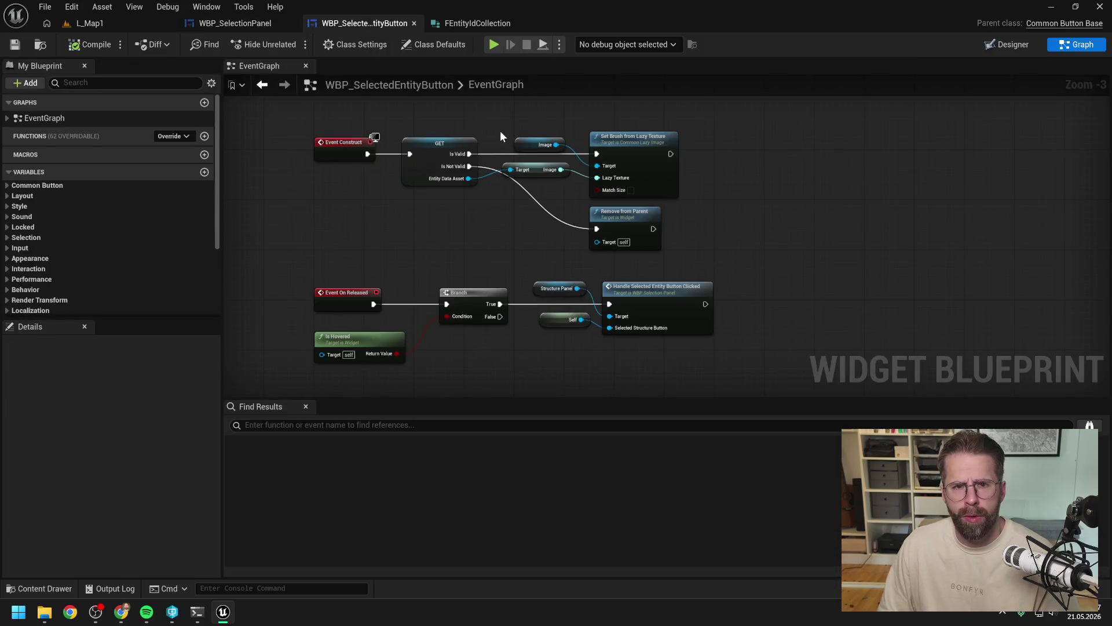
pyautogui.click(255, 22)
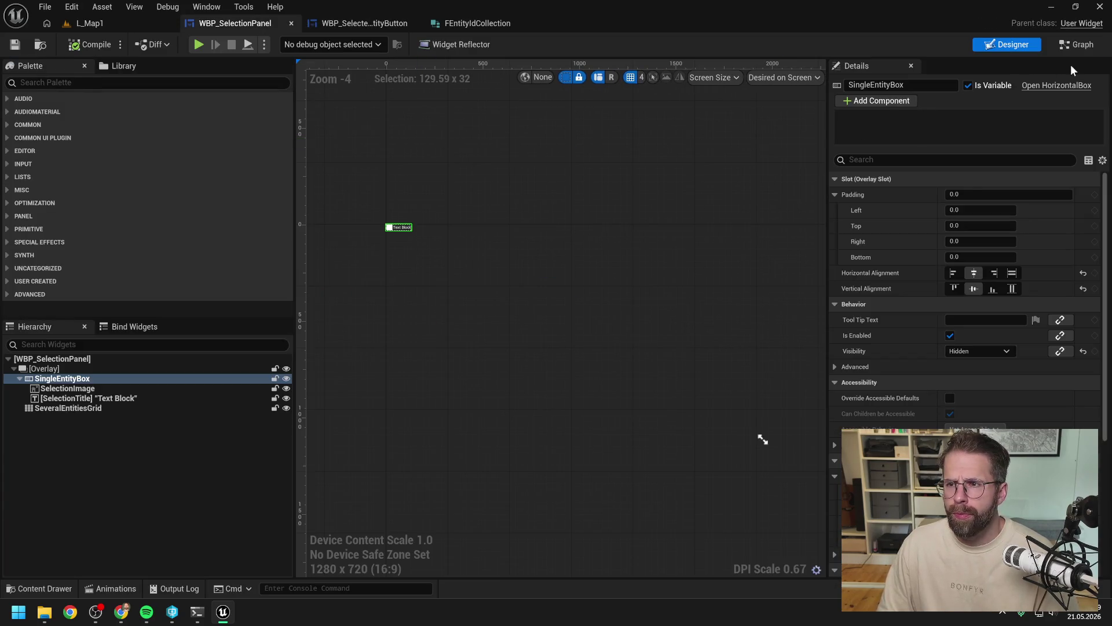
pyautogui.click(1092, 50)
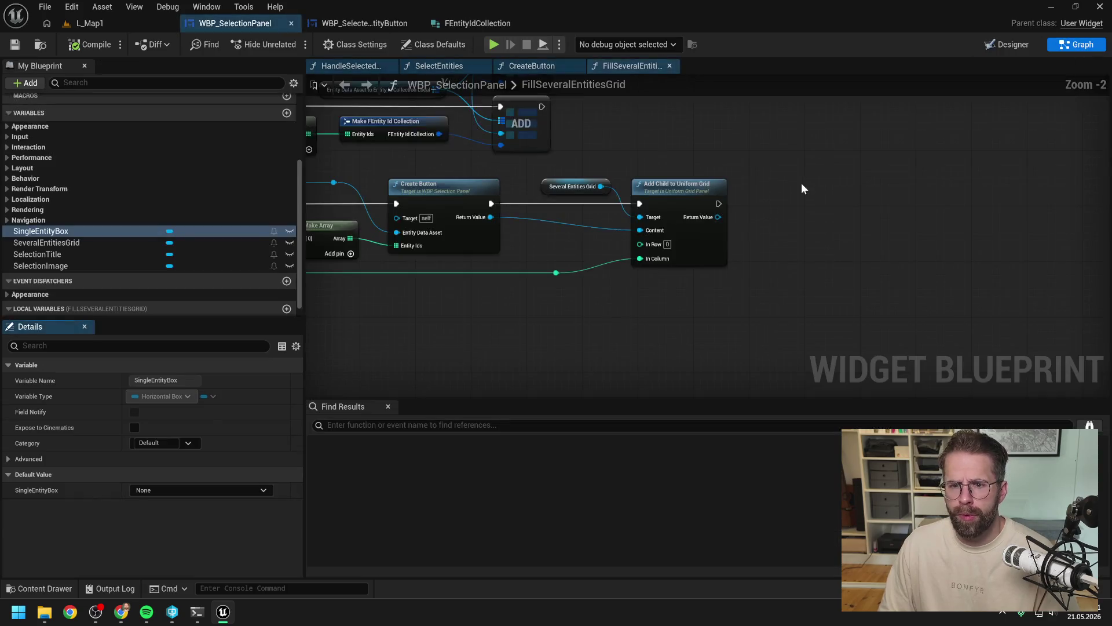
# Step: Put an F9 breakpoint on the KEYS node in FillSeveralEntitiesGrid, then start Play from L_Map1
pyautogui.scroll(-3, 874, 190)
pyautogui.scroll(2, 642, 217)
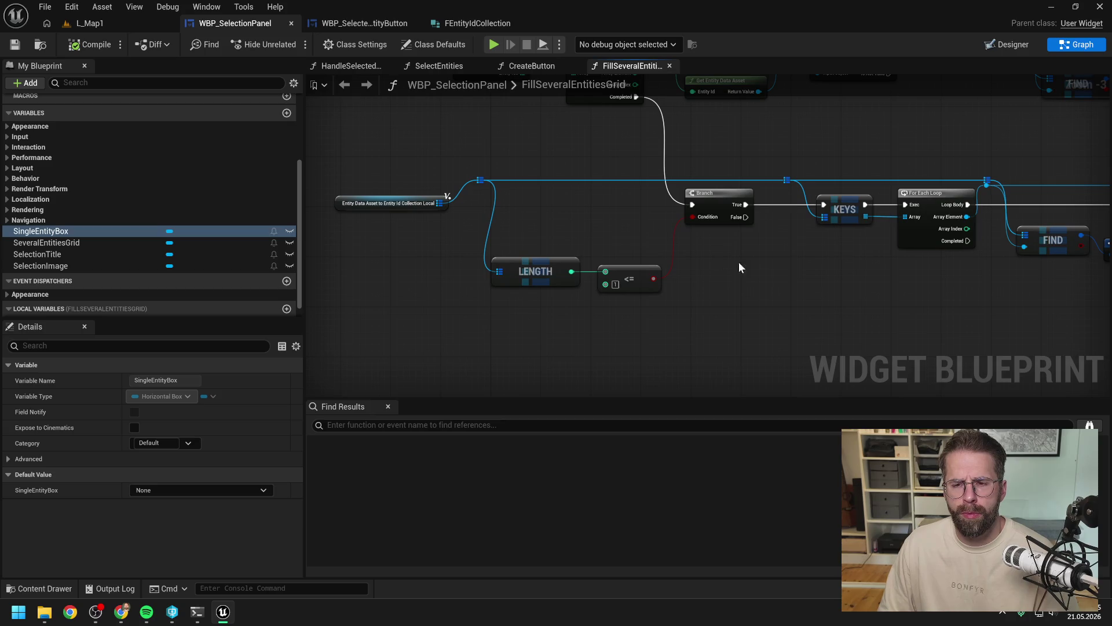
pyautogui.moveTo(785, 264); pyautogui.dragTo(698, 267)
pyautogui.click(759, 209)
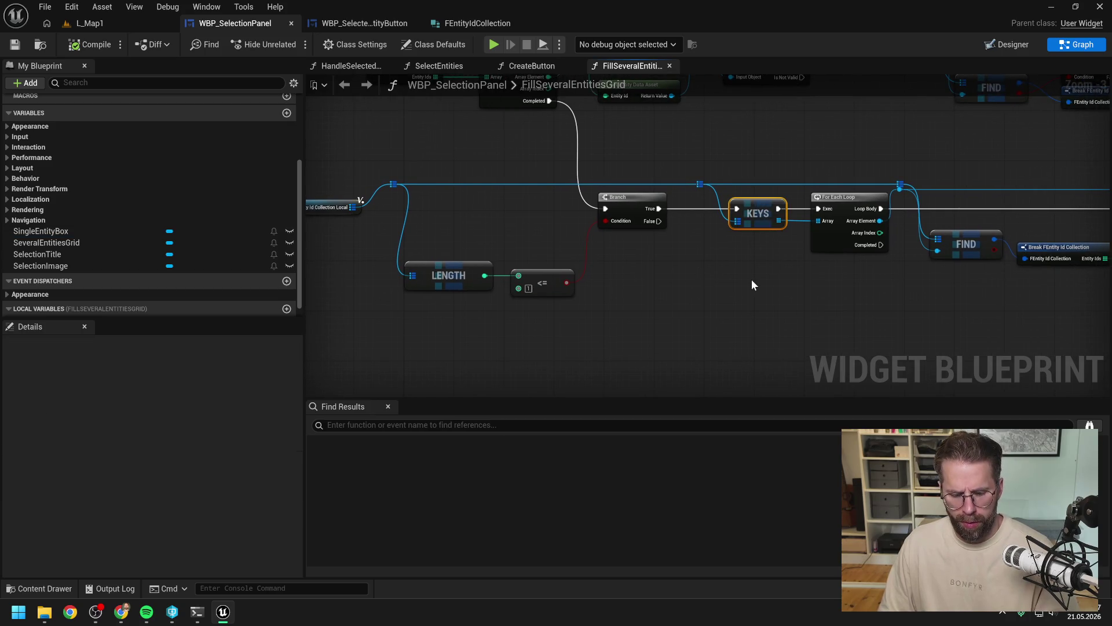
pyautogui.press('F9')
pyautogui.scroll(-1, 638, 264)
pyautogui.click(615, 252)
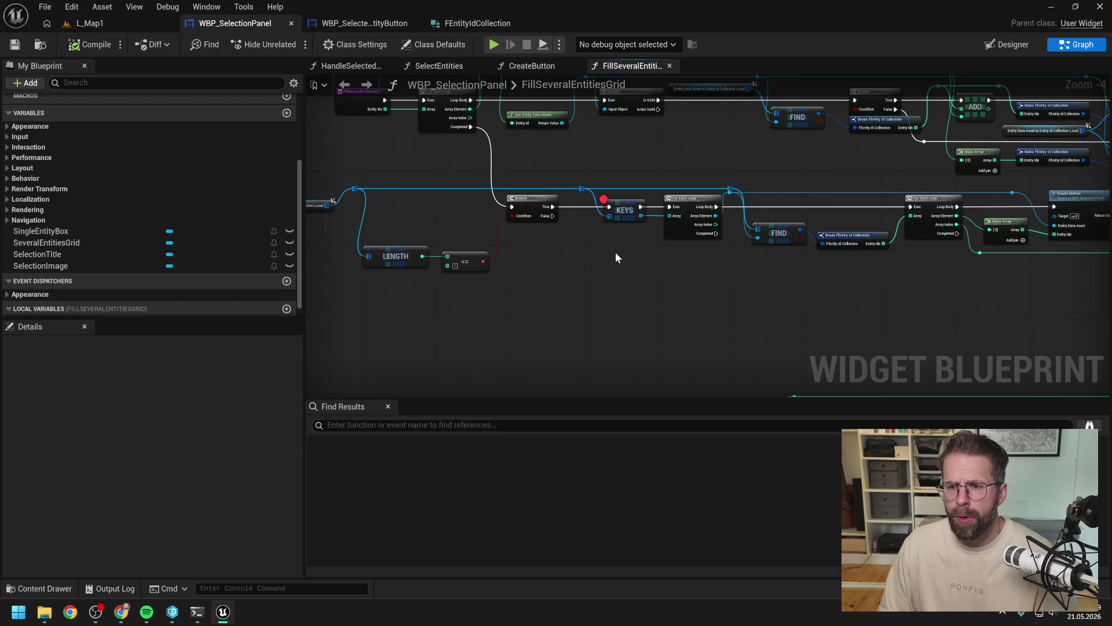
pyautogui.moveTo(615, 252)
pyautogui.mouseDown()
pyautogui.moveTo(655, 275)
pyautogui.moveTo(594, 283)
pyautogui.mouseUp()
pyautogui.moveTo(680, 237); pyautogui.dragTo(680, 233)
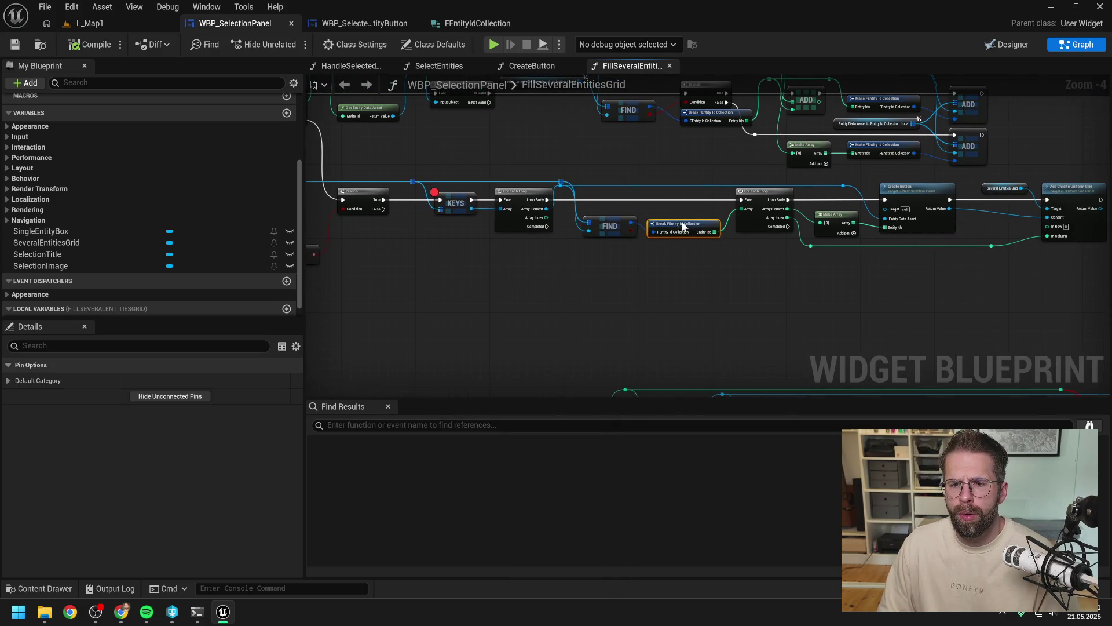
pyautogui.click(641, 282)
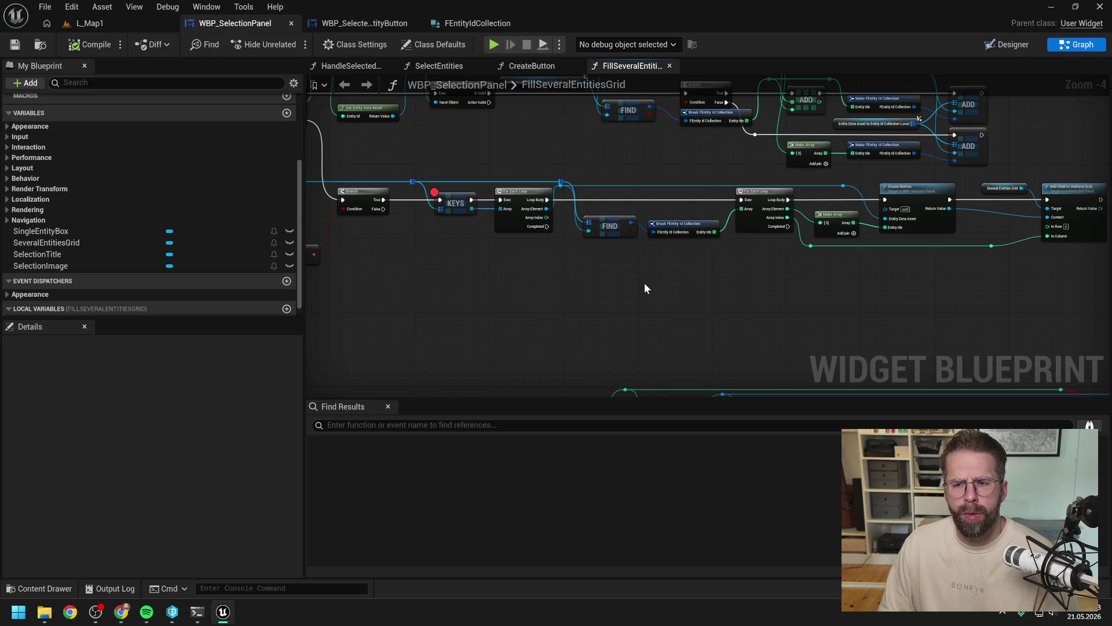
pyautogui.click(165, 24)
pyautogui.click(289, 44)
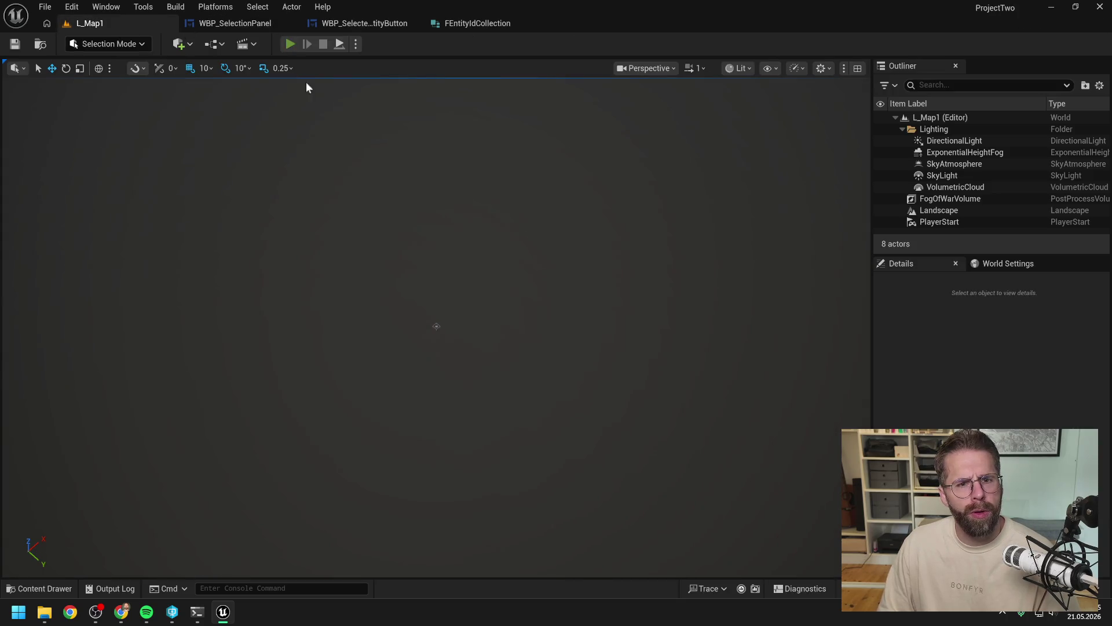
# Step: Place two power-grid generators and box-select them to trigger the KEYS breakpoint
pyautogui.click(719, 483)
pyautogui.click(703, 324)
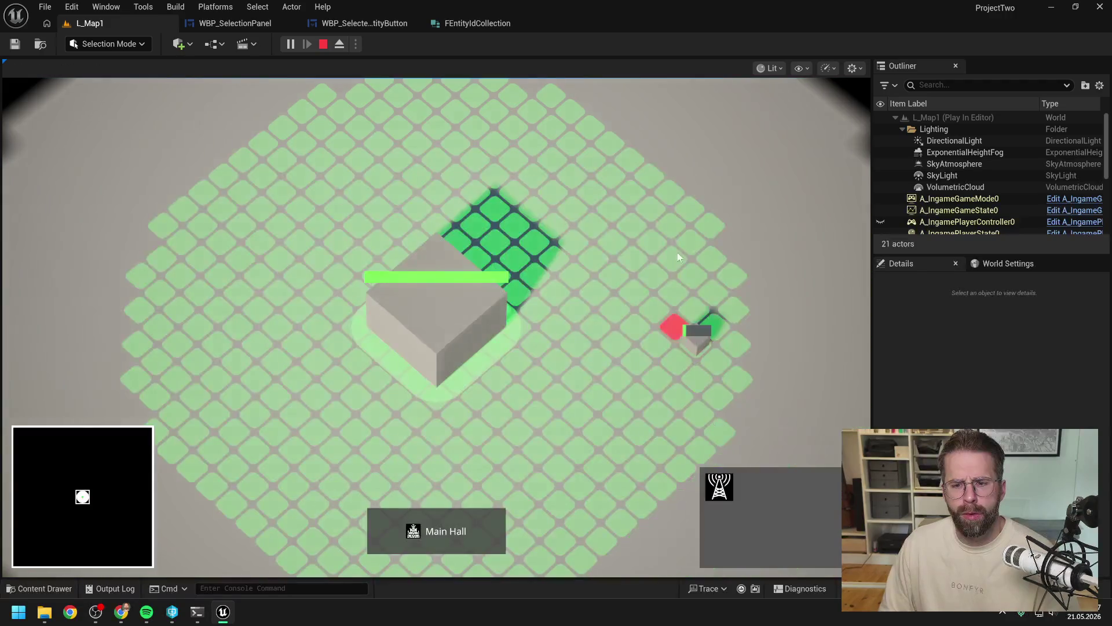
pyautogui.click(641, 179)
pyautogui.moveTo(554, 169); pyautogui.dragTo(687, 390)
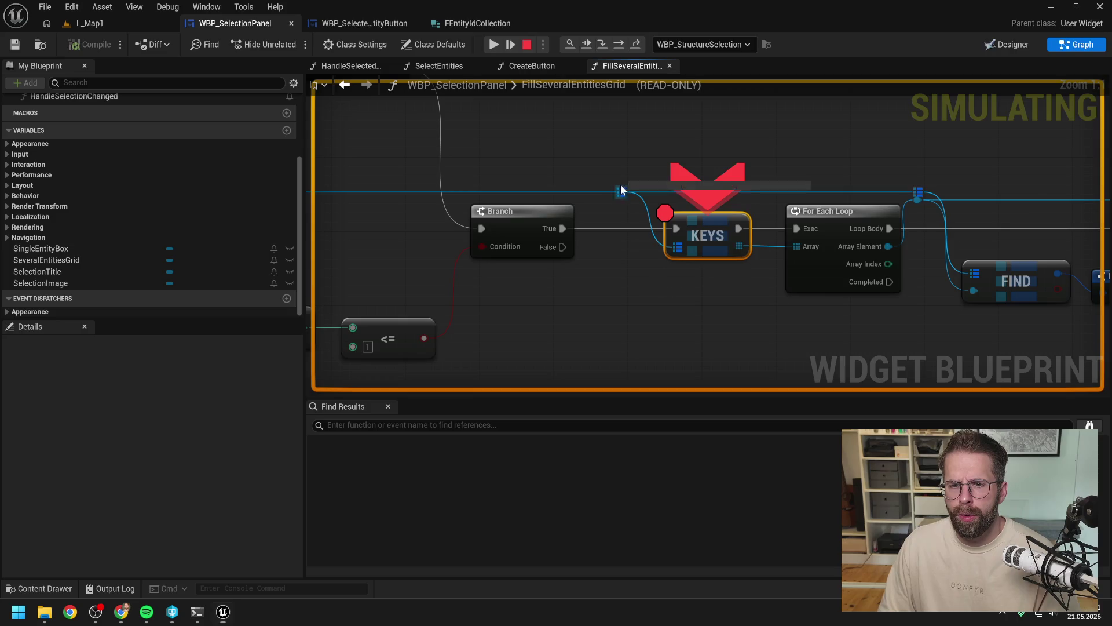
# Step: Expand the watch rows to confirm EntityIds holds 1, then stop the session
pyautogui.click(642, 204)
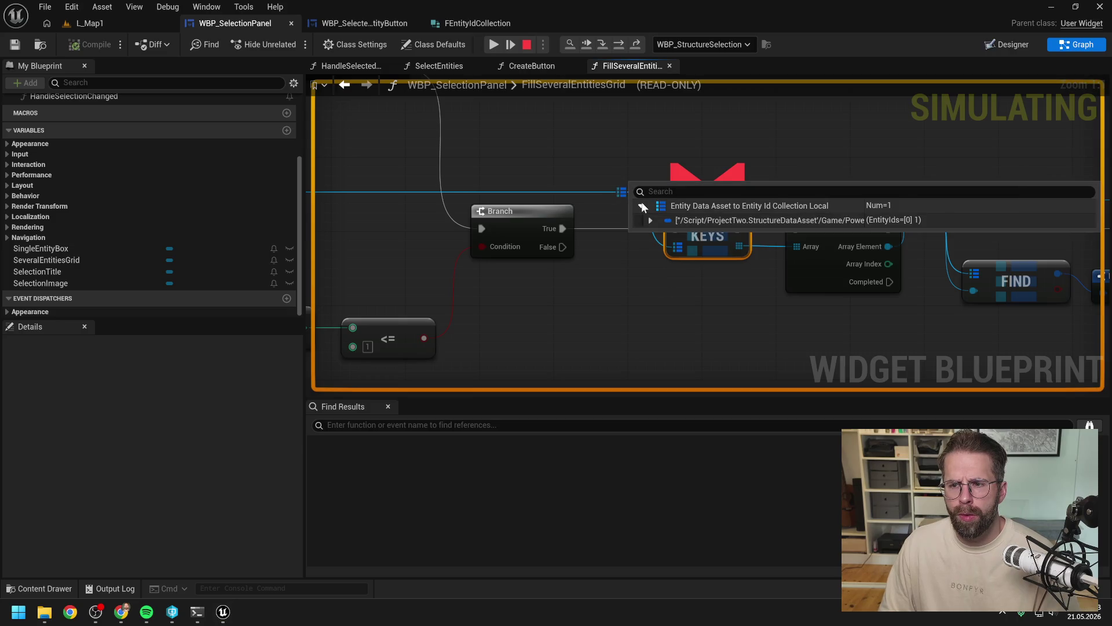
pyautogui.click(650, 220)
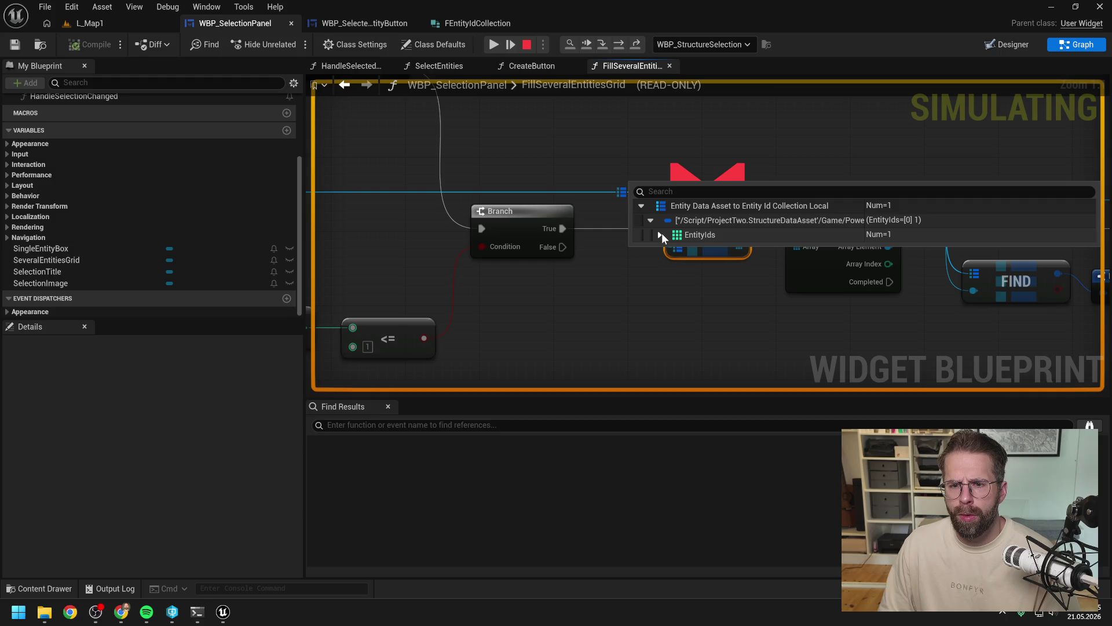
pyautogui.click(660, 235)
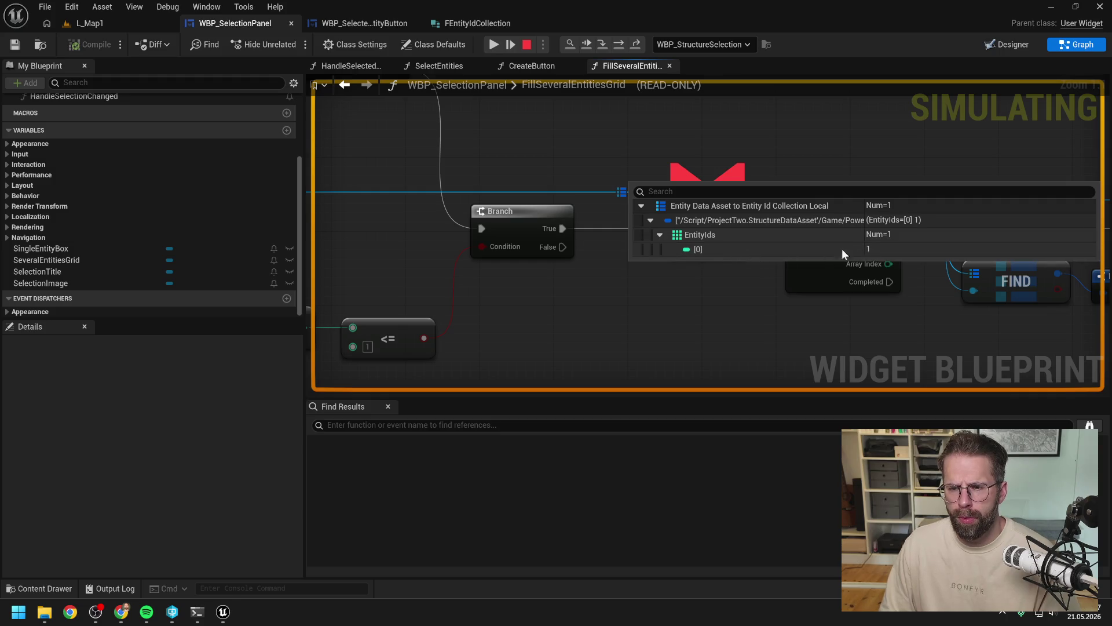
pyautogui.scroll(-4, 643, 290)
pyautogui.scroll(1, 676, 247)
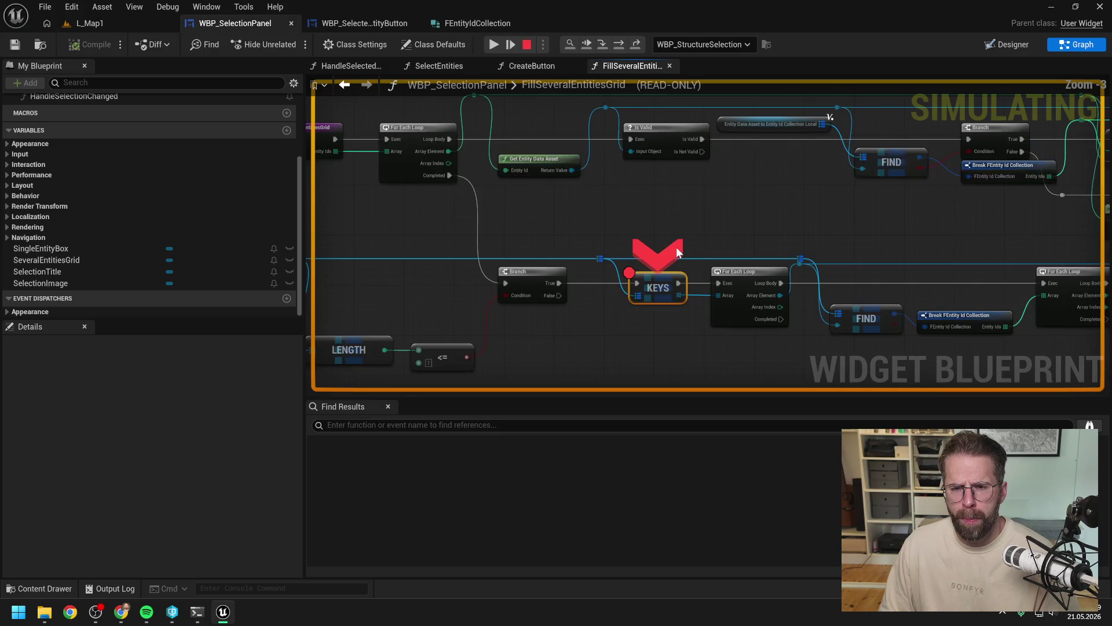
pyautogui.click(526, 44)
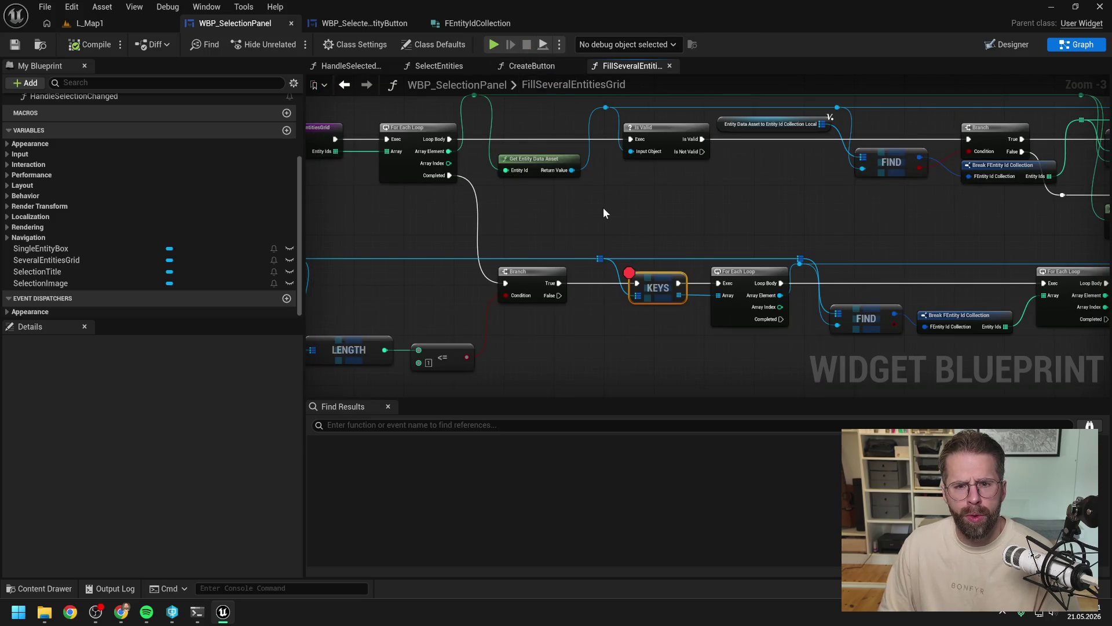
# Step: Promote the Break node's Entity Ids output to a new local variable
pyautogui.moveTo(603, 207)
pyautogui.mouseDown()
pyautogui.moveTo(680, 245)
pyautogui.moveTo(643, 251)
pyautogui.mouseUp()
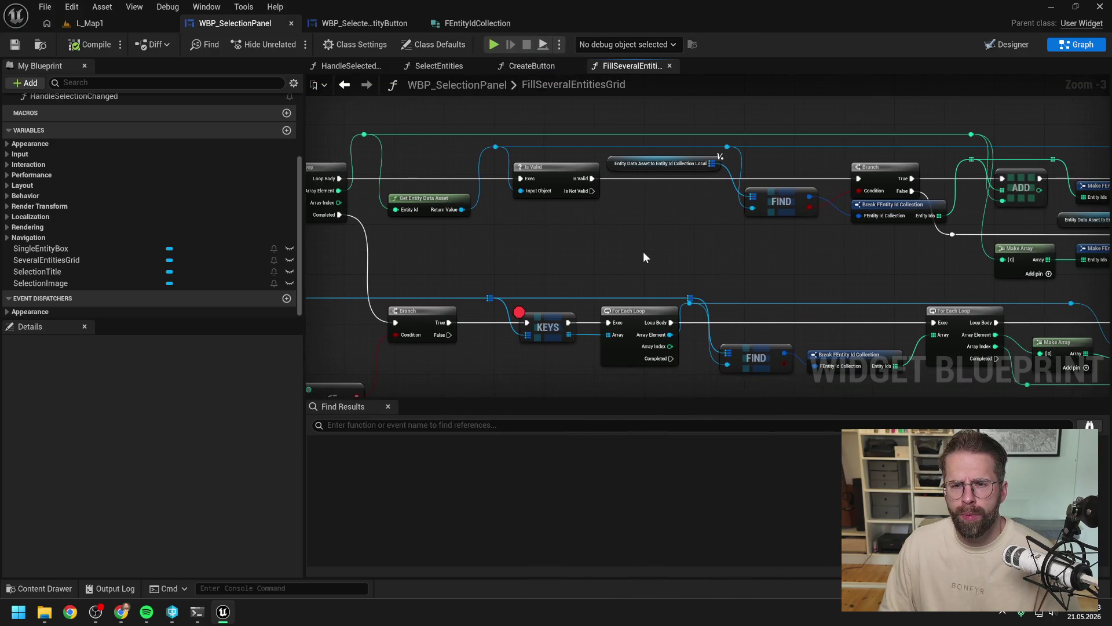
pyautogui.moveTo(717, 249); pyautogui.dragTo(589, 251)
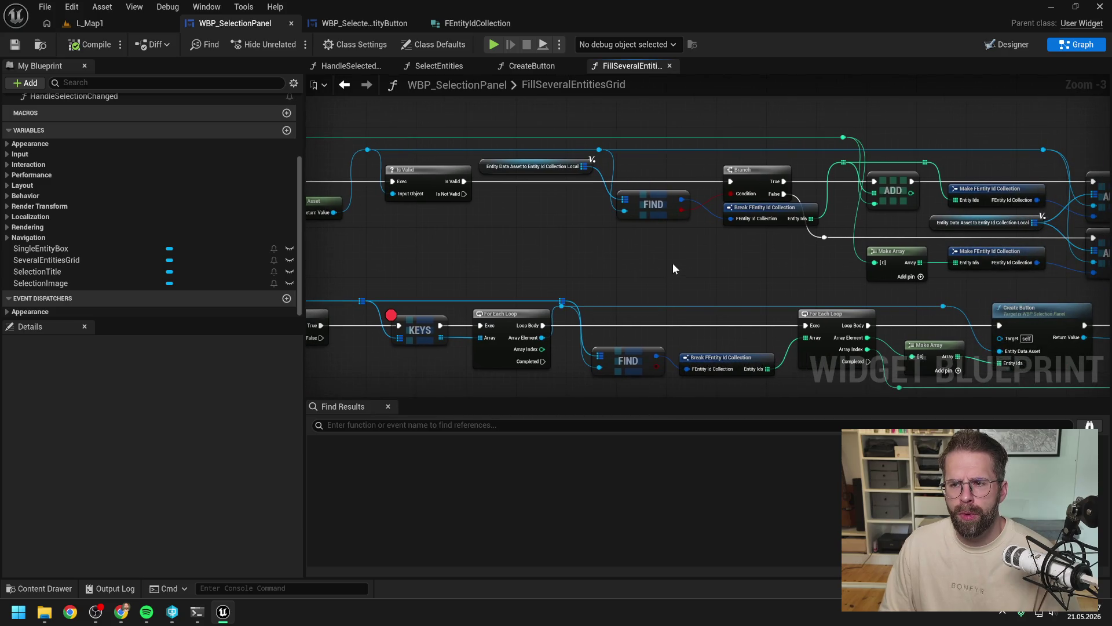
pyautogui.moveTo(660, 253); pyautogui.dragTo(648, 262)
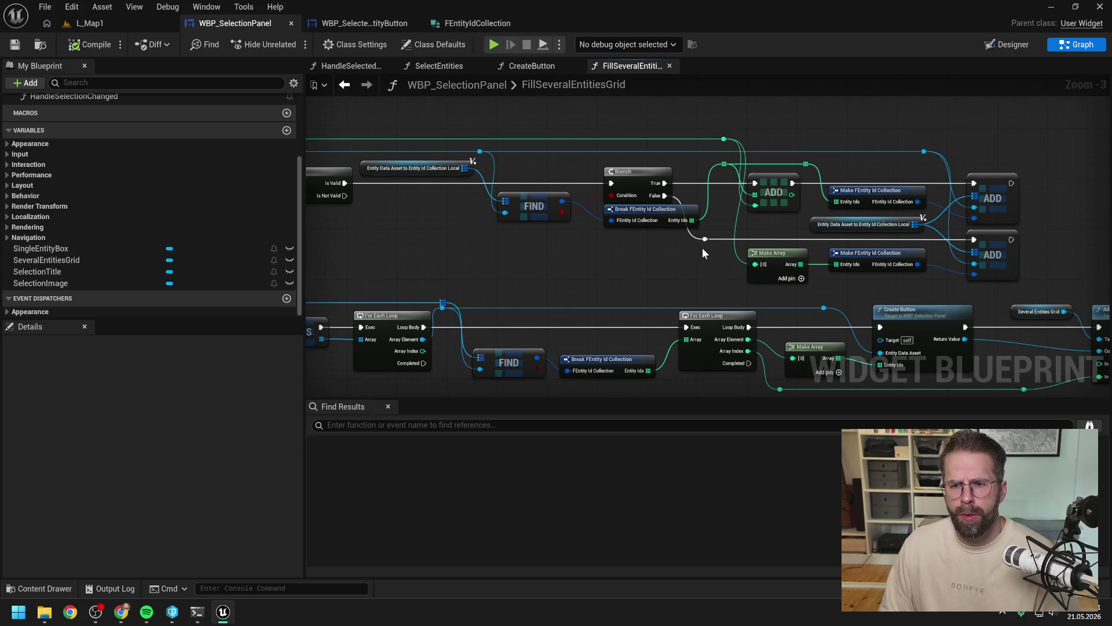
pyautogui.moveTo(768, 235); pyautogui.dragTo(674, 239)
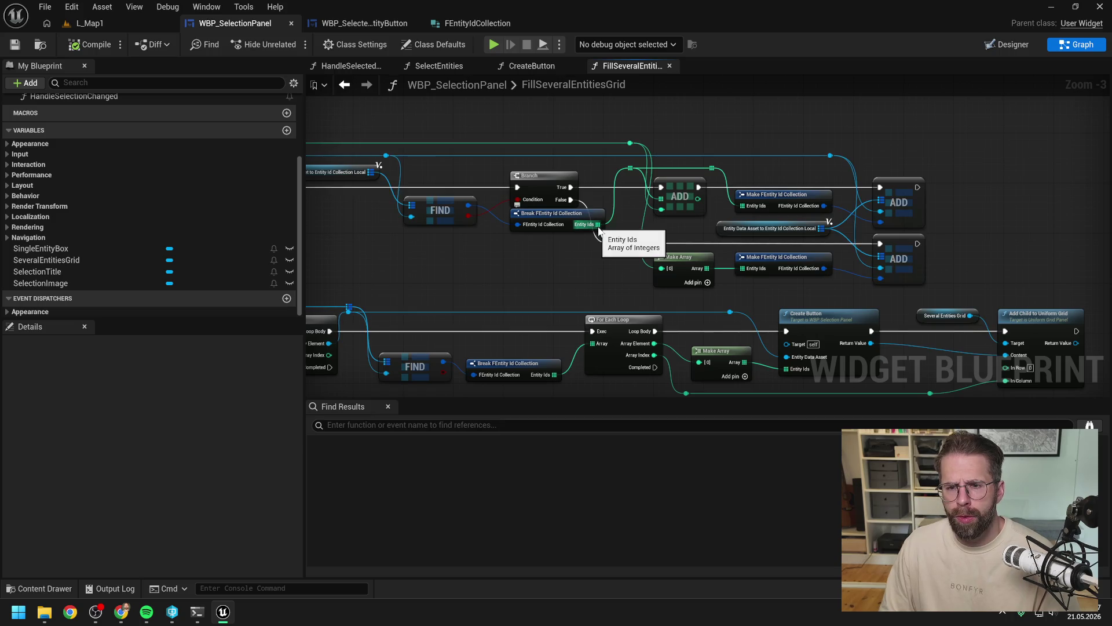
pyautogui.moveTo(598, 225); pyautogui.dragTo(620, 205)
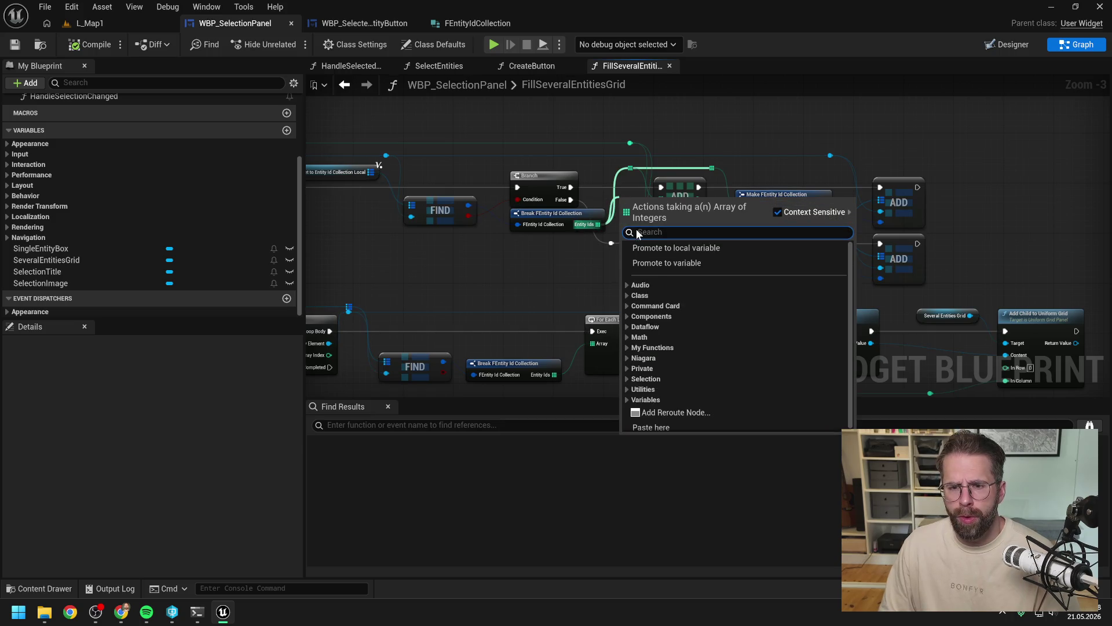
pyautogui.click(673, 251)
# Step: Shift the nodes right of the Branch to place the SET node and wire Branch True into it
pyautogui.moveTo(617, 120)
pyautogui.mouseDown()
pyautogui.moveTo(762, 168)
pyautogui.moveTo(923, 194)
pyautogui.mouseUp()
pyautogui.moveTo(882, 292)
pyautogui.mouseDown()
pyautogui.moveTo(747, 246)
pyautogui.moveTo(680, 246)
pyautogui.moveTo(677, 231)
pyautogui.moveTo(780, 237)
pyautogui.mouseUp()
pyautogui.moveTo(650, 205); pyautogui.dragTo(668, 186)
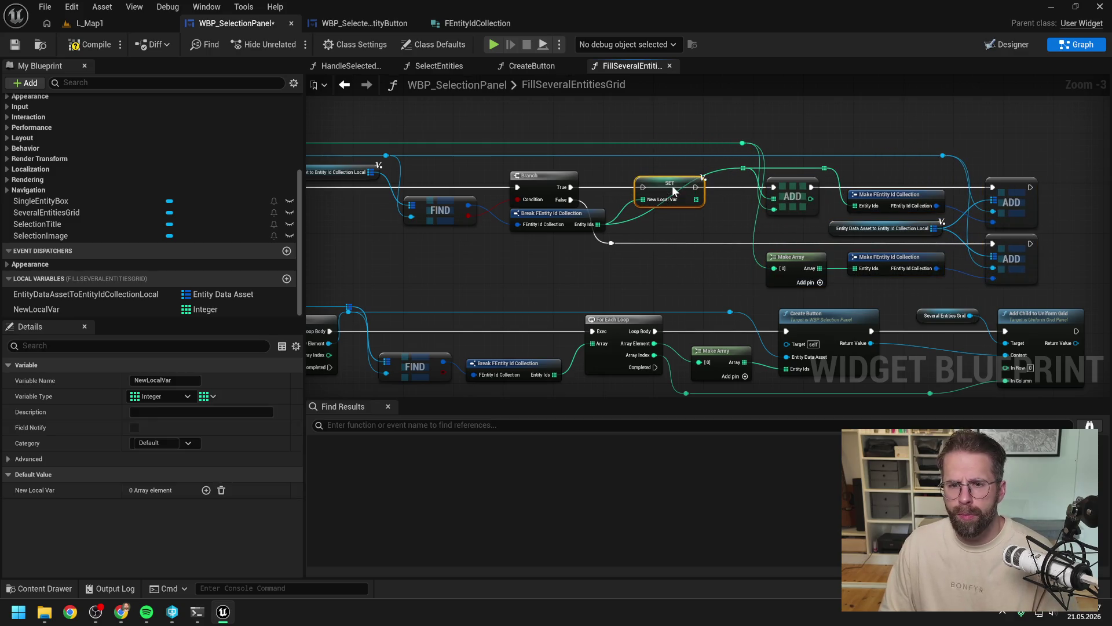
pyautogui.moveTo(575, 188); pyautogui.dragTo(644, 187)
pyautogui.click(578, 260)
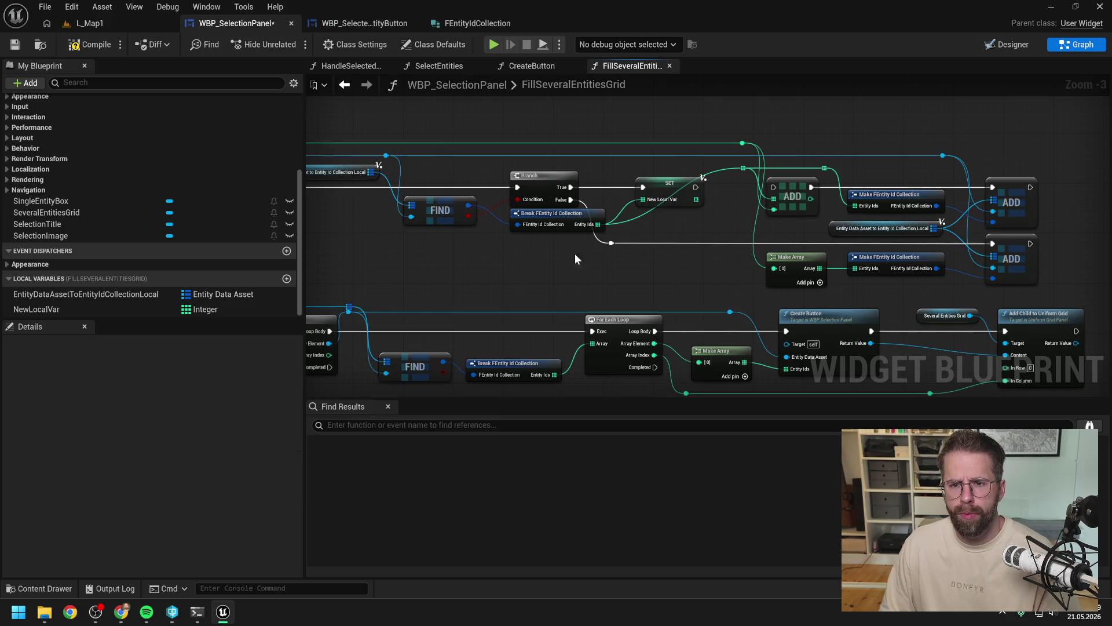
# Step: Rename the local variable to EntityIdsLocal and connect the SET node onward to ADD
pyautogui.doubleClick(130, 310)
pyautogui.write('Enti')
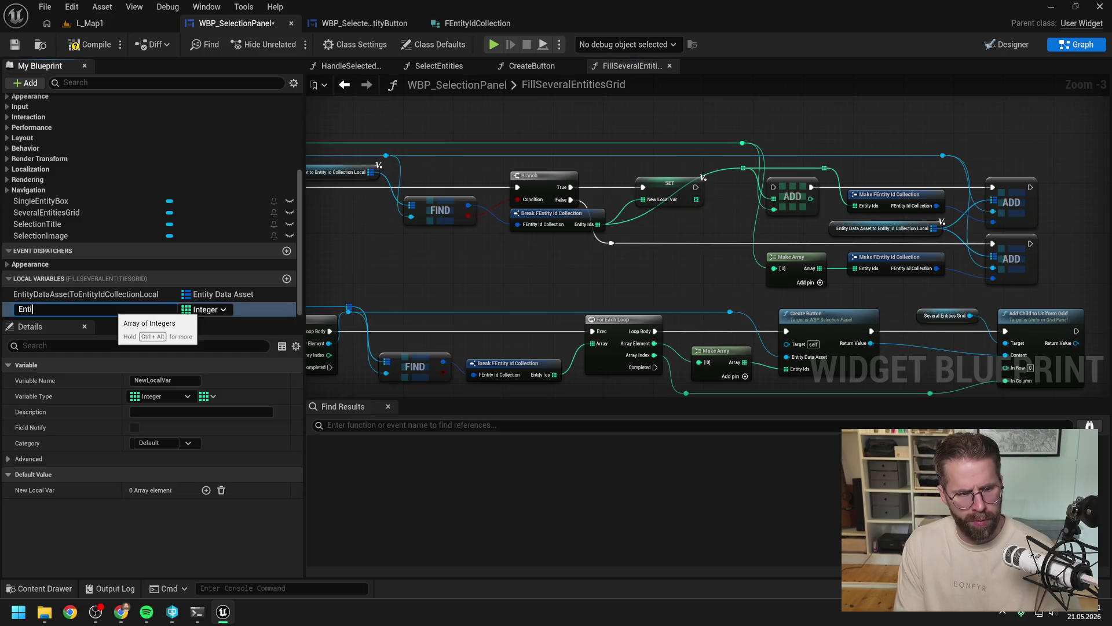
pyautogui.write('tyIdsLocal')
pyautogui.press('Return')
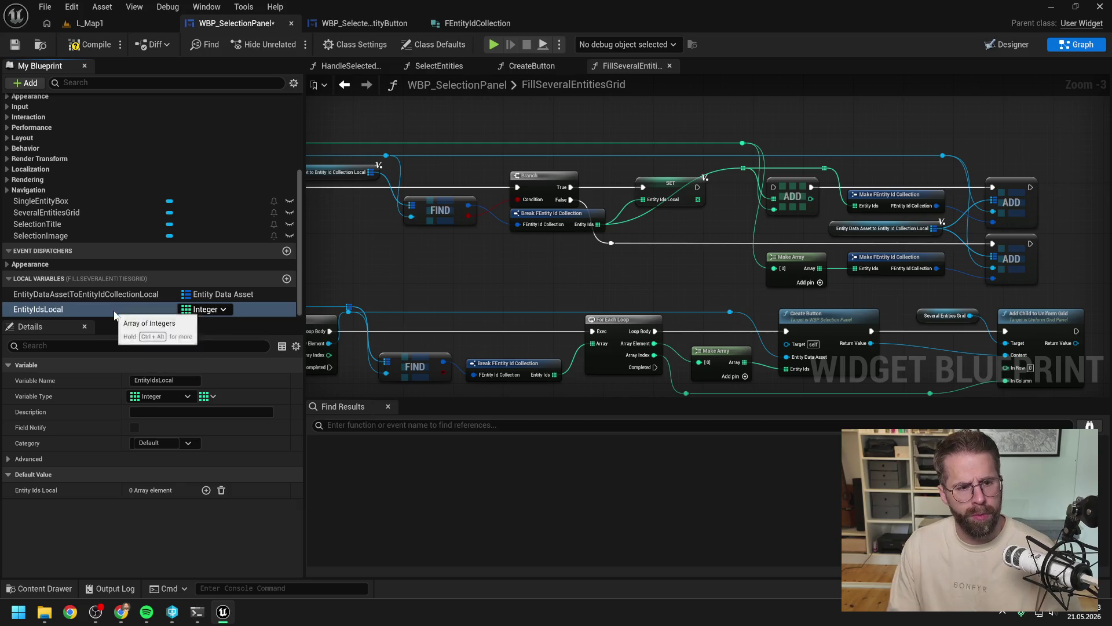
pyautogui.moveTo(698, 187)
pyautogui.mouseDown()
pyautogui.moveTo(780, 190)
pyautogui.moveTo(721, 210)
pyautogui.moveTo(743, 169)
pyautogui.mouseUp()
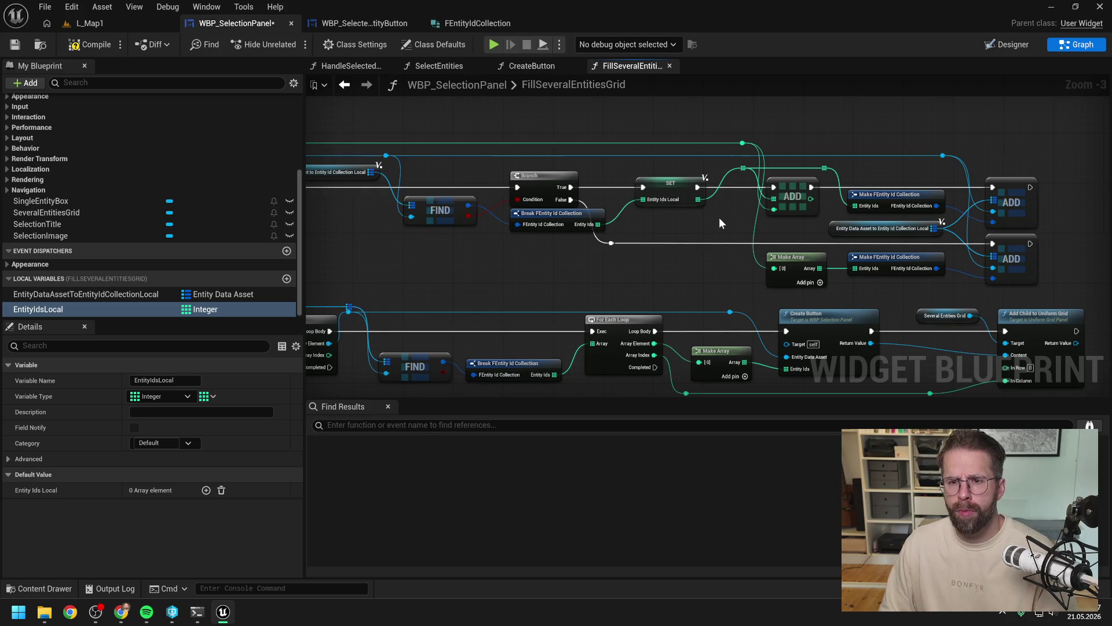
pyautogui.moveTo(562, 213); pyautogui.dragTo(566, 221)
pyautogui.hotkey('ctrl', 'z')
pyautogui.moveTo(696, 224); pyautogui.dragTo(591, 226)
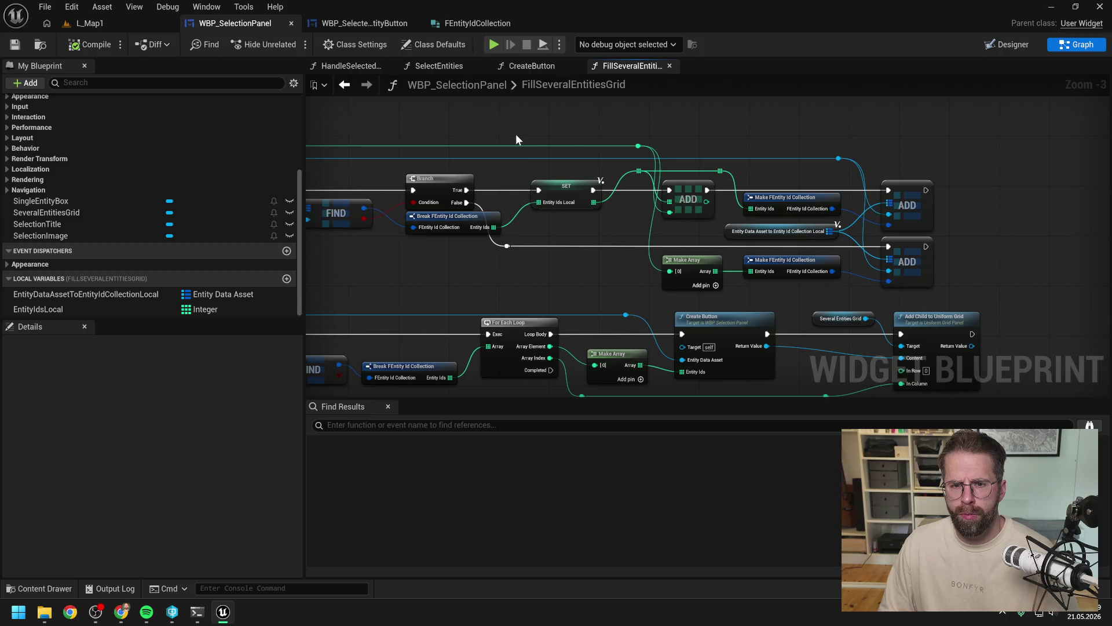
# Step: Place a Make Array node and delete the extra, unneeded Make Array node
pyautogui.rightClick(564, 227)
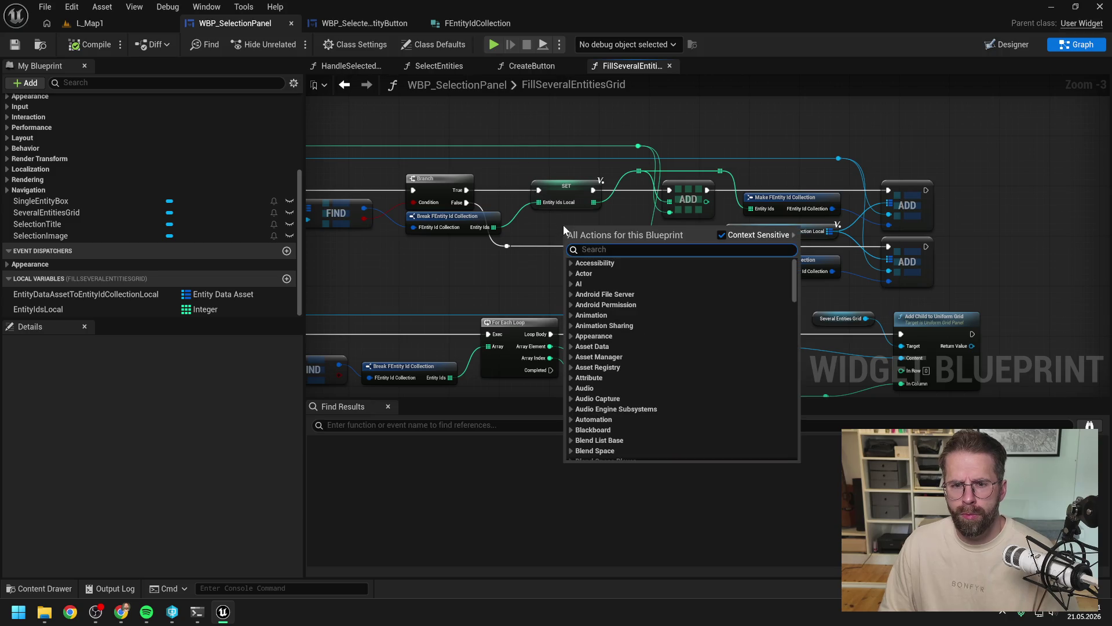
pyautogui.write('make array')
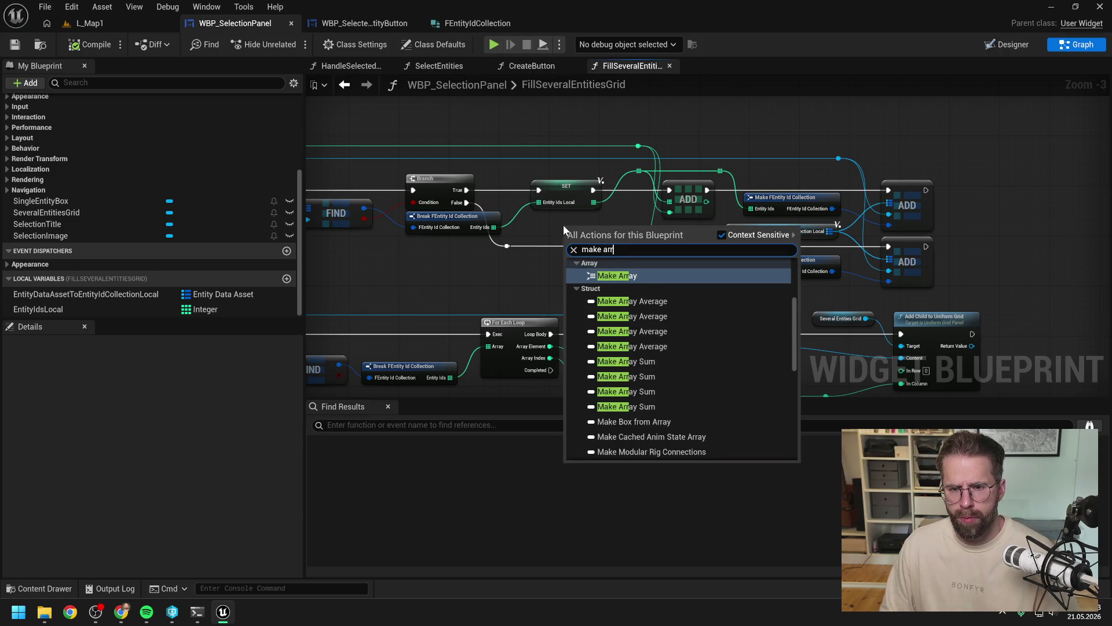
pyautogui.click(614, 276)
pyautogui.click(598, 284)
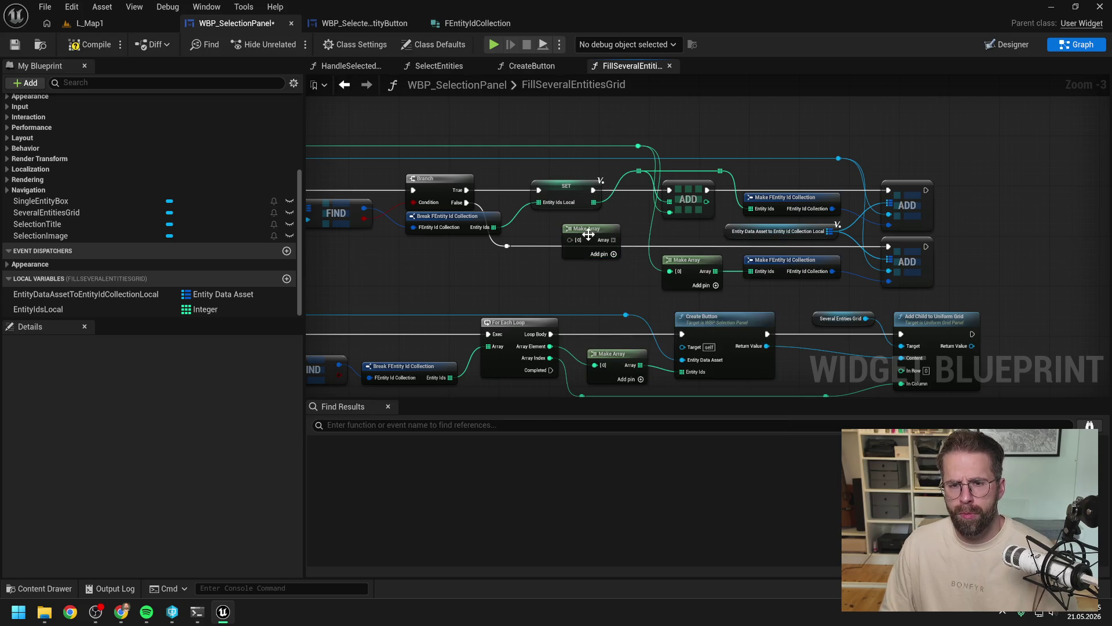
pyautogui.click(617, 231)
pyautogui.press('Delete')
# Step: Compile the selection panel blueprint and start a play-in-editor test on L_Map1
pyautogui.click(93, 44)
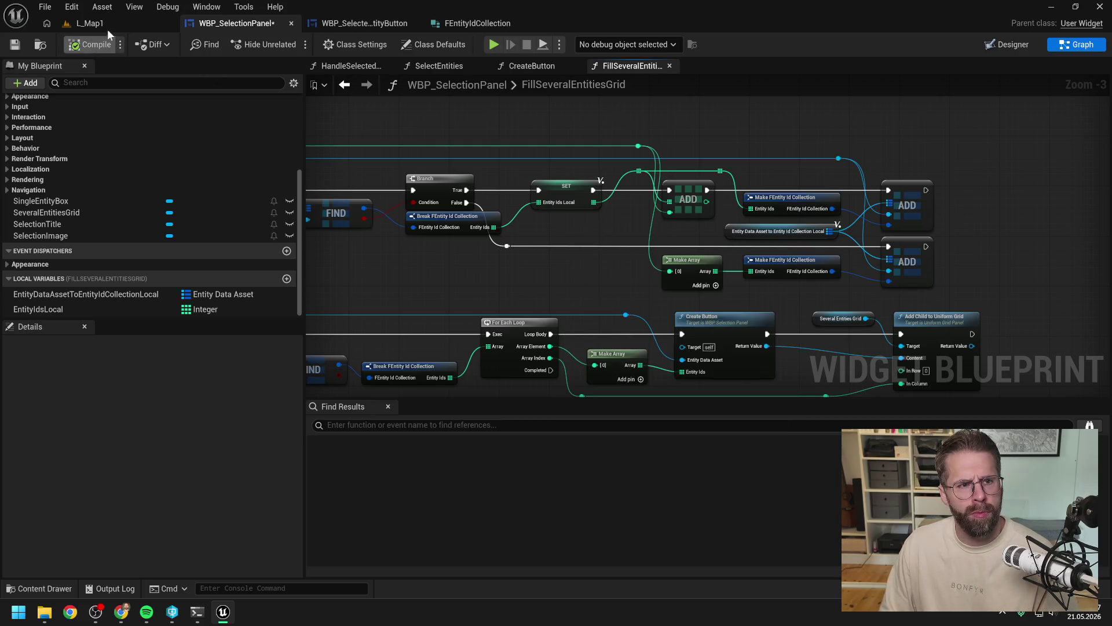
pyautogui.click(107, 26)
pyautogui.click(290, 44)
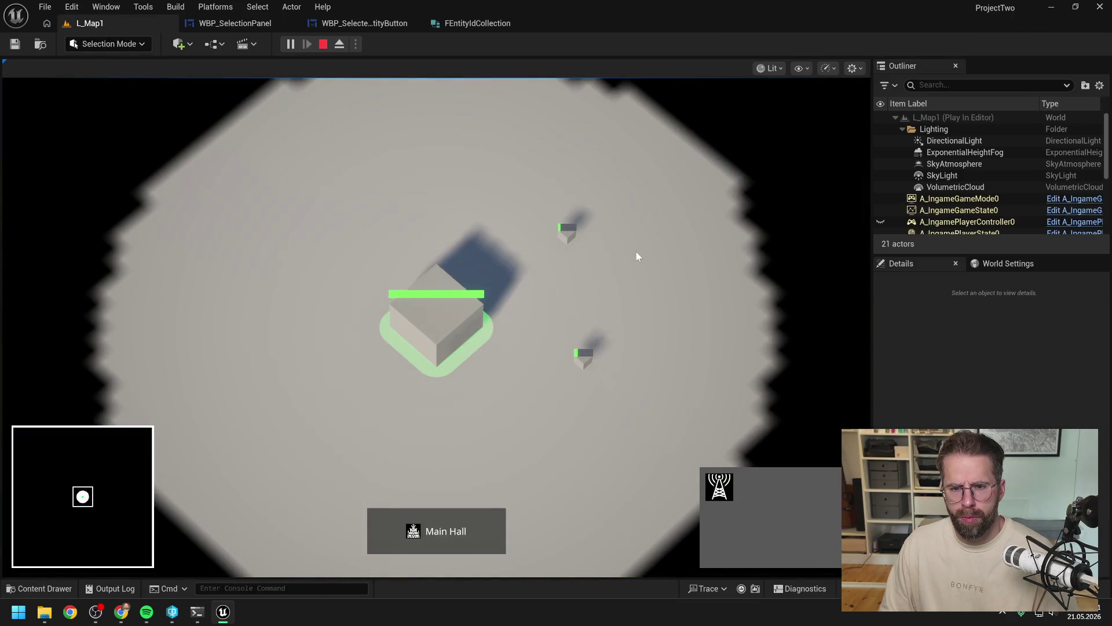
# Step: Inspect the EntityIds stored in the collection map at the breakpoint, then resume the game
pyautogui.click(636, 253)
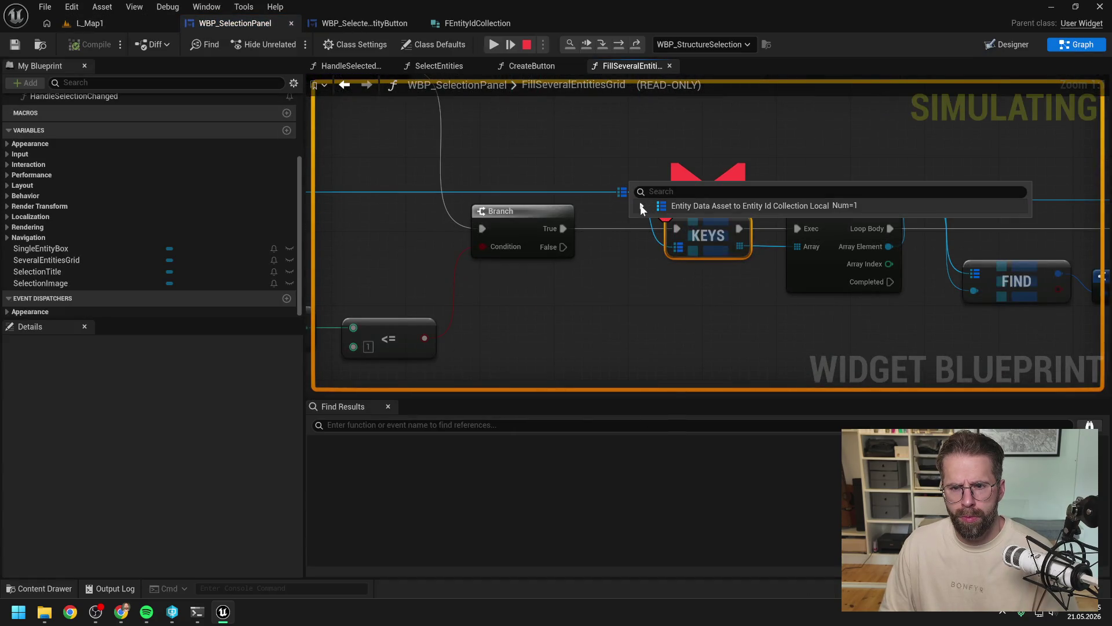
pyautogui.click(642, 205)
pyautogui.click(647, 220)
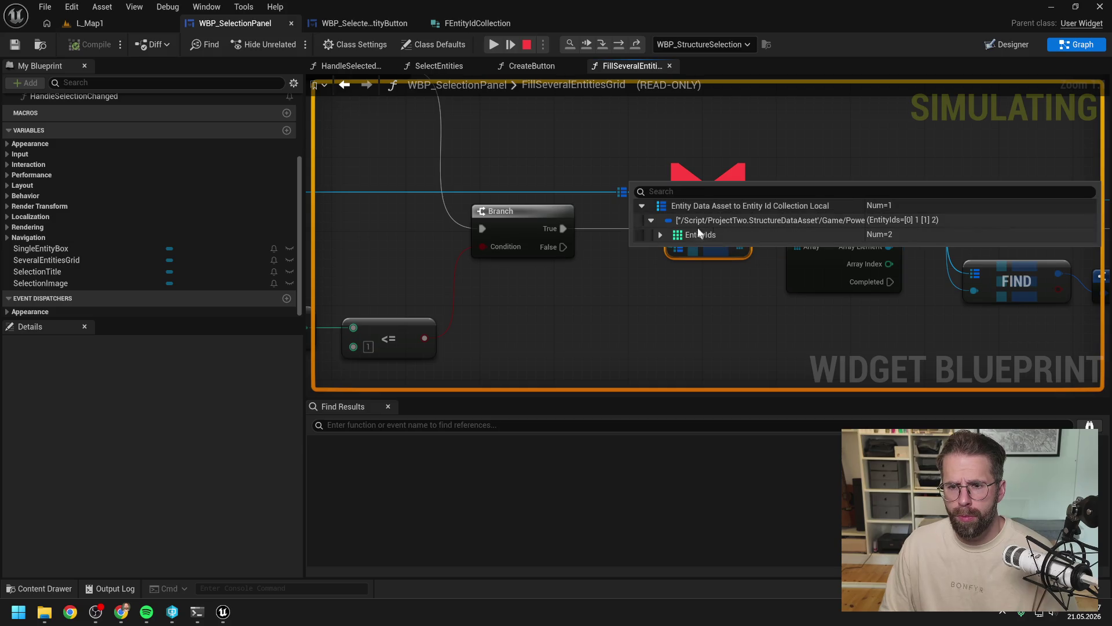
pyautogui.click(494, 44)
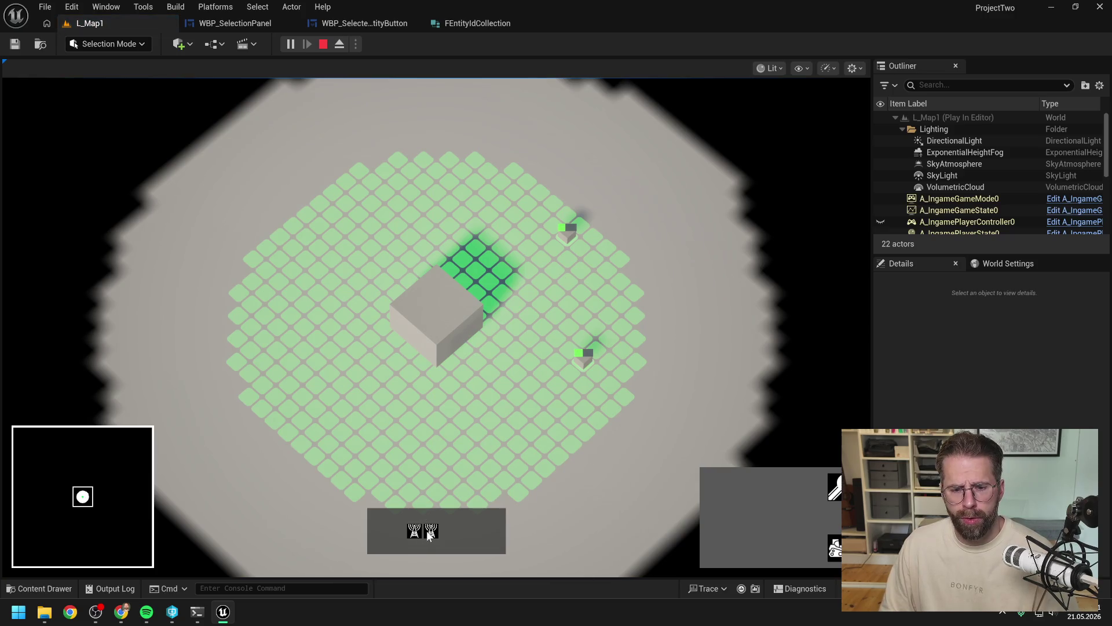
# Step: Box-select the two small units, then the Main Hall, to check the panel's entity buttons
pyautogui.moveTo(514, 184)
pyautogui.mouseDown()
pyautogui.moveTo(515, 218)
pyautogui.moveTo(702, 430)
pyautogui.mouseUp()
pyautogui.click(456, 312)
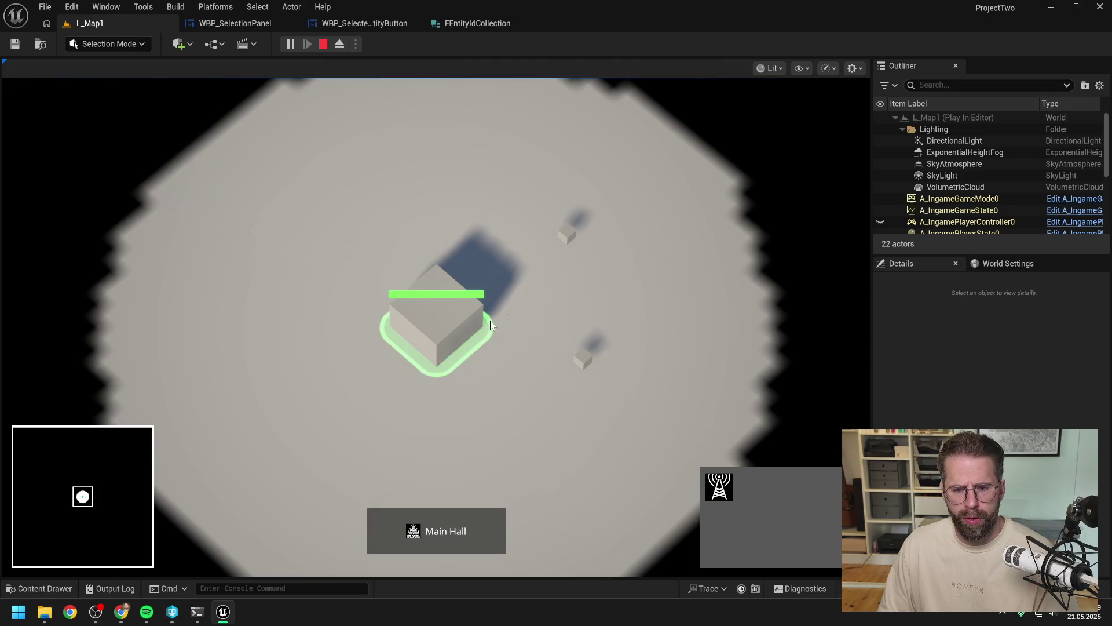
pyautogui.click(536, 298)
pyautogui.moveTo(540, 191); pyautogui.dragTo(647, 385)
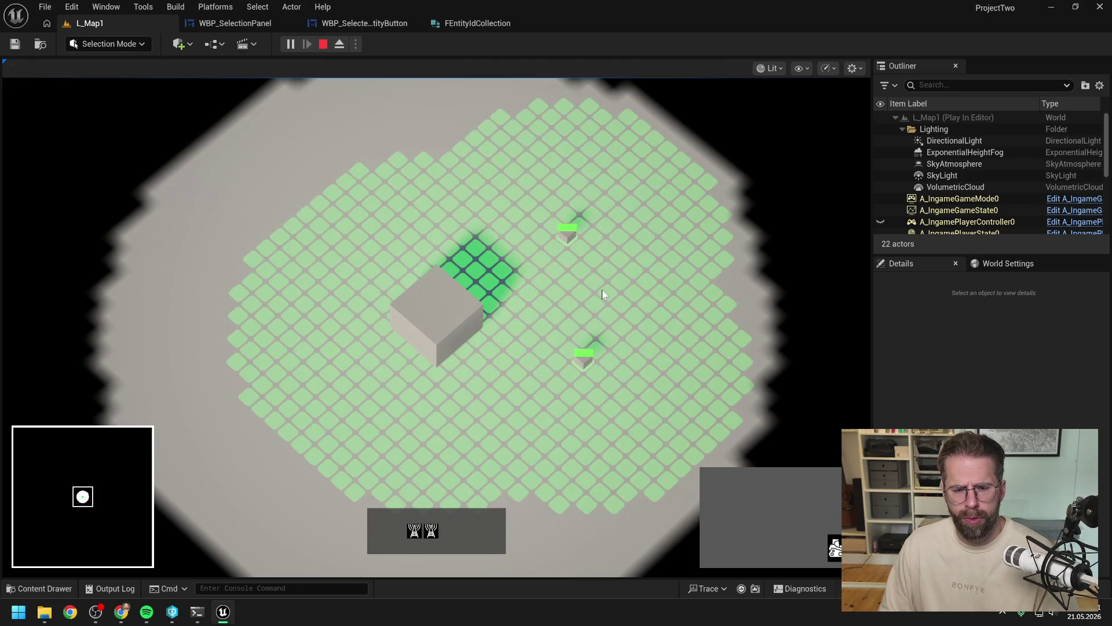
pyautogui.moveTo(352, 258); pyautogui.dragTo(533, 410)
# Step: Stop the play session and return to the FillSeveralEntitiesGrid graph in WBP_SelectionPanel
pyautogui.press('Escape')
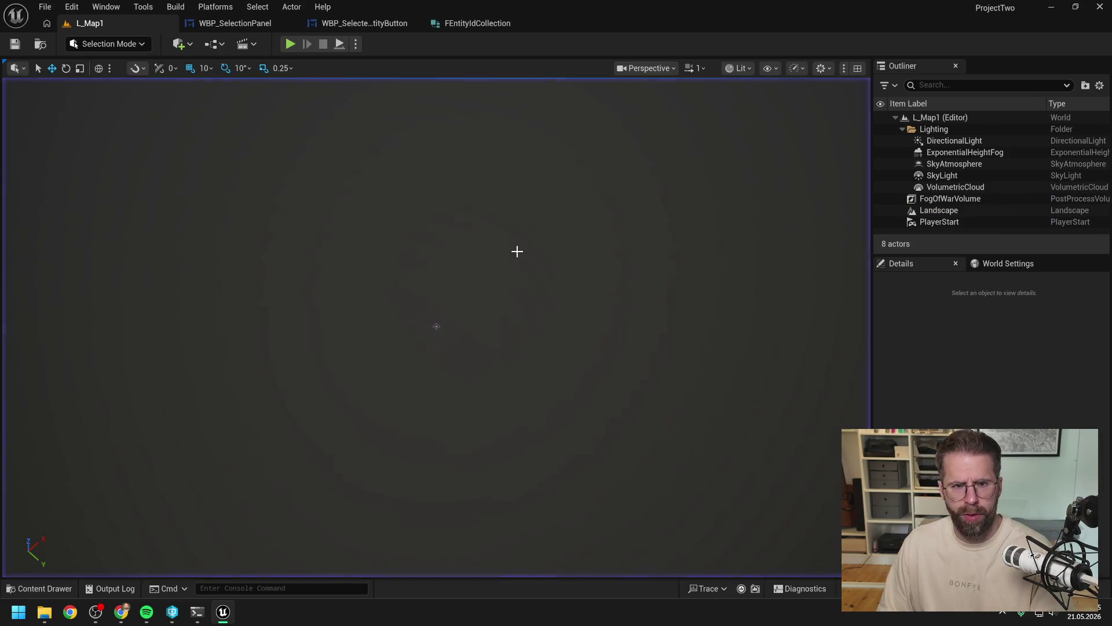
pyautogui.click(342, 23)
pyautogui.click(231, 23)
pyautogui.scroll(-4, 566, 266)
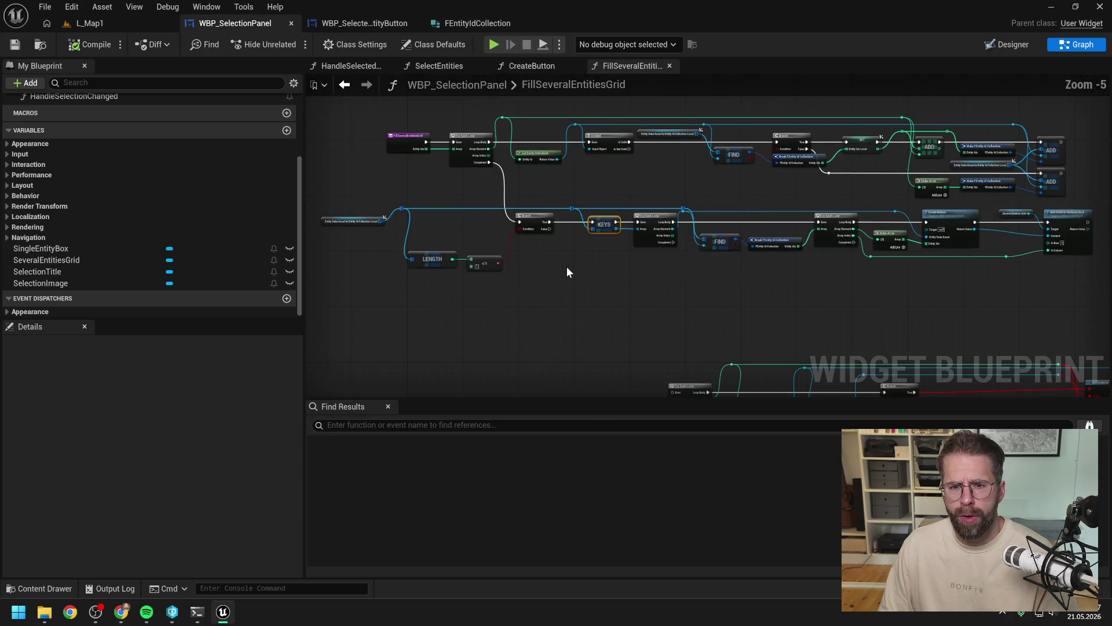
pyautogui.moveTo(550, 229)
pyautogui.mouseDown()
pyautogui.moveTo(579, 266)
pyautogui.moveTo(555, 289)
pyautogui.moveTo(518, 263)
pyautogui.mouseUp()
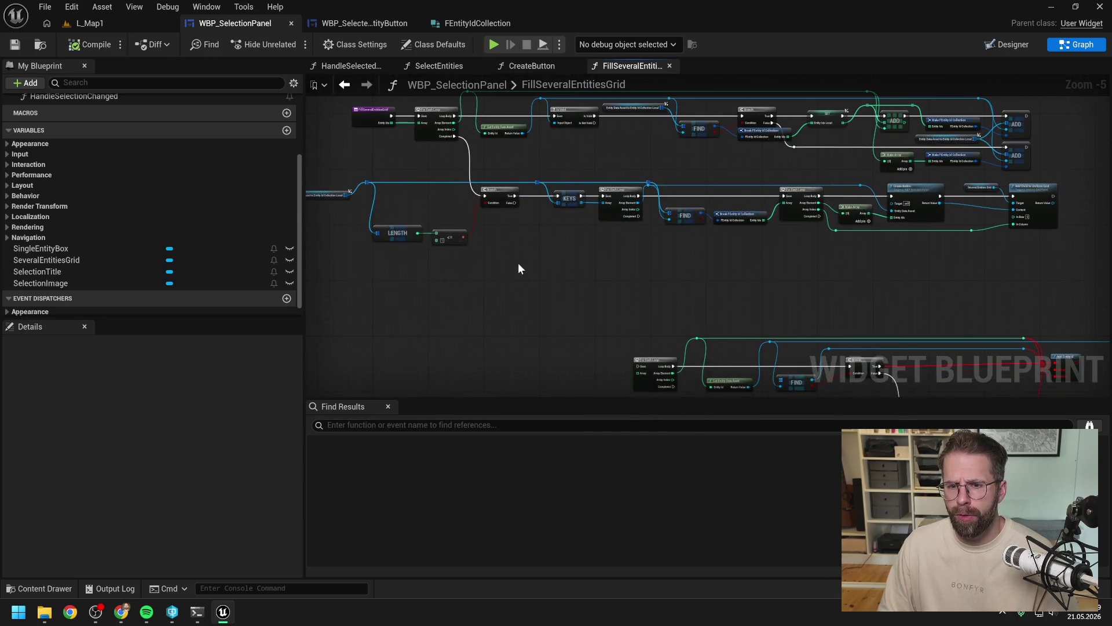
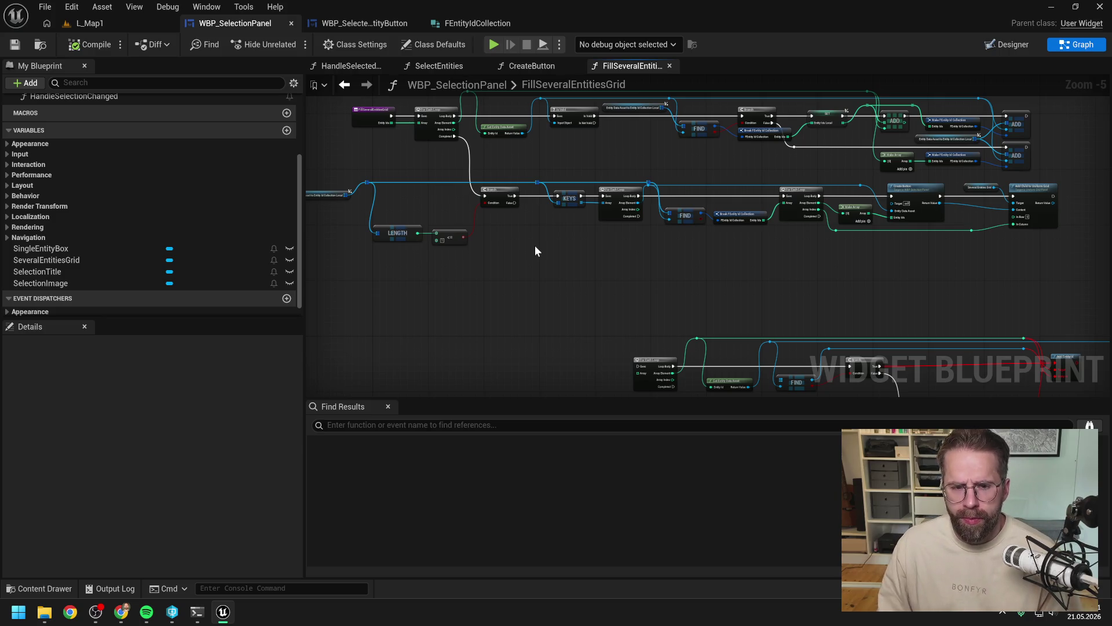
# Step: Duplicate the KEYS-to-Add Child to Uniform Grid node row and place the copy below the original
pyautogui.scroll(2, 534, 244)
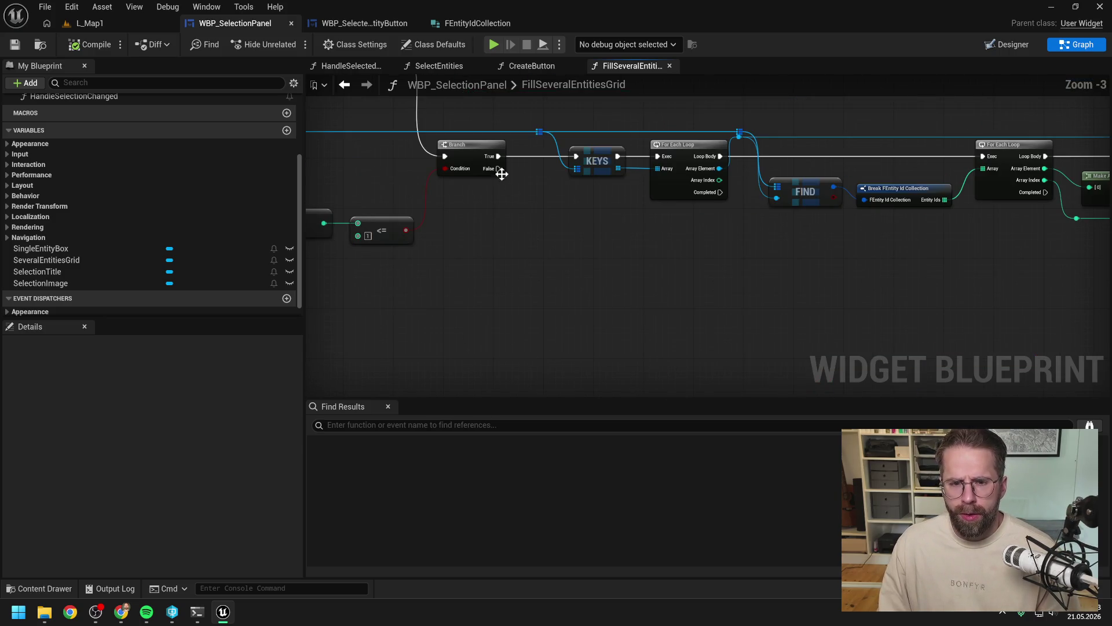
pyautogui.moveTo(498, 169)
pyautogui.mouseDown()
pyautogui.moveTo(565, 278)
pyautogui.moveTo(612, 224)
pyautogui.mouseUp()
pyautogui.scroll(-4, 612, 231)
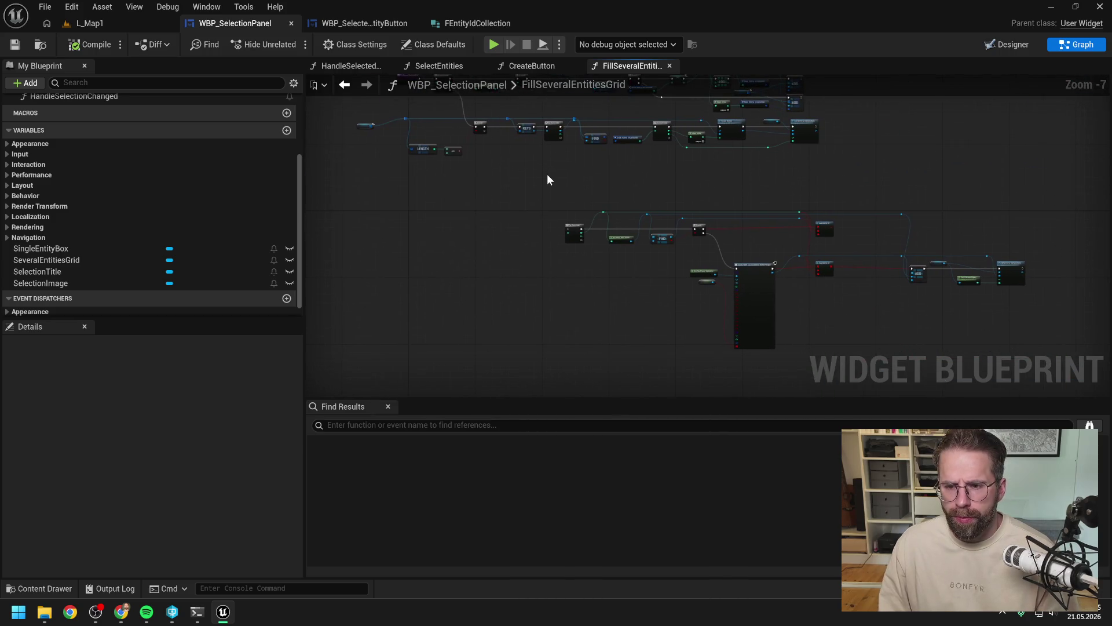
pyautogui.moveTo(544, 184); pyautogui.dragTo(1013, 335)
pyautogui.scroll(-5, 640, 266)
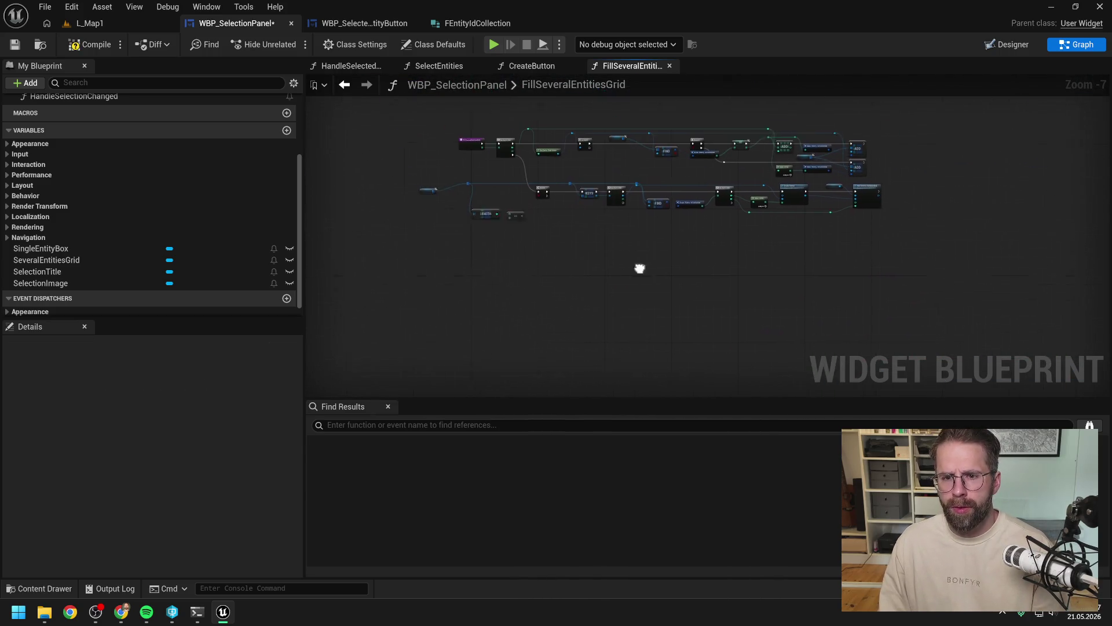
pyautogui.scroll(8, 618, 244)
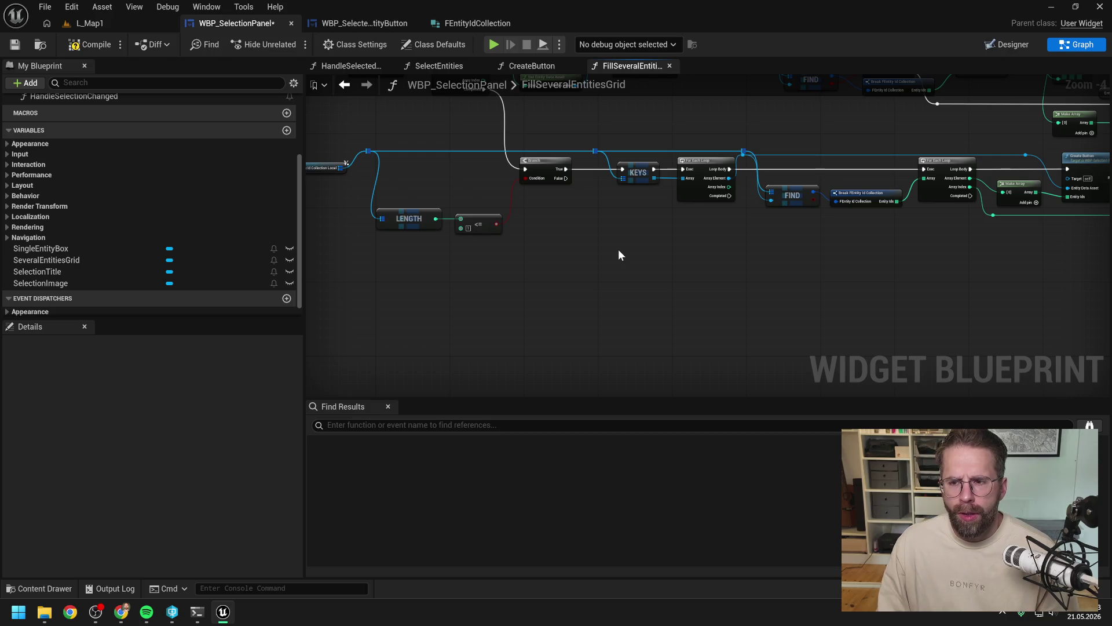
pyautogui.moveTo(678, 255)
pyautogui.mouseDown()
pyautogui.moveTo(572, 243)
pyautogui.moveTo(603, 272)
pyautogui.moveTo(600, 254)
pyautogui.mouseUp()
pyautogui.scroll(-1, 600, 253)
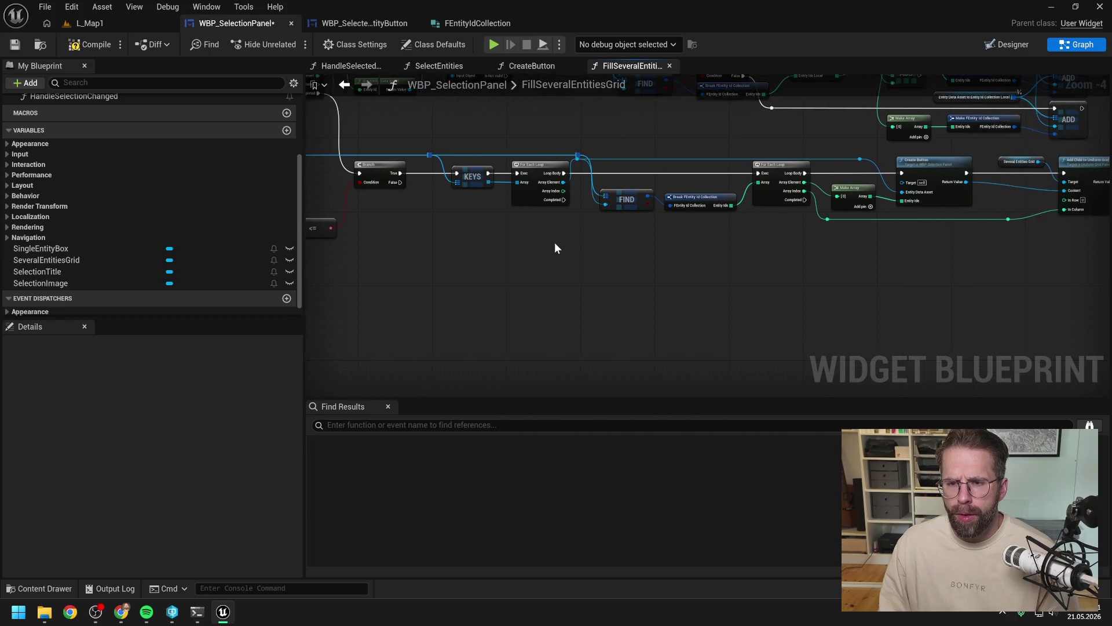
pyautogui.moveTo(457, 165); pyautogui.dragTo(932, 238)
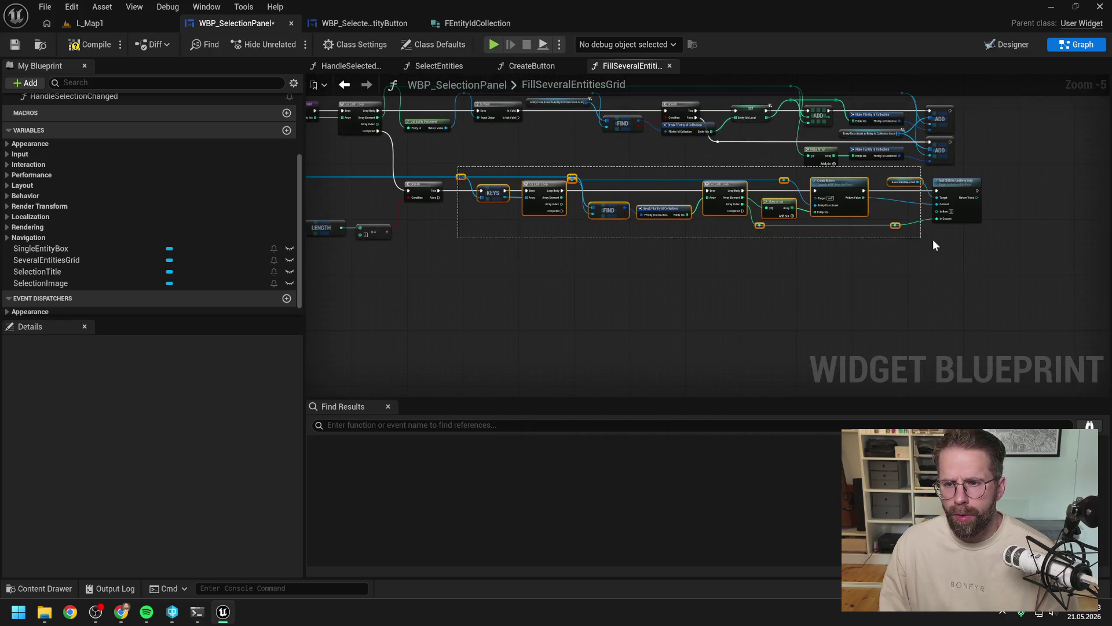
pyautogui.hotkey('ctrl', 'c')
pyautogui.hotkey('ctrl', 'v')
pyautogui.moveTo(440, 267); pyautogui.dragTo(550, 249)
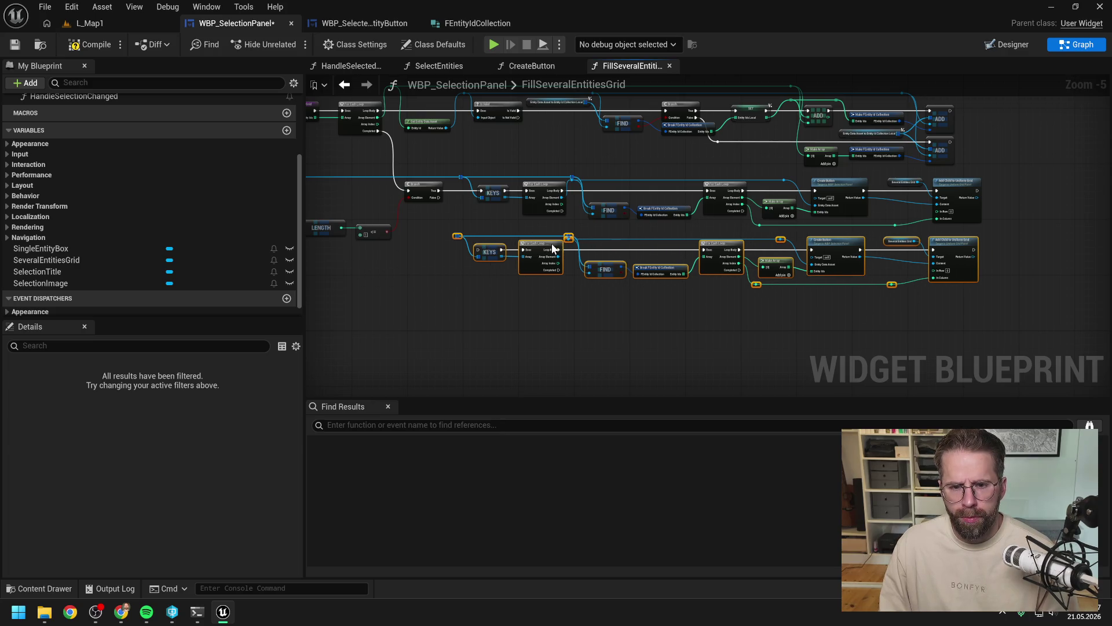
# Step: Feed the map input and the Branch False output into the lower KEYS node via a reroute point
pyautogui.scroll(3, 487, 220)
pyautogui.click(490, 229)
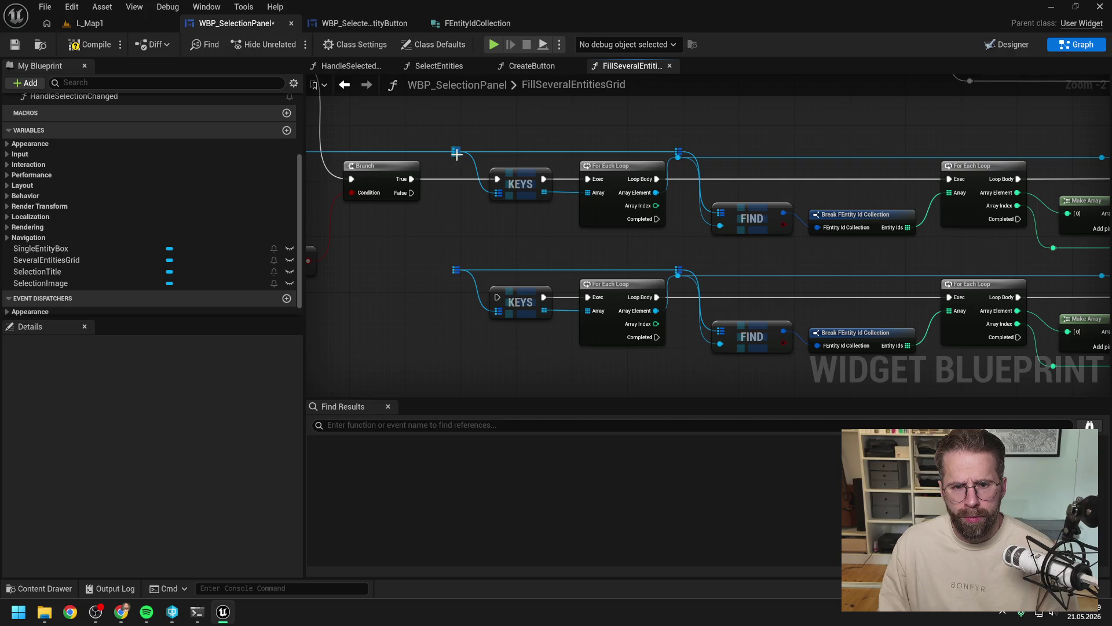
pyautogui.moveTo(456, 153)
pyautogui.mouseDown()
pyautogui.moveTo(493, 264)
pyautogui.moveTo(454, 270)
pyautogui.mouseUp()
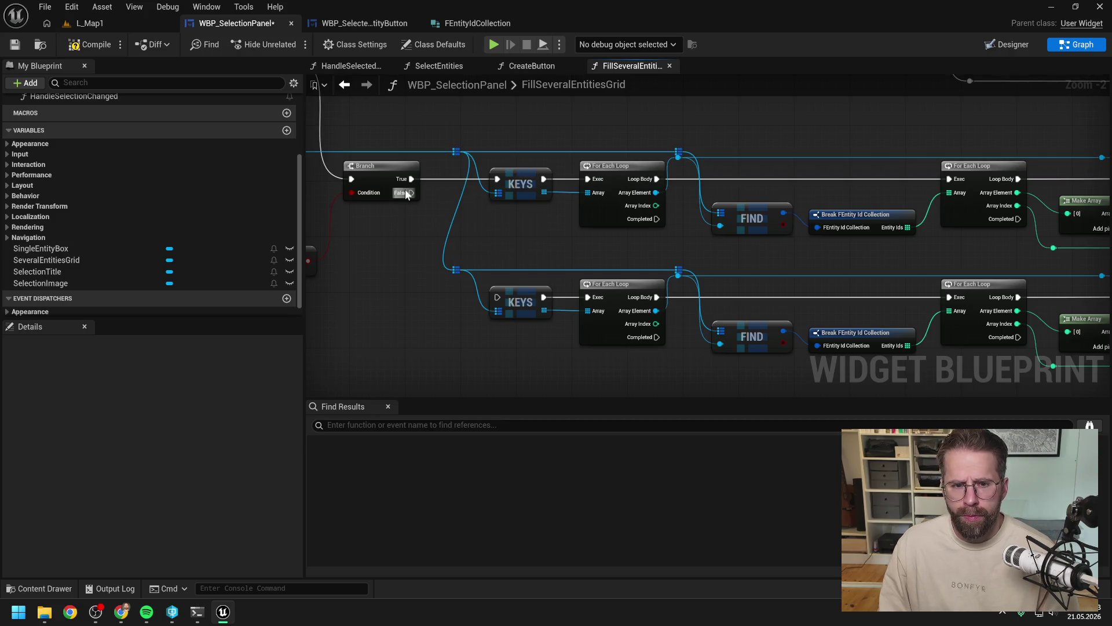
pyautogui.moveTo(407, 193)
pyautogui.mouseDown()
pyautogui.moveTo(576, 302)
pyautogui.moveTo(497, 297)
pyautogui.mouseUp()
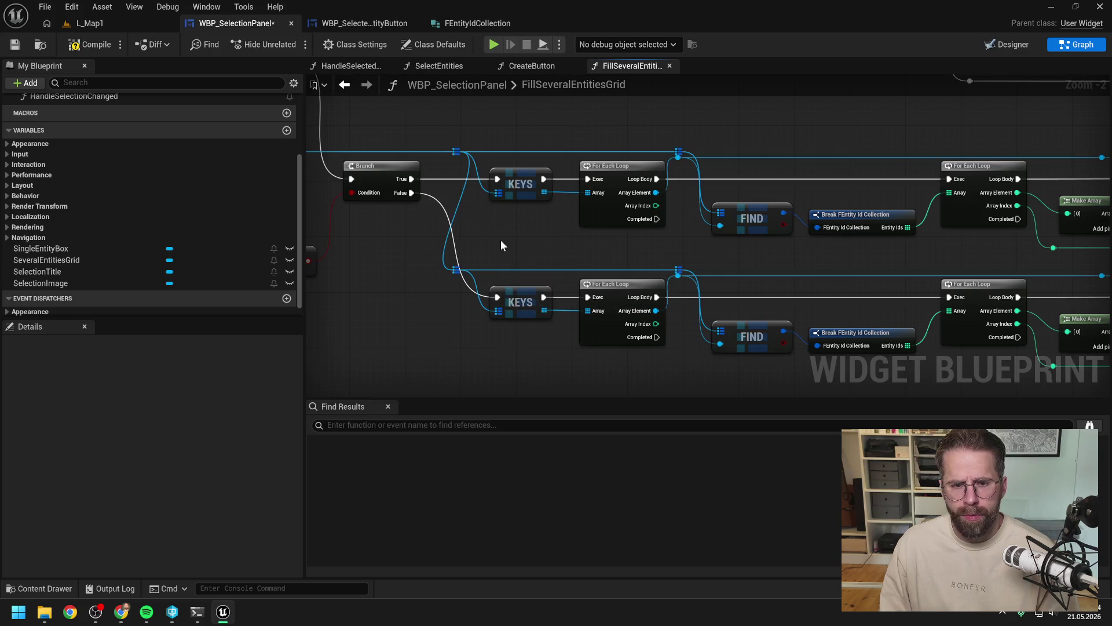
pyautogui.doubleClick(454, 241)
pyautogui.moveTo(453, 242); pyautogui.dragTo(454, 302)
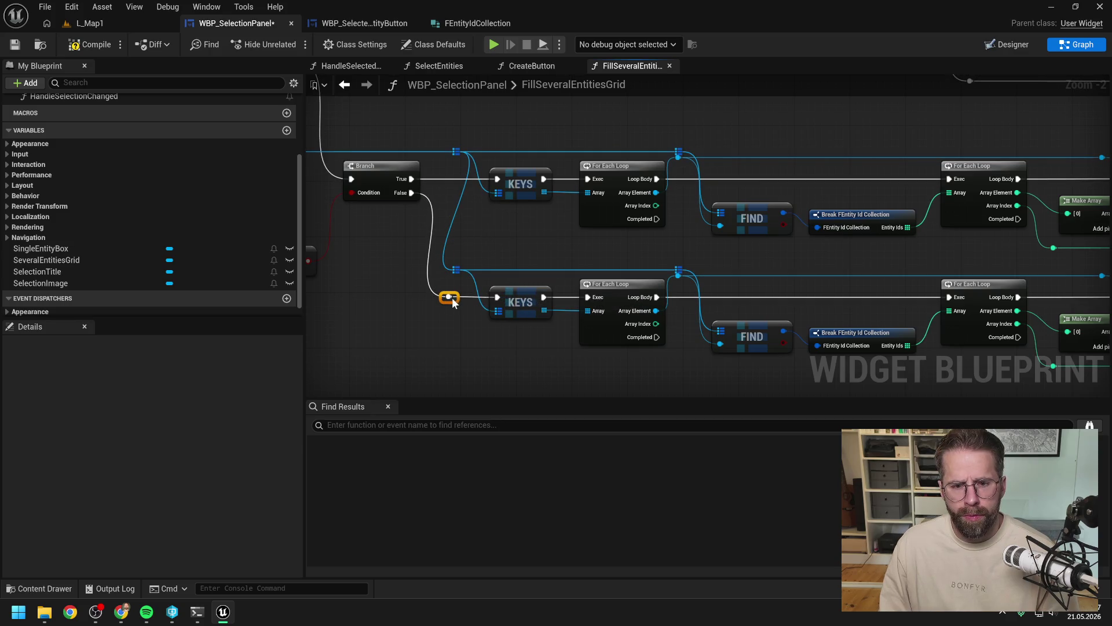
# Step: Remove the lower For Each Loop and Make Array, wiring Entity Ids, loop body and Array Index directly
pyautogui.moveTo(694, 239)
pyautogui.mouseDown()
pyautogui.moveTo(597, 264)
pyautogui.moveTo(563, 221)
pyautogui.mouseUp()
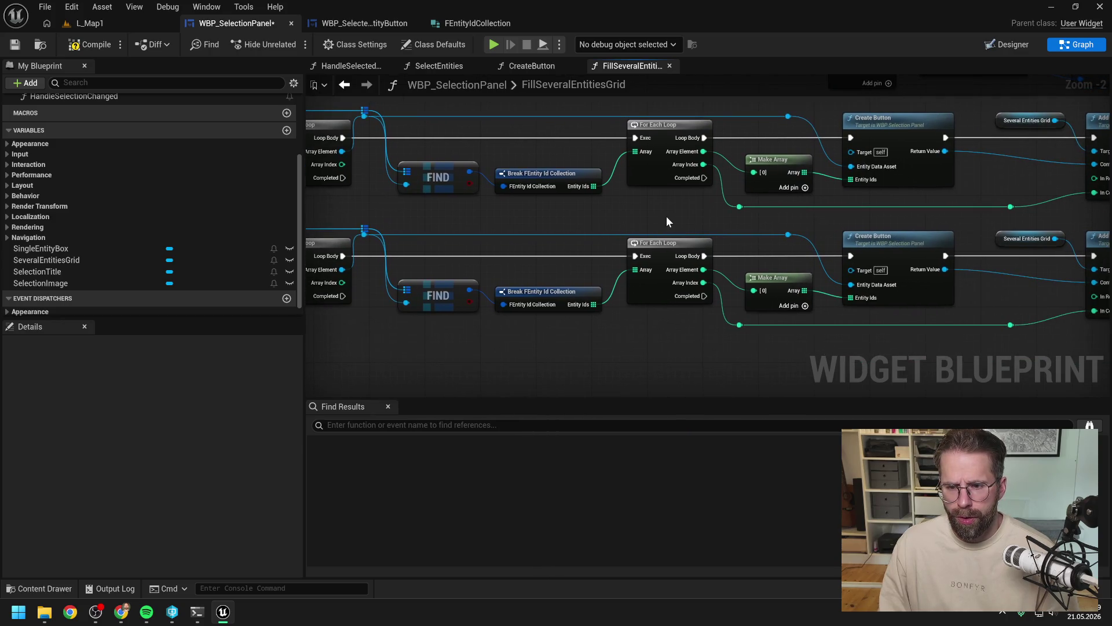
pyautogui.scroll(-1, 669, 214)
pyautogui.click(562, 249)
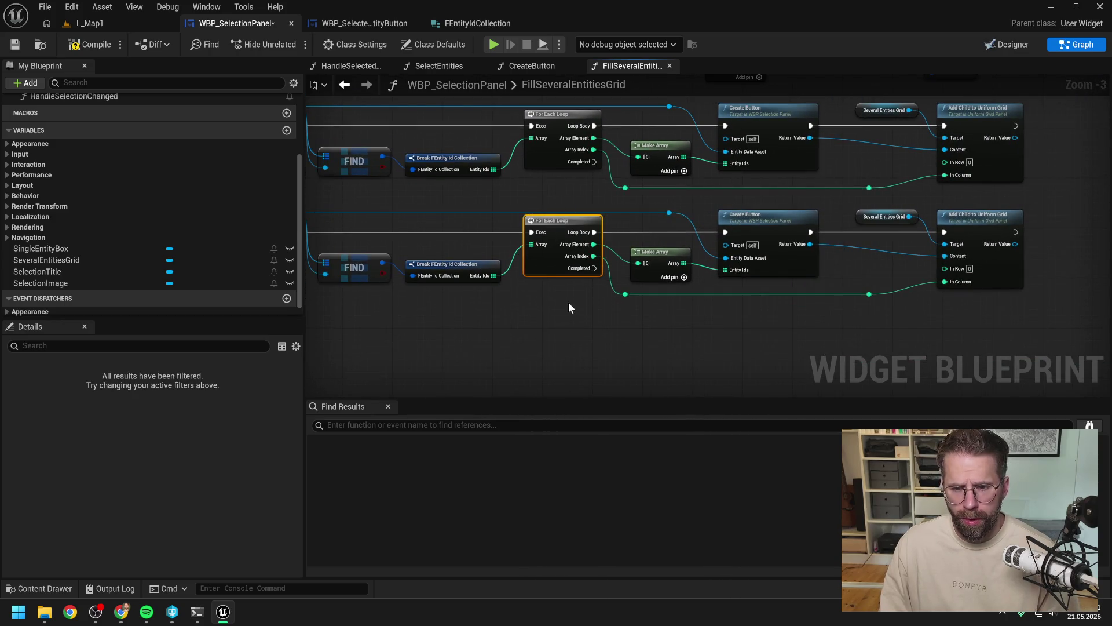
pyautogui.keyDown('ctrl'); pyautogui.click(656, 268); pyautogui.keyUp('ctrl')
pyautogui.press('Delete')
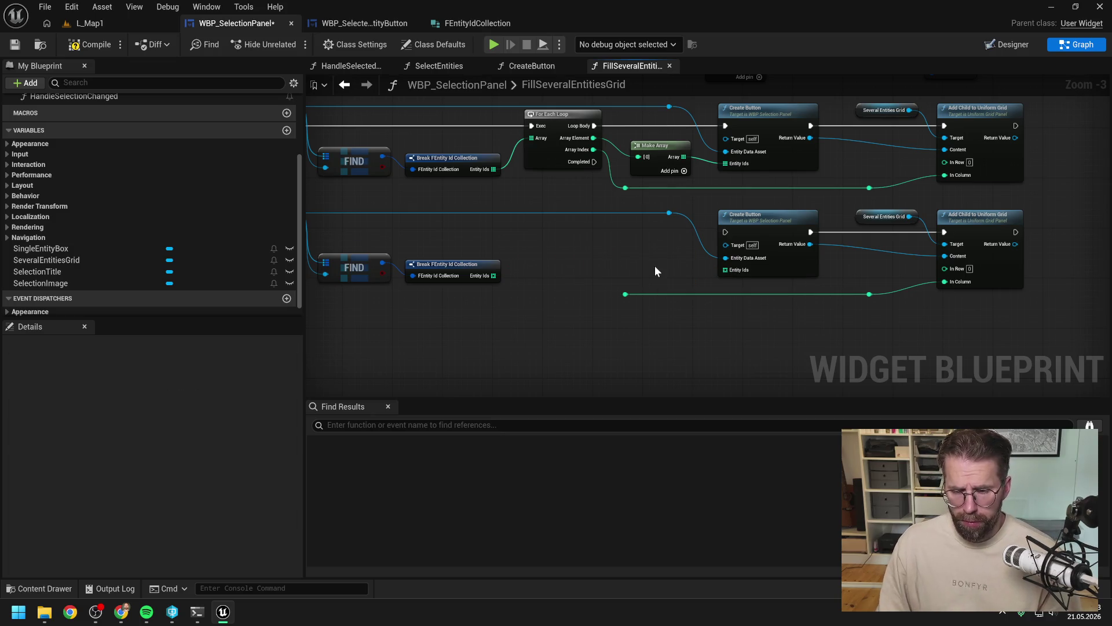
pyautogui.moveTo(493, 276); pyautogui.dragTo(710, 270)
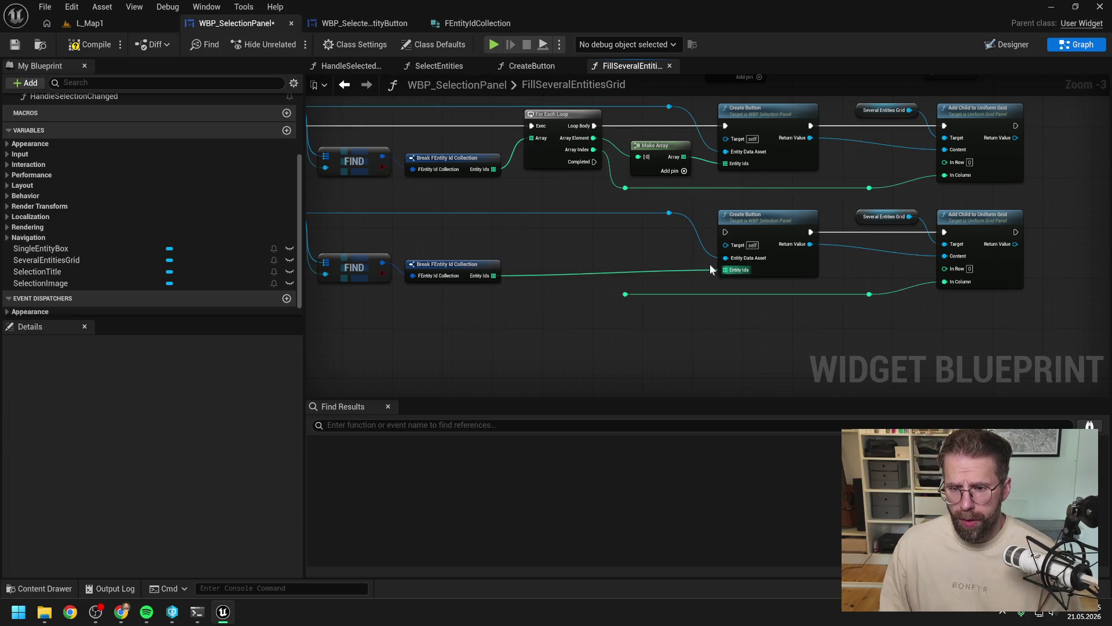
pyautogui.moveTo(549, 253); pyautogui.dragTo(650, 244)
pyautogui.moveTo(371, 223); pyautogui.dragTo(834, 220)
pyautogui.moveTo(877, 315); pyautogui.dragTo(743, 310)
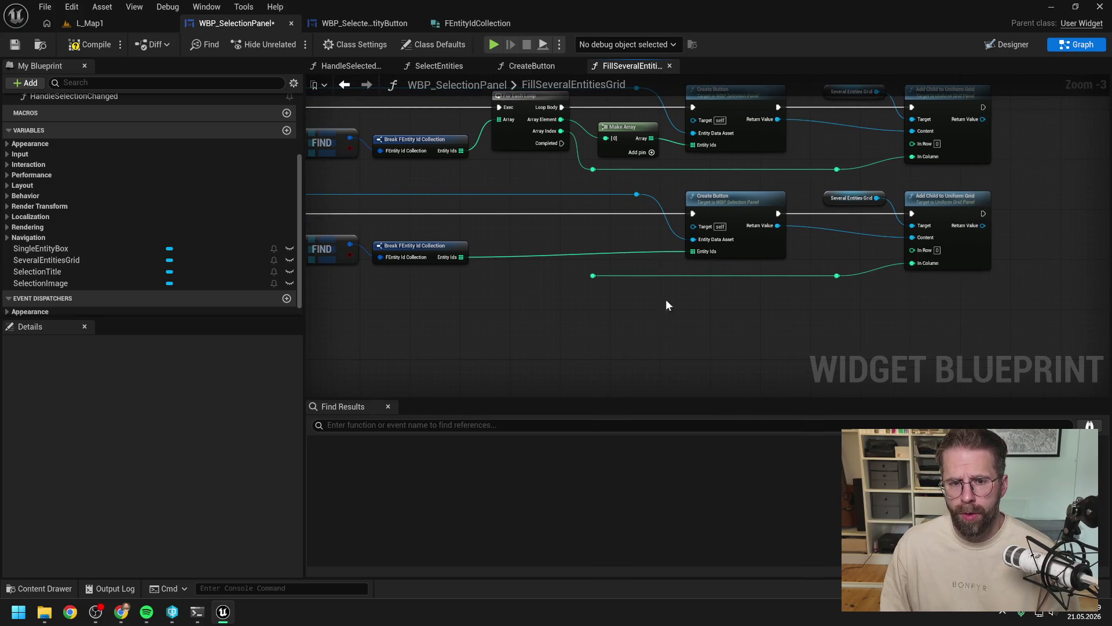
pyautogui.moveTo(607, 297); pyautogui.dragTo(772, 280)
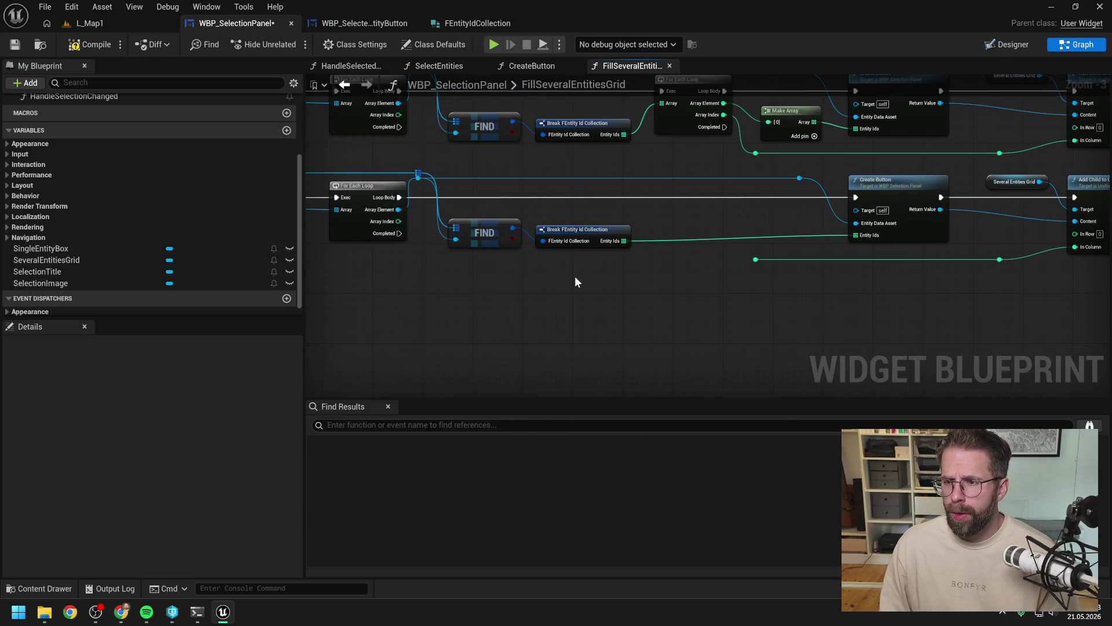
pyautogui.moveTo(398, 222)
pyautogui.mouseDown()
pyautogui.moveTo(755, 260)
pyautogui.moveTo(531, 259)
pyautogui.mouseUp()
pyautogui.moveTo(624, 296)
pyautogui.mouseDown()
pyautogui.moveTo(798, 291)
pyautogui.moveTo(631, 297)
pyautogui.mouseUp()
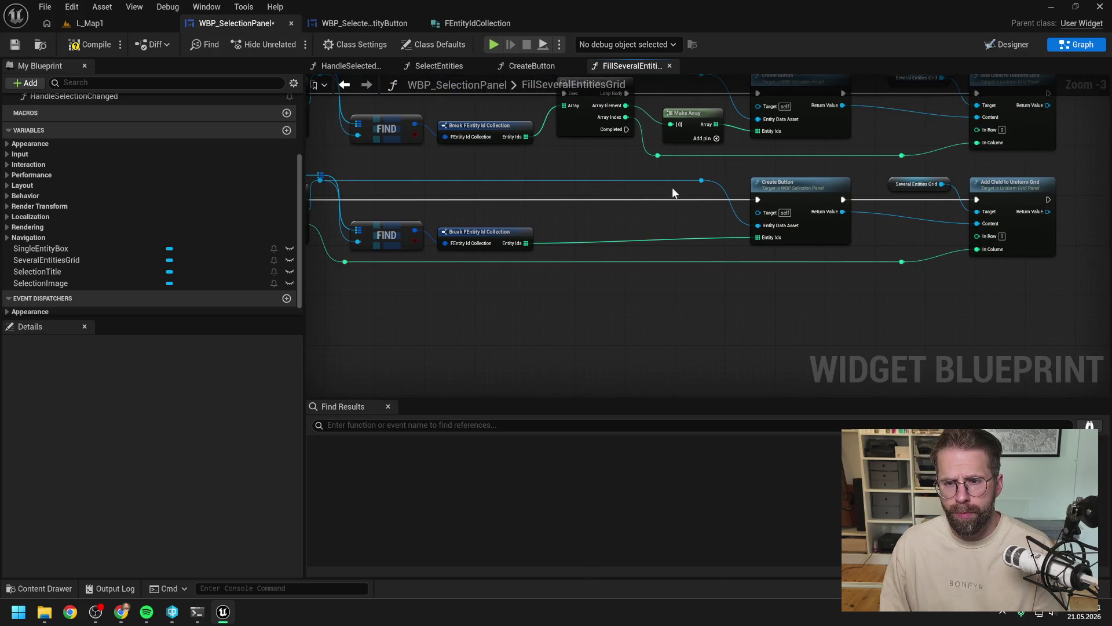
# Step: Shift the lower Create Button group left and compile WBP_SelectionPanel
pyautogui.moveTo(683, 178); pyautogui.dragTo(989, 293)
pyautogui.moveTo(556, 308)
pyautogui.mouseDown()
pyautogui.moveTo(783, 308)
pyautogui.moveTo(663, 305)
pyautogui.mouseUp()
pyautogui.click(781, 309)
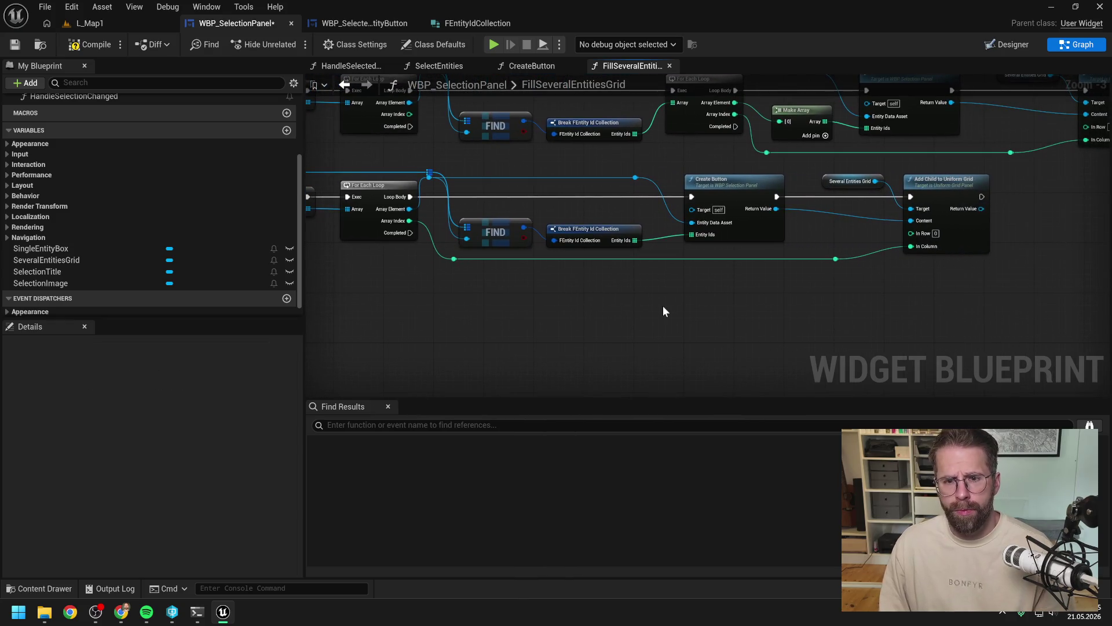
pyautogui.click(87, 44)
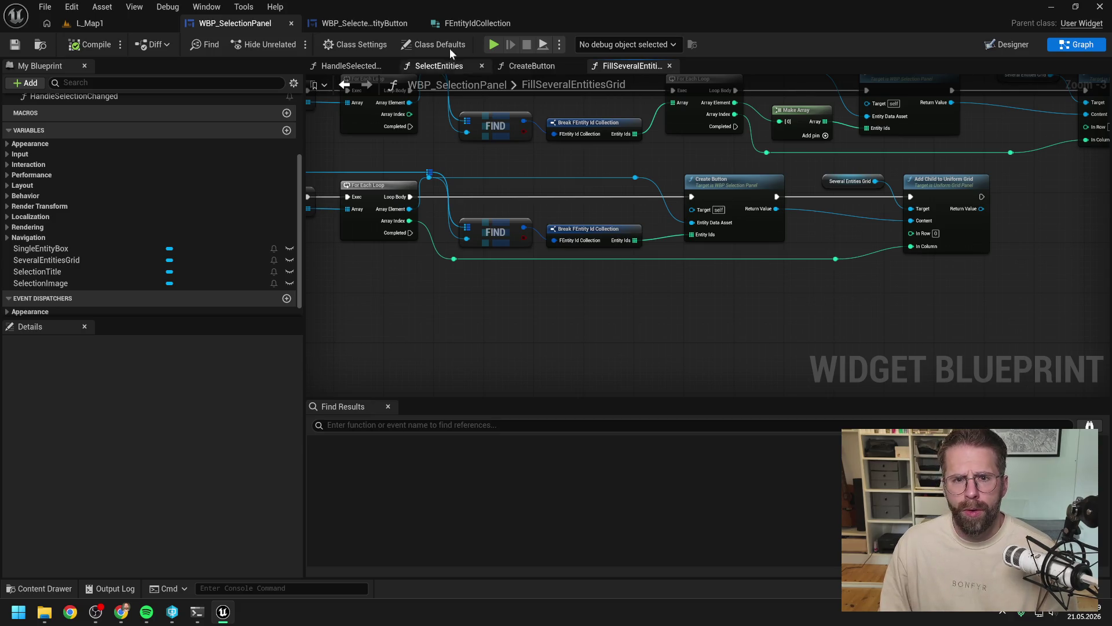
pyautogui.click(365, 23)
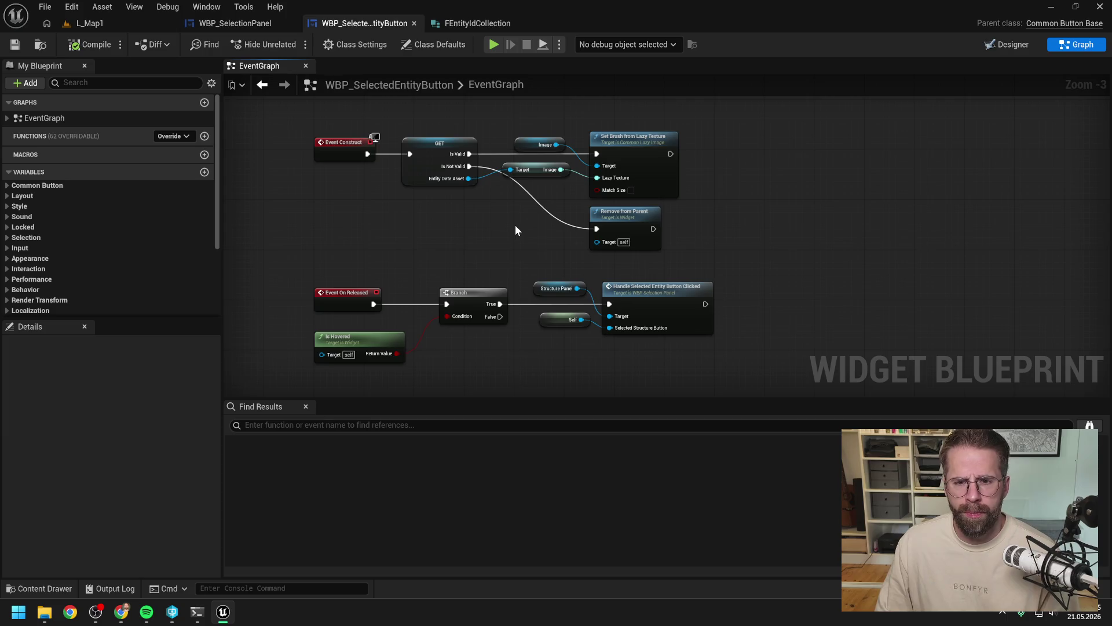
# Step: Add an Entity Ids getter to the WBP_SelectedEntityButton EventGraph and compile
pyautogui.scroll(-2, 516, 226)
pyautogui.scroll(1, 515, 226)
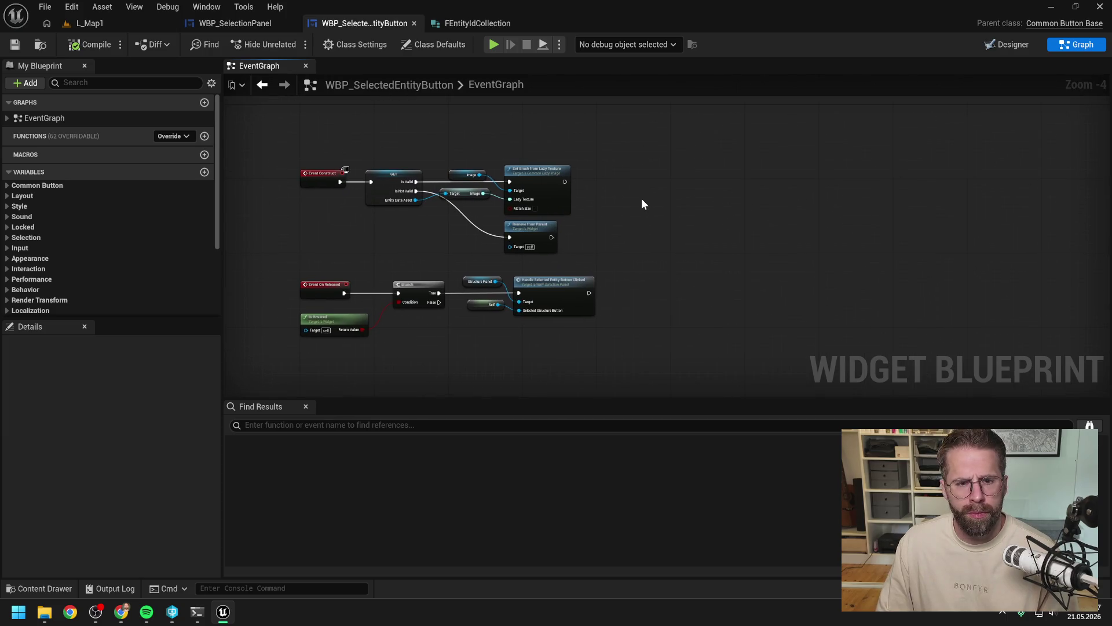
pyautogui.scroll(-4, 115, 209)
pyautogui.moveTo(28, 259)
pyautogui.mouseDown()
pyautogui.moveTo(576, 172)
pyautogui.moveTo(569, 183)
pyautogui.mouseUp()
pyautogui.click(585, 190)
pyautogui.scroll(2, 573, 183)
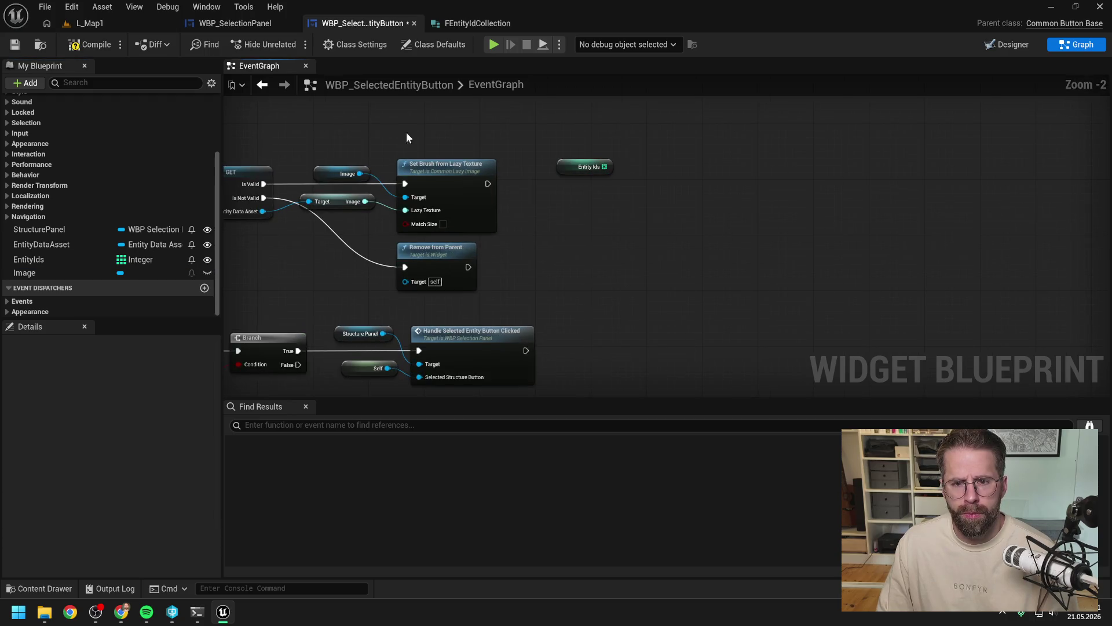
pyautogui.click(89, 44)
# Step: In the Designer, inspect the Image widget and the root widget's properties
pyautogui.click(1008, 44)
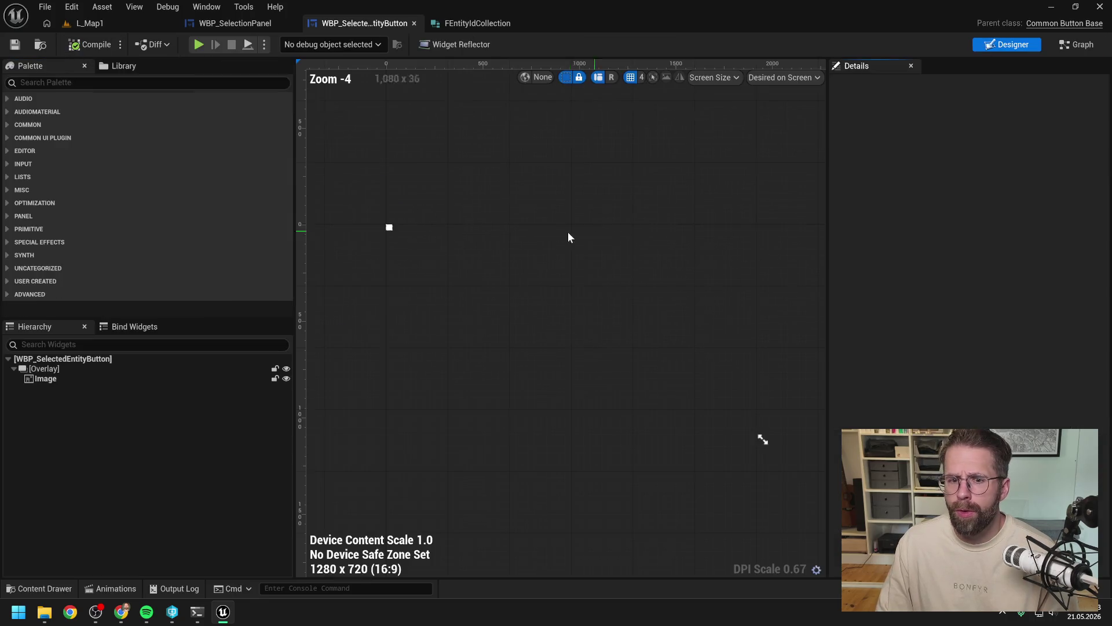
pyautogui.scroll(10, 350, 223)
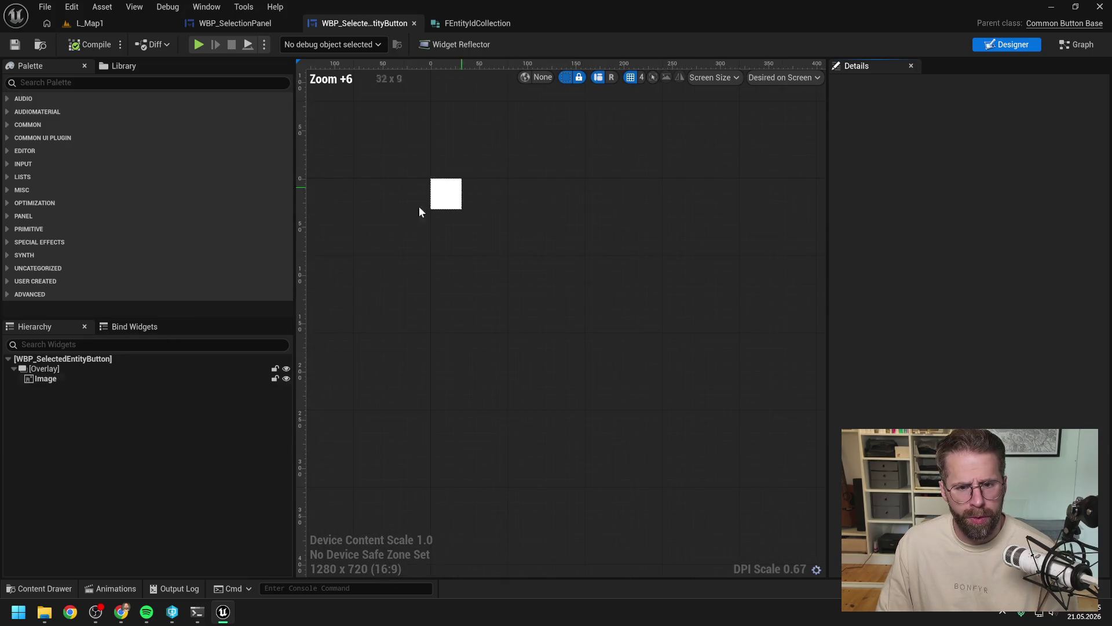
pyautogui.click(116, 377)
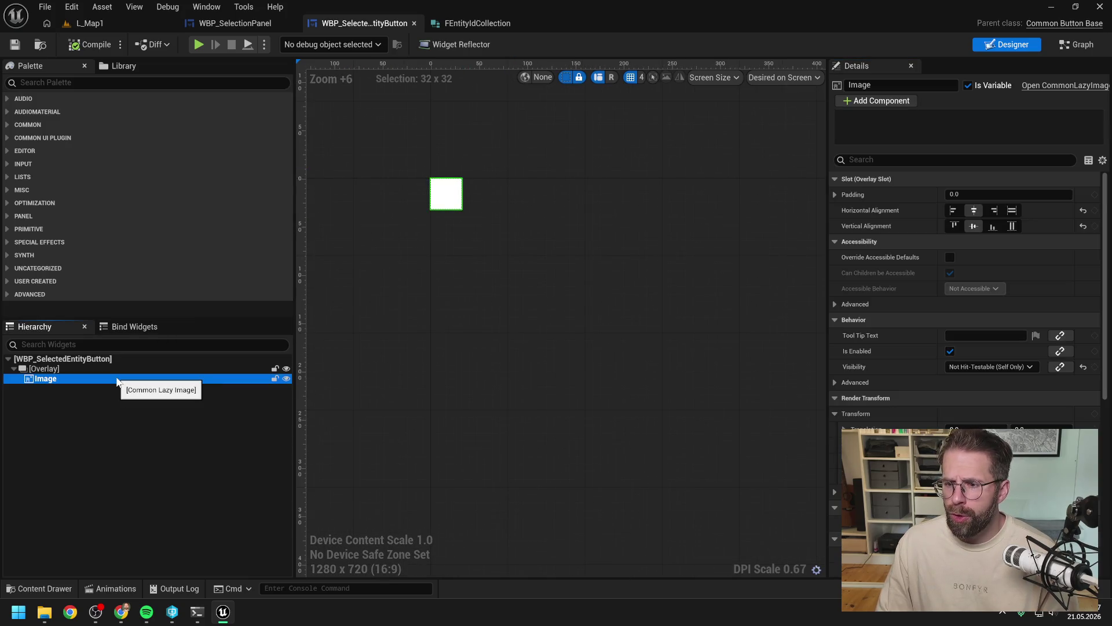
pyautogui.click(96, 359)
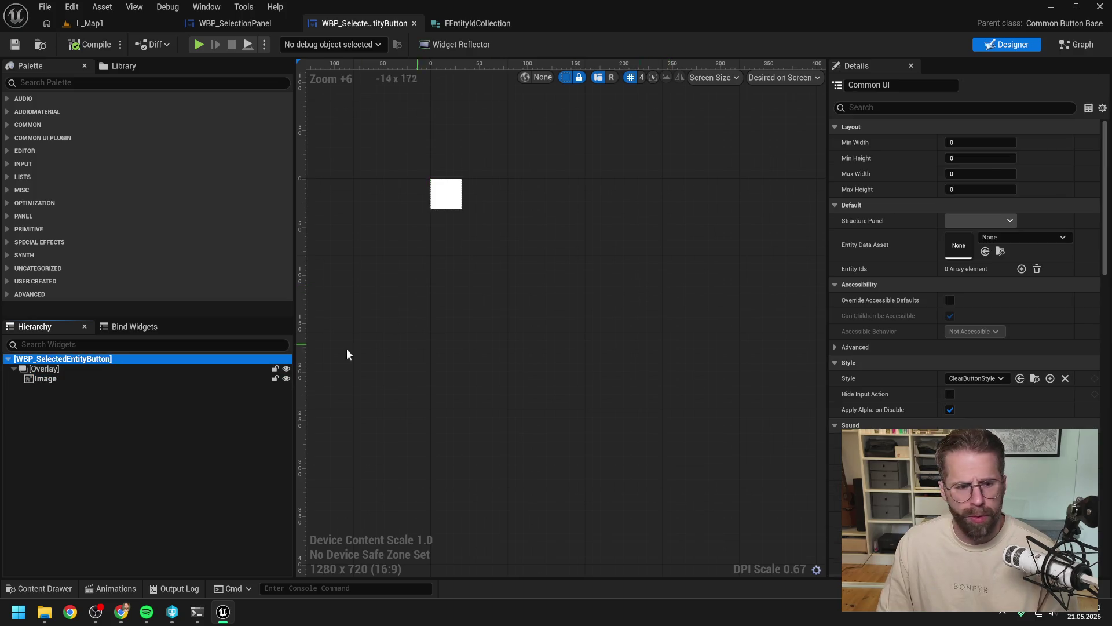
# Step: Find and open the WBP_CommandCard widget blueprint from the Content Drawer
pyautogui.click(248, 22)
pyautogui.hotkey('ctrl', 'space')
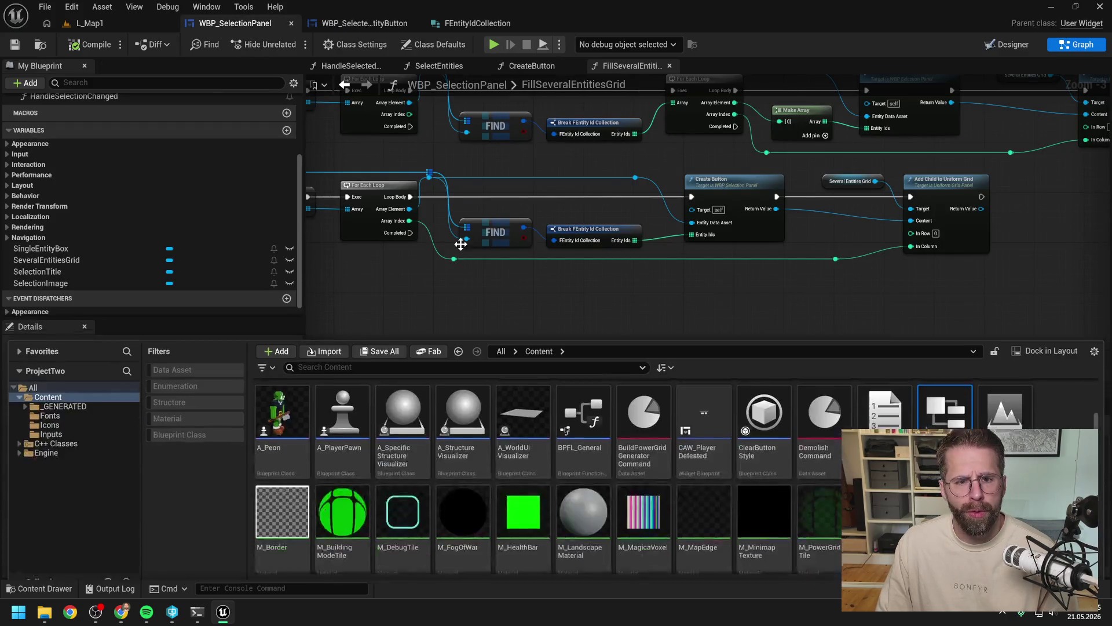
pyautogui.write('command card')
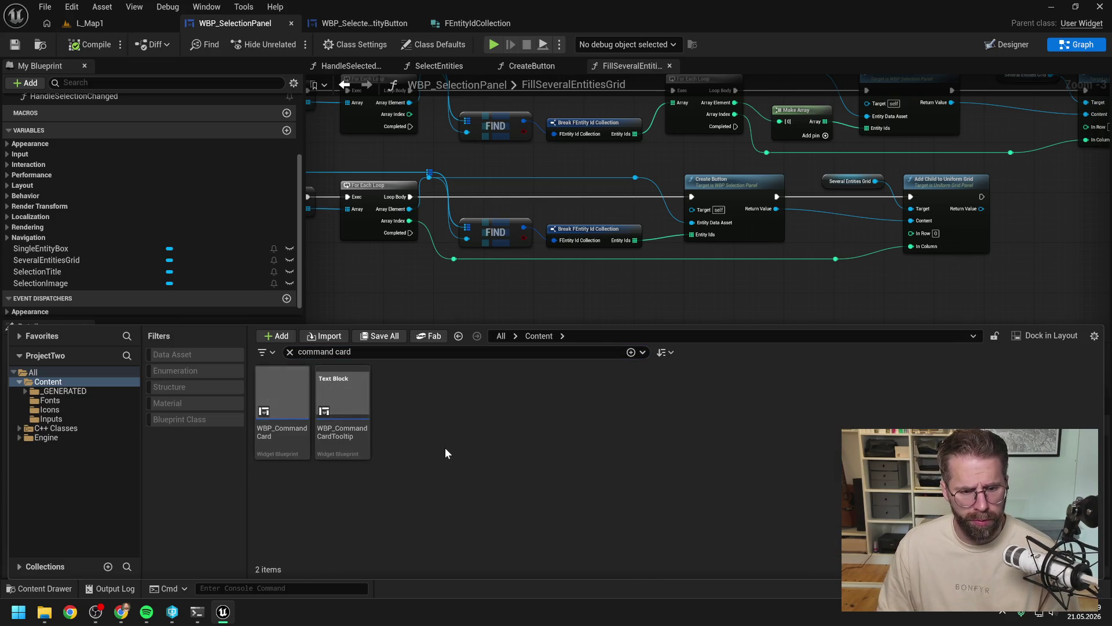
pyautogui.doubleClick(268, 441)
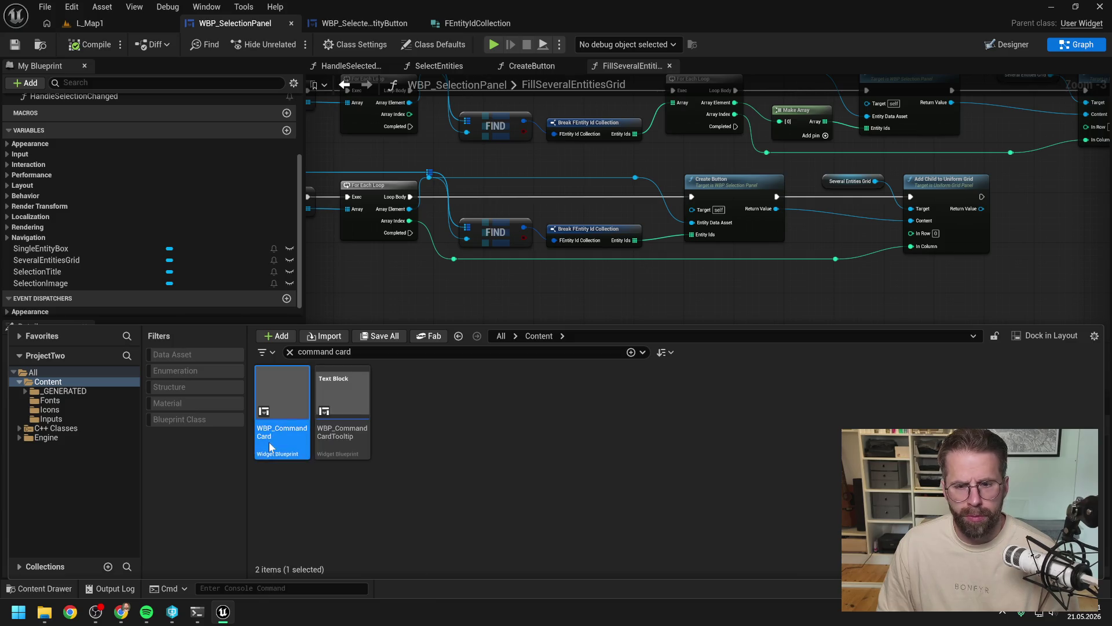
pyautogui.scroll(6, 386, 218)
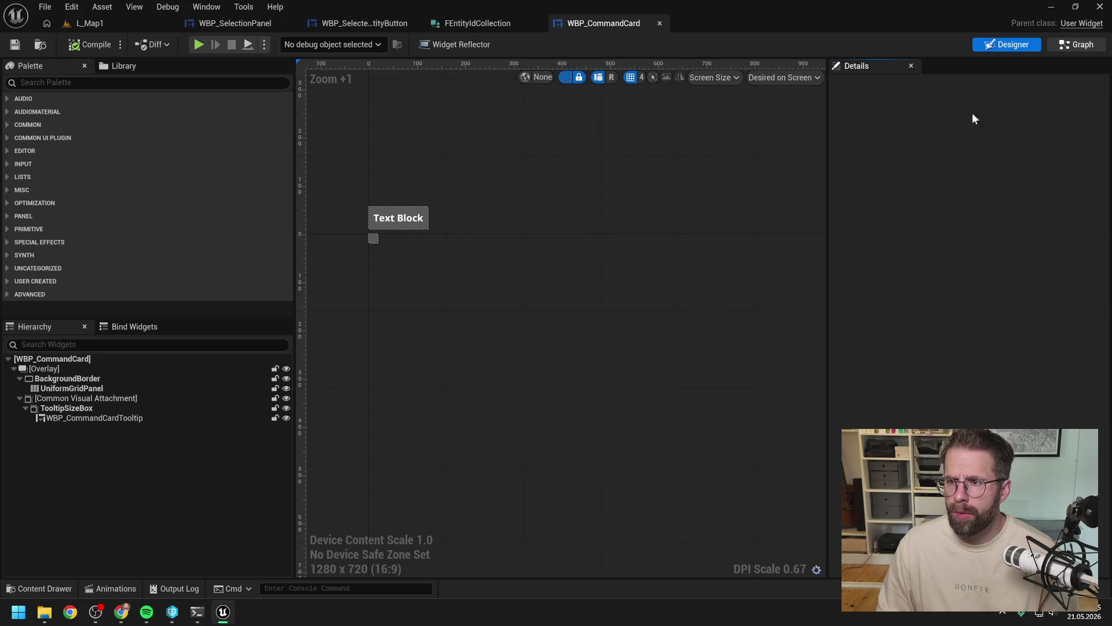
# Step: Review the HandleSelectionChanged and GetCommandButton function graphs, then open WBP_CommandButton
pyautogui.hotkey('ctrl', 'space')
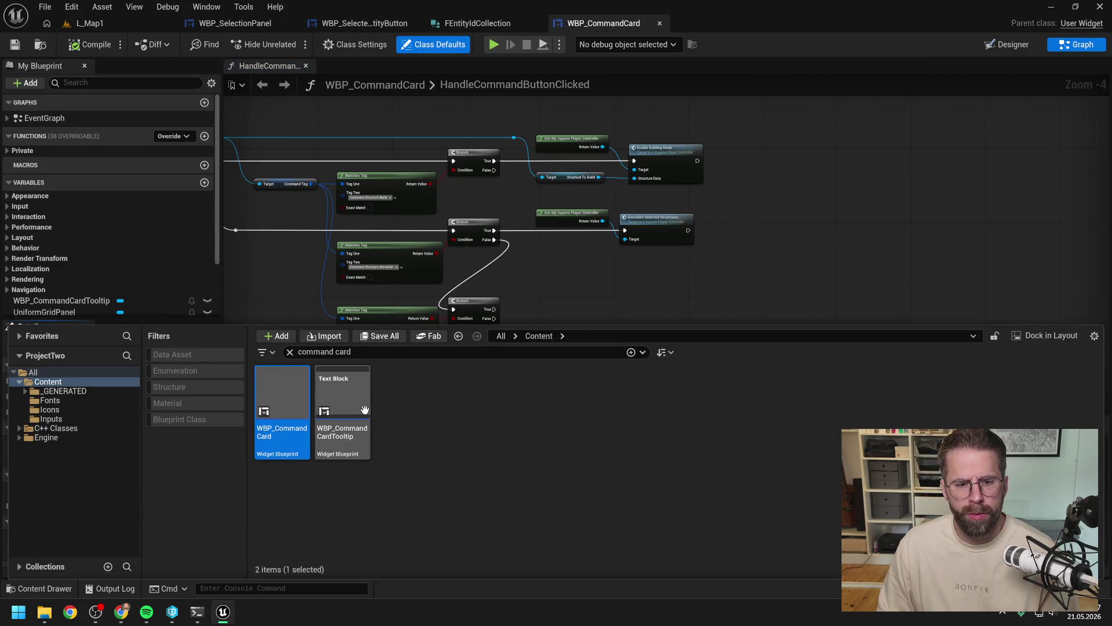
pyautogui.click(599, 276)
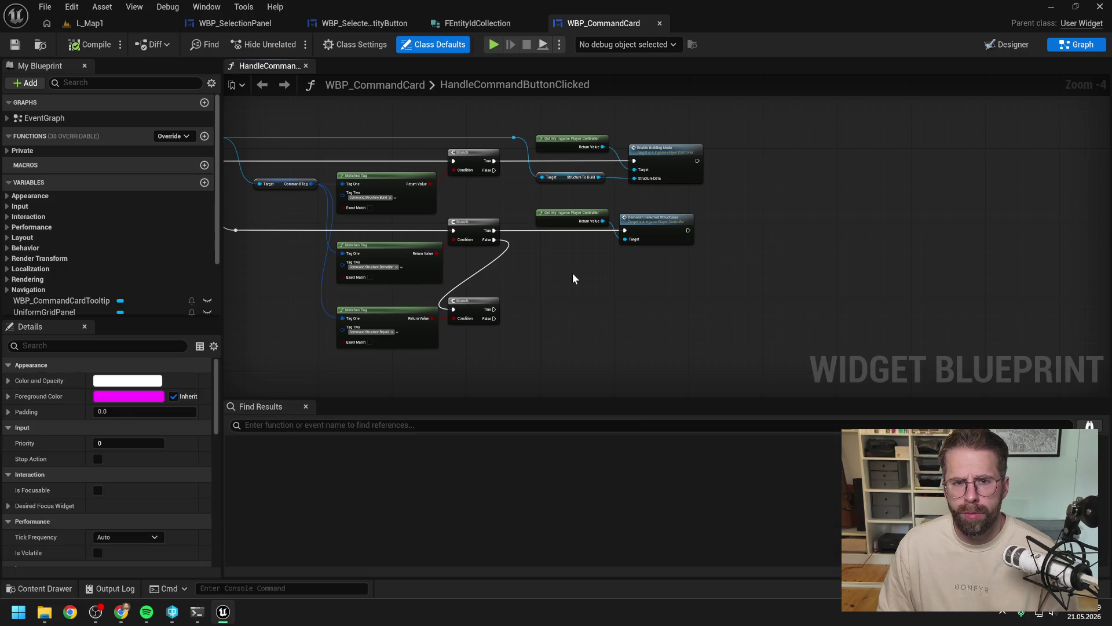
pyautogui.moveTo(572, 279); pyautogui.dragTo(647, 320)
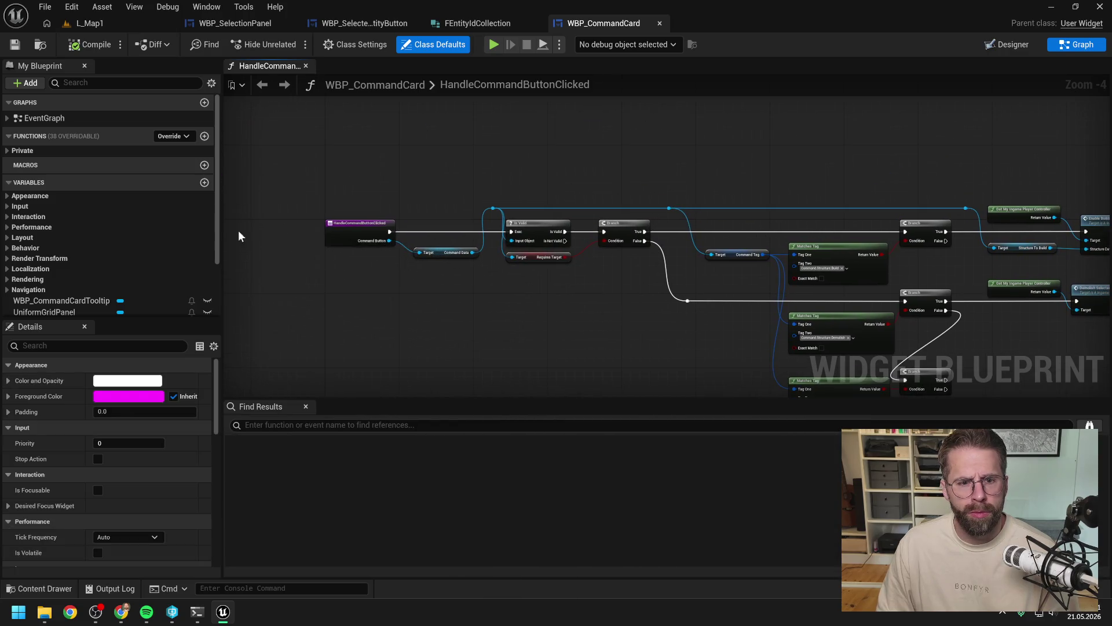
pyautogui.click(22, 150)
pyautogui.doubleClick(108, 164)
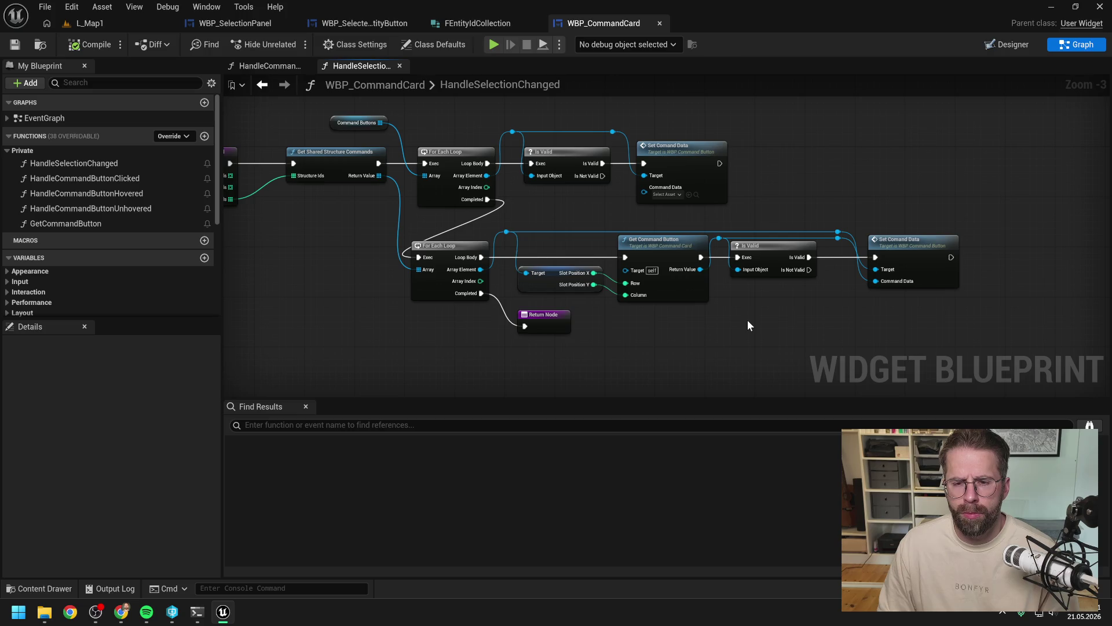
pyautogui.doubleClick(669, 245)
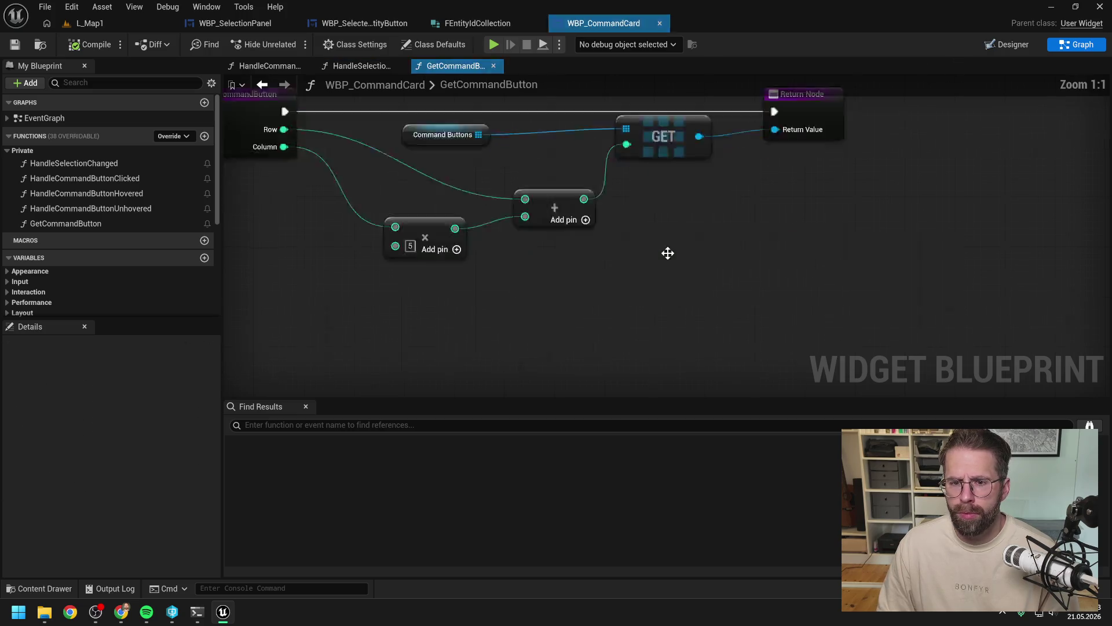
pyautogui.click(593, 189)
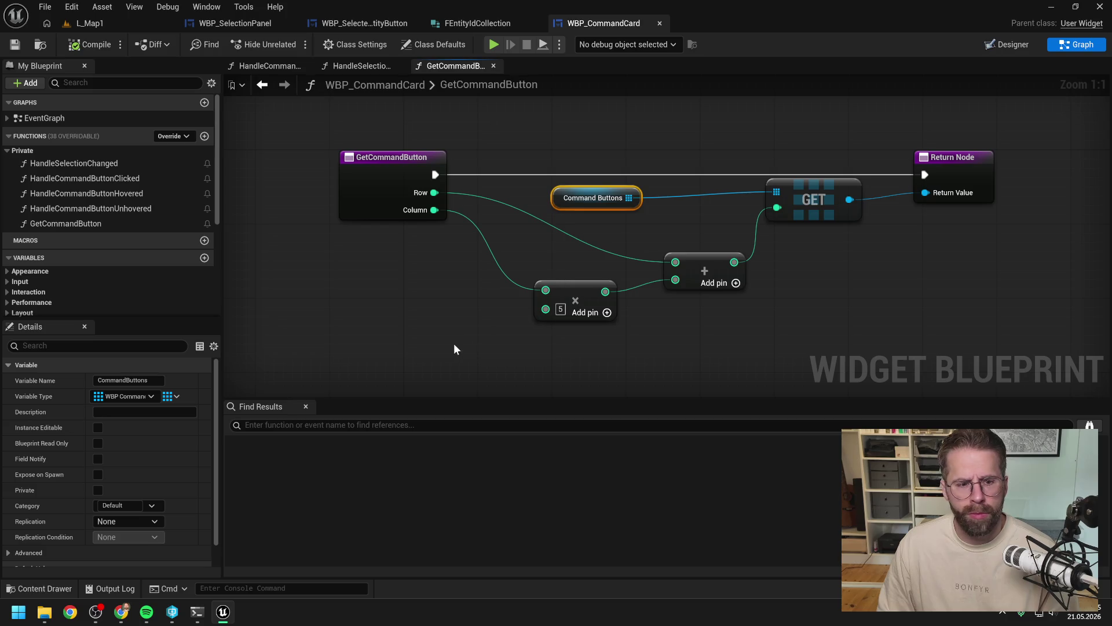
pyautogui.hotkey('ctrl', 'space')
pyautogui.press('Return')
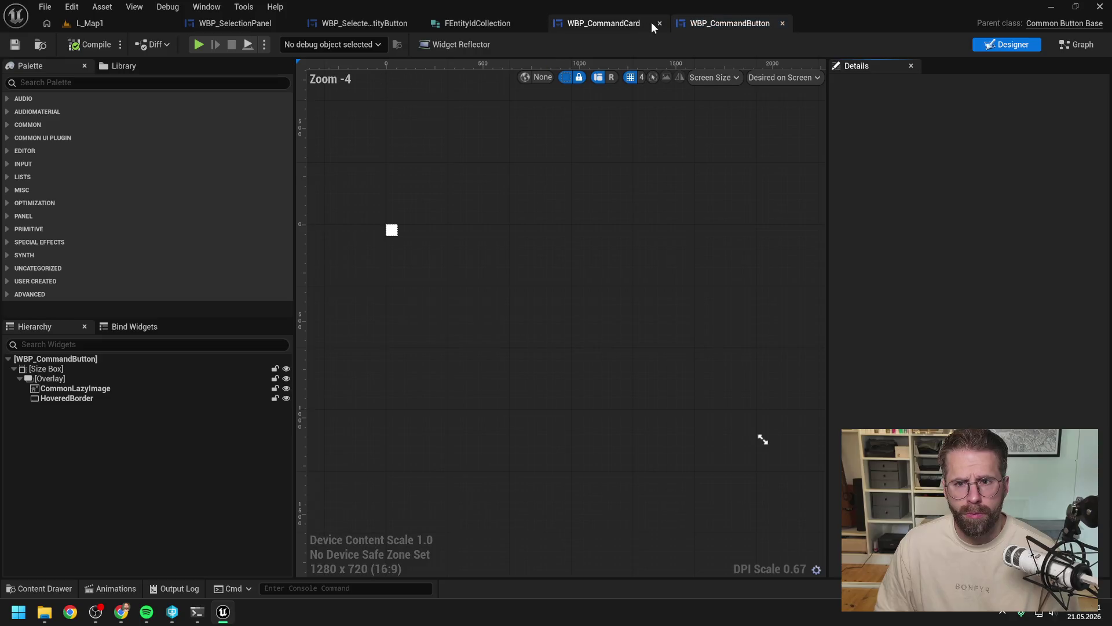
# Step: Close WBP_CommandCard and wrap WBP_SelectedEntityButton's Image in a Size Box
pyautogui.click(660, 23)
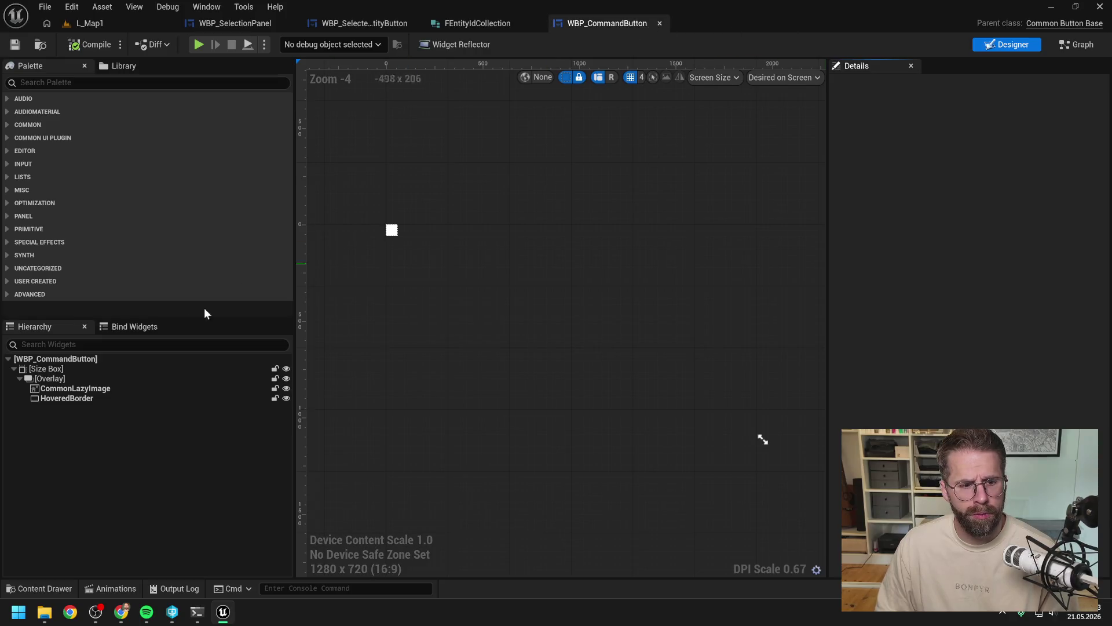
pyautogui.click(89, 368)
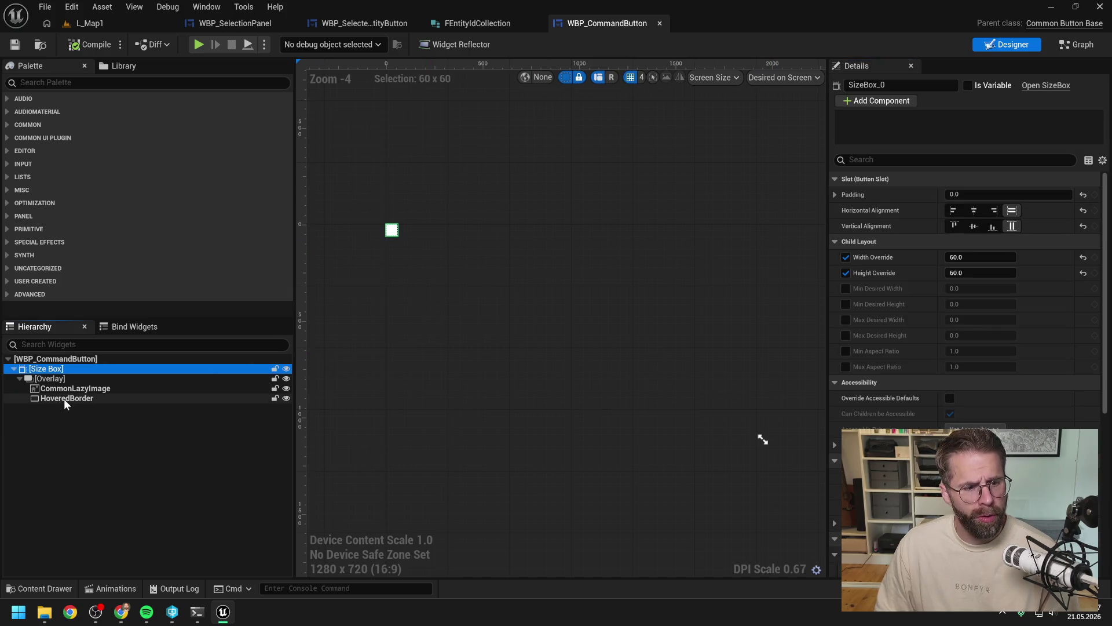
pyautogui.click(372, 24)
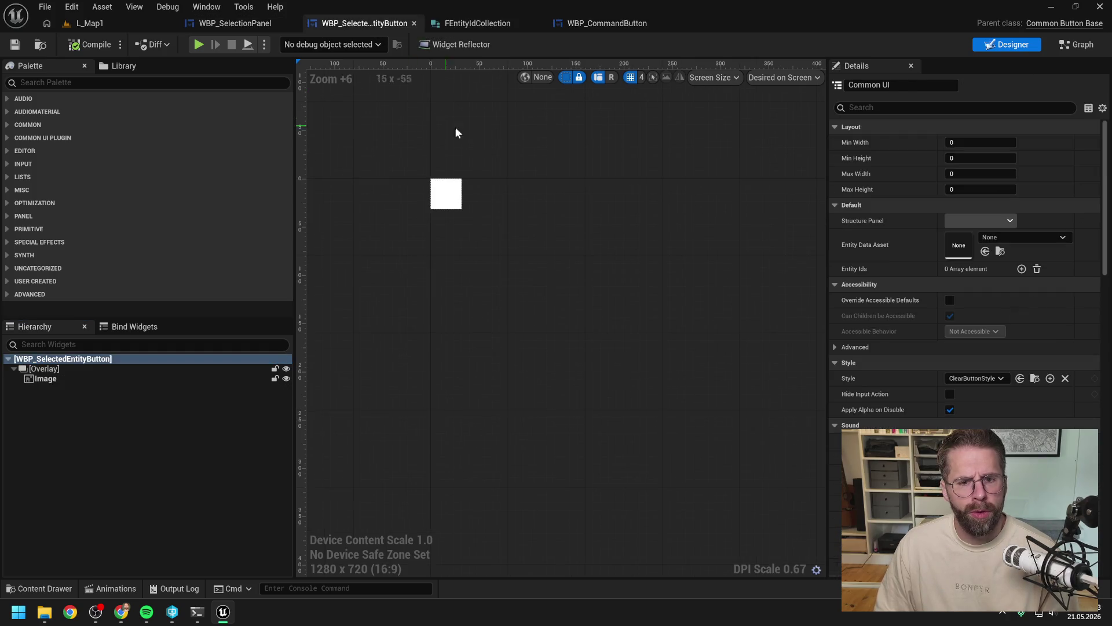
pyautogui.click(137, 381)
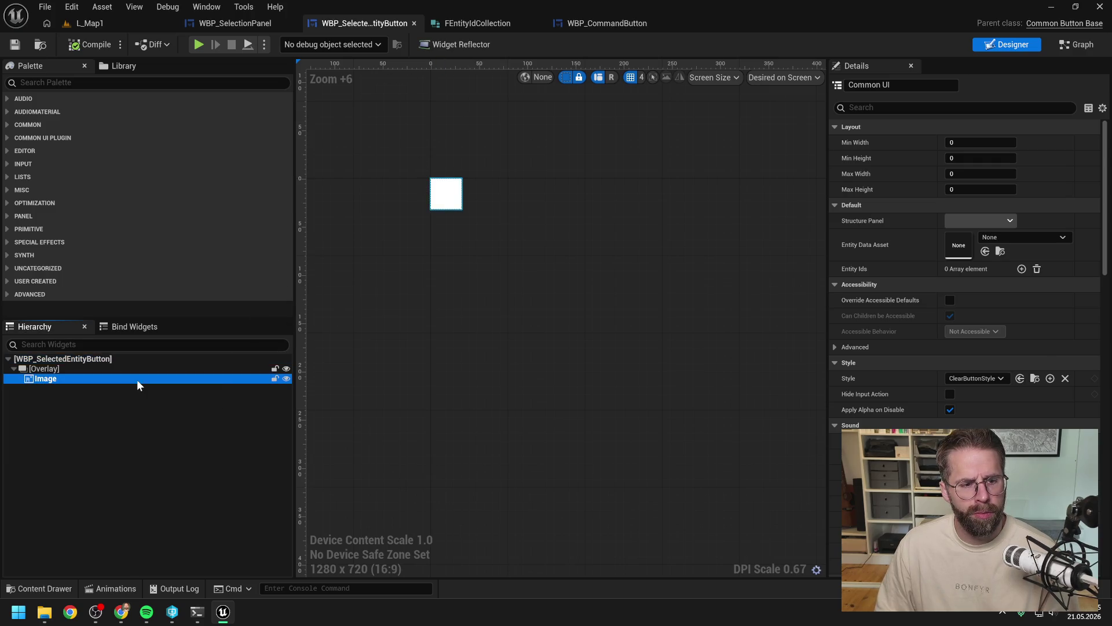
pyautogui.rightClick(119, 381)
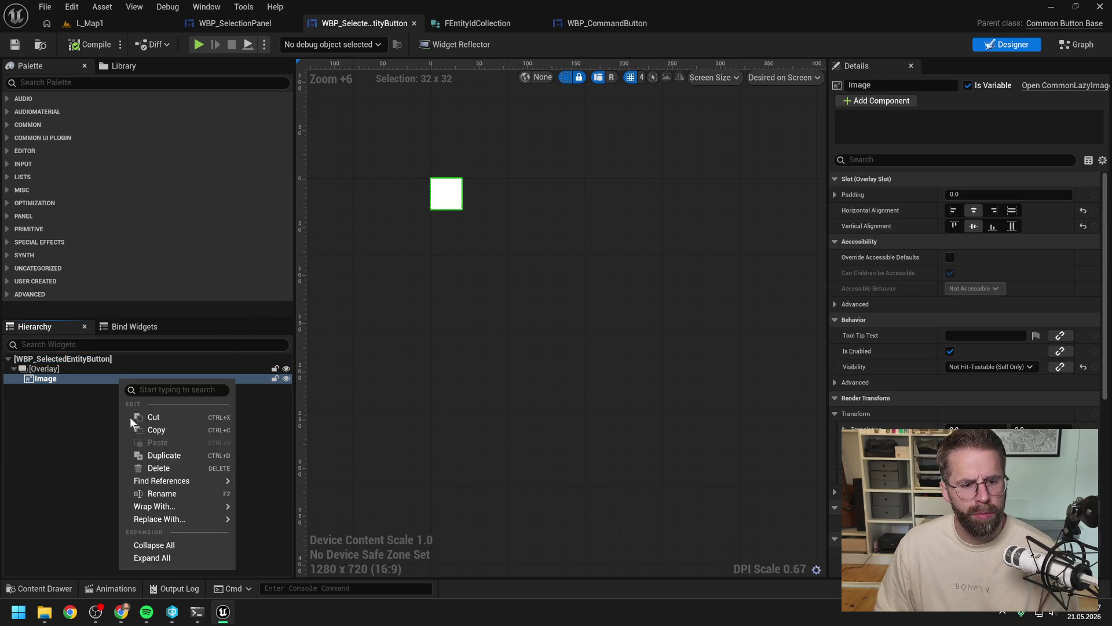
pyautogui.moveTo(171, 505)
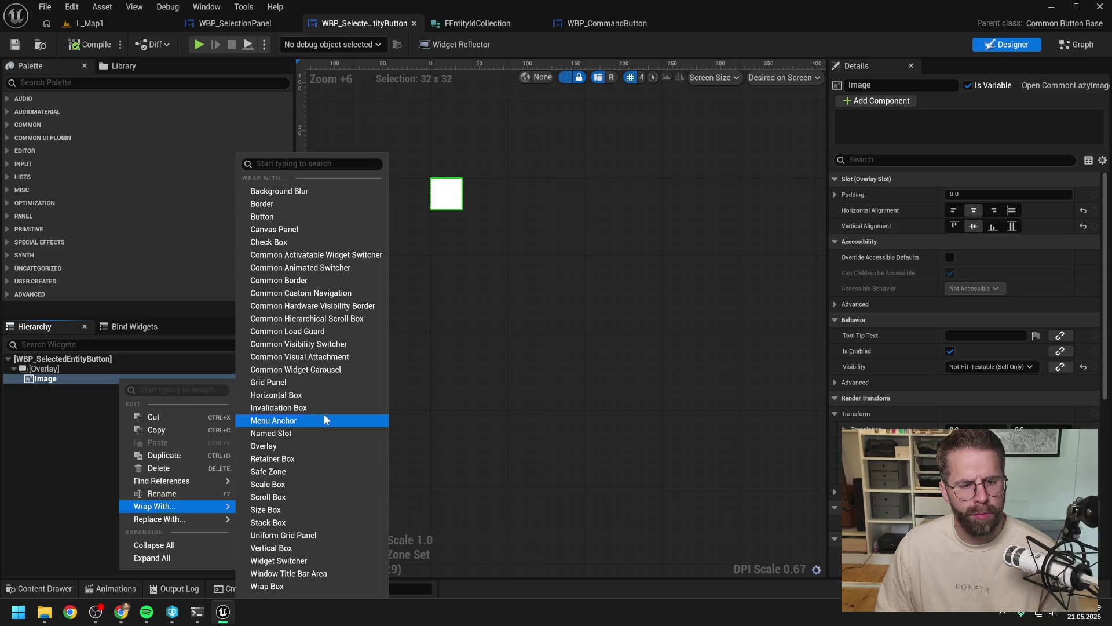
pyautogui.click(317, 509)
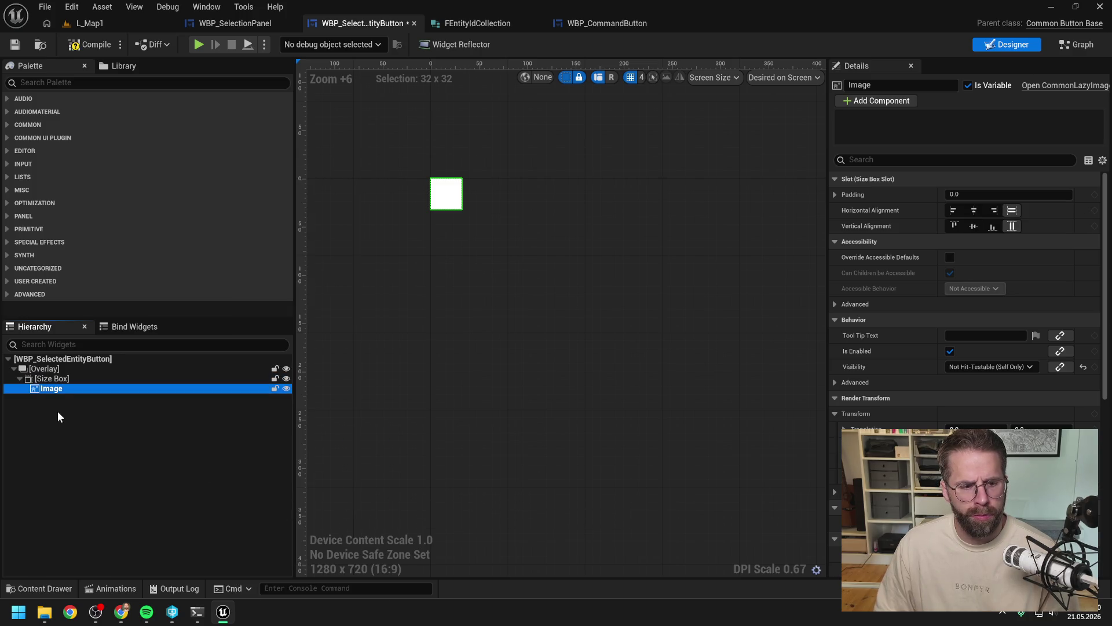
# Step: Override the Size Box width and height to 60
pyautogui.click(55, 379)
pyautogui.click(846, 257)
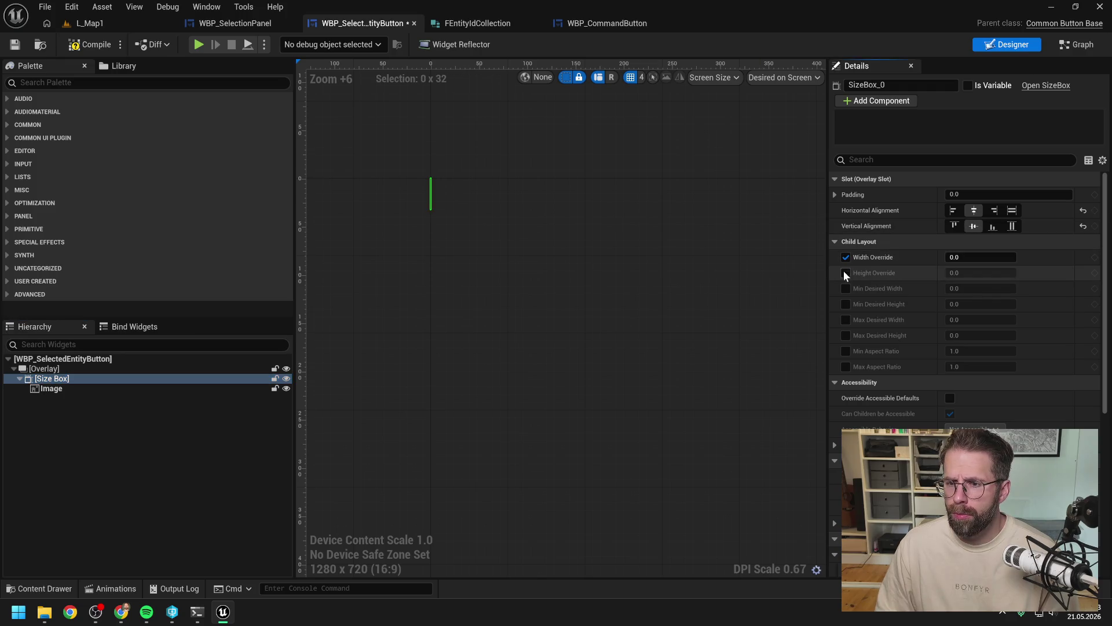
pyautogui.click(846, 273)
pyautogui.click(980, 257)
pyautogui.write('60')
pyautogui.press('Return')
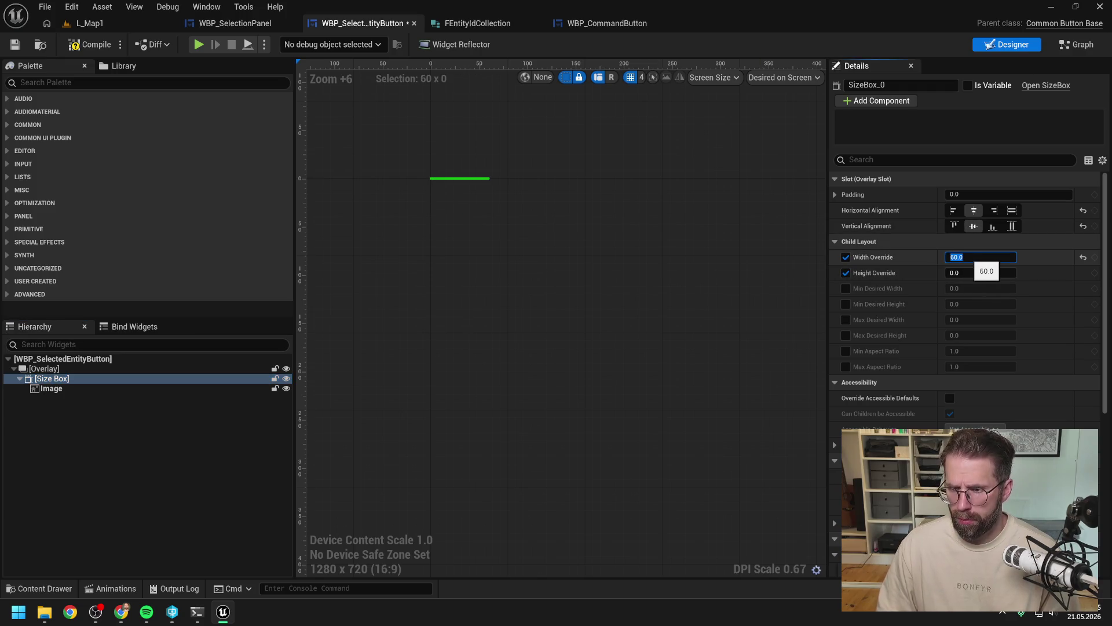
pyautogui.click(981, 272)
pyautogui.write('60')
pyautogui.press('Return')
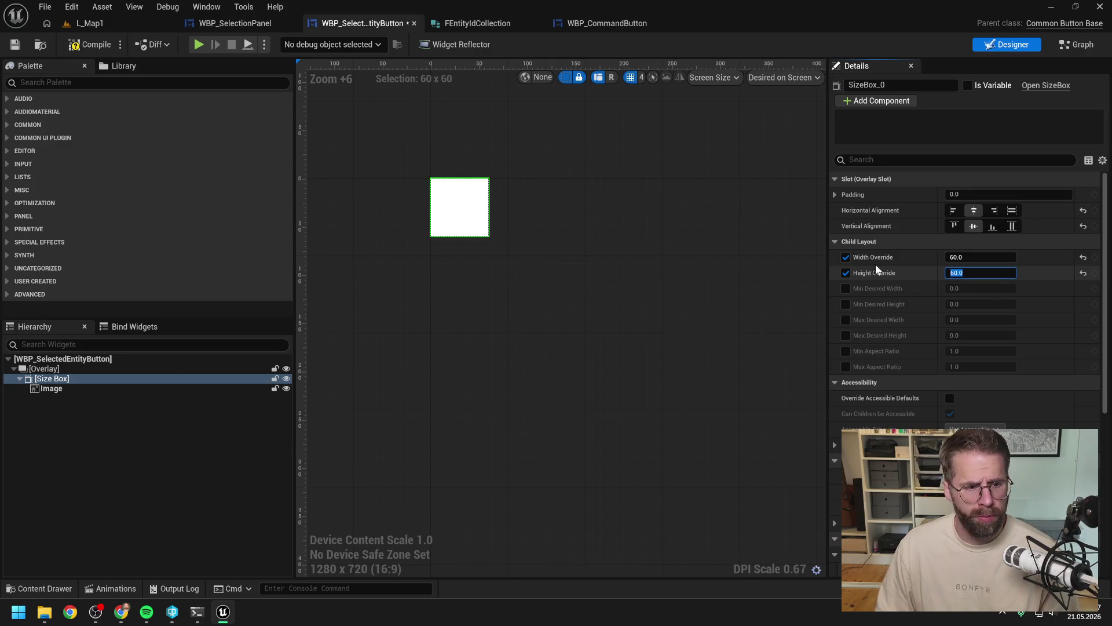
# Step: Centre the Image horizontally and vertically inside the Size Box and save
pyautogui.scroll(3, 460, 161)
pyautogui.click(106, 389)
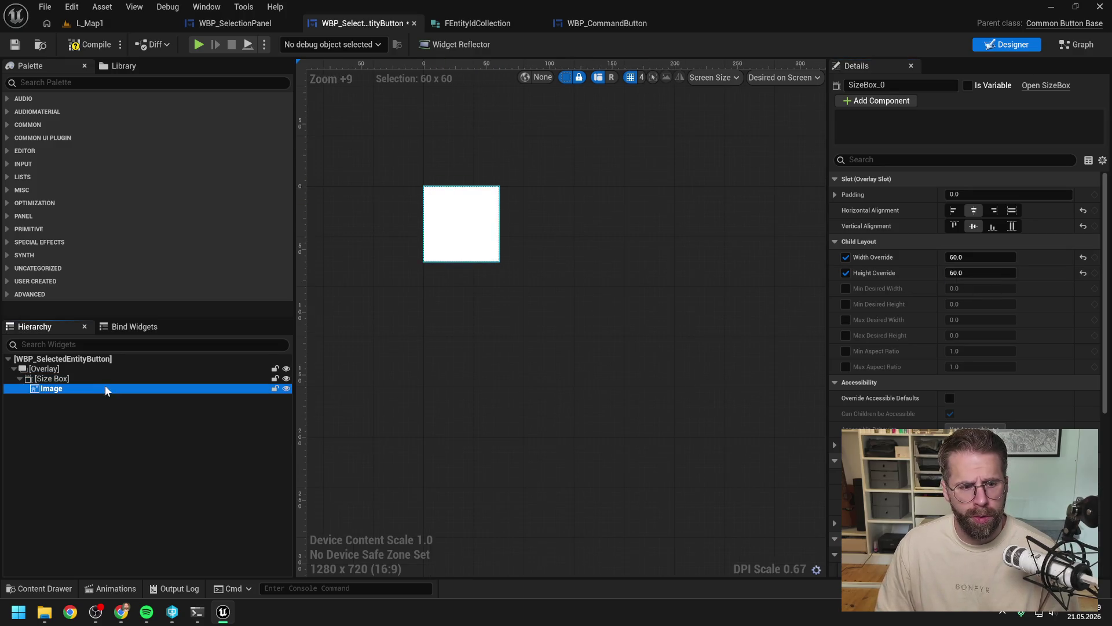
pyautogui.click(974, 226)
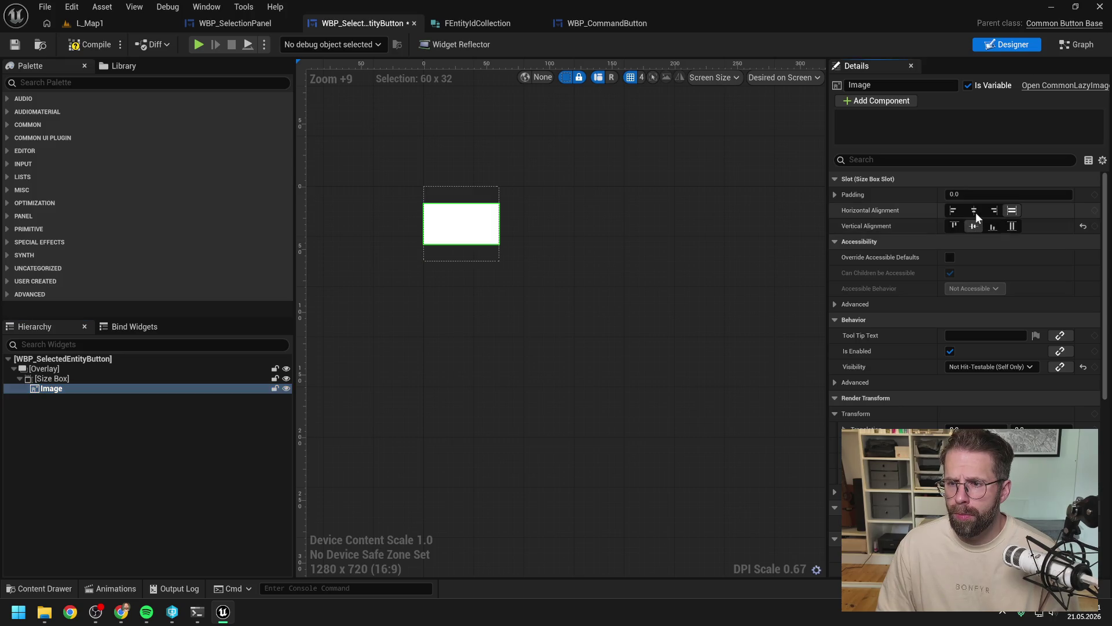
pyautogui.click(975, 211)
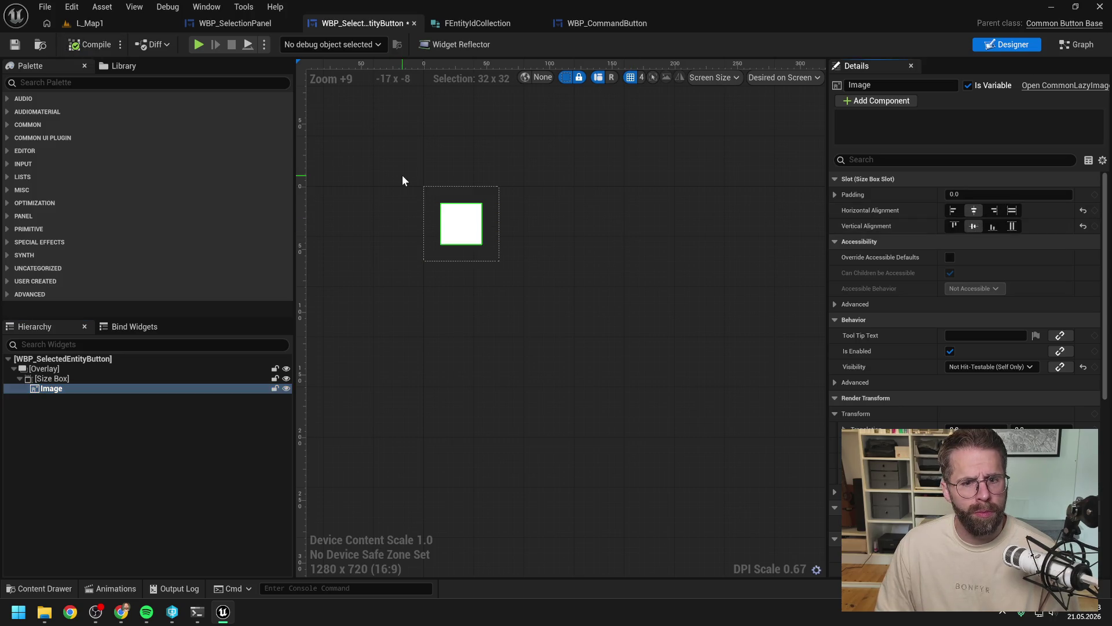
pyautogui.hotkey('ctrl', 's')
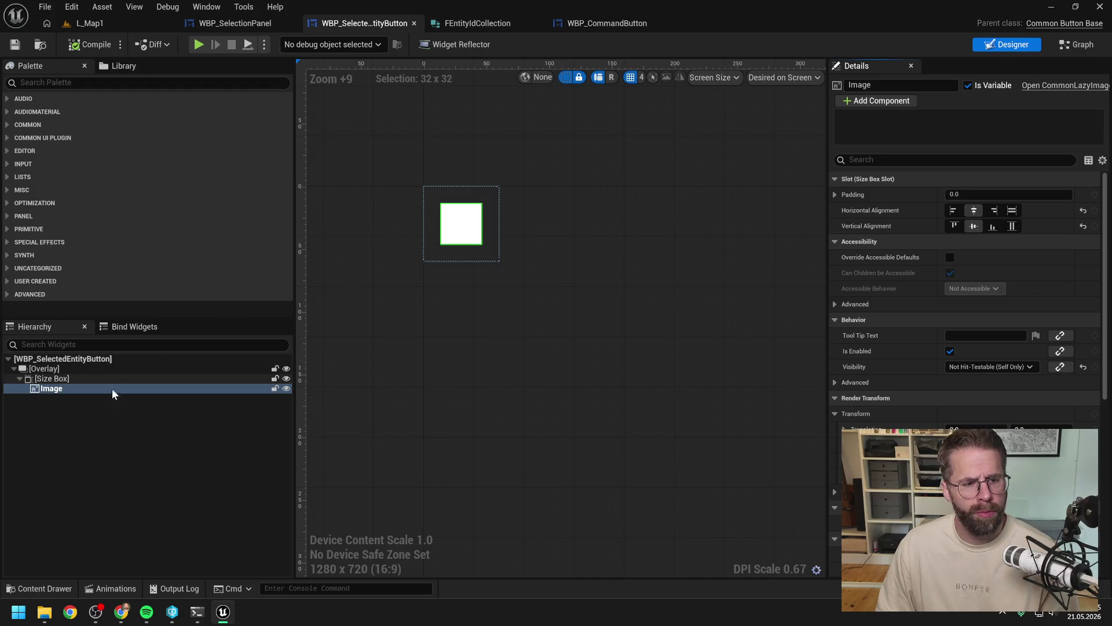
pyautogui.click(53, 406)
pyautogui.click(62, 389)
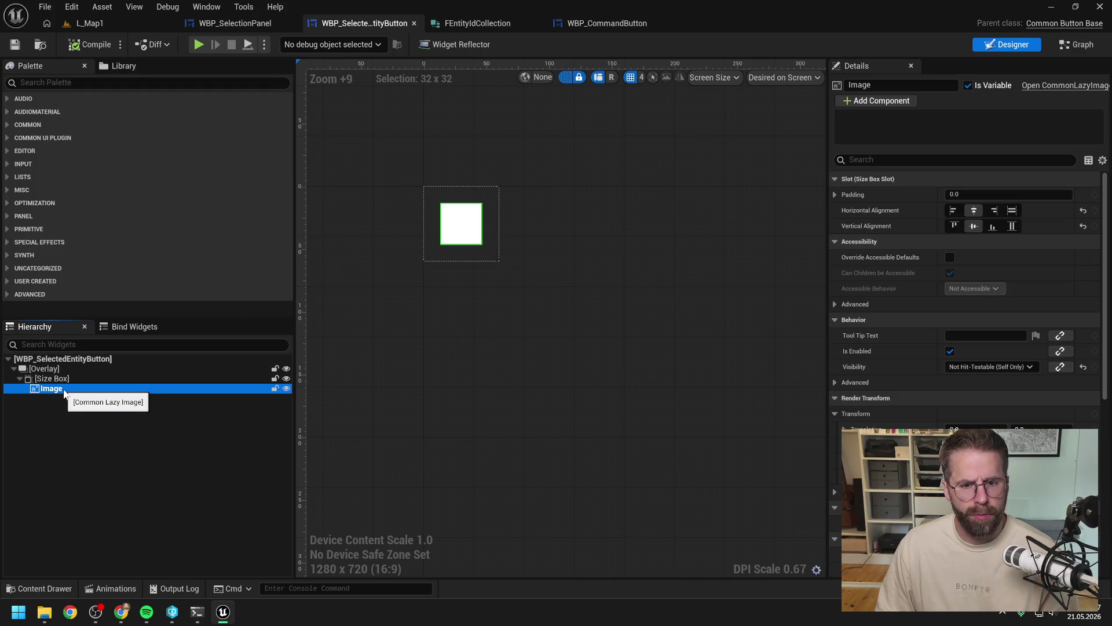
# Step: Wrap the Image in an Overlay nested inside the 60×60 Size Box
pyautogui.rightClick(63, 393)
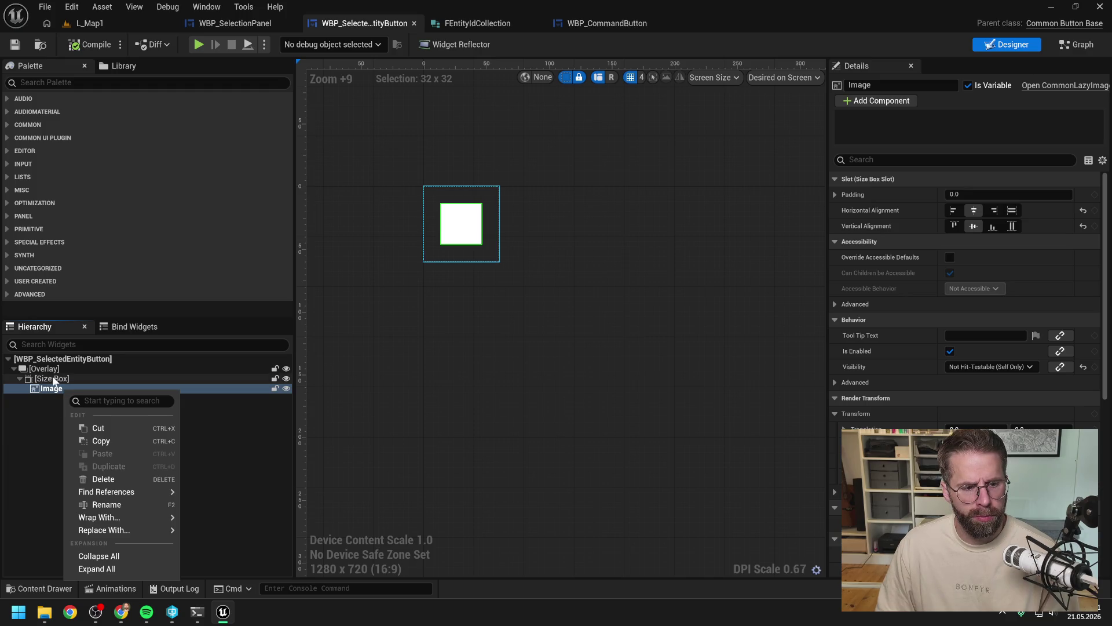
pyautogui.click(54, 380)
pyautogui.click(59, 391)
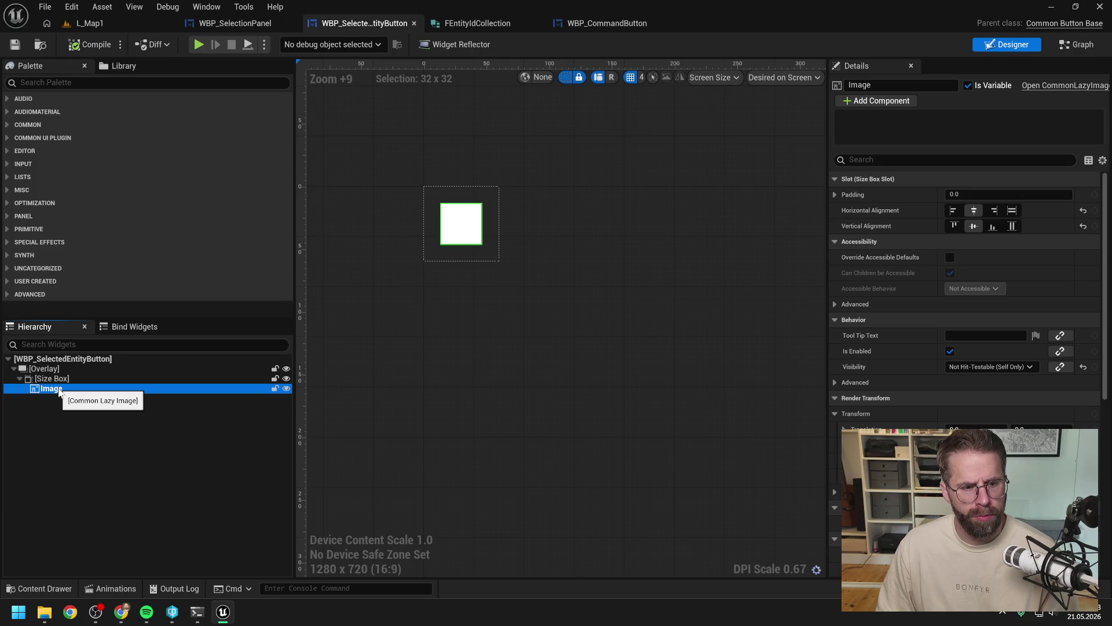
pyautogui.rightClick(60, 392)
pyautogui.moveTo(87, 516)
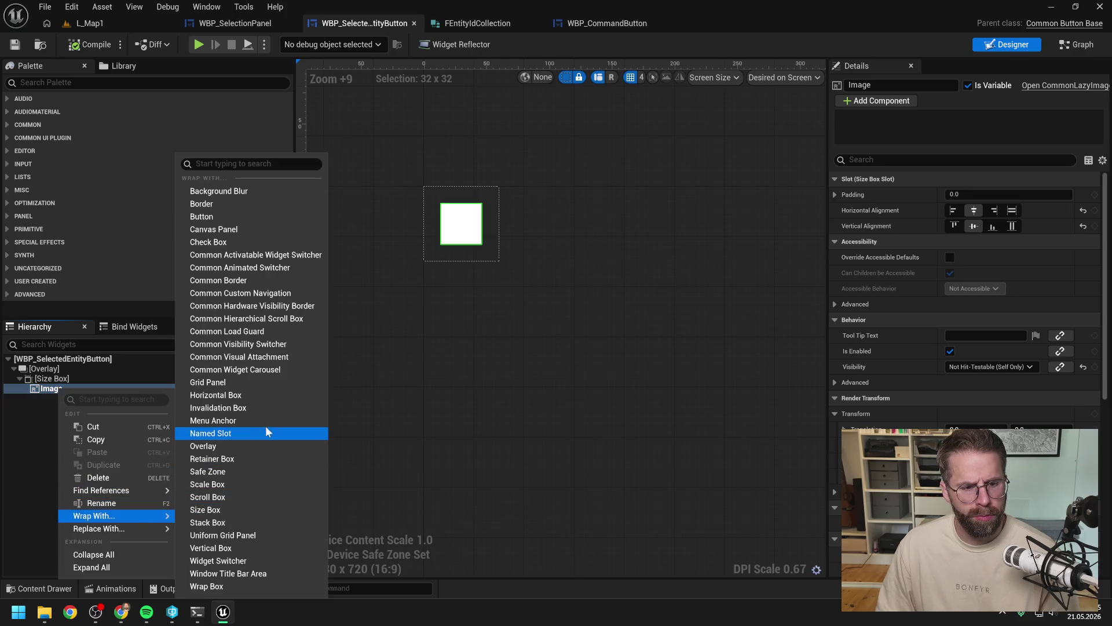
pyautogui.click(245, 445)
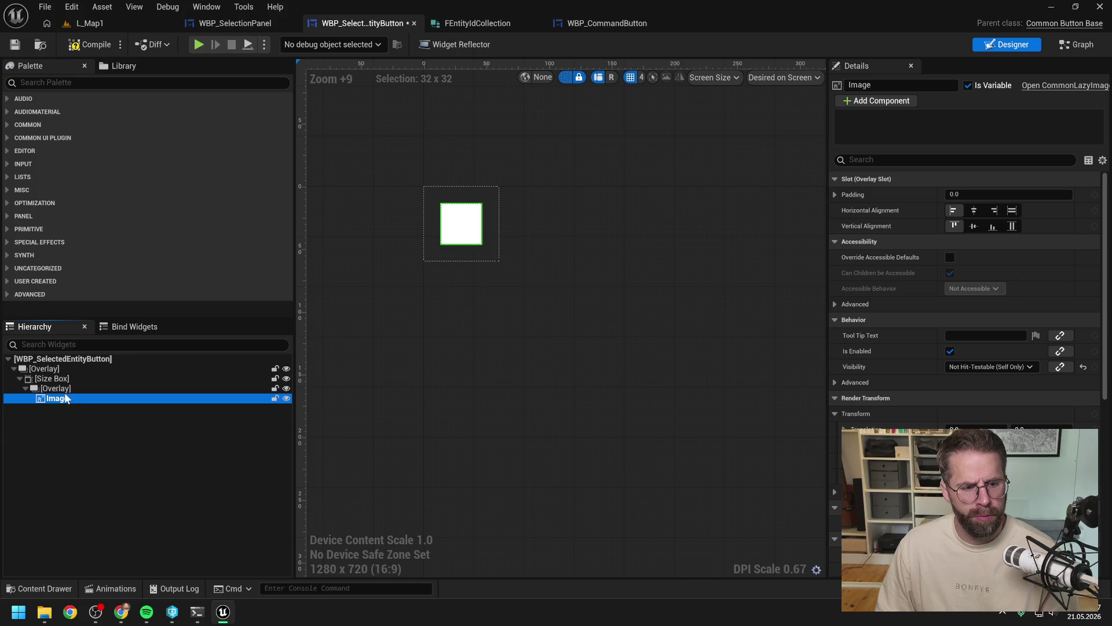
pyautogui.click(147, 467)
pyautogui.click(133, 82)
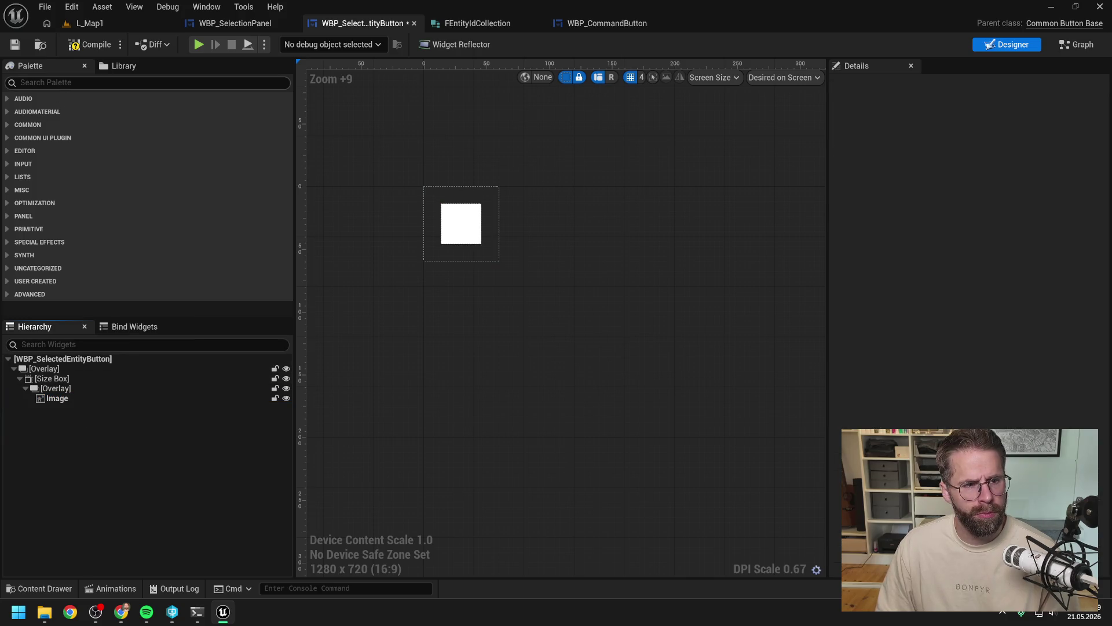
# Step: Add a Text Block from the palette into the inner Overlay beside the Image
pyautogui.write('text')
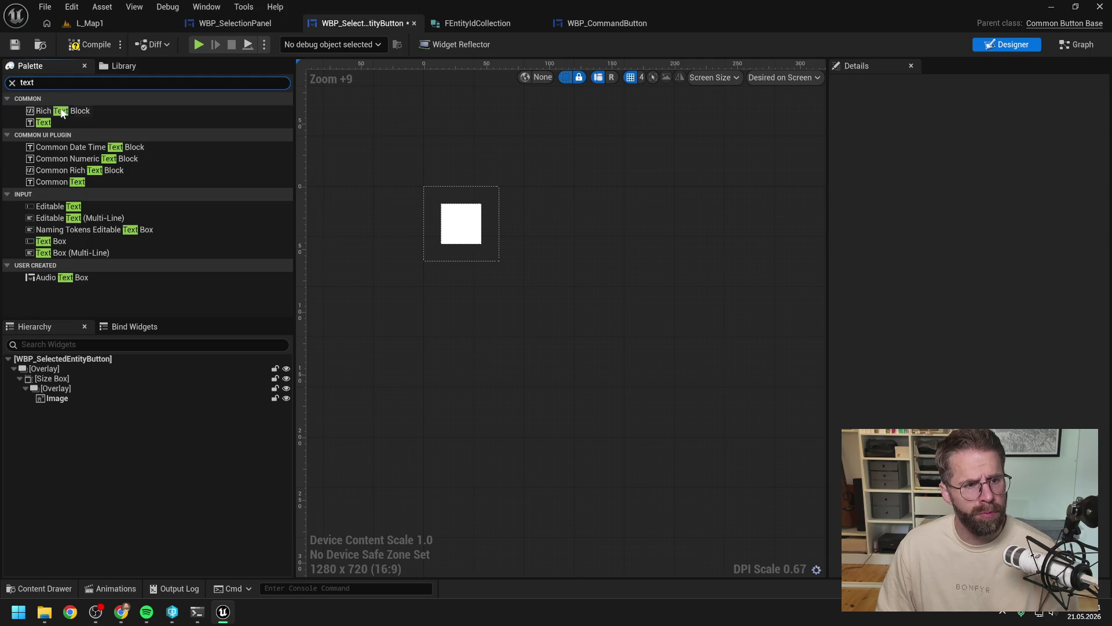
pyautogui.click(49, 124)
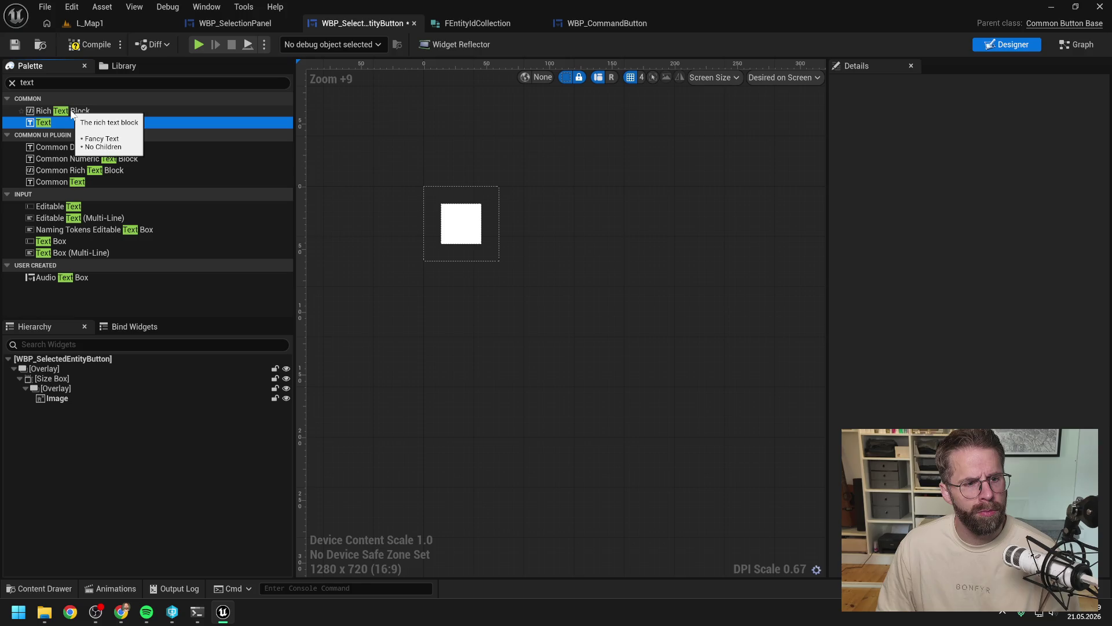
pyautogui.moveTo(64, 123)
pyautogui.mouseDown()
pyautogui.moveTo(40, 390)
pyautogui.moveTo(62, 395)
pyautogui.mouseUp()
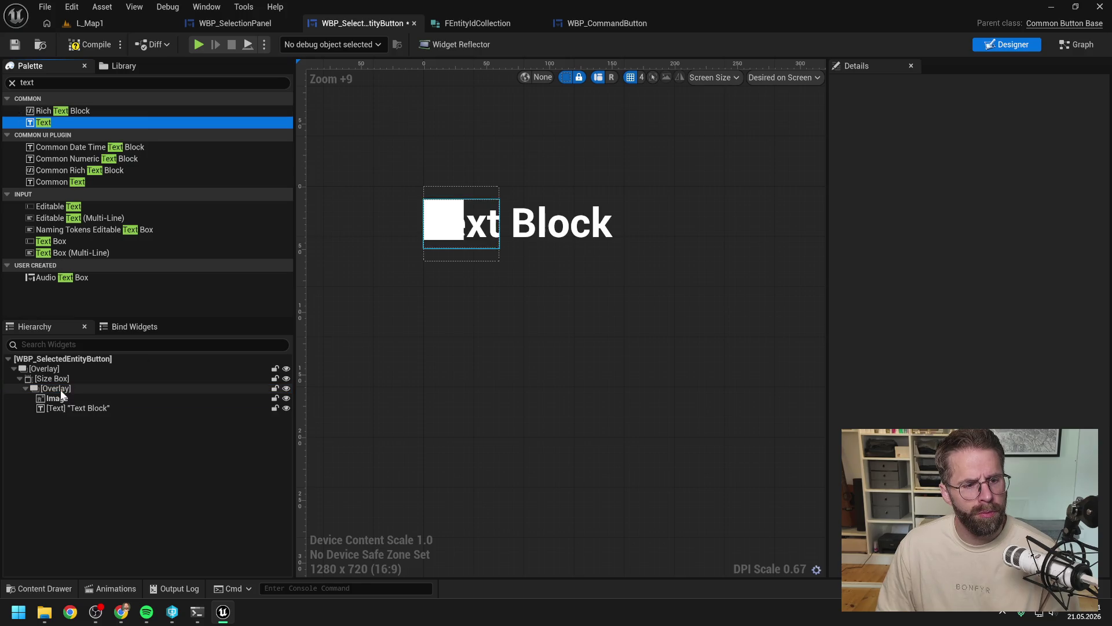
pyautogui.click(67, 406)
# Step: Set the Text Block's font family to CompositeFont
pyautogui.click(1014, 336)
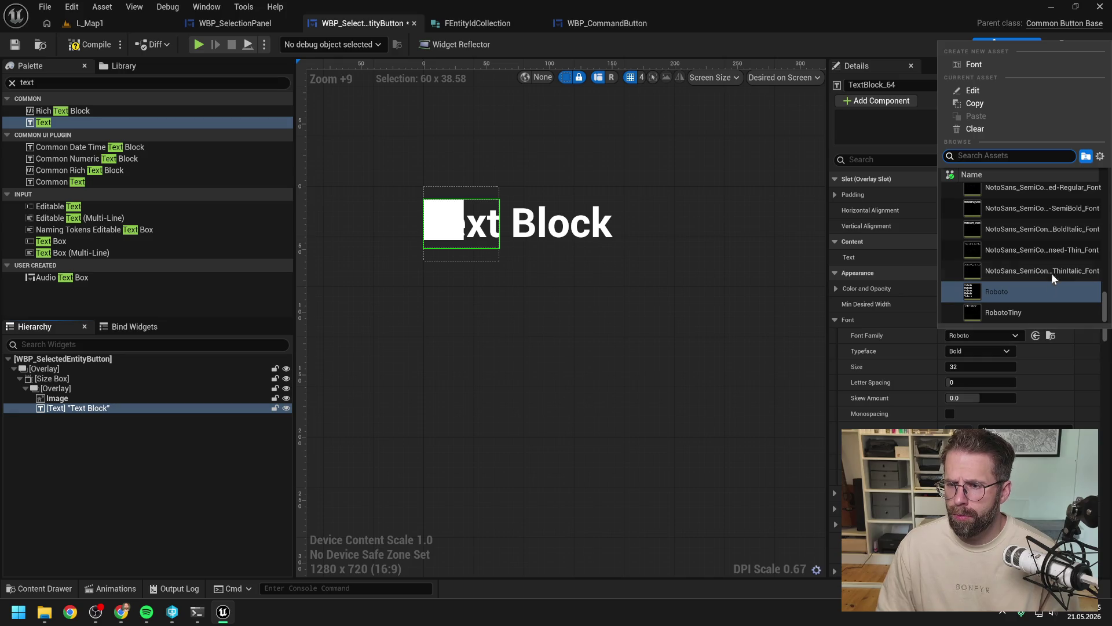
pyautogui.scroll(3, 1052, 267)
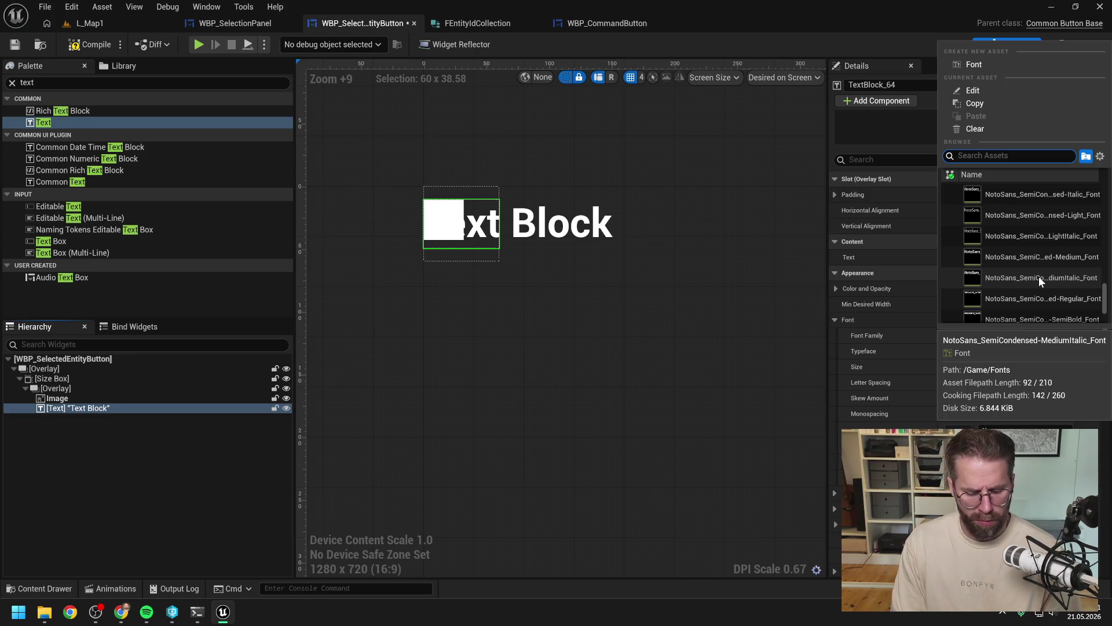
pyautogui.write('com')
pyautogui.press('Return')
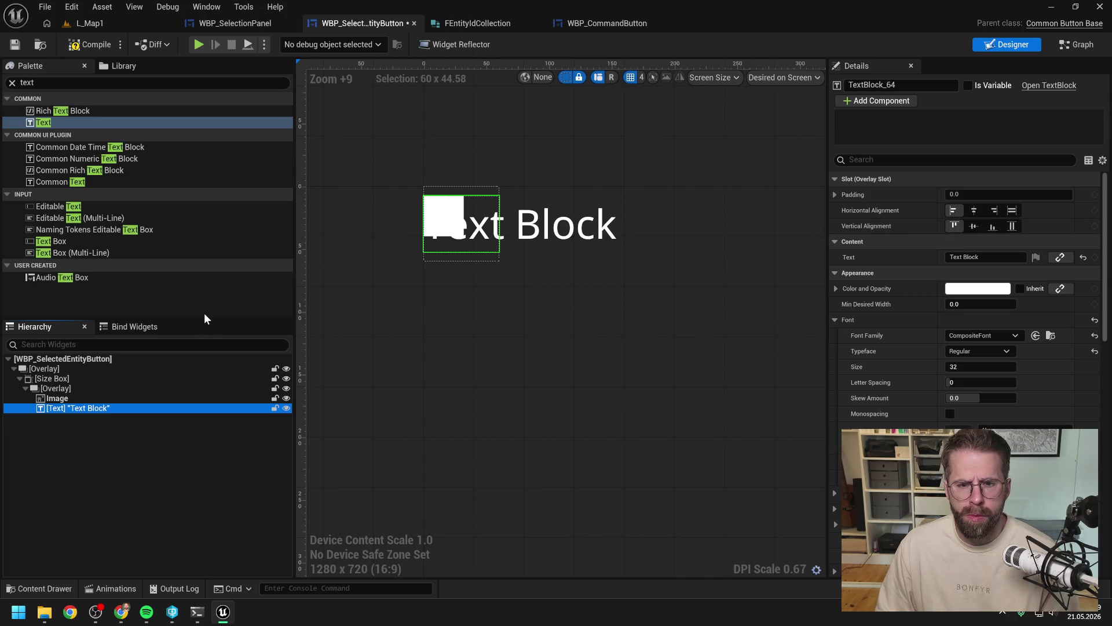
pyautogui.scroll(2, 451, 211)
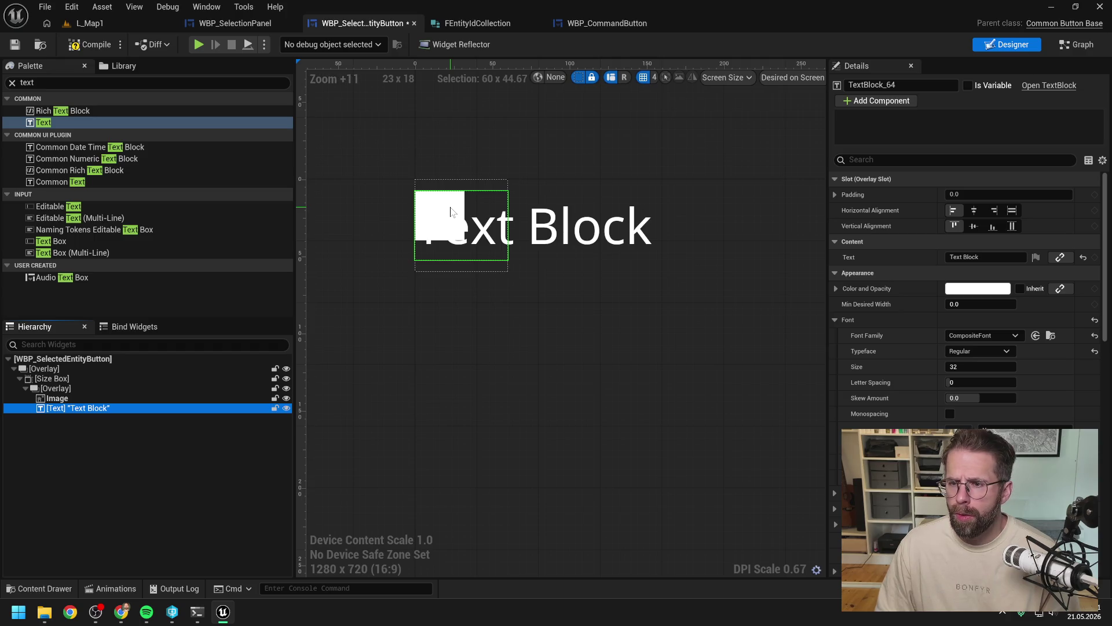
pyautogui.click(955, 226)
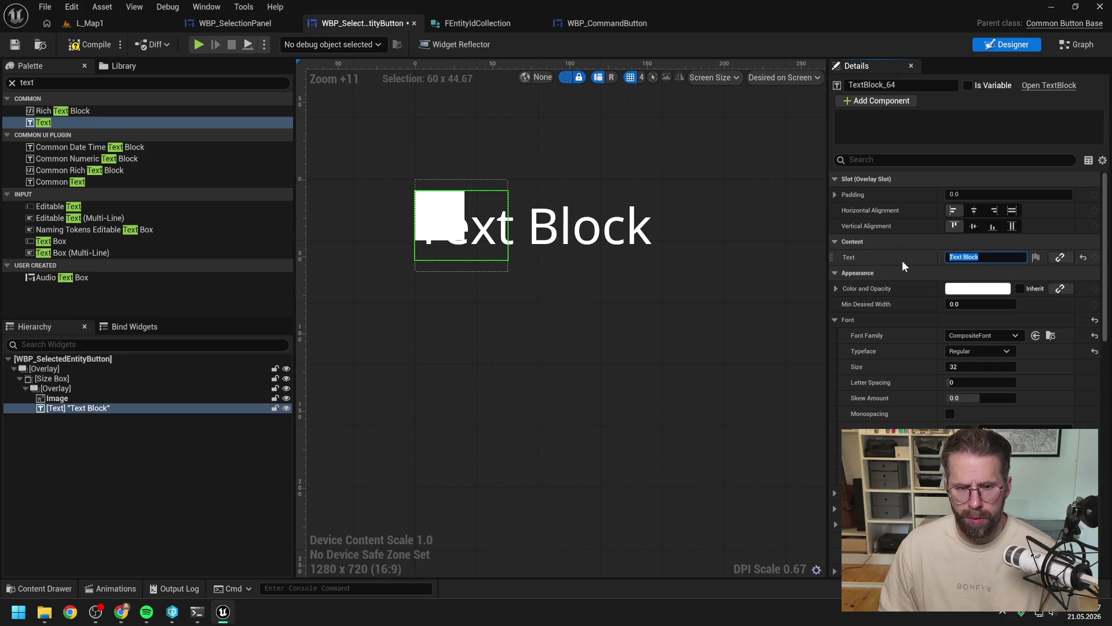
# Step: Set the text to 1, make the inner Overlay fill horizontally and centre the Image
pyautogui.write('1')
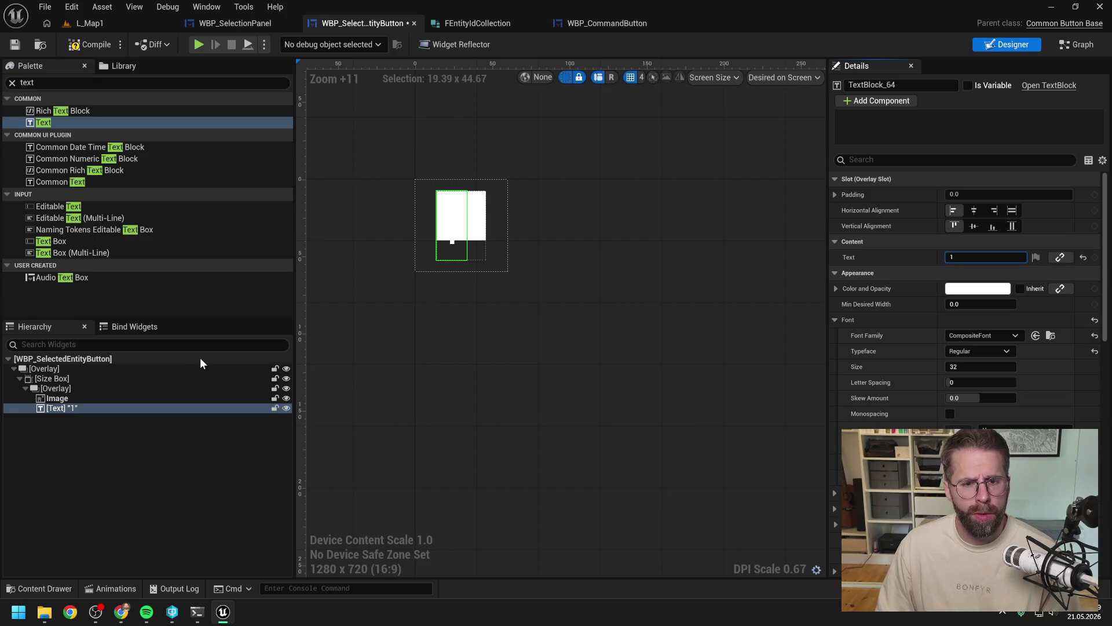
pyautogui.click(63, 412)
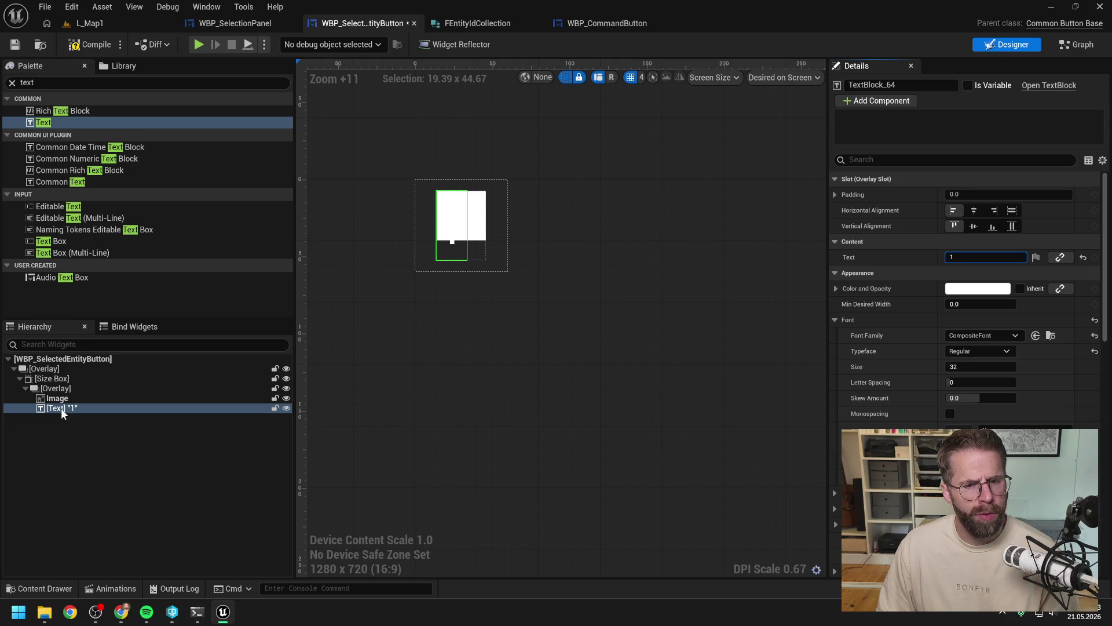
pyautogui.click(55, 388)
pyautogui.click(1018, 214)
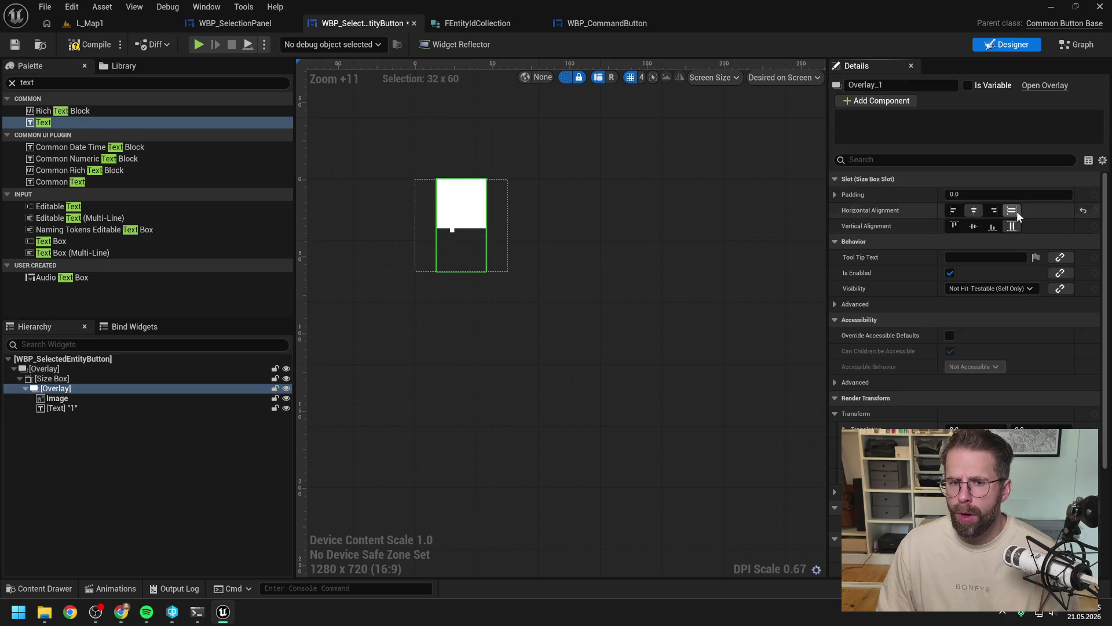
pyautogui.click(91, 400)
pyautogui.click(974, 226)
pyautogui.click(974, 210)
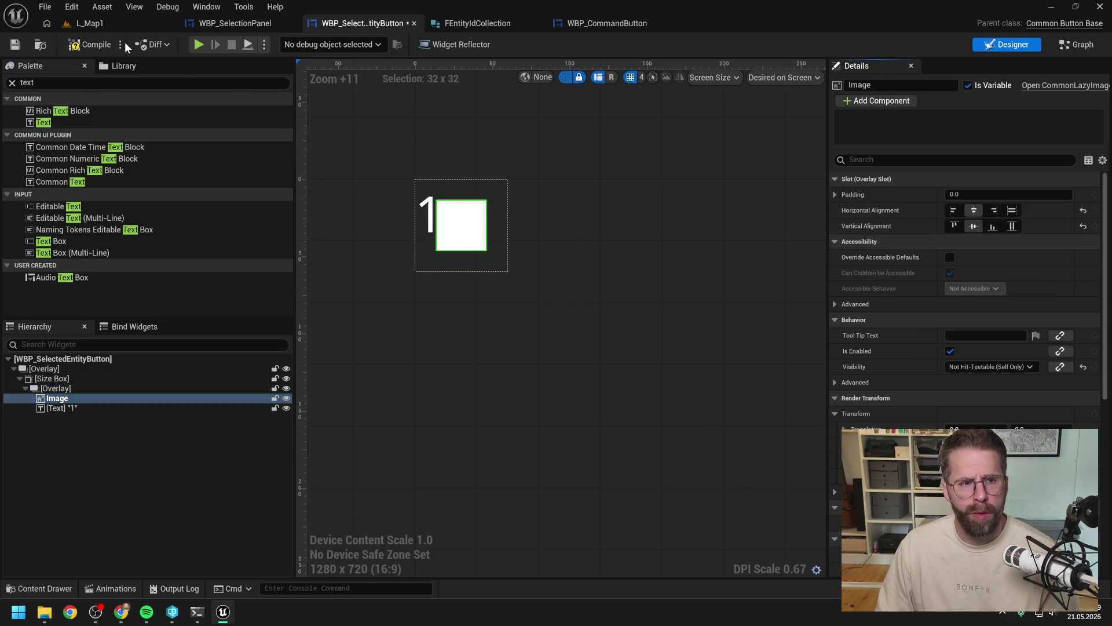
# Step: Set the text block's font size to 16
pyautogui.click(92, 405)
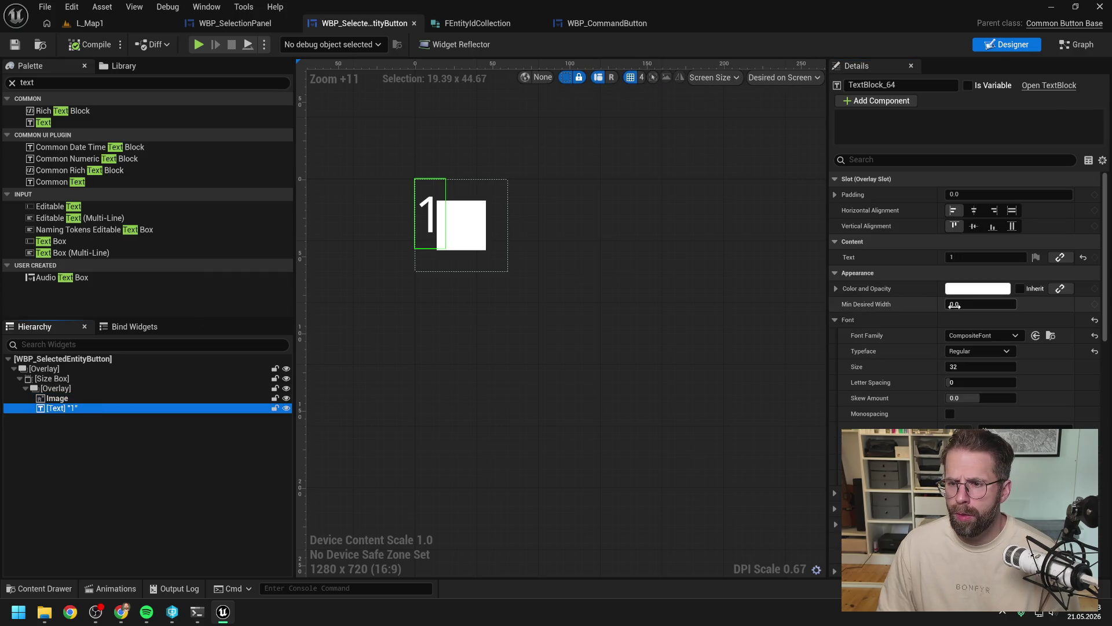
pyautogui.click(969, 367)
pyautogui.write('16')
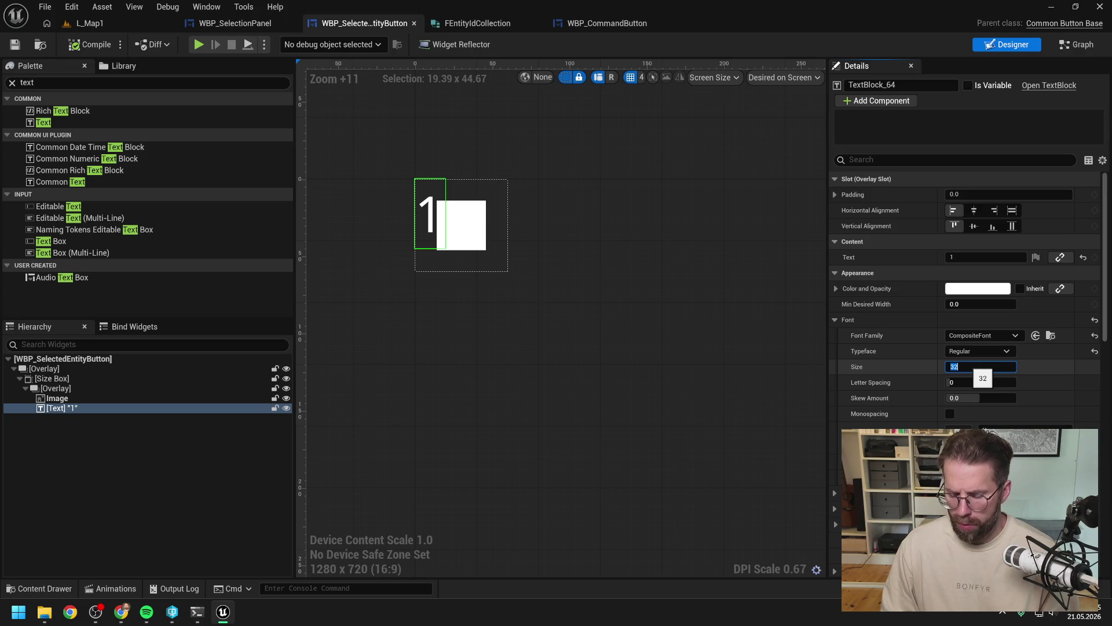
pyautogui.press('Return')
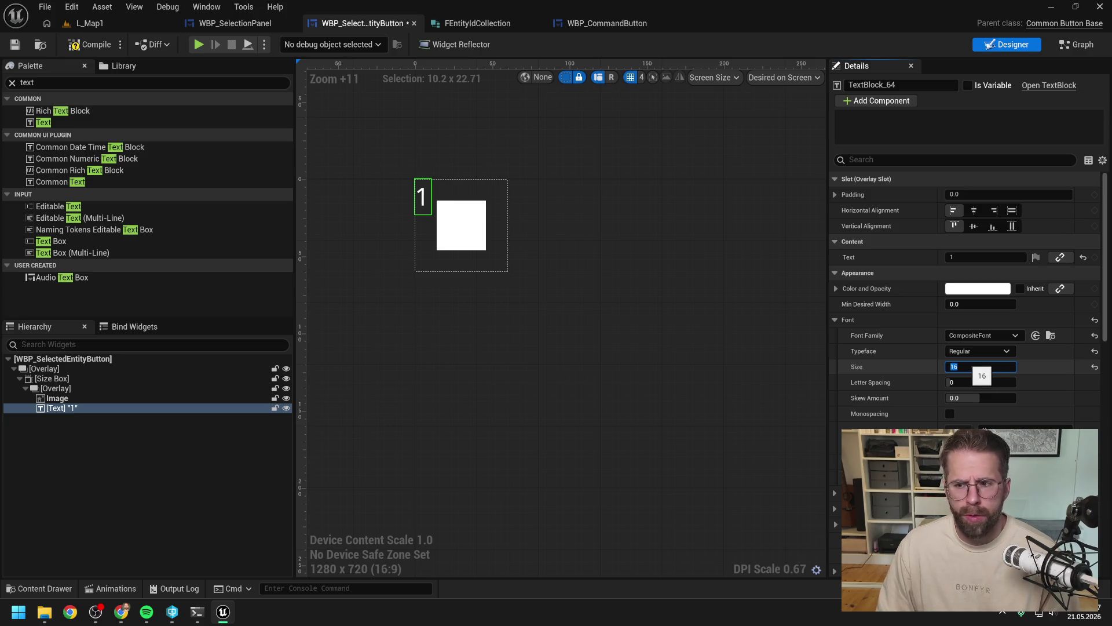
# Step: Give the text block left and top padding of 2
pyautogui.click(835, 195)
pyautogui.click(981, 210)
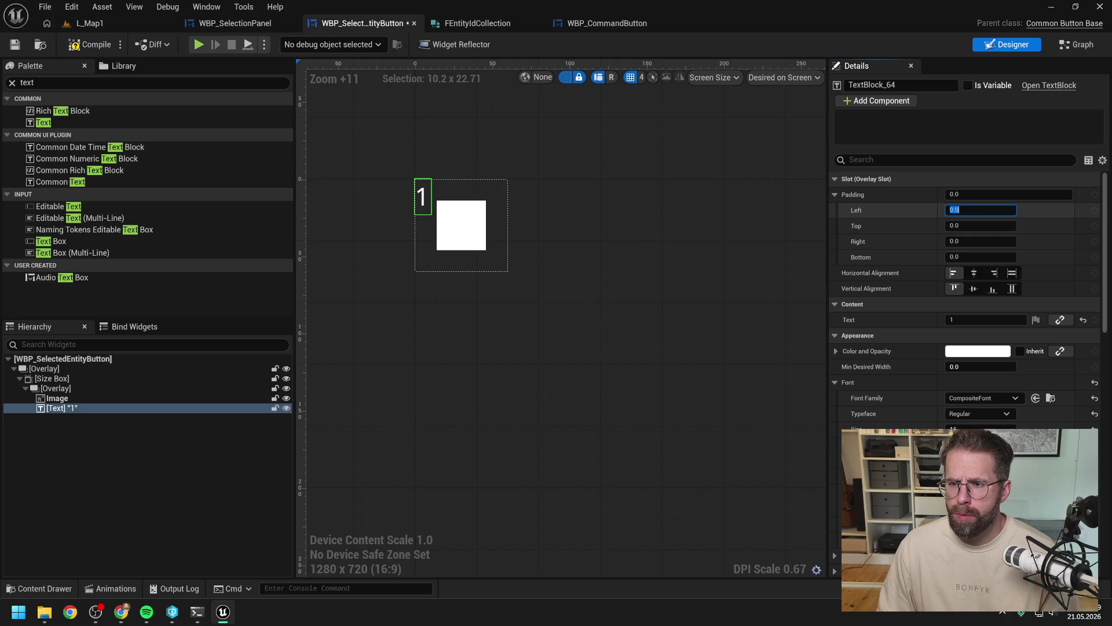
pyautogui.write('5')
pyautogui.press('Return')
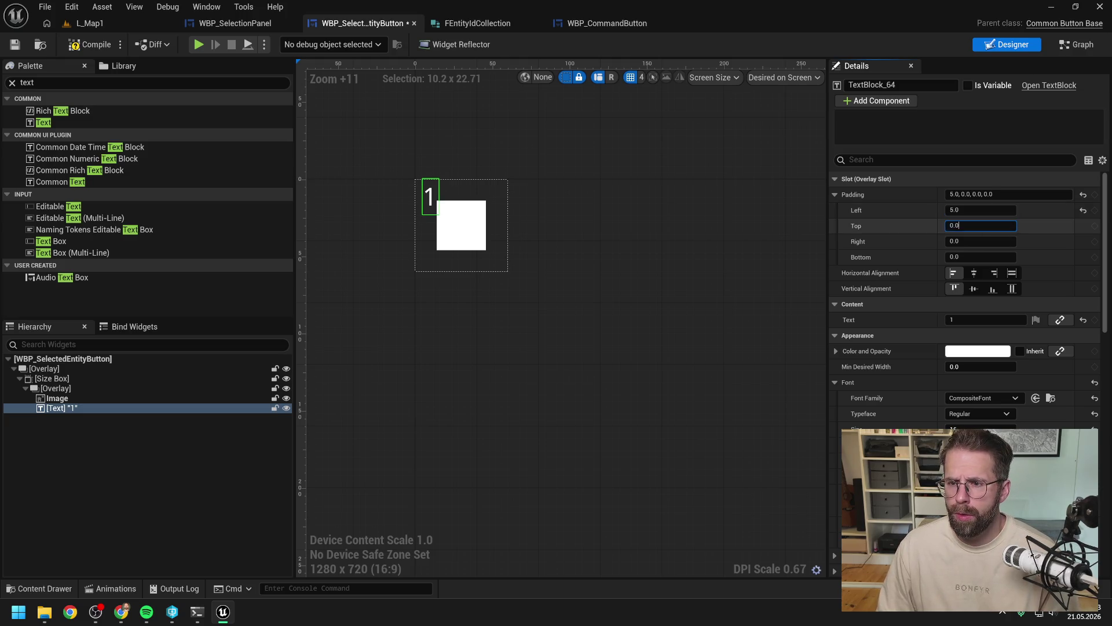
pyautogui.doubleClick(980, 225)
pyautogui.write('2')
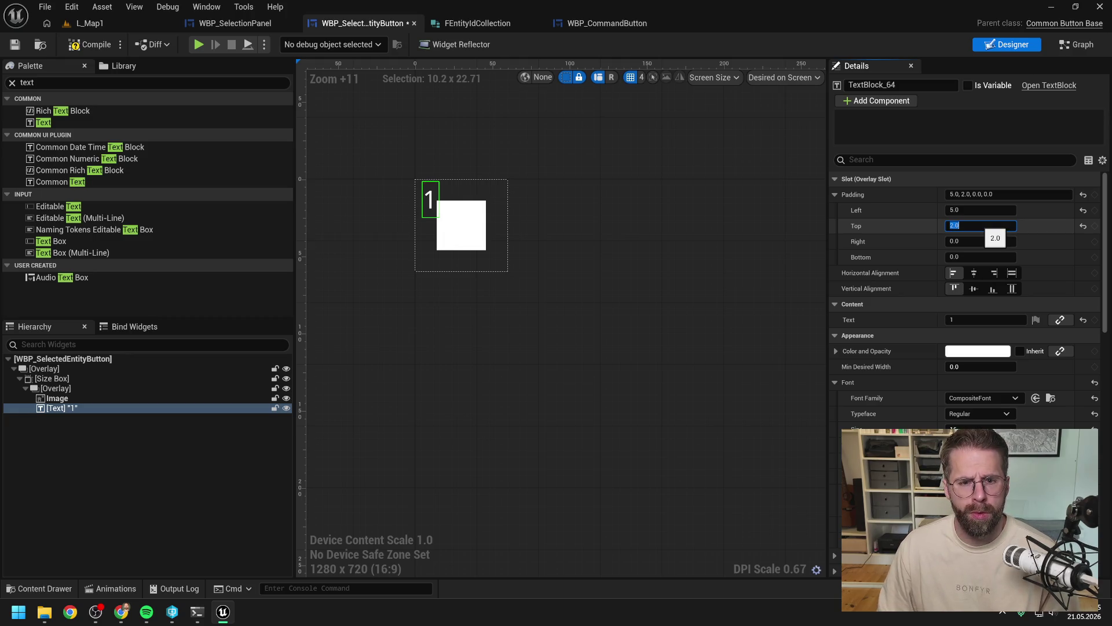
pyautogui.doubleClick(979, 210)
pyautogui.write('3')
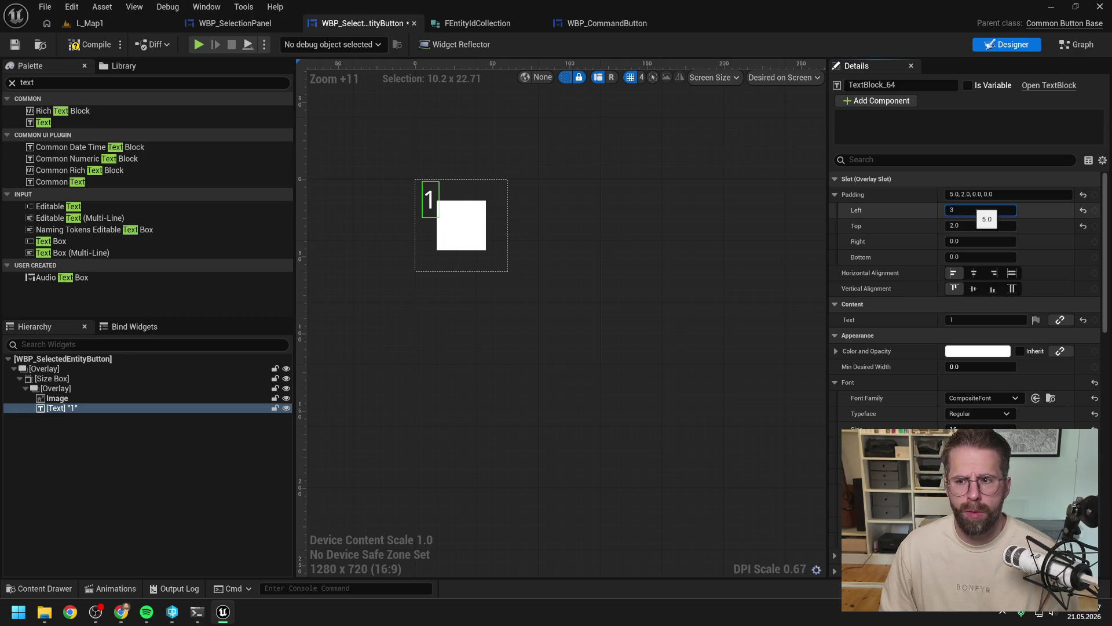
pyautogui.press('BackSpace')
pyautogui.write('2')
pyautogui.press('Return')
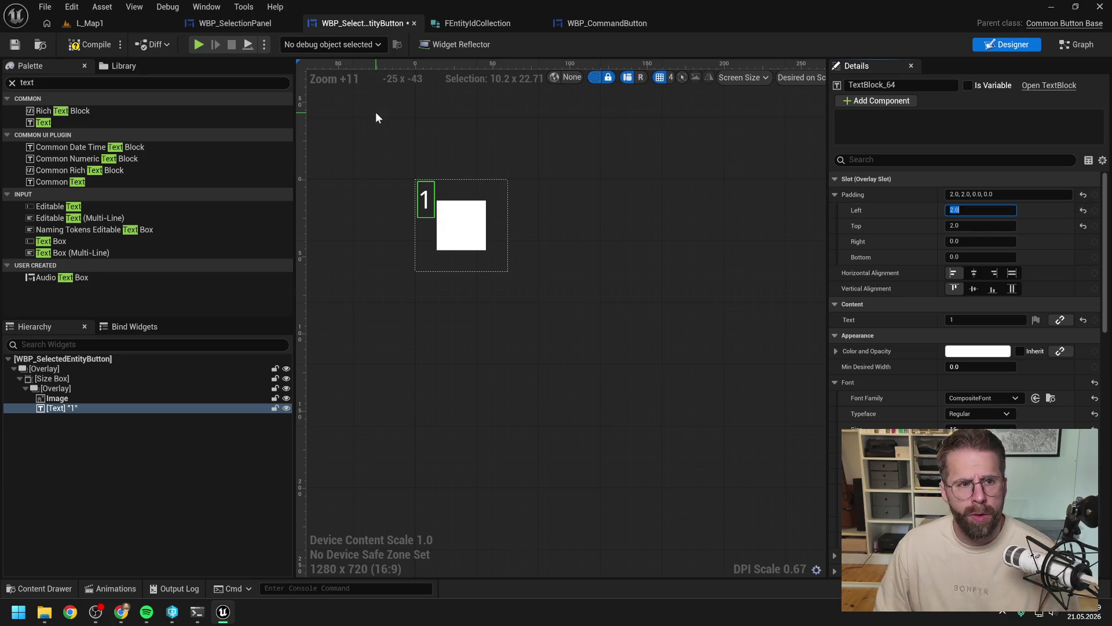
pyautogui.doubleClick(61, 409)
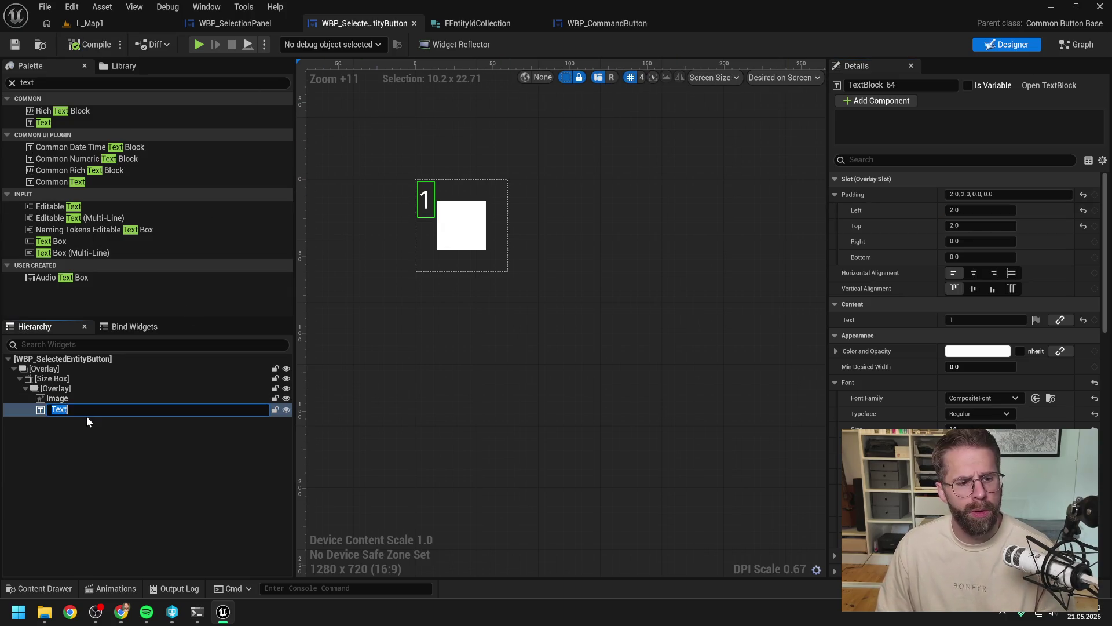
# Step: Rename the text block AmountText, compile, and mark it Is Variable
pyautogui.write('AmountText')
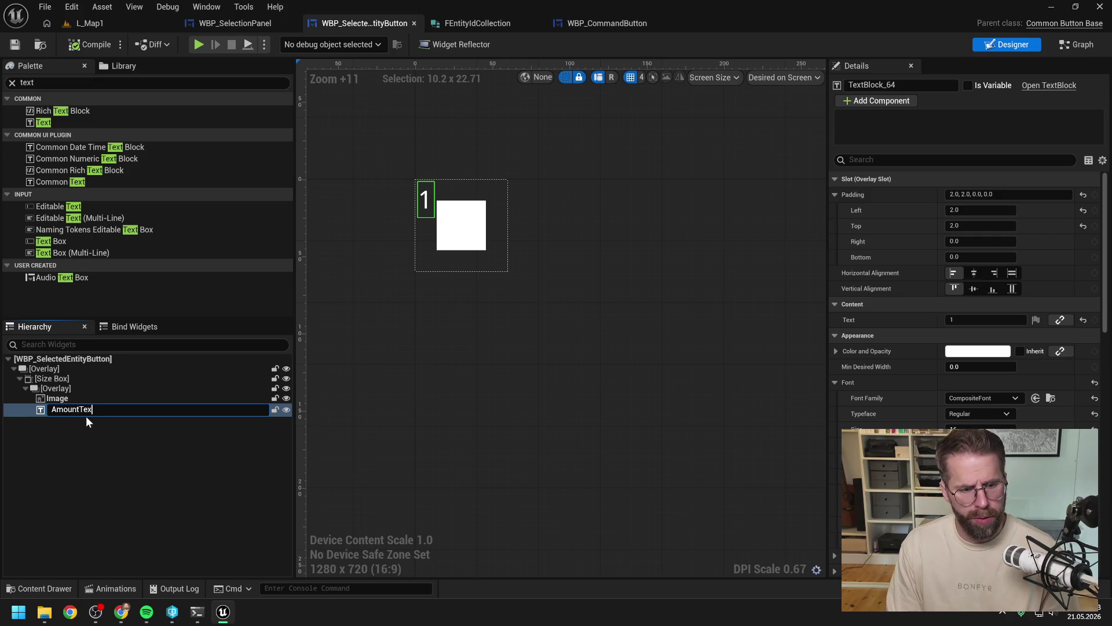
pyautogui.press('Return')
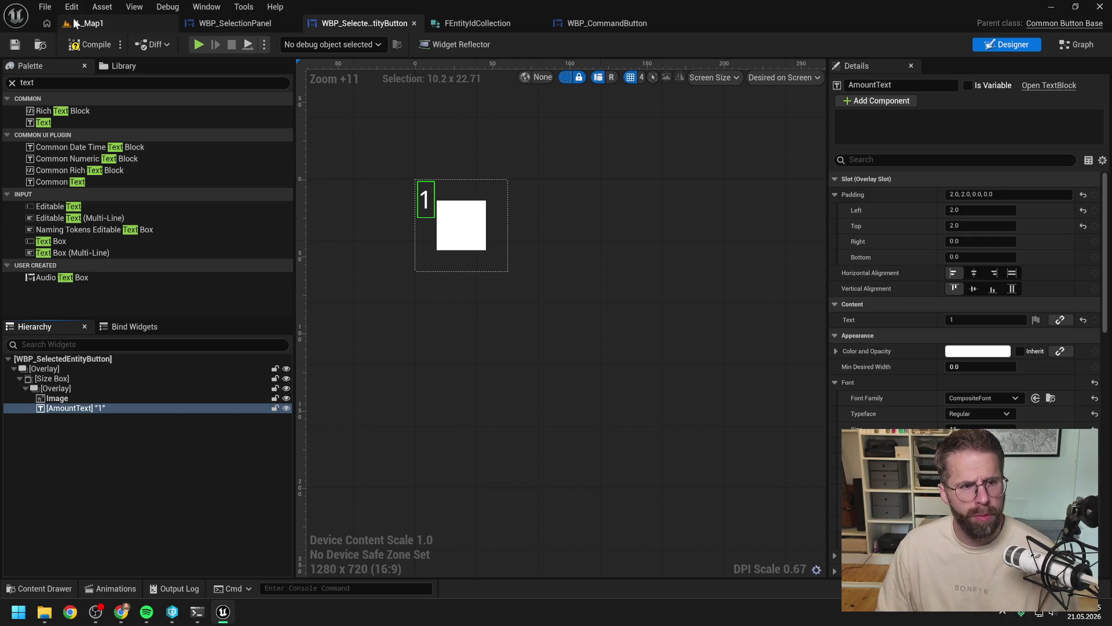
pyautogui.click(90, 45)
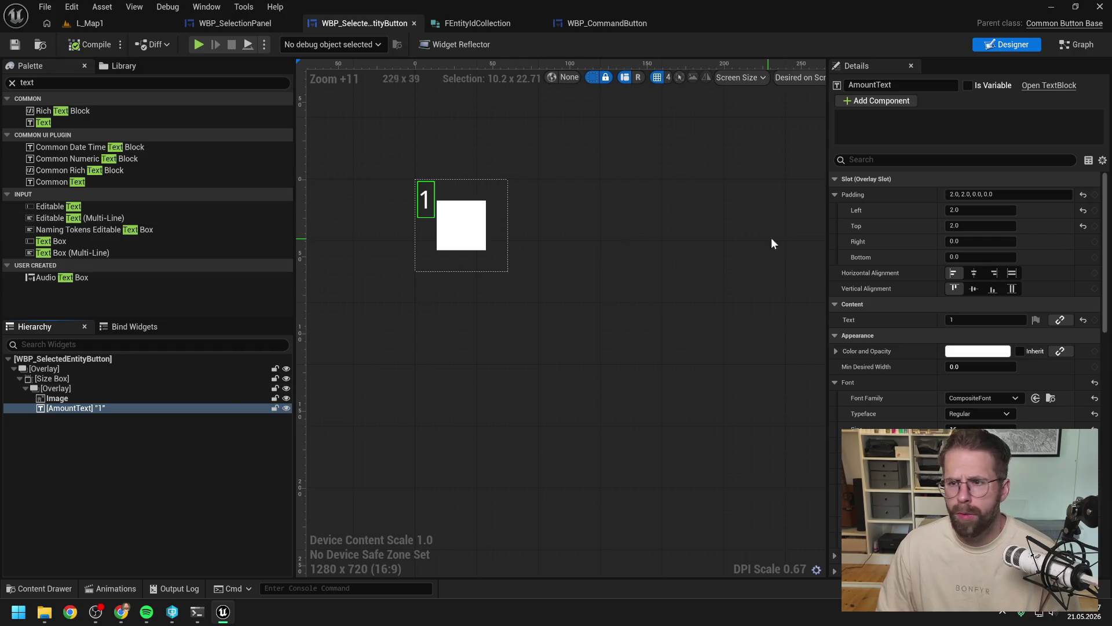
pyautogui.click(976, 85)
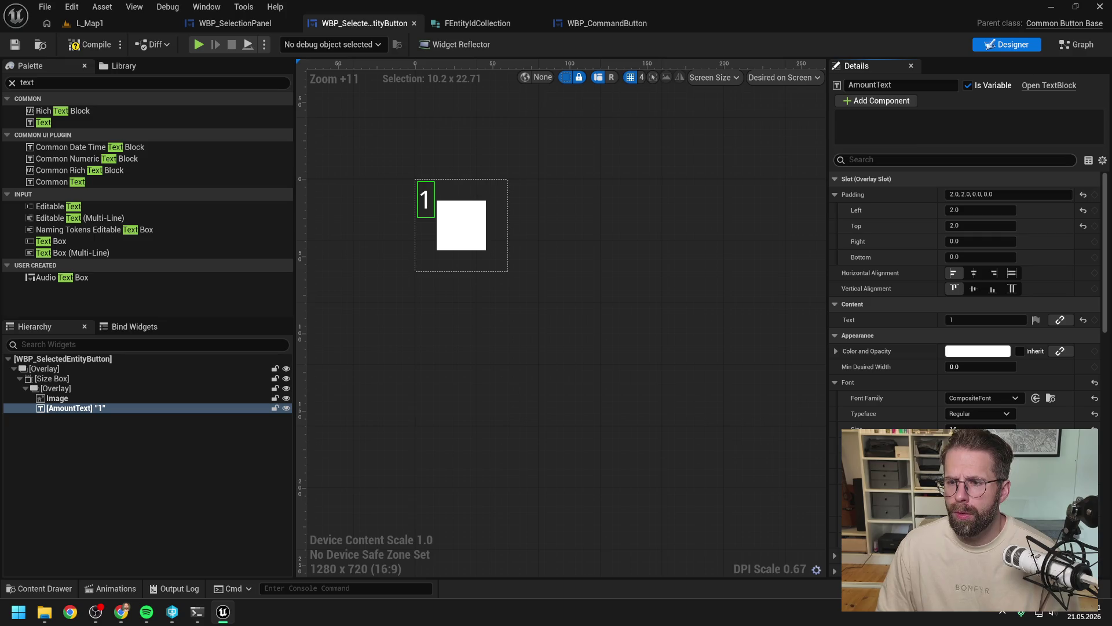
# Step: Set AmountText's Visibility to Hidden, then compile and save
pyautogui.write('vis')
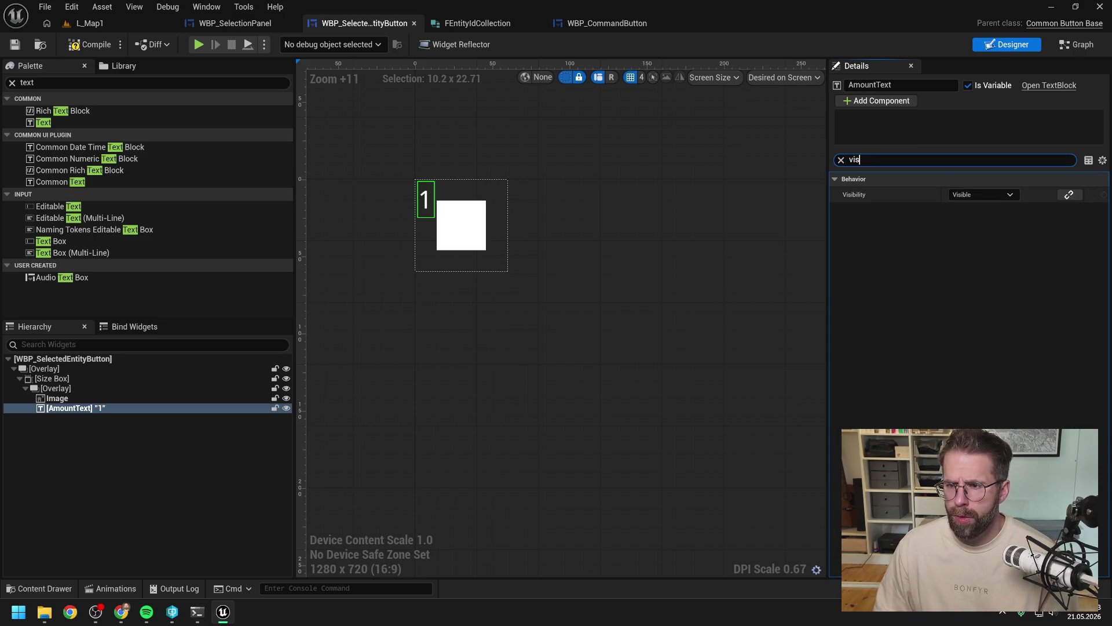
pyautogui.click(964, 195)
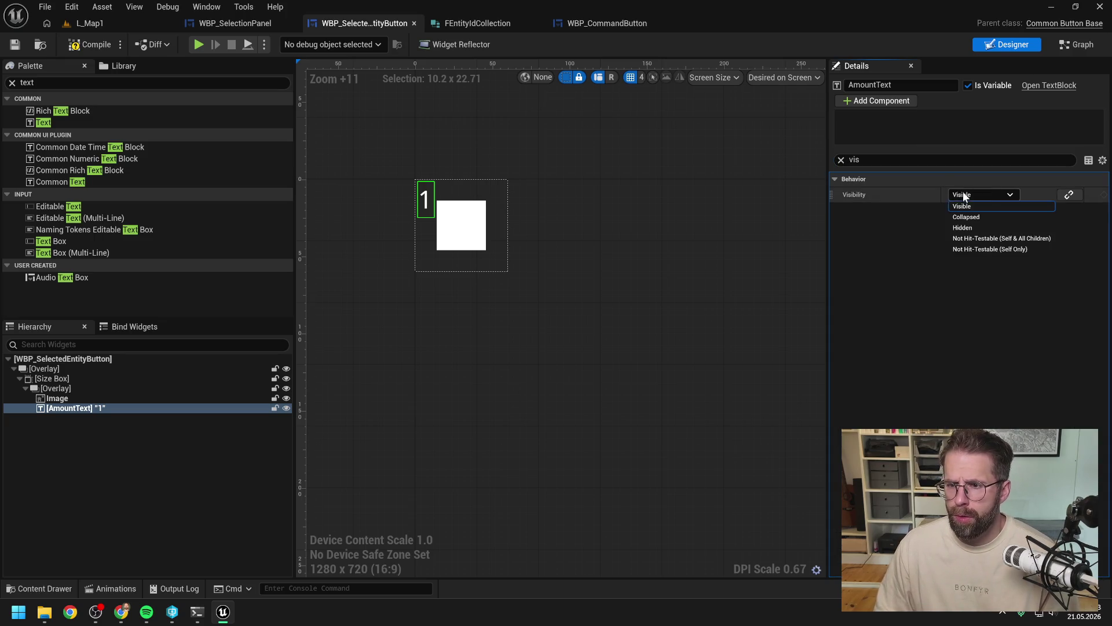
pyautogui.click(979, 228)
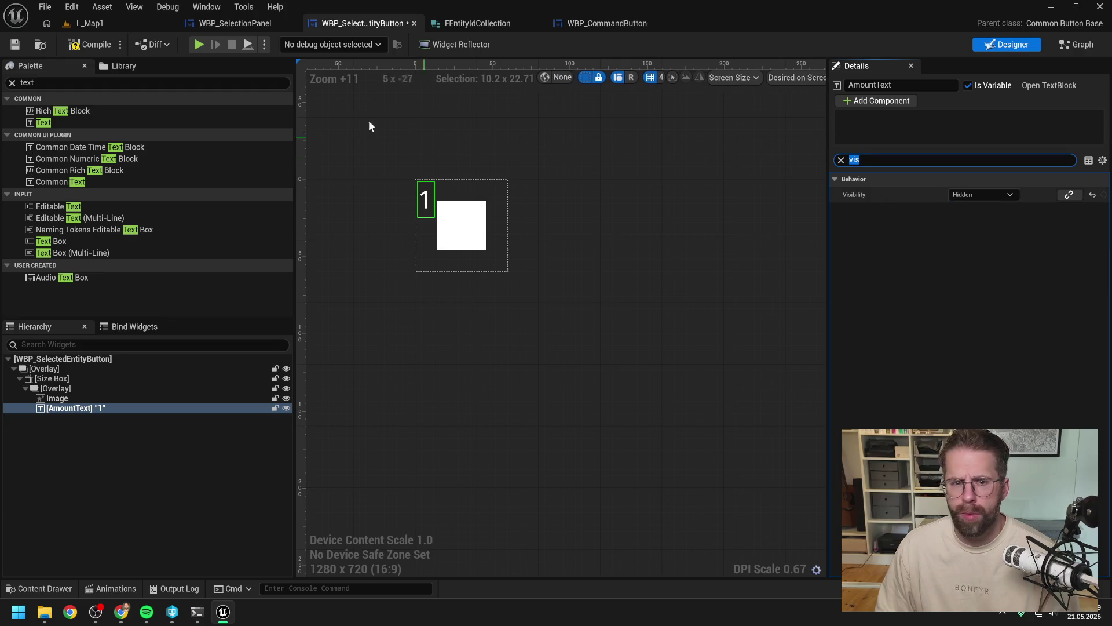
pyautogui.click(89, 45)
pyautogui.hotkey('ctrl', 's')
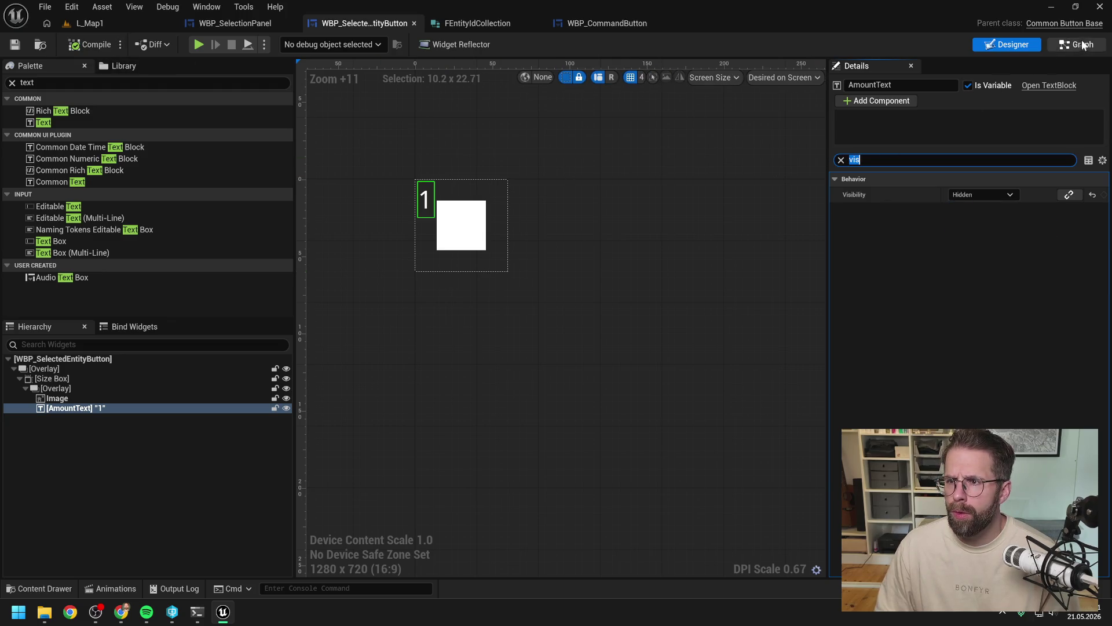
# Step: In the event graph, add a Length node for the Entity Ids array
pyautogui.click(1077, 45)
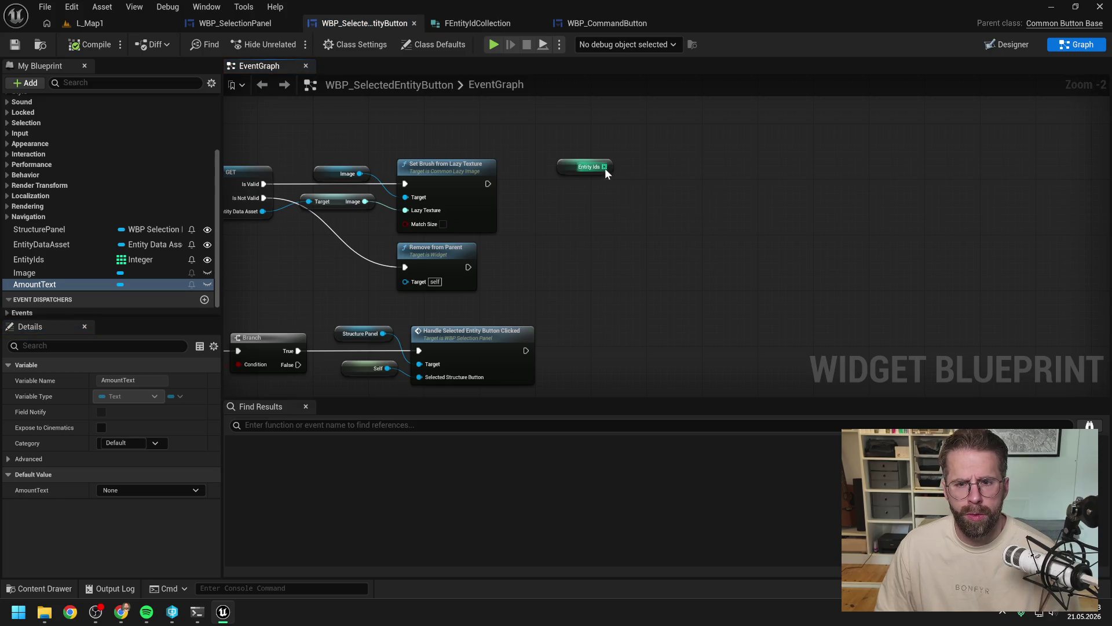
pyautogui.moveTo(605, 167); pyautogui.dragTo(635, 186)
pyautogui.click(584, 219)
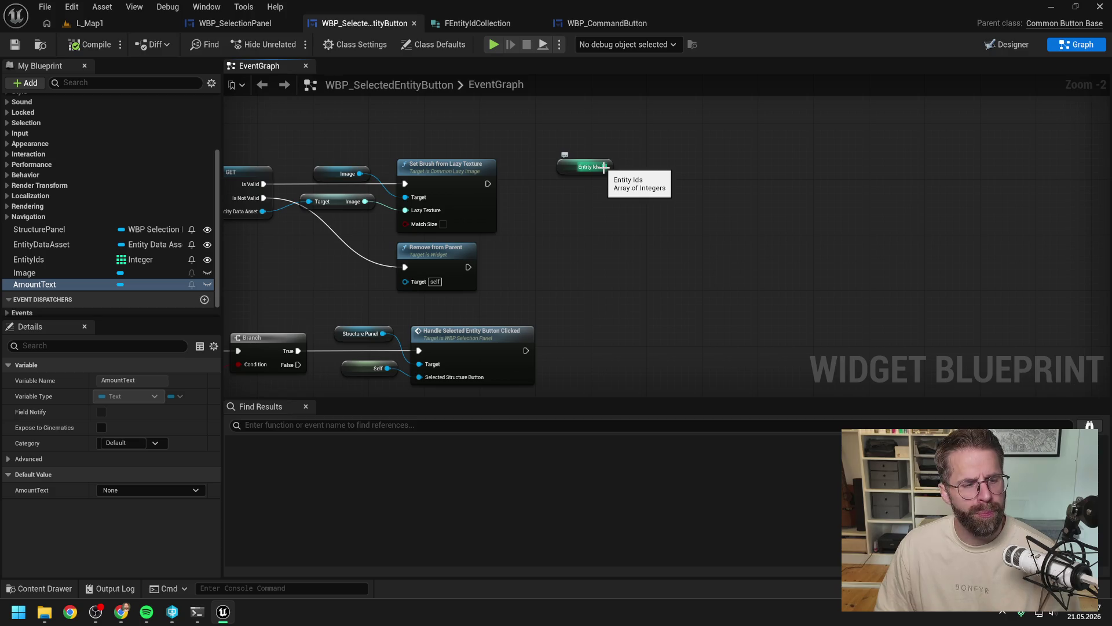
pyautogui.moveTo(631, 179); pyautogui.dragTo(633, 186)
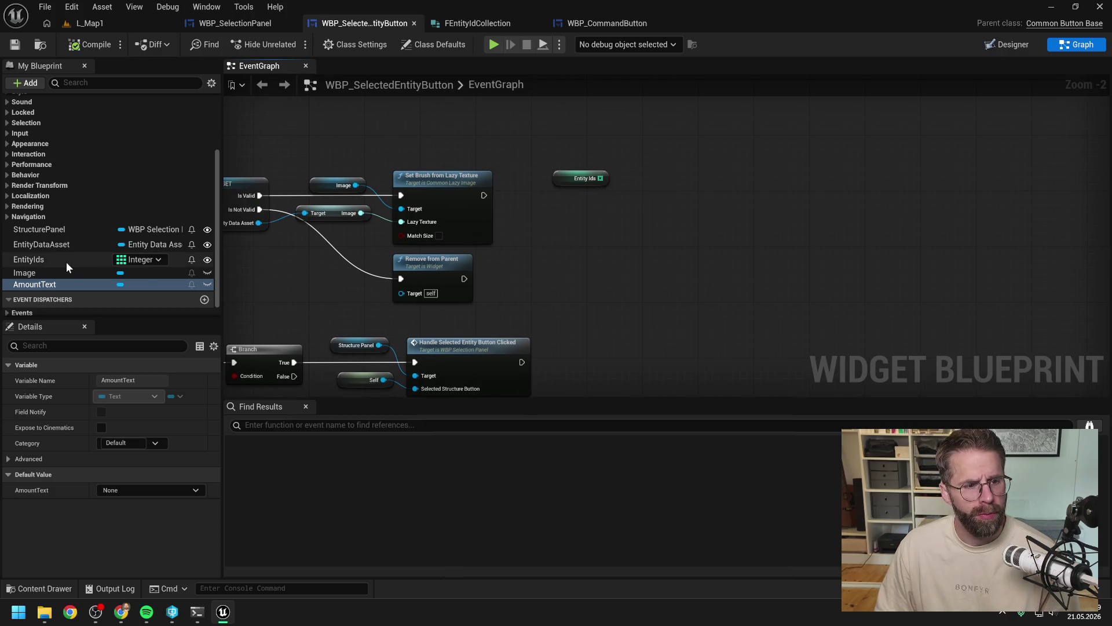
pyautogui.moveTo(602, 178); pyautogui.dragTo(620, 215)
pyautogui.write('le')
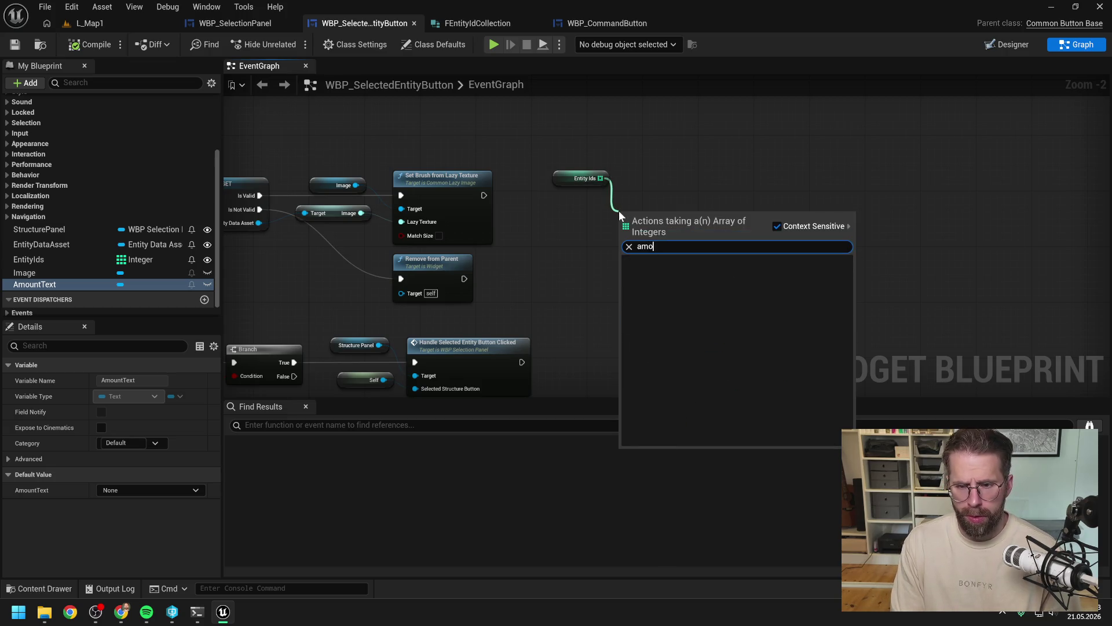
pyautogui.press('Return')
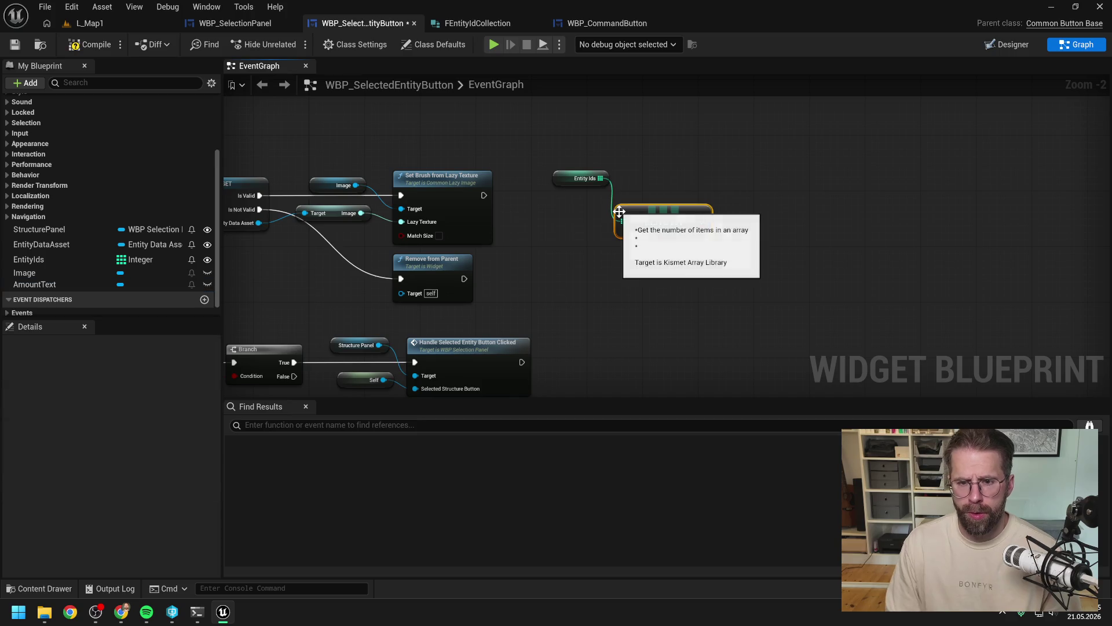
# Step: Compare the array Length with a greater-than node and straighten the wire
pyautogui.moveTo(702, 221); pyautogui.dragTo(743, 222)
pyautogui.write('>')
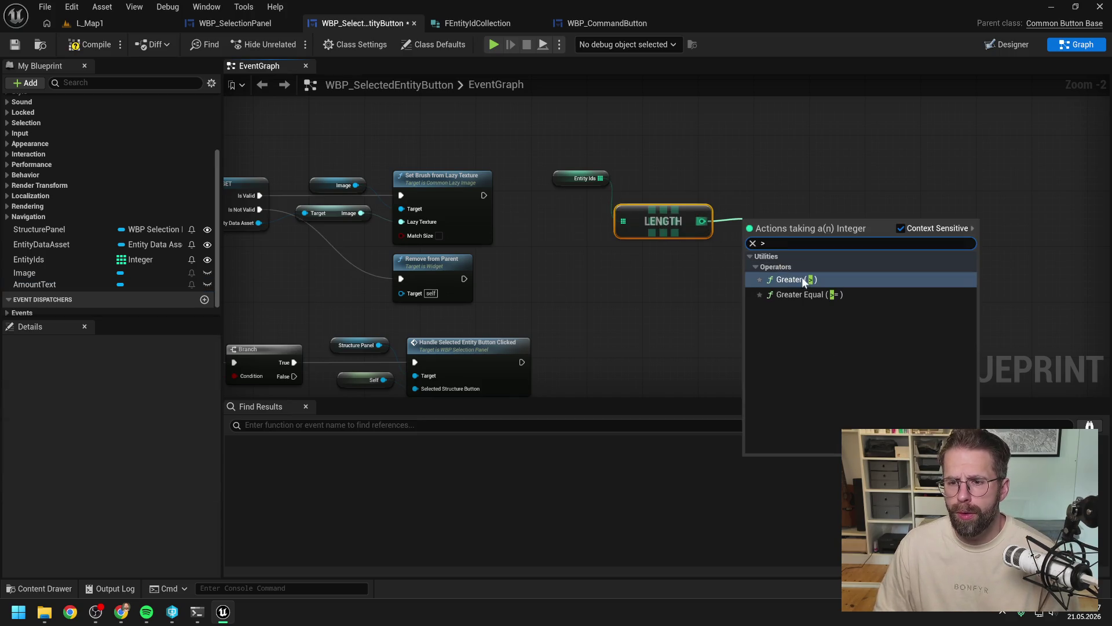
pyautogui.click(802, 278)
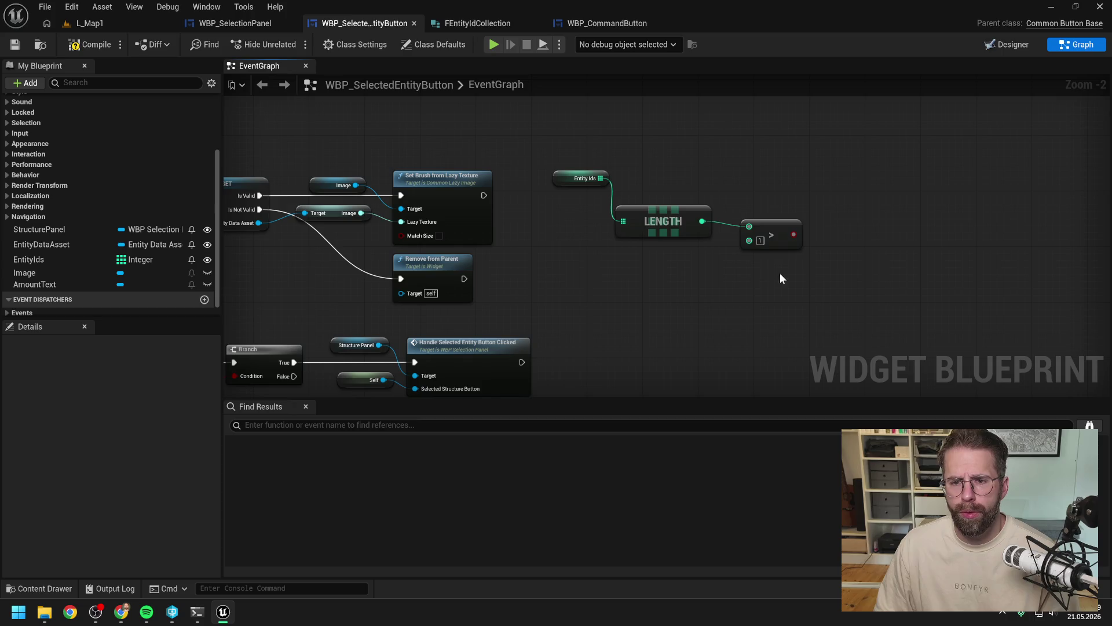
pyautogui.moveTo(779, 273); pyautogui.dragTo(696, 232)
pyautogui.press('q')
pyautogui.click(788, 261)
# Step: Feed the comparison into a Branch that runs after Set Brush
pyautogui.moveTo(793, 234); pyautogui.dragTo(820, 202)
pyautogui.write('branch')
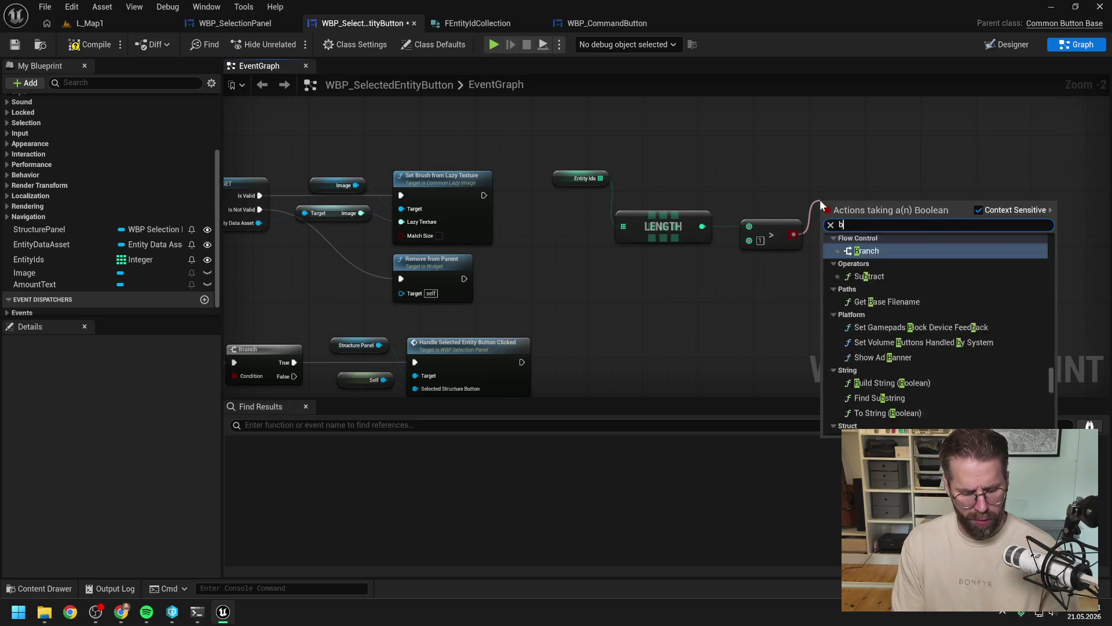
pyautogui.press('Return')
pyautogui.moveTo(484, 195)
pyautogui.mouseDown()
pyautogui.moveTo(521, 208)
pyautogui.moveTo(826, 218)
pyautogui.moveTo(816, 186)
pyautogui.moveTo(742, 197)
pyautogui.mouseUp()
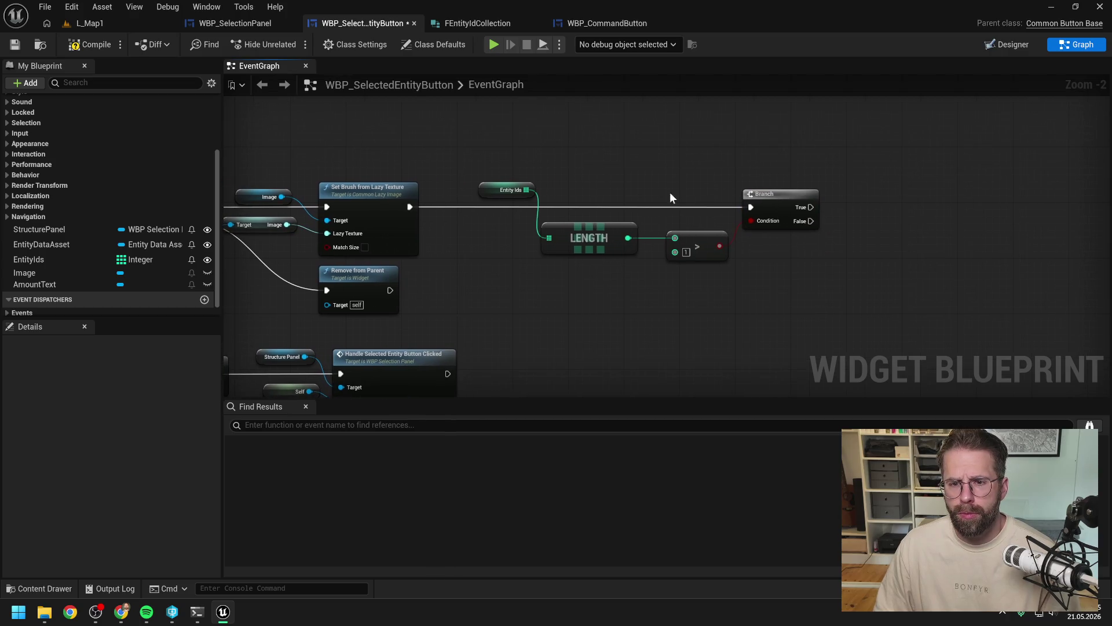
# Step: Tidy the Length, comparison and Entity Ids nodes, and drag in the AmountText variable
pyautogui.moveTo(421, 203)
pyautogui.mouseDown()
pyautogui.moveTo(720, 268)
pyautogui.moveTo(695, 239)
pyautogui.mouseUp()
pyautogui.click(706, 184)
pyautogui.moveTo(707, 184); pyautogui.dragTo(640, 188)
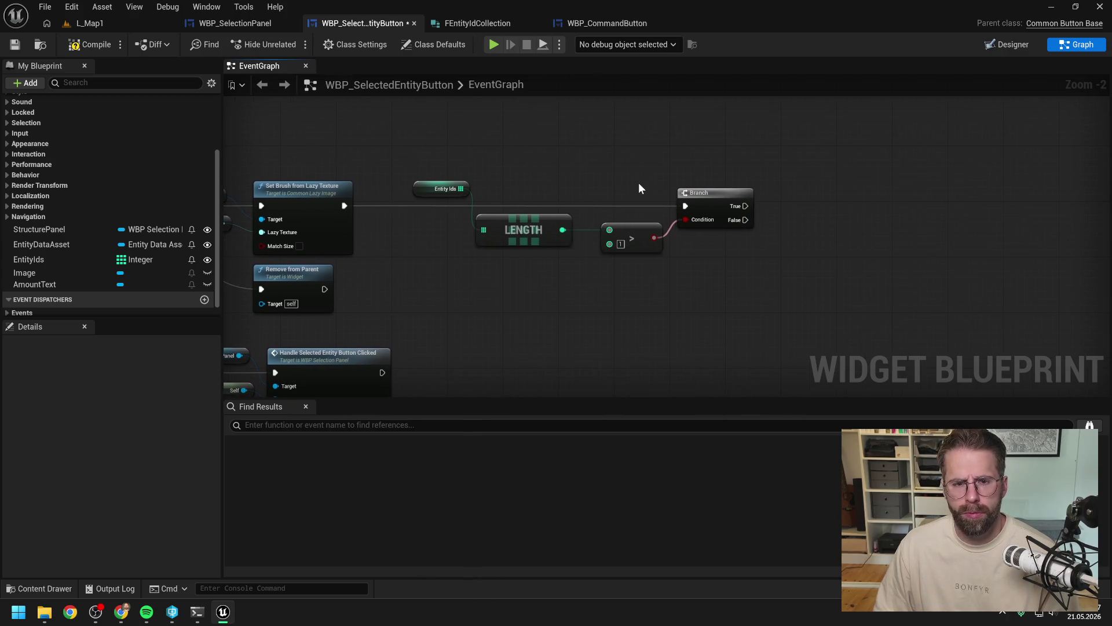
pyautogui.moveTo(424, 191); pyautogui.dragTo(403, 192)
pyautogui.click(519, 168)
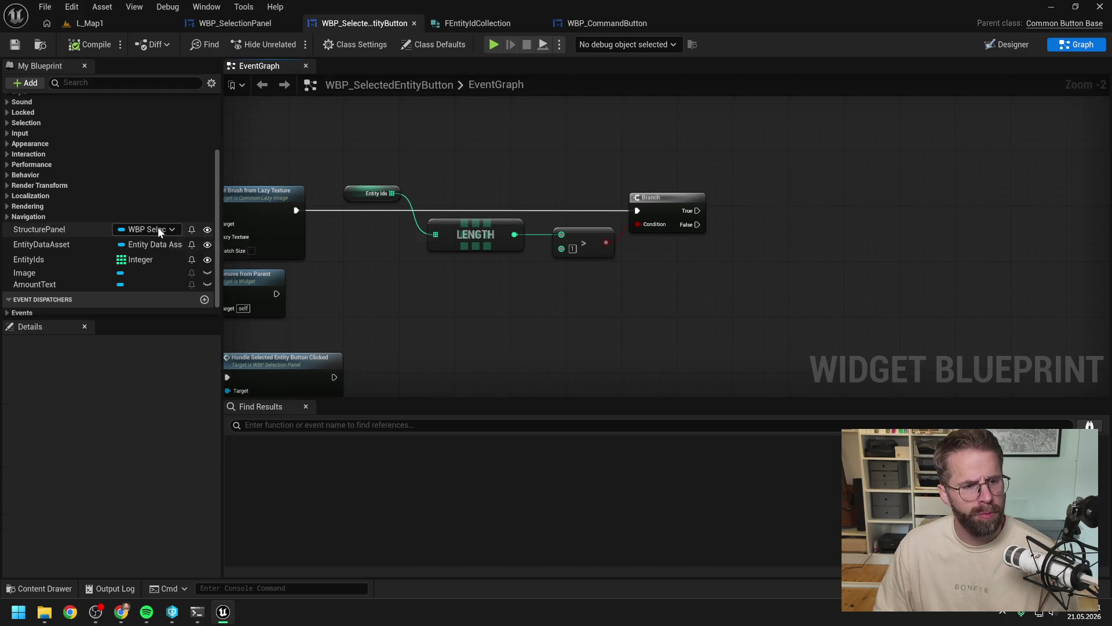
pyautogui.scroll(4, 159, 228)
pyautogui.scroll(-4, 70, 194)
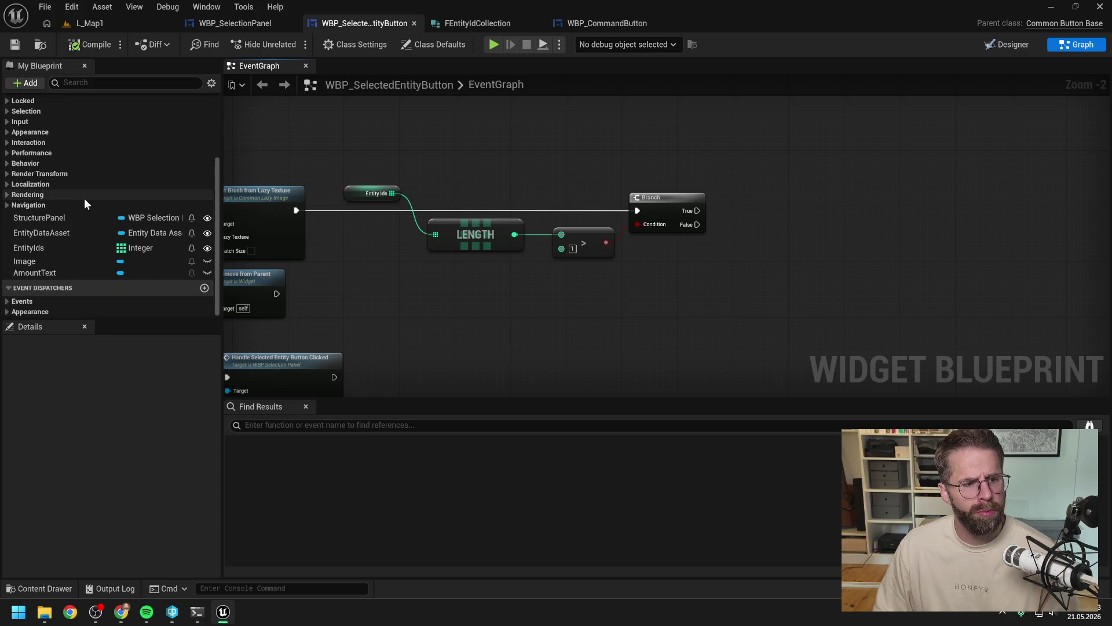
pyautogui.moveTo(64, 273)
pyautogui.mouseDown()
pyautogui.moveTo(798, 184)
pyautogui.moveTo(795, 215)
pyautogui.moveTo(843, 212)
pyautogui.mouseUp()
# Step: Add an Amount Text getter and a SetText node on the Branch's True output
pyautogui.click(805, 219)
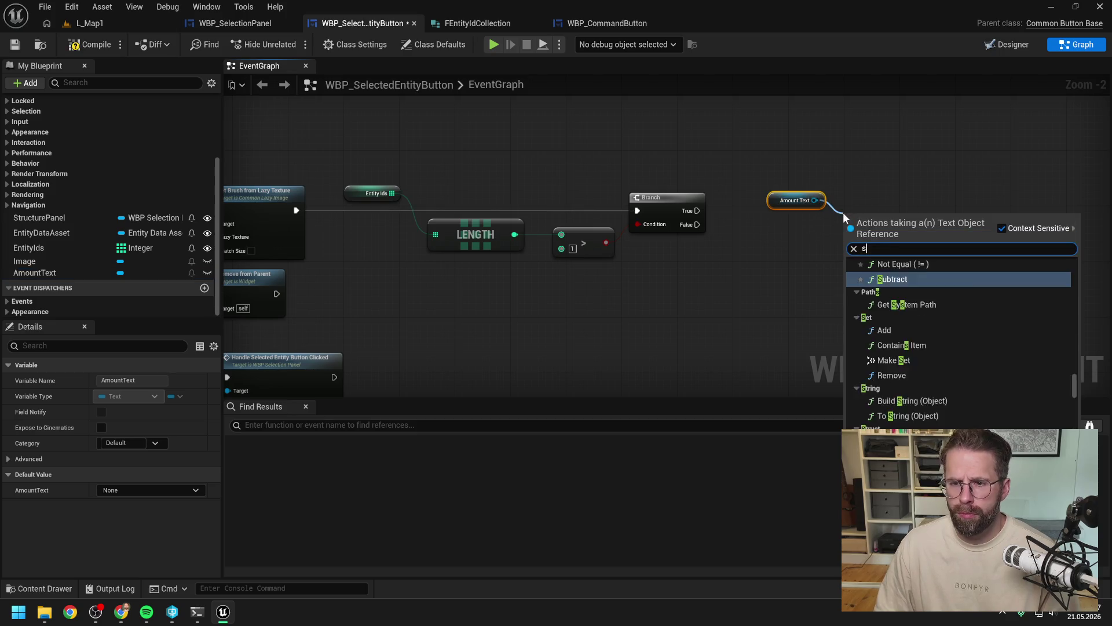
pyautogui.write('set text')
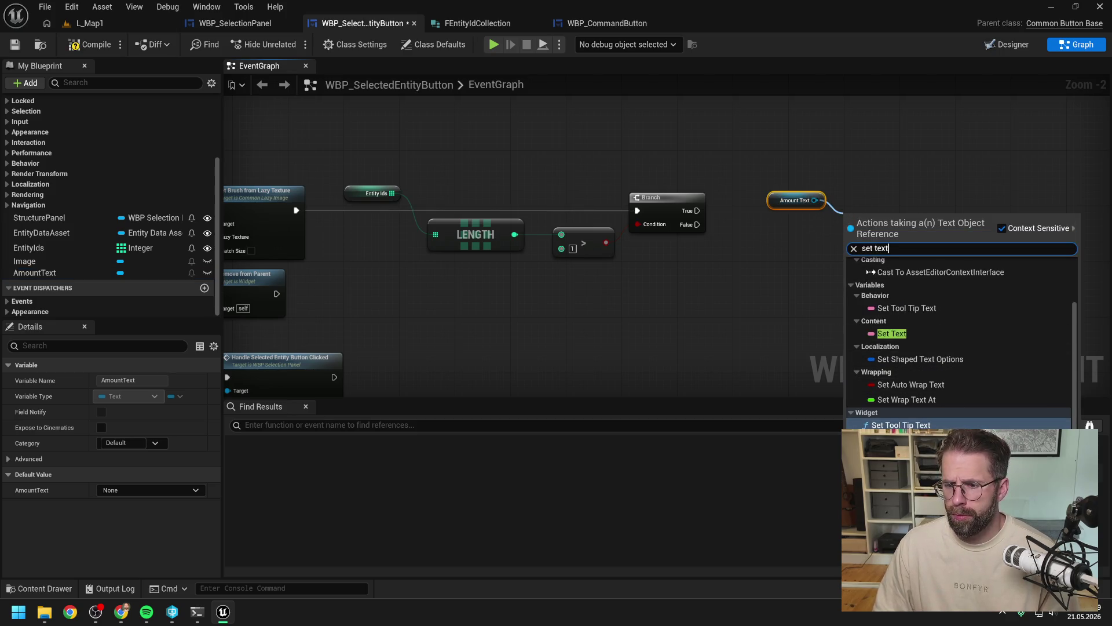
pyautogui.press('Return')
pyautogui.moveTo(697, 213); pyautogui.dragTo(846, 238)
pyautogui.moveTo(861, 226)
pyautogui.mouseDown()
pyautogui.moveTo(874, 194)
pyautogui.moveTo(961, 213)
pyautogui.mouseUp()
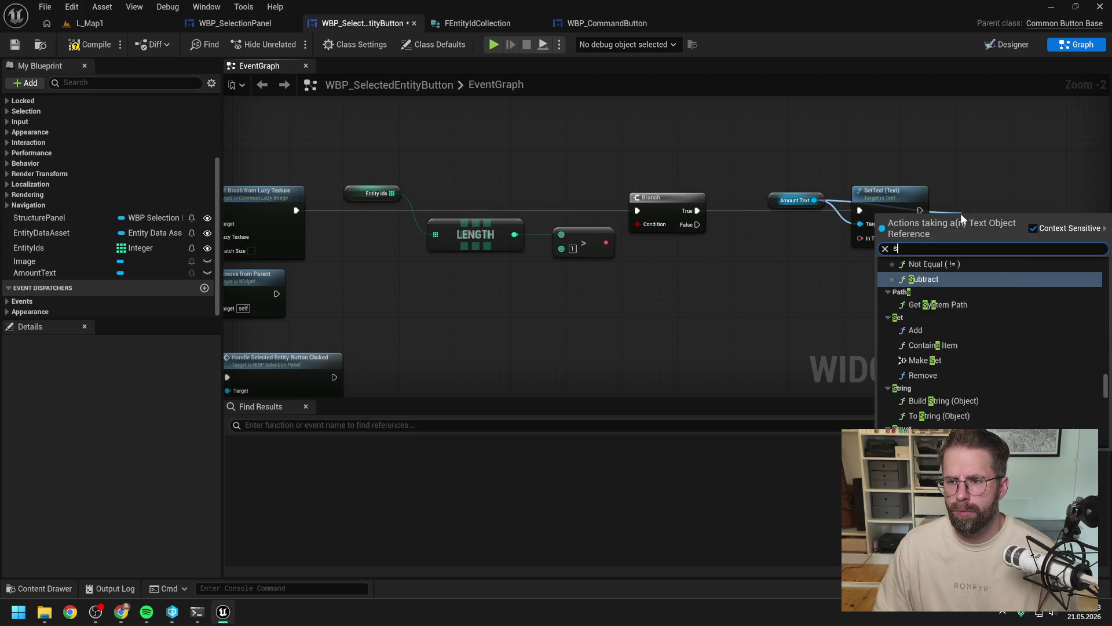
# Step: Chain a Set Visibility node after SetText, set to Not Hit-Testable (Self Only)
pyautogui.write('set vis')
pyautogui.click(975, 310)
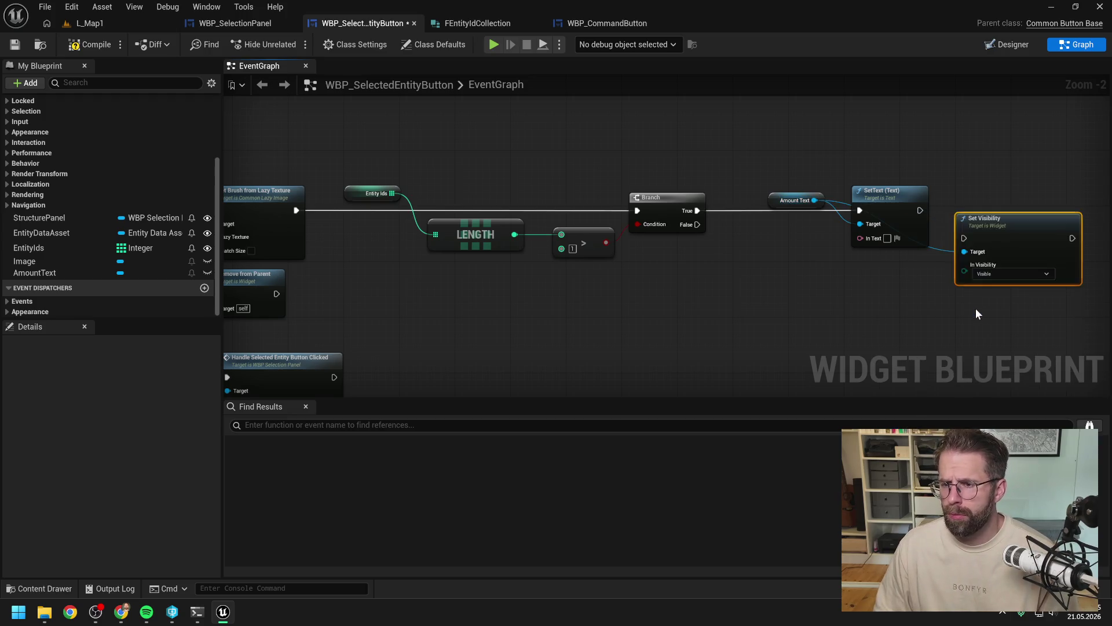
pyautogui.moveTo(788, 222)
pyautogui.mouseDown()
pyautogui.moveTo(835, 249)
pyautogui.moveTo(873, 207)
pyautogui.mouseUp()
pyautogui.click(880, 257)
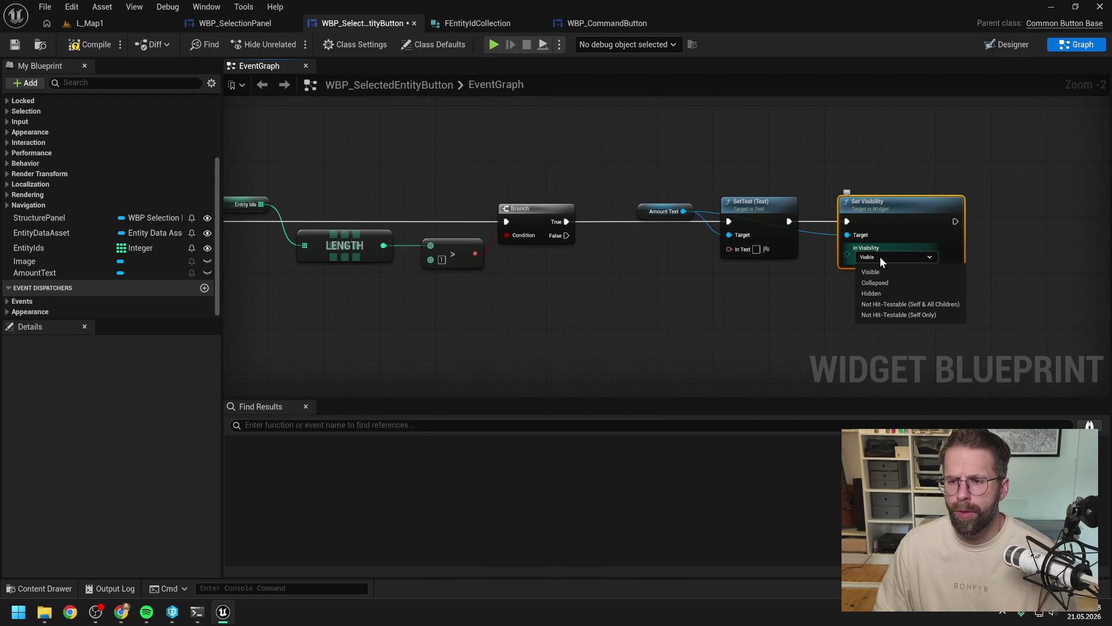
pyautogui.click(901, 315)
# Step: Route the Amount Text wire through two reroute points into SetText's Target
pyautogui.doubleClick(821, 232)
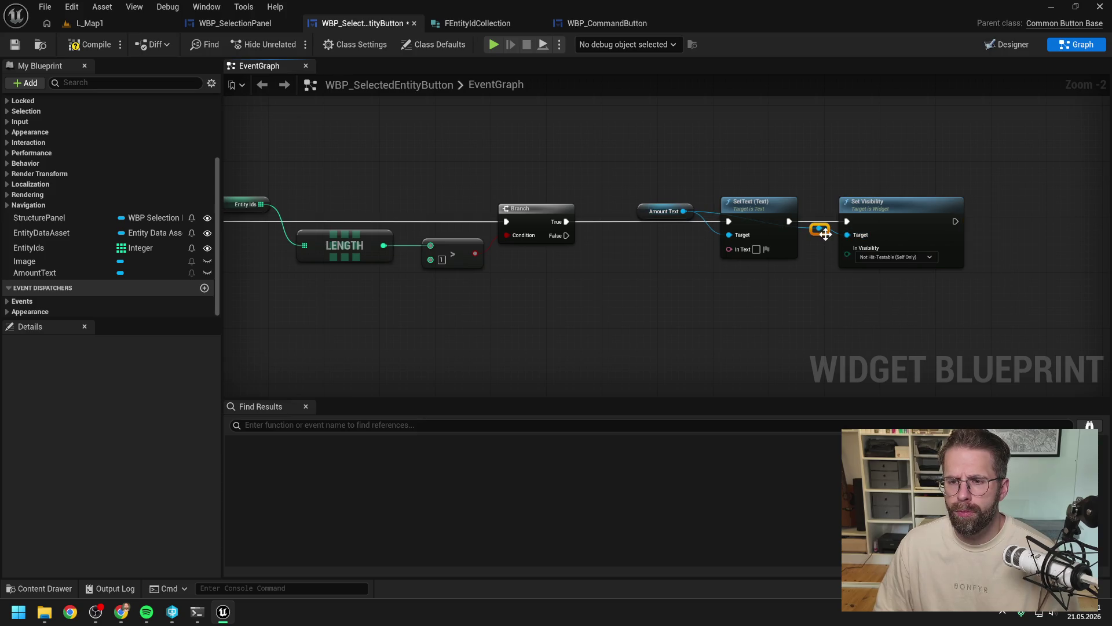
pyautogui.moveTo(826, 235); pyautogui.dragTo(812, 193)
pyautogui.doubleClick(787, 186)
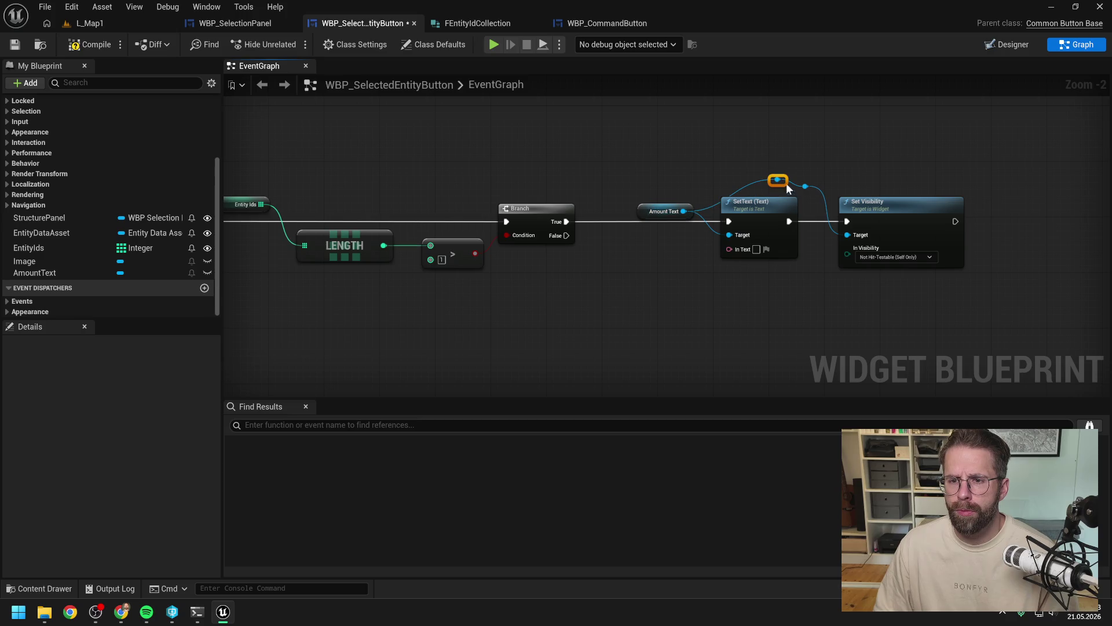
pyautogui.moveTo(703, 189)
pyautogui.mouseDown()
pyautogui.moveTo(729, 235)
pyautogui.moveTo(770, 228)
pyautogui.mouseUp()
pyautogui.moveTo(752, 182); pyautogui.dragTo(781, 231)
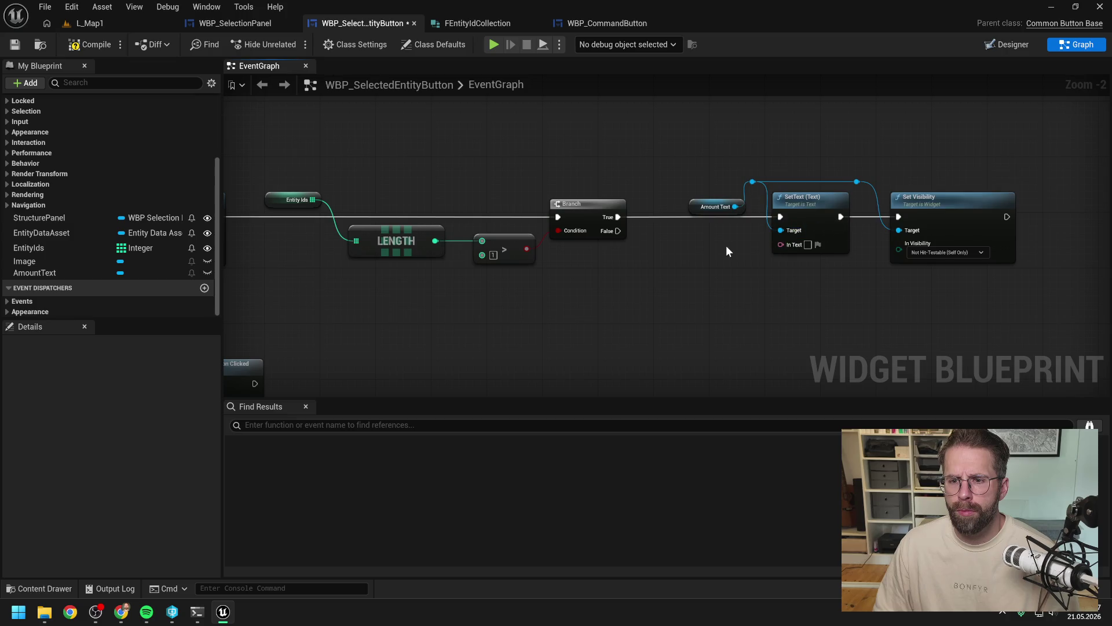
pyautogui.moveTo(699, 247); pyautogui.dragTo(739, 247)
pyautogui.moveTo(556, 242); pyautogui.dragTo(551, 270)
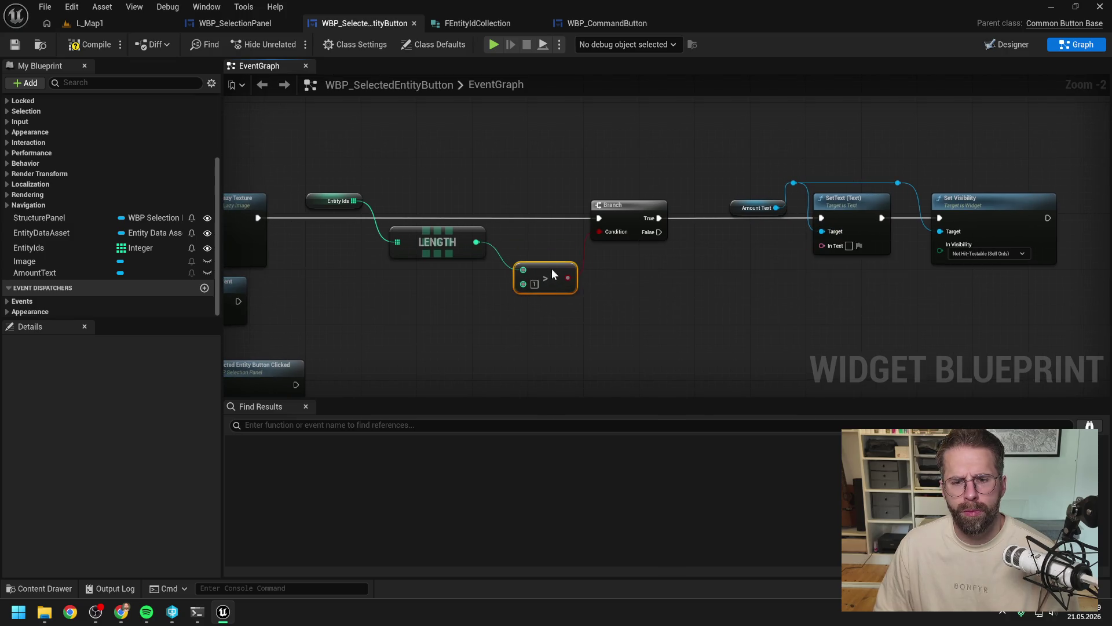
pyautogui.click(544, 247)
# Step: Feed the Entity Ids Length into SetText's In Text through a To Text (Integer) node
pyautogui.moveTo(476, 242); pyautogui.dragTo(510, 321)
pyautogui.press('Escape')
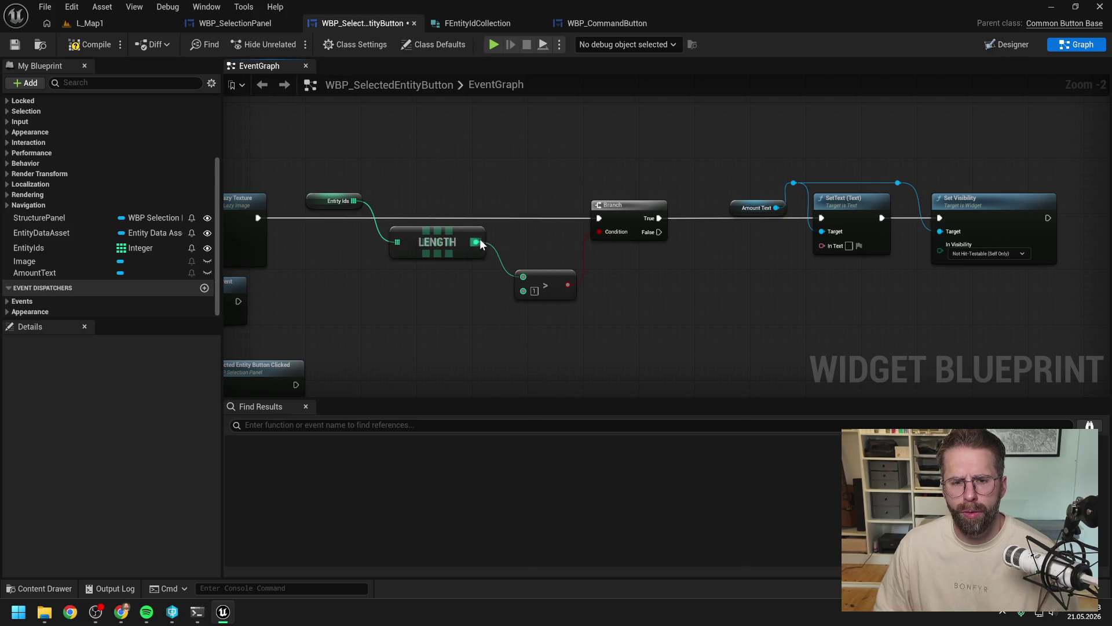
pyautogui.moveTo(476, 243); pyautogui.dragTo(827, 249)
pyautogui.click(771, 272)
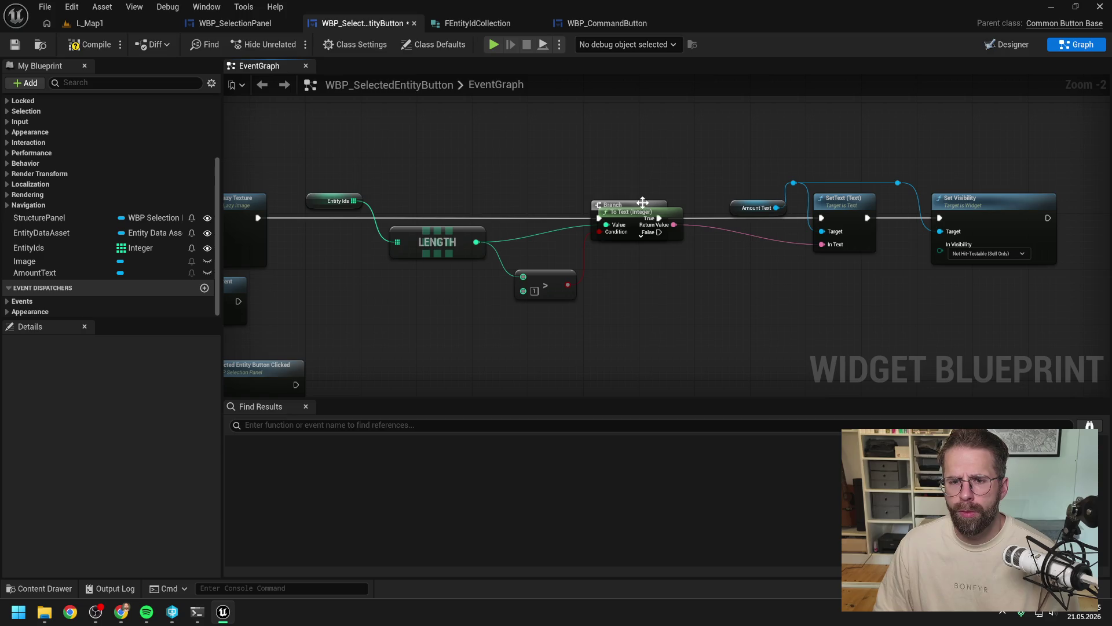
pyautogui.moveTo(670, 218)
pyautogui.mouseDown()
pyautogui.moveTo(759, 263)
pyautogui.moveTo(657, 258)
pyautogui.moveTo(780, 256)
pyautogui.mouseUp()
pyautogui.click(780, 236)
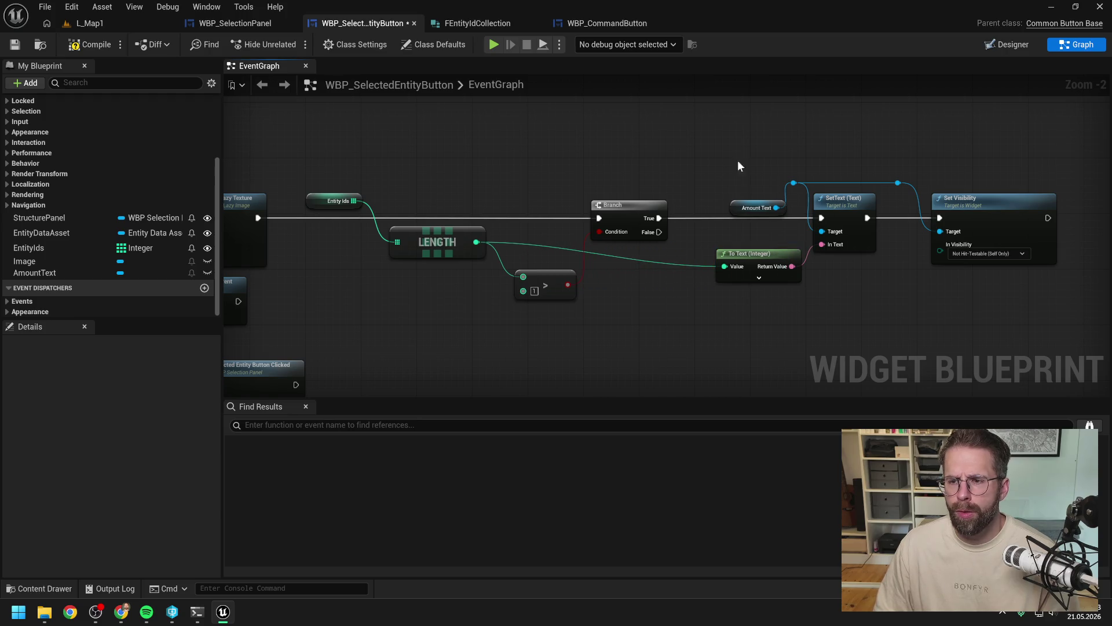
# Step: Tidy the Amount Text nodes, then compile and save the button blueprint
pyautogui.moveTo(738, 166); pyautogui.dragTo(950, 261)
pyautogui.moveTo(864, 211); pyautogui.dragTo(822, 211)
pyautogui.click(813, 282)
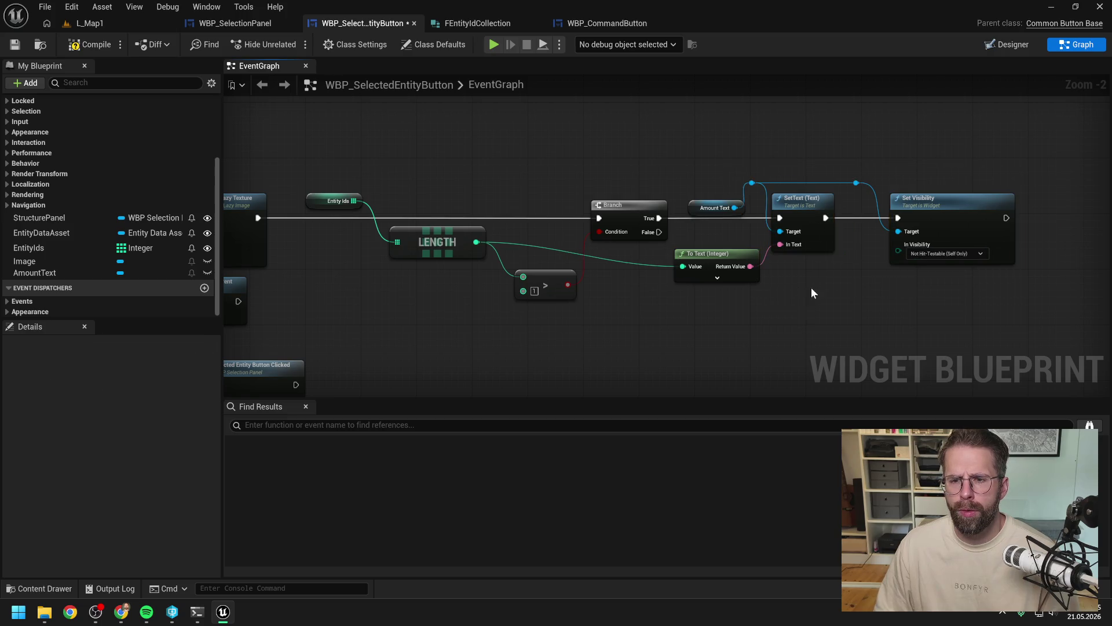
pyautogui.click(88, 44)
pyautogui.hotkey('ctrl', 's')
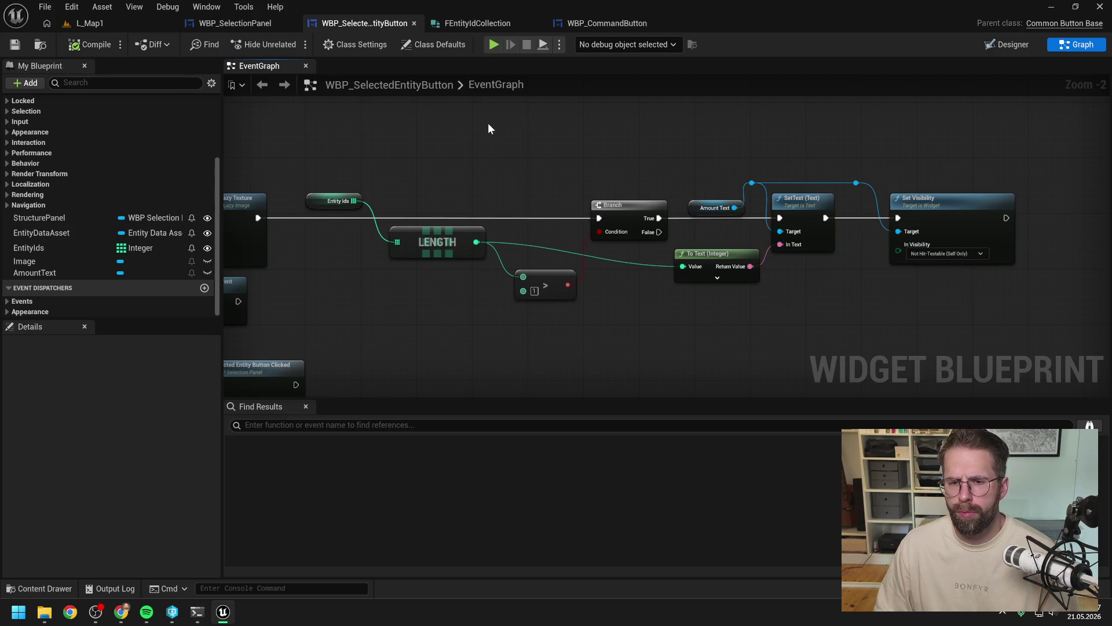
pyautogui.click(90, 23)
# Step: Play the level, build two Power Grid Generators and box-select both
pyautogui.click(291, 44)
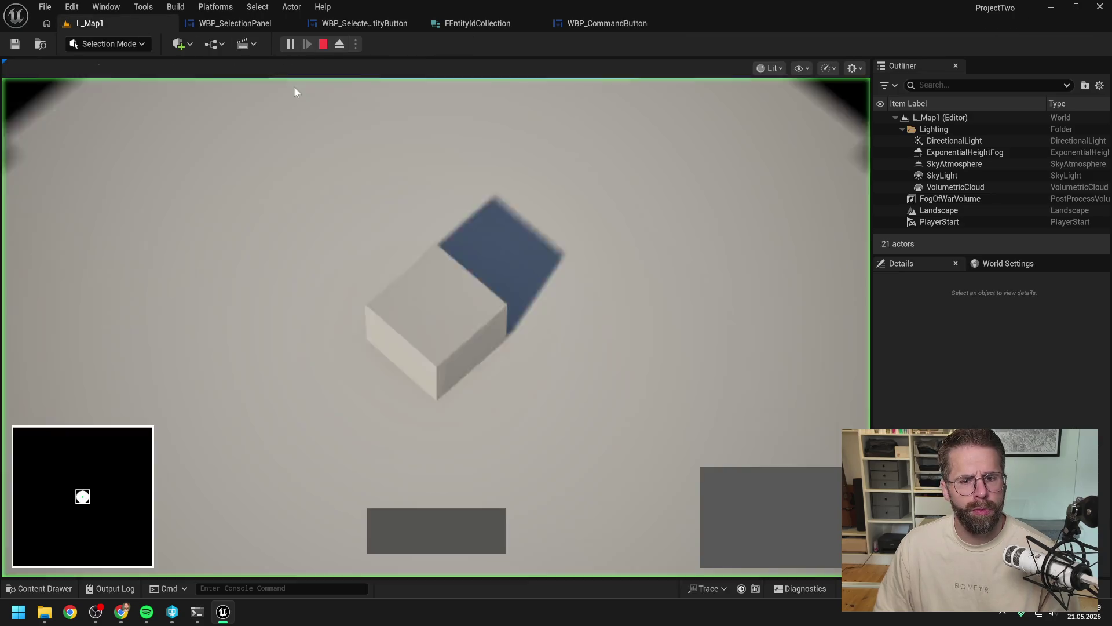
pyautogui.click(455, 337)
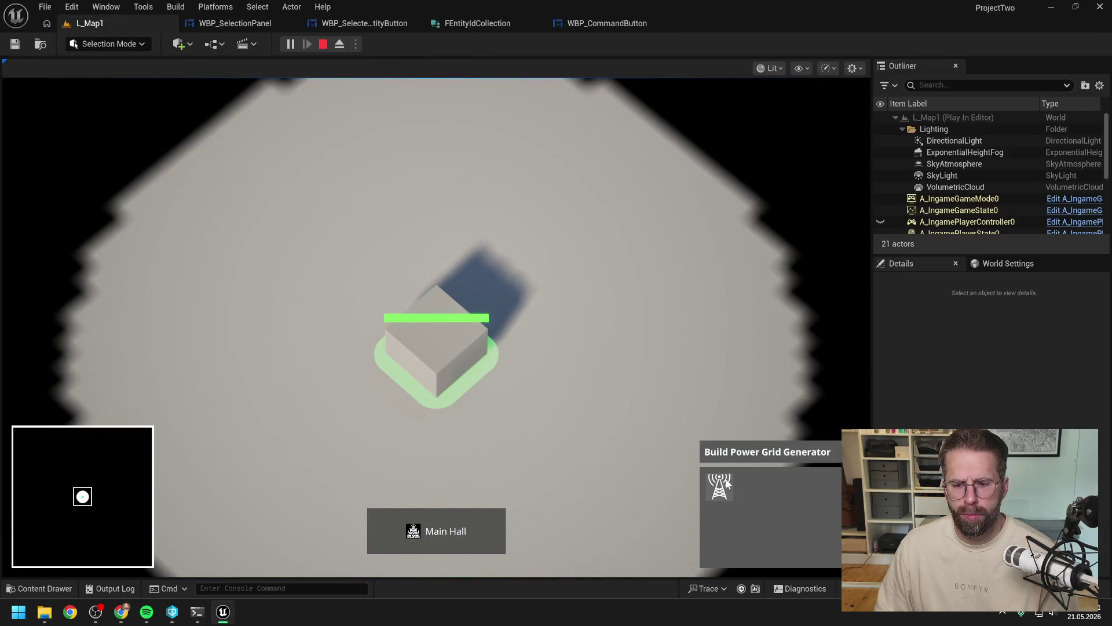
pyautogui.click(719, 487)
pyautogui.click(597, 373)
pyautogui.click(565, 232)
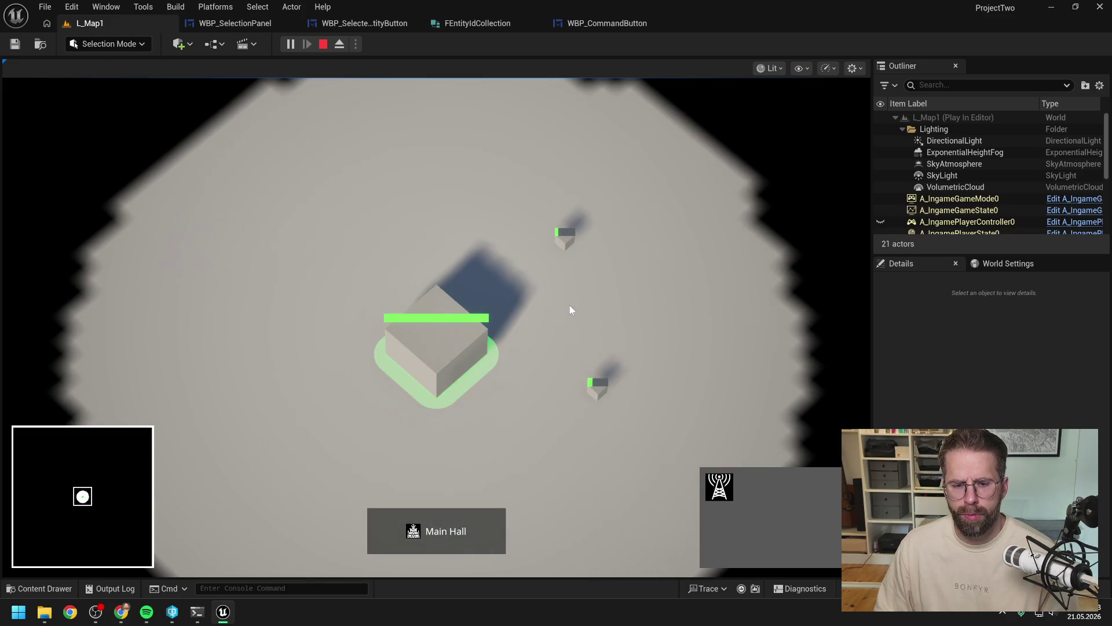
pyautogui.moveTo(522, 188); pyautogui.dragTo(672, 405)
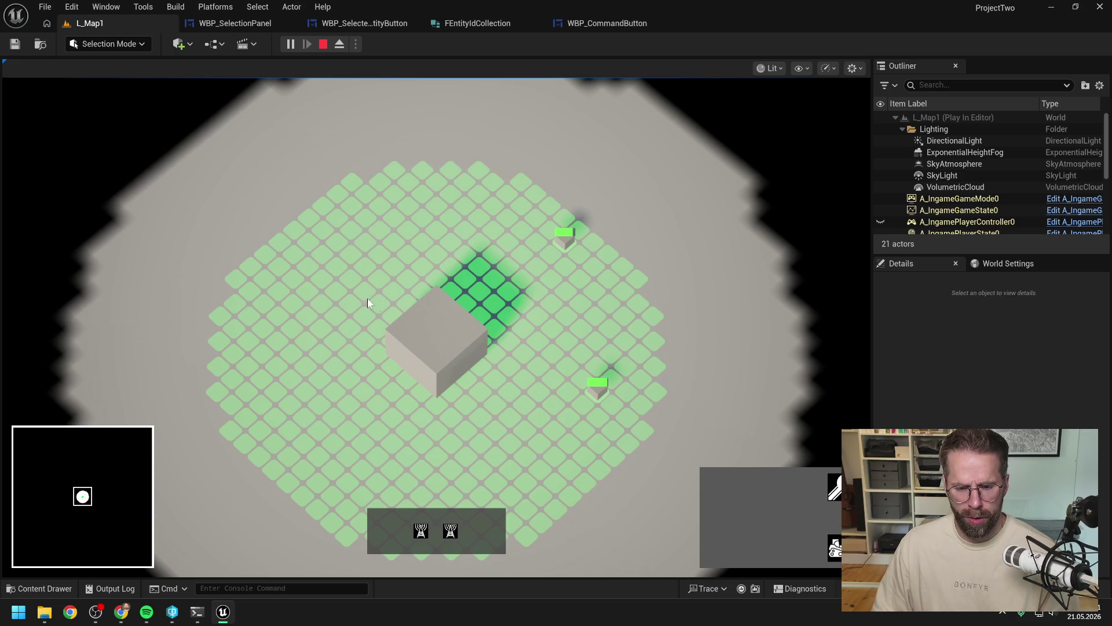
# Step: Reselect the main cube, end the play session and reopen WBP_SelectedEntityButton's graph
pyautogui.moveTo(367, 298); pyautogui.dragTo(530, 422)
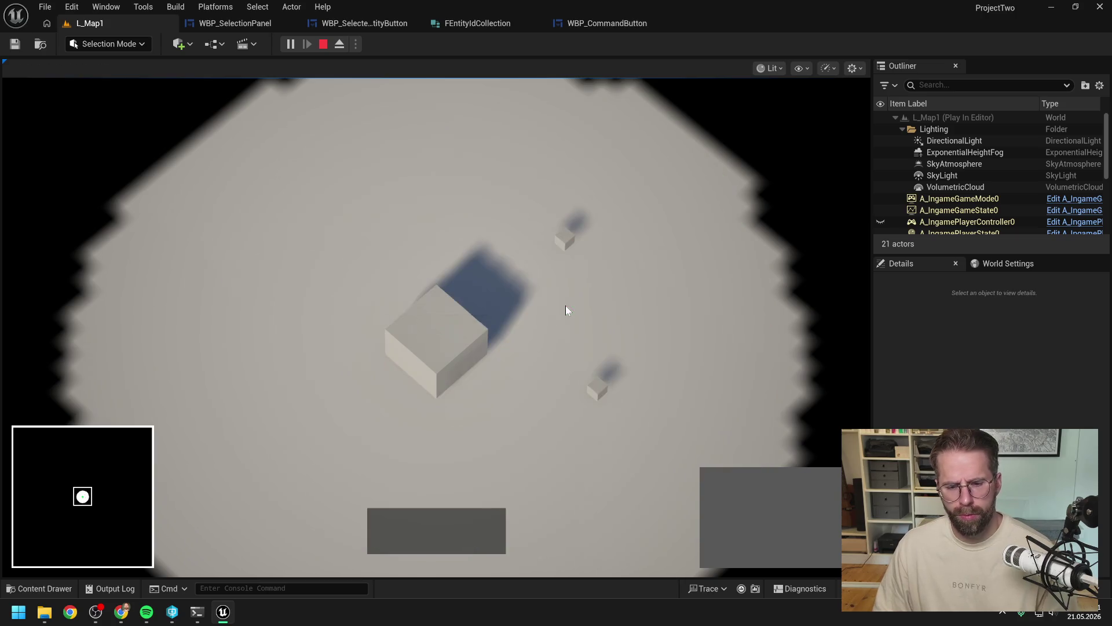
pyautogui.press('Escape')
pyautogui.click(383, 24)
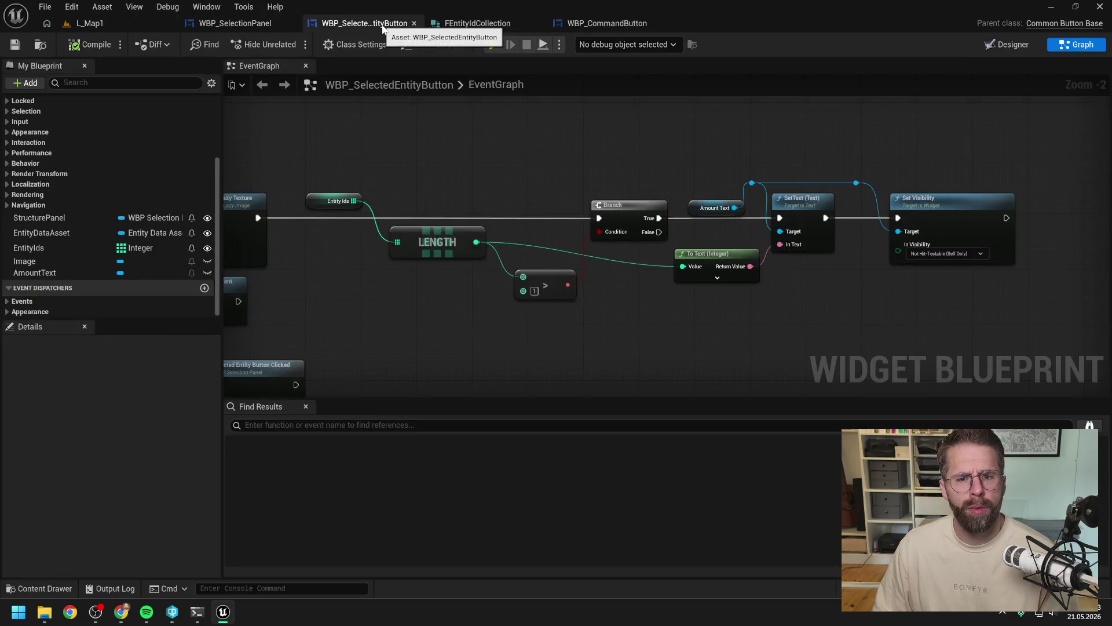
# Step: Inspect the CommonLazyImage widget in WBP_CommandButton for reference
pyautogui.click(245, 23)
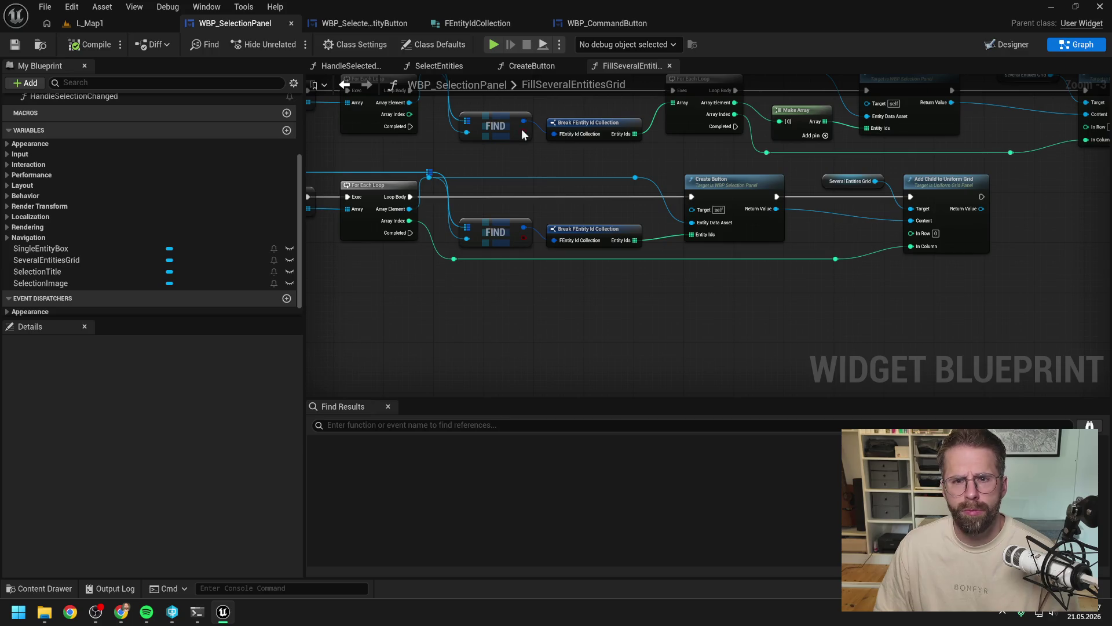
pyautogui.click(591, 25)
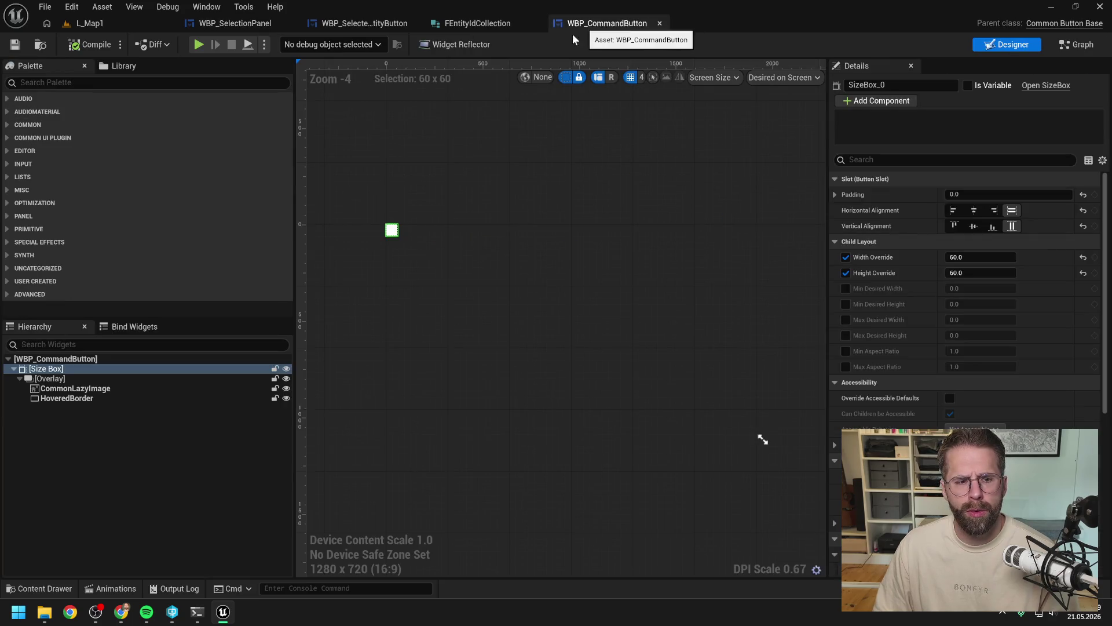
pyautogui.click(76, 389)
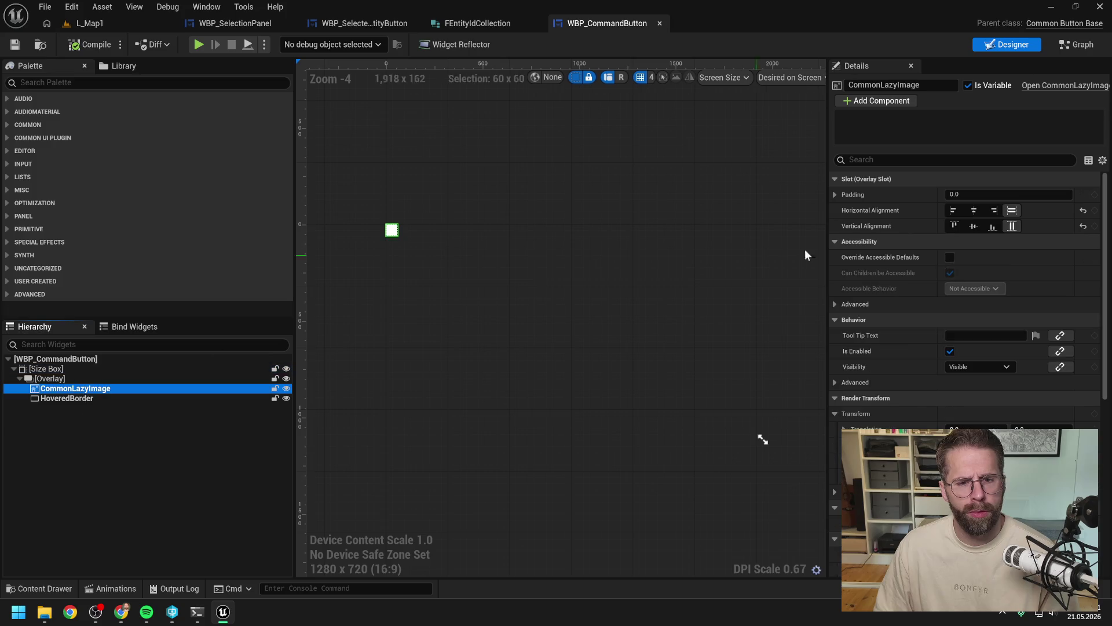
pyautogui.click(359, 23)
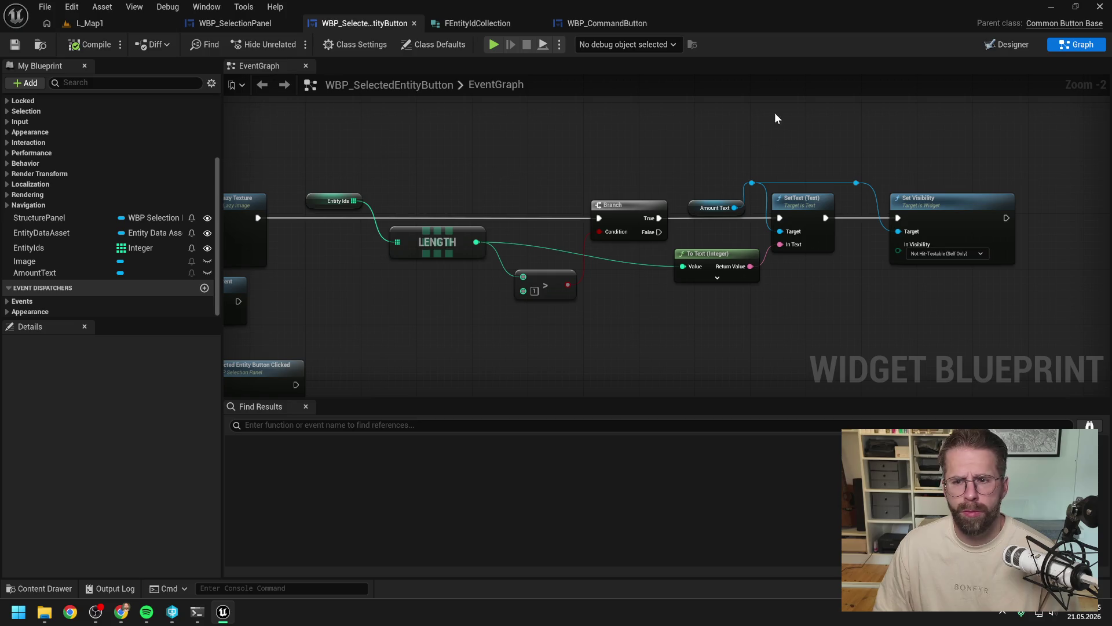
# Step: Set the entity button's Image to Fill horizontally and vertically, then compile
pyautogui.click(1001, 47)
pyautogui.click(110, 398)
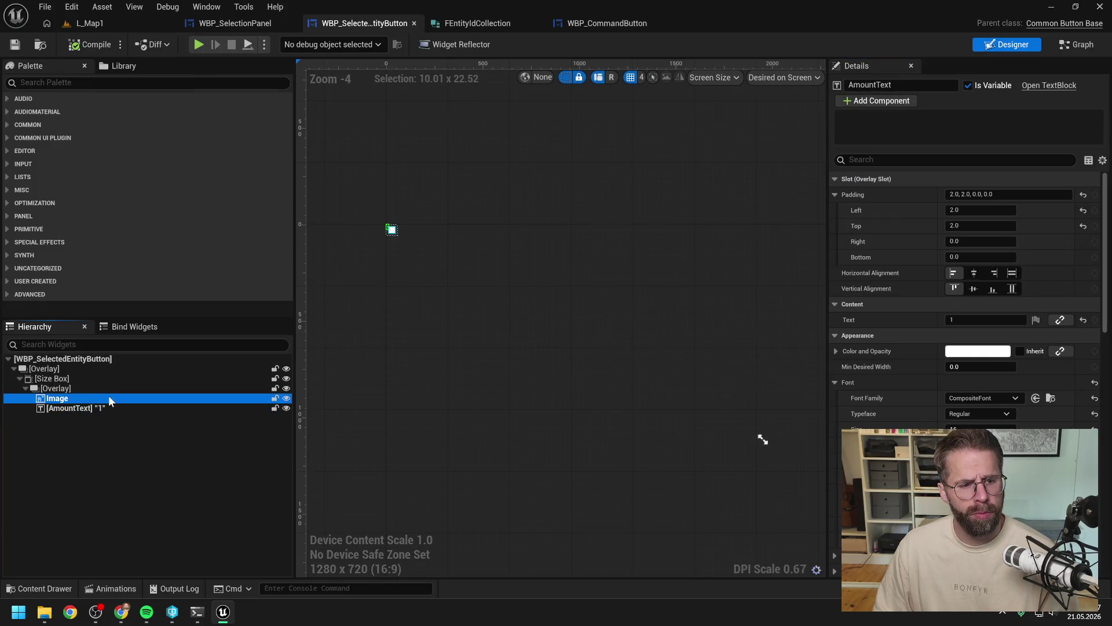
pyautogui.click(1012, 272)
pyautogui.click(1013, 288)
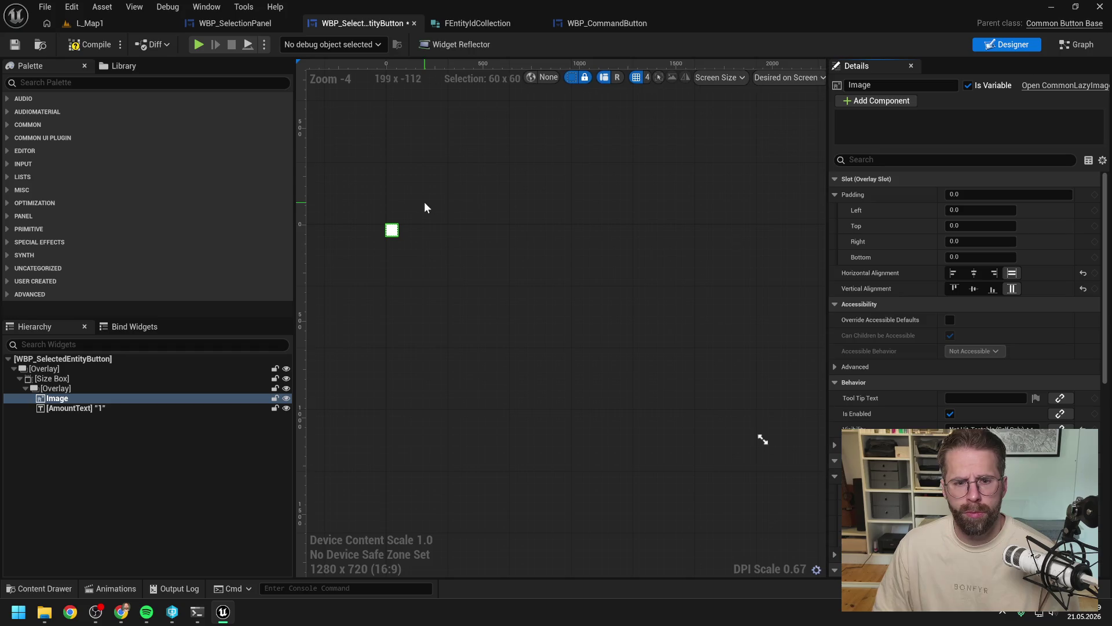
pyautogui.click(98, 45)
pyautogui.click(113, 27)
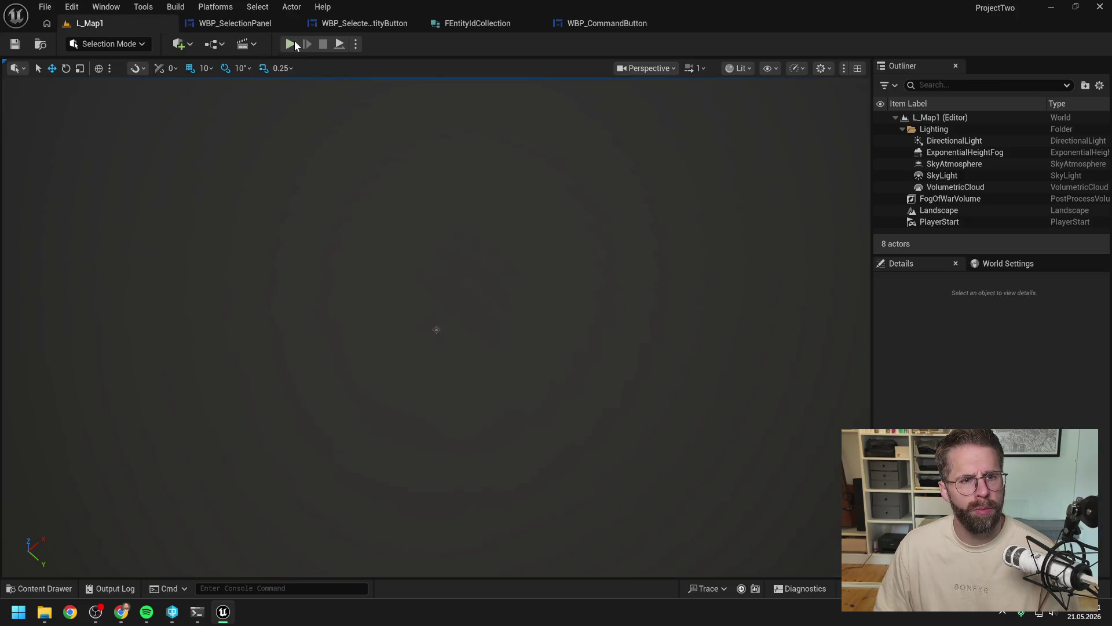
# Step: Play the level, selecting the Main Hall, one power grid unit, then both units and the hall
pyautogui.click(292, 44)
pyautogui.click(438, 289)
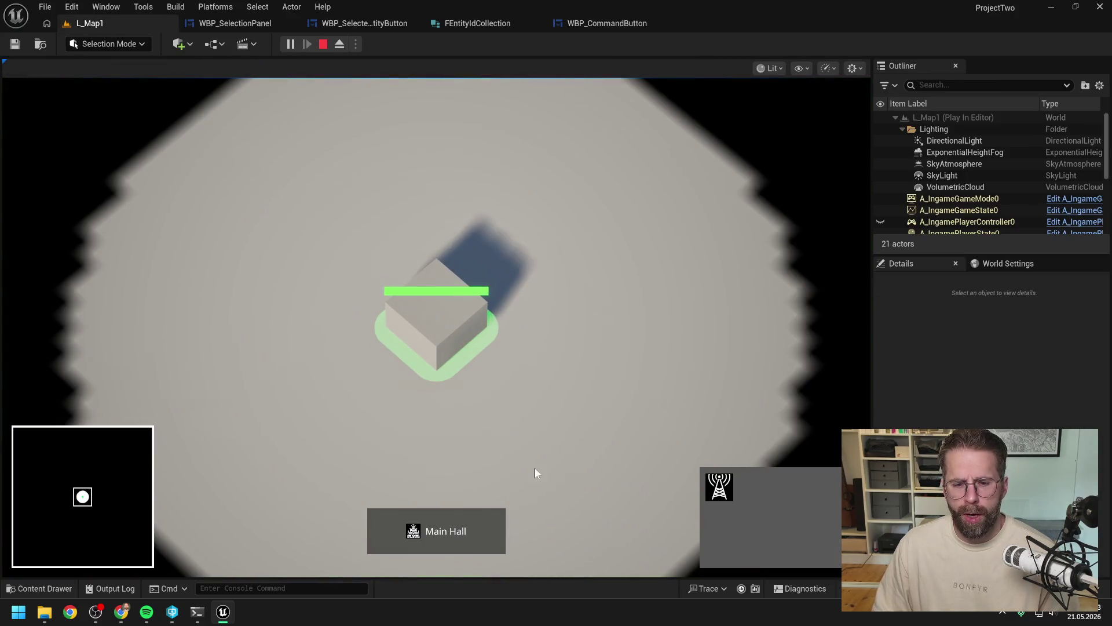
pyautogui.click(728, 474)
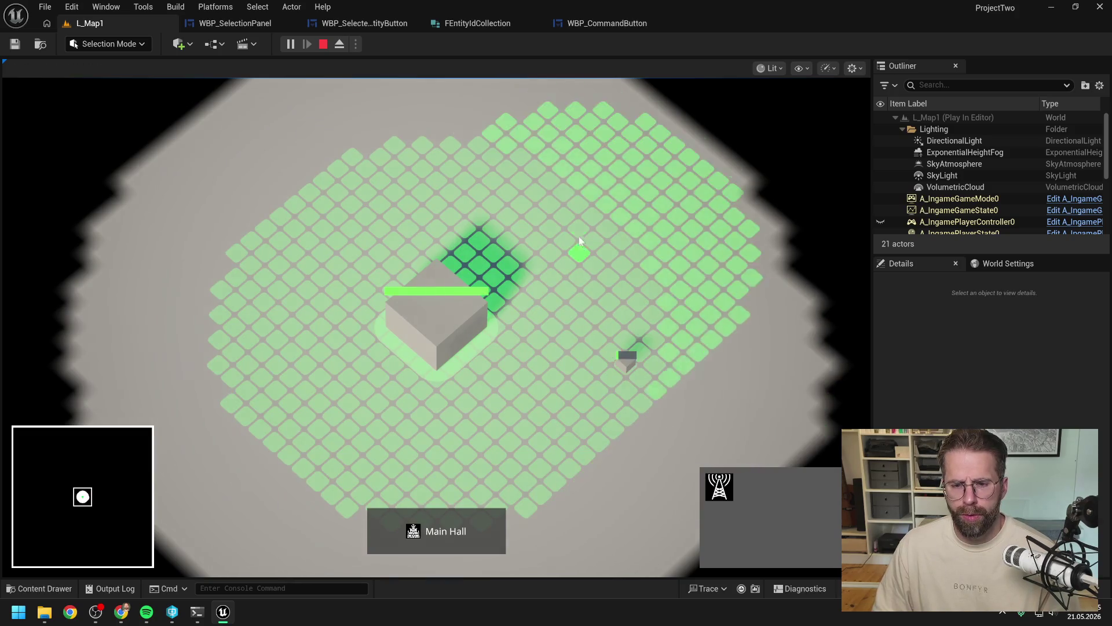
pyautogui.click(570, 318)
pyautogui.moveTo(570, 318); pyautogui.dragTo(675, 380)
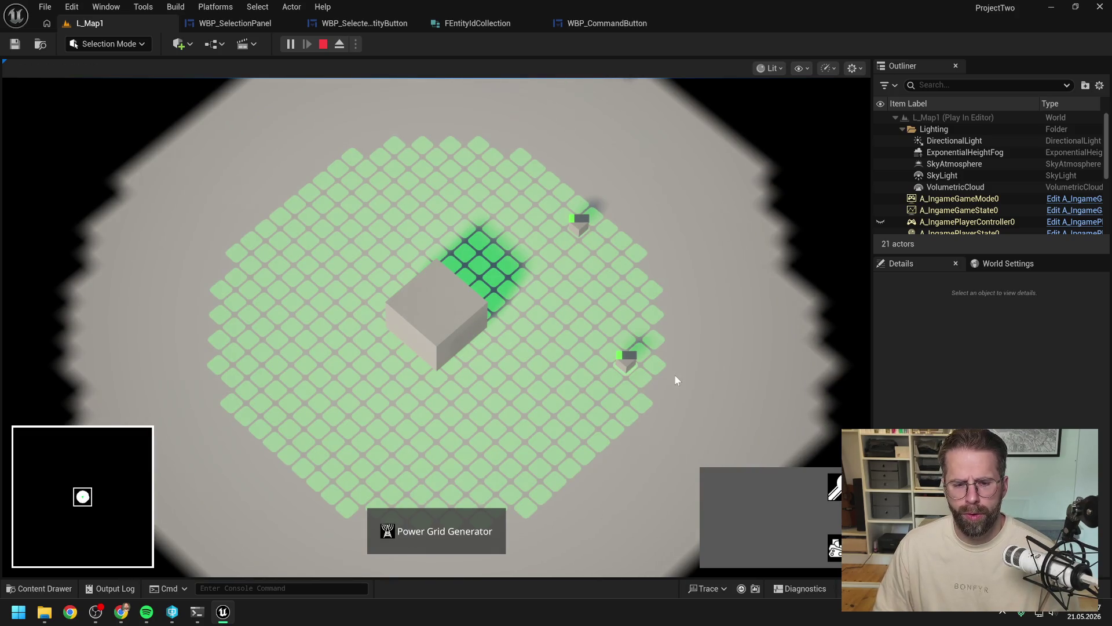
pyautogui.moveTo(553, 182); pyautogui.dragTo(692, 408)
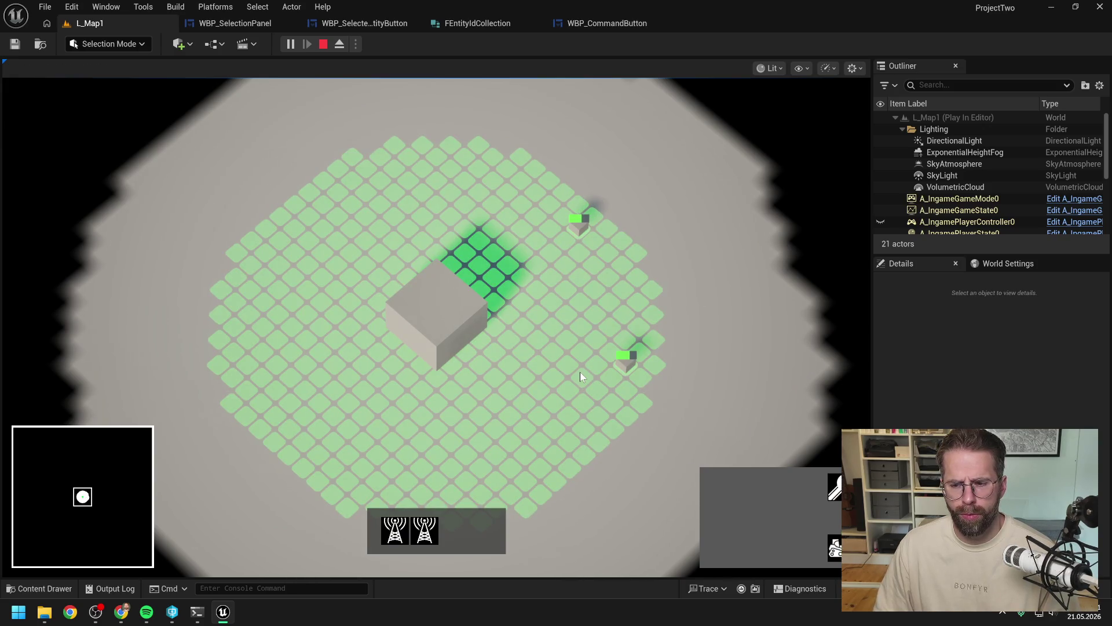
pyautogui.click(446, 324)
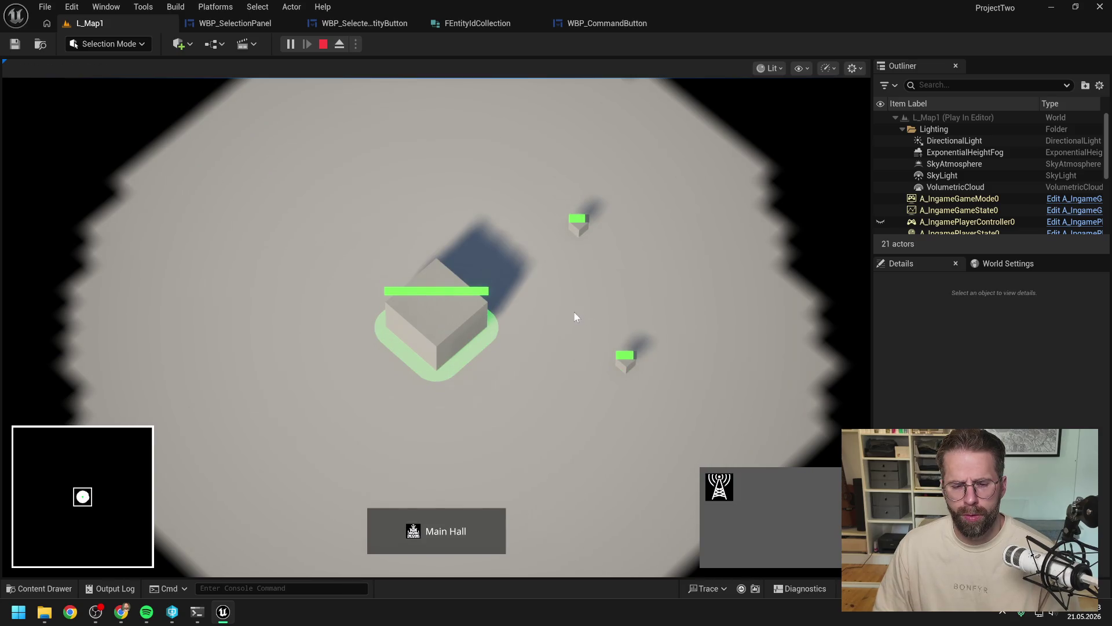
pyautogui.moveTo(556, 191)
pyautogui.mouseDown()
pyautogui.moveTo(567, 261)
pyautogui.moveTo(715, 417)
pyautogui.mouseUp()
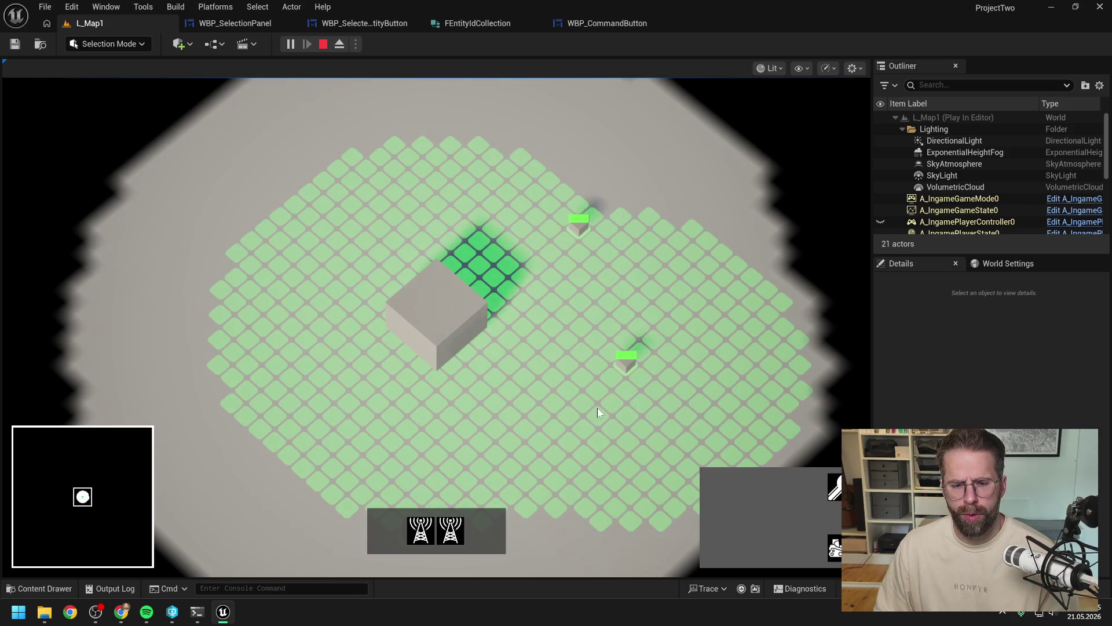
pyautogui.moveTo(363, 241); pyautogui.dragTo(510, 356)
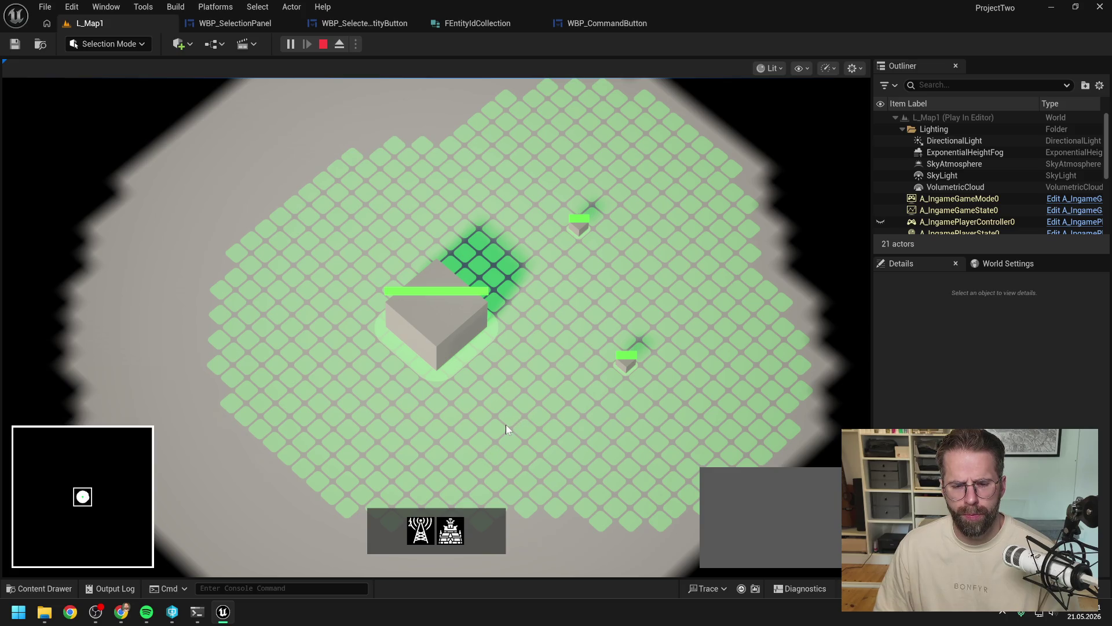
# Step: Select the Main Hall and generator units individually, then stop and reopen WBP_SelectionPanel
pyautogui.click(555, 384)
pyautogui.click(454, 322)
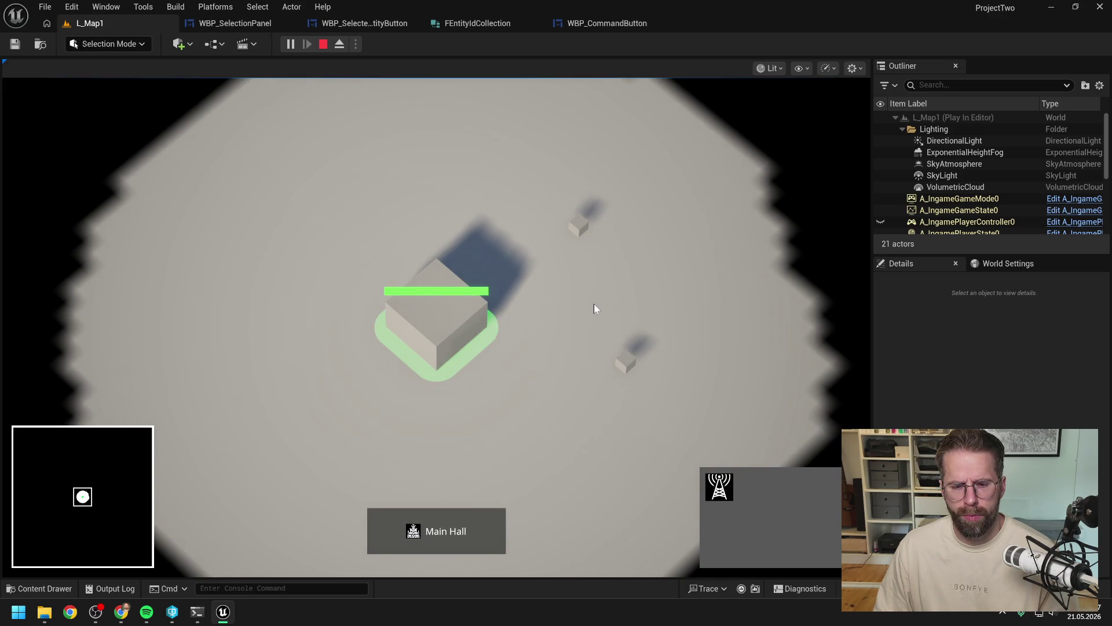
pyautogui.click(576, 287)
pyautogui.click(578, 226)
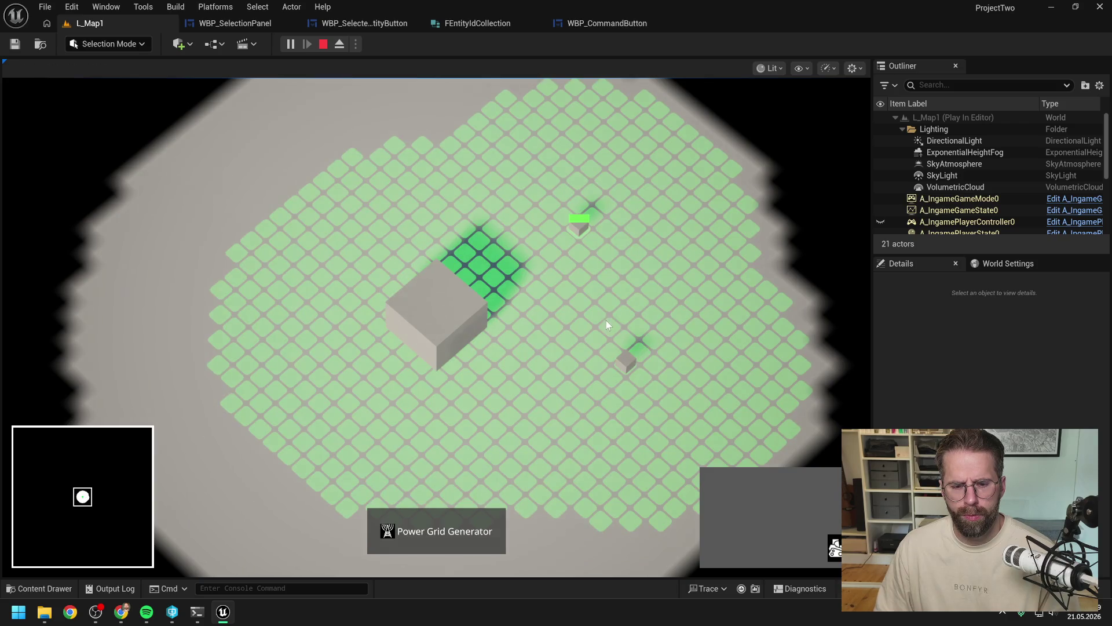
pyautogui.click(603, 359)
pyautogui.click(621, 355)
pyautogui.click(603, 426)
pyautogui.press('Escape')
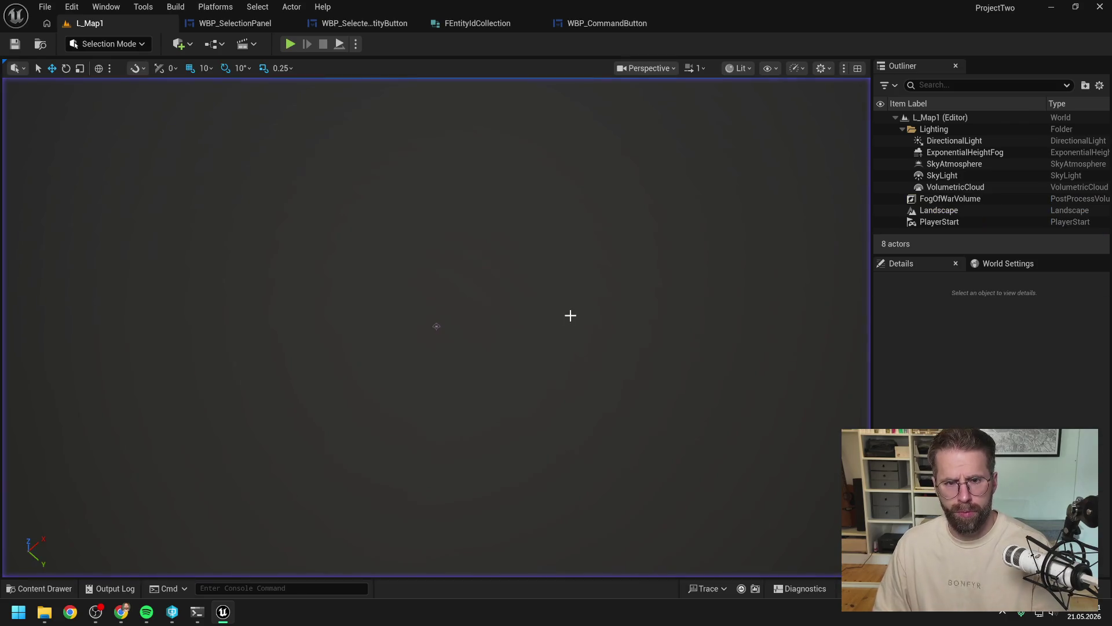
pyautogui.click(365, 24)
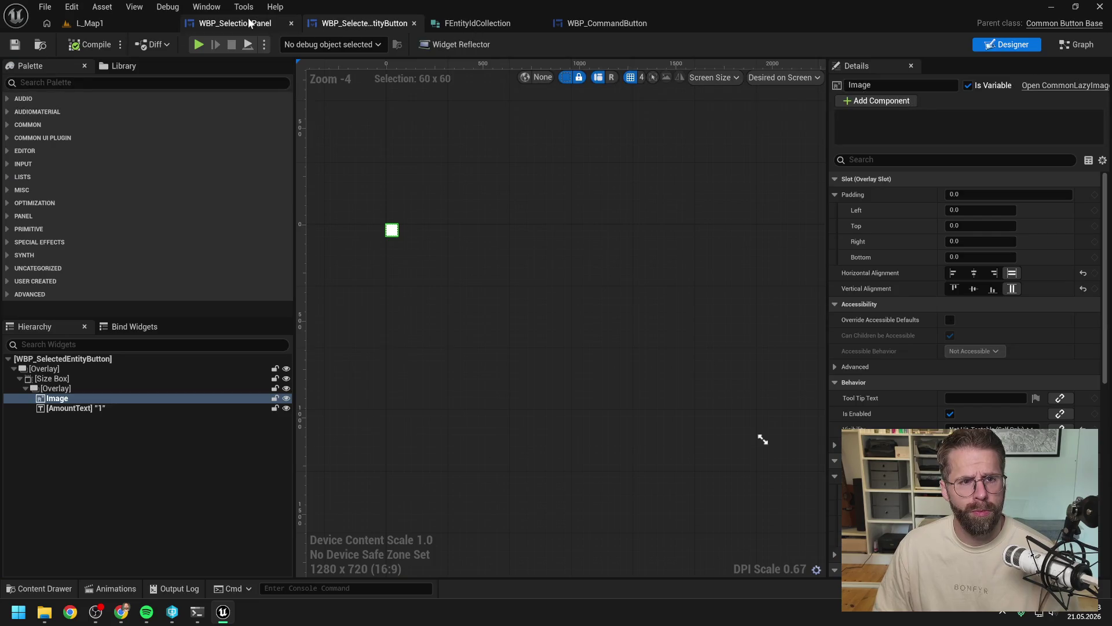
pyautogui.click(248, 18)
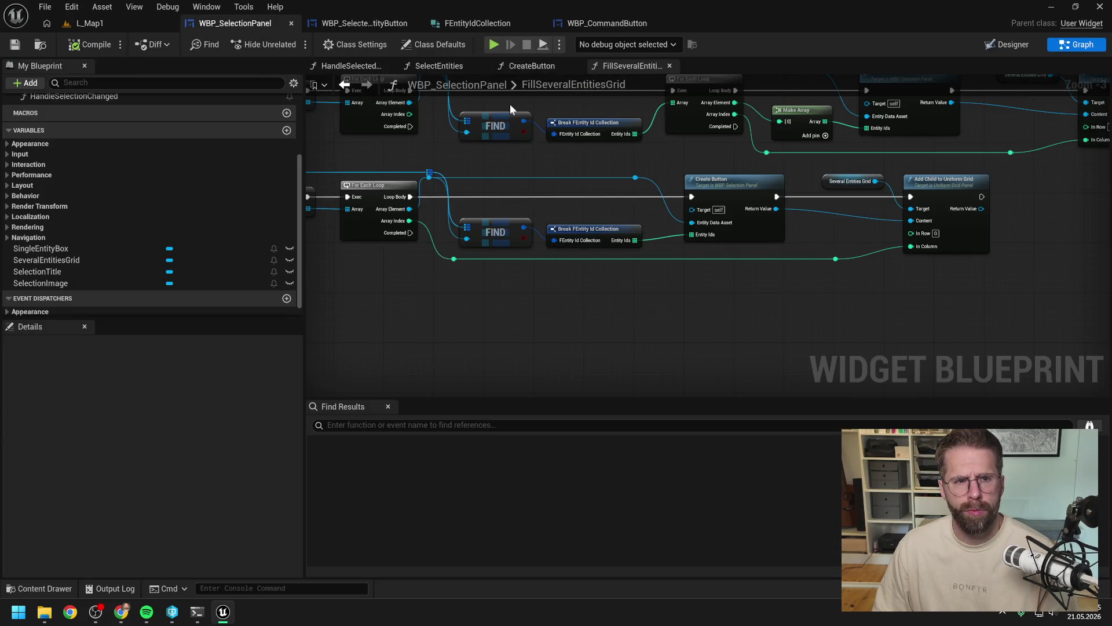
# Step: Center the entity button's Image horizontally and vertically
pyautogui.doubleClick(546, 84)
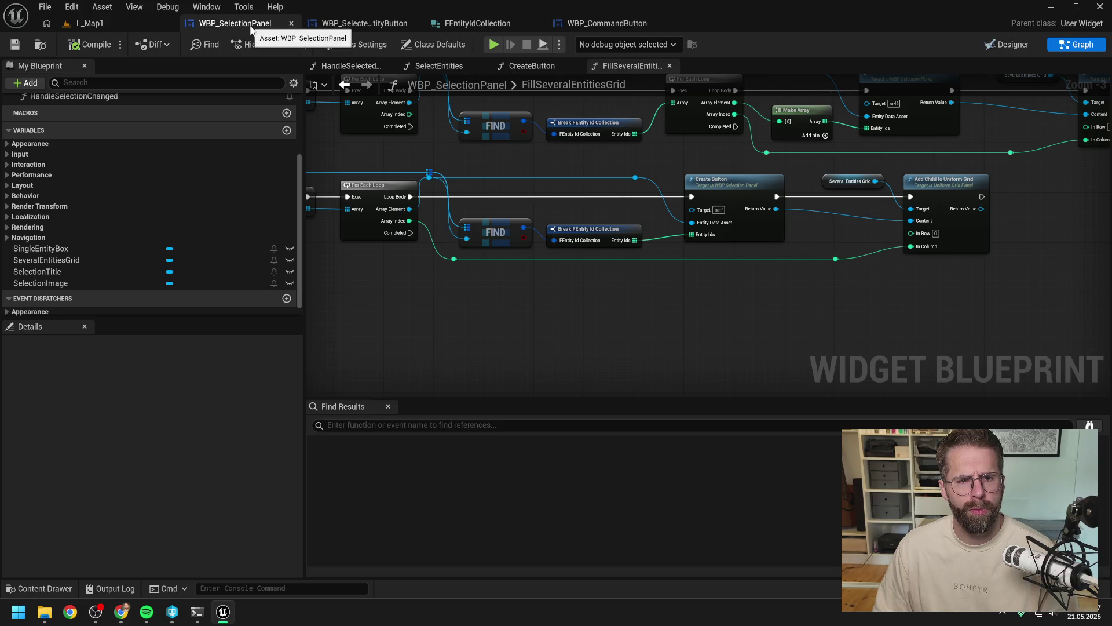
pyautogui.click(373, 23)
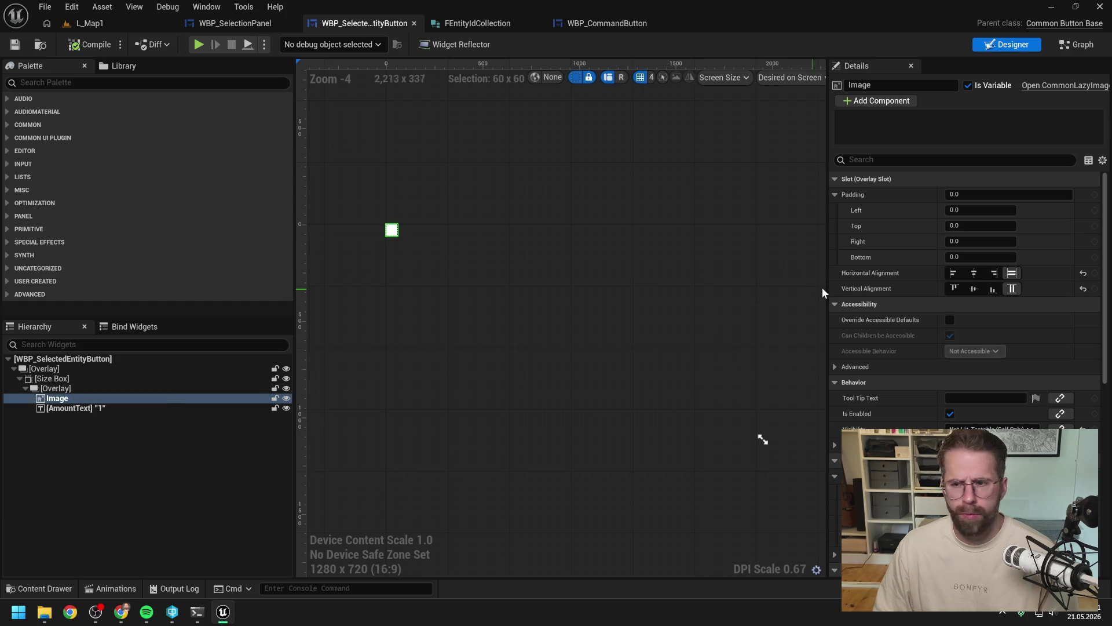
pyautogui.click(974, 273)
pyautogui.click(974, 288)
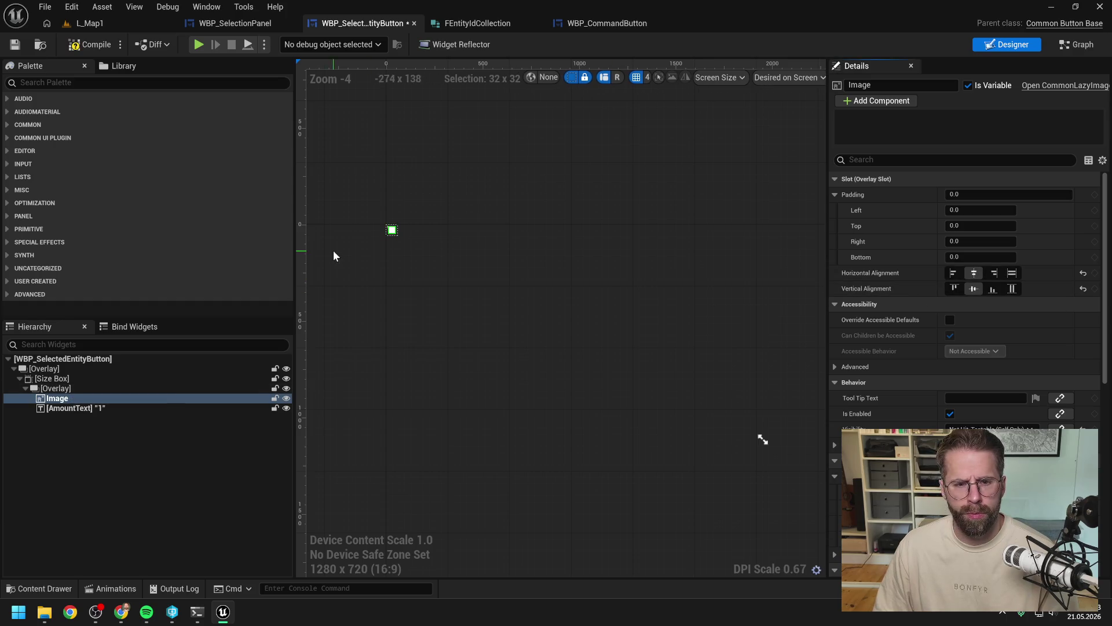
pyautogui.scroll(9, 407, 207)
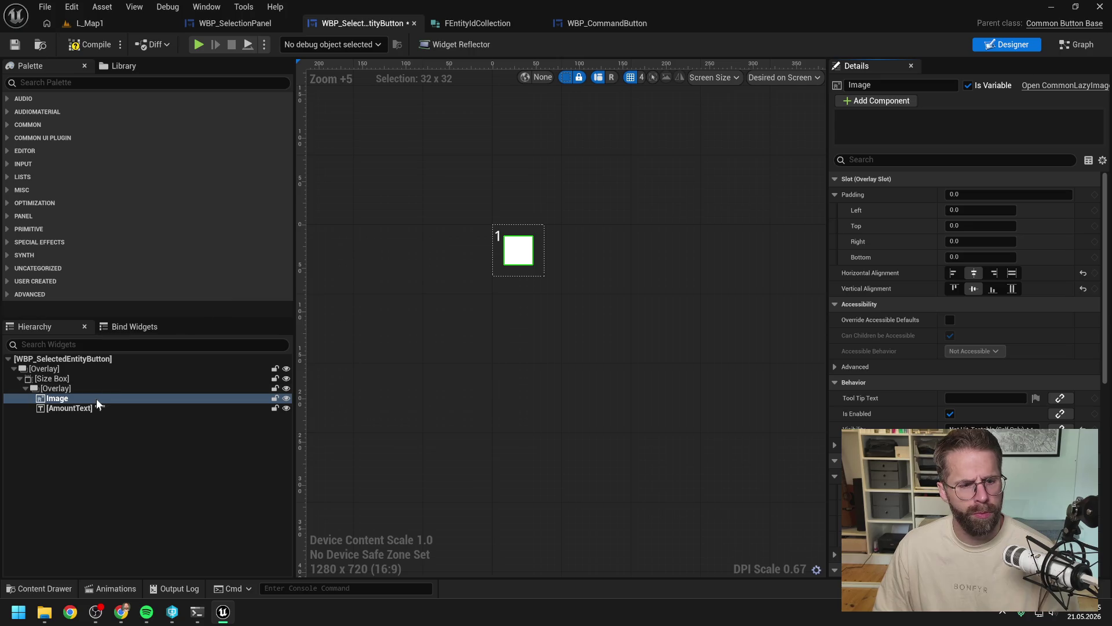
# Step: Wrap the Image in a new Size Box and select it
pyautogui.rightClick(67, 400)
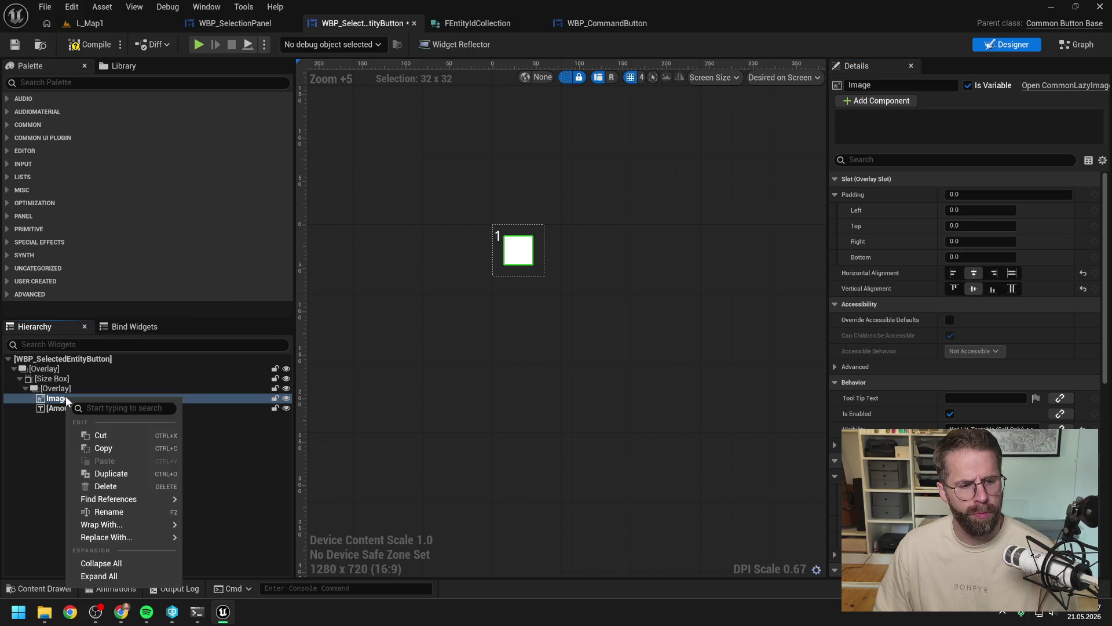
pyautogui.moveTo(148, 525)
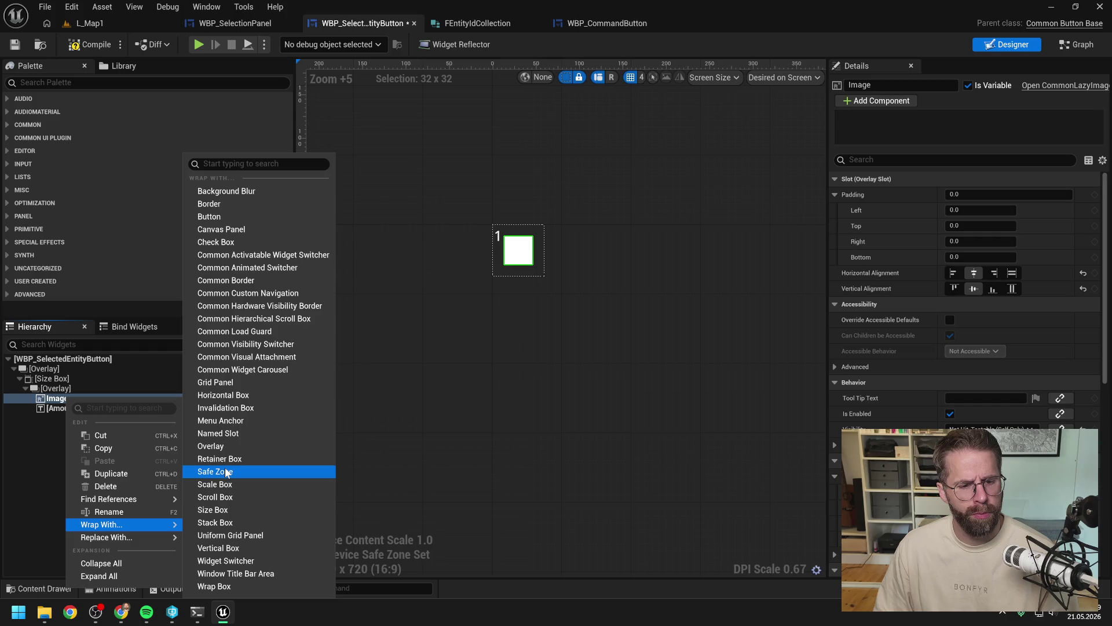
pyautogui.click(226, 510)
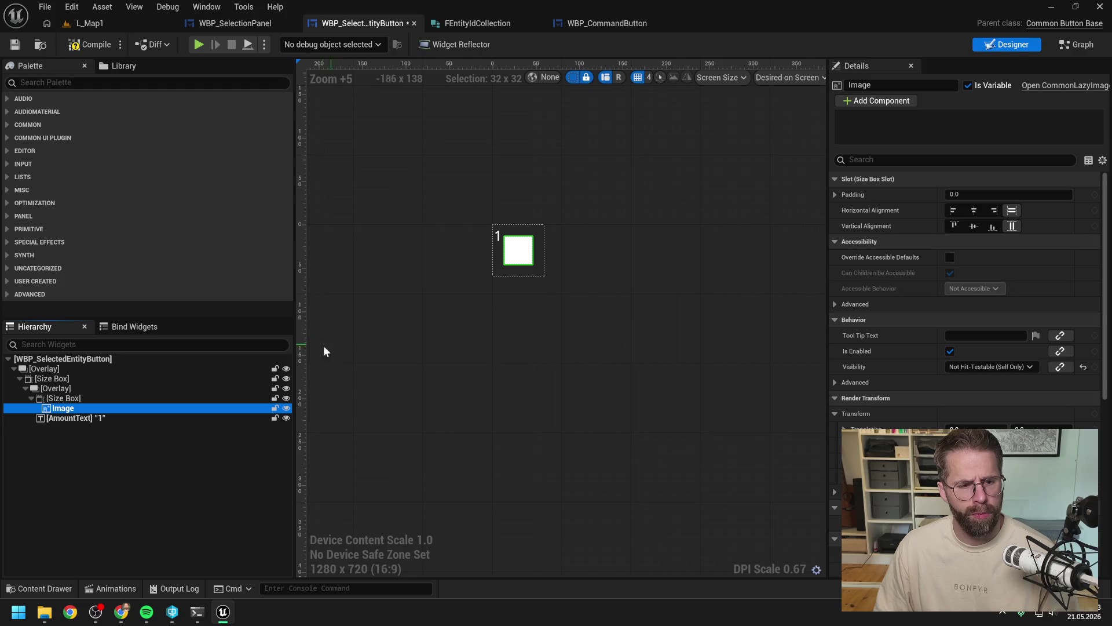
pyautogui.click(119, 398)
# Step: Enable the Size Box's Width and Height Overrides at 50 by 50
pyautogui.click(846, 257)
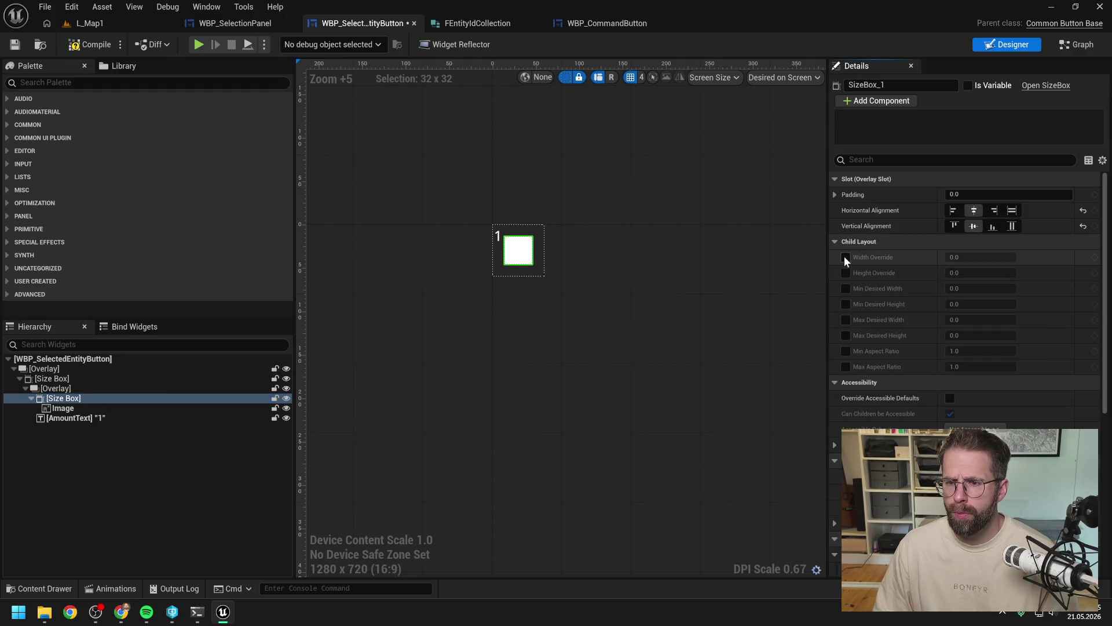
pyautogui.click(846, 272)
pyautogui.click(974, 257)
pyautogui.write('50')
pyautogui.press('Return')
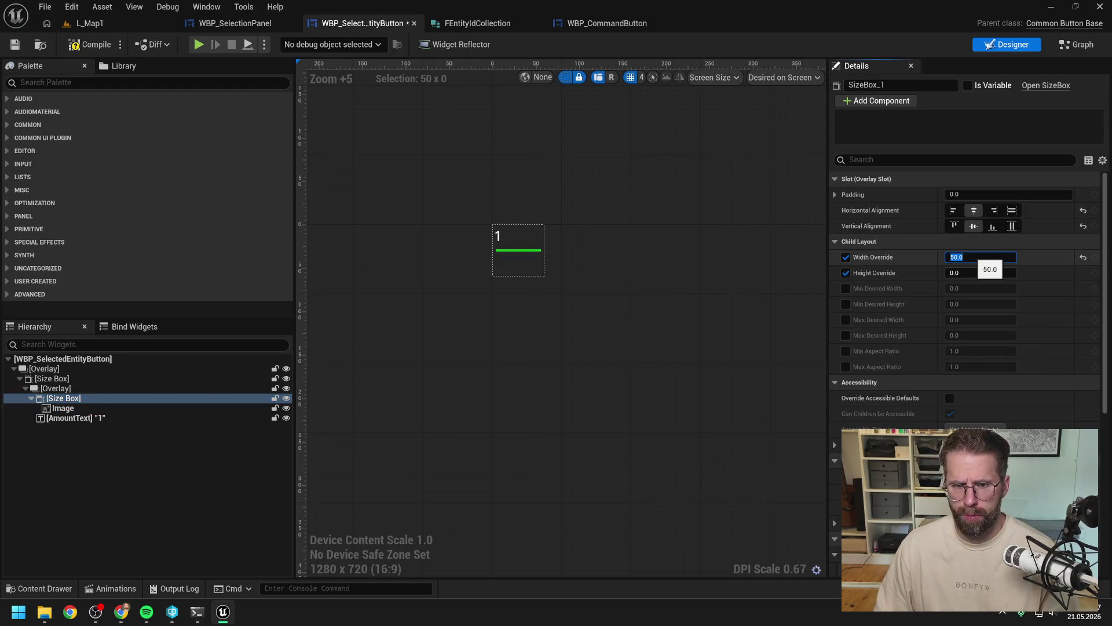
pyautogui.click(964, 273)
pyautogui.write('50')
pyautogui.press('Return')
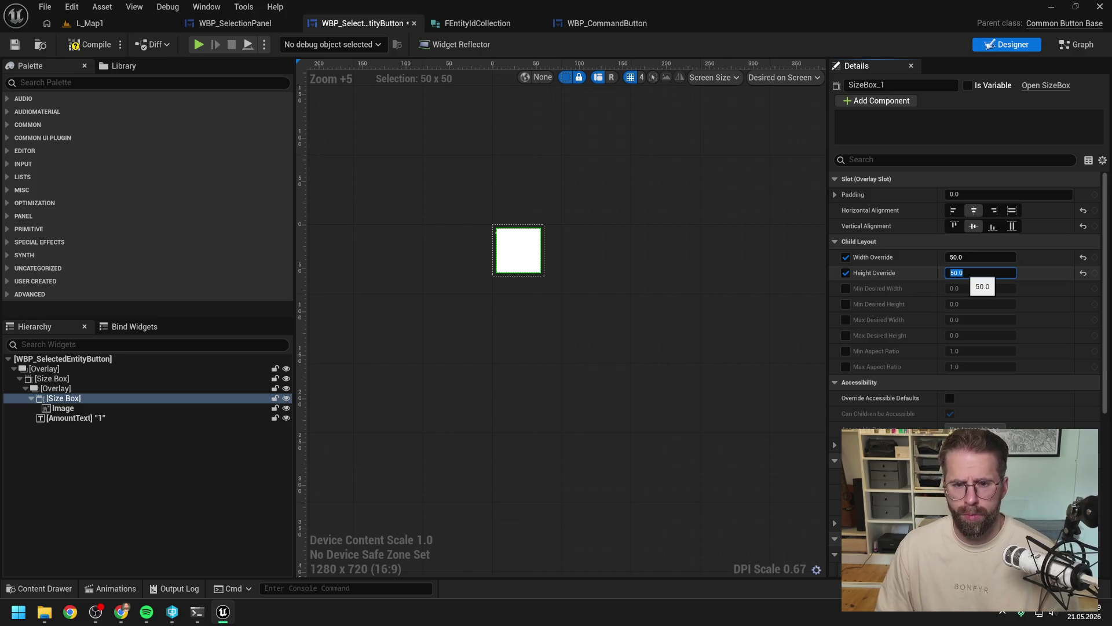
# Step: Change the Size Box override to 40 by 40 and save the widget
pyautogui.write('40')
pyautogui.click(979, 257)
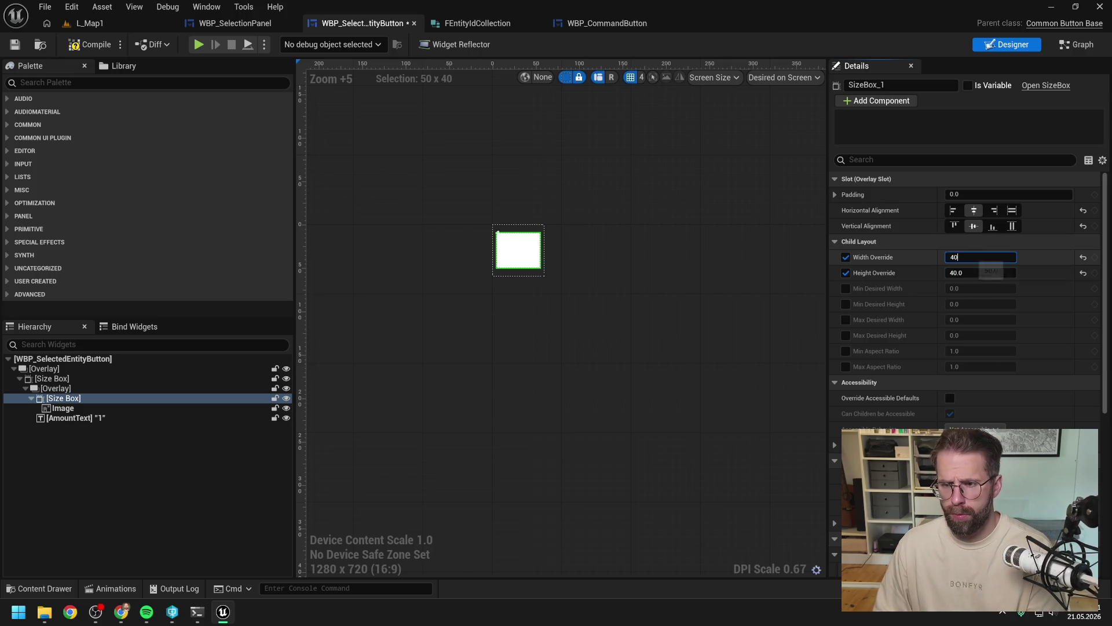
pyautogui.write('40')
pyautogui.press('Return')
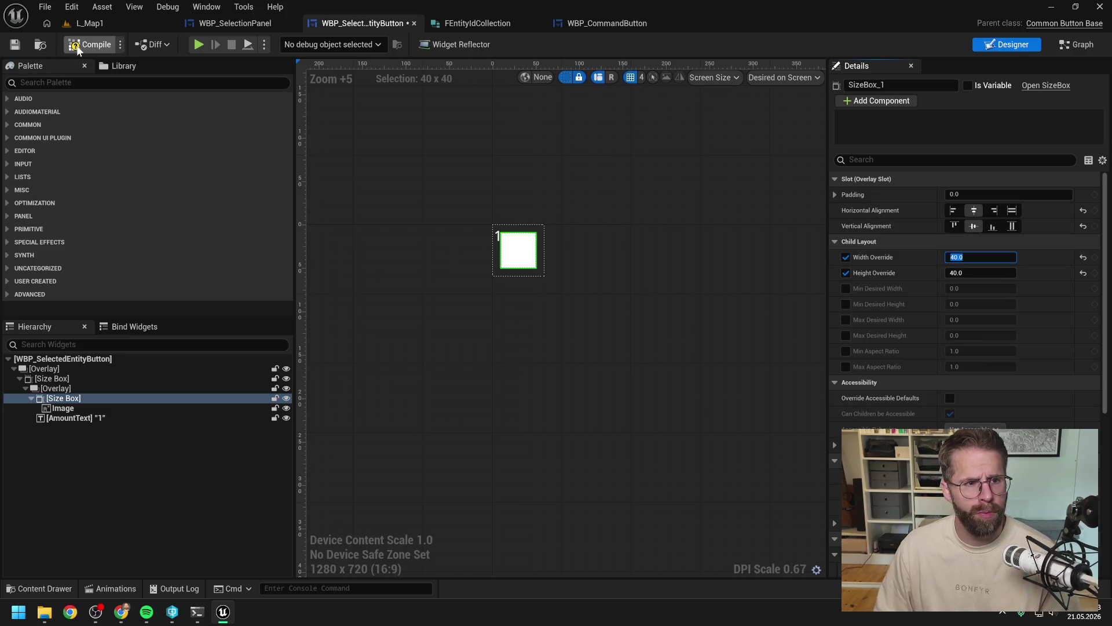
pyautogui.hotkey('ctrl', 's')
pyautogui.click(139, 30)
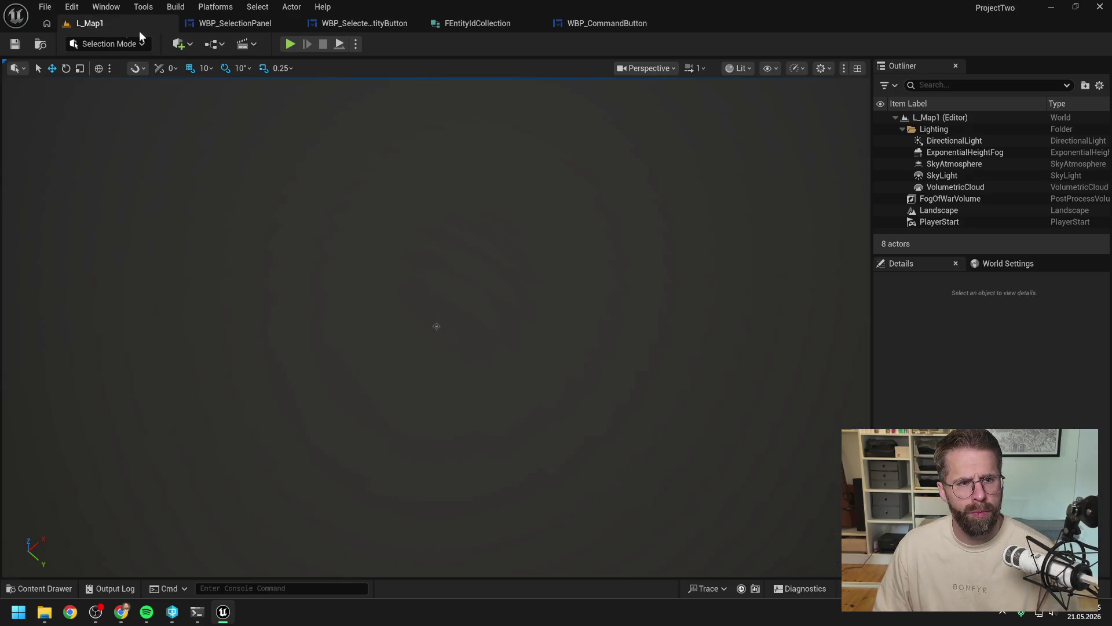
# Step: Play-test selecting the Main Hall, setting its rally point and selecting both units, then stop
pyautogui.click(290, 44)
pyautogui.click(456, 315)
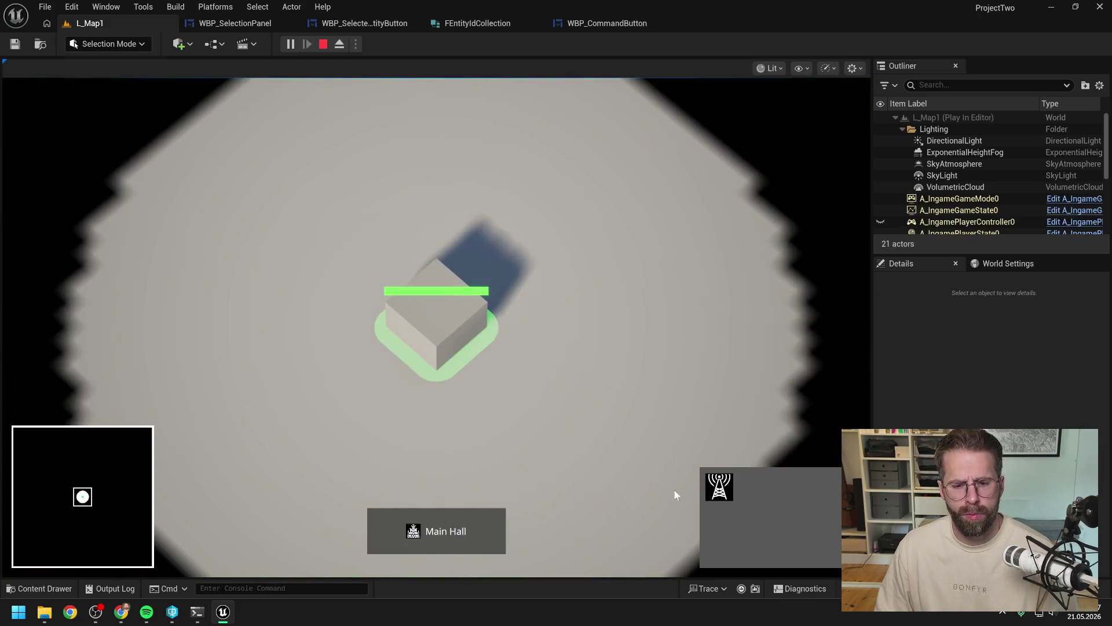
pyautogui.rightClick(594, 288)
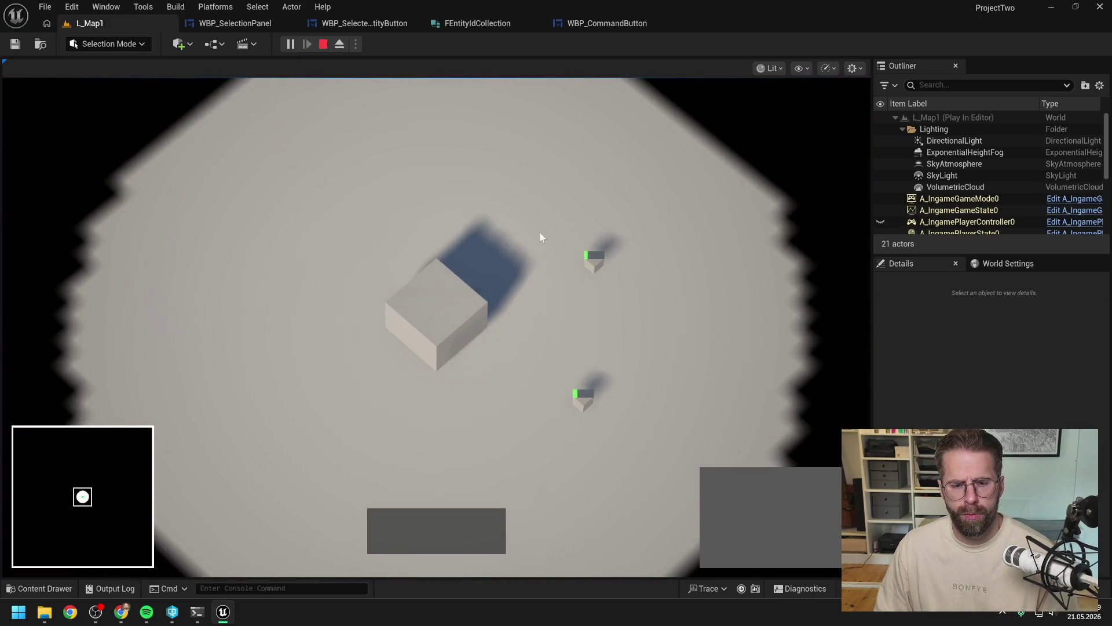
pyautogui.moveTo(538, 231); pyautogui.dragTo(671, 450)
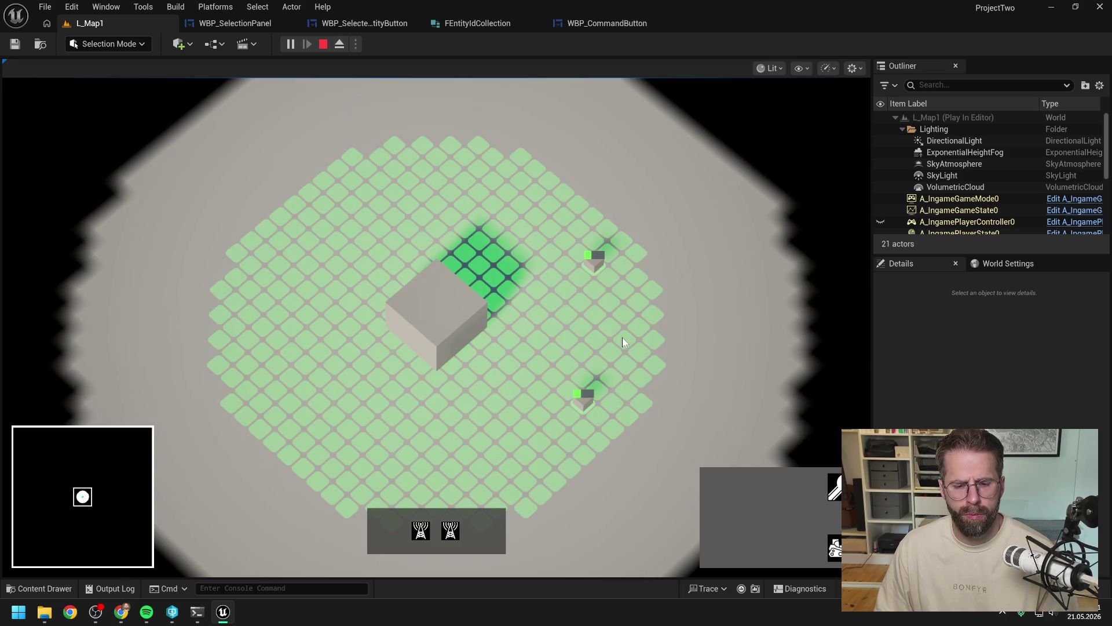
pyautogui.keyDown('shift'); pyautogui.click(450, 340); pyautogui.keyUp('shift')
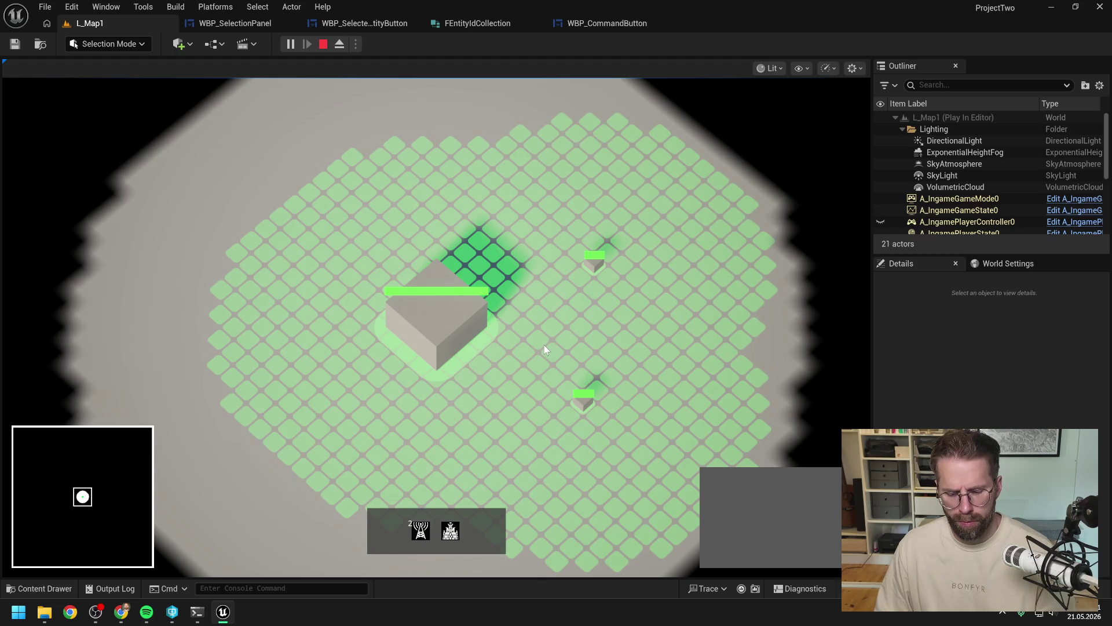
pyautogui.press('Escape')
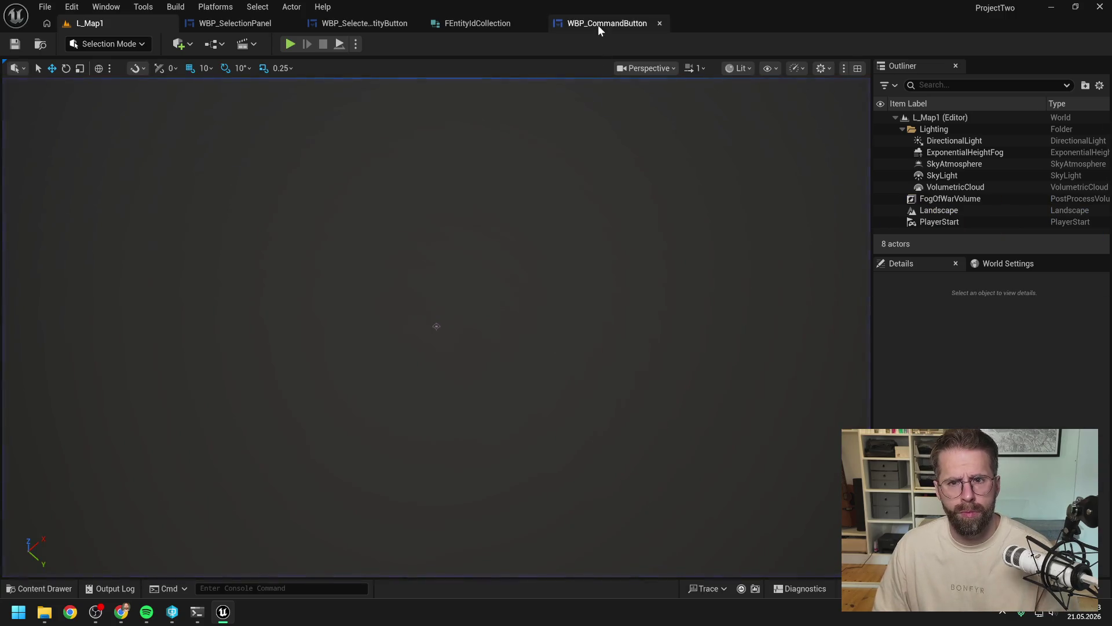
pyautogui.click(348, 25)
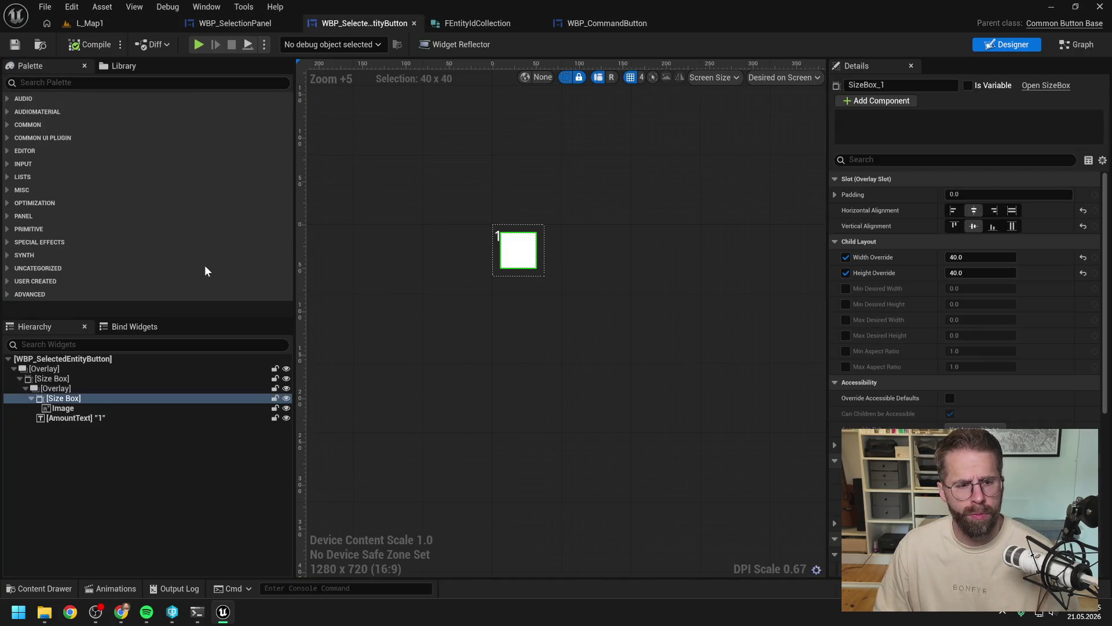
# Step: Wrap the button's inner Overlay in a Border
pyautogui.click(58, 391)
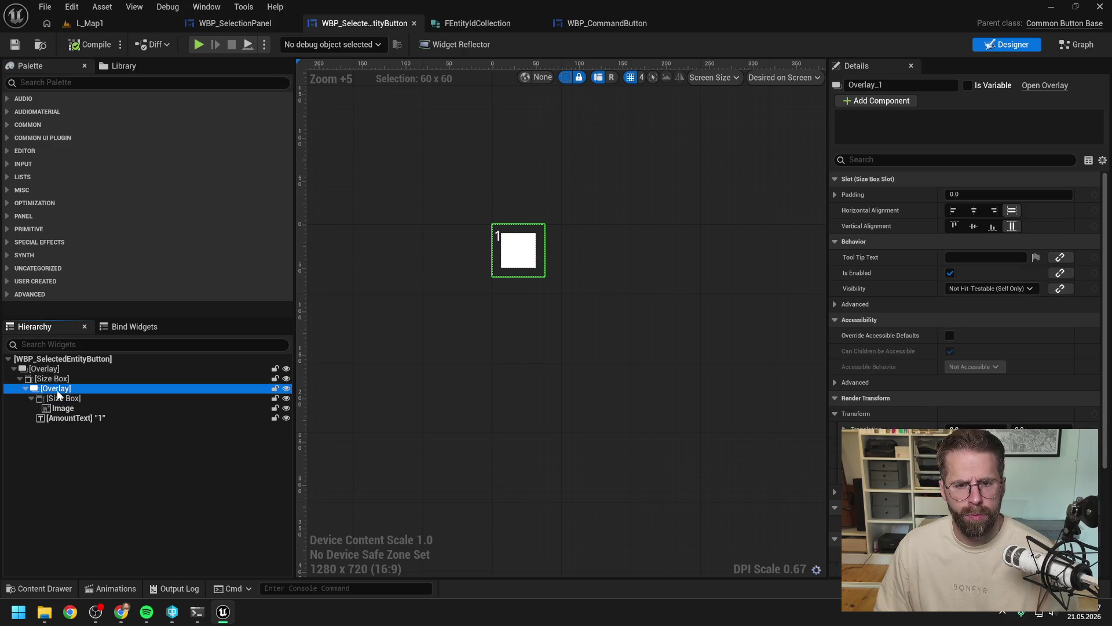
pyautogui.moveTo(58, 392); pyautogui.dragTo(62, 393)
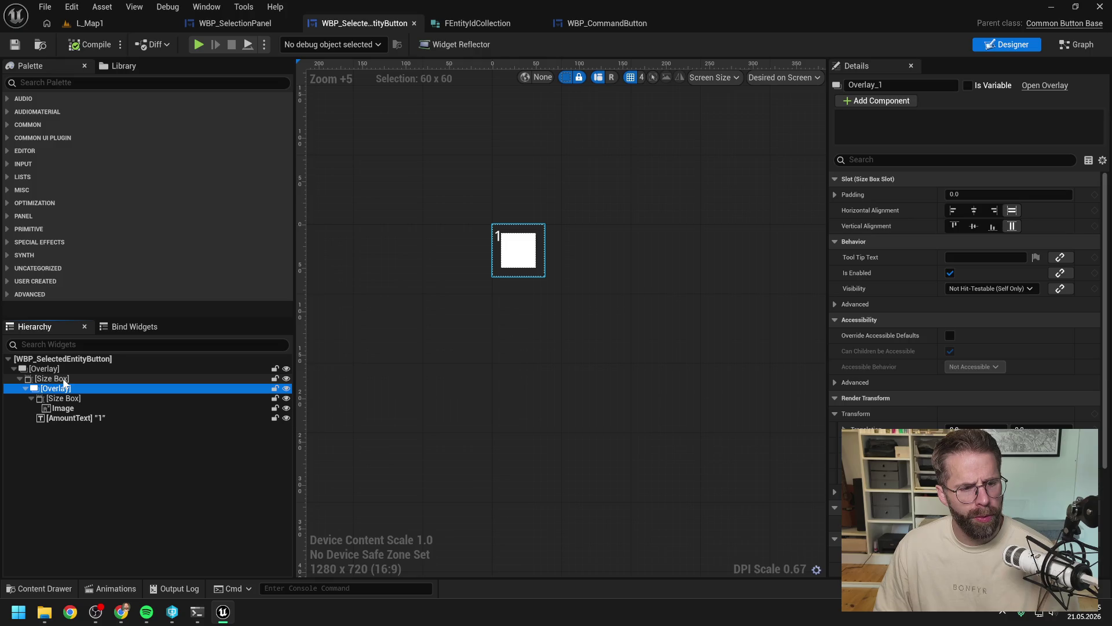
pyautogui.click(63, 381)
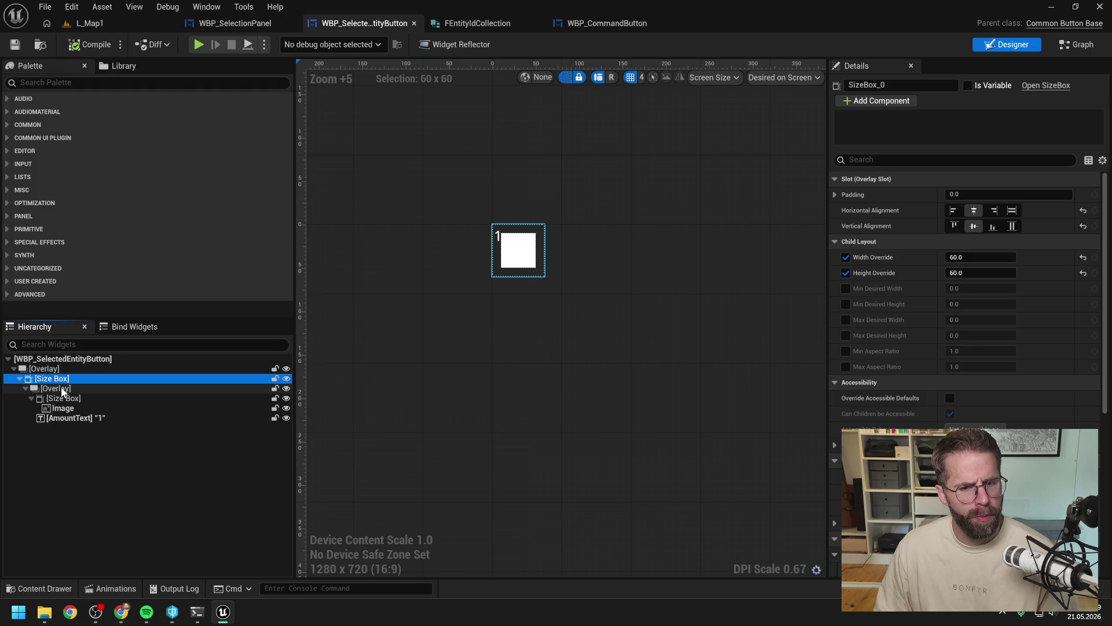
pyautogui.rightClick(62, 392)
pyautogui.moveTo(121, 516)
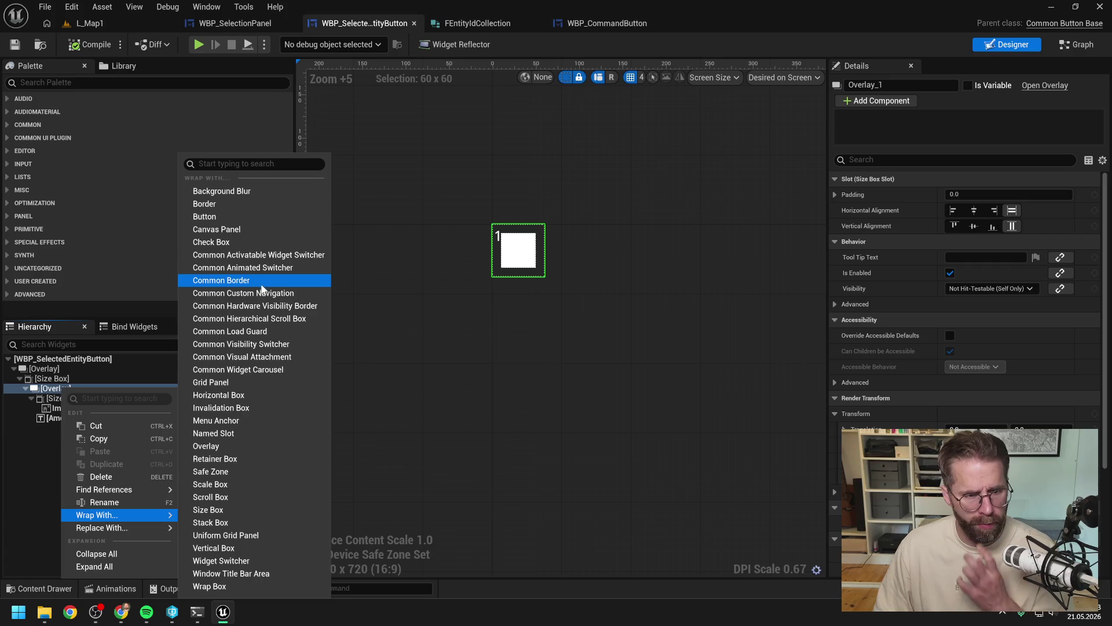
pyautogui.click(205, 204)
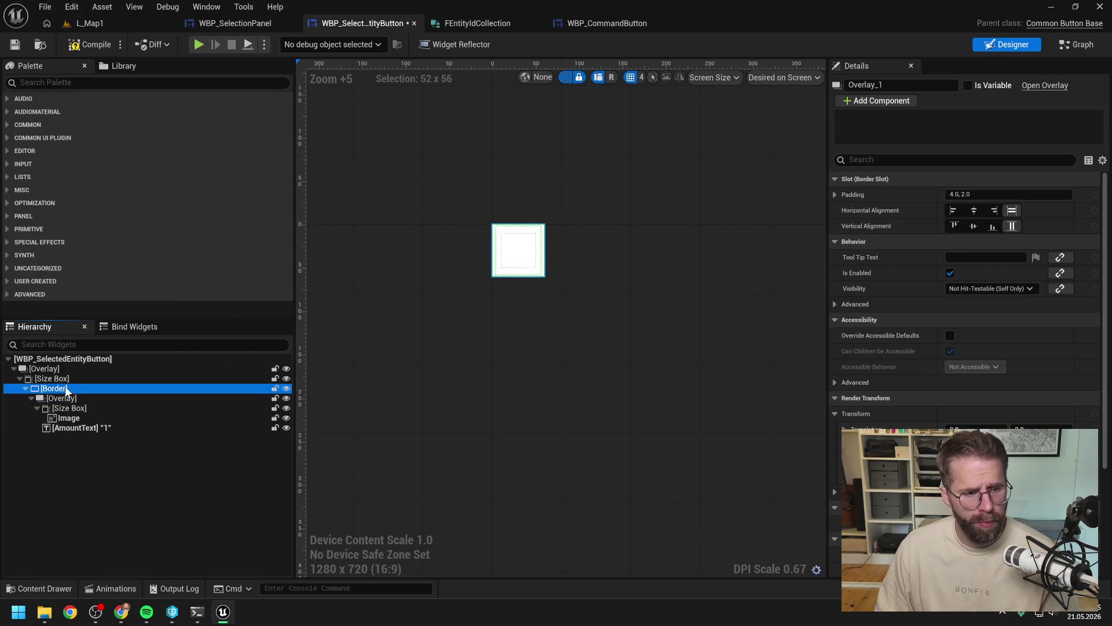
# Step: Give the Border 0 padding and a black brush colour, then play-test L_Map1
pyautogui.click(985, 304)
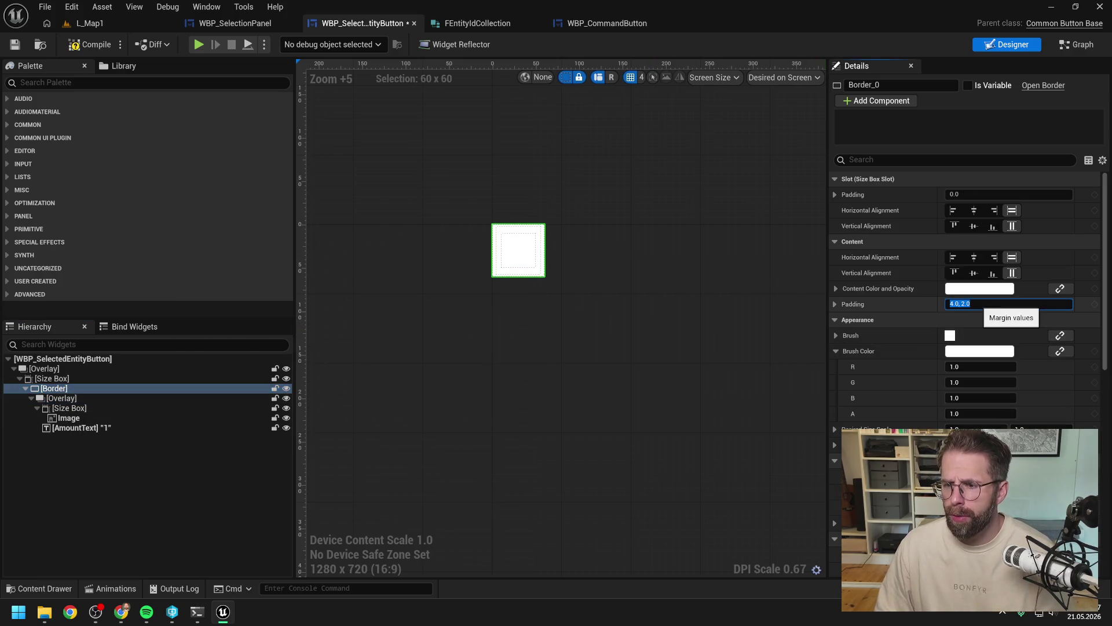
pyautogui.write('0')
pyautogui.click(980, 351)
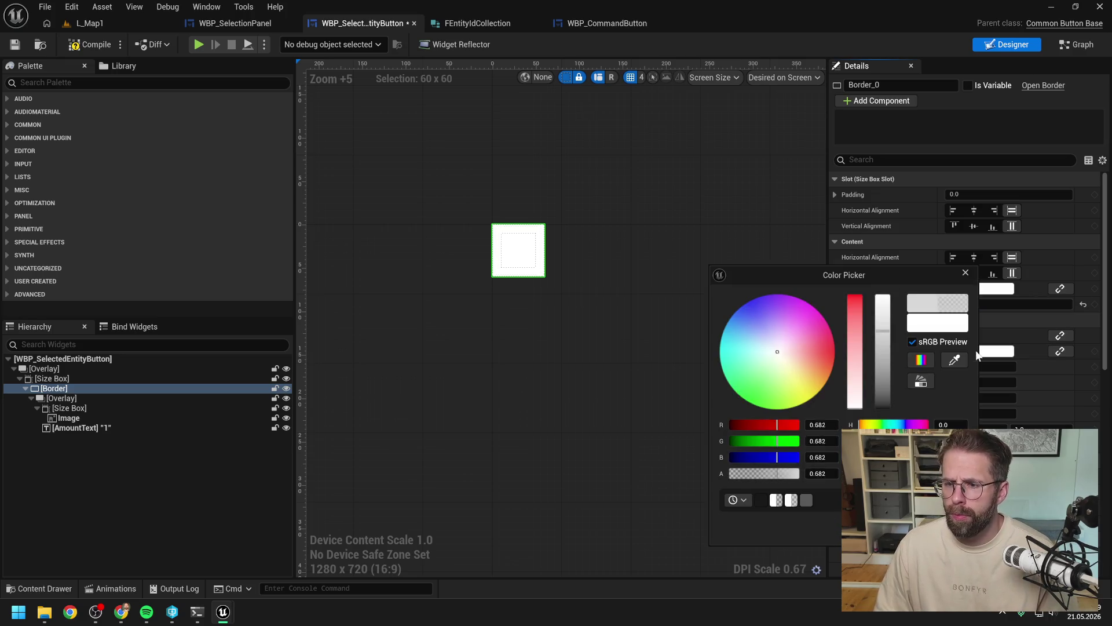
pyautogui.moveTo(881, 381); pyautogui.dragTo(881, 409)
pyautogui.click(409, 270)
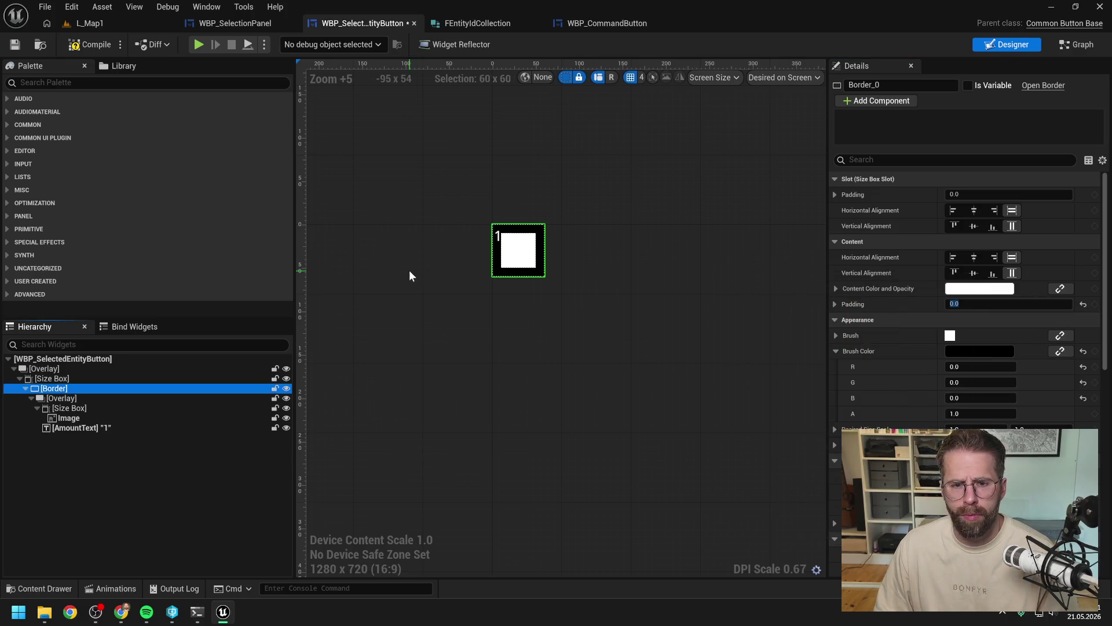
pyautogui.click(121, 24)
pyautogui.click(289, 44)
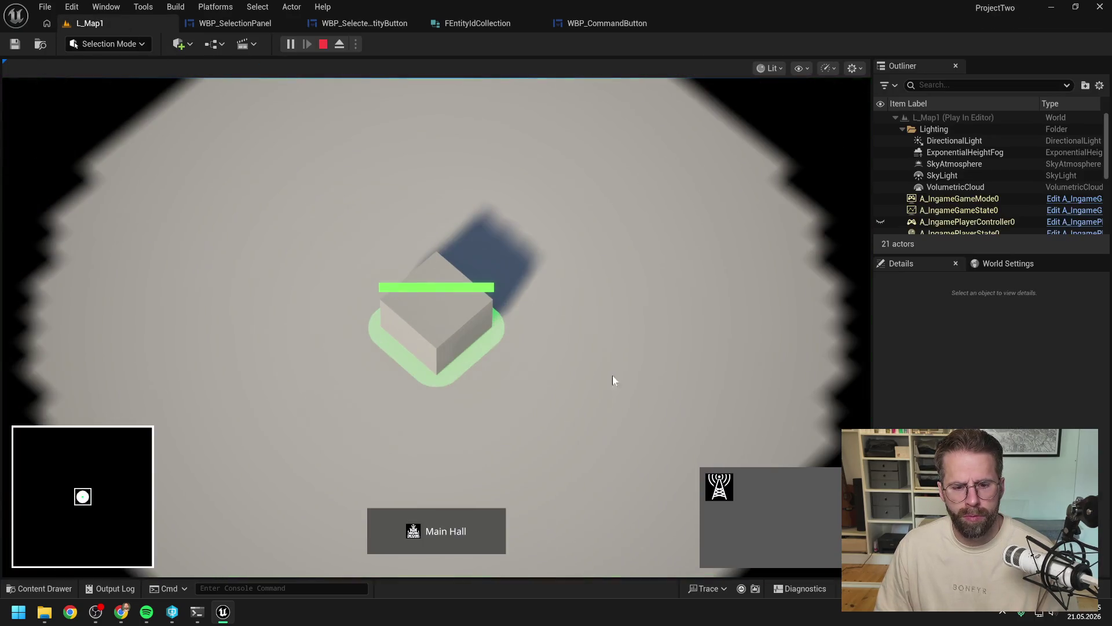
# Step: In the play test, box-select the two units, add the Main Hall, then stop and return to WBP_SelectedEntityButton
pyautogui.moveTo(551, 176); pyautogui.dragTo(672, 391)
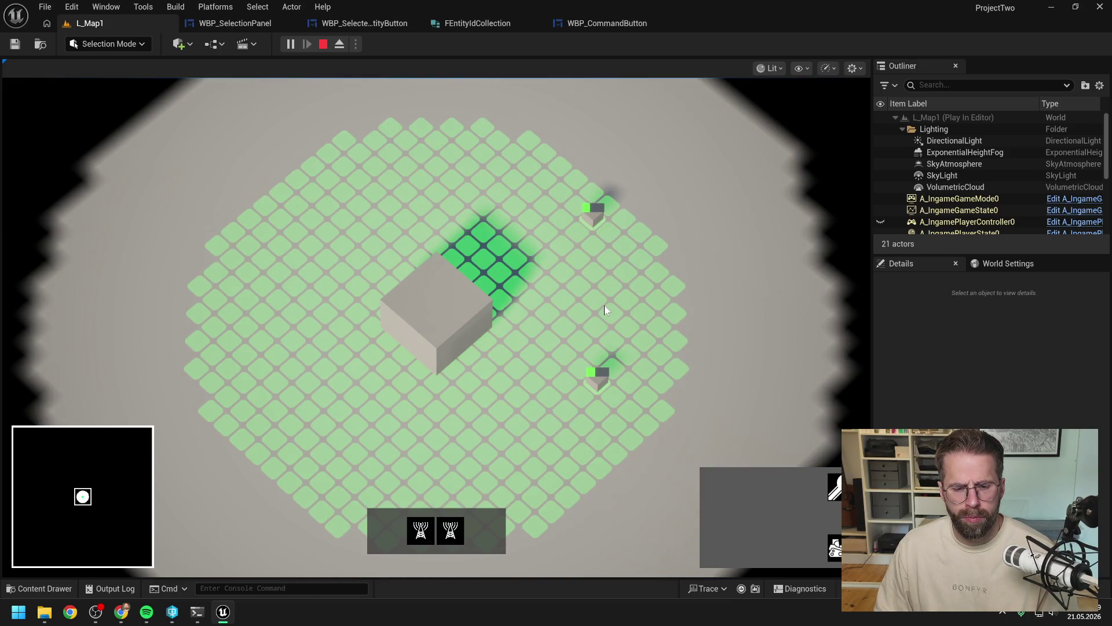
pyautogui.scroll(-1, 601, 307)
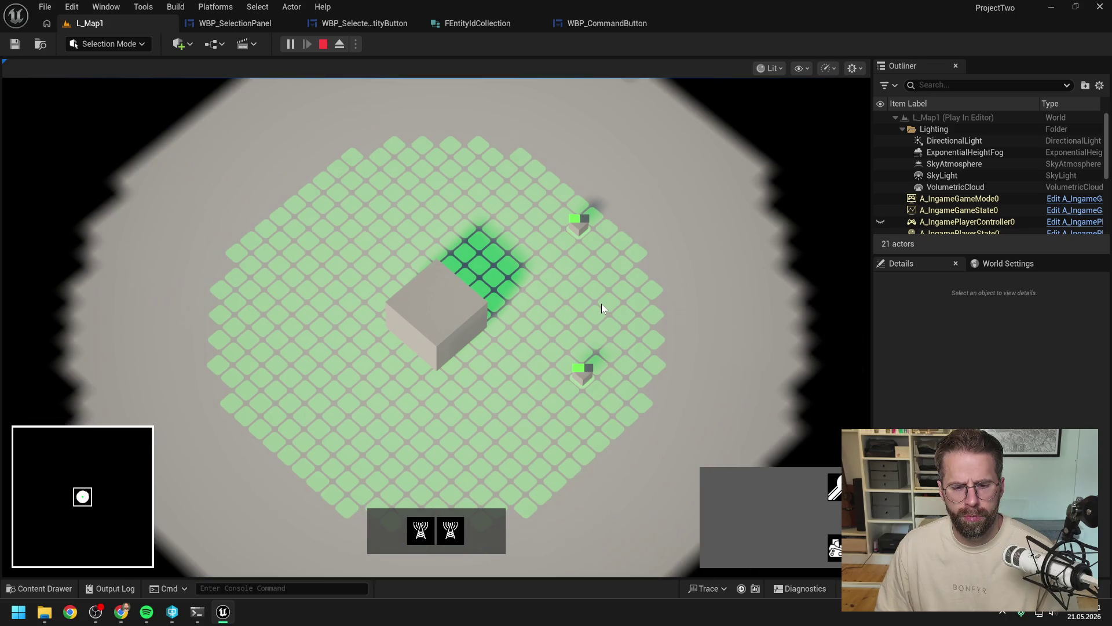
pyautogui.keyDown('shift'); pyautogui.click(482, 354); pyautogui.keyUp('shift')
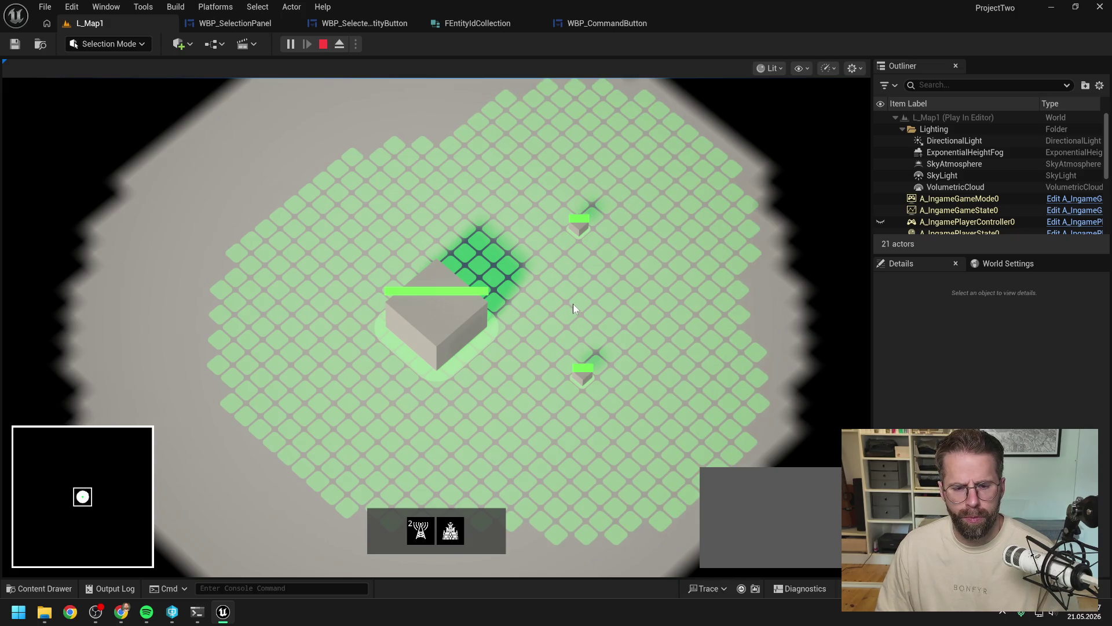
pyautogui.press('Escape')
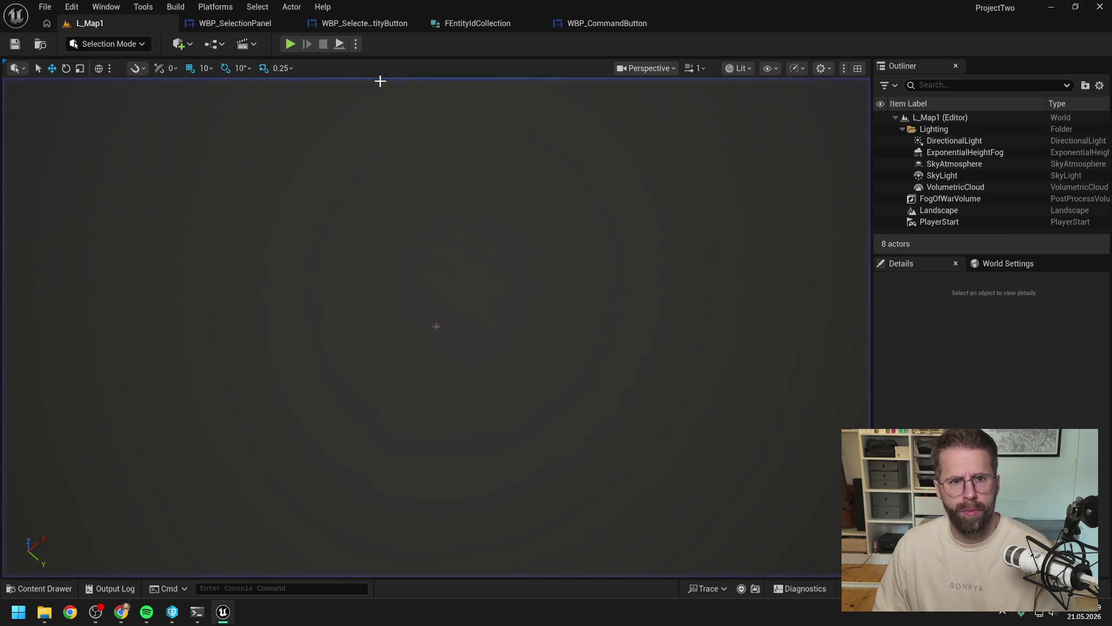
pyautogui.click(365, 26)
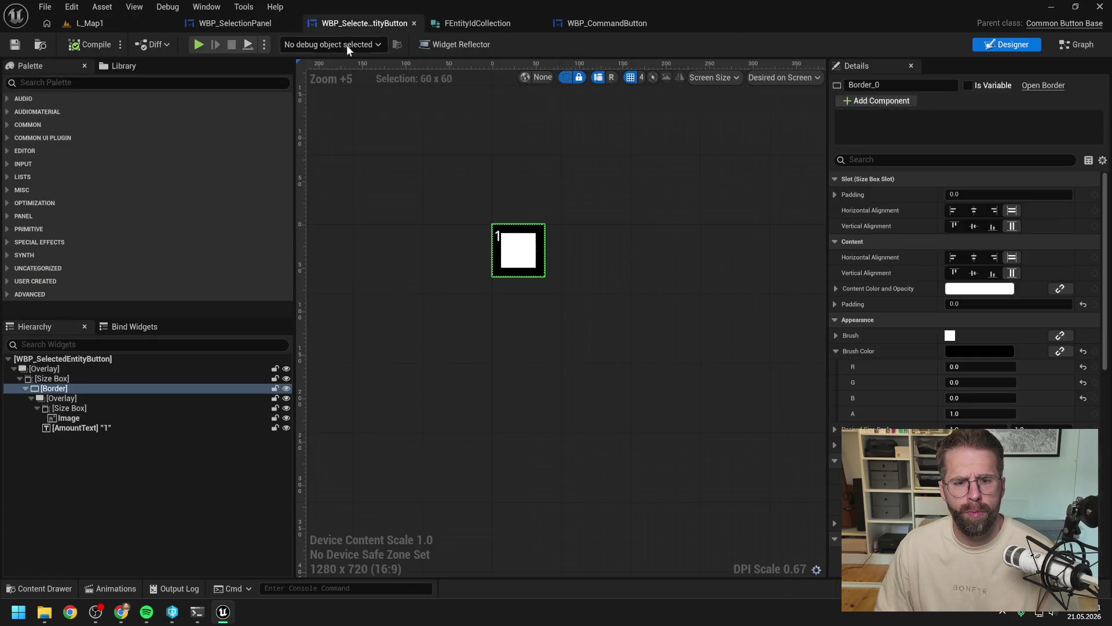
# Step: Override the inner size box to 36 by 36 and compile
pyautogui.click(86, 409)
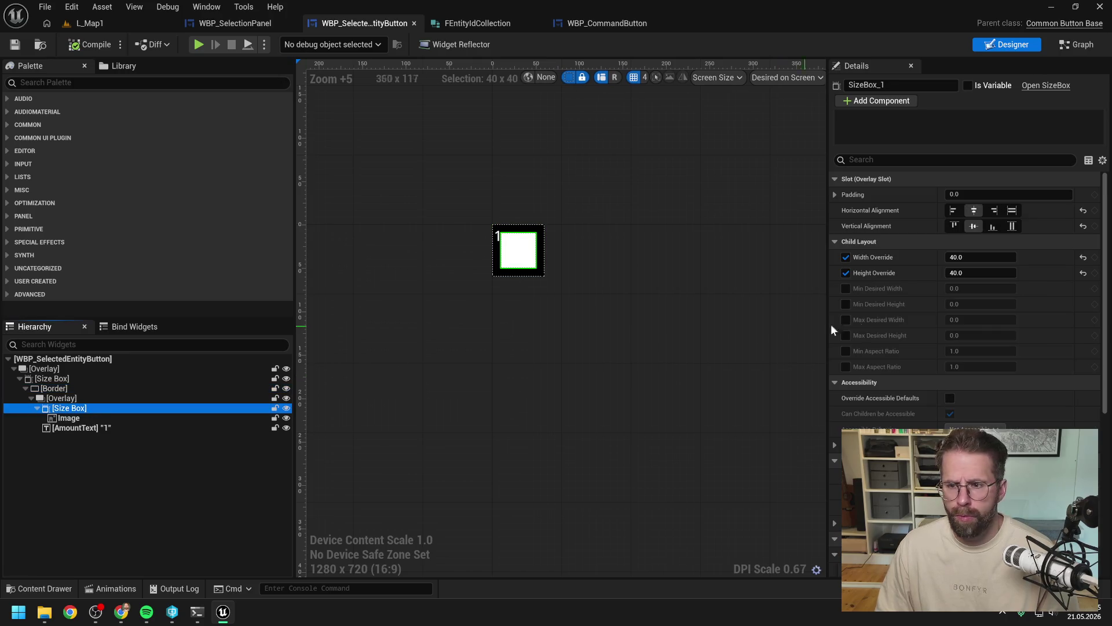
pyautogui.click(982, 257)
pyautogui.write('36')
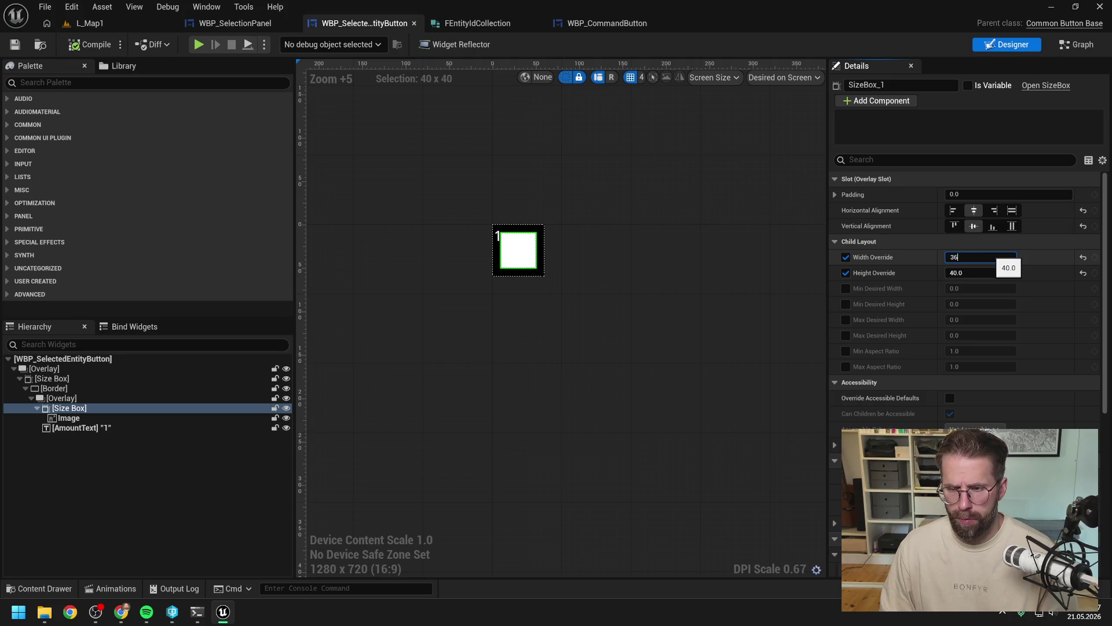
pyautogui.press('Tab')
pyautogui.write('36')
pyautogui.press('Return')
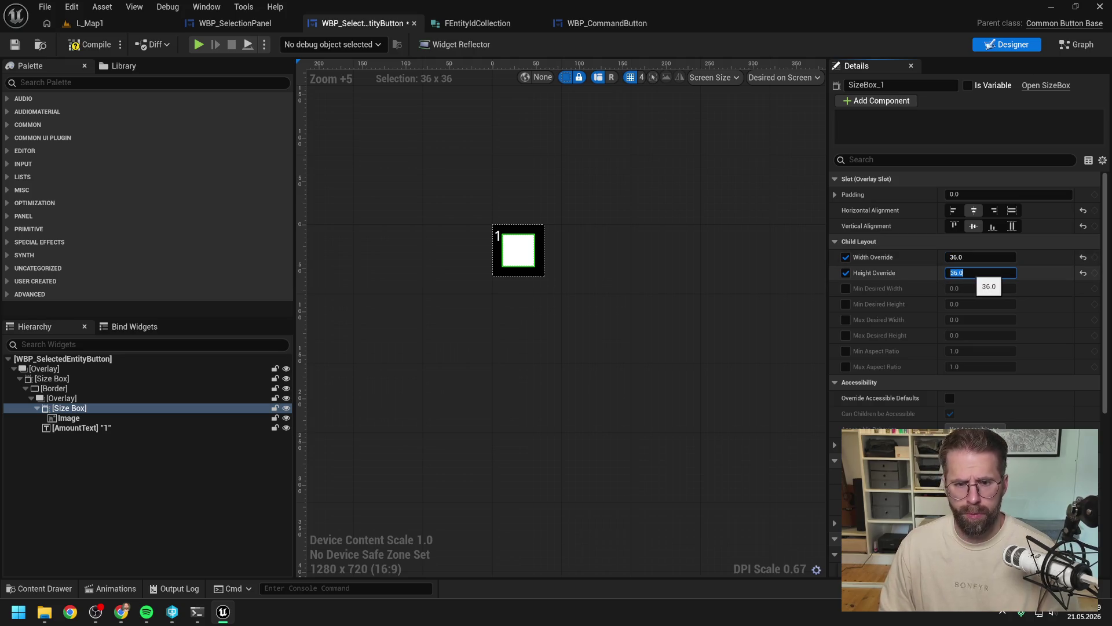
pyautogui.click(88, 45)
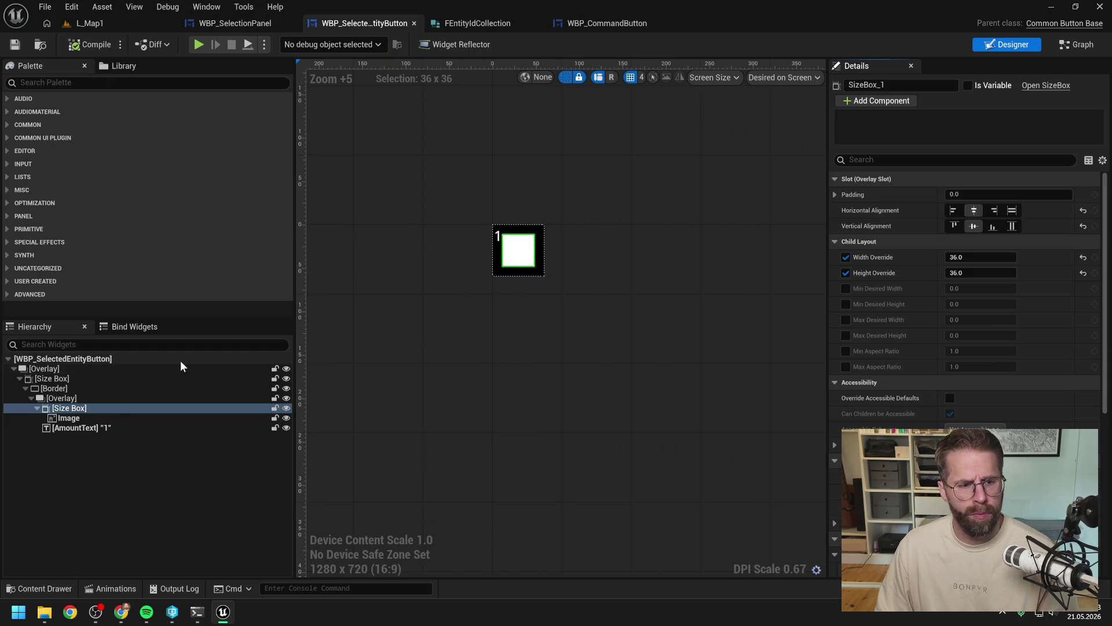
# Step: Change the AmountText's displayed number to 101
pyautogui.click(104, 427)
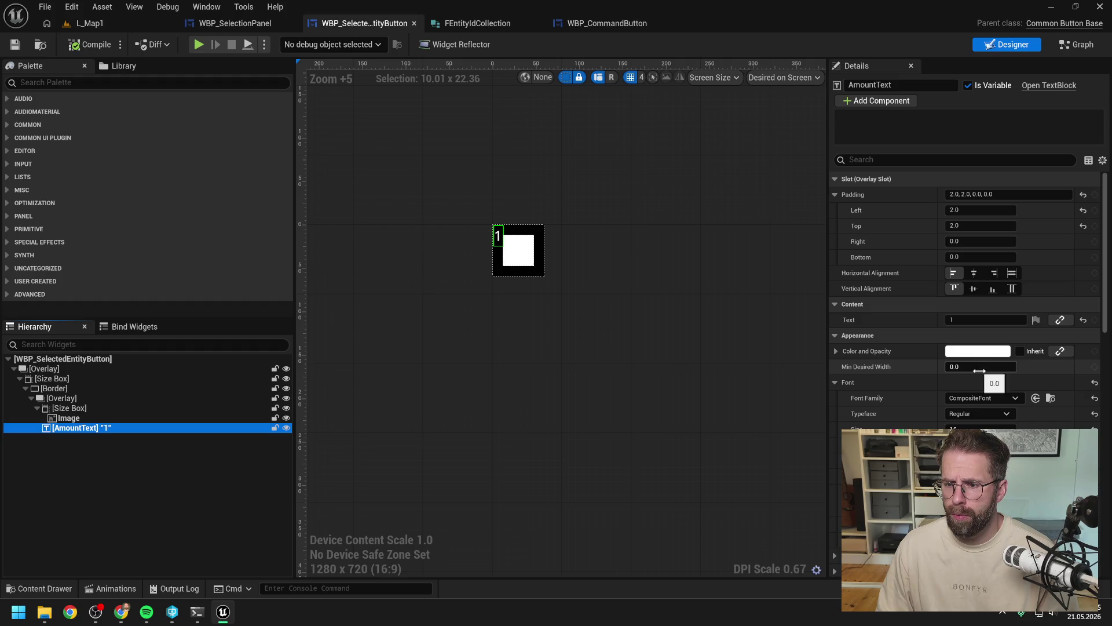
pyautogui.scroll(6, 560, 238)
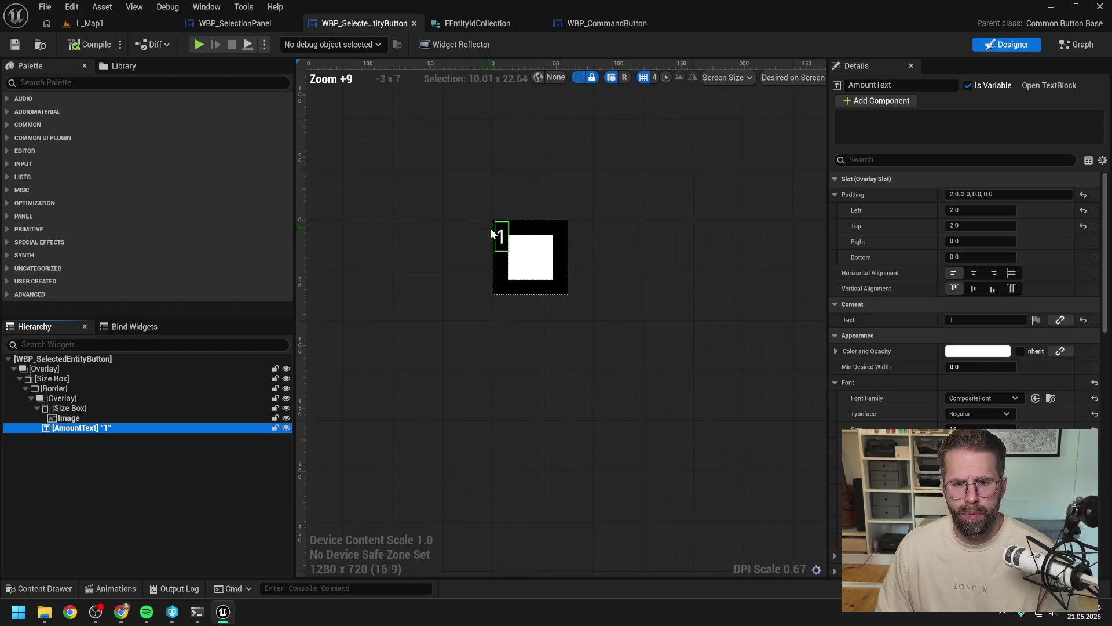
pyautogui.click(974, 319)
pyautogui.write('0')
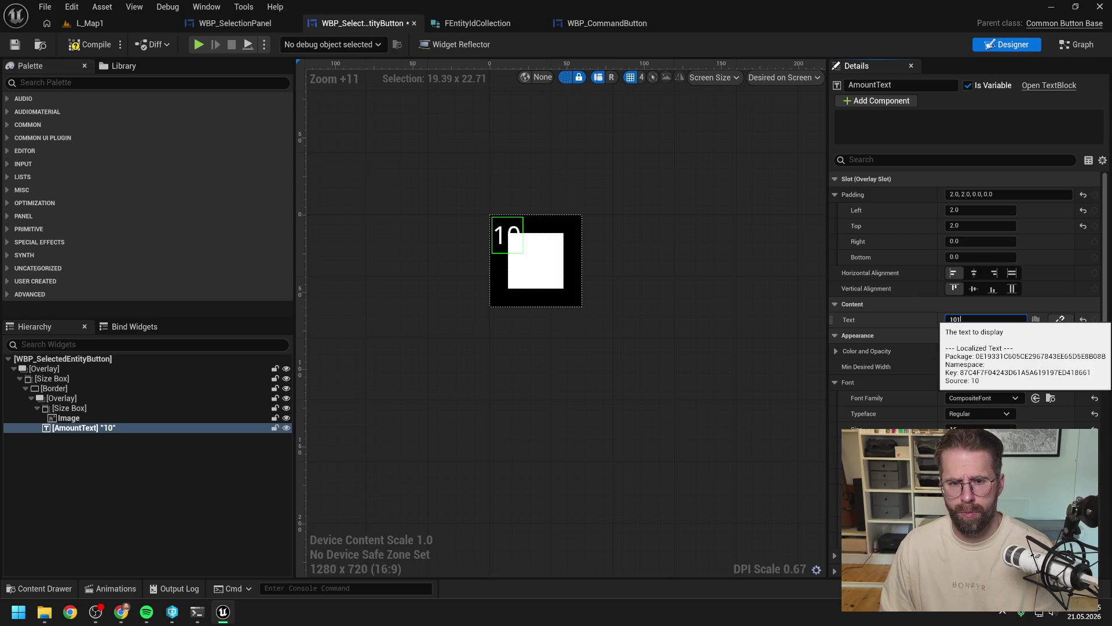
pyautogui.write('1')
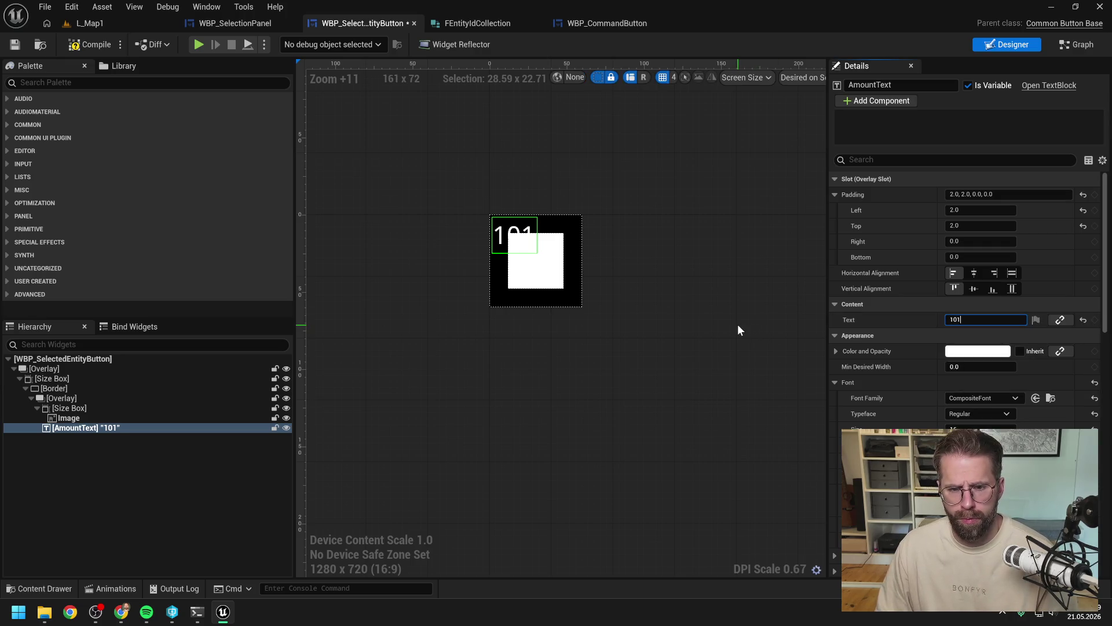
# Step: Try bottom alignment with 5 bottom padding on the image's size box, then revert to centered with 0
pyautogui.click(117, 419)
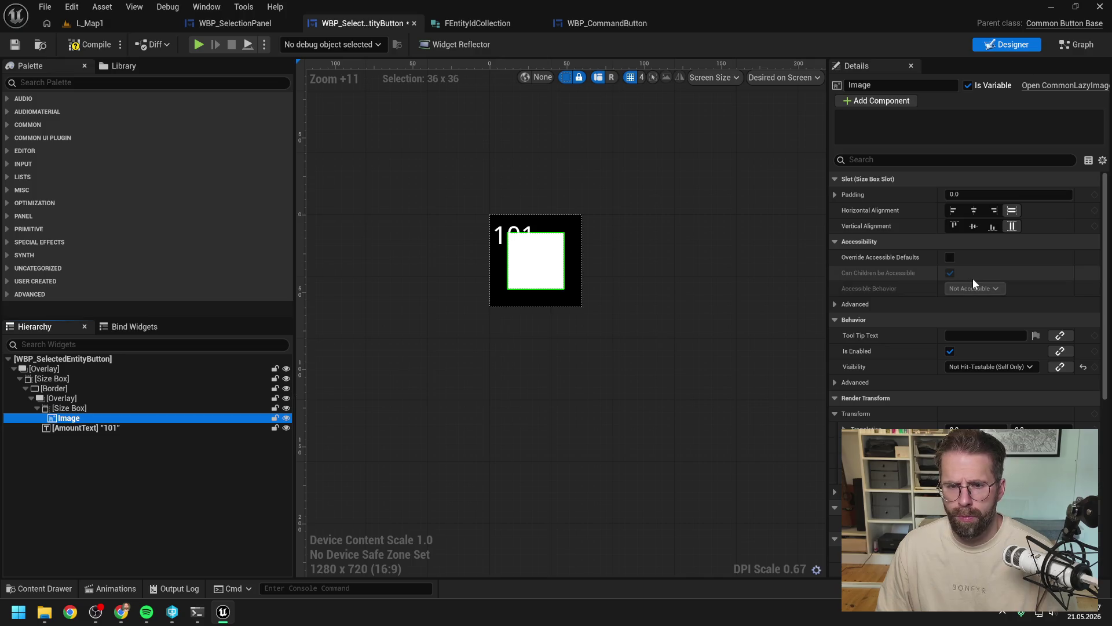
pyautogui.press('Up')
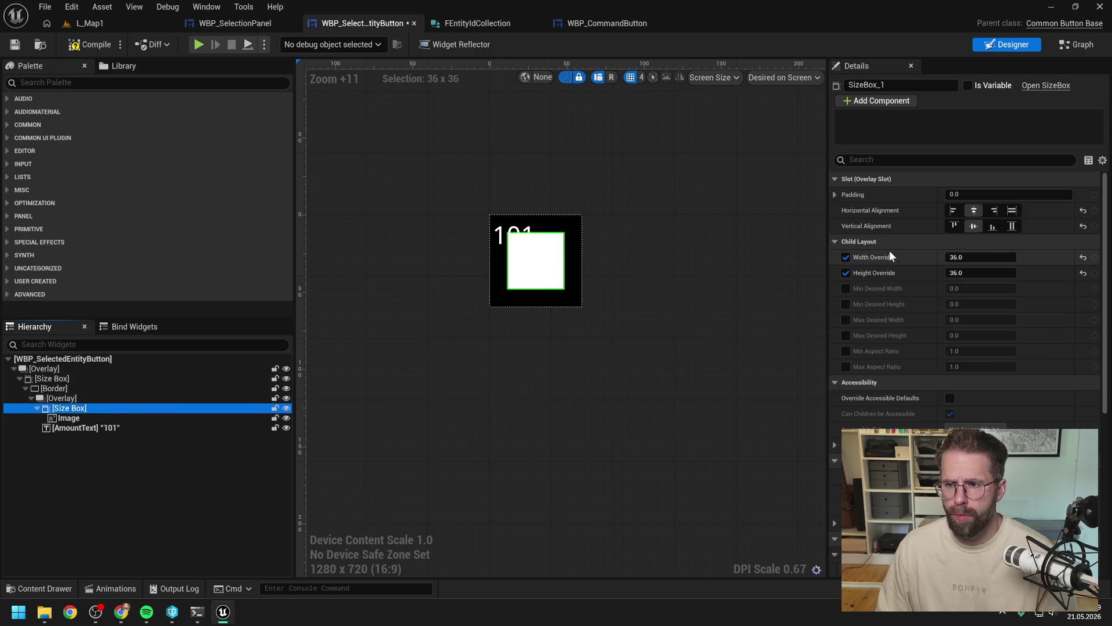
pyautogui.click(995, 227)
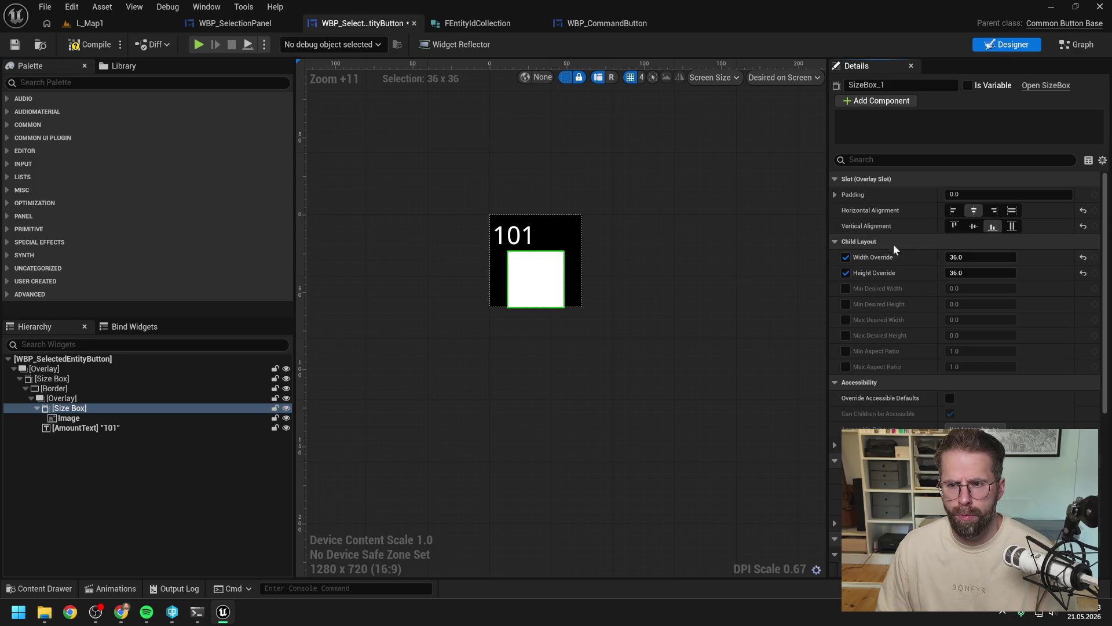
pyautogui.click(835, 194)
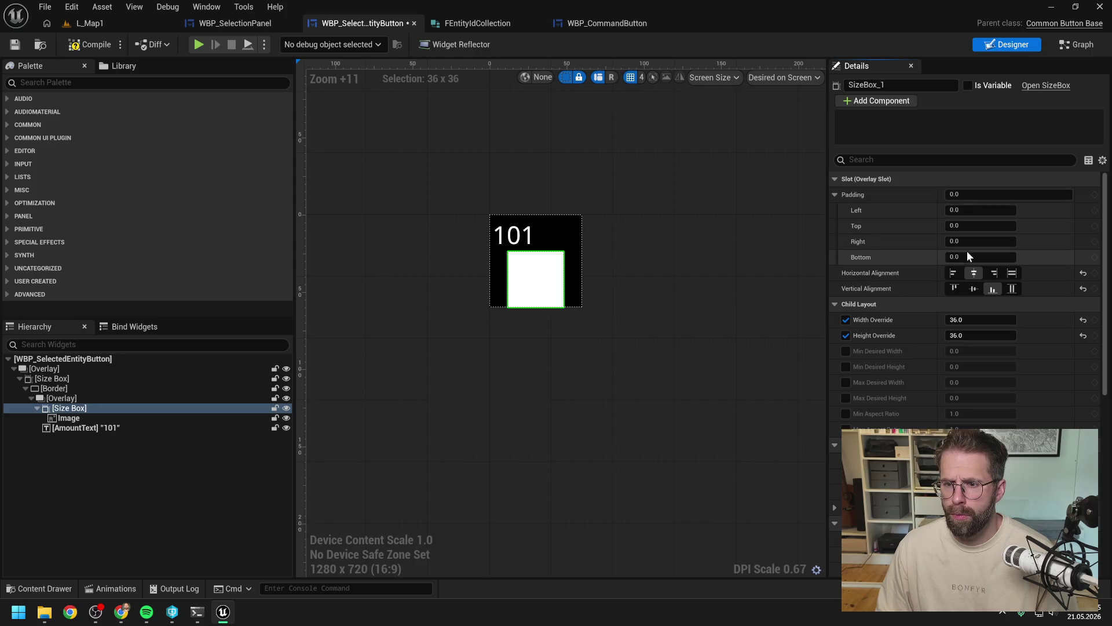
pyautogui.write('5')
pyautogui.press('Return')
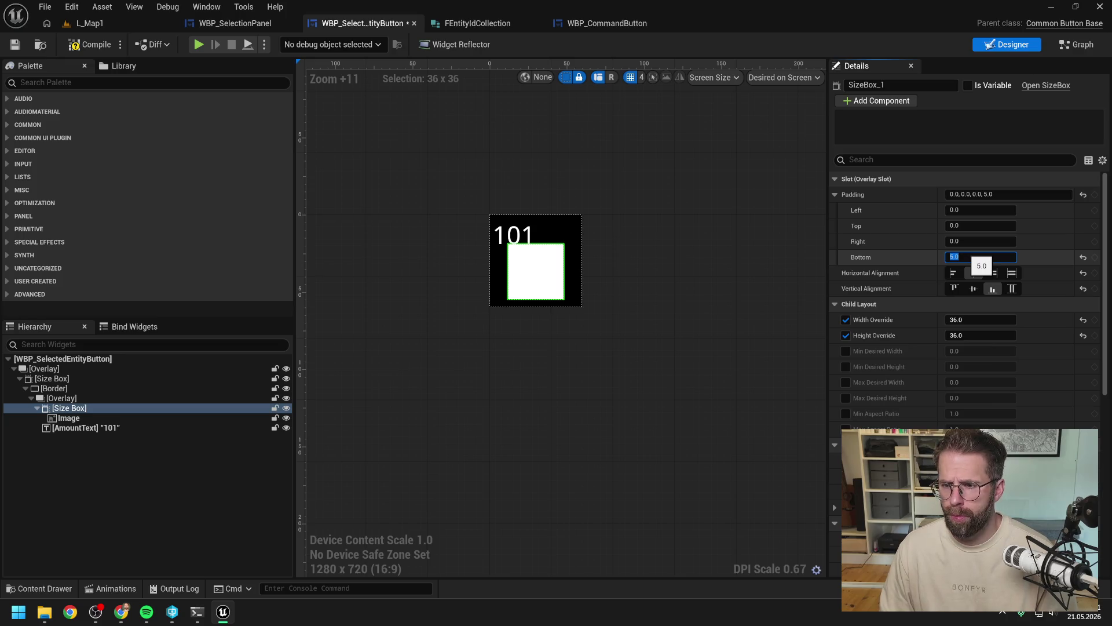
pyautogui.click(974, 289)
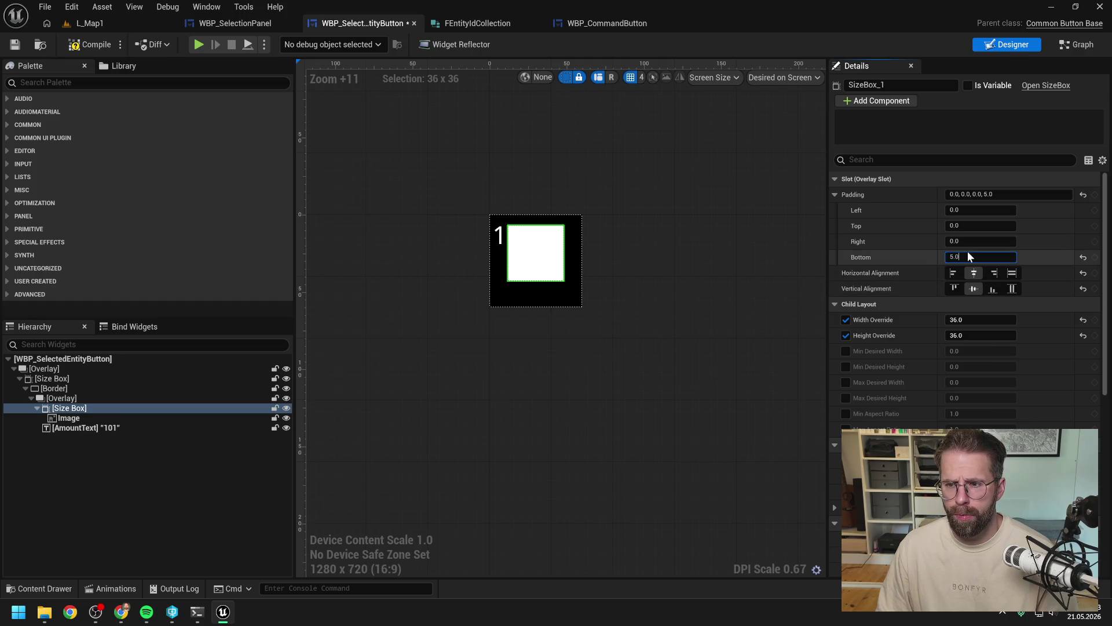
pyautogui.write('0')
pyautogui.press('Return')
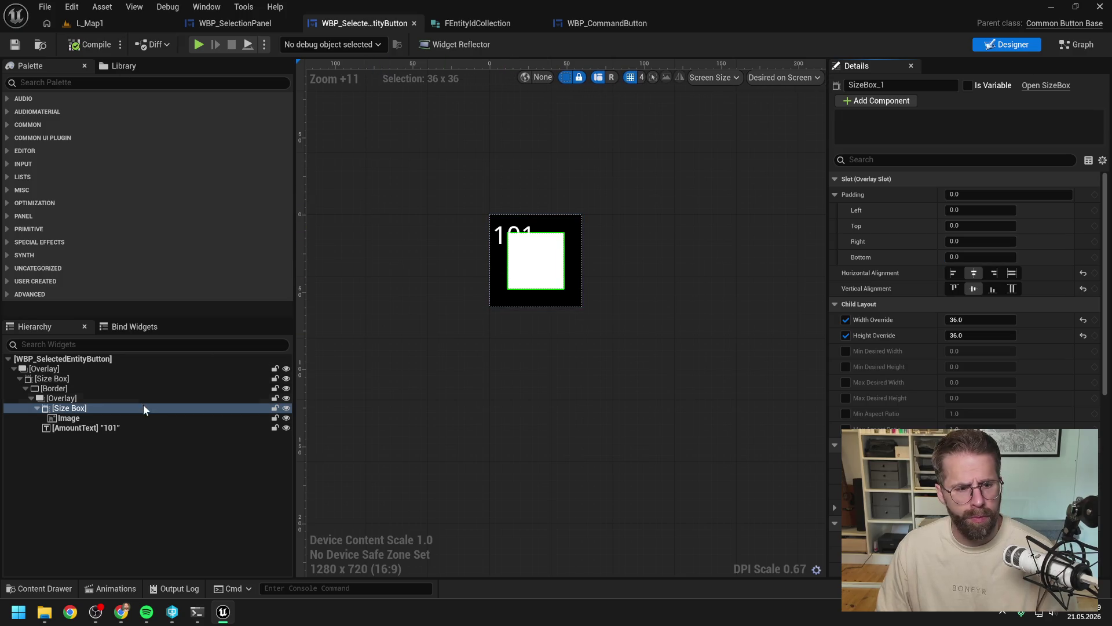
# Step: Give AmountText 4.0 left and top padding and compile the entity button
pyautogui.click(116, 428)
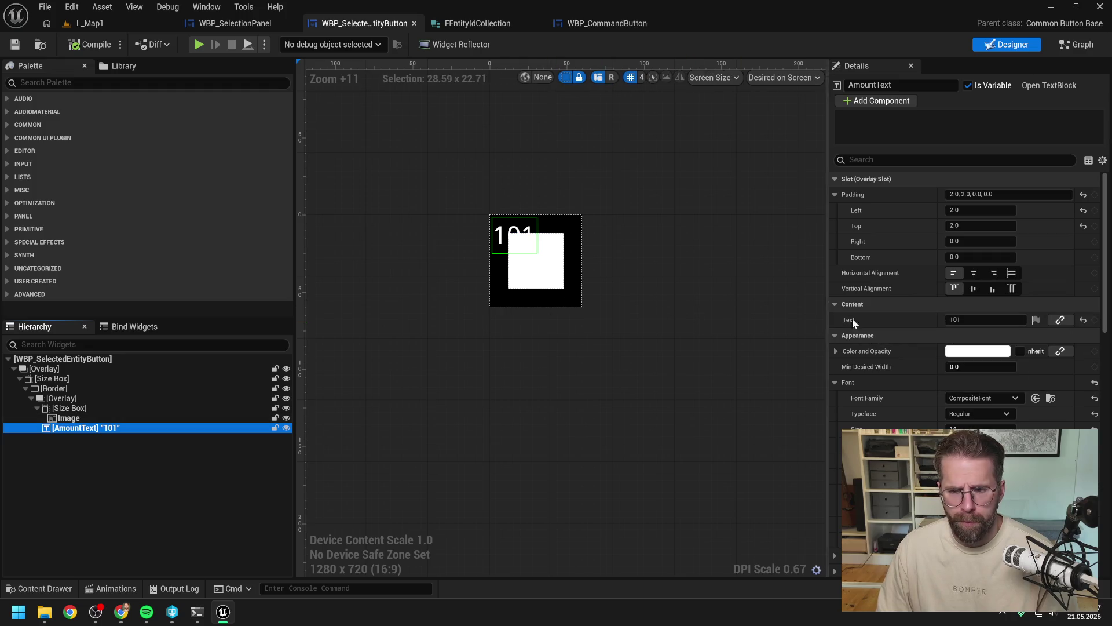
pyautogui.click(977, 210)
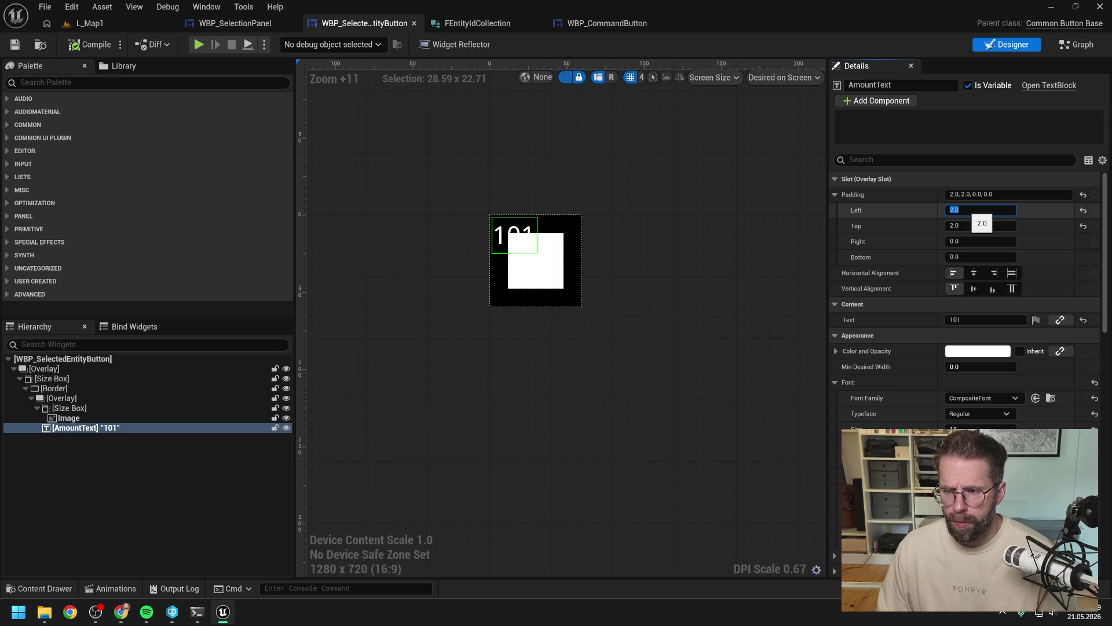
pyautogui.write('3')
pyautogui.press('Return')
pyautogui.write('4')
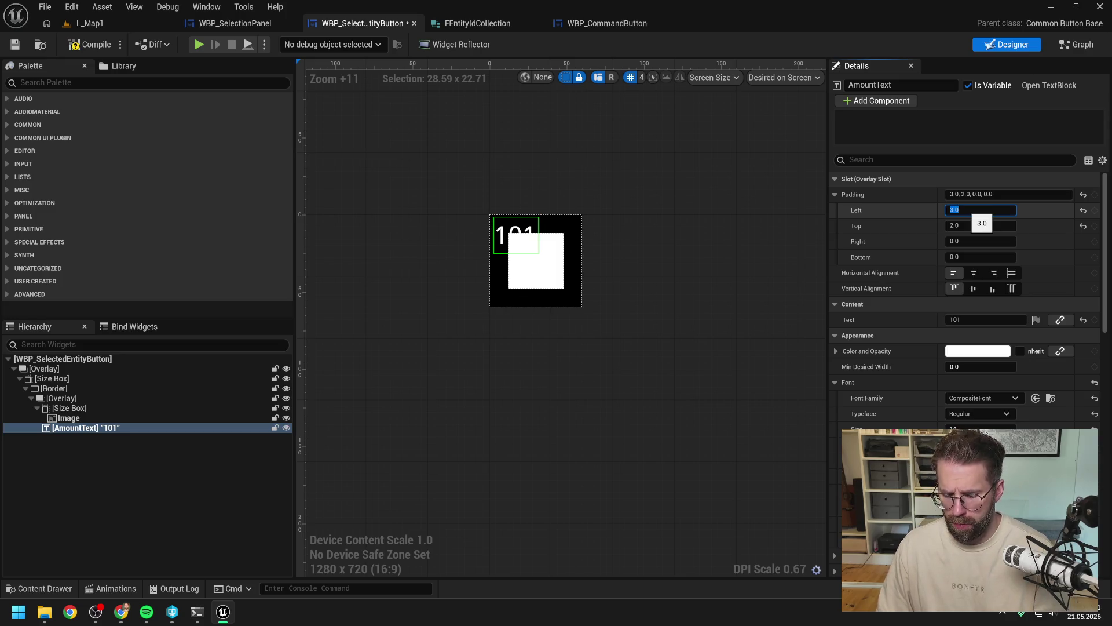
pyautogui.click(980, 226)
pyautogui.write('4')
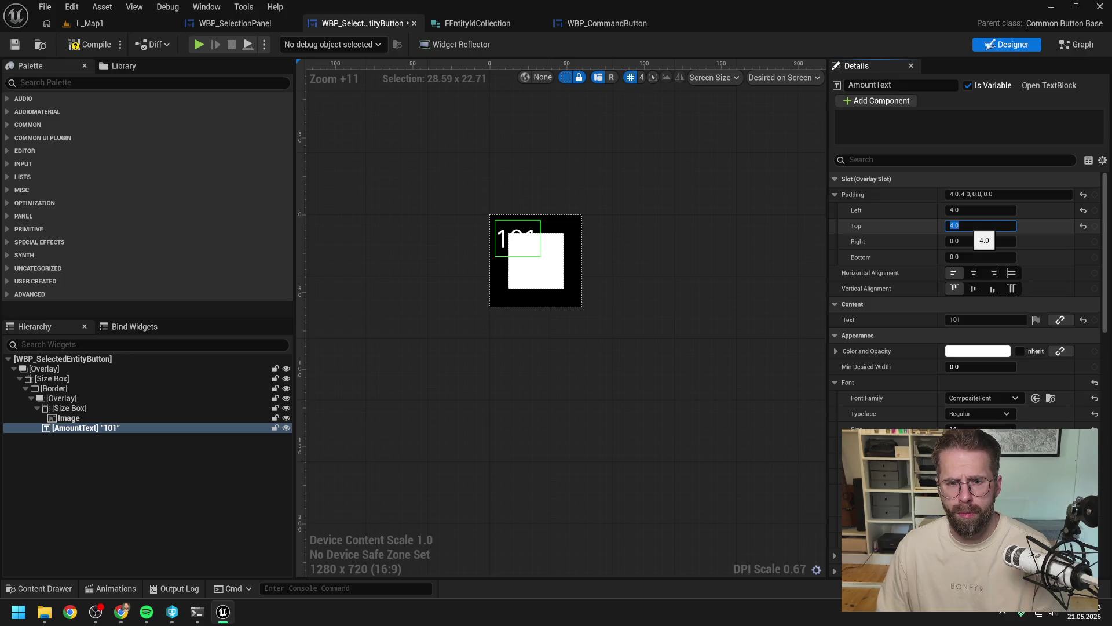
pyautogui.press('Return')
pyautogui.click(76, 46)
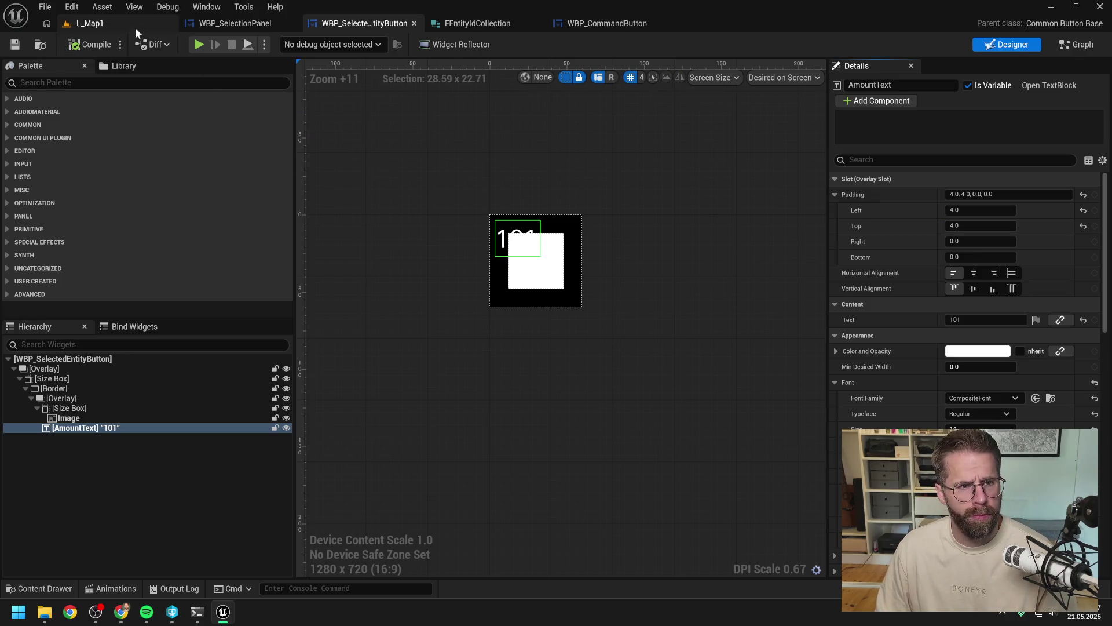
pyautogui.click(92, 23)
# Step: Start a play test of L_Map1 and place two power grid generators
pyautogui.click(291, 44)
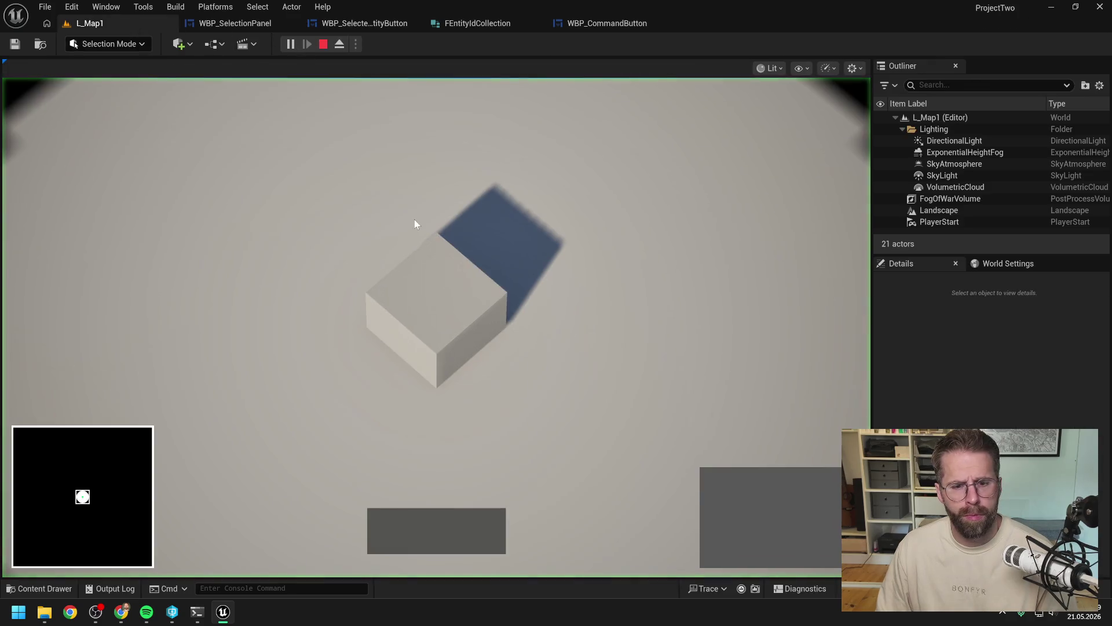
pyautogui.click(496, 300)
pyautogui.click(708, 476)
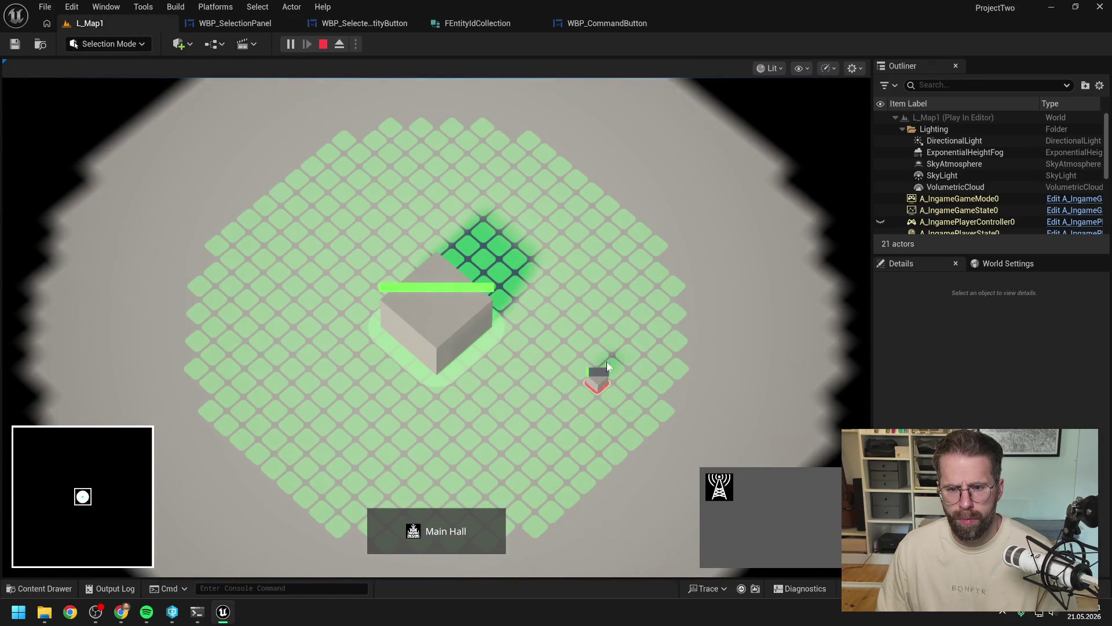
pyautogui.click(598, 377)
pyautogui.click(609, 227)
pyautogui.click(562, 293)
# Step: Box-select both generators, add the Main Hall to the selection, then stop the play session
pyautogui.moveTo(634, 349); pyautogui.dragTo(655, 365)
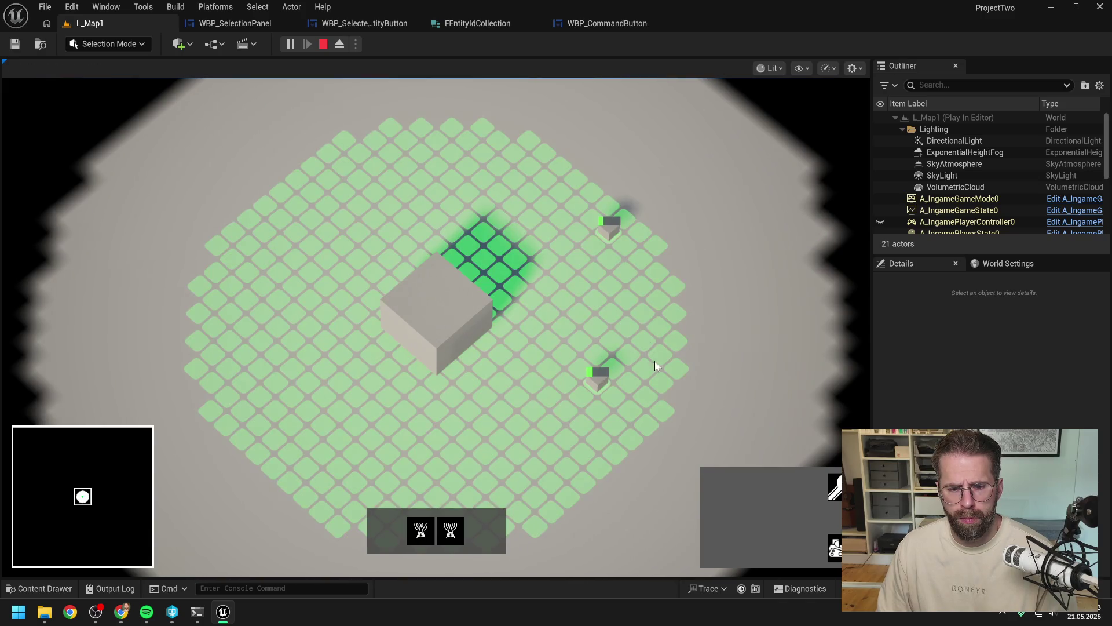
pyautogui.keyDown('shift'); pyautogui.click(454, 346); pyautogui.keyUp('shift')
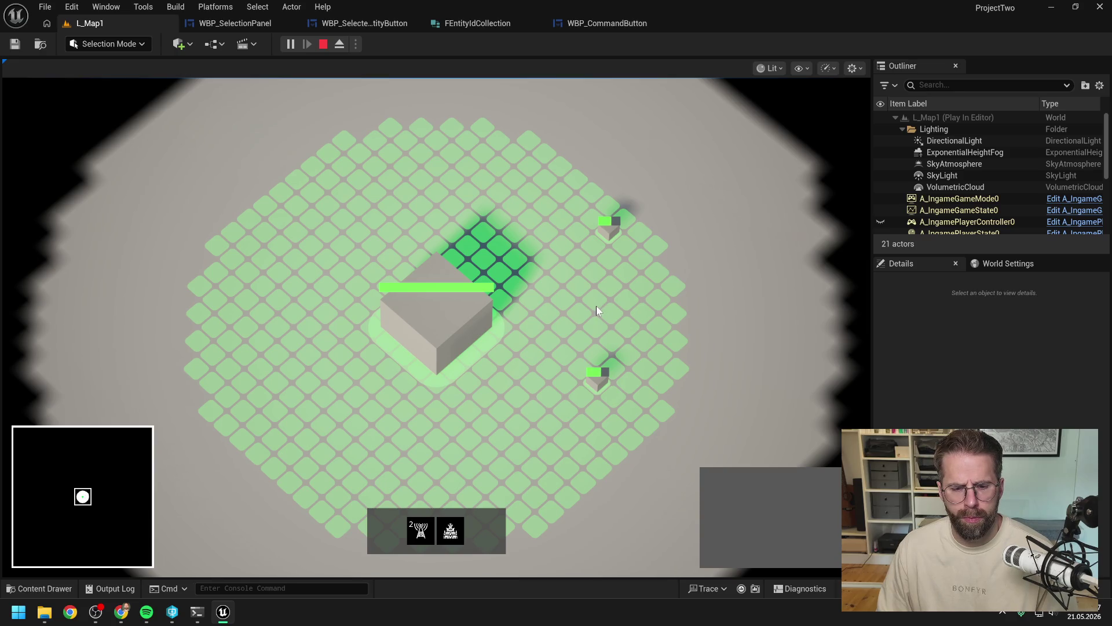
pyautogui.click(441, 306)
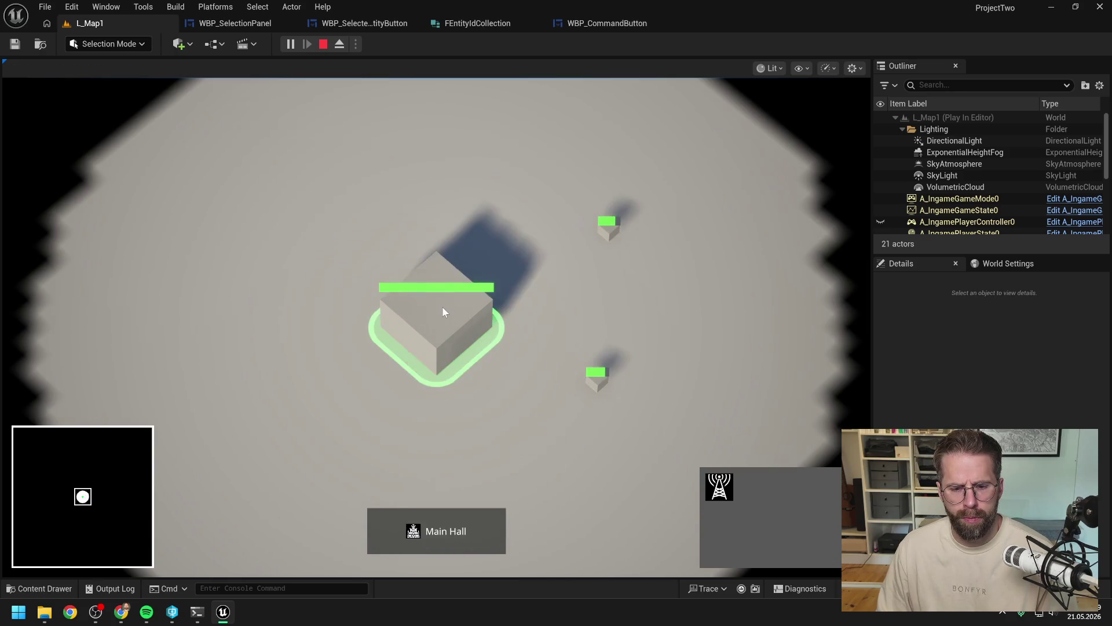
pyautogui.moveTo(513, 180)
pyautogui.mouseDown()
pyautogui.moveTo(504, 203)
pyautogui.moveTo(690, 397)
pyautogui.mouseUp()
pyautogui.scroll(-1, 604, 292)
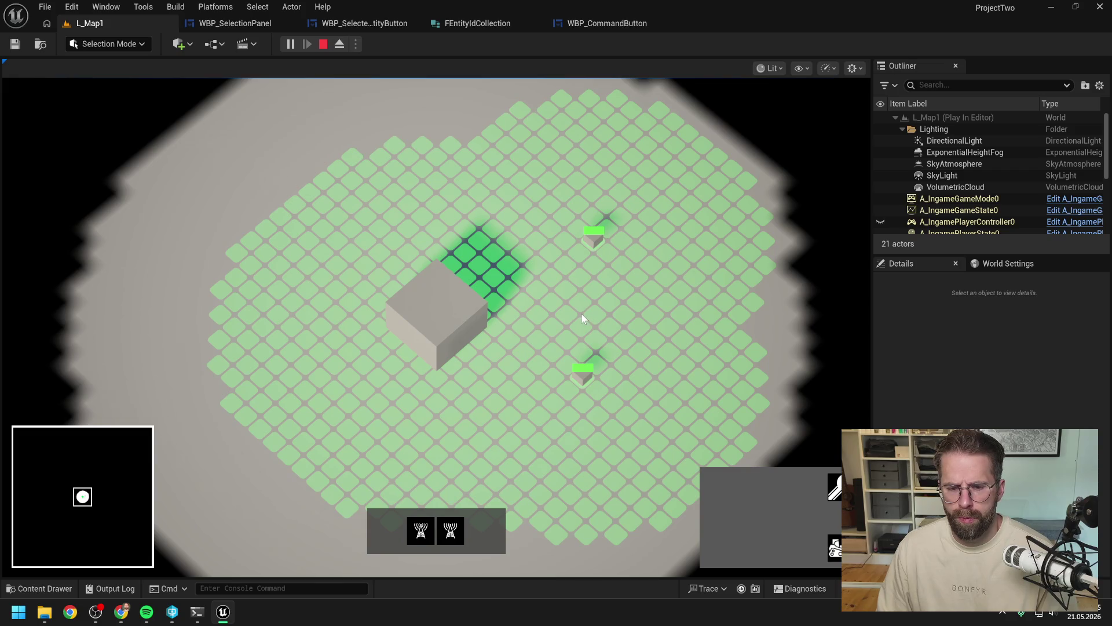
pyautogui.keyDown('shift'); pyautogui.click(460, 314); pyautogui.keyUp('shift')
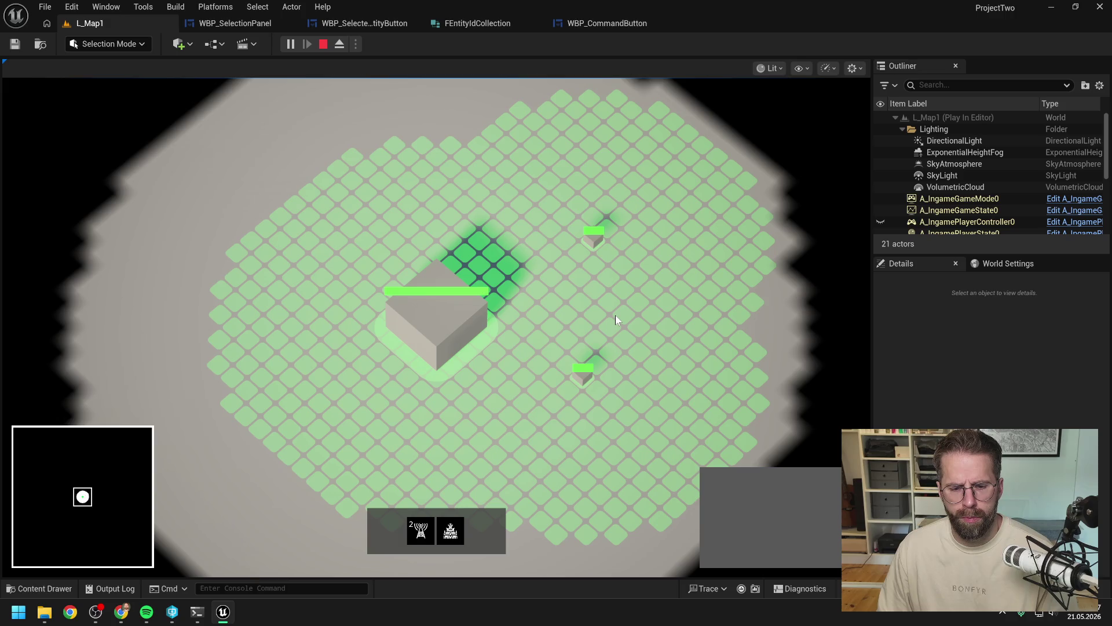
pyautogui.press('Escape')
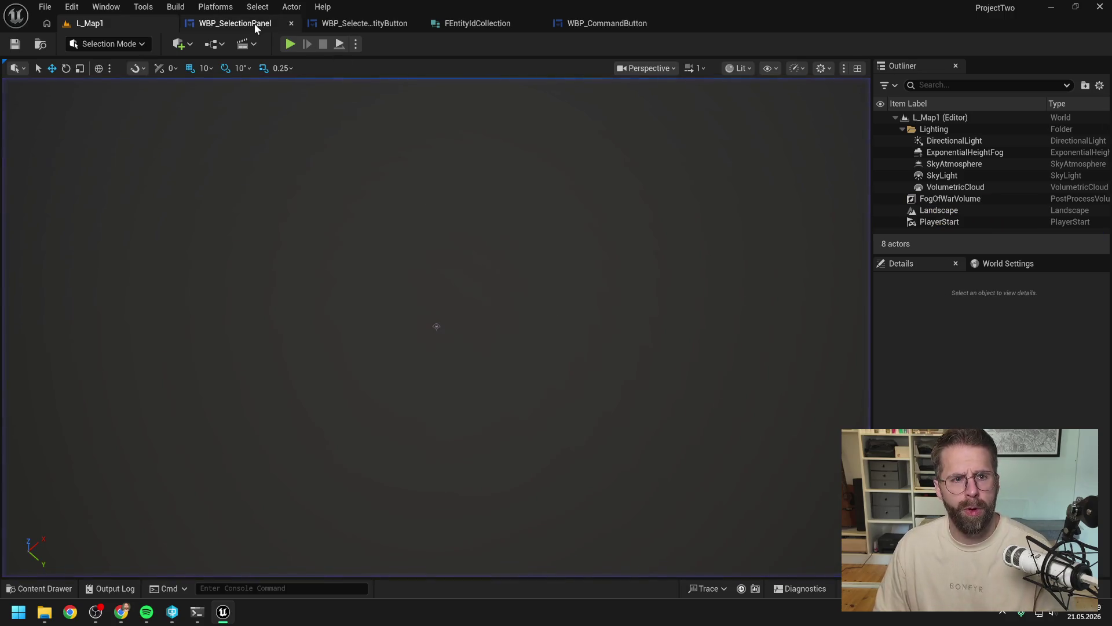
# Step: Align AmountText bottom-right with 4.0 right and bottom padding, and compile
pyautogui.click(255, 23)
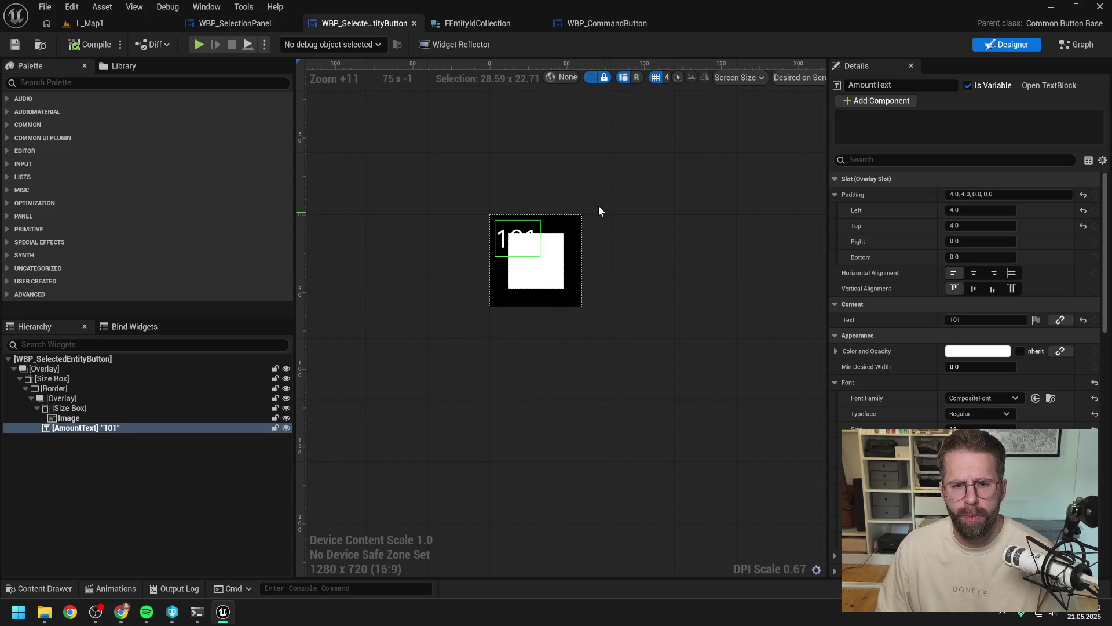
pyautogui.click(993, 289)
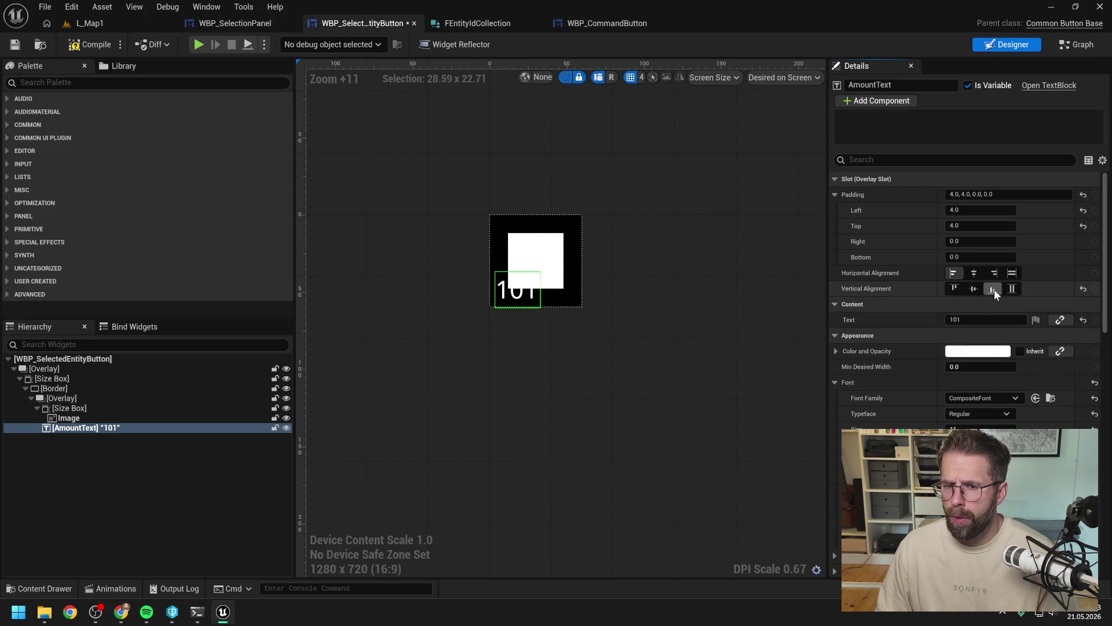
pyautogui.click(994, 273)
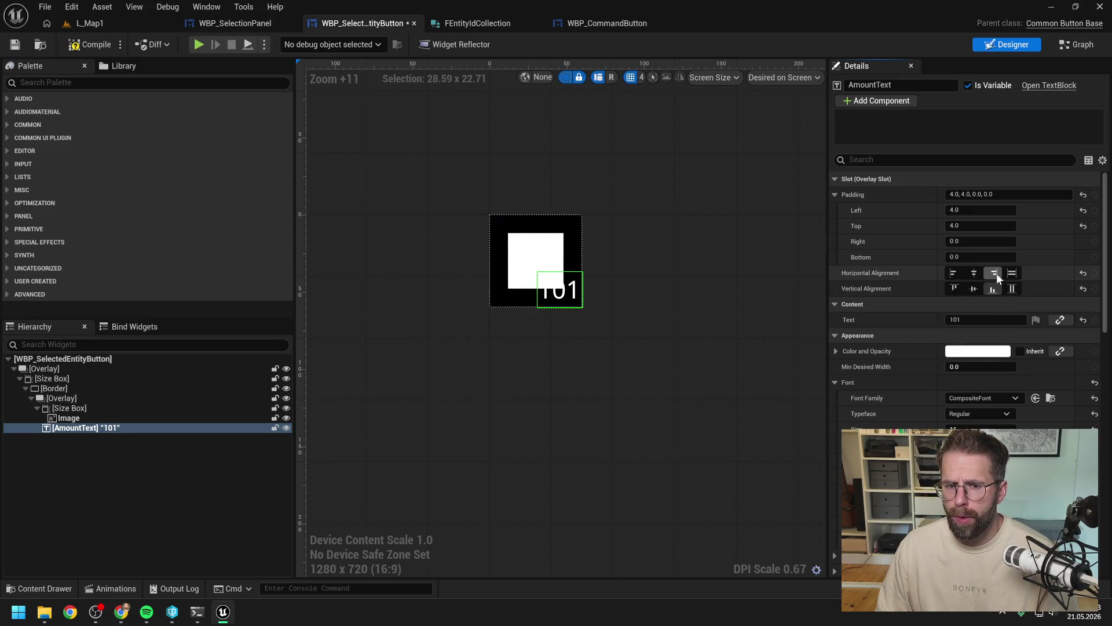
pyautogui.click(89, 45)
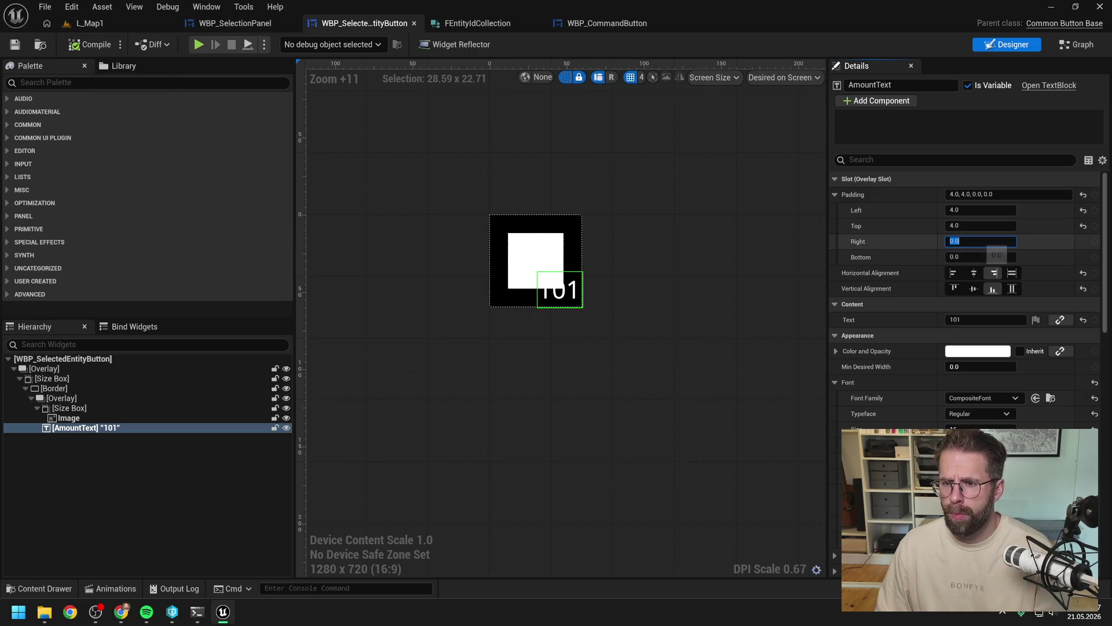
pyautogui.write('4')
pyautogui.click(974, 257)
pyautogui.write('4')
pyautogui.press('Return')
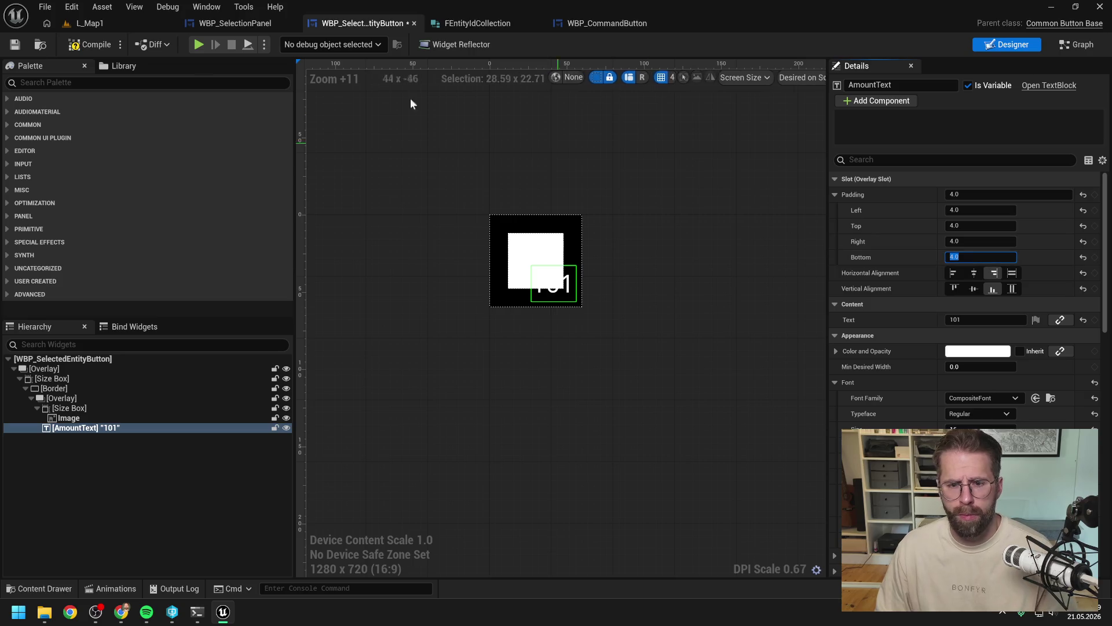
pyautogui.click(89, 45)
# Step: Playtest L_Map1 selecting two generators and the Main Hall, then return to the entity button widget
pyautogui.click(102, 26)
pyautogui.click(290, 44)
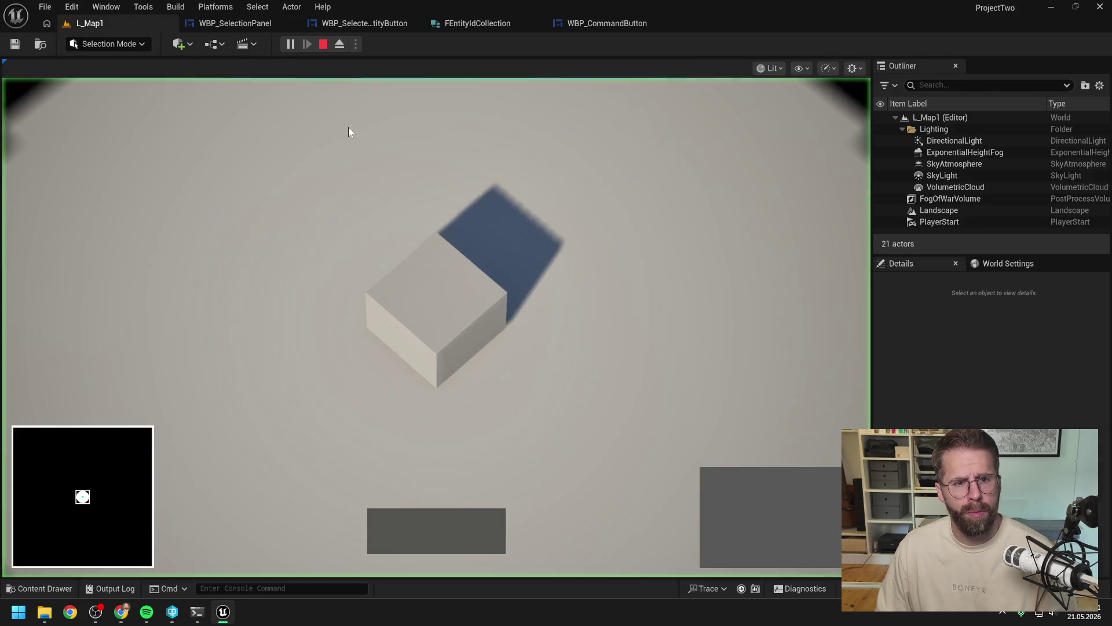
pyautogui.click(720, 487)
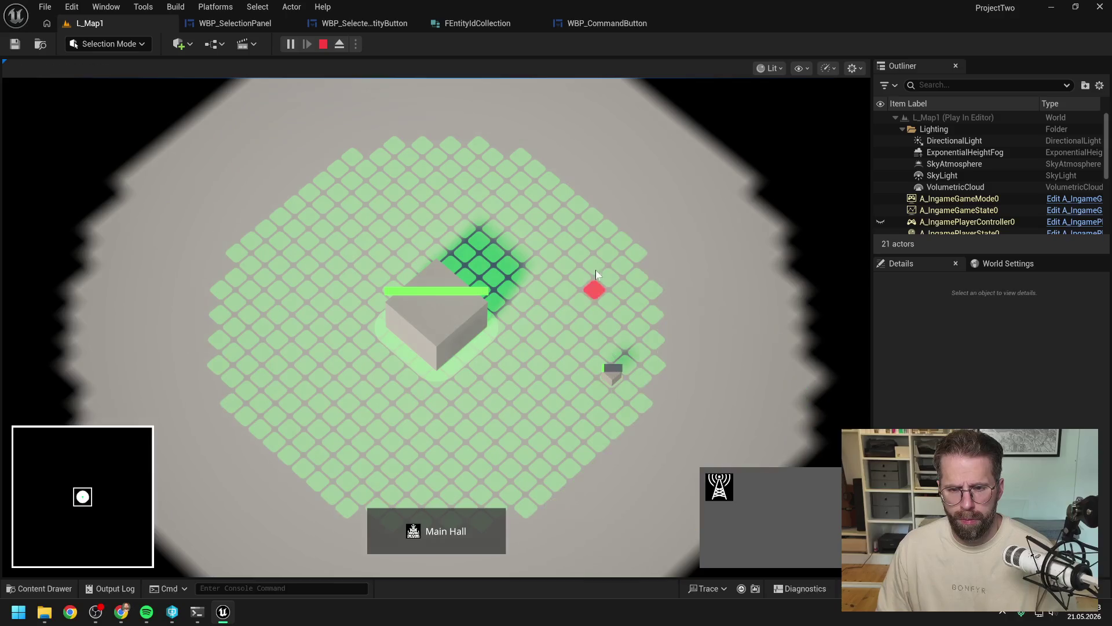
pyautogui.click(586, 235)
pyautogui.moveTo(552, 194); pyautogui.dragTo(698, 436)
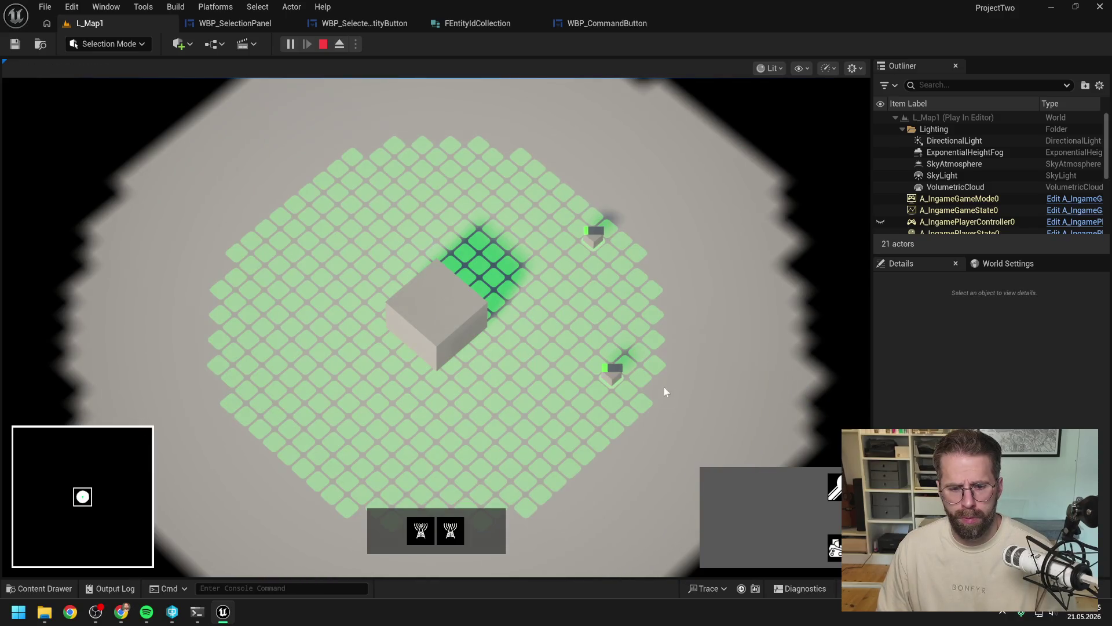
pyautogui.click(440, 333)
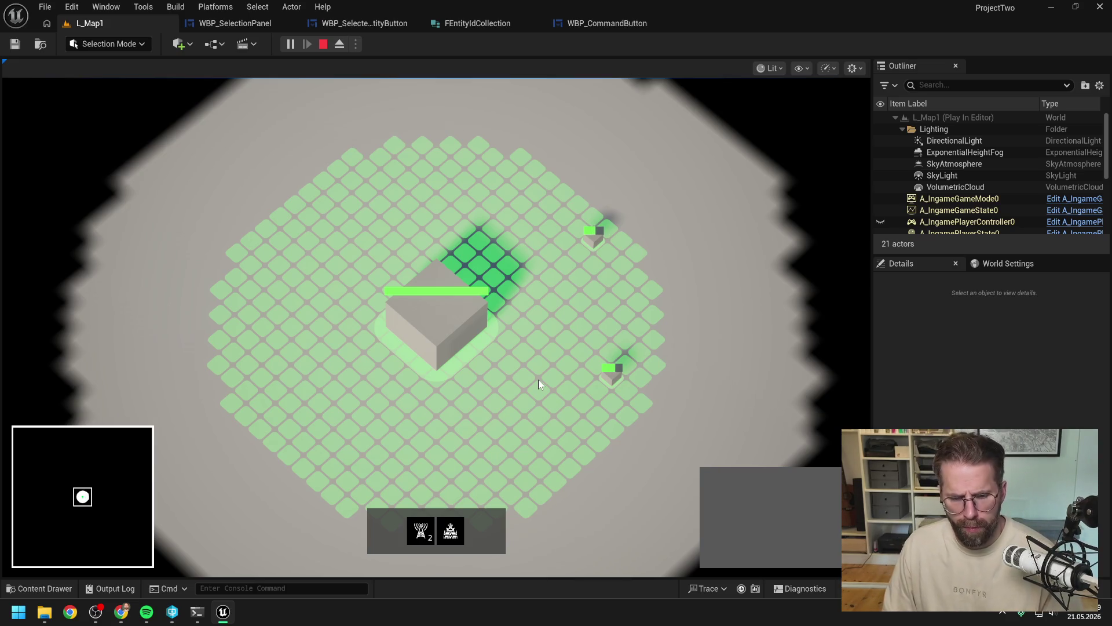
pyautogui.click(554, 350)
pyautogui.click(438, 329)
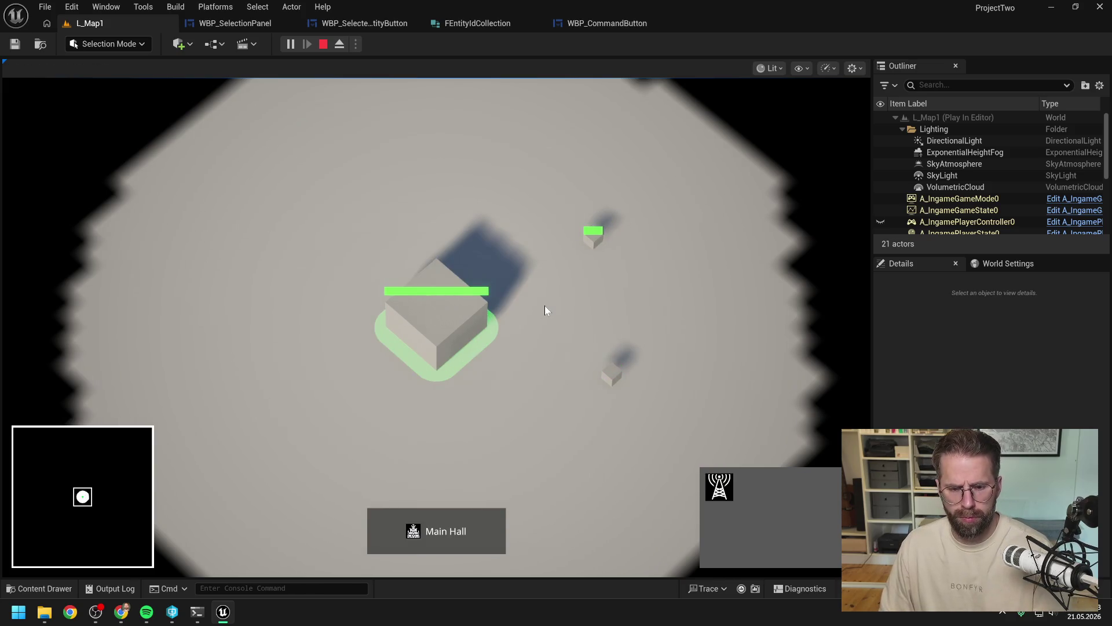
pyautogui.press('Escape')
pyautogui.click(350, 22)
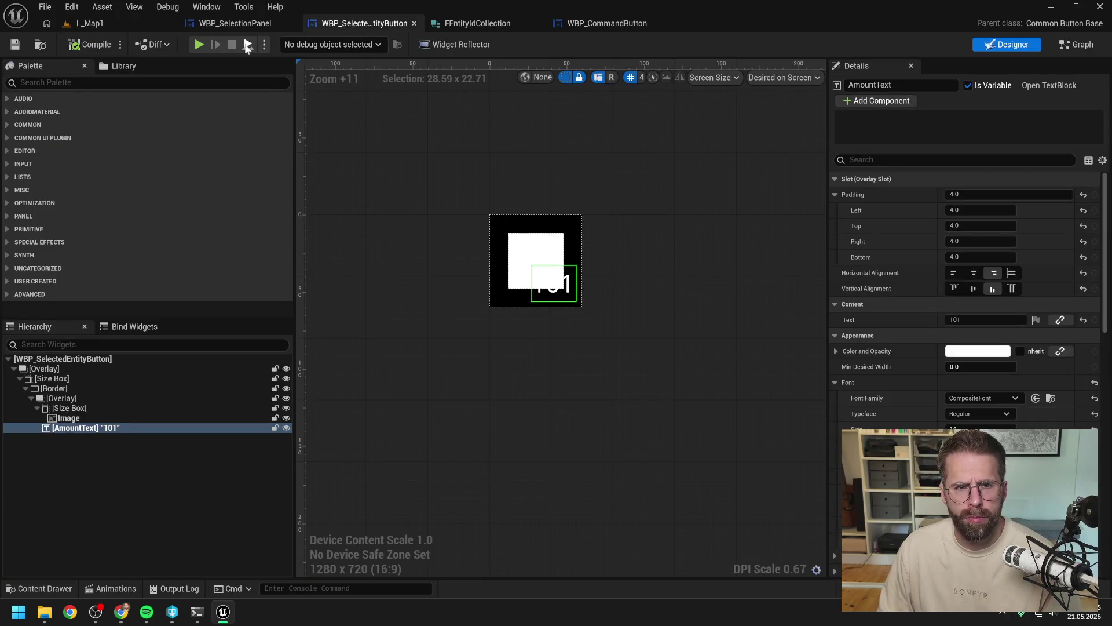
# Step: Open WBP_SelectionPanel and review its CreateButton and SelectEntities function graphs
pyautogui.click(241, 24)
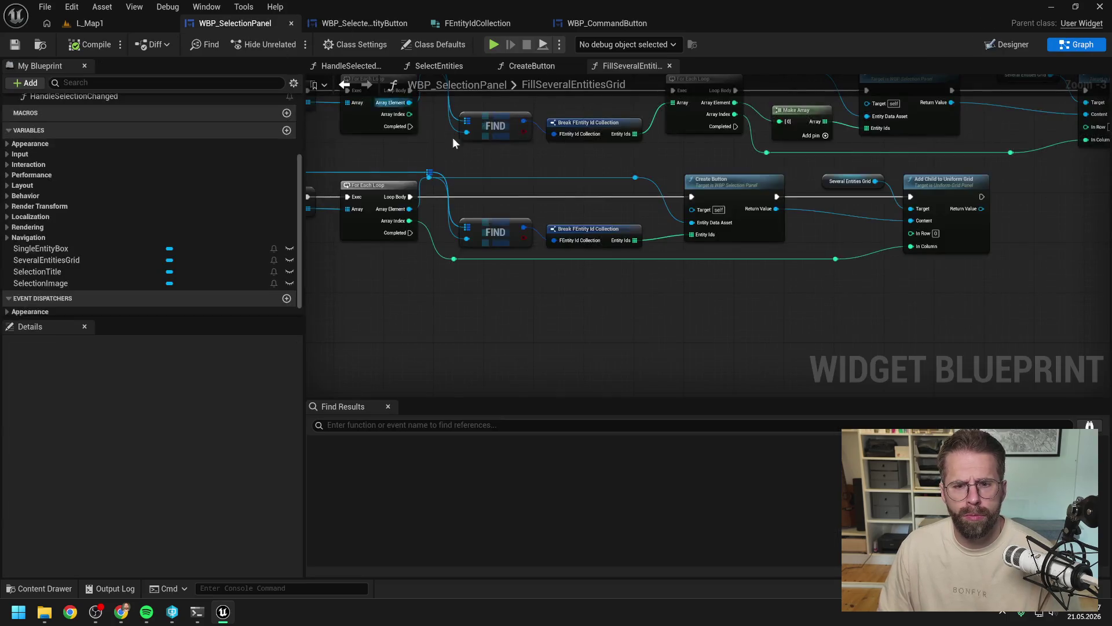
pyautogui.scroll(-2, 687, 129)
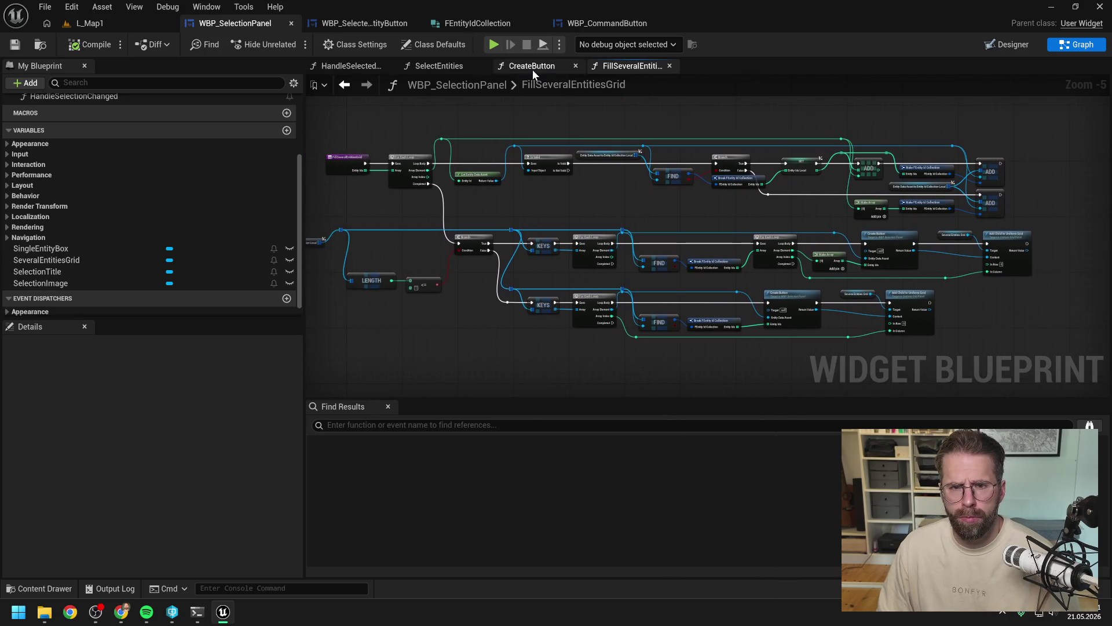
pyautogui.click(531, 67)
pyautogui.click(435, 68)
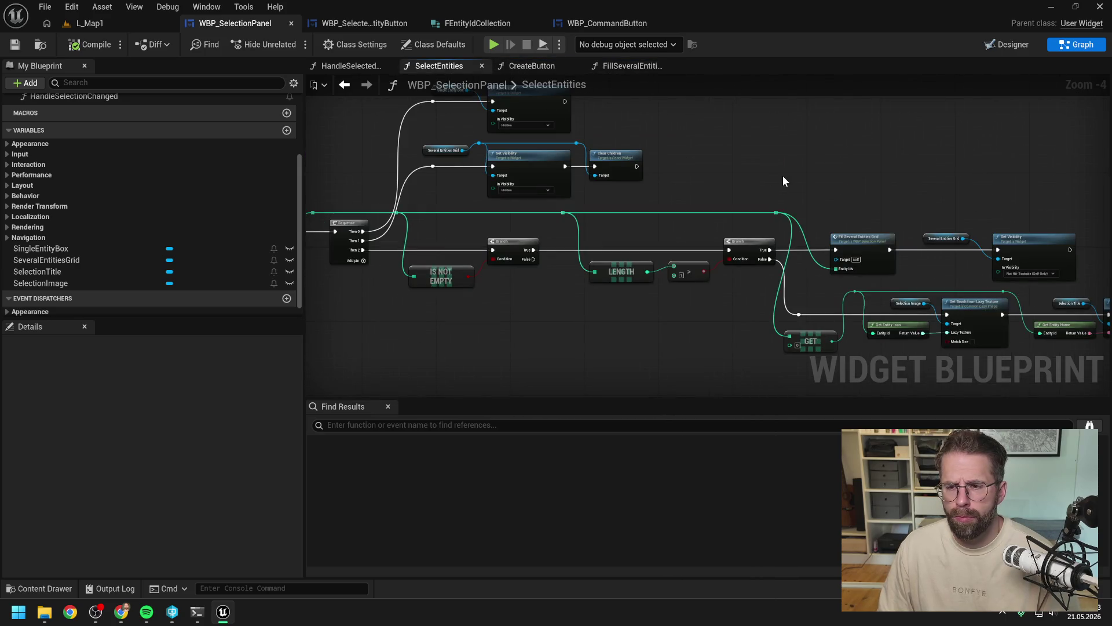
pyautogui.moveTo(764, 172); pyautogui.dragTo(661, 174)
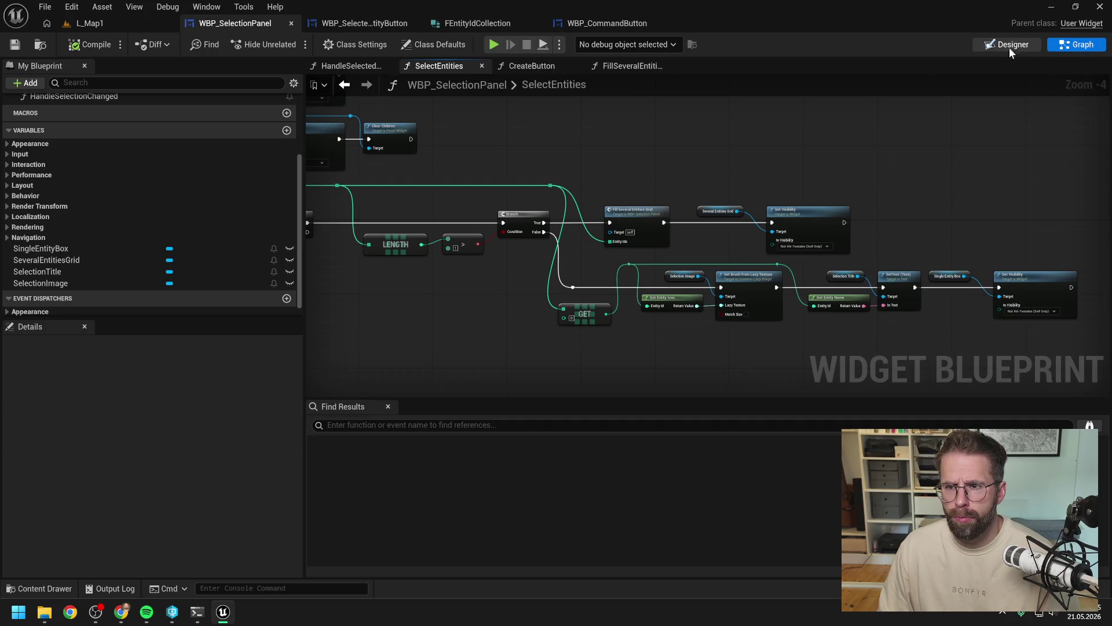
# Step: In the Designer, wrap SelectionImage with a new Size Box
pyautogui.click(1013, 46)
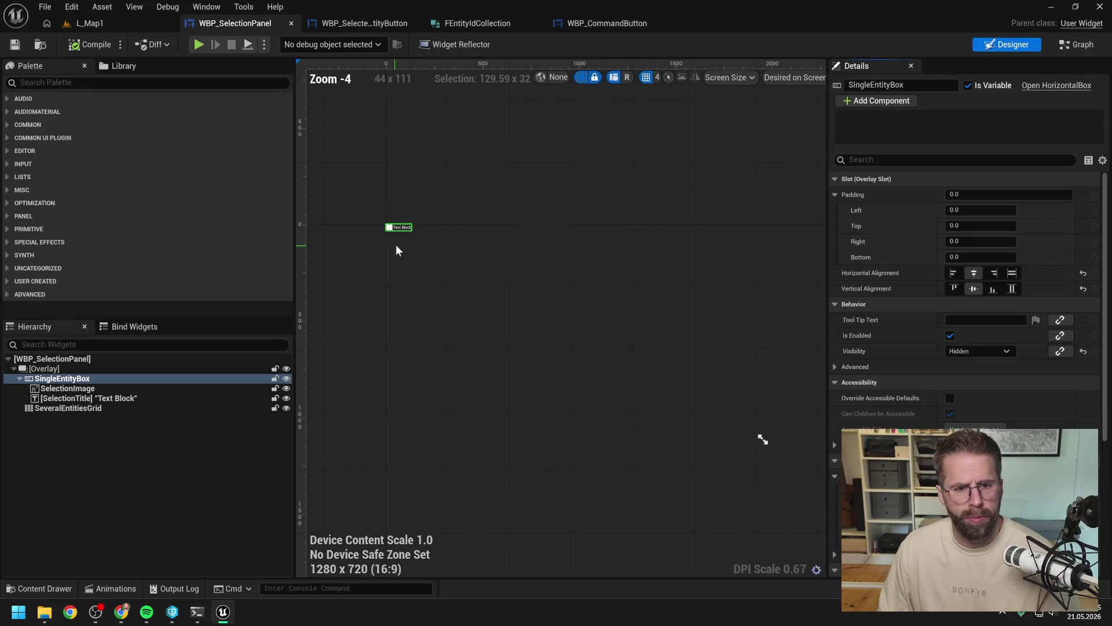
pyautogui.click(75, 391)
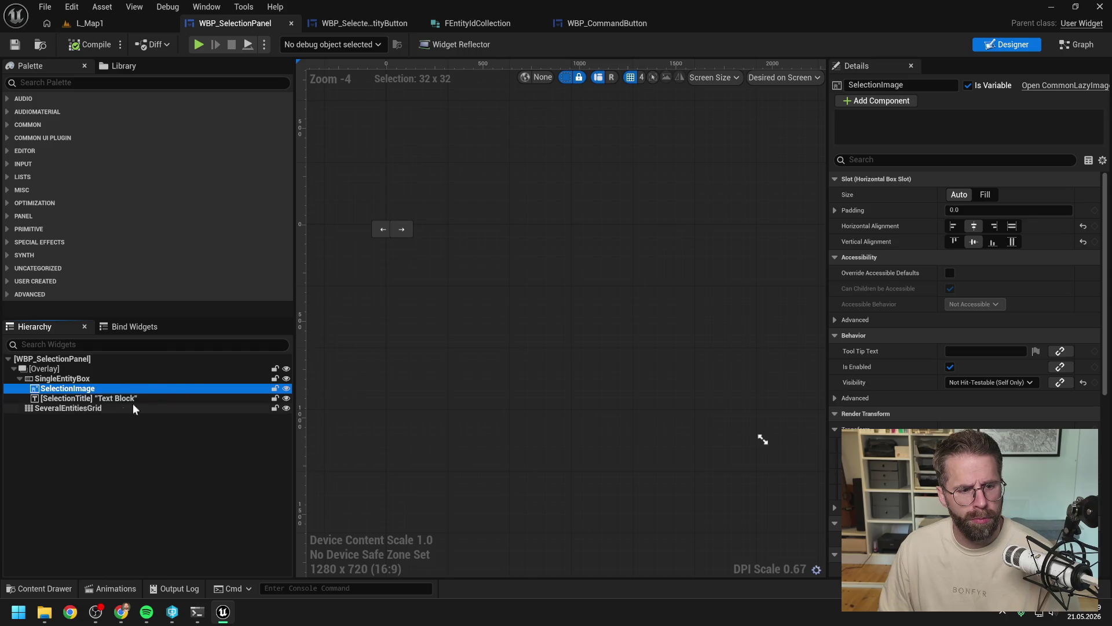
pyautogui.scroll(5, 391, 262)
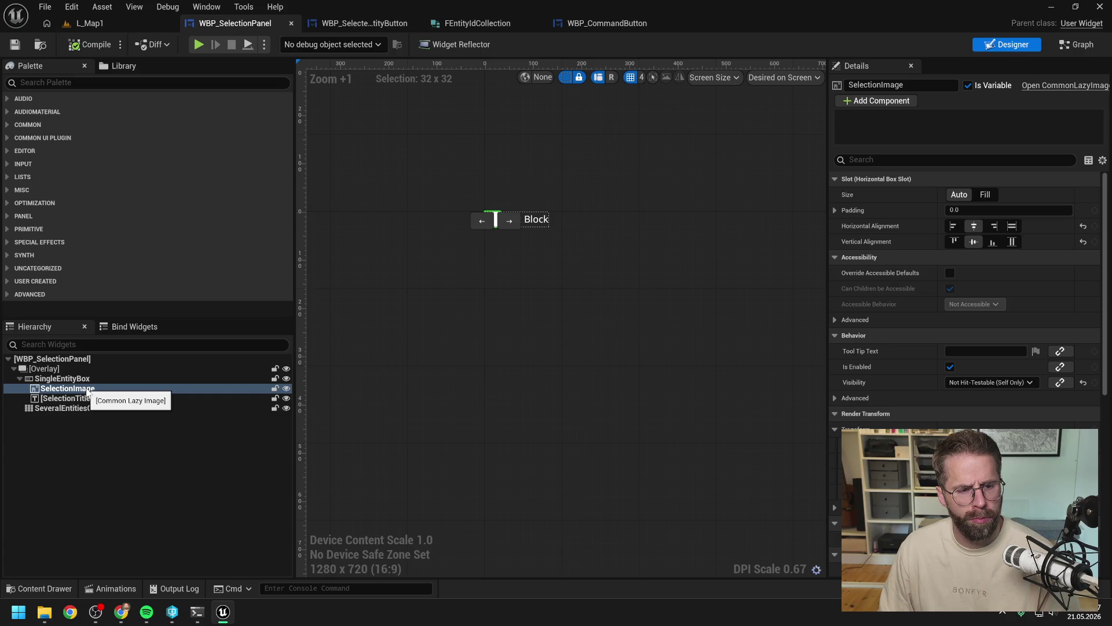
pyautogui.click(70, 398)
pyautogui.click(85, 389)
pyautogui.rightClick(85, 390)
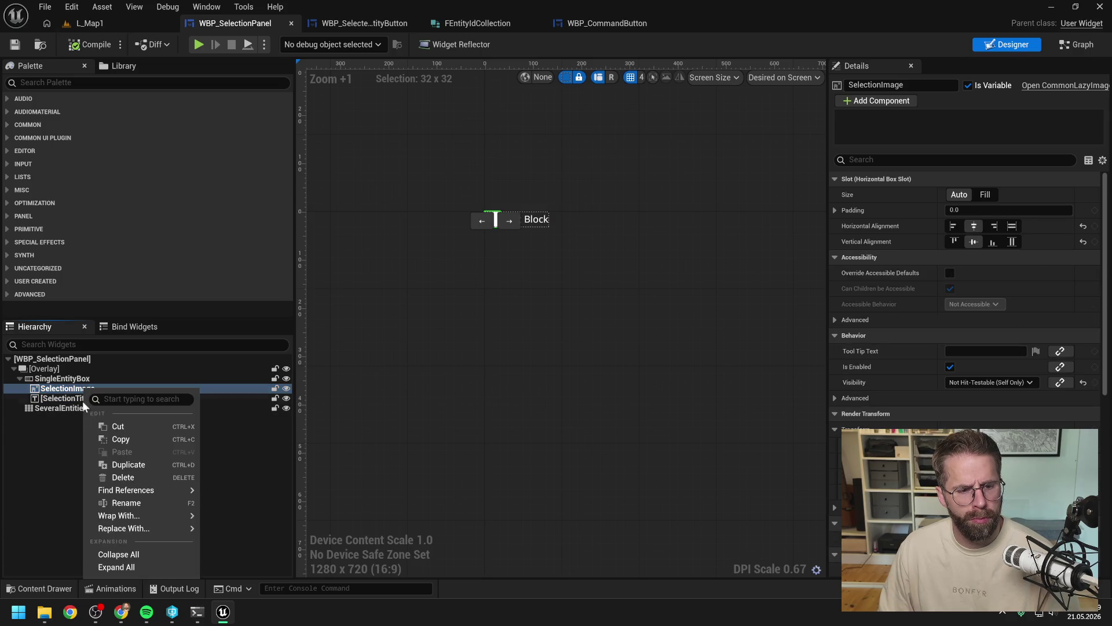
pyautogui.moveTo(128, 516)
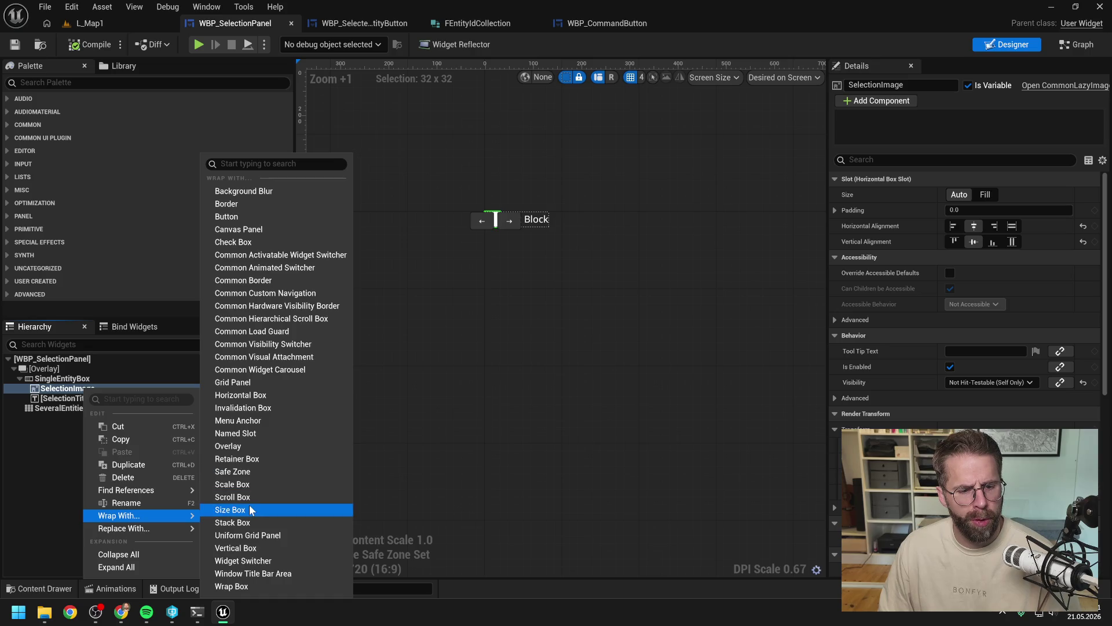
pyautogui.click(248, 510)
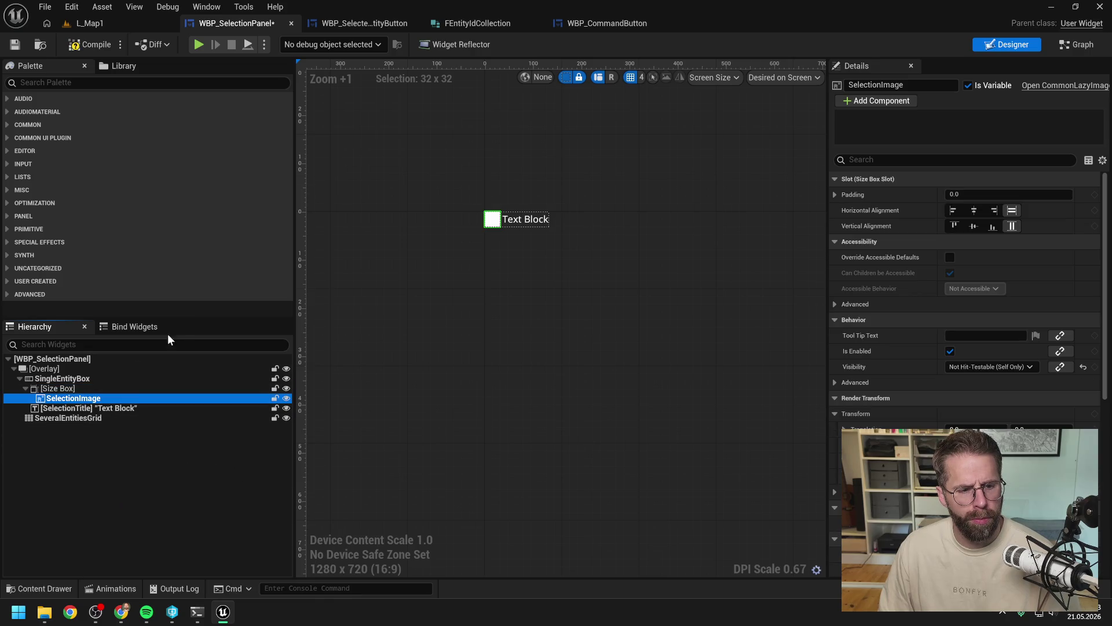
# Step: Copy the entity button's Size Box subtree and paste it into SingleEntityBox
pyautogui.click(357, 22)
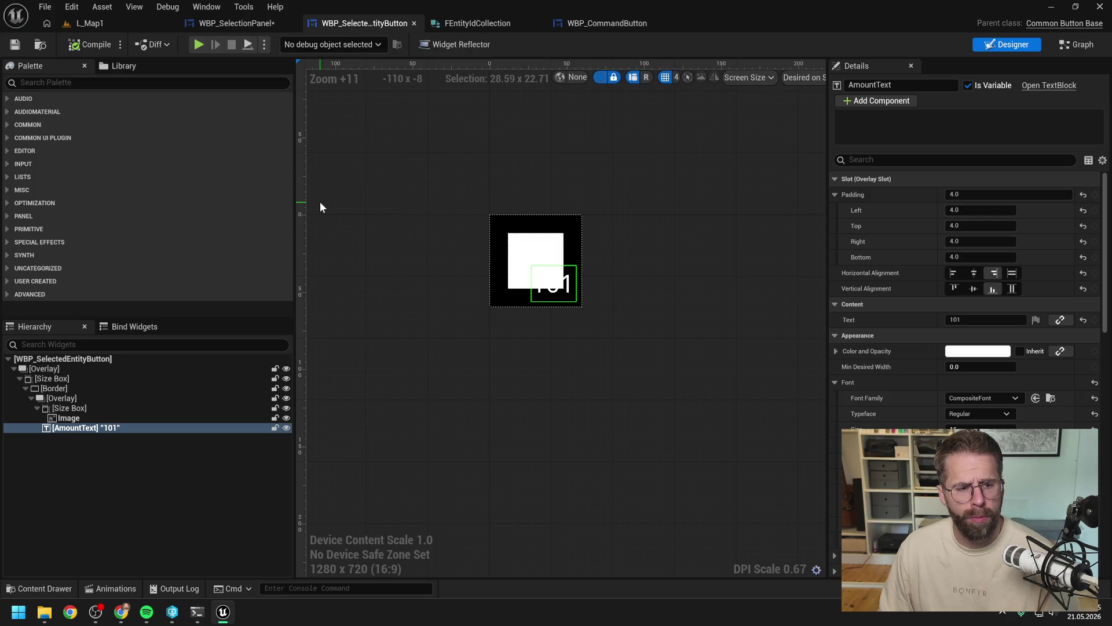
pyautogui.click(67, 379)
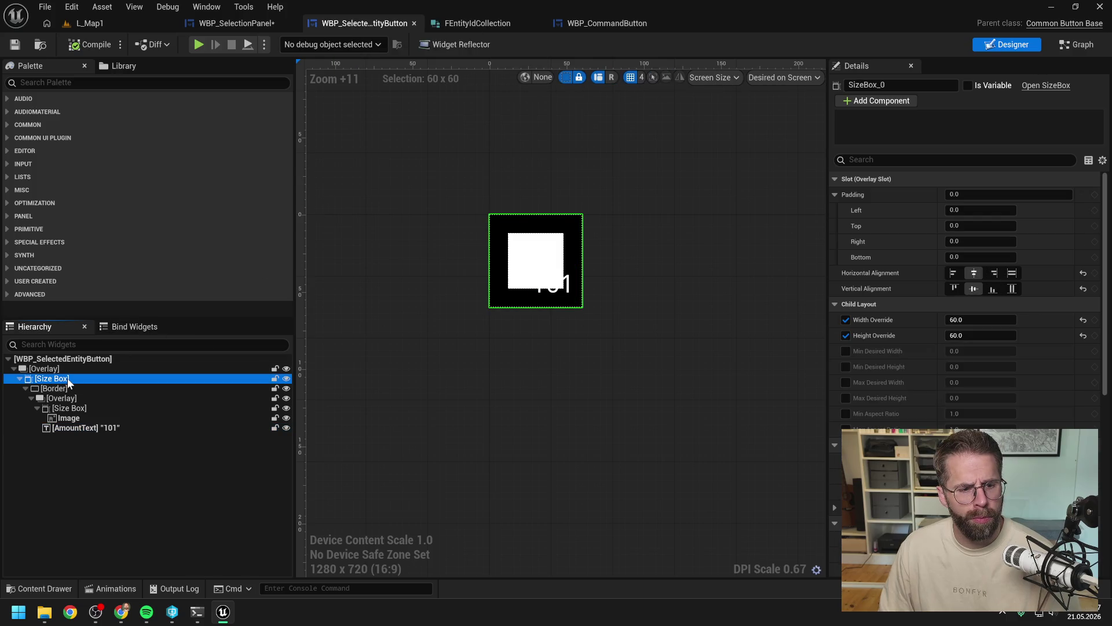
pyautogui.keyDown('shift'); pyautogui.click(87, 428); pyautogui.keyUp('shift')
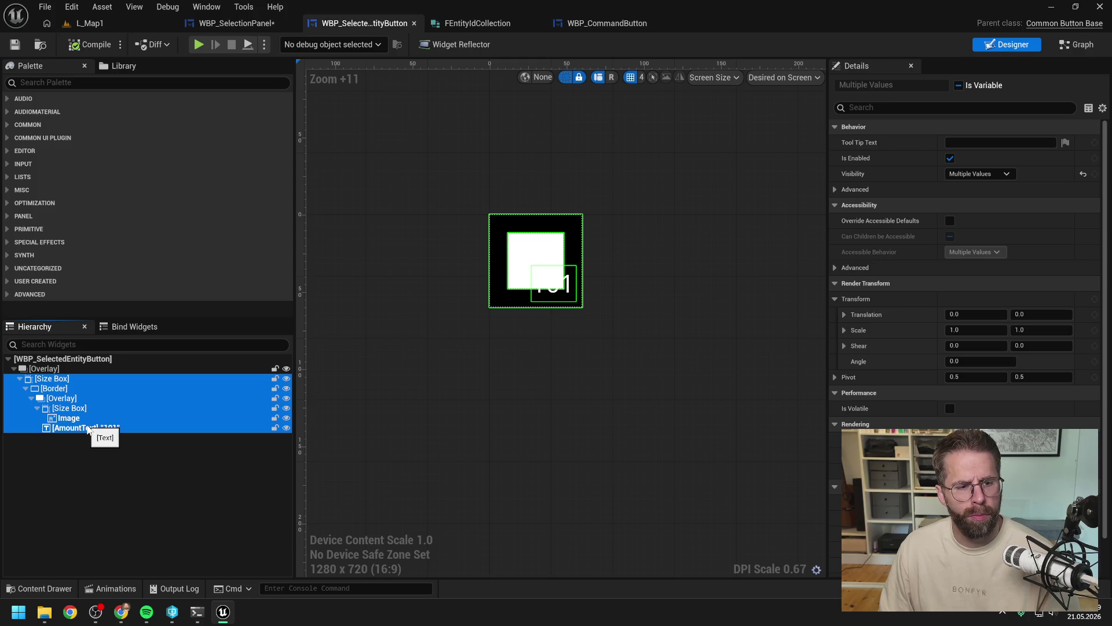
pyautogui.hotkey('ctrl', 'Tab')
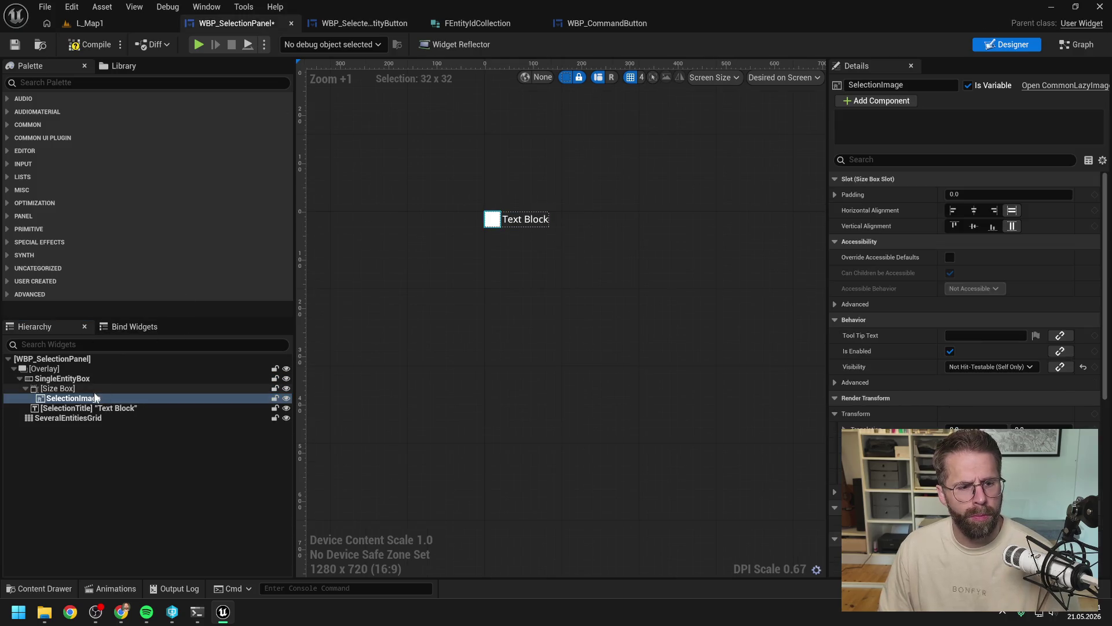
pyautogui.click(68, 390)
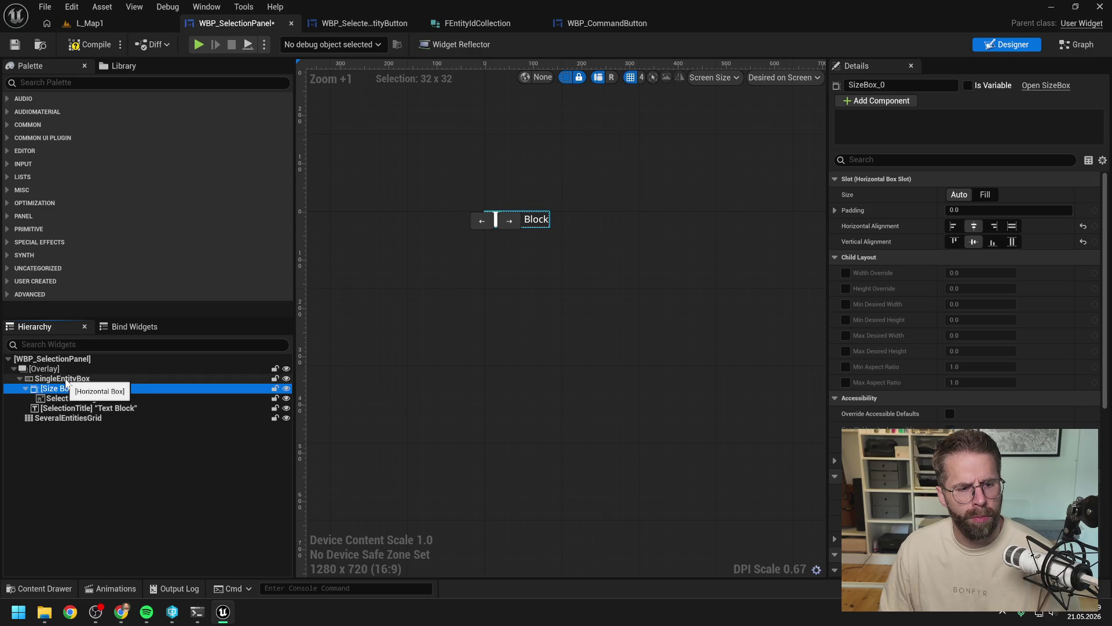
pyautogui.click(67, 379)
pyautogui.hotkey('ctrl', 'v')
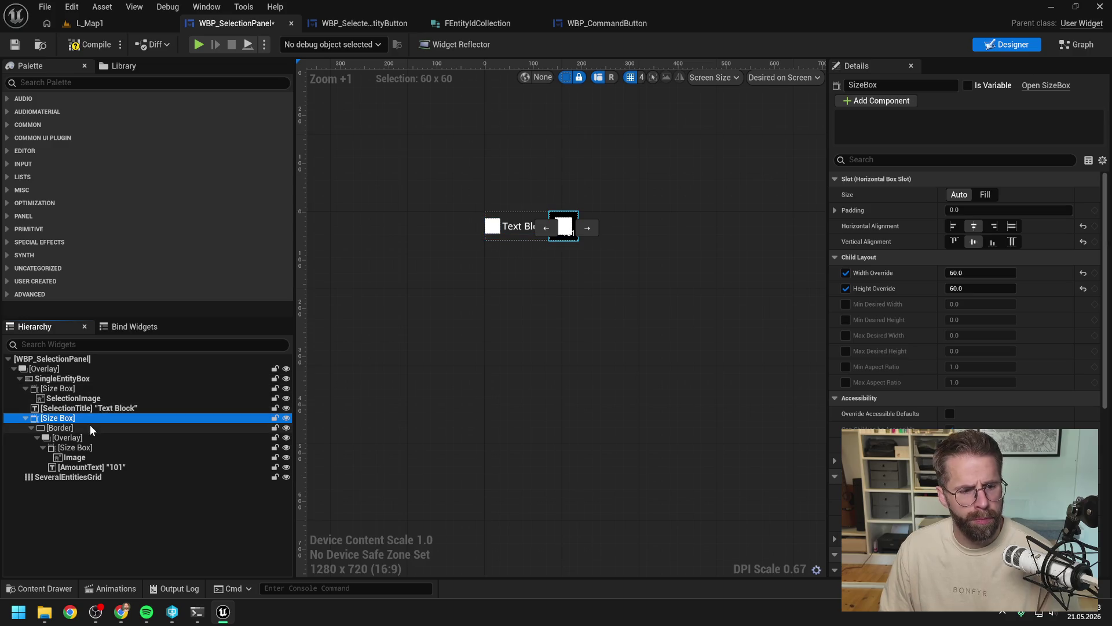
# Step: Move the pasted frame ahead of the image and delete its placeholder Image
pyautogui.moveTo(61, 420); pyautogui.dragTo(58, 387)
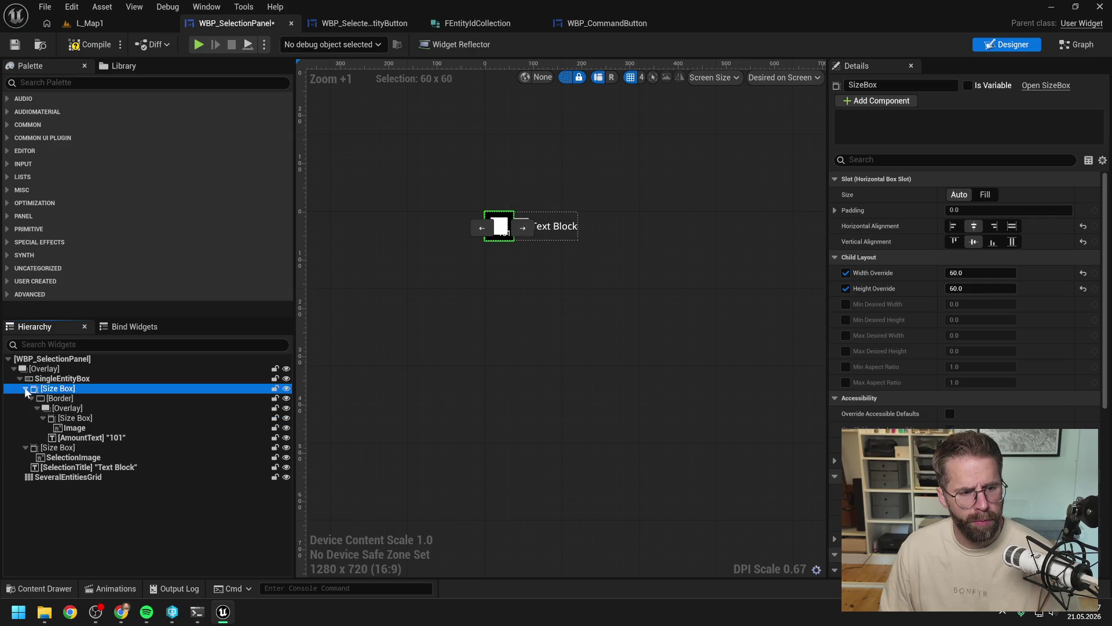
pyautogui.click(25, 388)
pyautogui.click(60, 399)
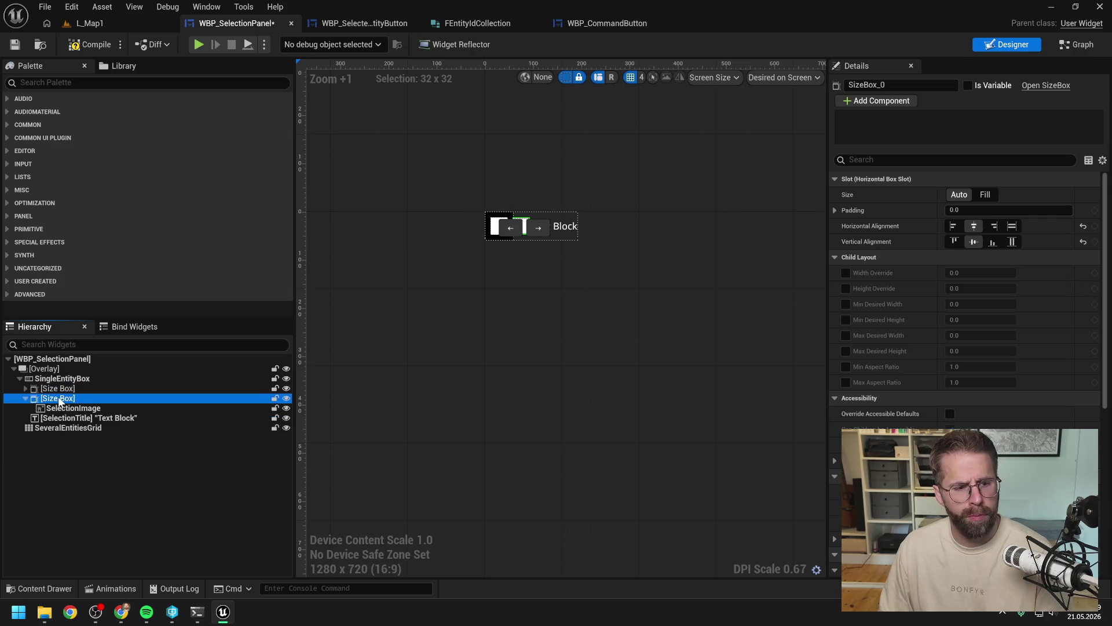
pyautogui.click(67, 409)
pyautogui.click(26, 388)
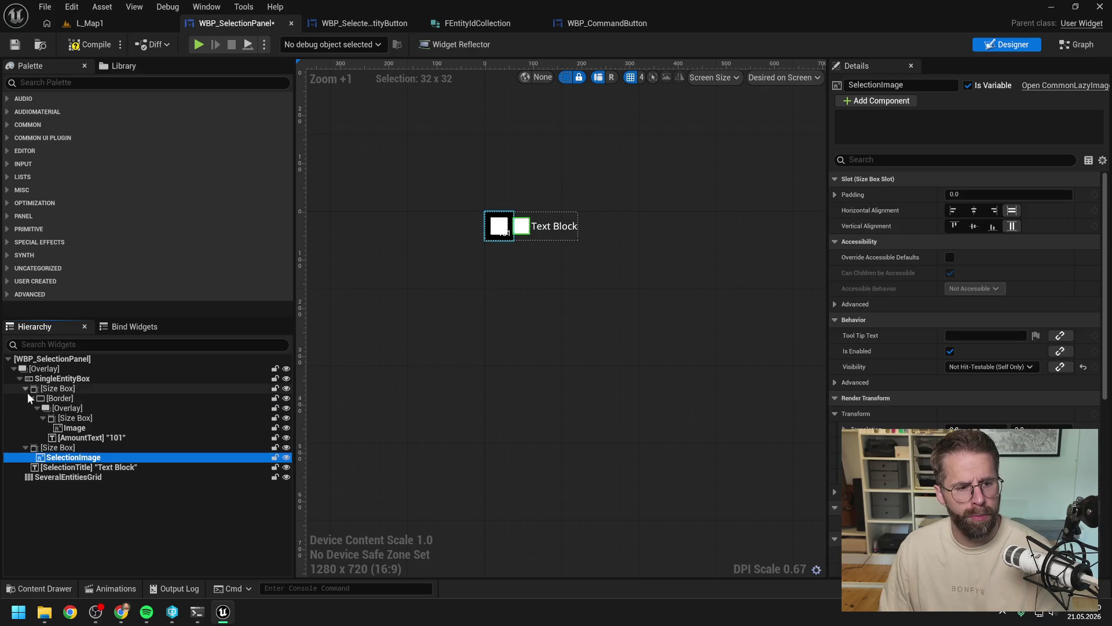
pyautogui.click(74, 428)
pyautogui.press('Delete')
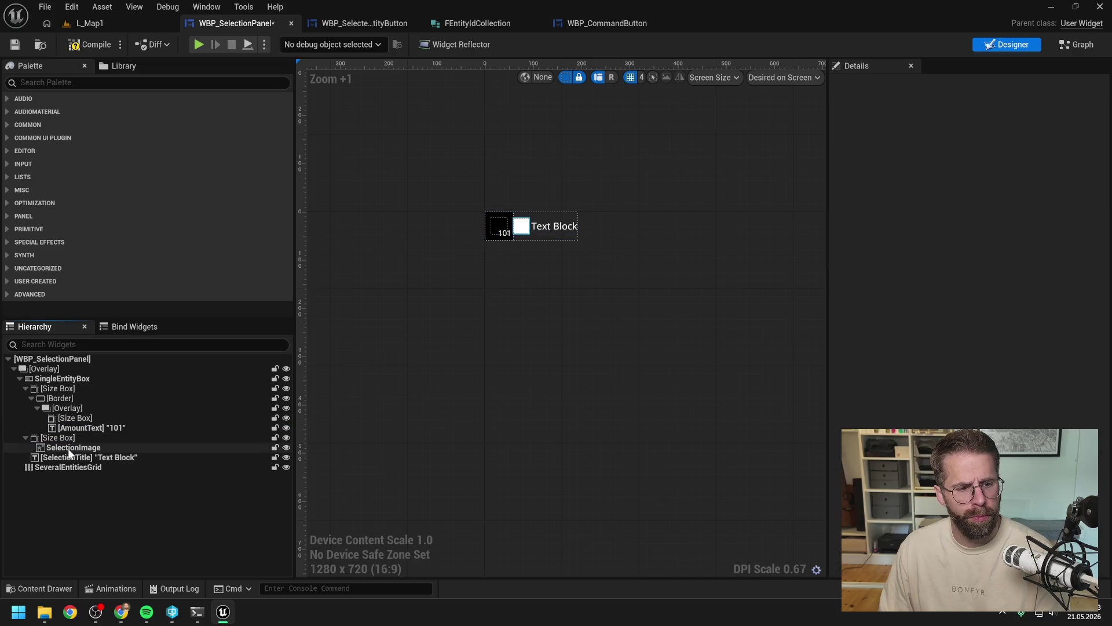
# Step: Move SelectionImage into the frame's inner Size Box and delete AmountText and the empty Size Box
pyautogui.moveTo(69, 453); pyautogui.dragTo(75, 418)
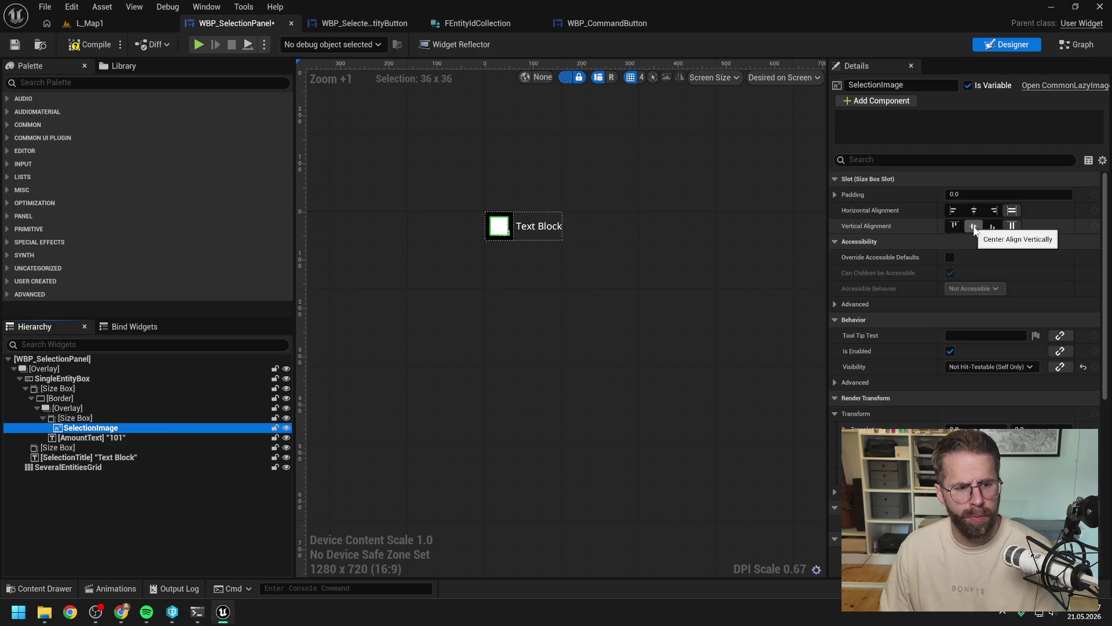
pyautogui.click(84, 438)
pyautogui.press('Delete')
pyautogui.click(64, 438)
pyautogui.press('Delete')
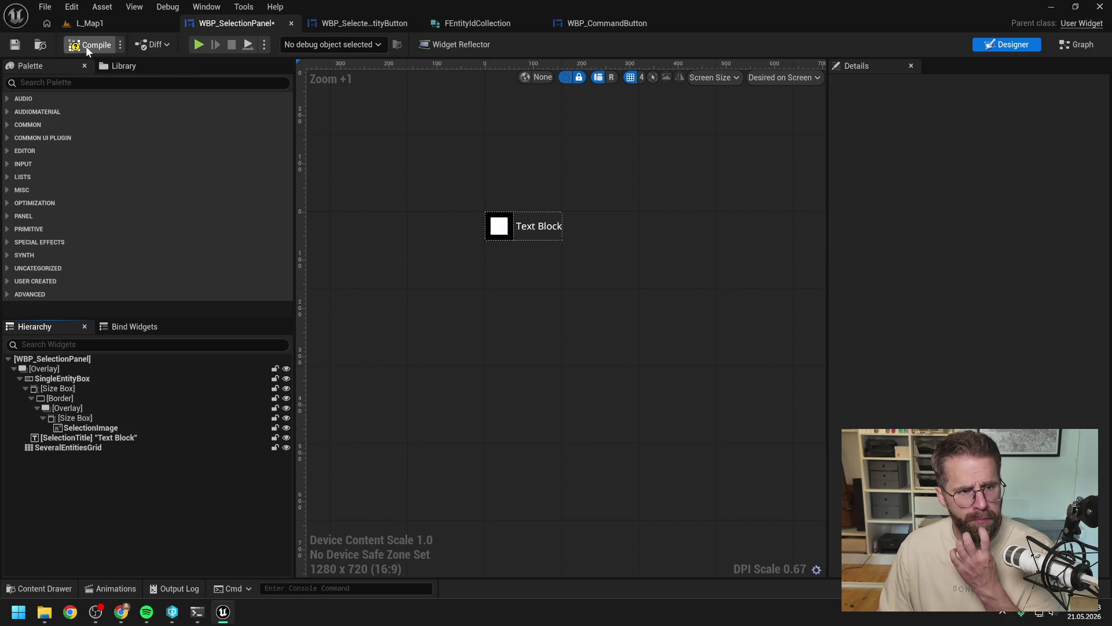
pyautogui.click(109, 25)
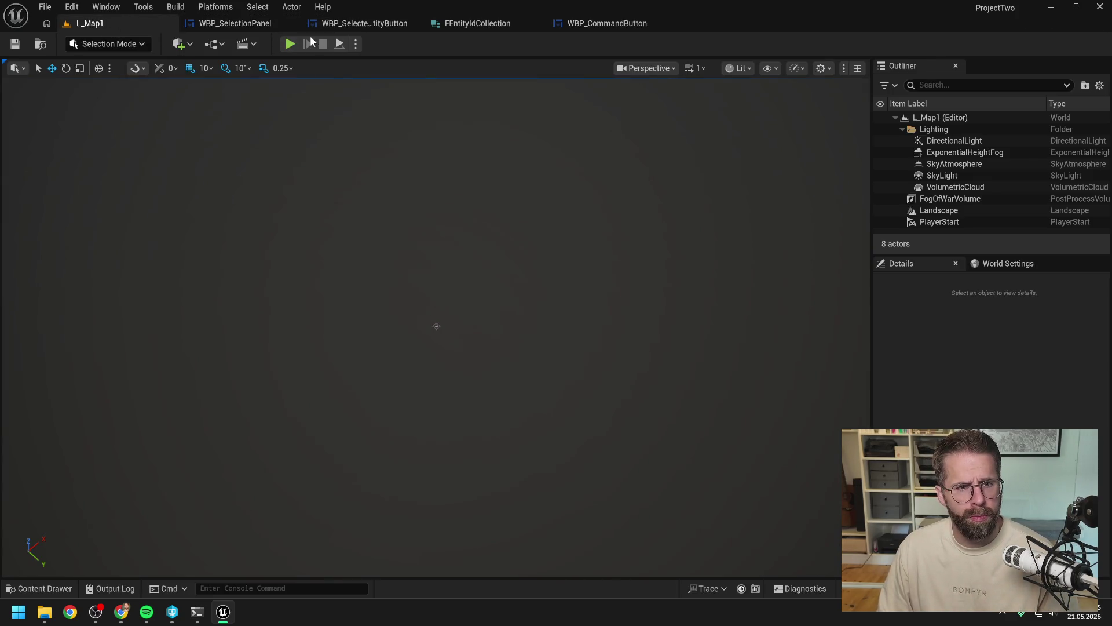
pyautogui.click(291, 44)
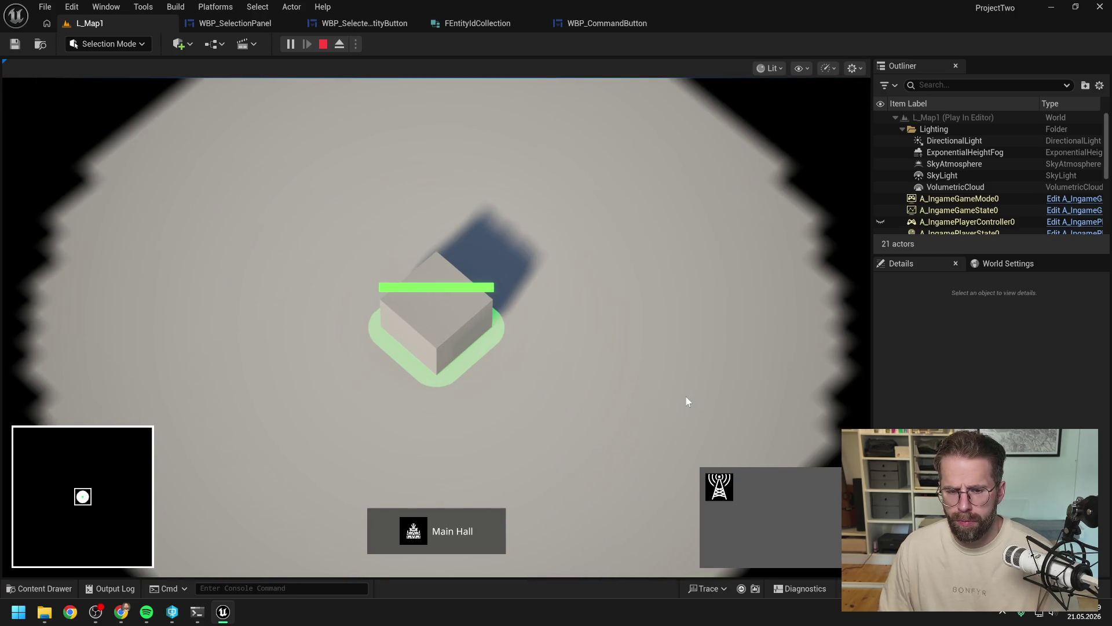
pyautogui.click(719, 487)
pyautogui.click(677, 334)
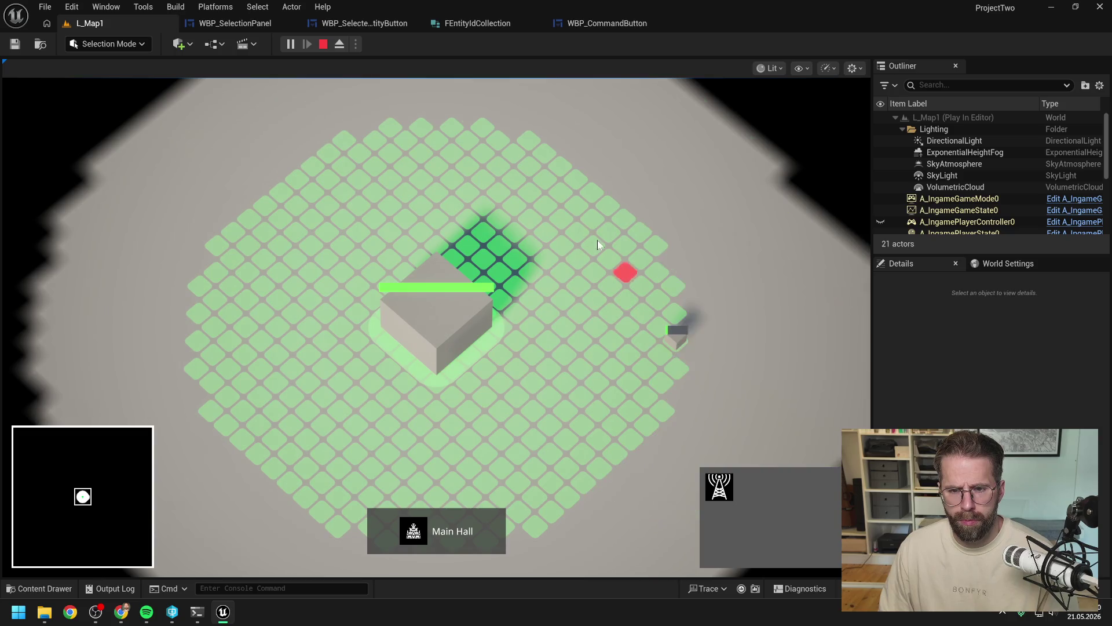
pyautogui.click(593, 206)
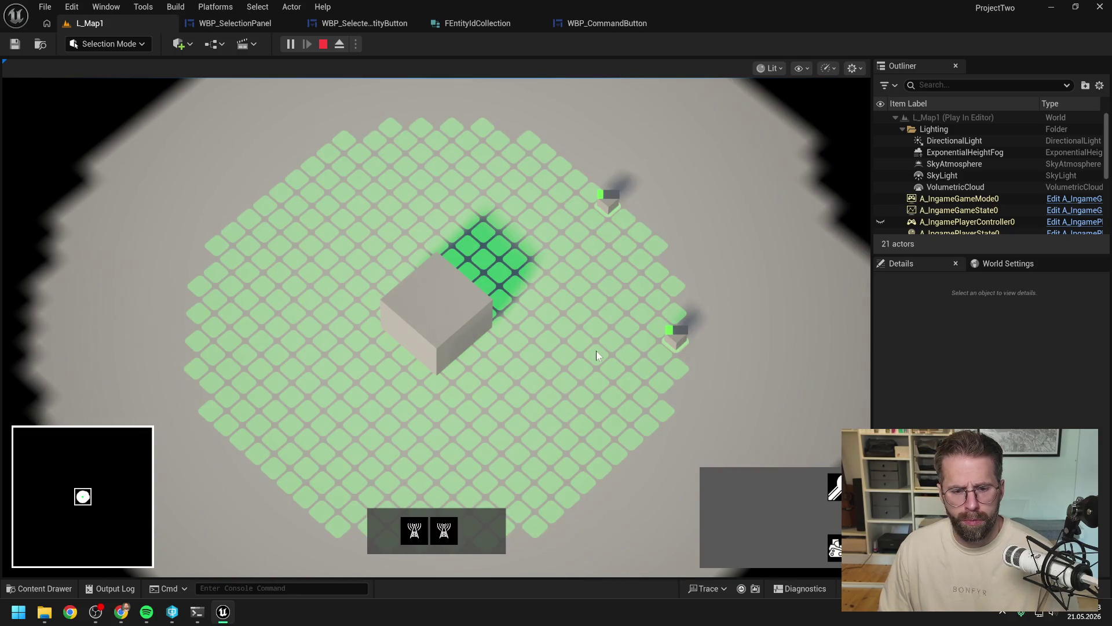
pyautogui.click(475, 329)
pyautogui.scroll(-2, 593, 320)
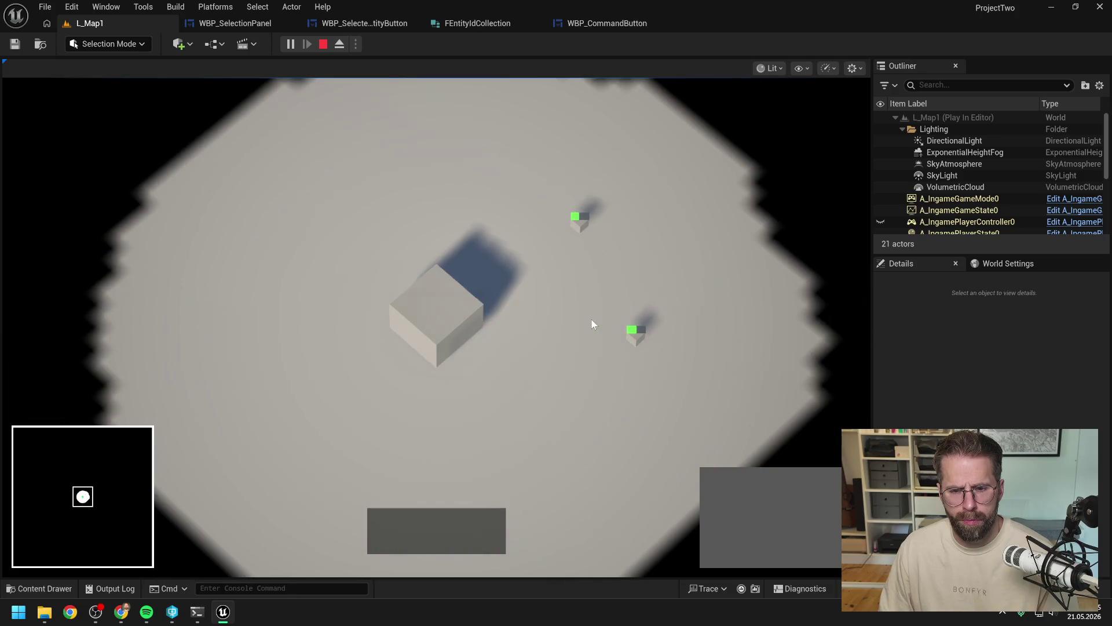
pyautogui.click(427, 321)
pyautogui.moveTo(572, 297); pyautogui.dragTo(693, 386)
pyautogui.click(590, 381)
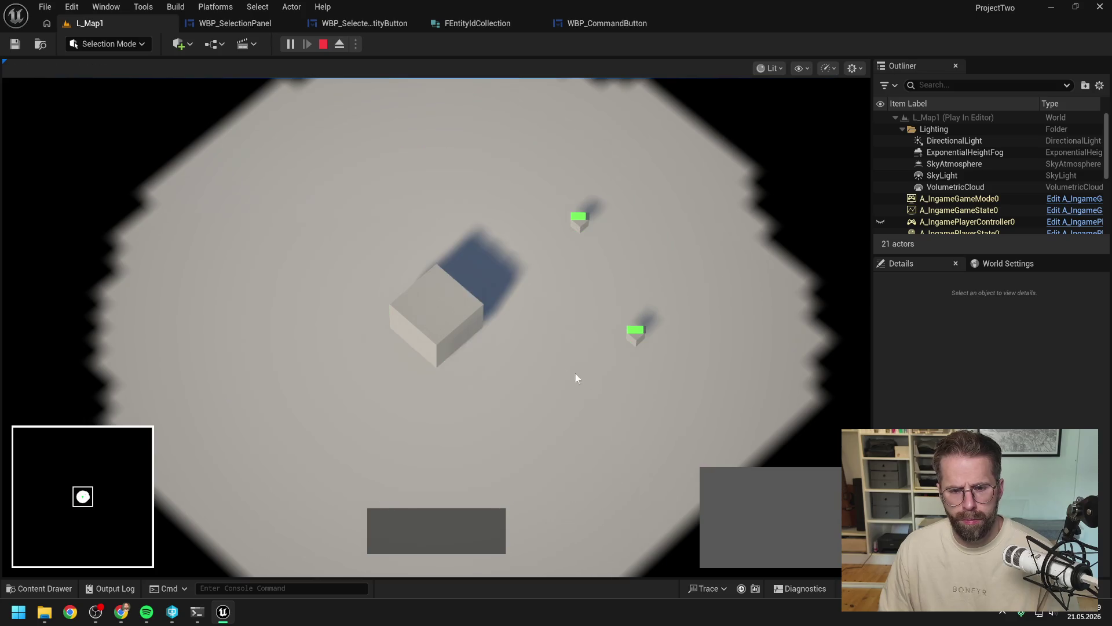
pyautogui.click(434, 318)
pyautogui.moveTo(533, 221); pyautogui.dragTo(703, 377)
pyautogui.click(592, 385)
pyautogui.press('Escape')
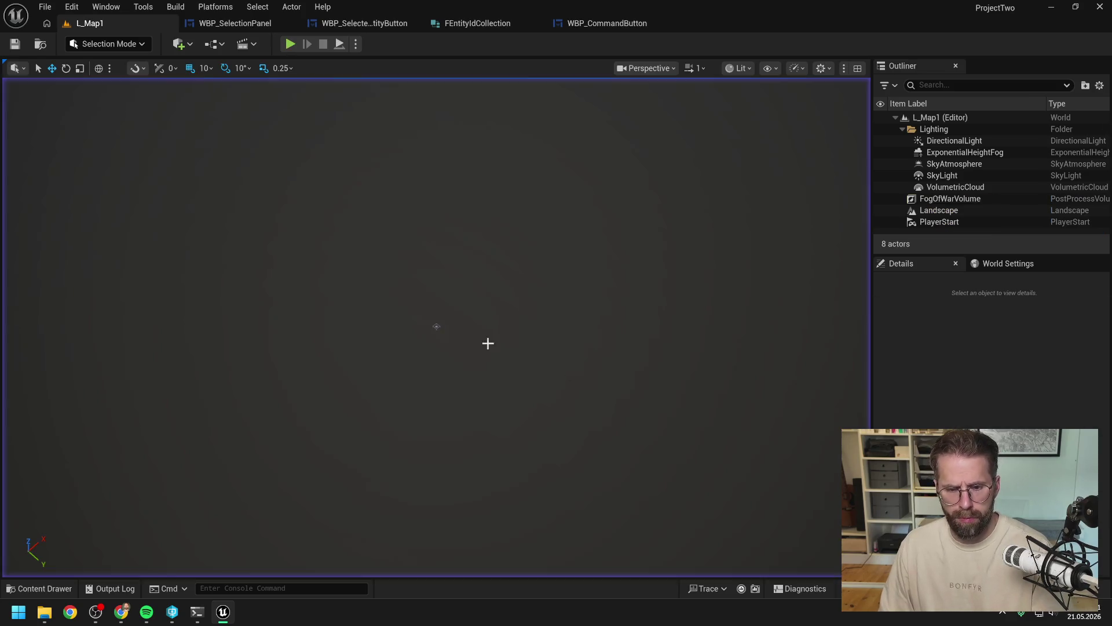
pyautogui.click(285, 24)
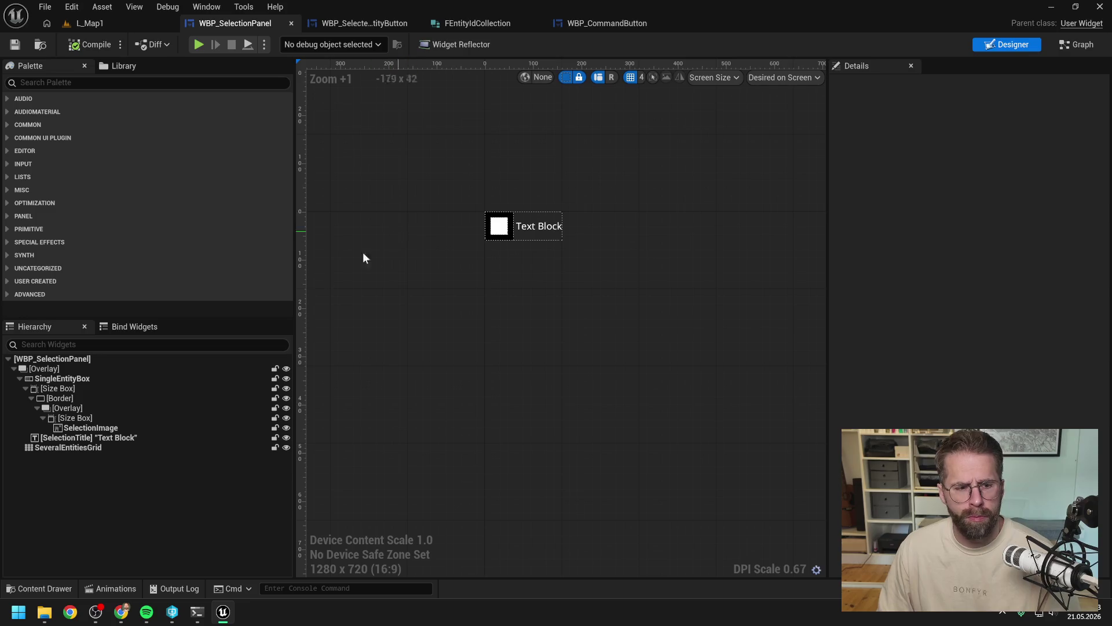
# Step: Playtest SingleEntityBox left-aligned, then restore its center horizontal alignment and save
pyautogui.click(73, 380)
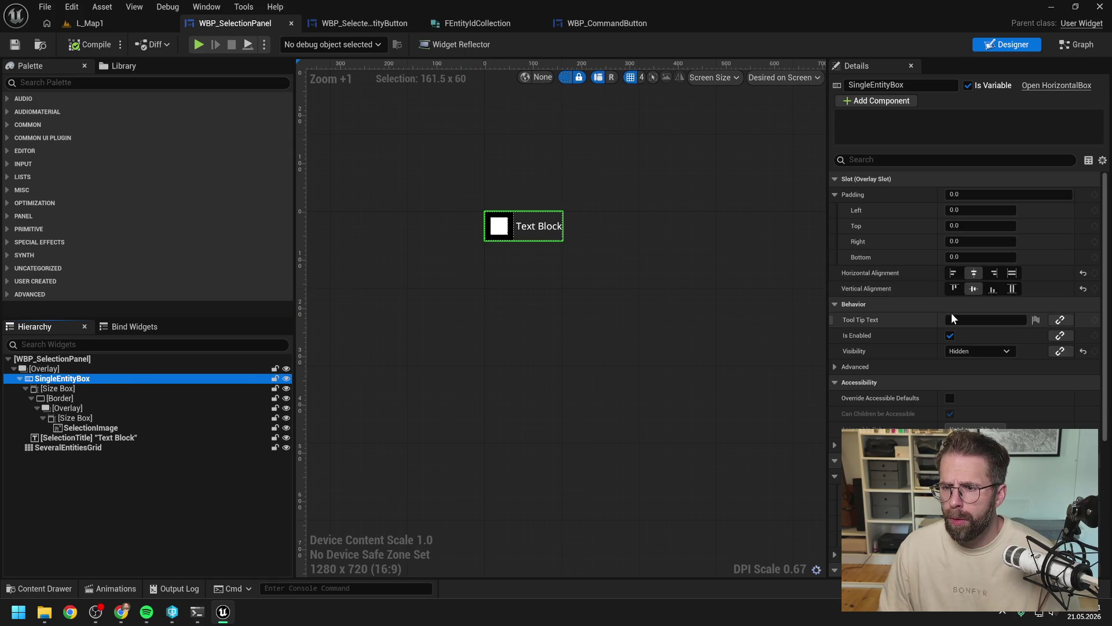
pyautogui.click(953, 273)
pyautogui.hotkey('ctrl', 's')
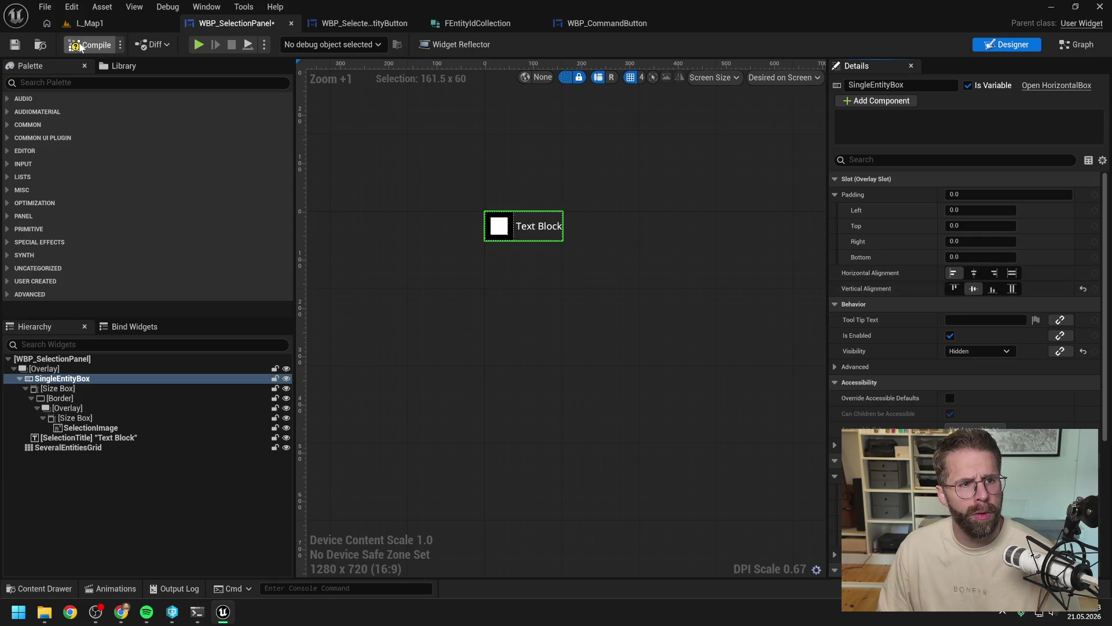
pyautogui.click(99, 22)
pyautogui.click(290, 44)
pyautogui.click(454, 323)
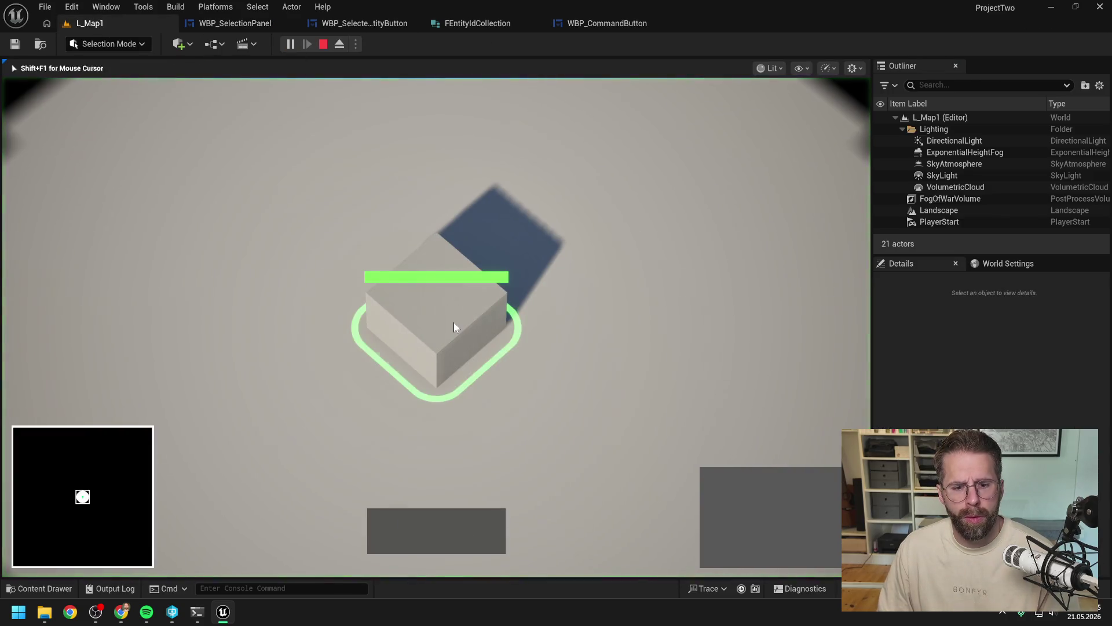
pyautogui.press('Escape')
pyautogui.click(244, 23)
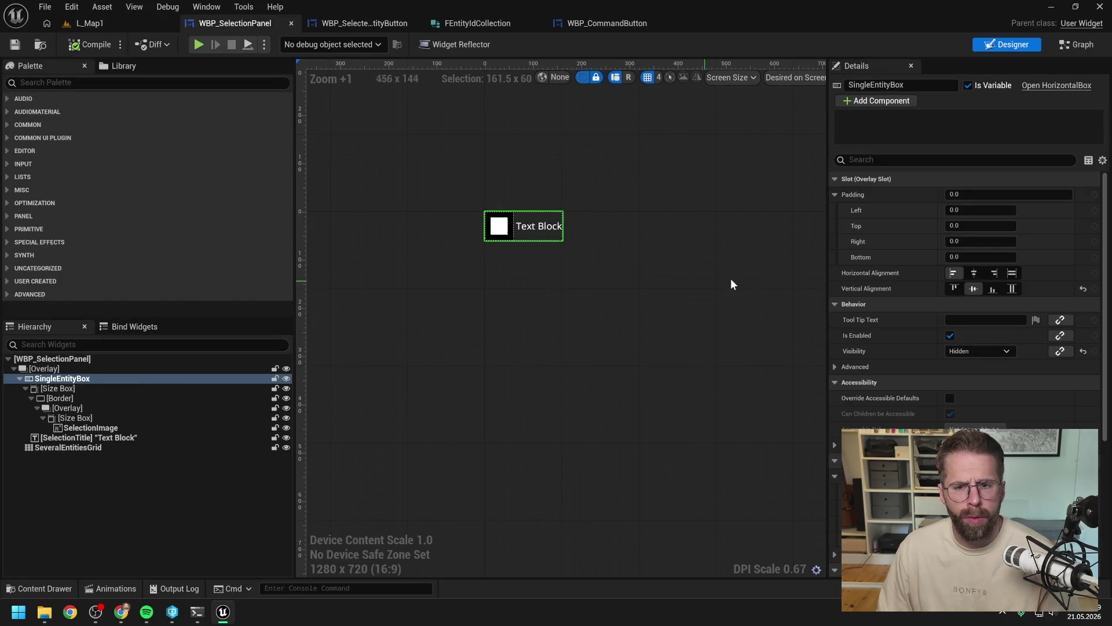
pyautogui.click(976, 275)
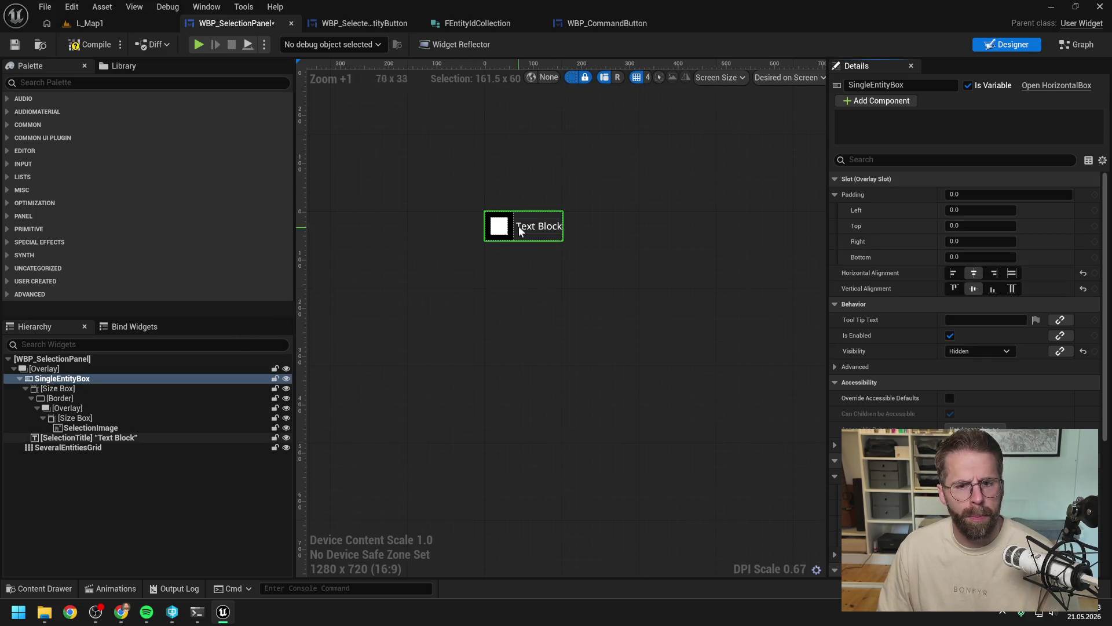
pyautogui.scroll(4, 519, 226)
pyautogui.hotkey('ctrl', 's')
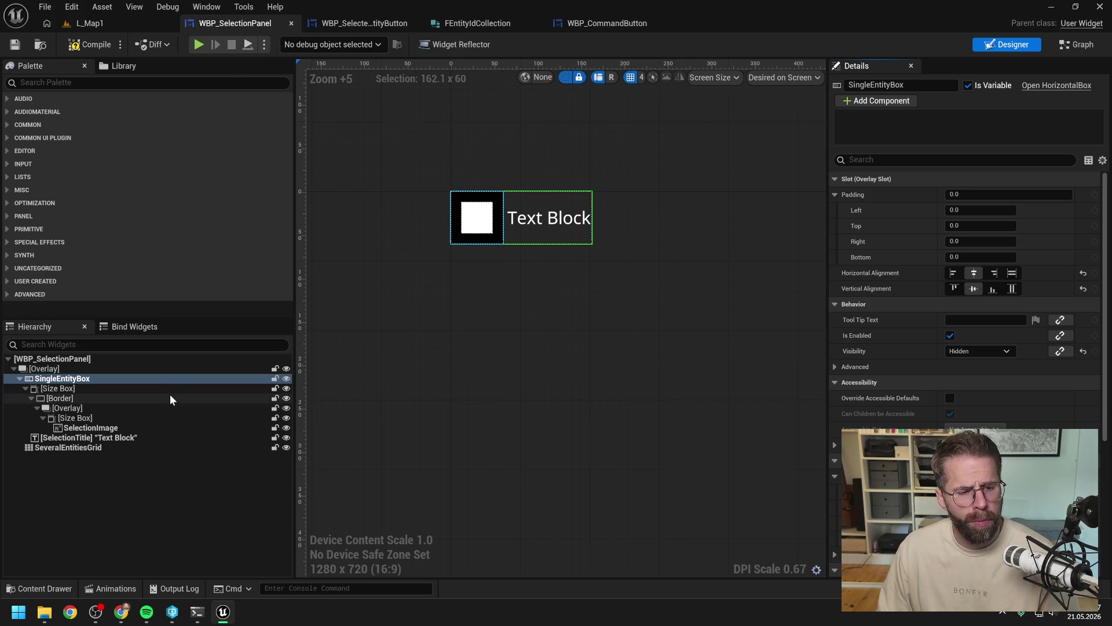
# Step: With SingleEntityBox selected, bring up the Content Drawer
pyautogui.click(85, 449)
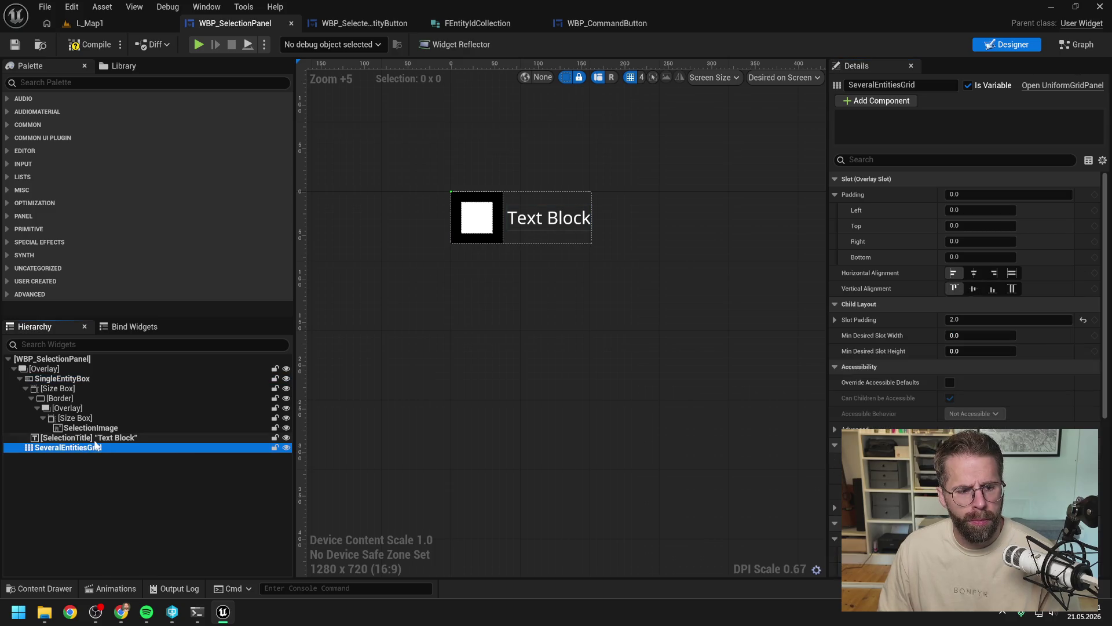
pyautogui.click(51, 367)
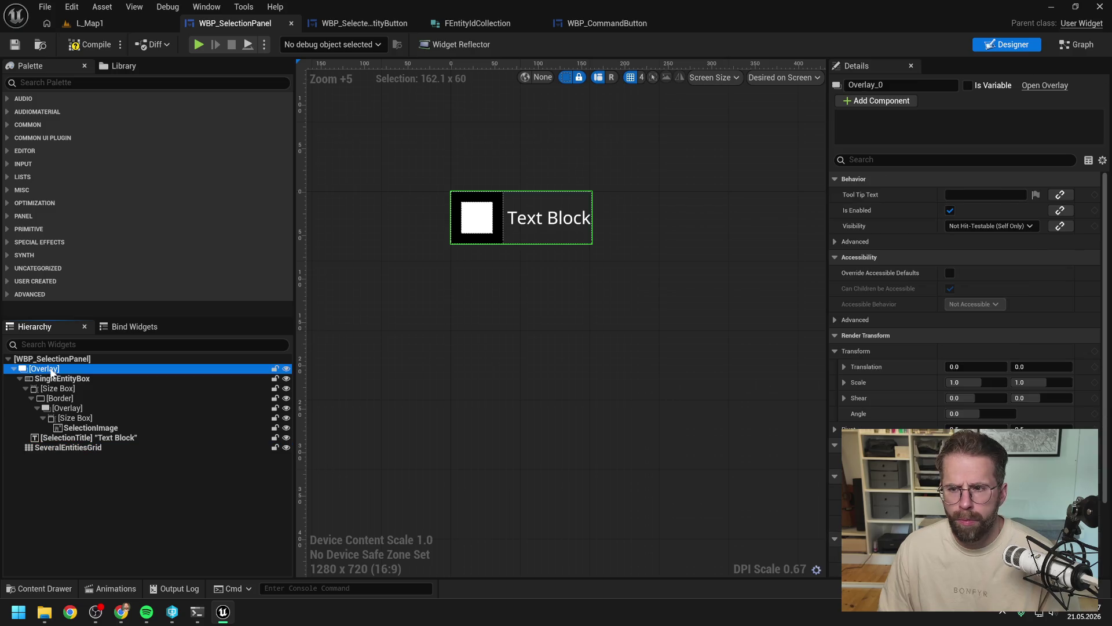
pyautogui.click(56, 379)
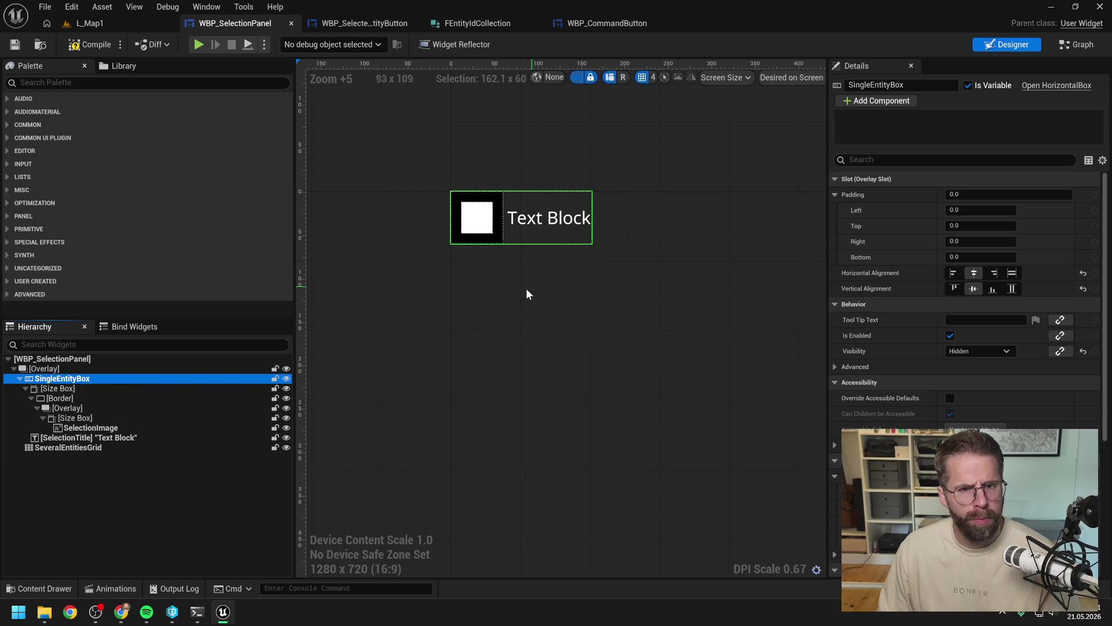
pyautogui.hotkey('ctrl', 'space')
# Step: Find and open WBP_Hud, then rename WBP_StructureSelection to WBP_EntitySelection
pyautogui.write('hud')
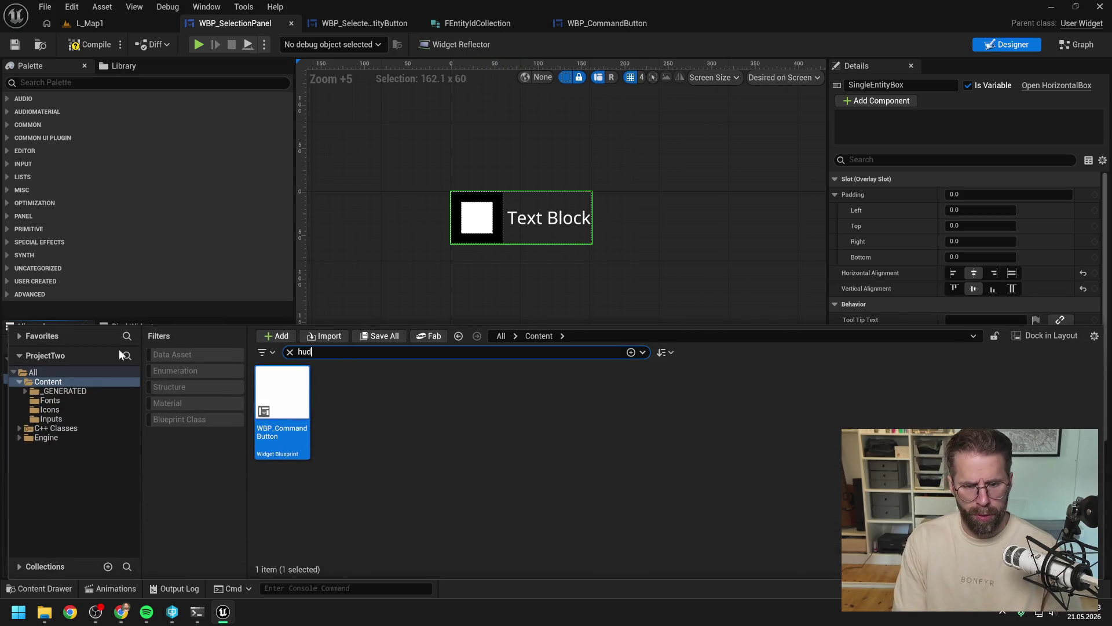
pyautogui.doubleClick(284, 400)
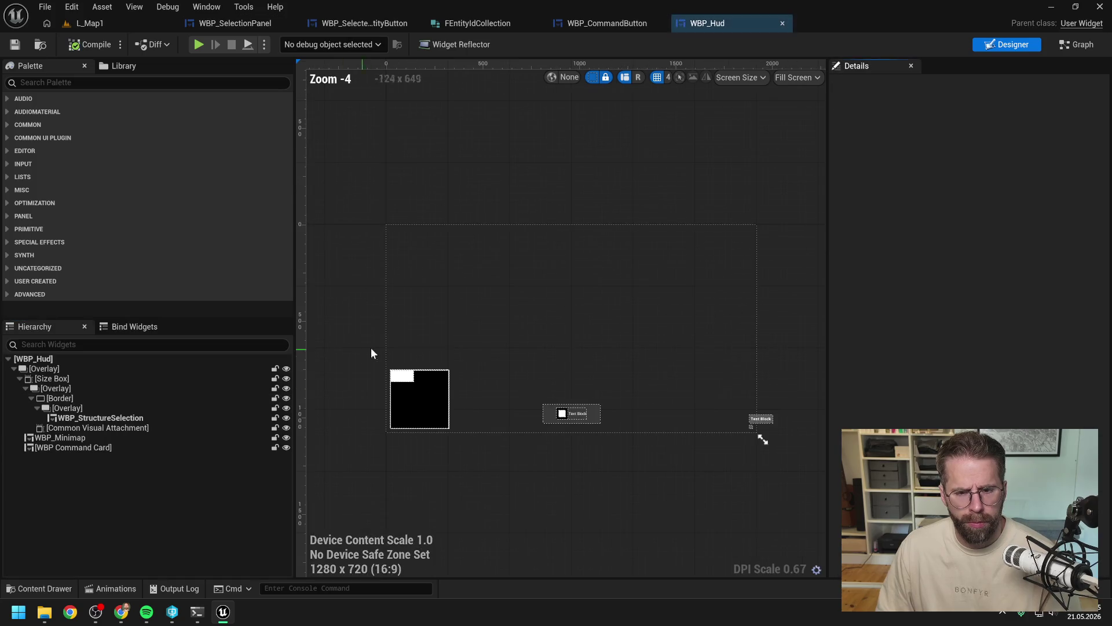
pyautogui.click(92, 418)
pyautogui.press('F2')
pyautogui.moveTo(117, 419); pyautogui.dragTo(98, 418)
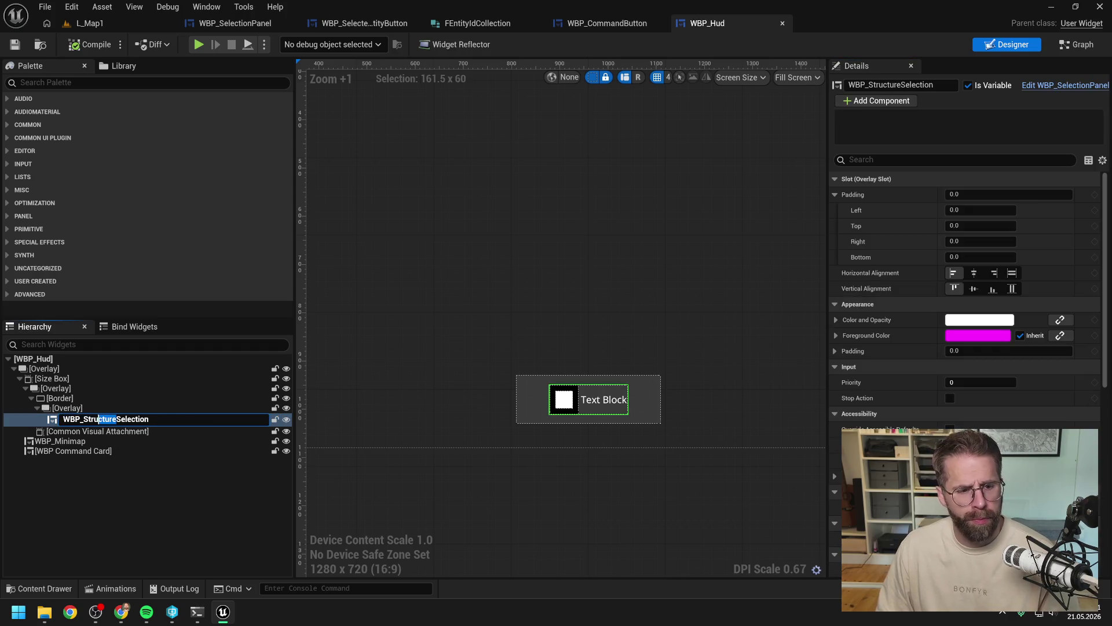
pyautogui.write('Entity')
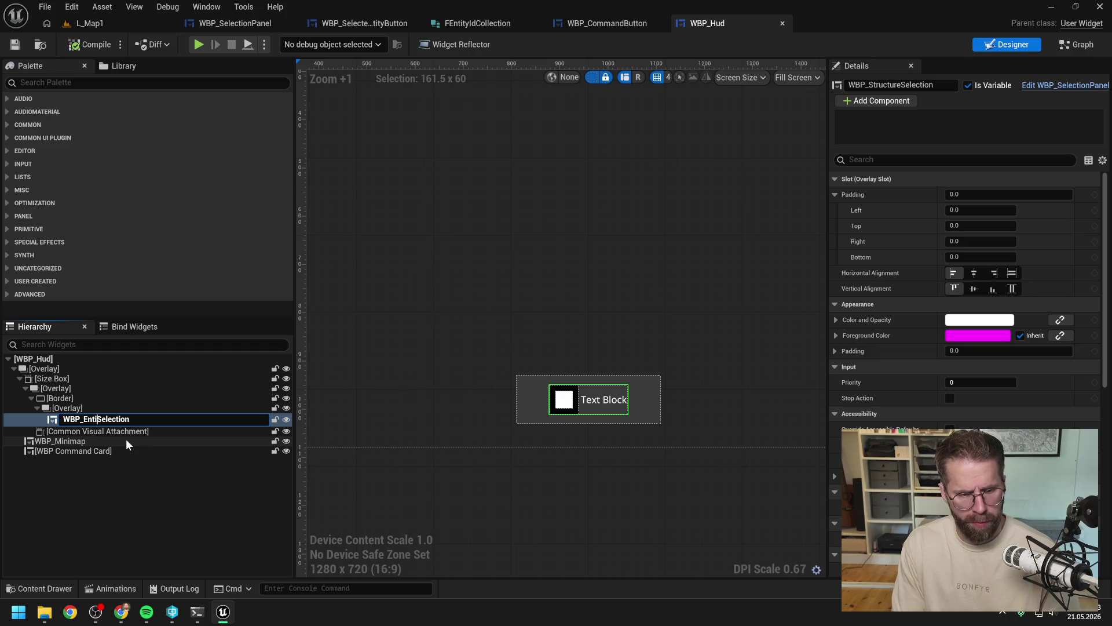
pyautogui.press('Return')
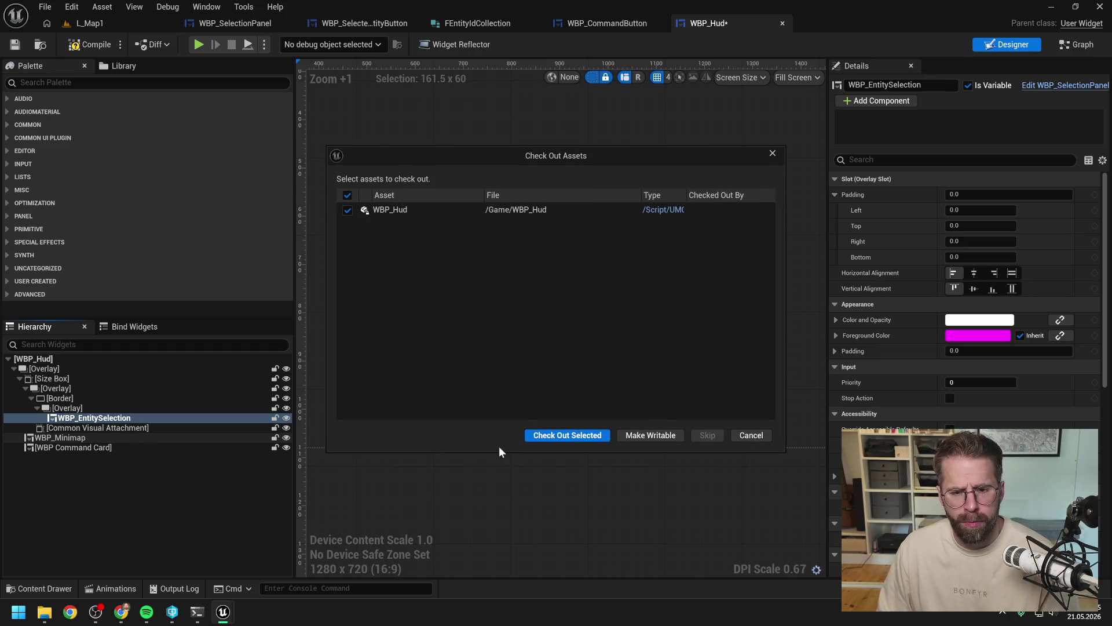
# Step: Check out WBP_Hud and delete the Common Visual Attachment
pyautogui.click(544, 437)
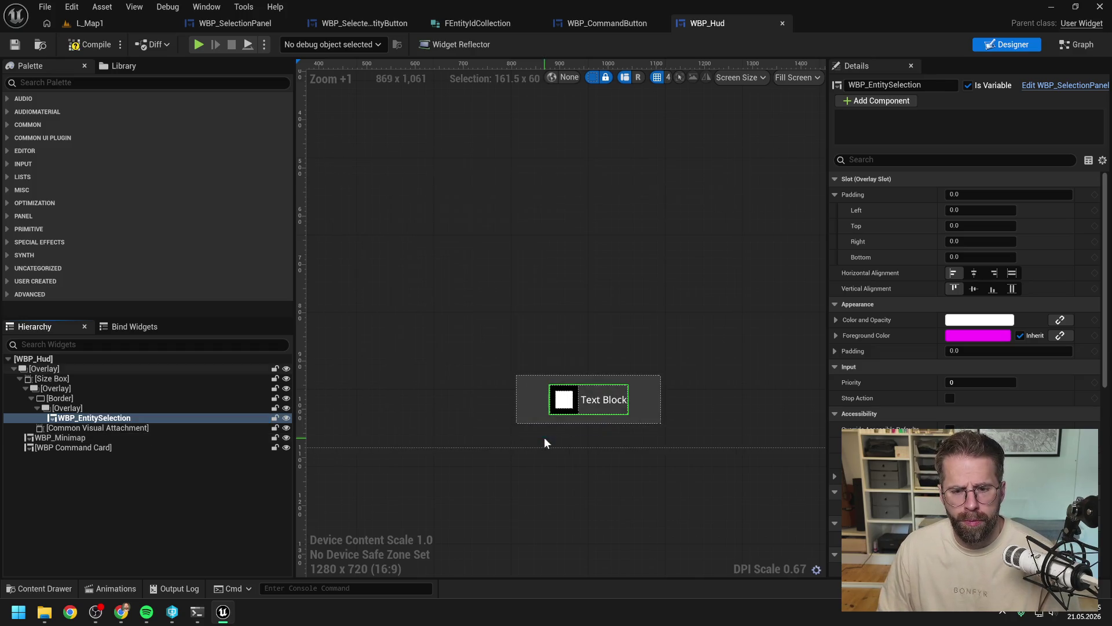
pyautogui.click(60, 399)
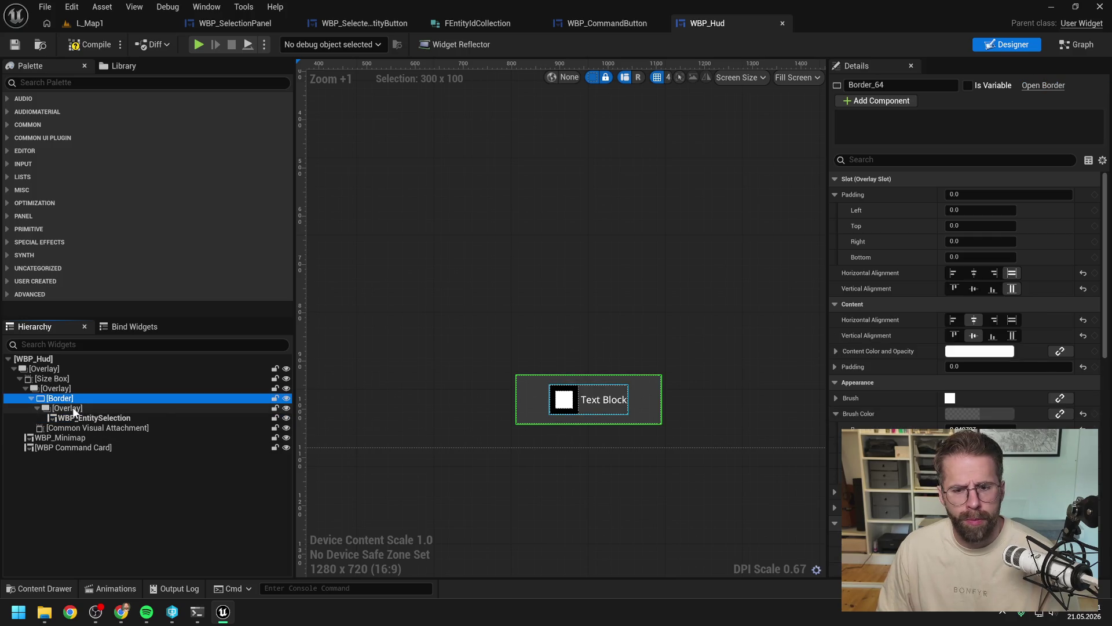
pyautogui.click(74, 408)
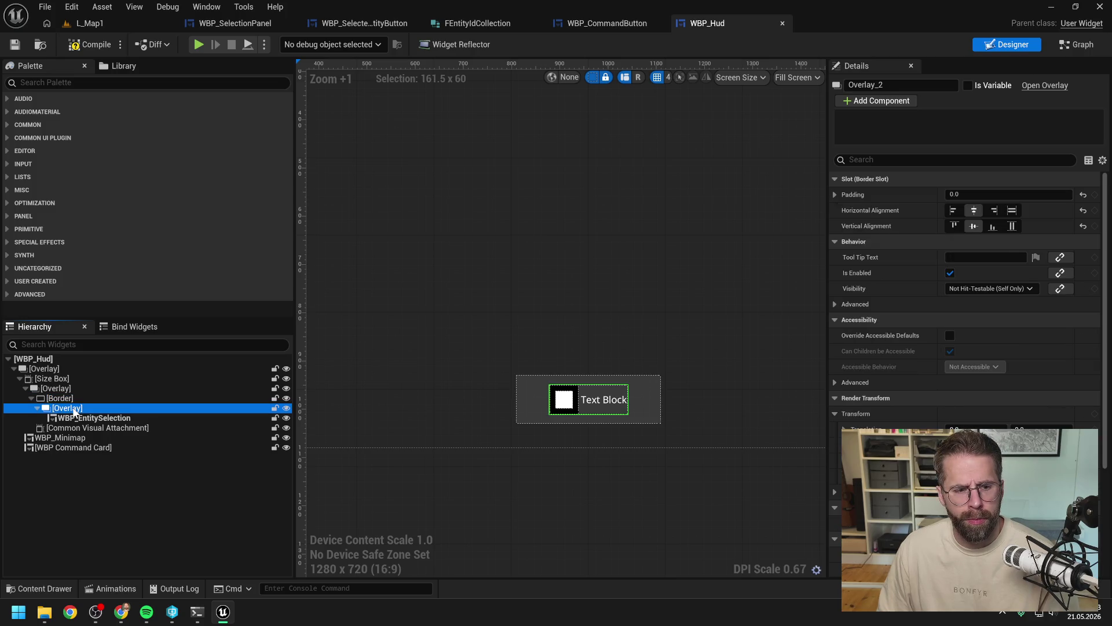
pyautogui.click(63, 428)
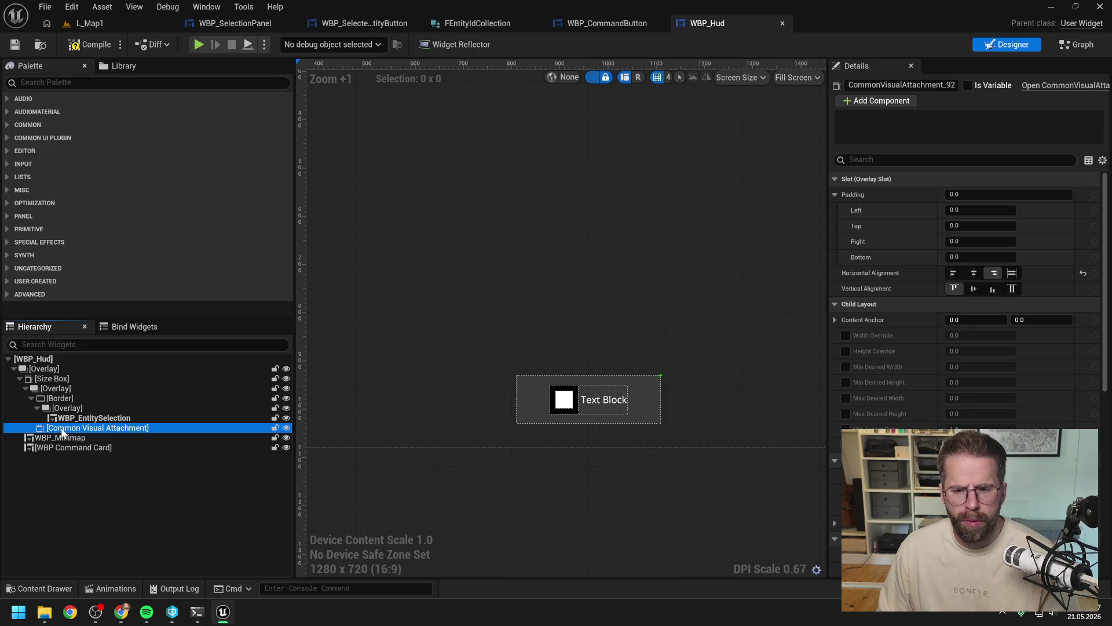
pyautogui.press('Delete')
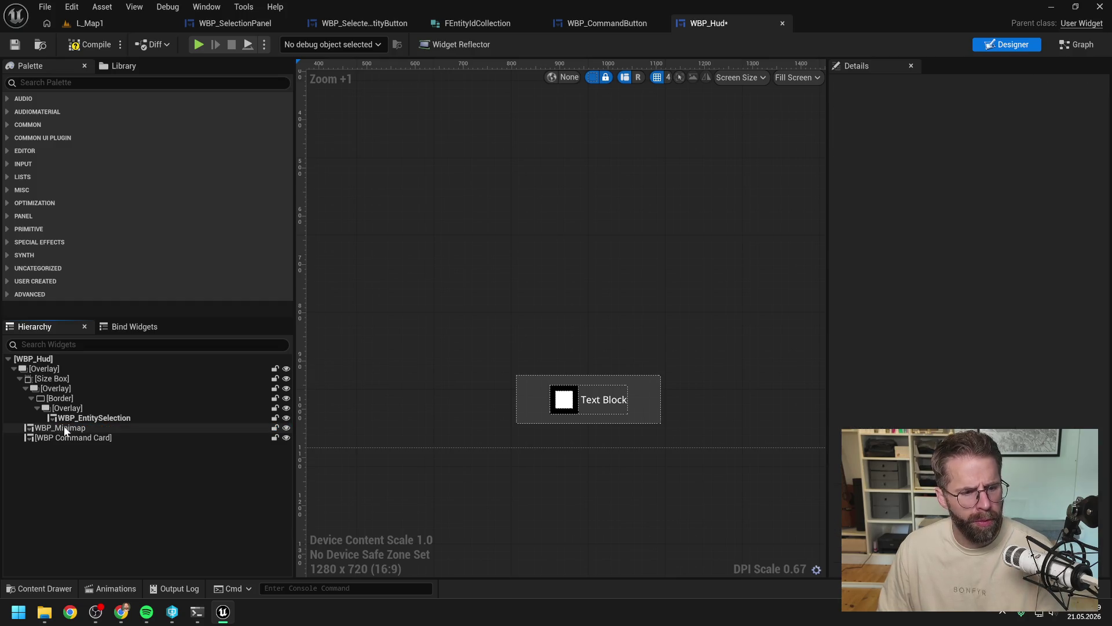
# Step: Replace the inner Overlay with its child WBP_EntitySelection so the Border holds it directly
pyautogui.click(72, 418)
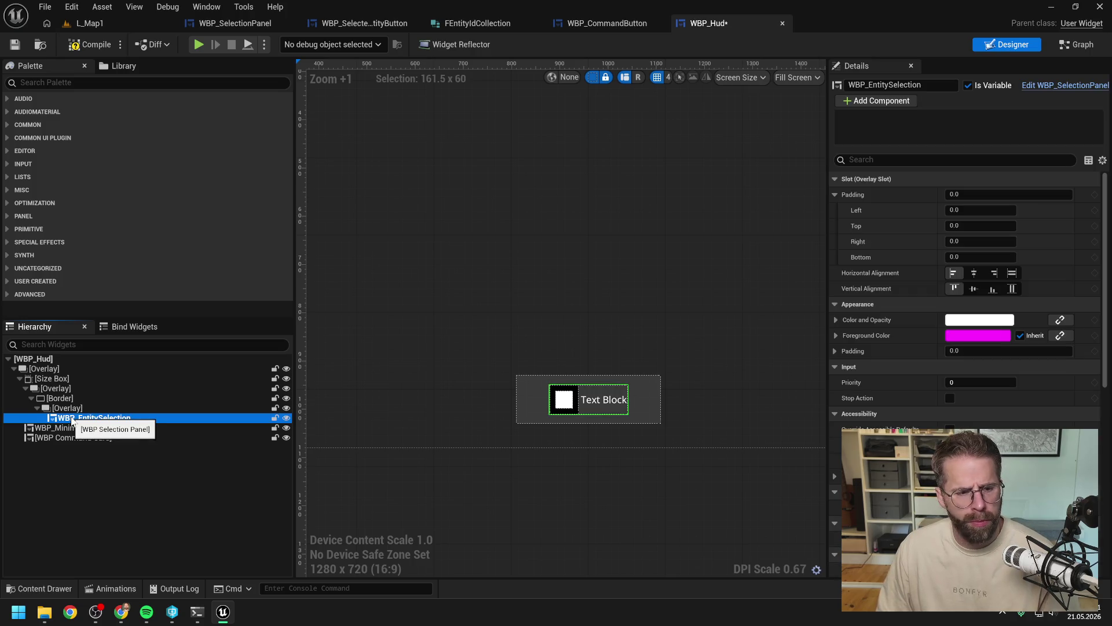
pyautogui.click(71, 409)
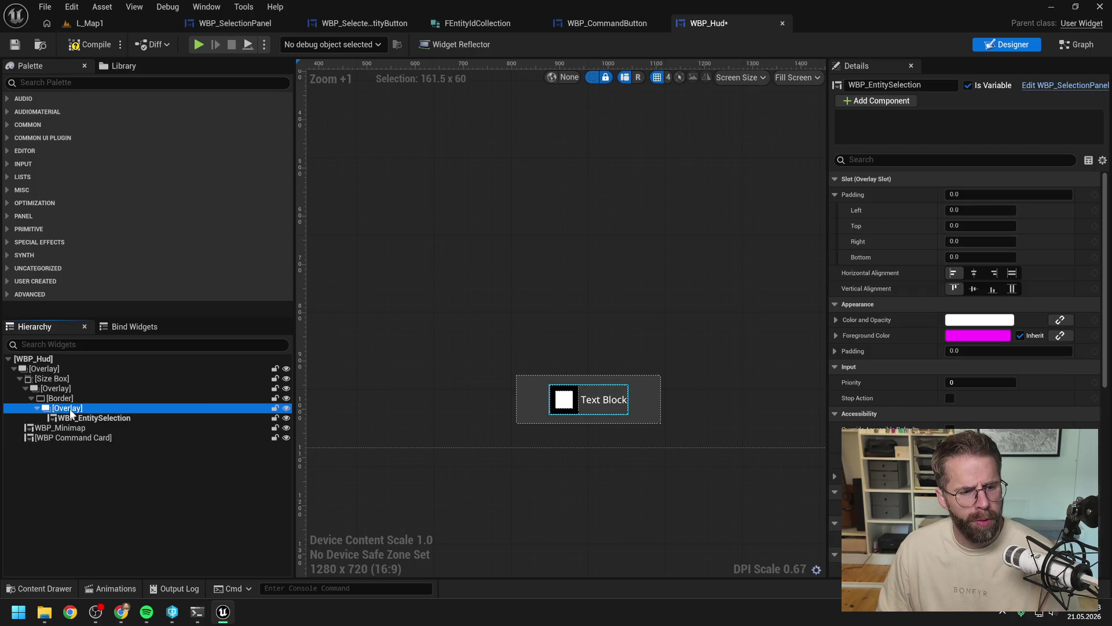
pyautogui.rightClick(71, 409)
pyautogui.moveTo(119, 359)
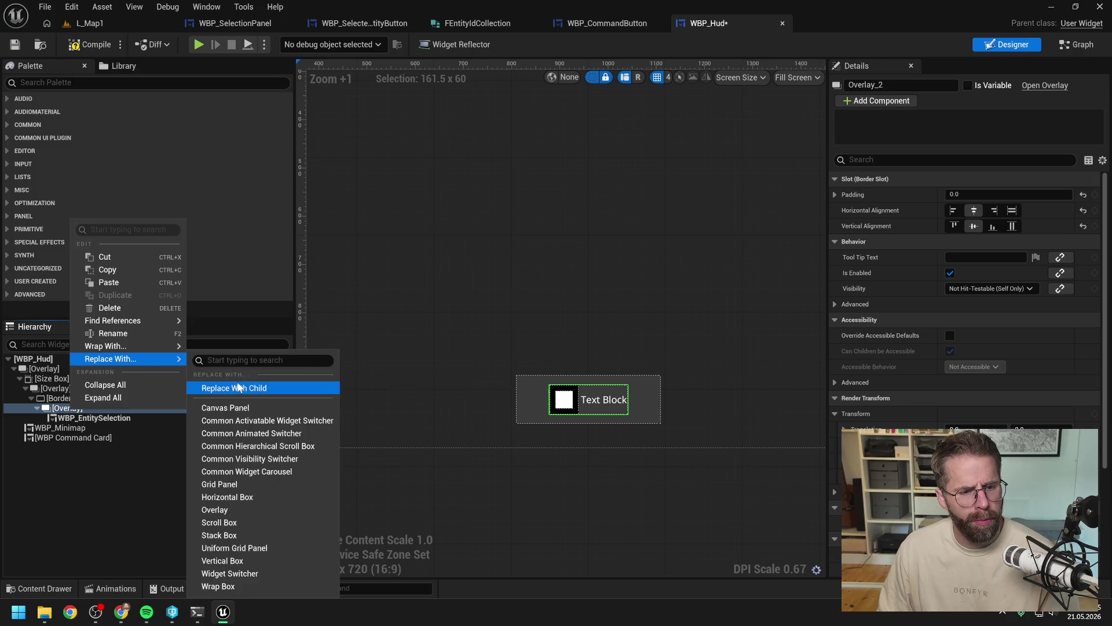
pyautogui.click(209, 387)
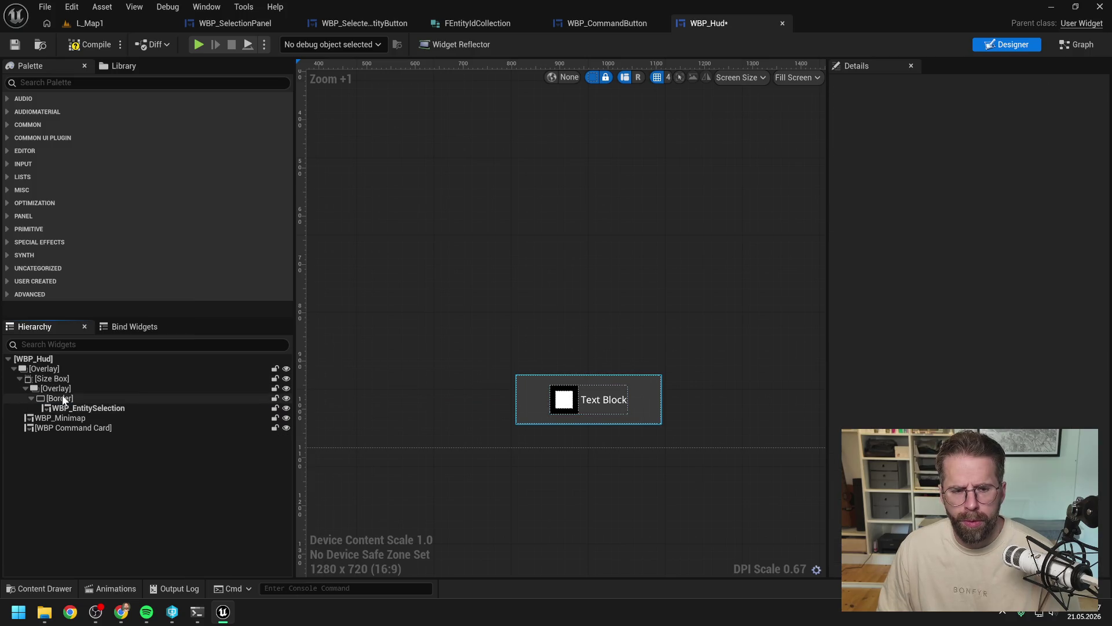
pyautogui.click(63, 400)
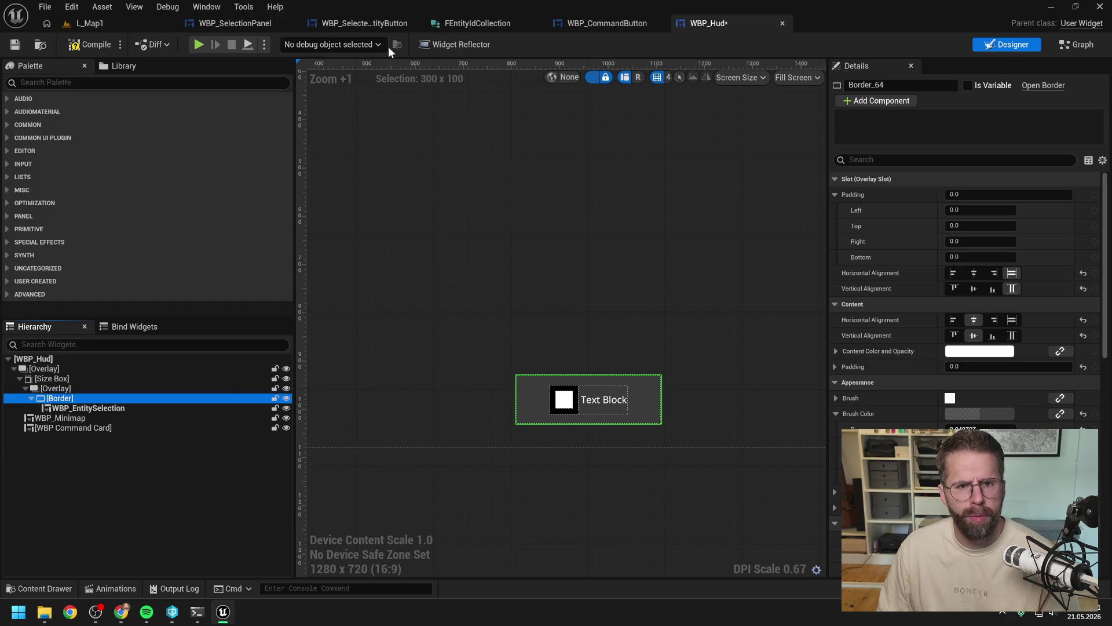
pyautogui.click(234, 26)
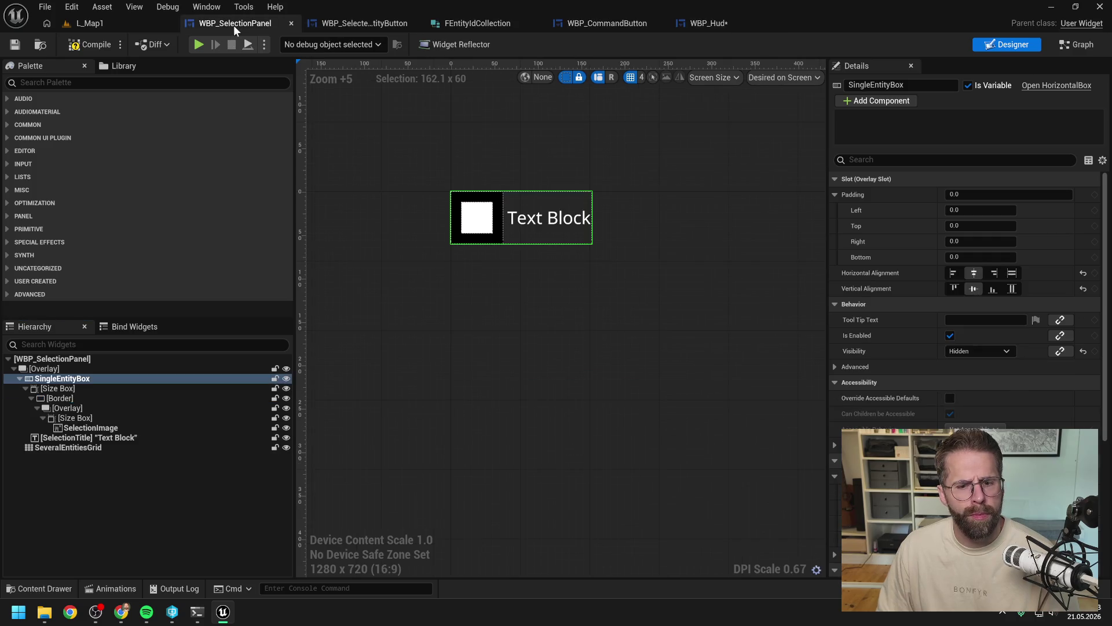
# Step: Wrap the SingleEntityBox in a new Border
pyautogui.rightClick(59, 380)
pyautogui.moveTo(114, 503)
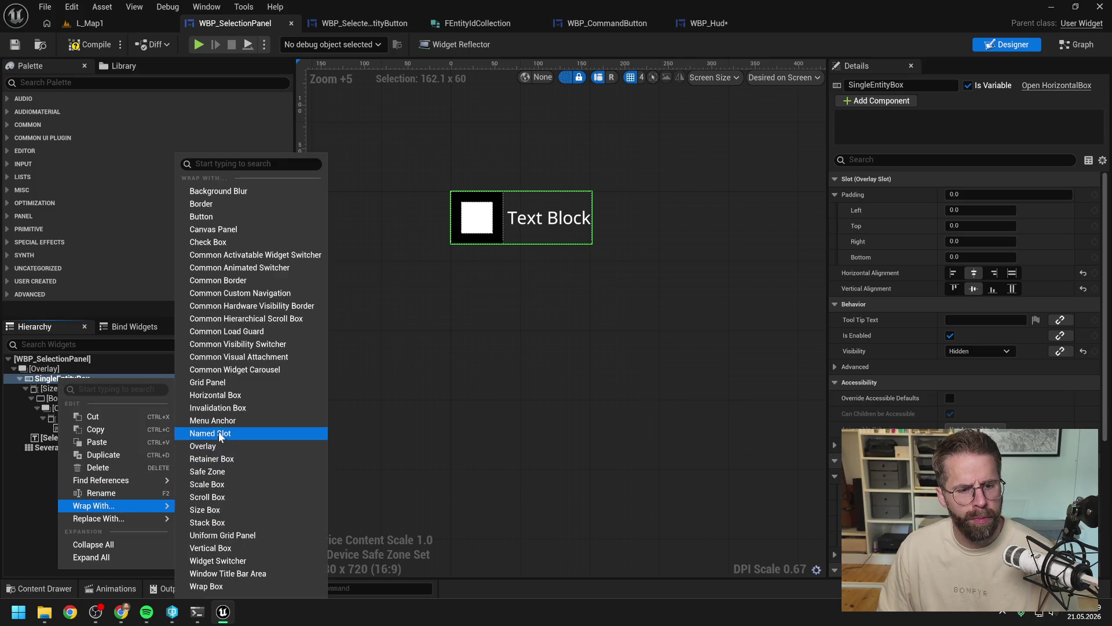
pyautogui.click(224, 206)
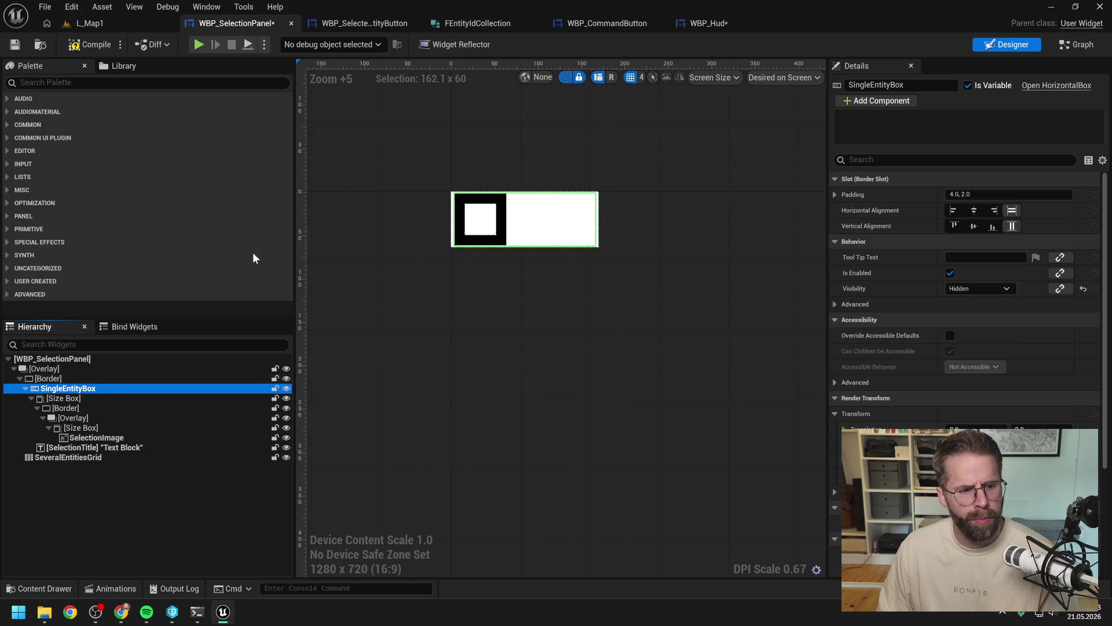
# Step: Check the Border background colour in WBP_Hud for reference, then return to WBP_SelectionPanel
pyautogui.click(365, 23)
pyautogui.click(708, 23)
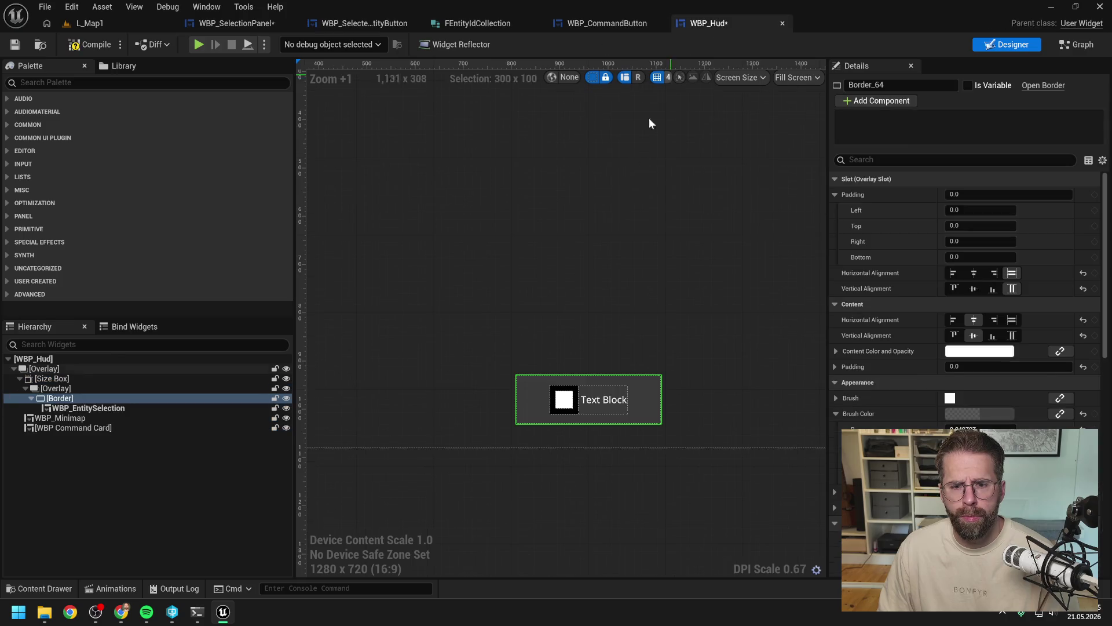
pyautogui.click(1003, 413)
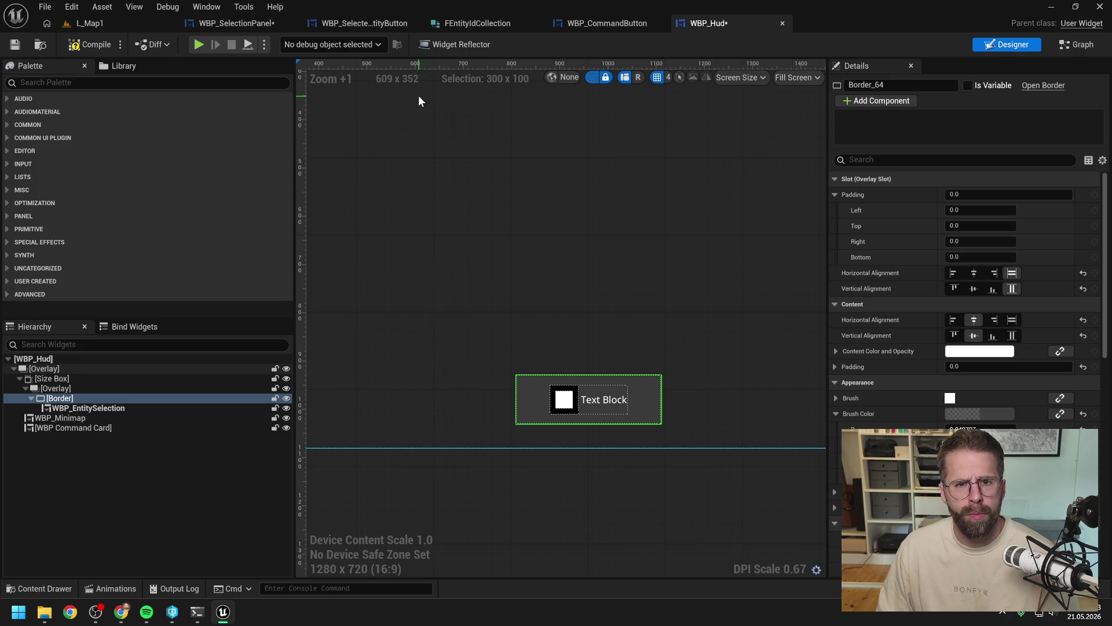
pyautogui.click(255, 24)
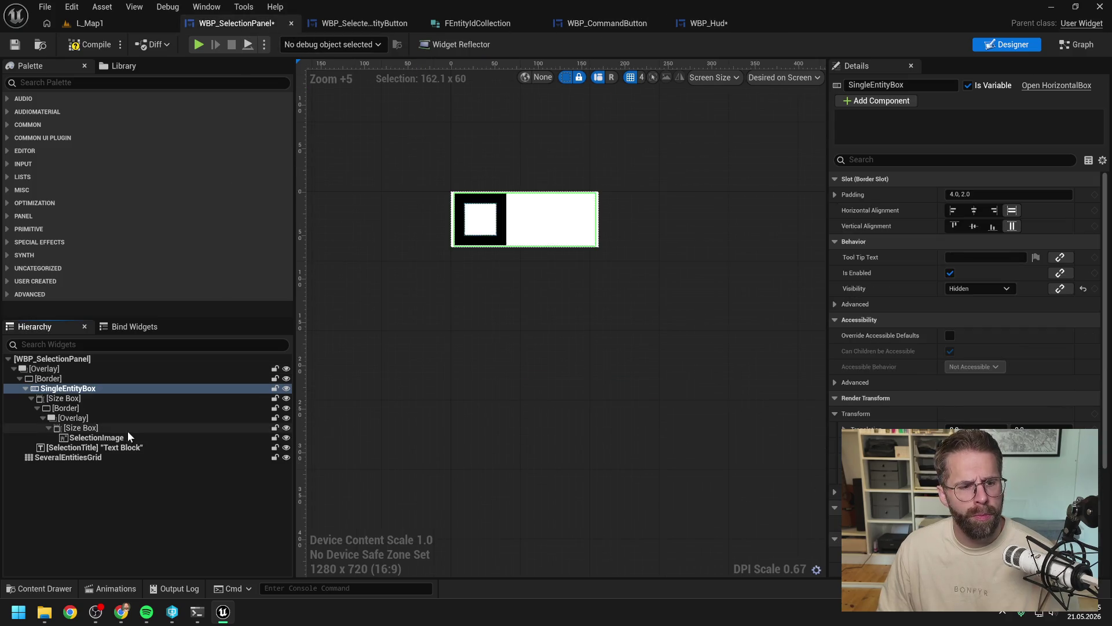
# Step: Give the new Border a translucent grey brush colour and 20 padding
pyautogui.click(93, 379)
pyautogui.click(999, 413)
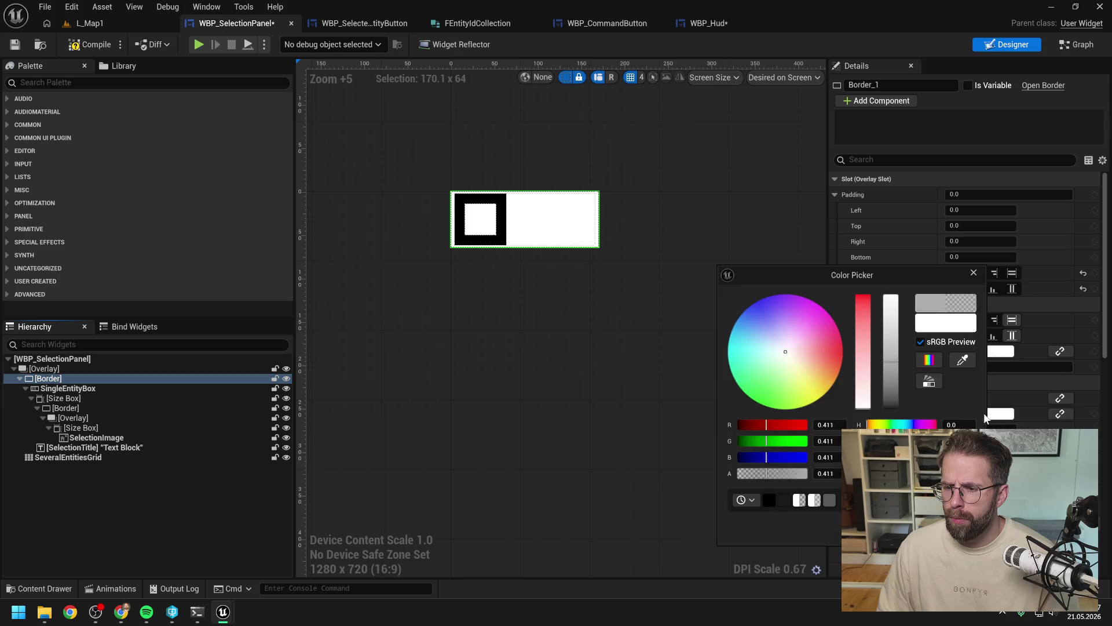
pyautogui.moveTo(830, 474); pyautogui.dragTo(776, 474)
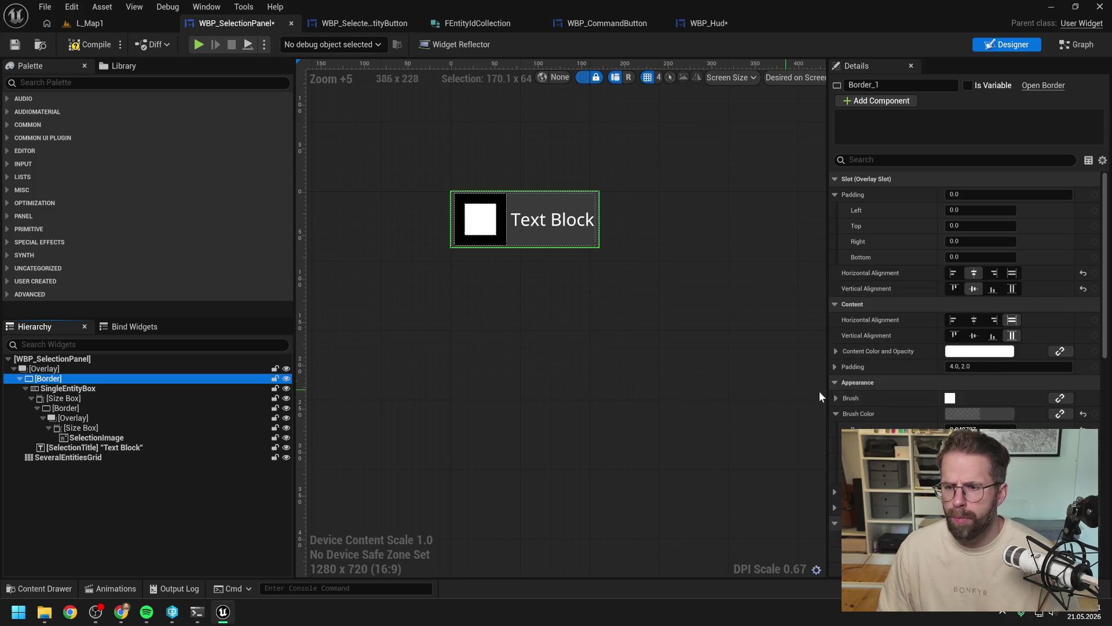
pyautogui.click(861, 367)
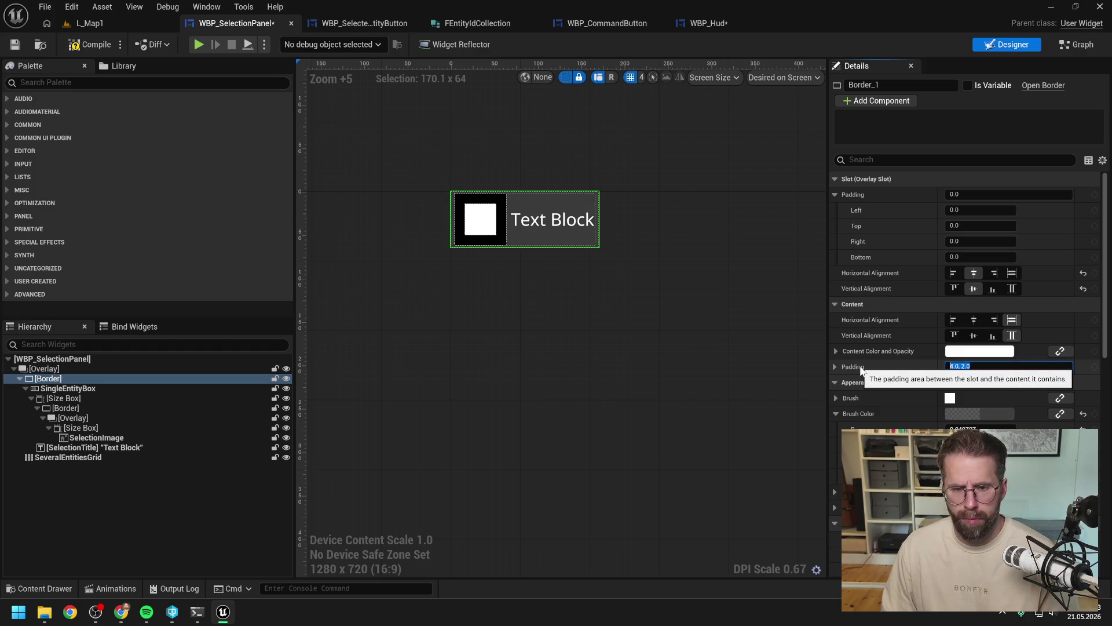
pyautogui.write('20')
pyautogui.press('Return')
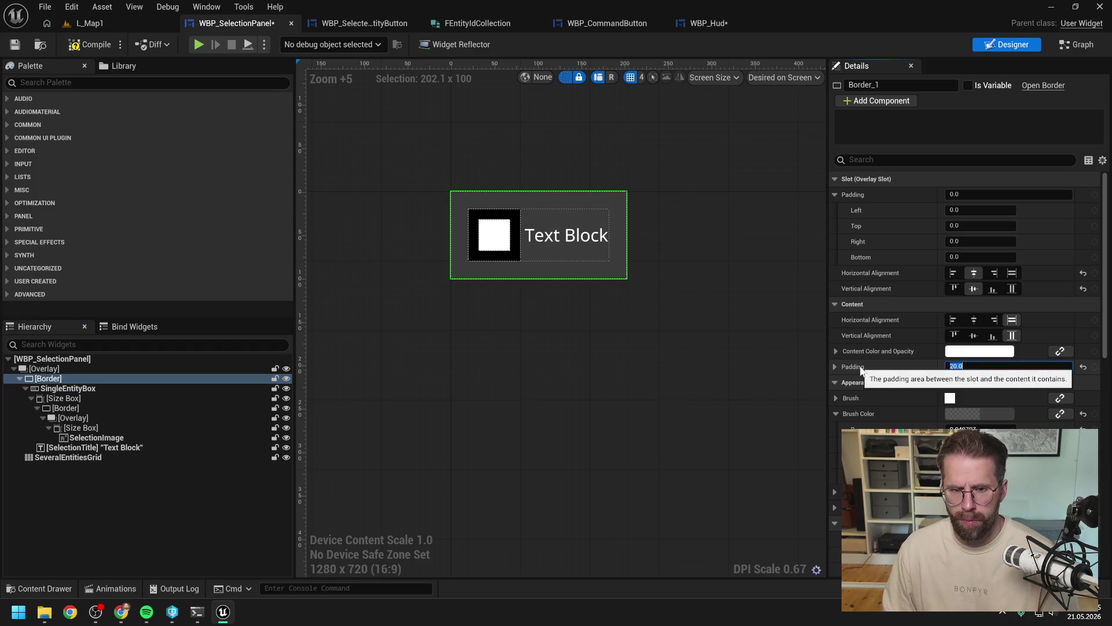
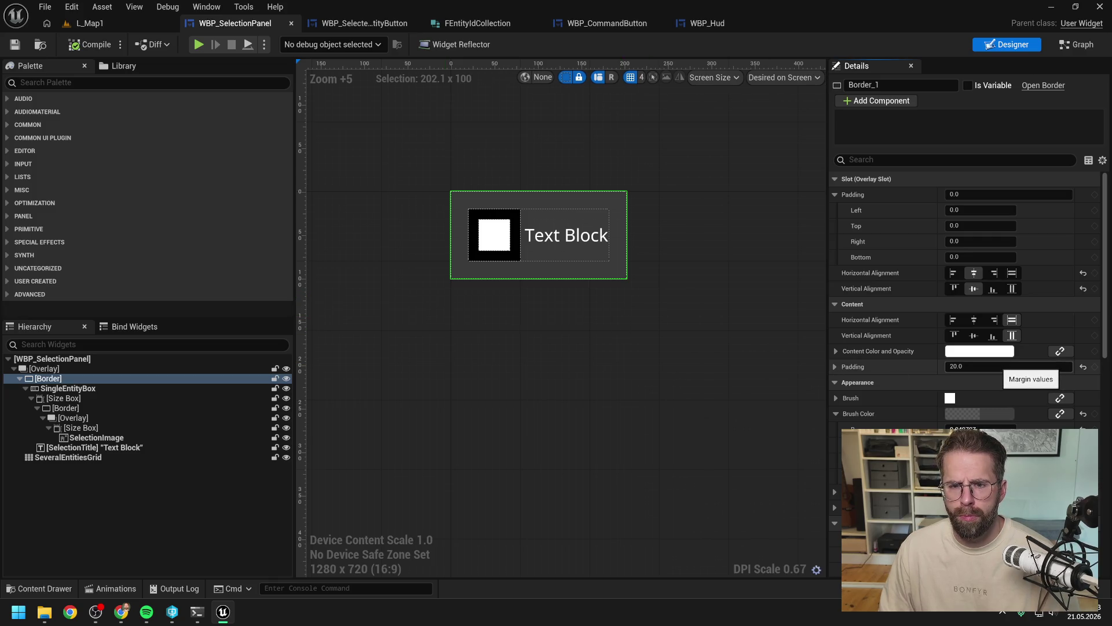
# Step: Set the Border's content padding to 10 top/bottom and 16 left/right, then compile and save
pyautogui.click(836, 367)
pyautogui.click(982, 398)
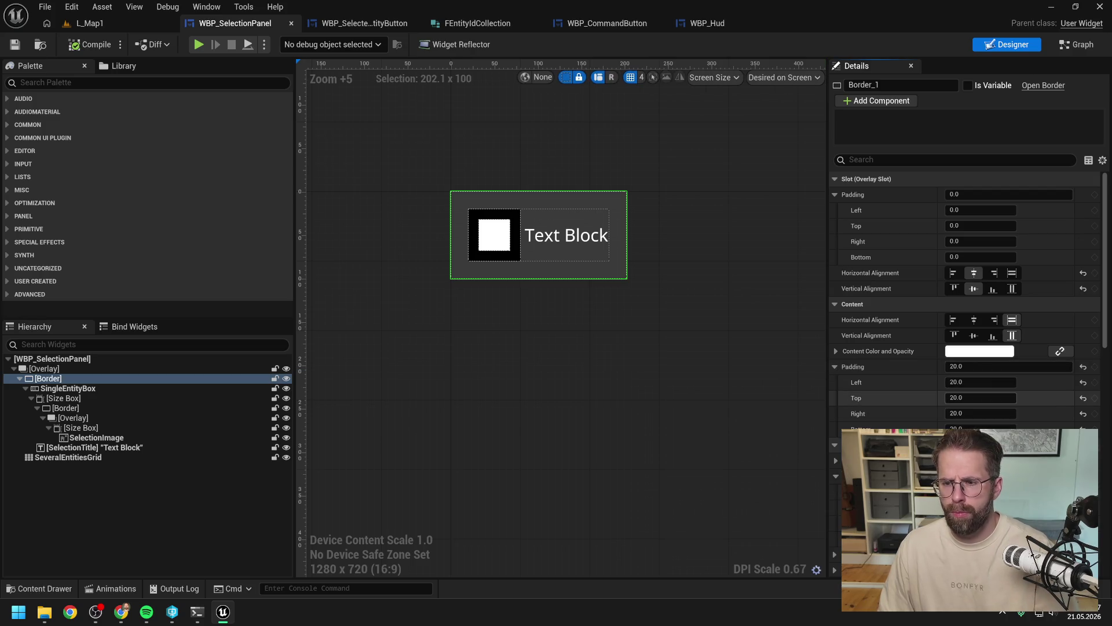
pyautogui.write('10')
pyautogui.press('Tab')
pyautogui.press('Tab')
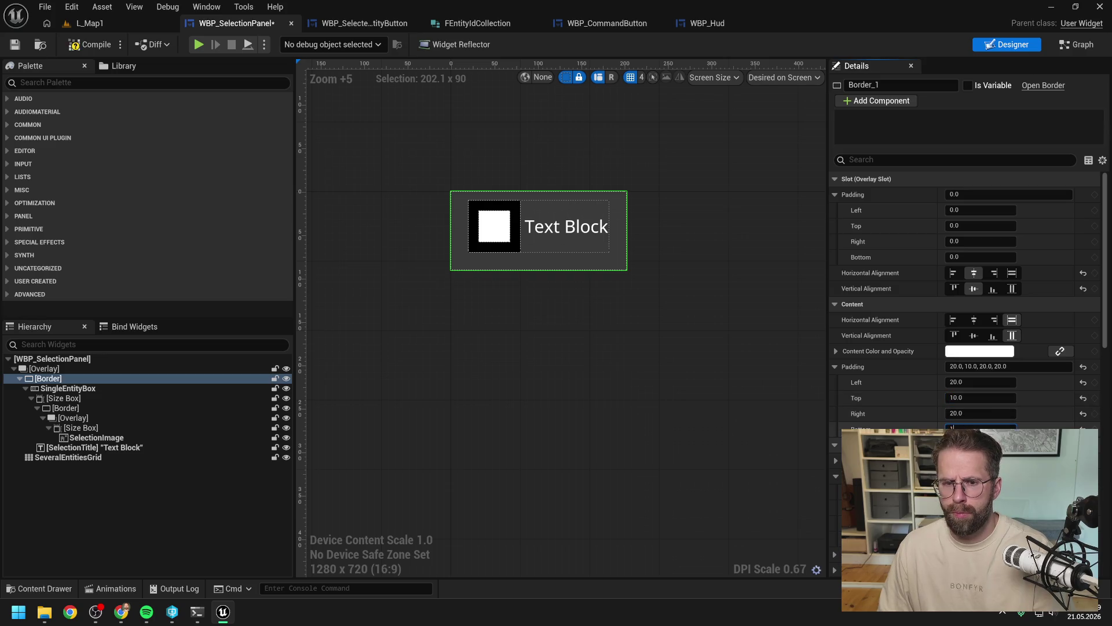
pyautogui.write('10')
pyautogui.press('Return')
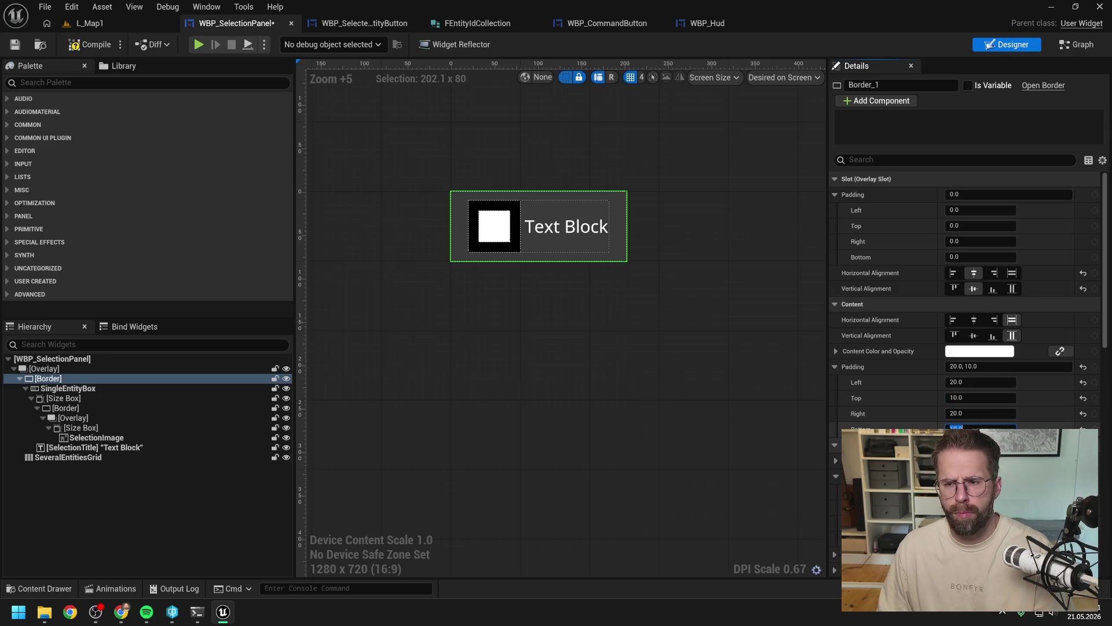
pyautogui.hotkey('shift', 'Tab')
pyautogui.write('16')
pyautogui.press('Return')
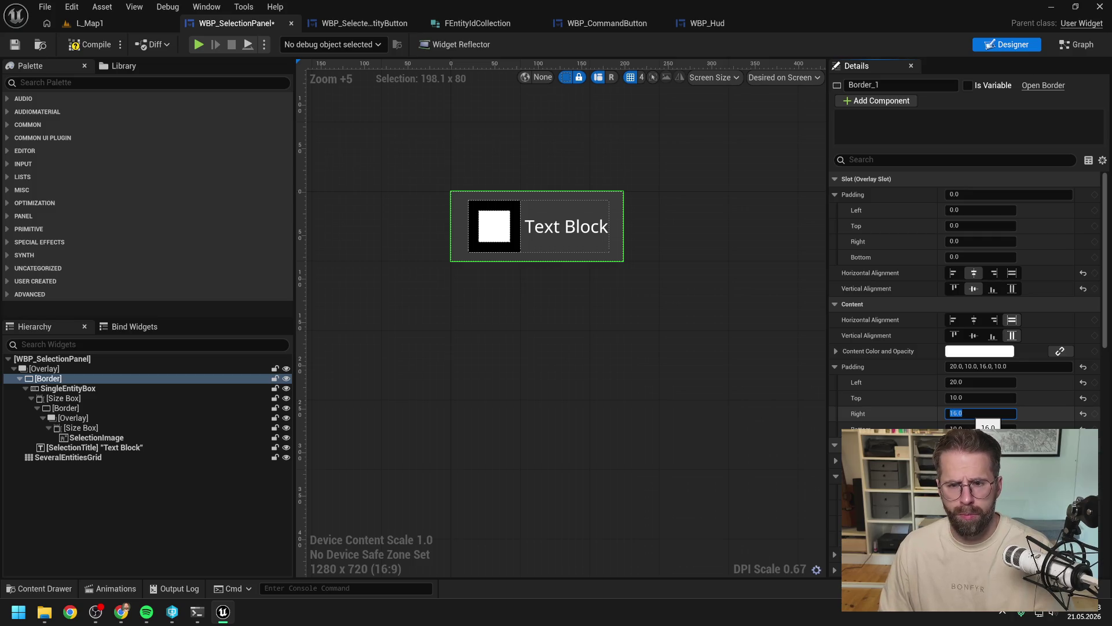
pyautogui.click(971, 382)
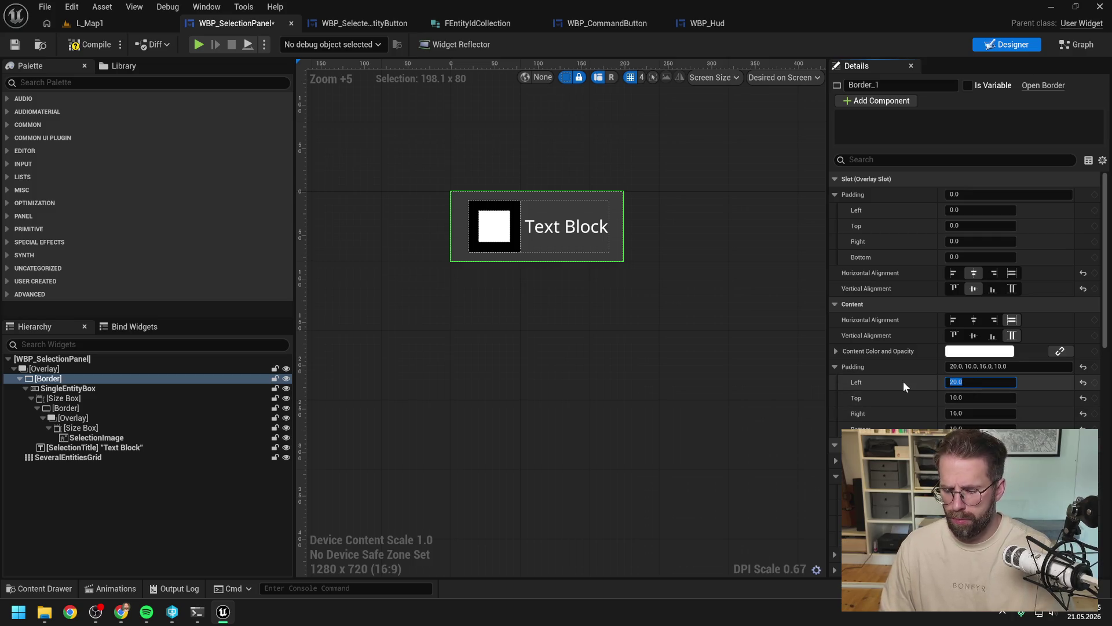
pyautogui.write('16')
pyautogui.press('Return')
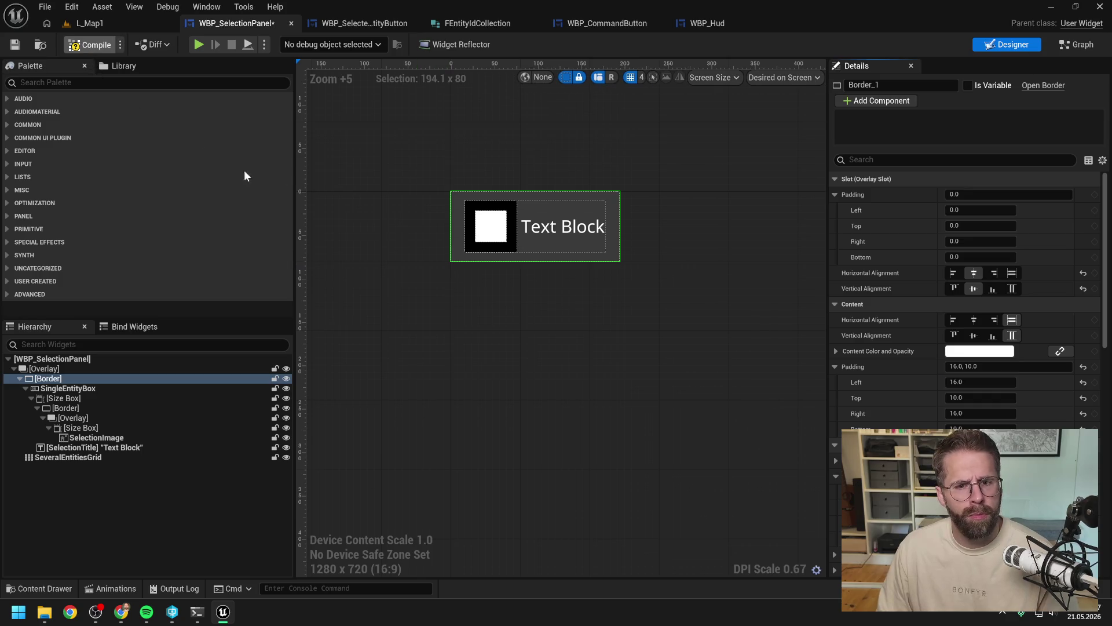
pyautogui.hotkey('ctrl', 's')
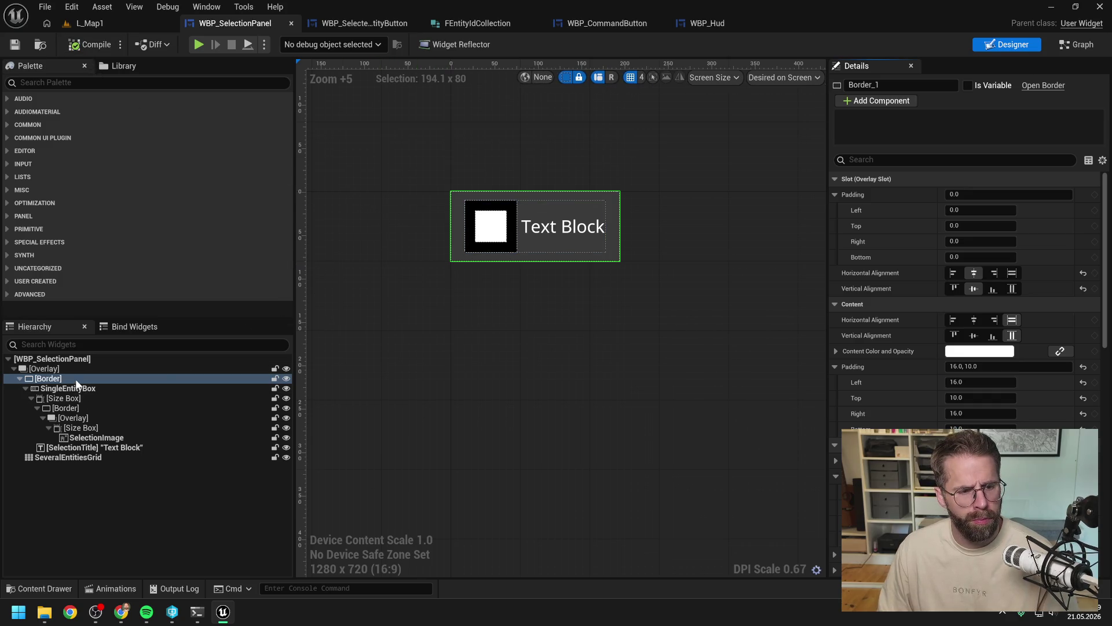
# Step: Wrap the Border in a new Size Box and select it
pyautogui.rightClick(75, 377)
pyautogui.moveTo(119, 506)
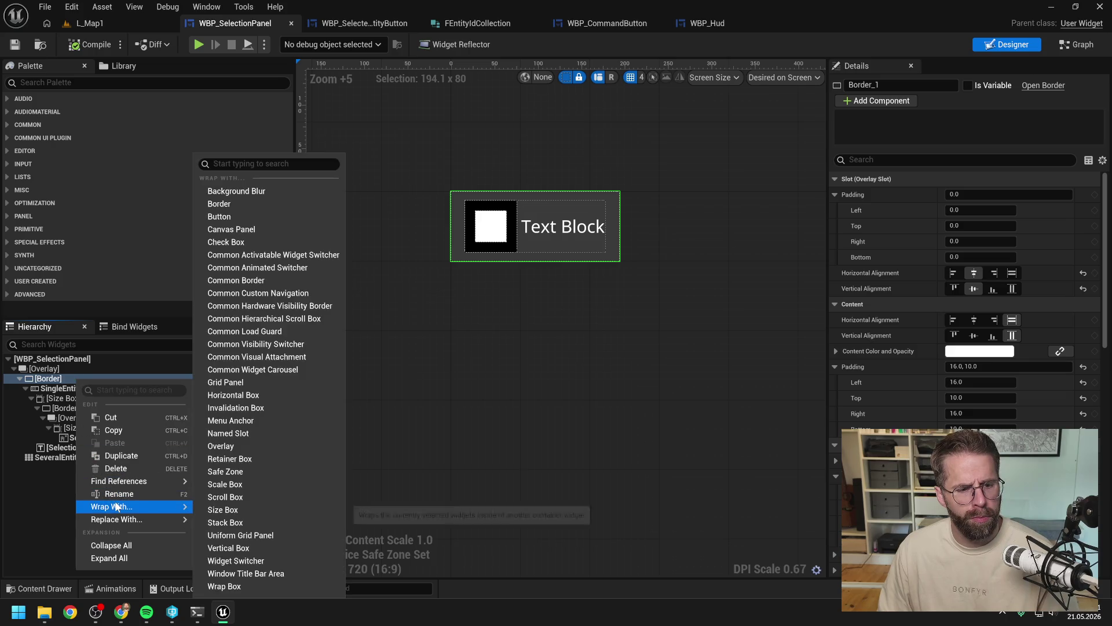
pyautogui.click(266, 509)
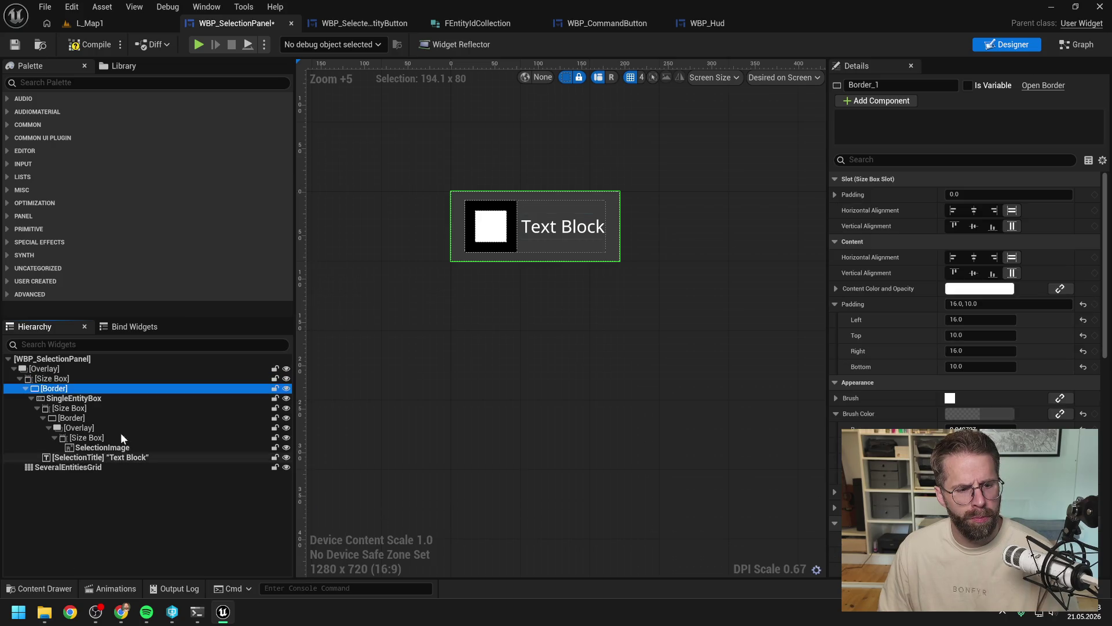
pyautogui.click(56, 380)
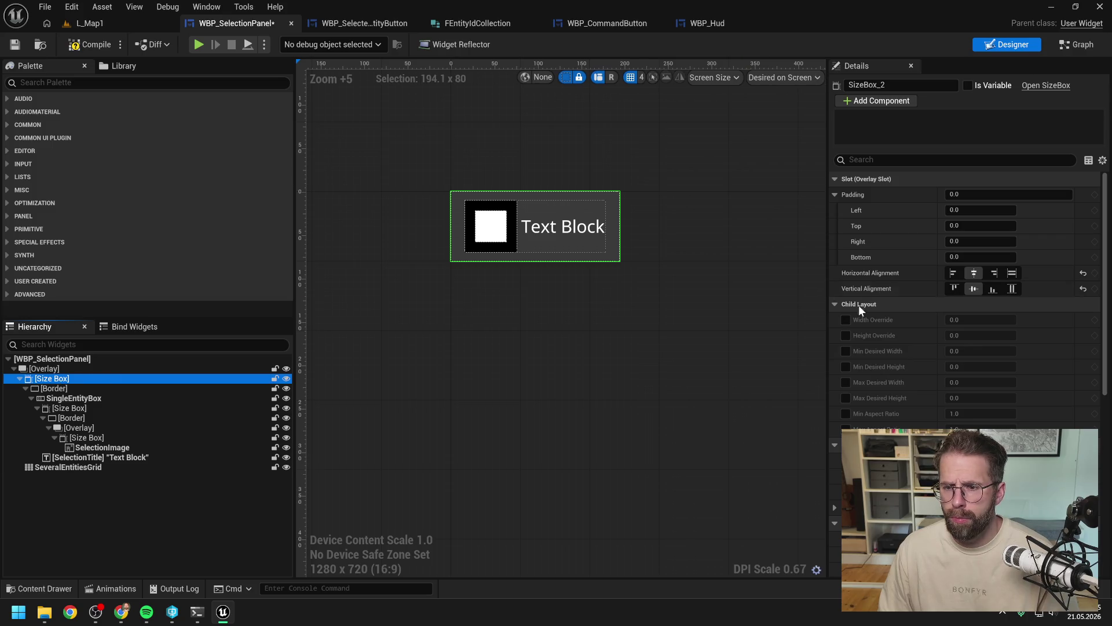
# Step: Enable the size box's width and height overrides and set the width to 300
pyautogui.click(846, 320)
pyautogui.click(846, 335)
pyautogui.click(979, 320)
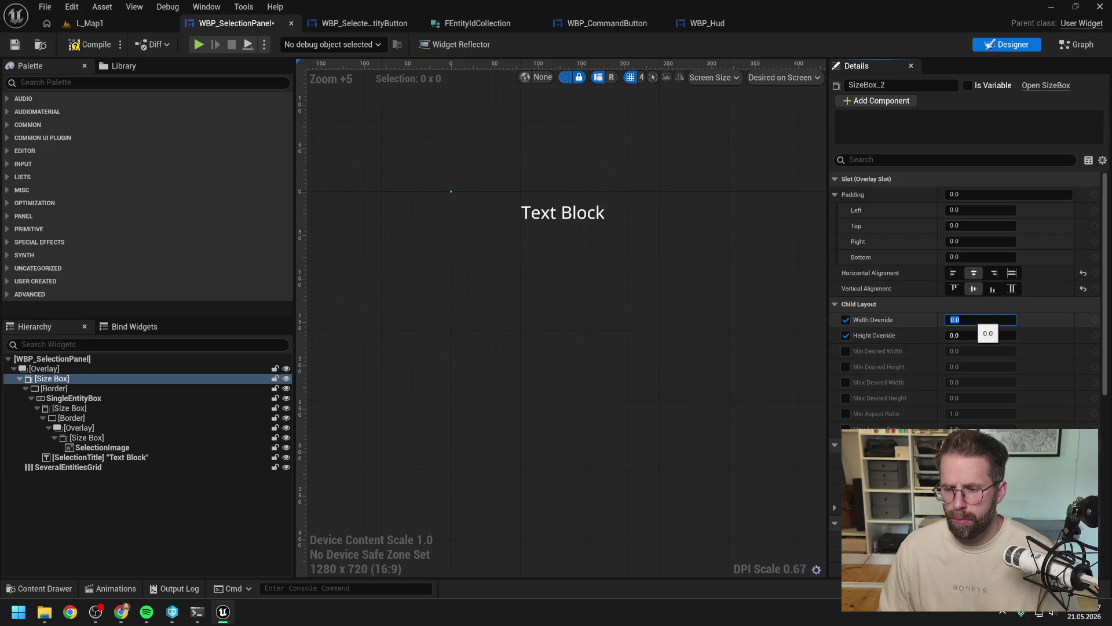
pyautogui.write('200')
pyautogui.press('Return')
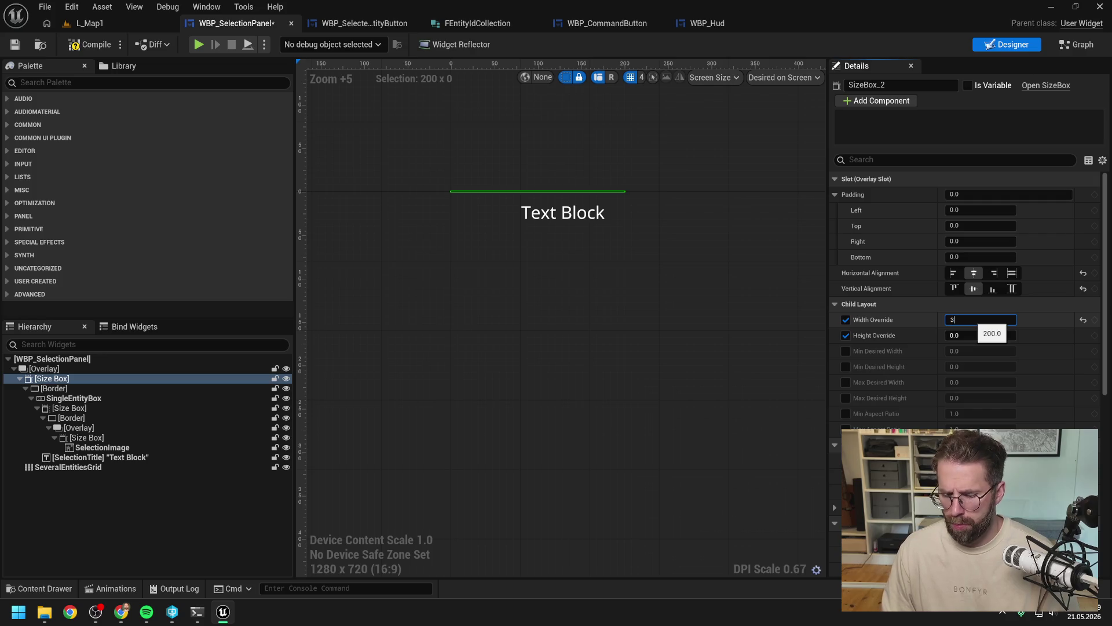
pyautogui.write('300')
pyautogui.press('Return')
# Step: Settle the size box height at 140 and save the widget
pyautogui.click(980, 335)
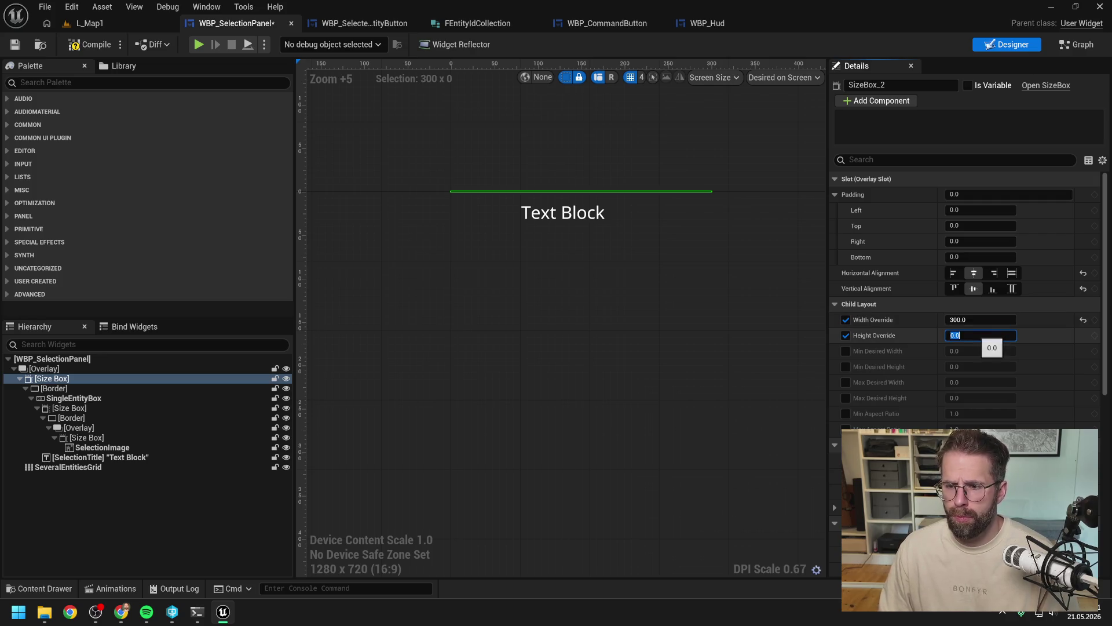
pyautogui.write('2')
pyautogui.press('Return')
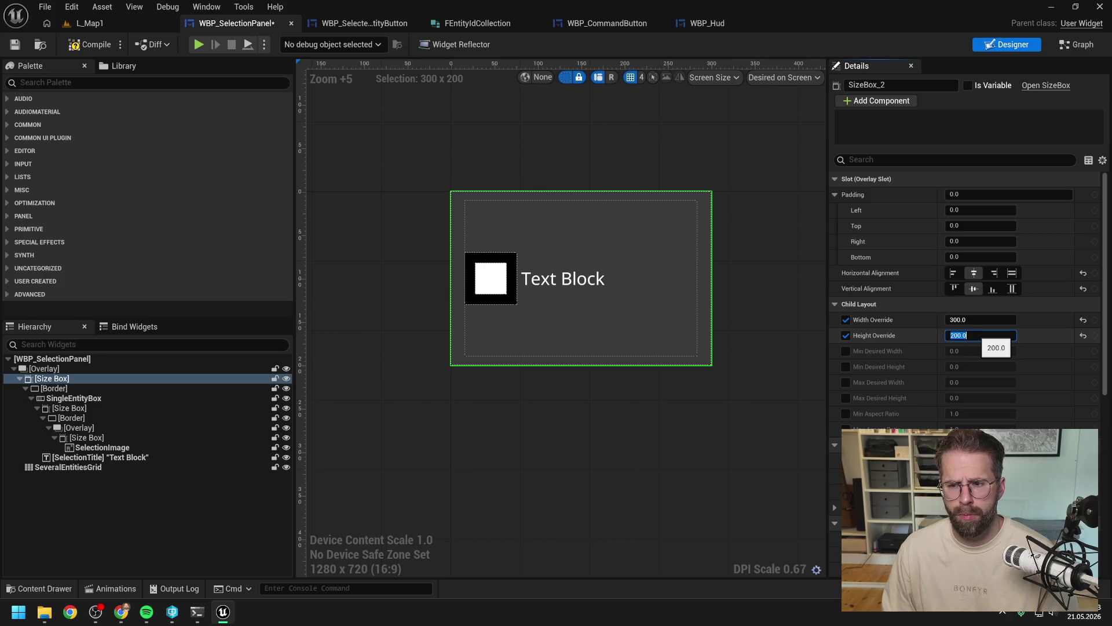
pyautogui.press('Return')
pyautogui.write('100')
pyautogui.press('Return')
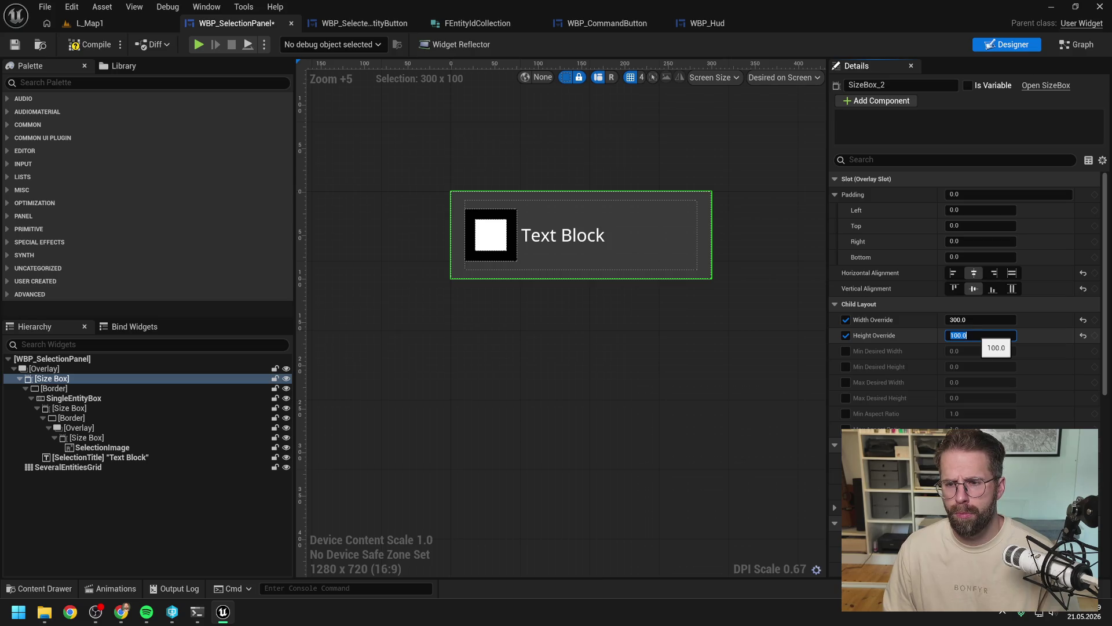
pyautogui.write('160')
pyautogui.press('Return')
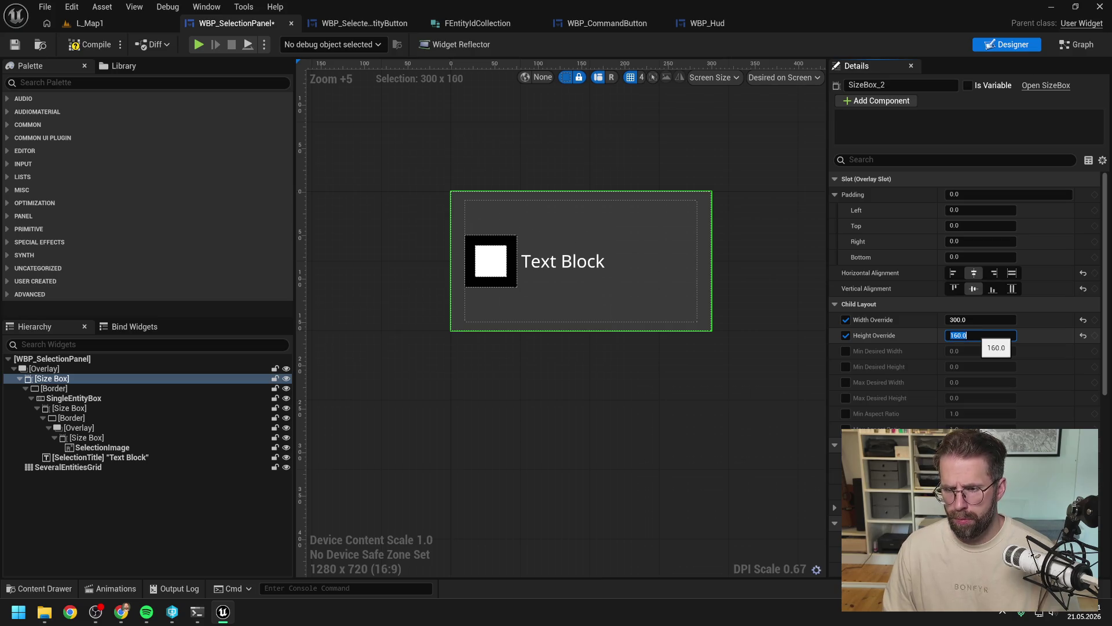
pyautogui.write('140')
pyautogui.press('Return')
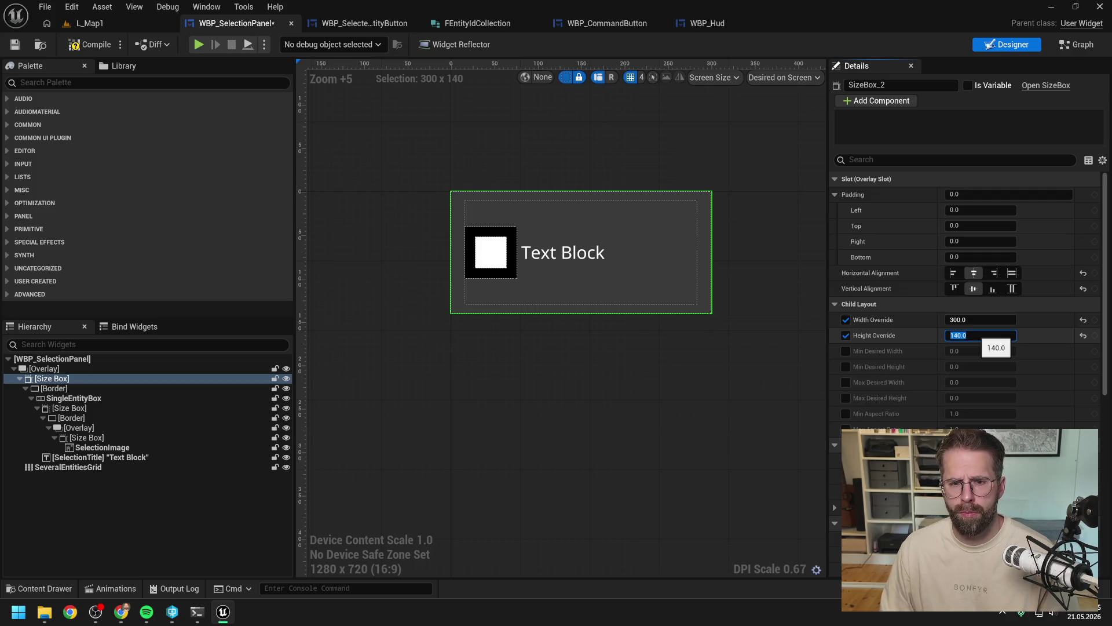
pyautogui.hotkey('ctrl', 's')
pyautogui.click(103, 22)
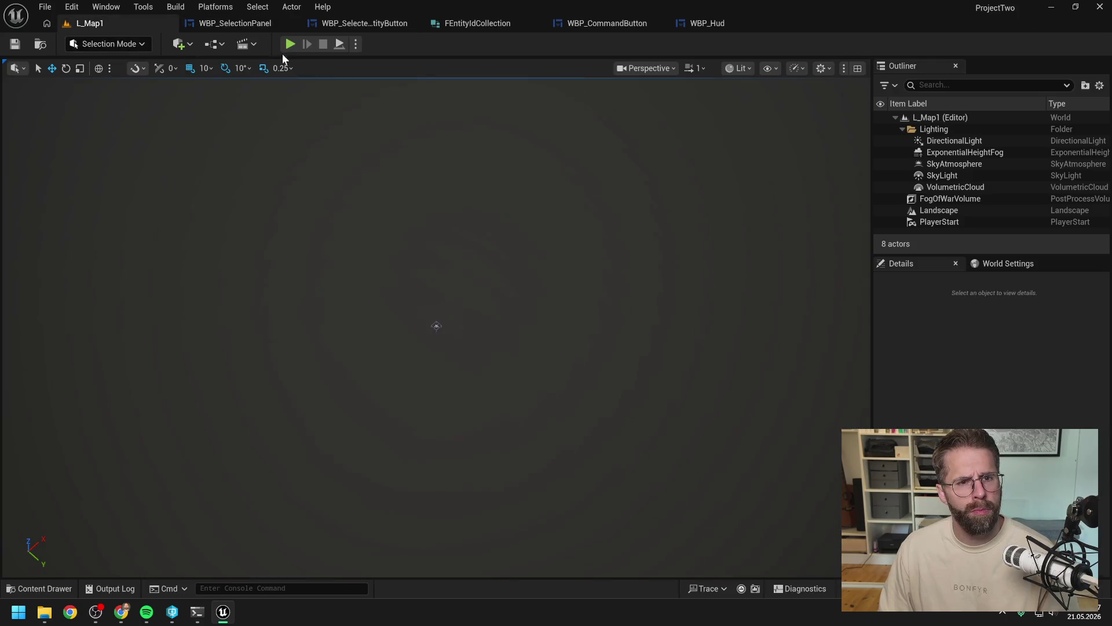
# Step: Run a quick play test, then open the WBP_Hud widget
pyautogui.click(288, 44)
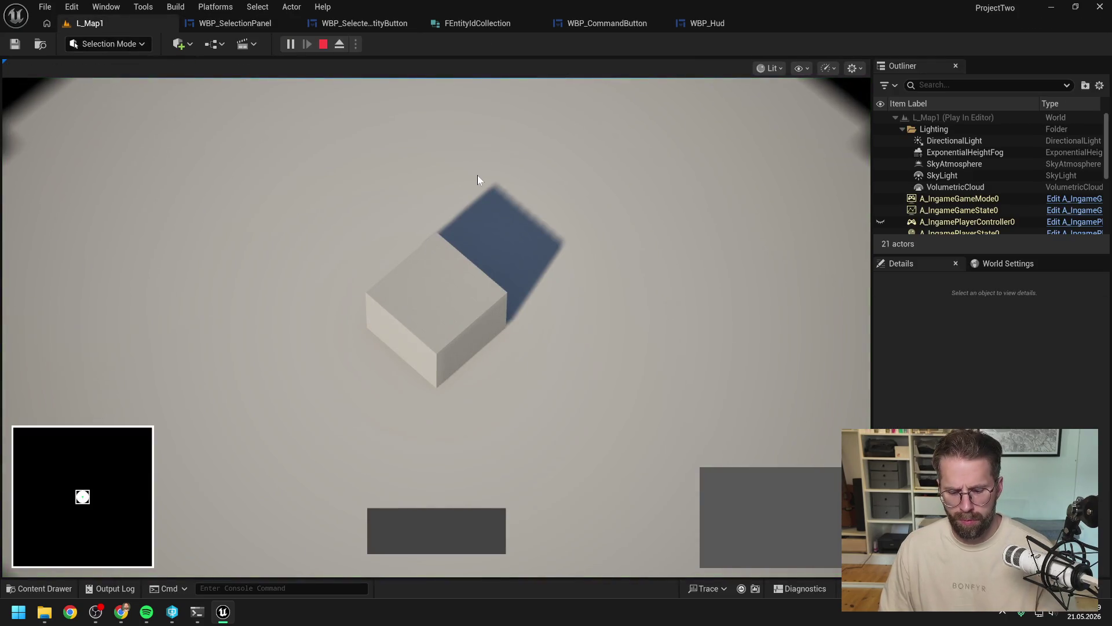
pyautogui.scroll(-2, 478, 177)
pyautogui.press('Escape')
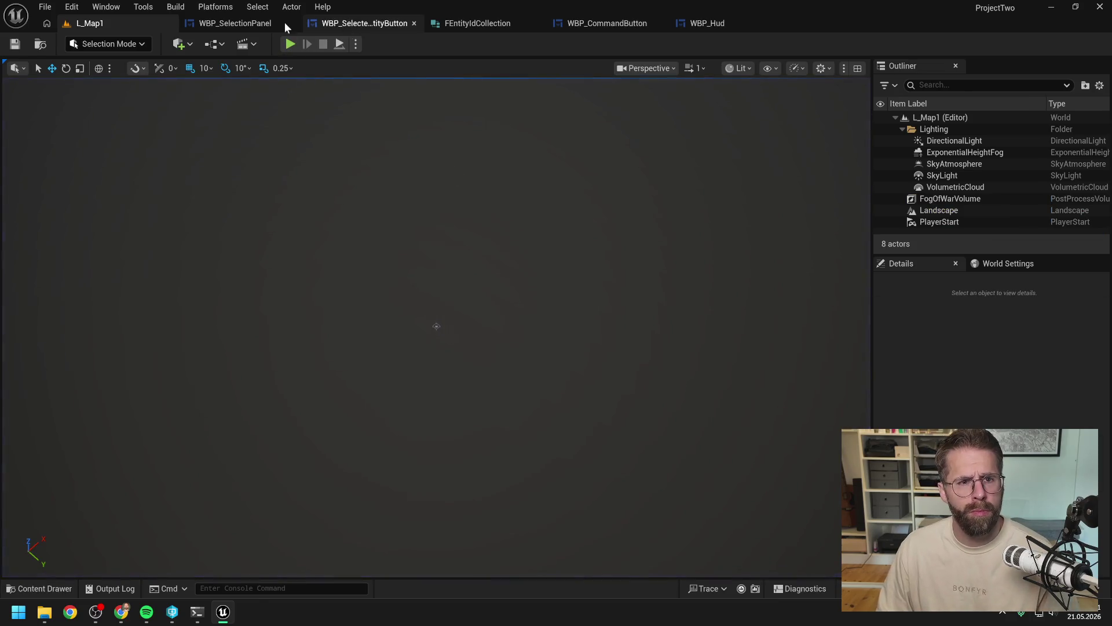
pyautogui.click(284, 22)
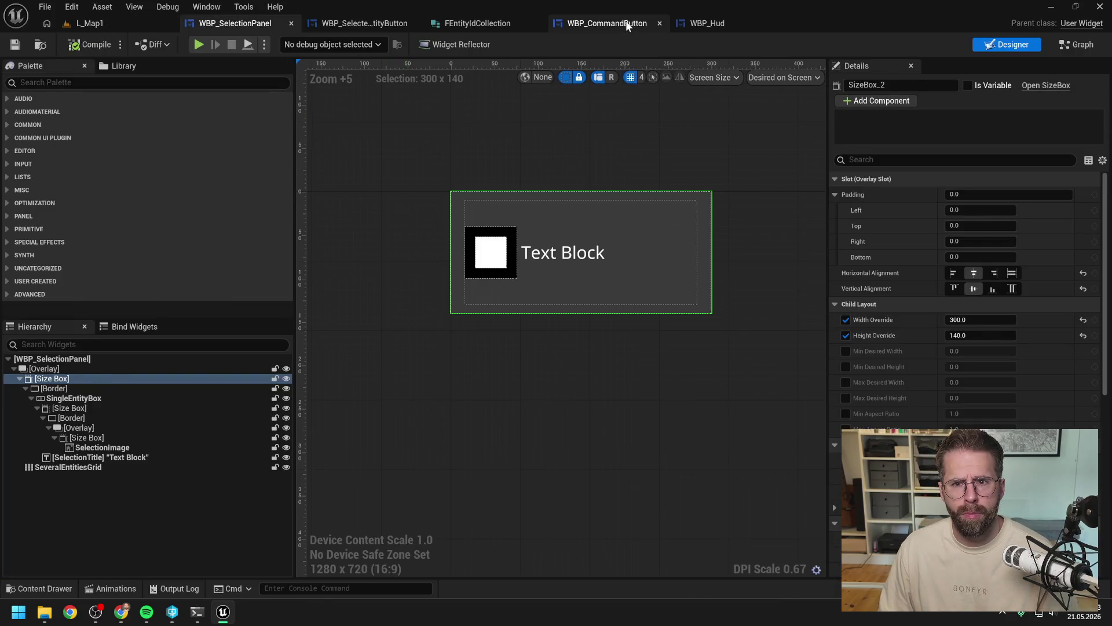
pyautogui.click(617, 23)
pyautogui.click(697, 23)
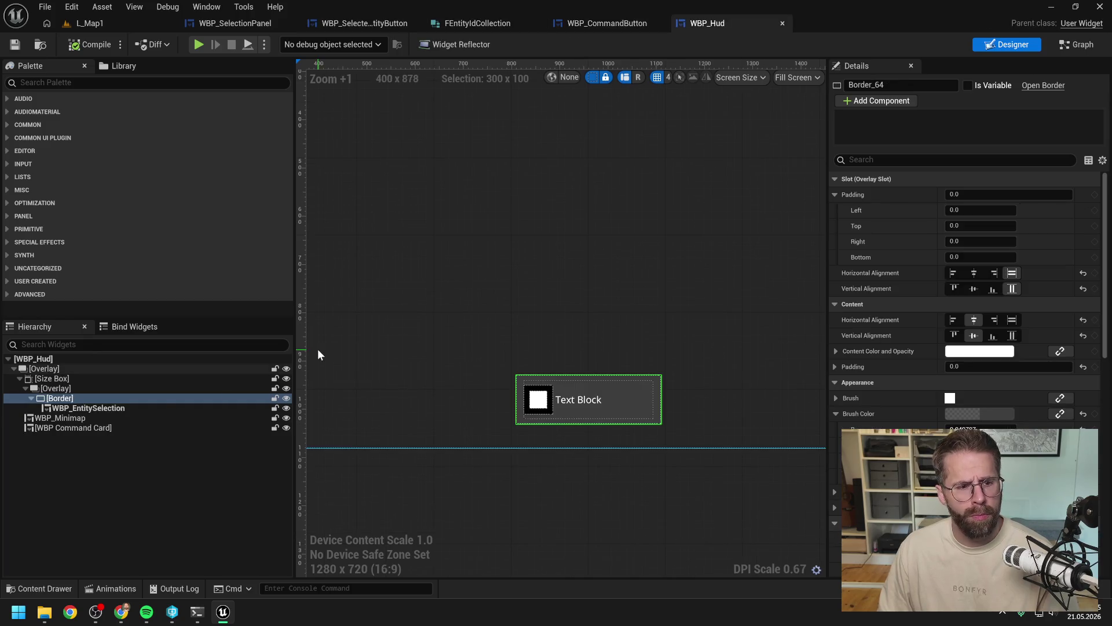
# Step: Replace the HUD's Border and Overlay with their WBP_EntitySelection child
pyautogui.rightClick(75, 398)
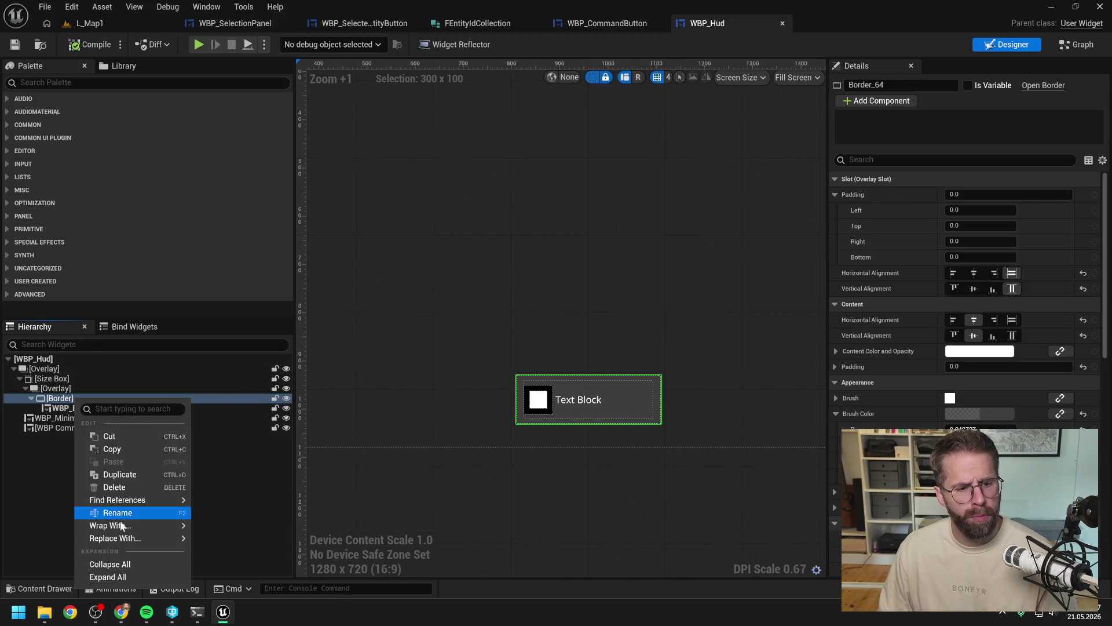
pyautogui.moveTo(110, 525)
pyautogui.moveTo(148, 538)
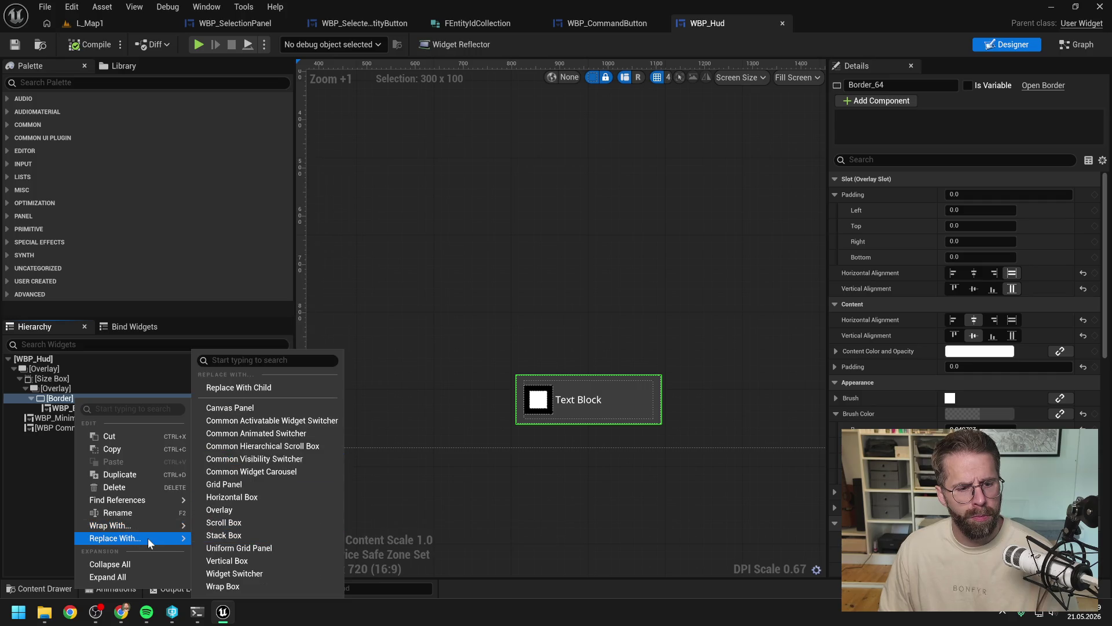
pyautogui.click(265, 388)
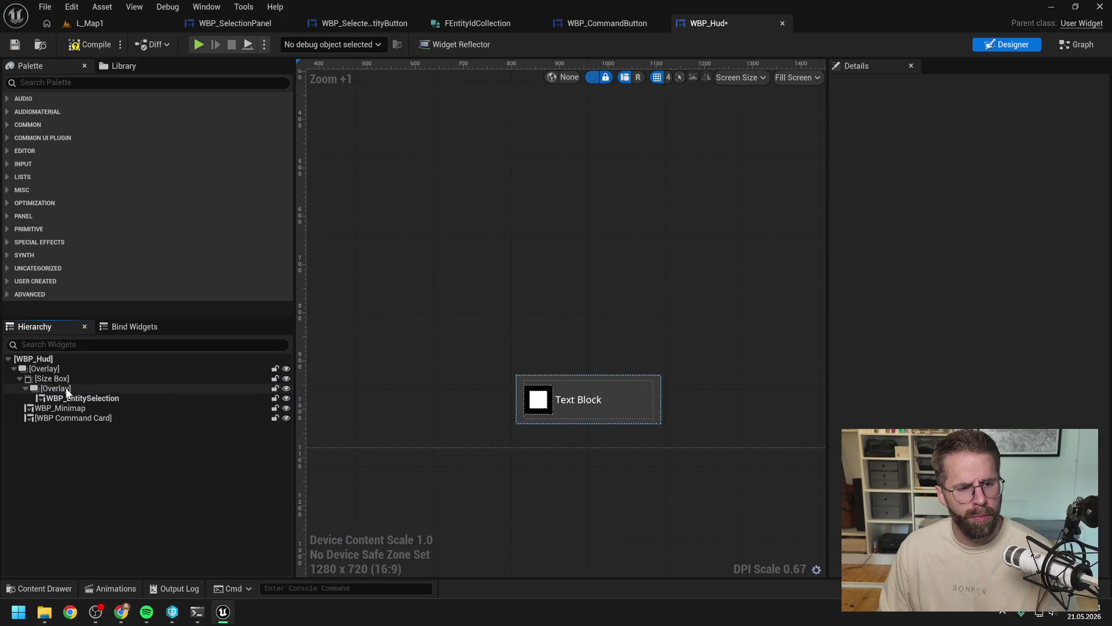
pyautogui.click(65, 389)
pyautogui.rightClick(66, 389)
pyautogui.moveTo(119, 526)
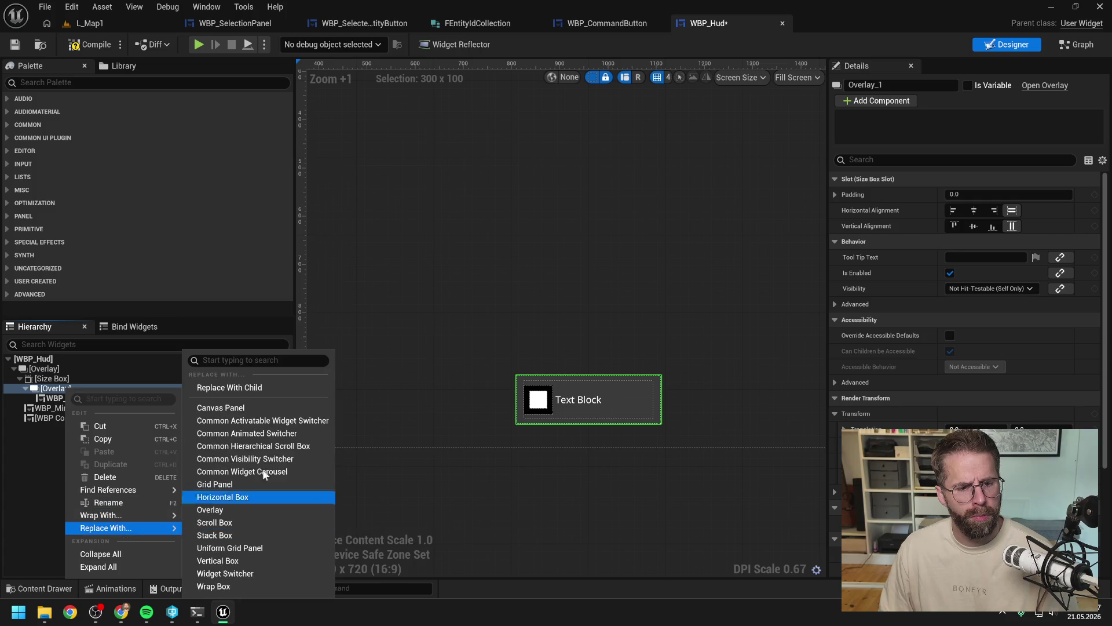
pyautogui.click(254, 387)
# Step: Remove the HUD's size box, keeping its contents, and compile WBP_Hud
pyautogui.click(55, 380)
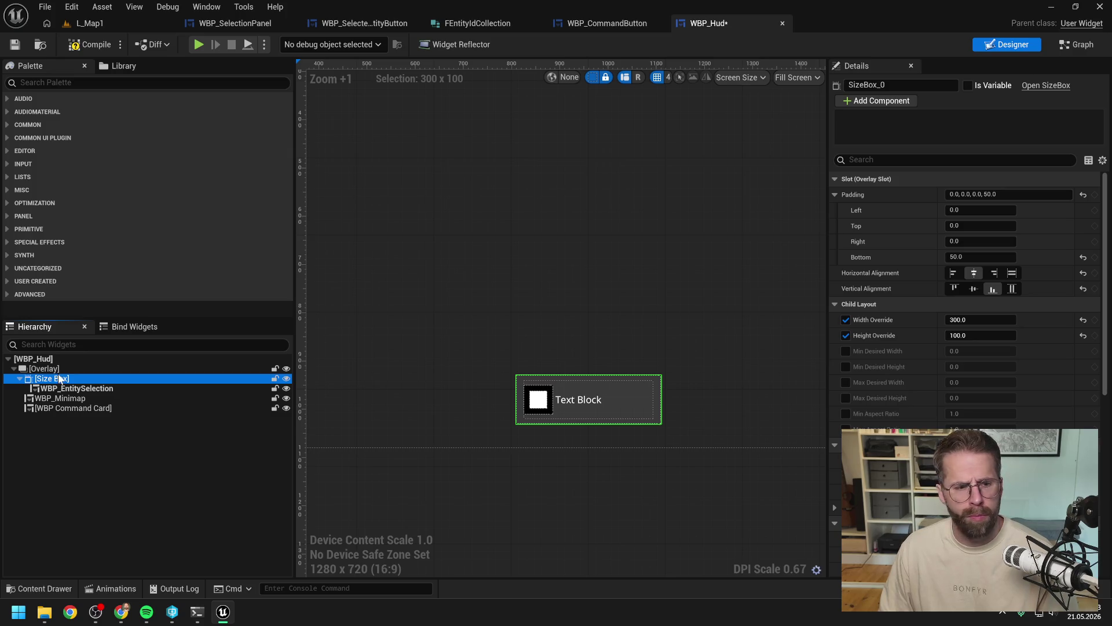
pyautogui.rightClick(60, 381)
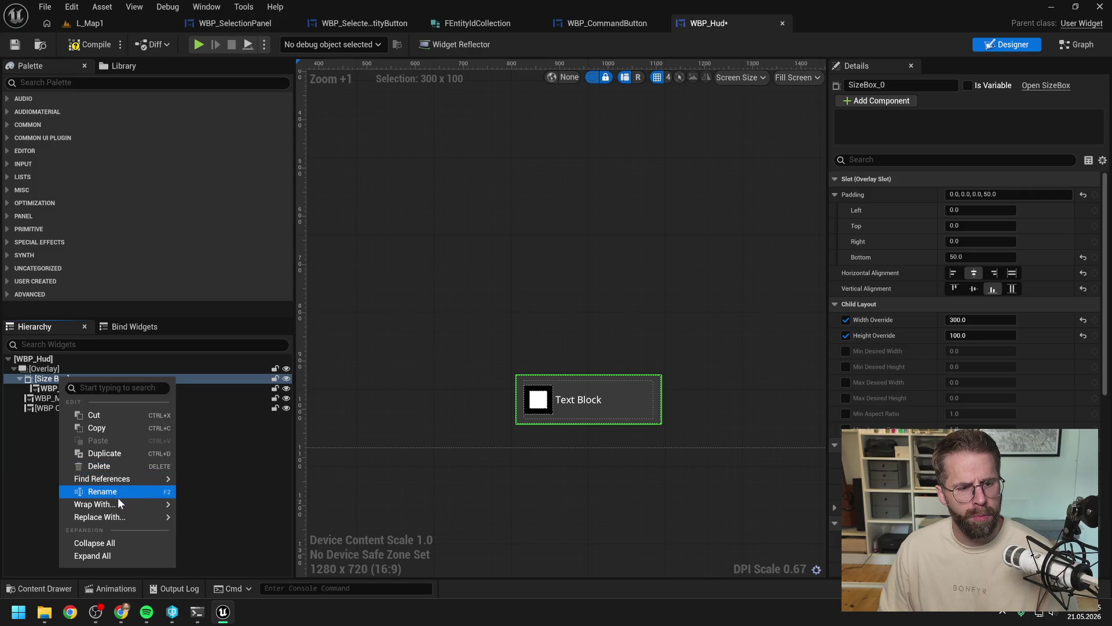
pyautogui.moveTo(160, 516)
pyautogui.click(223, 388)
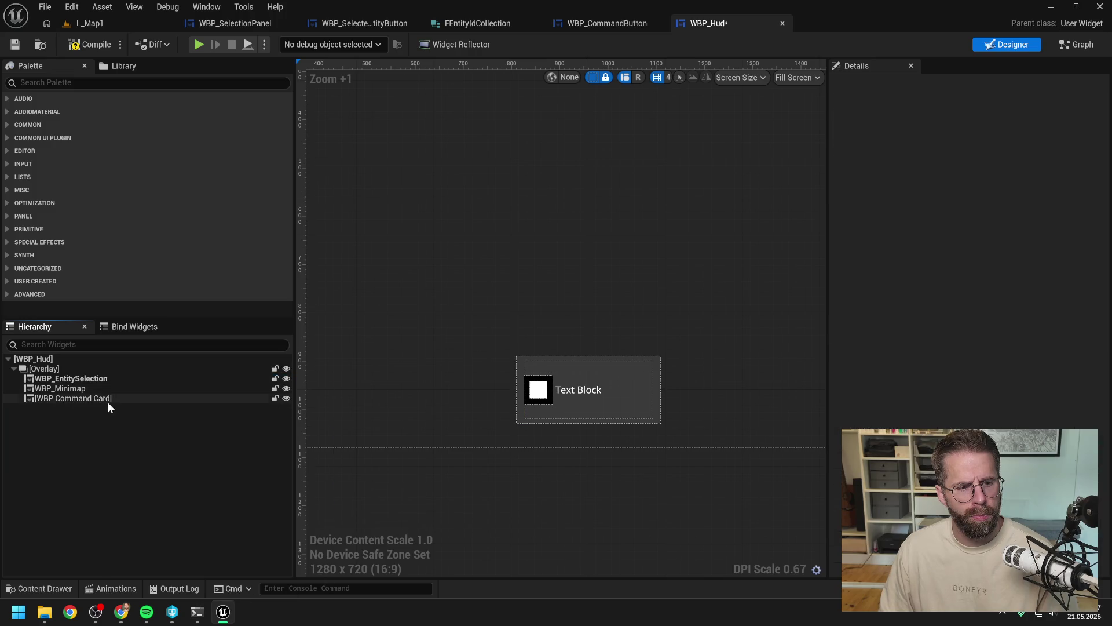
pyautogui.click(97, 377)
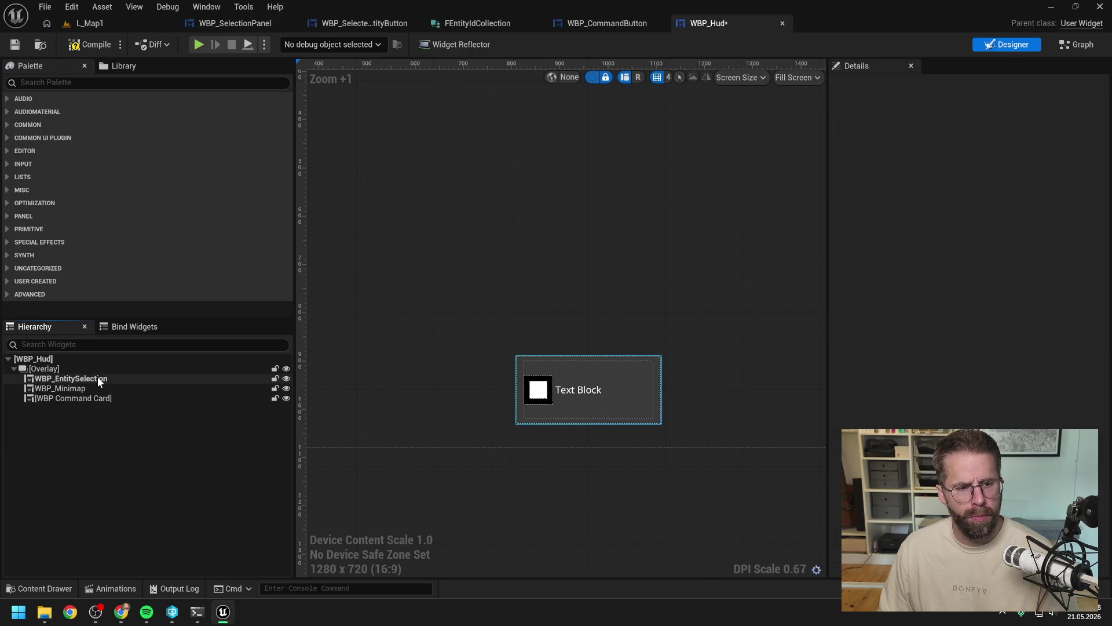
pyautogui.click(85, 46)
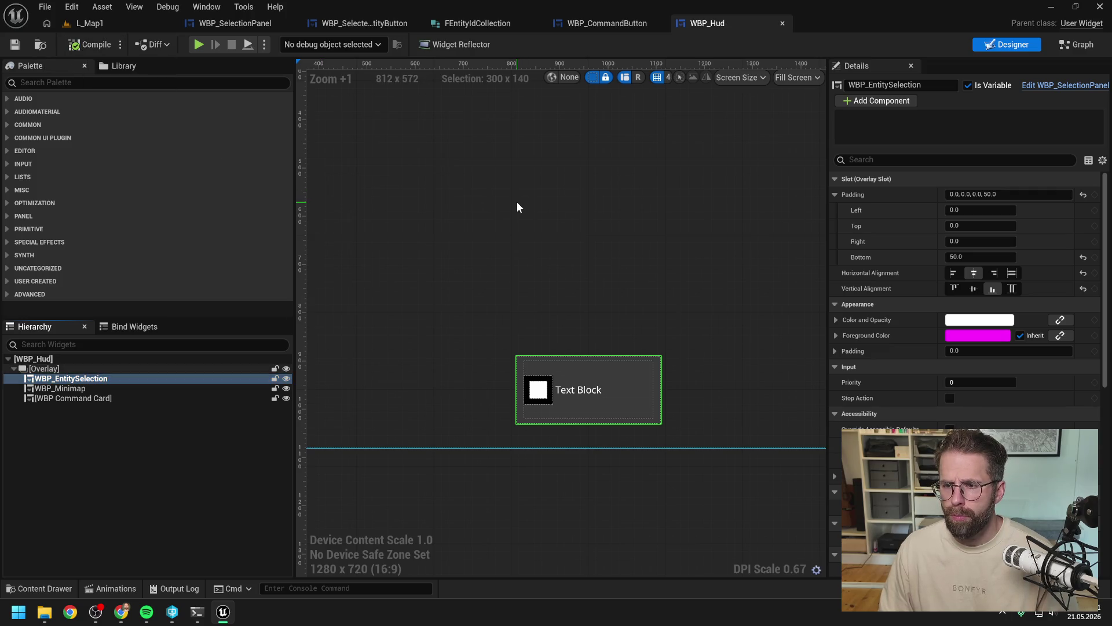
pyautogui.click(96, 23)
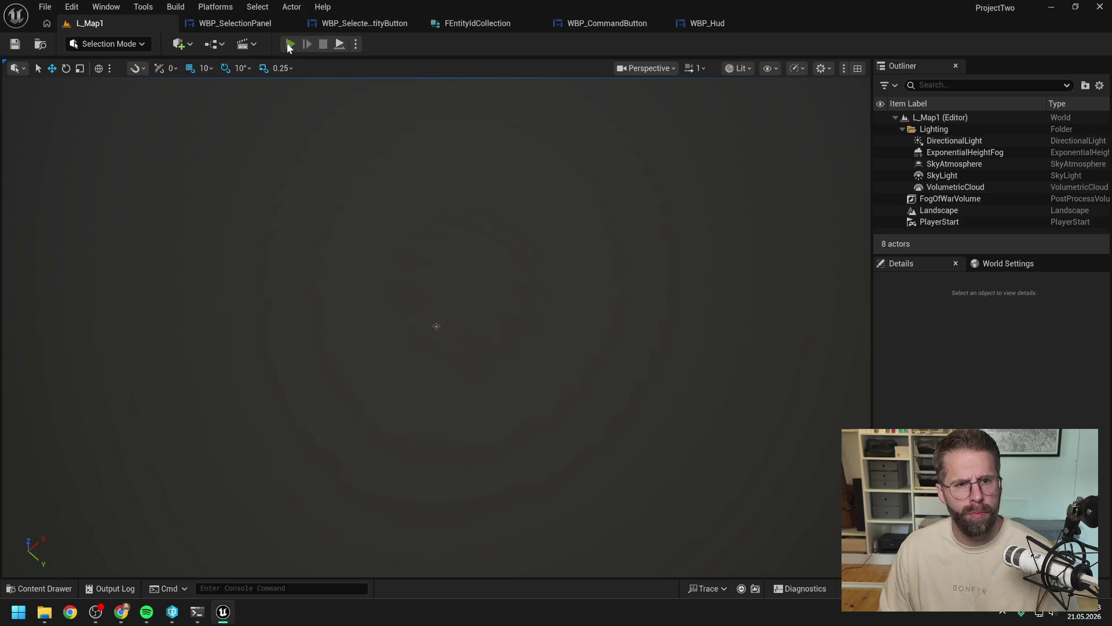
pyautogui.click(290, 44)
pyautogui.click(462, 318)
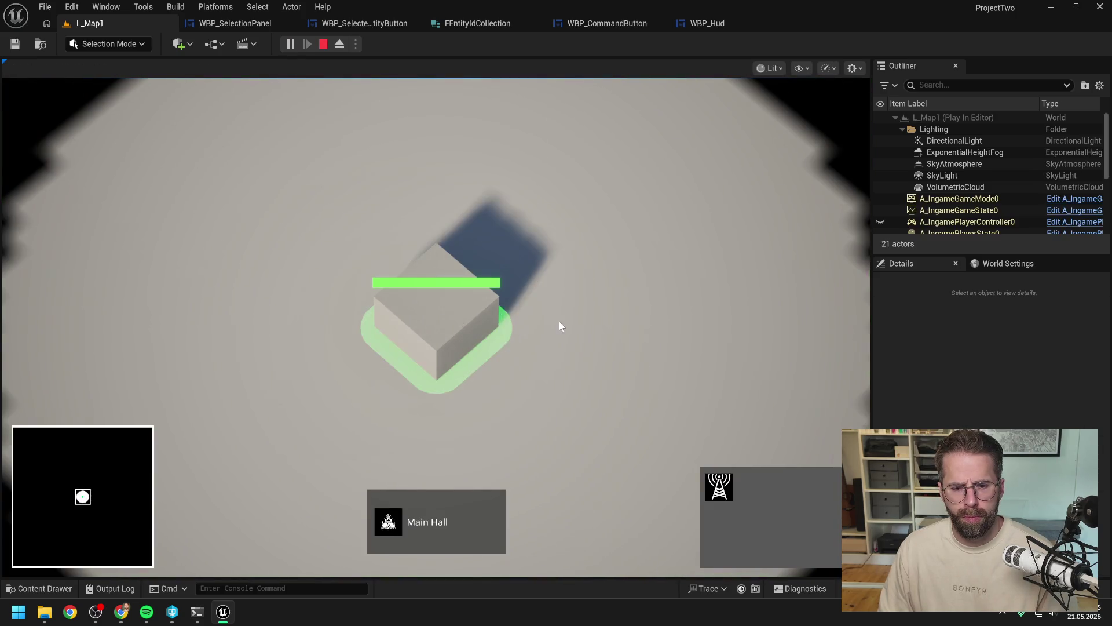
pyautogui.scroll(-1, 568, 326)
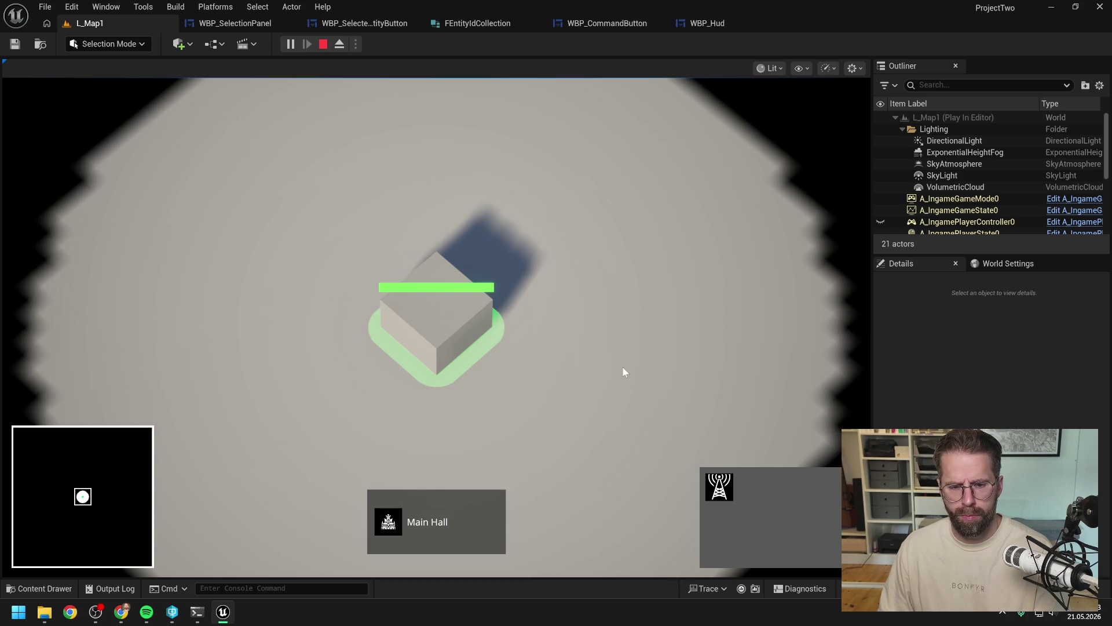
pyautogui.press('Escape')
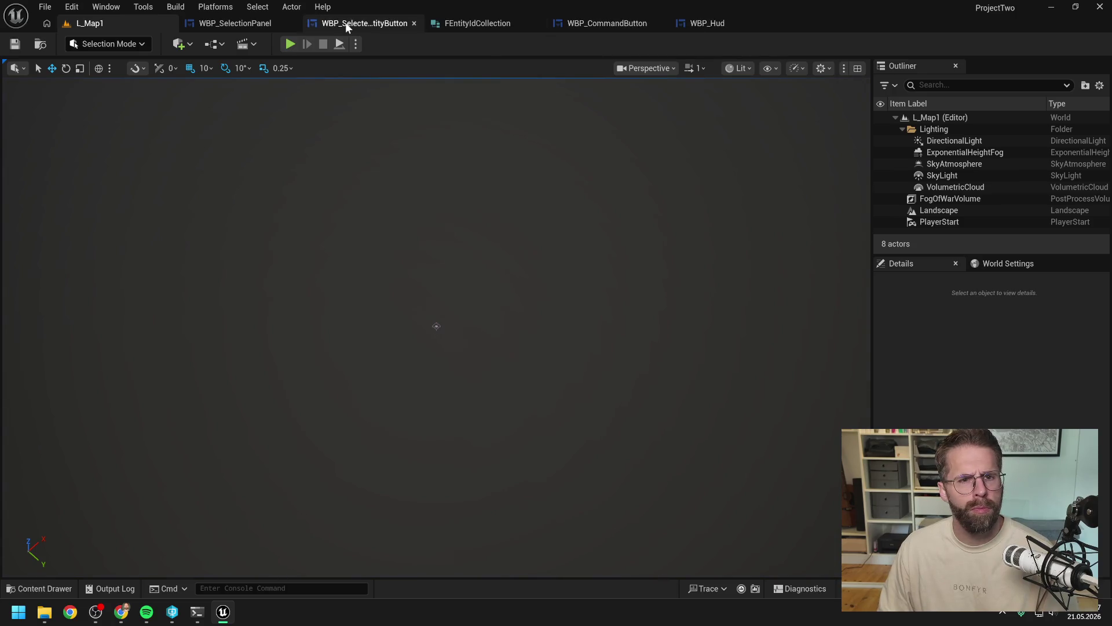
pyautogui.click(346, 22)
# Step: In WBP_SelectionPanel, give SingleEntityBox 30 left and 30 right padding
pyautogui.click(243, 23)
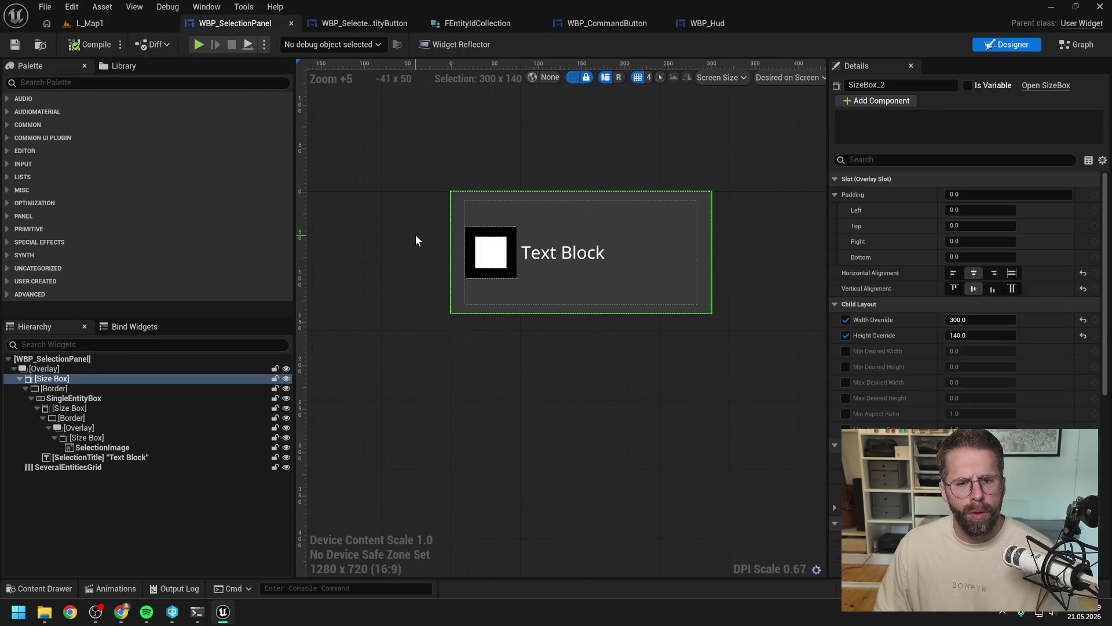
pyautogui.click(80, 400)
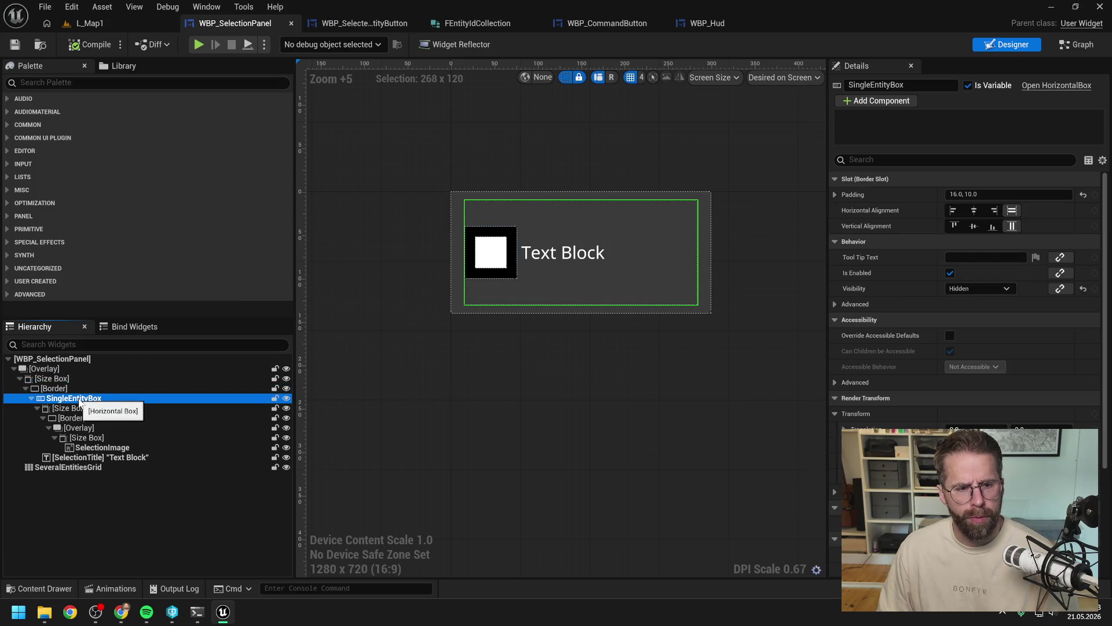
pyautogui.click(55, 389)
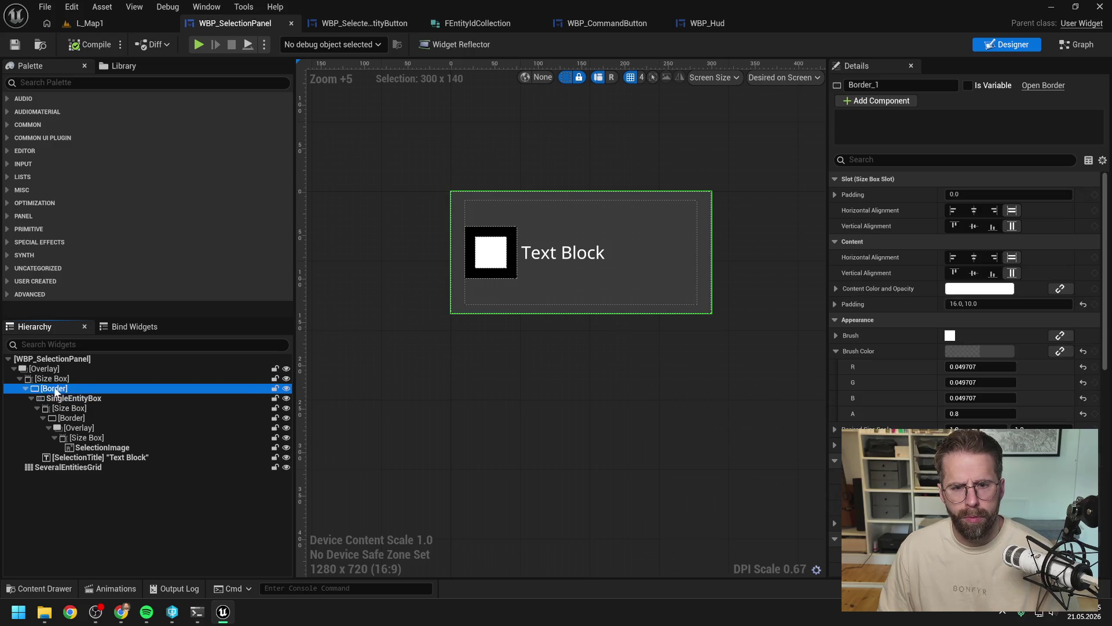
pyautogui.click(70, 399)
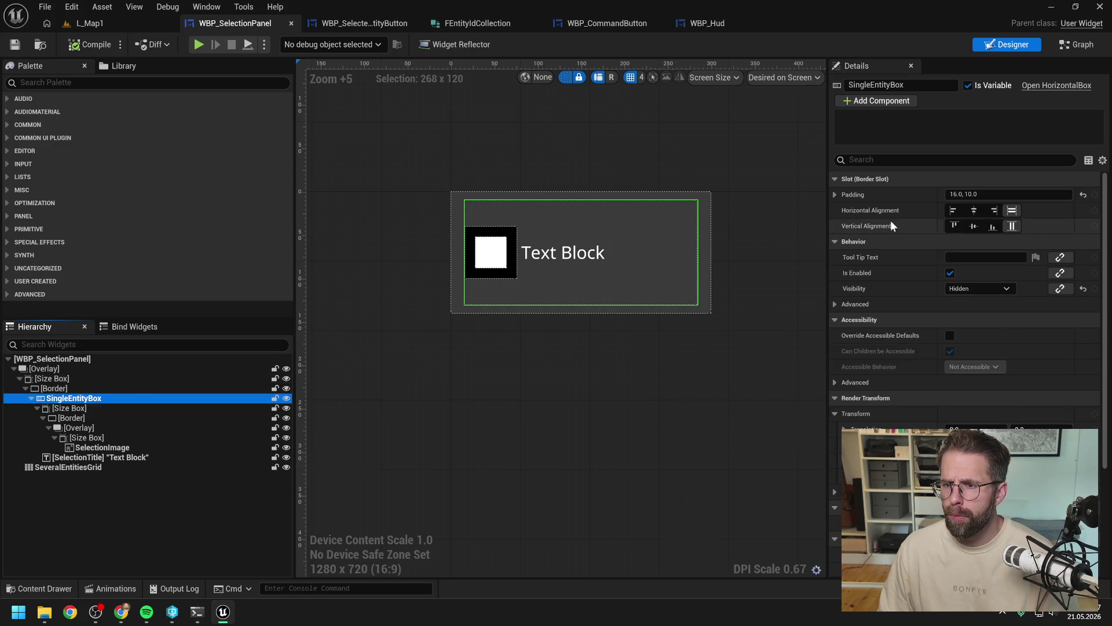
pyautogui.click(835, 195)
pyautogui.click(978, 210)
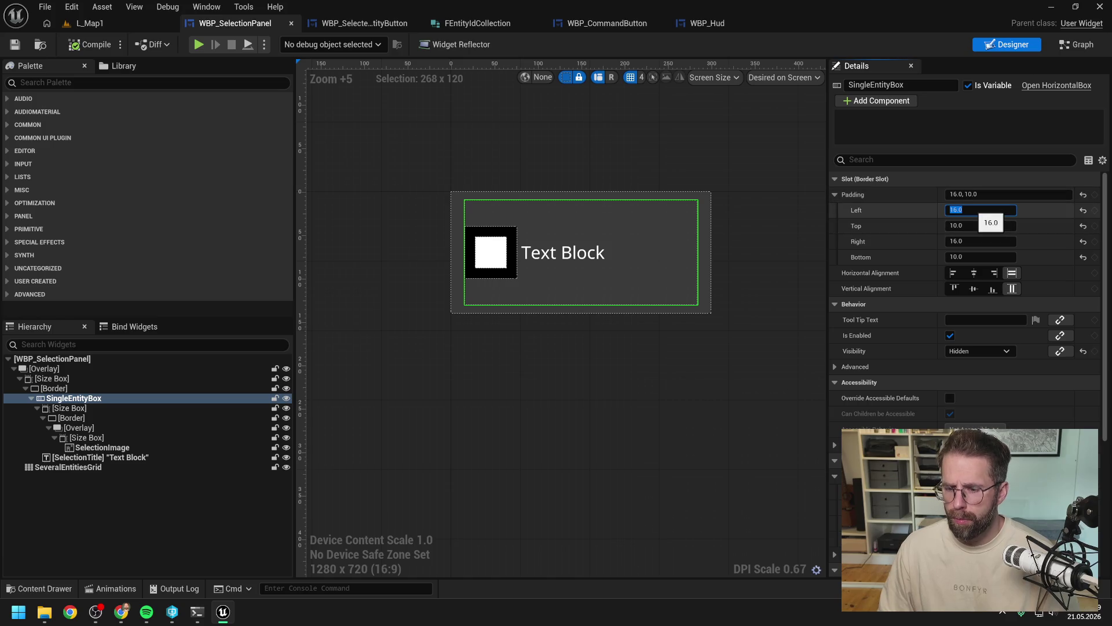
pyautogui.write('0')
pyautogui.press('Return')
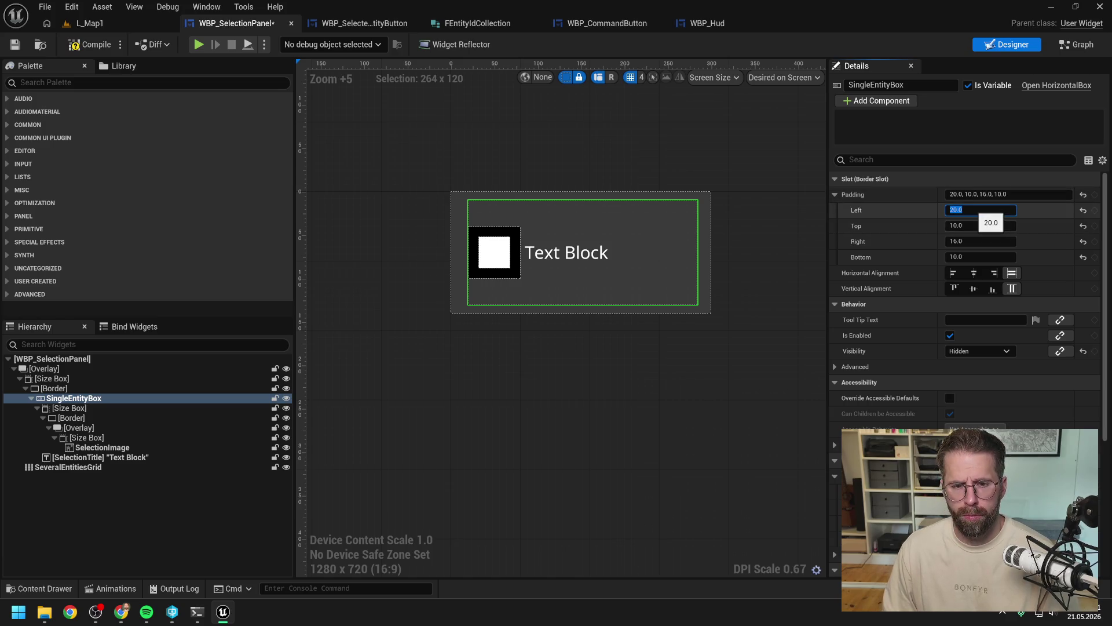
pyautogui.write('30')
pyautogui.press('Return')
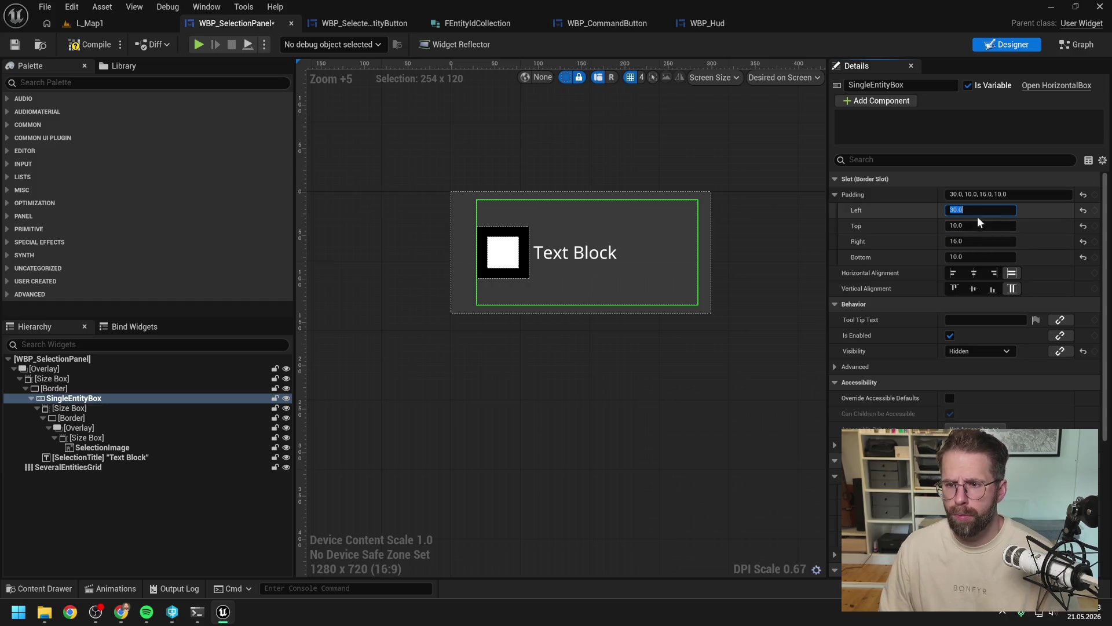
pyautogui.click(972, 242)
pyautogui.write('30')
pyautogui.press('Return')
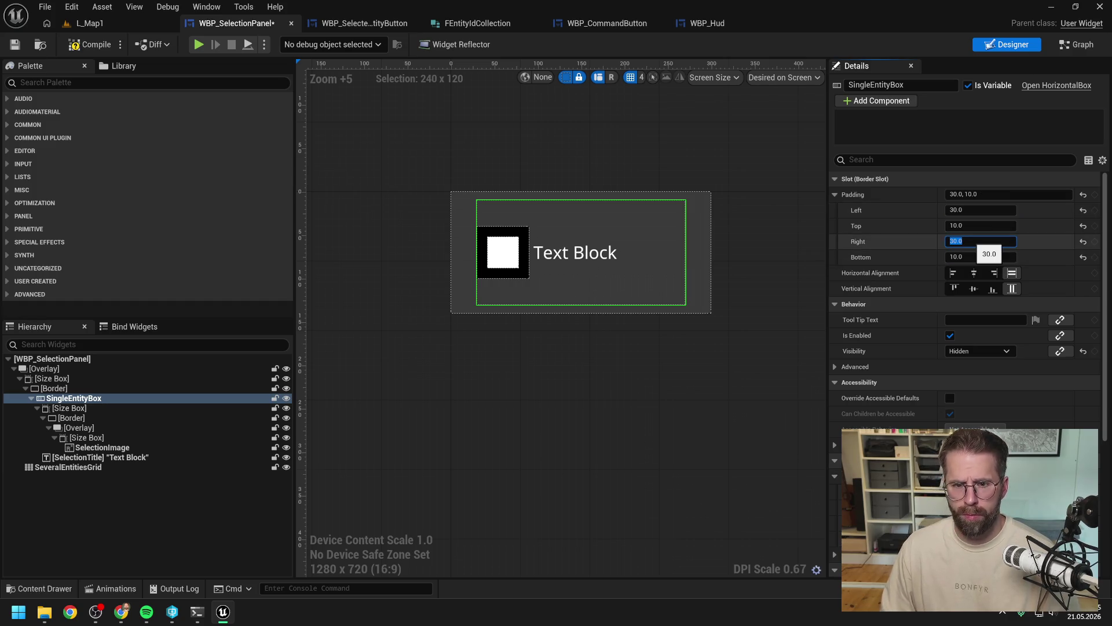
# Step: Set the outer size box's width override to 400 and save the widget
pyautogui.click(52, 378)
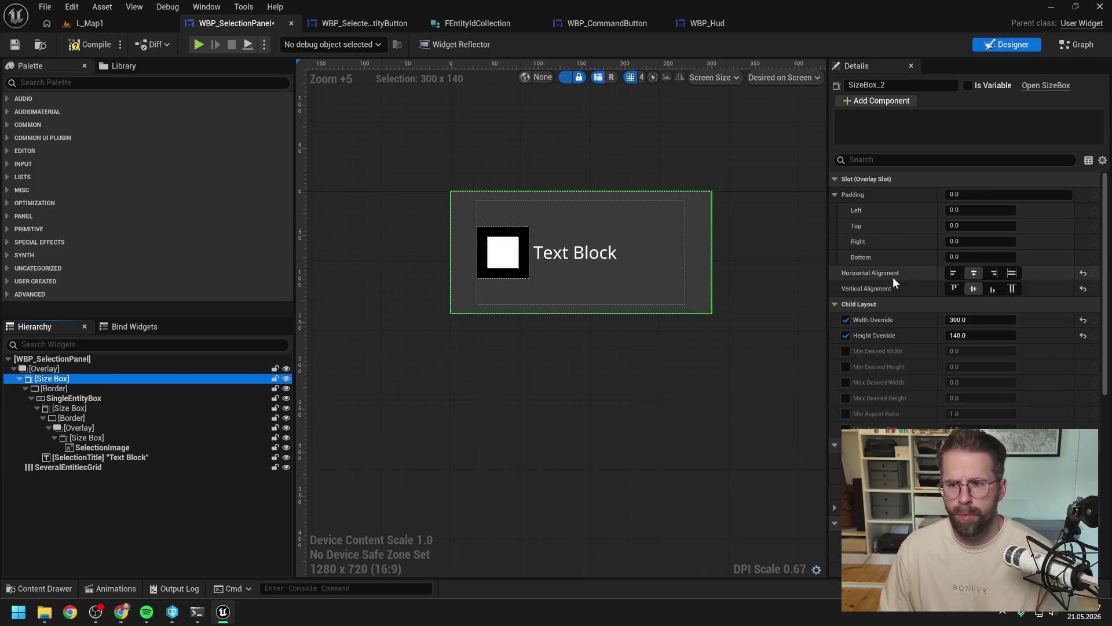
pyautogui.click(979, 320)
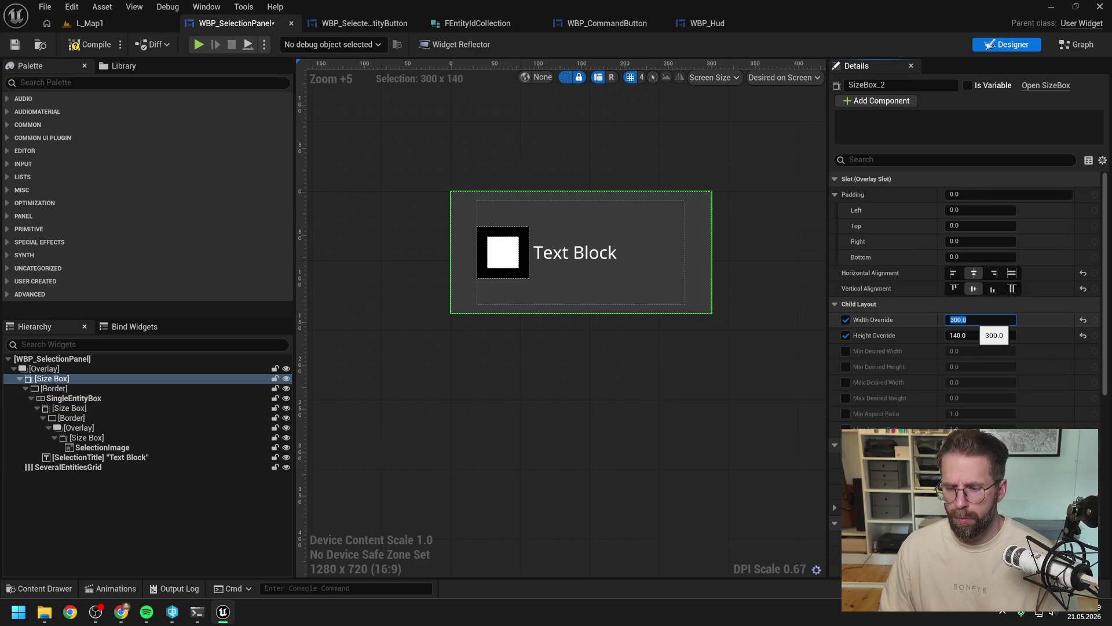
pyautogui.write('400')
pyautogui.press('Return')
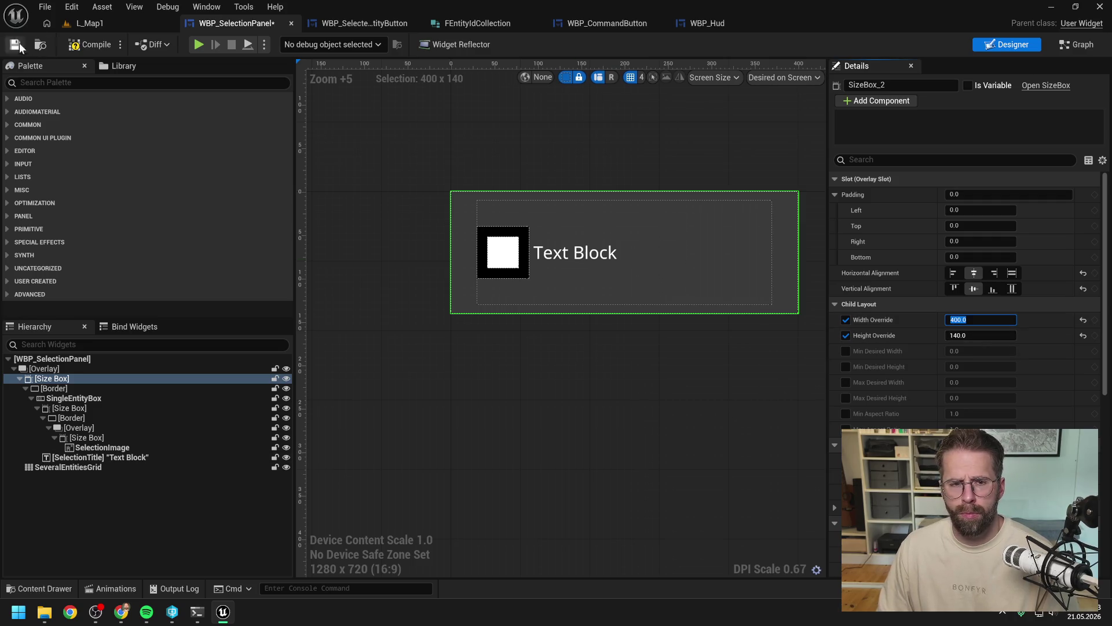
pyautogui.hotkey('ctrl', 's')
pyautogui.click(109, 23)
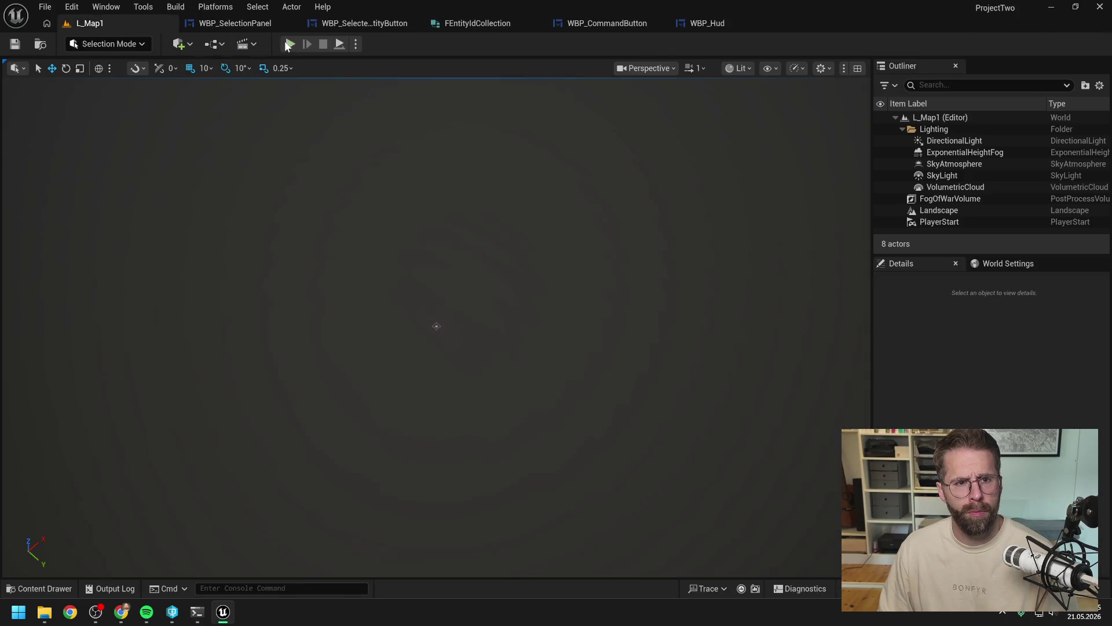
pyautogui.click(290, 44)
pyautogui.click(457, 305)
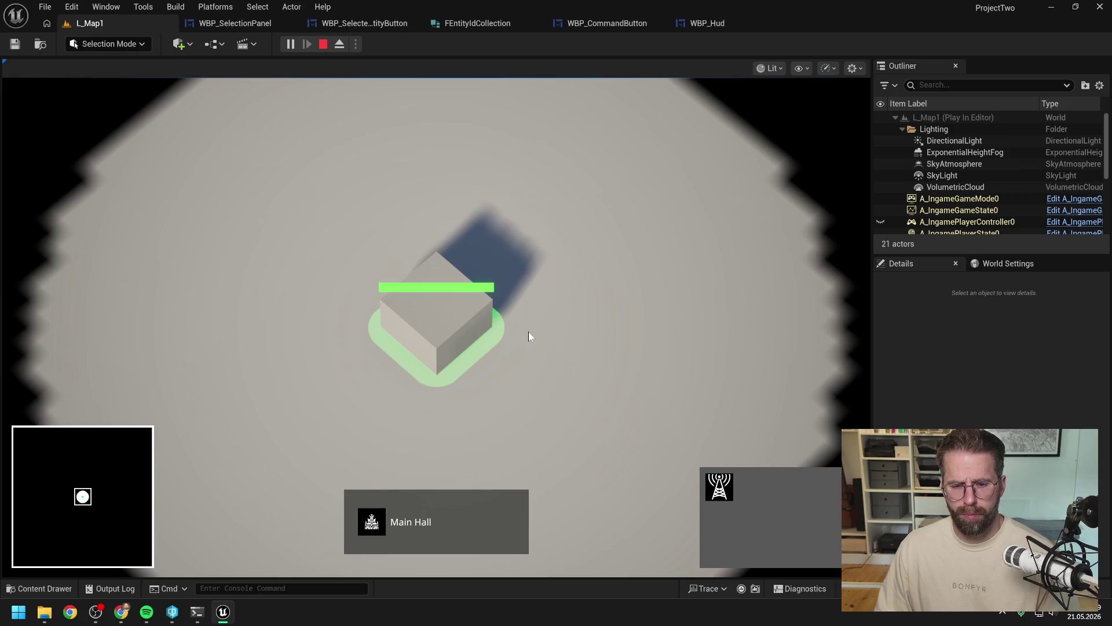
pyautogui.click(723, 484)
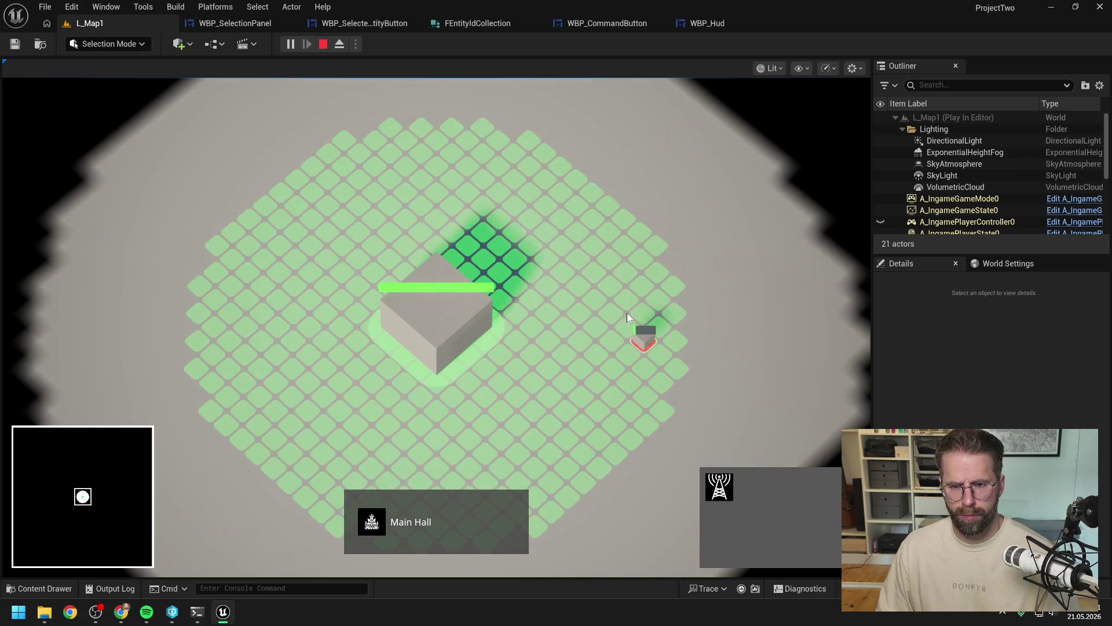
pyautogui.click(600, 204)
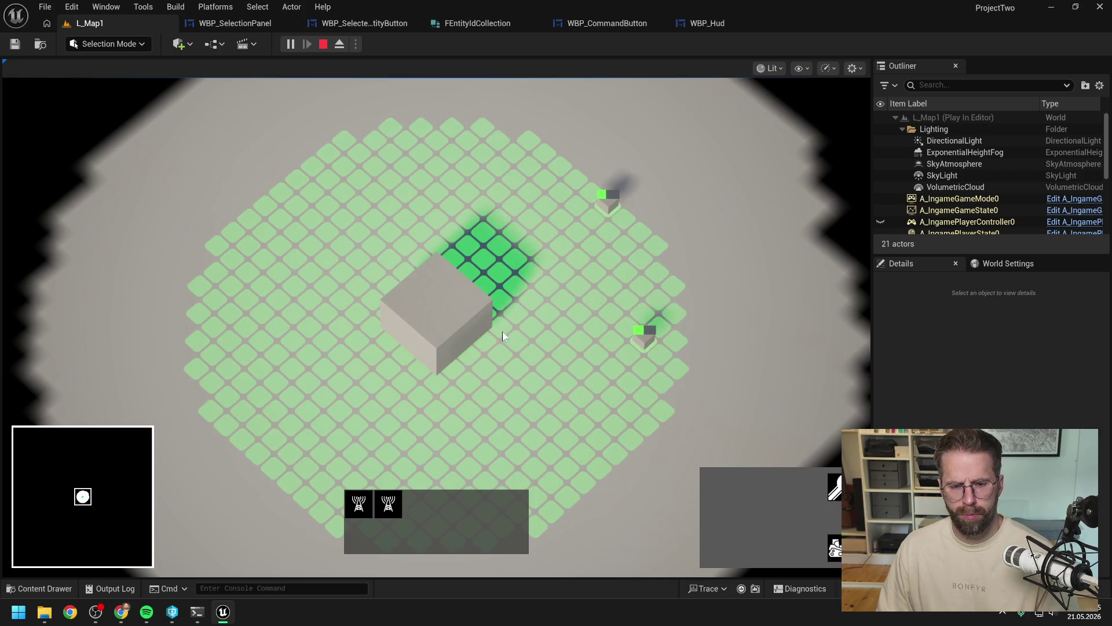
pyautogui.click(443, 326)
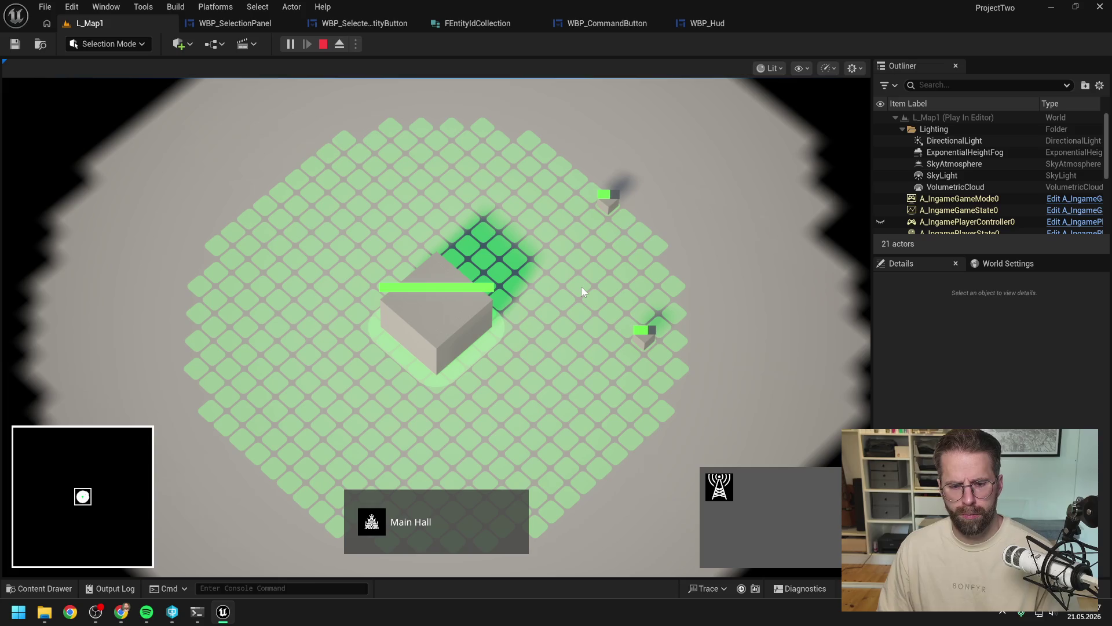
pyautogui.press('Escape')
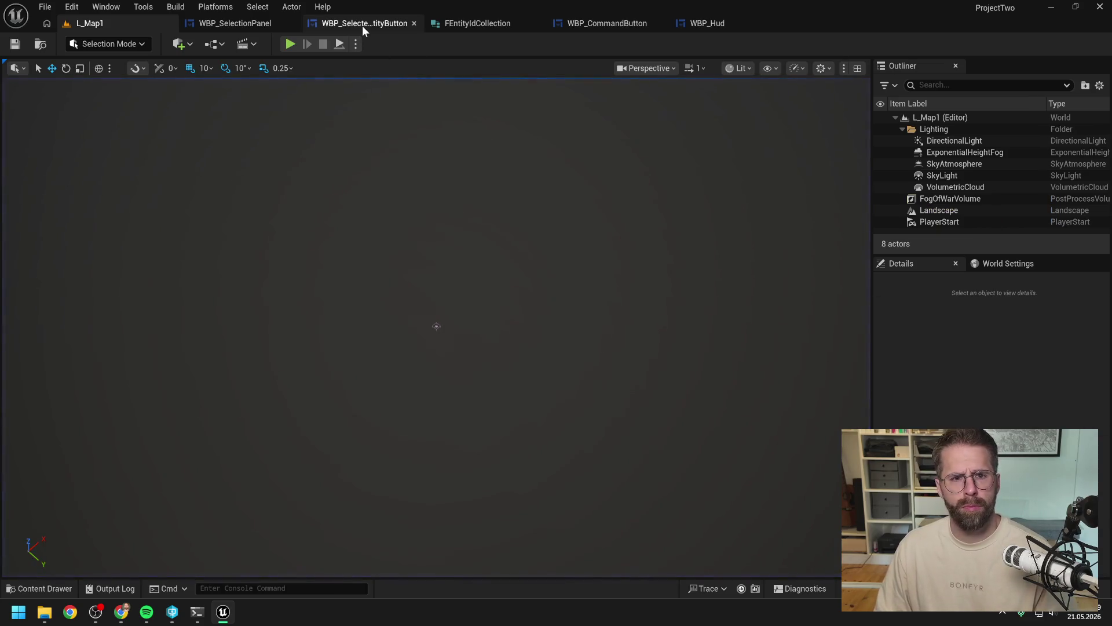
pyautogui.click(249, 26)
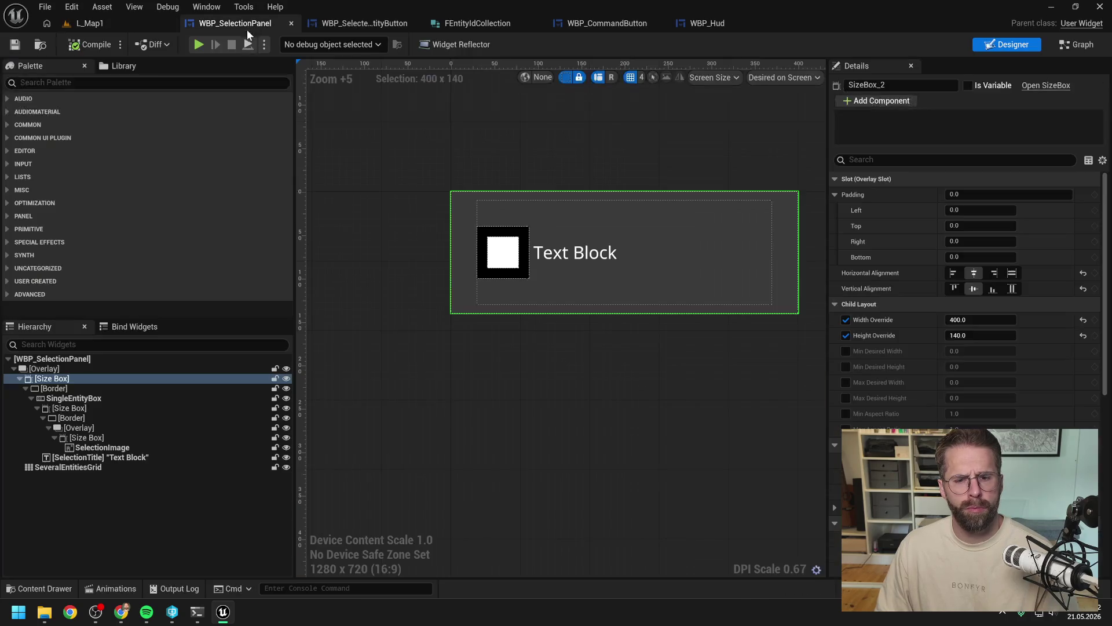
# Step: Wrap SingleEntityBox in a new Overlay and move SeveralEntitiesGrid into it
pyautogui.click(89, 400)
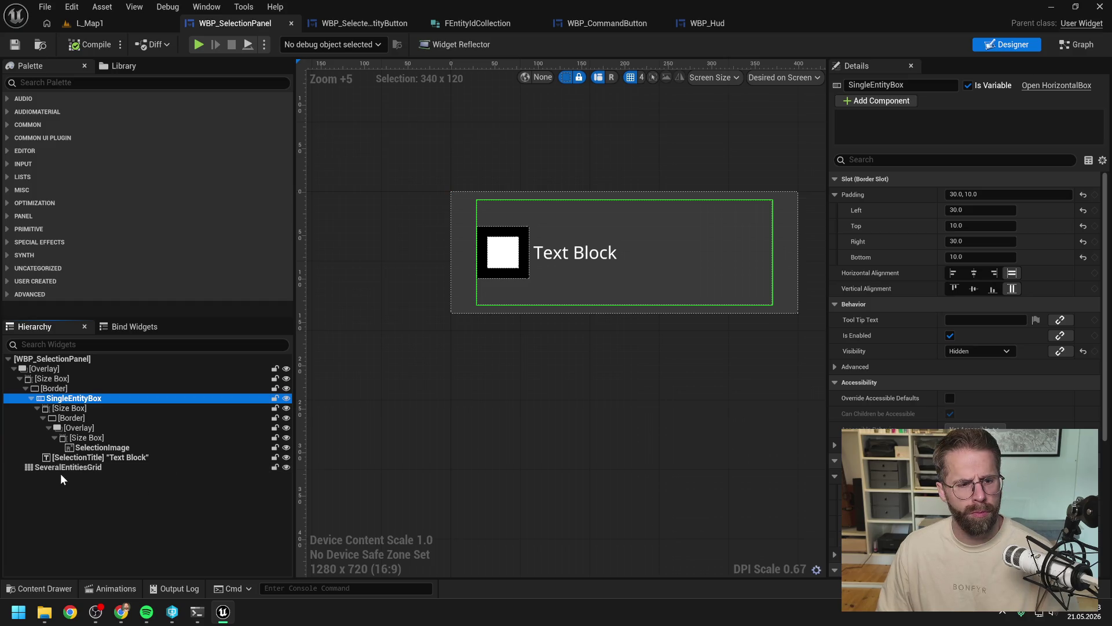
pyautogui.click(32, 398)
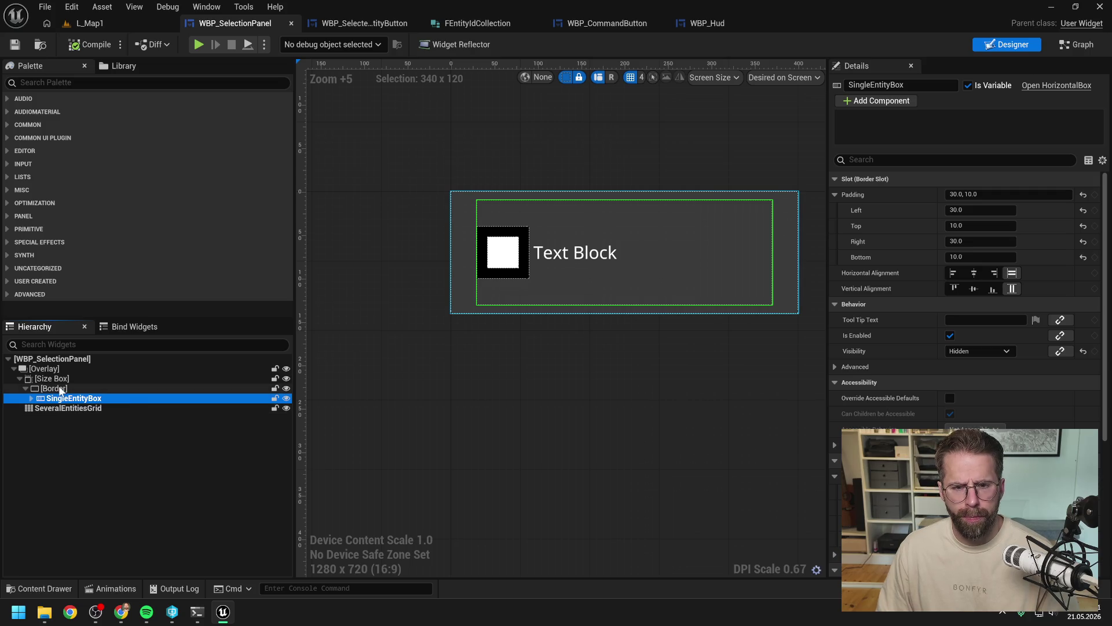
pyautogui.rightClick(70, 399)
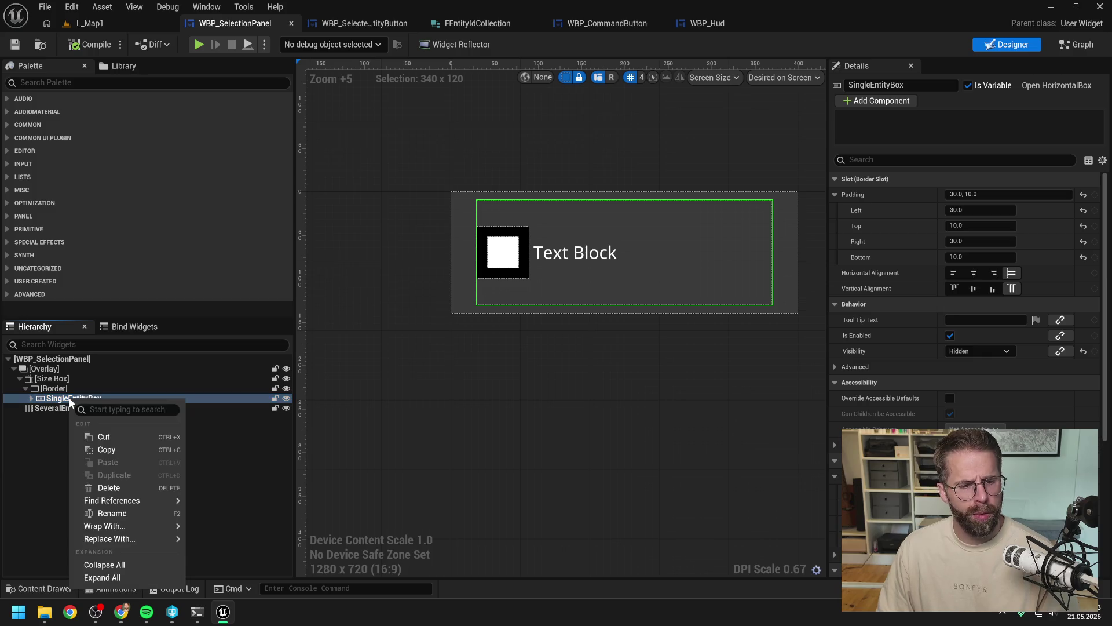
pyautogui.moveTo(118, 525)
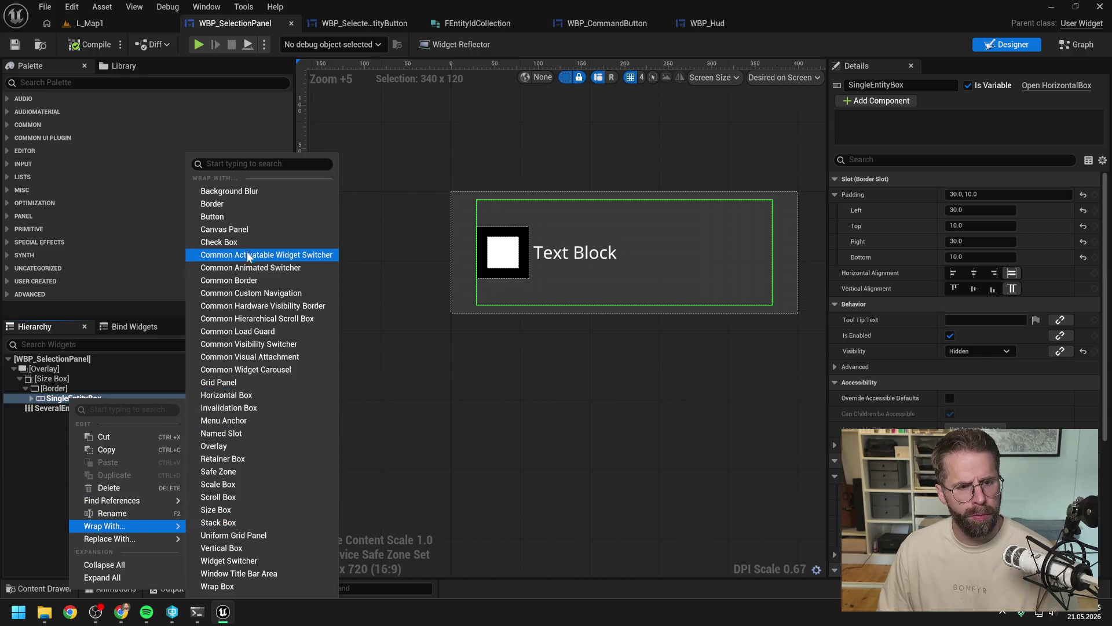
pyautogui.click(242, 446)
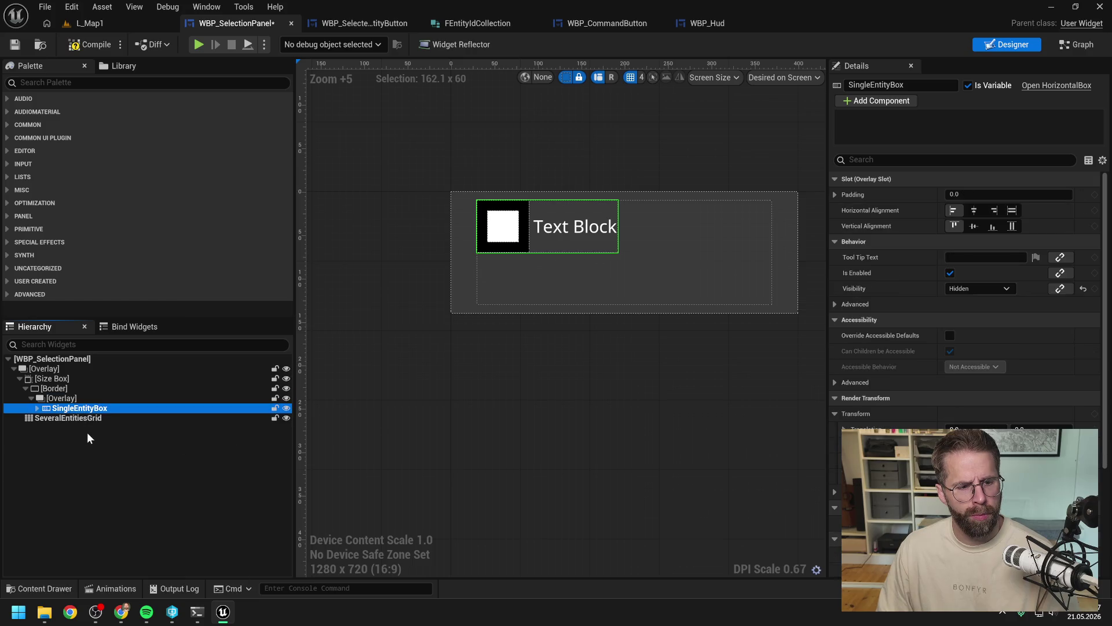
pyautogui.click(92, 418)
pyautogui.moveTo(95, 422); pyautogui.dragTo(72, 399)
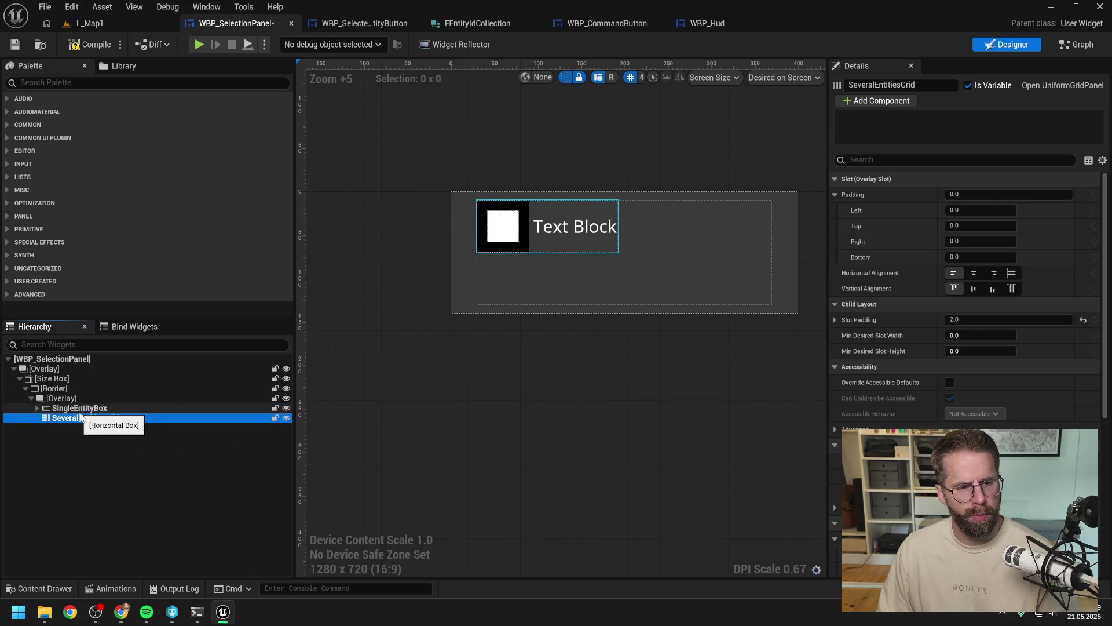
# Step: Make SingleEntityBox fill horizontally and vertically, check SeveralEntitiesGrid, and compile
pyautogui.click(71, 398)
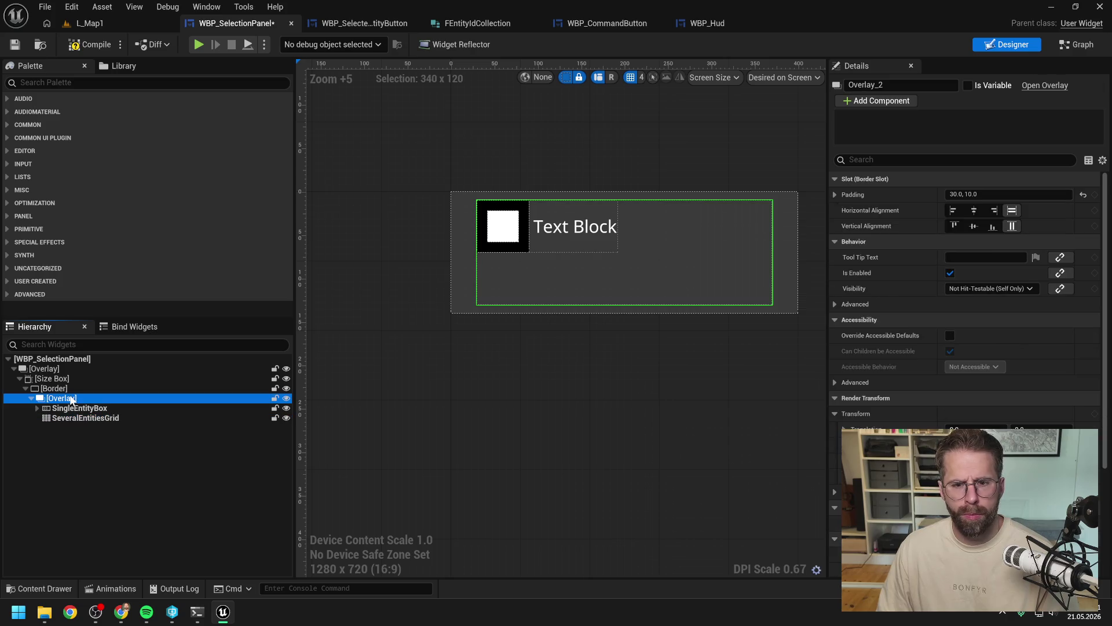
pyautogui.click(87, 408)
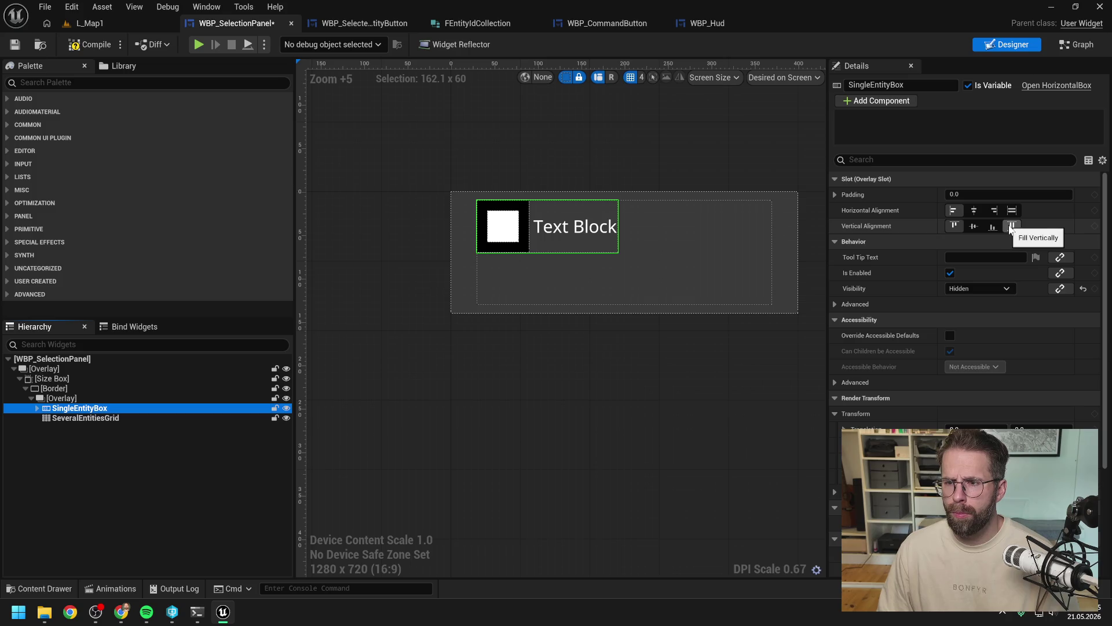
pyautogui.click(1012, 226)
pyautogui.click(1012, 211)
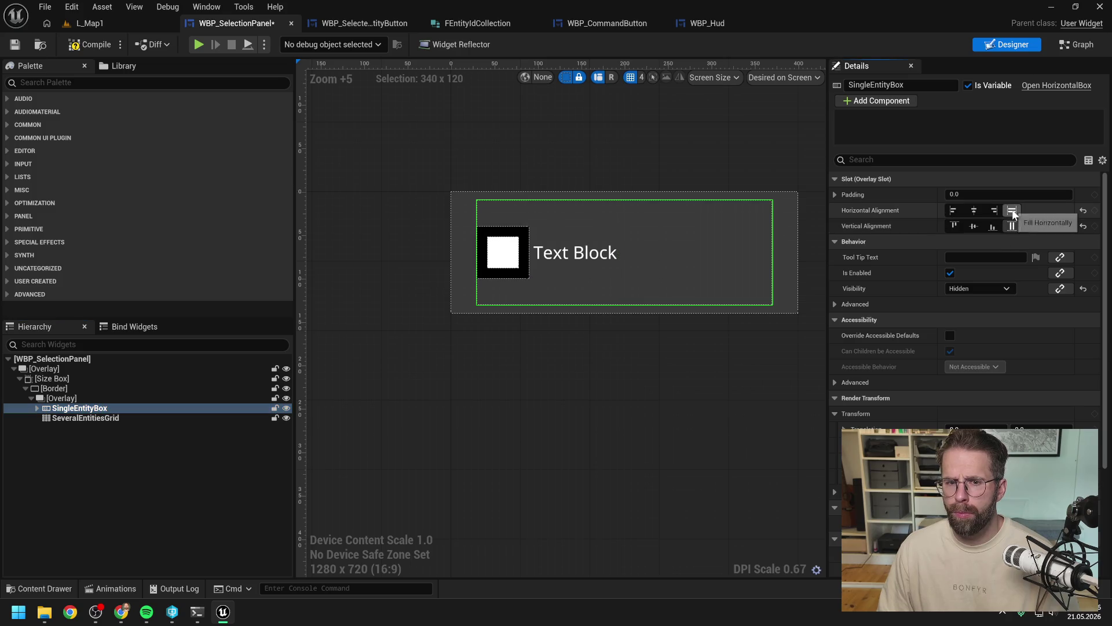
pyautogui.click(99, 418)
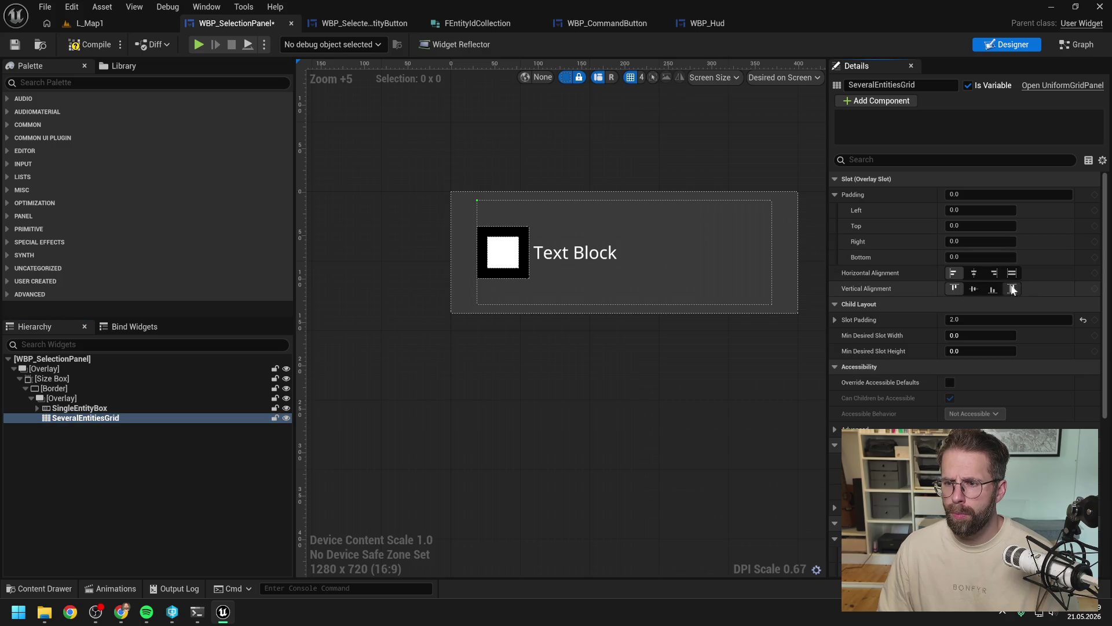
pyautogui.click(94, 44)
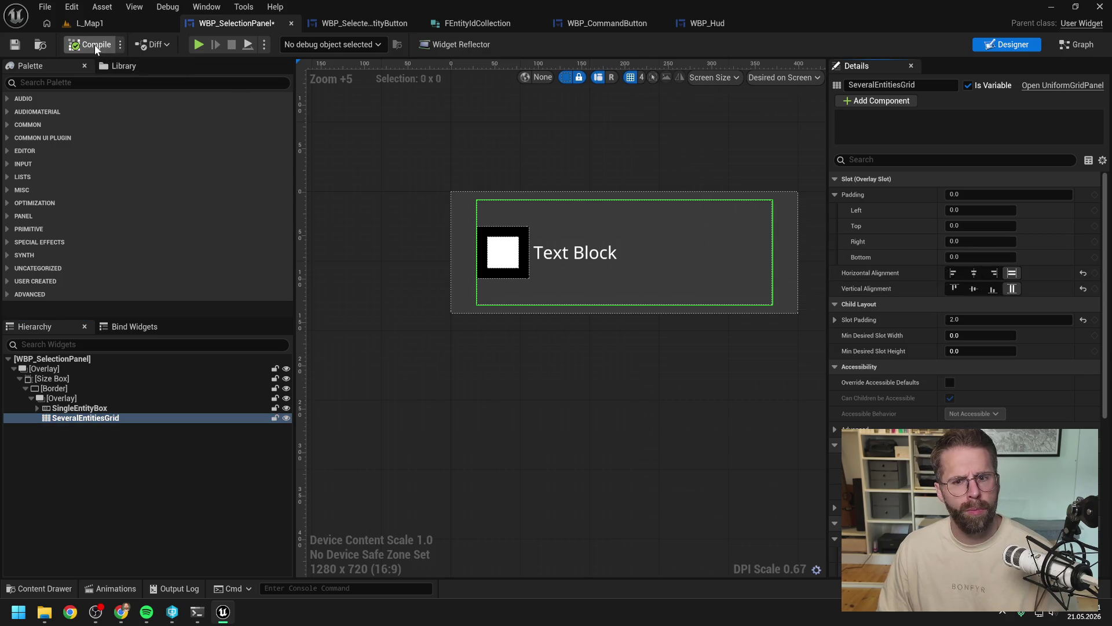
pyautogui.click(103, 26)
# Step: Play the level, select the Main Hall, place two small buildings and box-select them
pyautogui.click(290, 44)
pyautogui.click(461, 328)
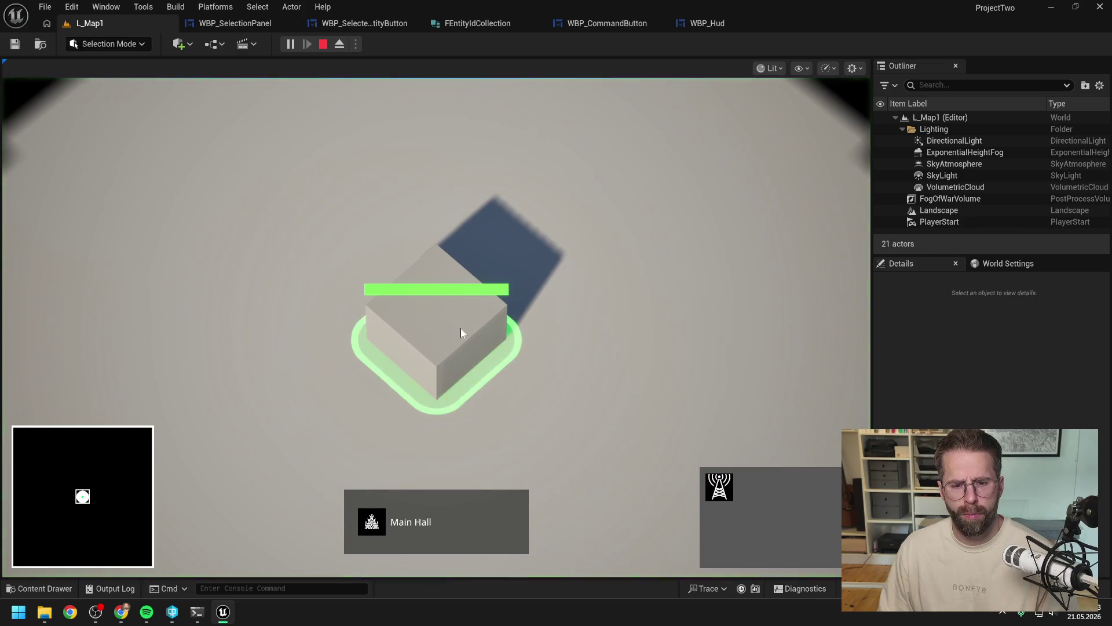
pyautogui.click(719, 487)
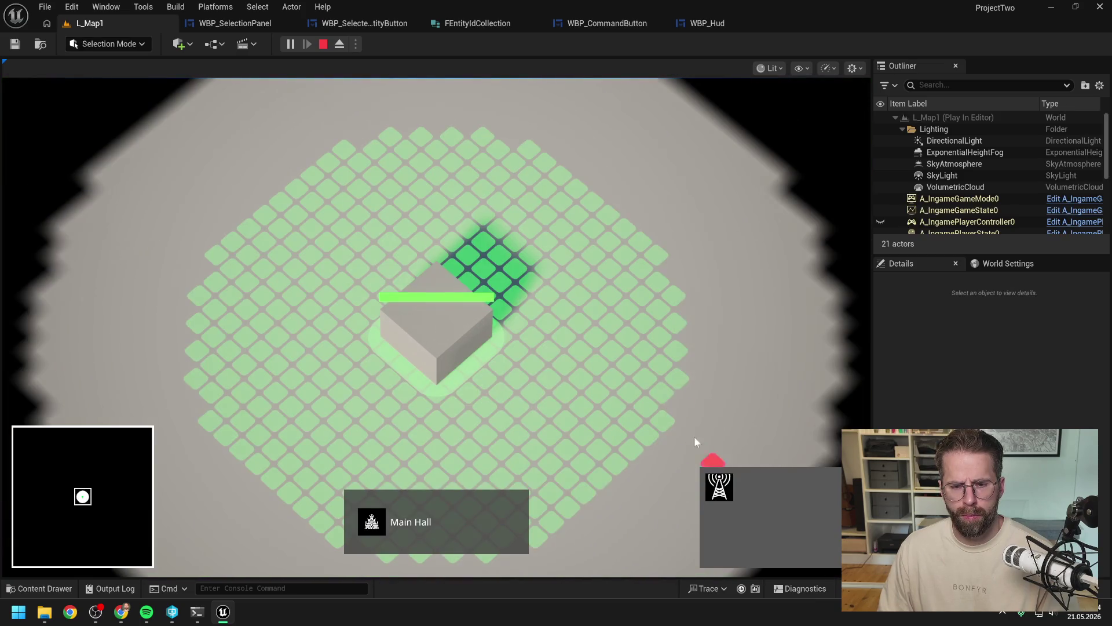
pyautogui.click(648, 361)
pyautogui.click(611, 221)
pyautogui.click(594, 302)
pyautogui.moveTo(577, 186); pyautogui.dragTo(711, 433)
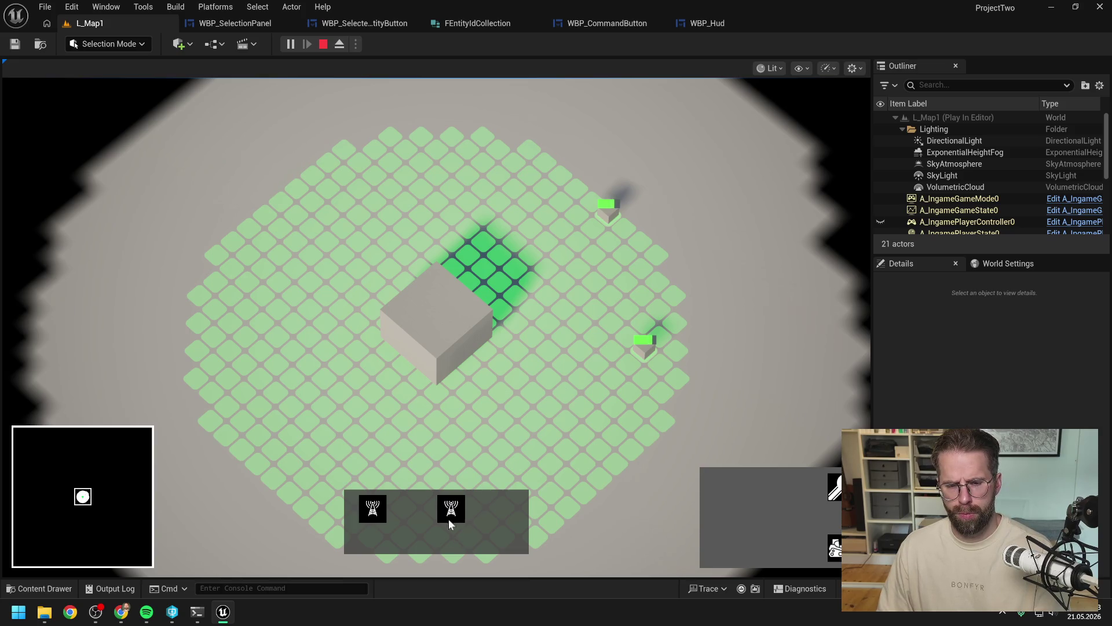
# Step: Switch between selecting the Main Hall alone and both buildings, then stop playing
pyautogui.click(441, 328)
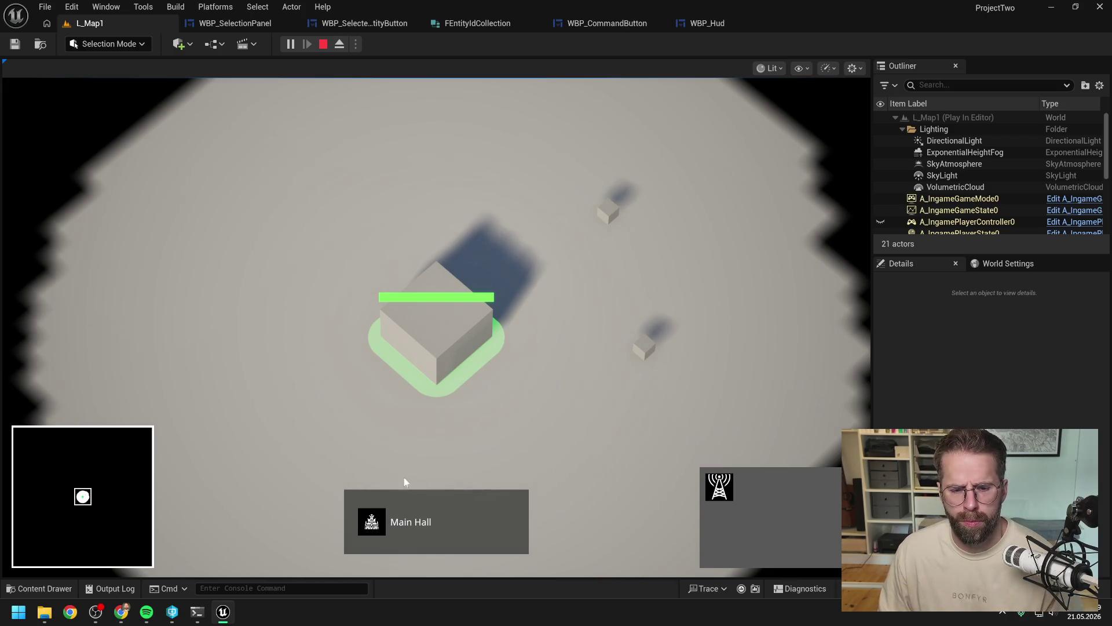
pyautogui.click(568, 227)
pyautogui.moveTo(567, 165); pyautogui.dragTo(699, 389)
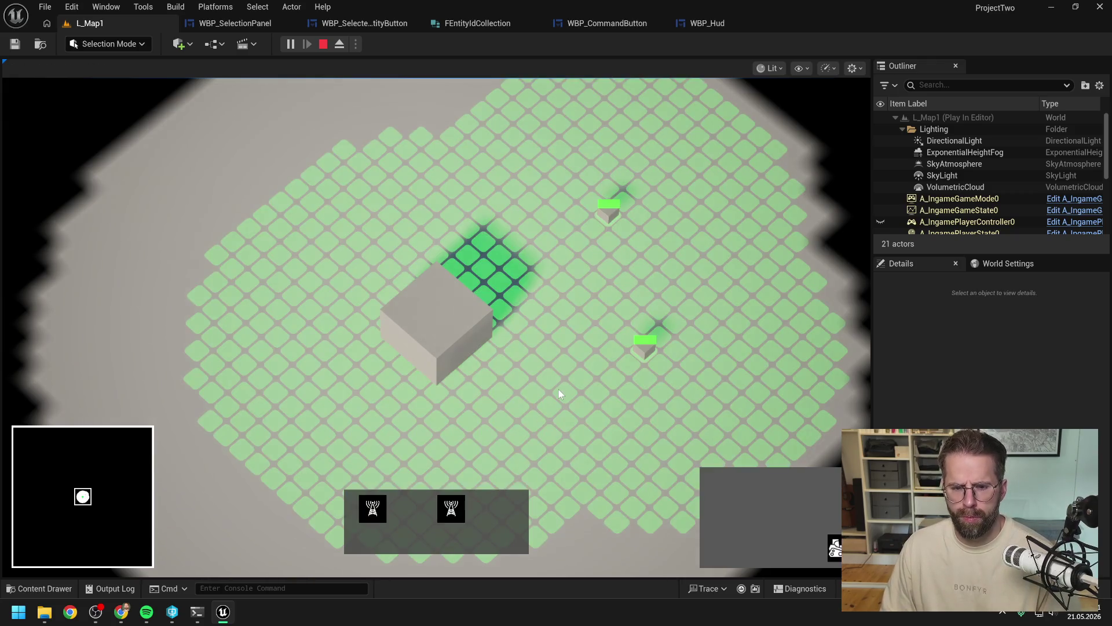
pyautogui.click(509, 348)
pyautogui.click(450, 328)
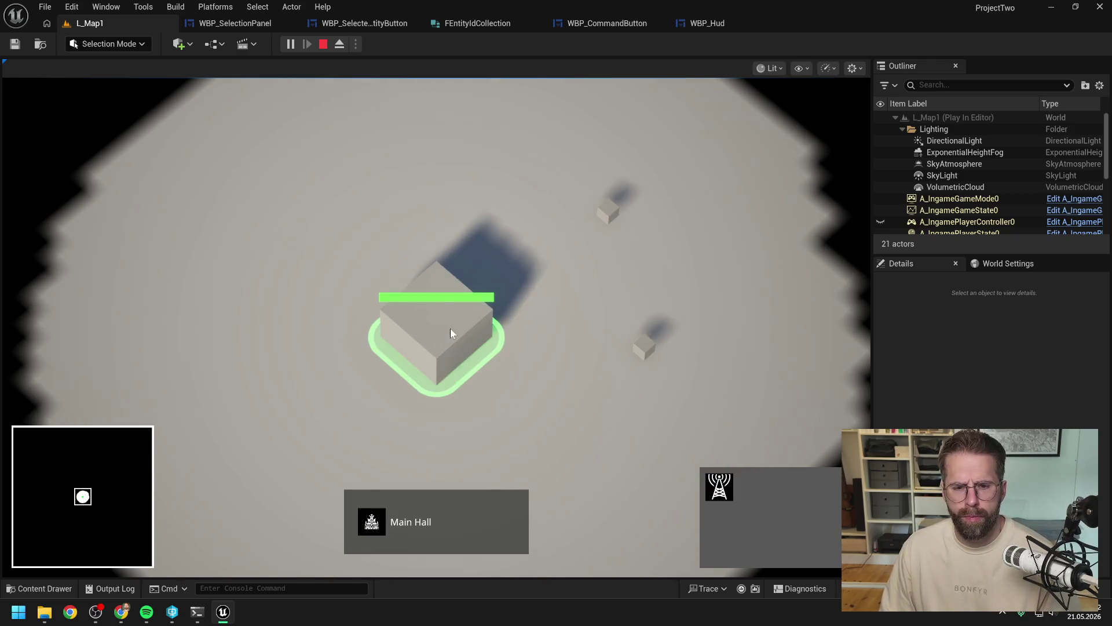
pyautogui.click(590, 296)
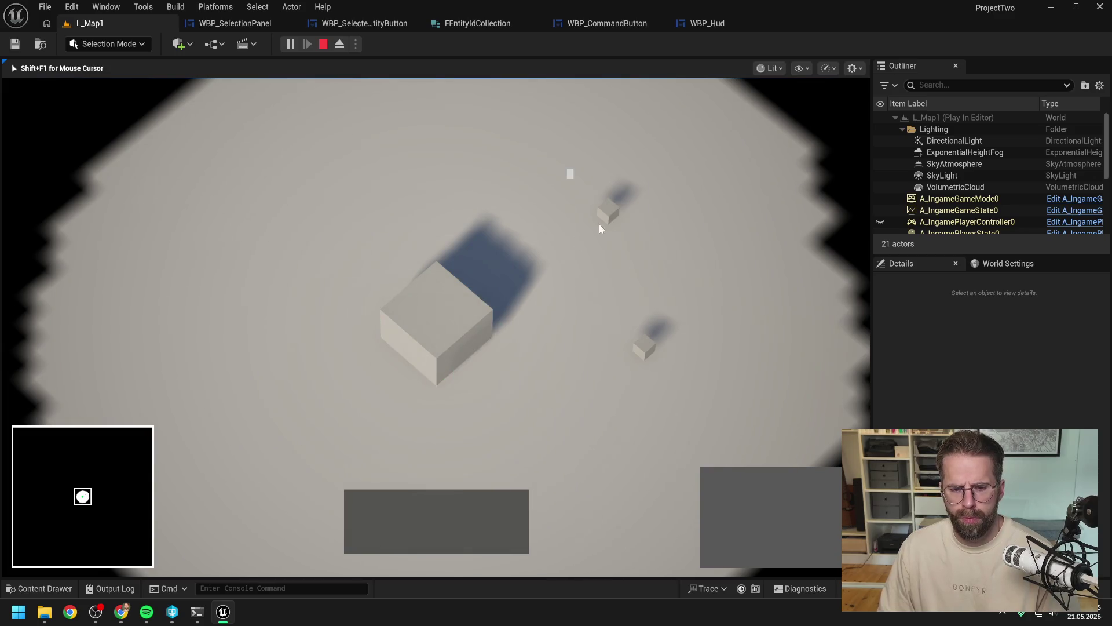
pyautogui.moveTo(599, 224); pyautogui.dragTo(690, 385)
pyautogui.press('Escape')
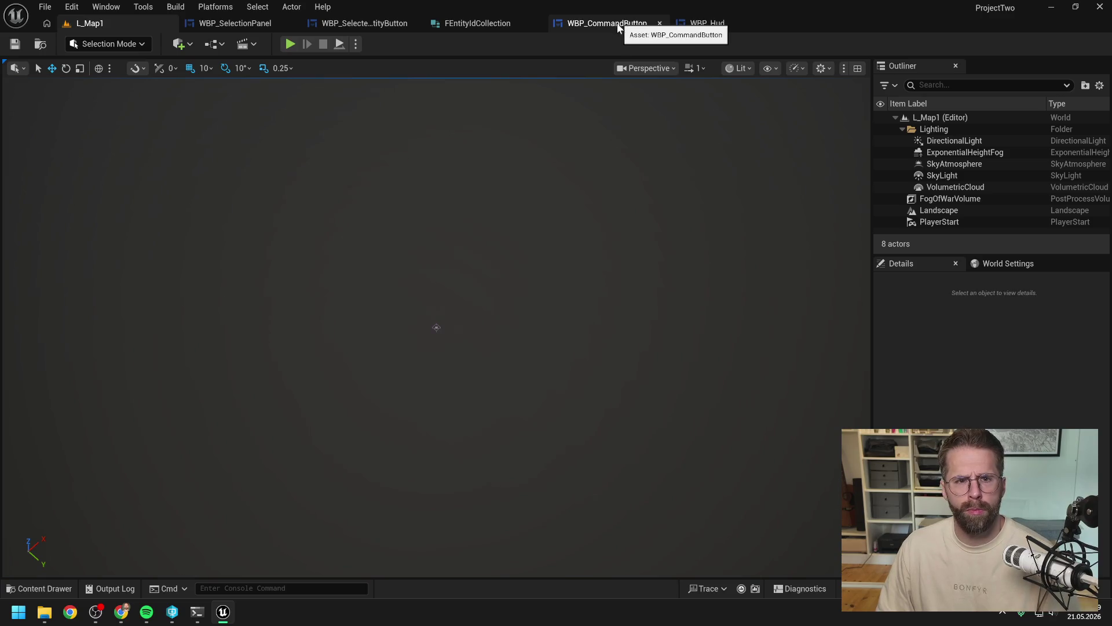
# Step: Align SeveralEntitiesGrid to the left and top
pyautogui.click(246, 23)
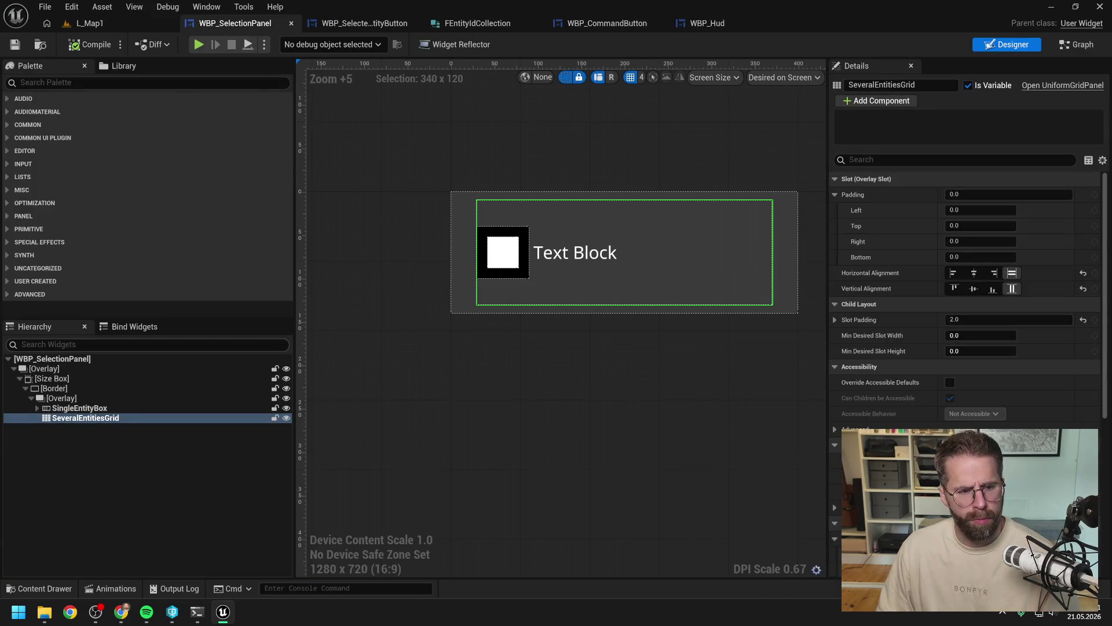
pyautogui.click(953, 273)
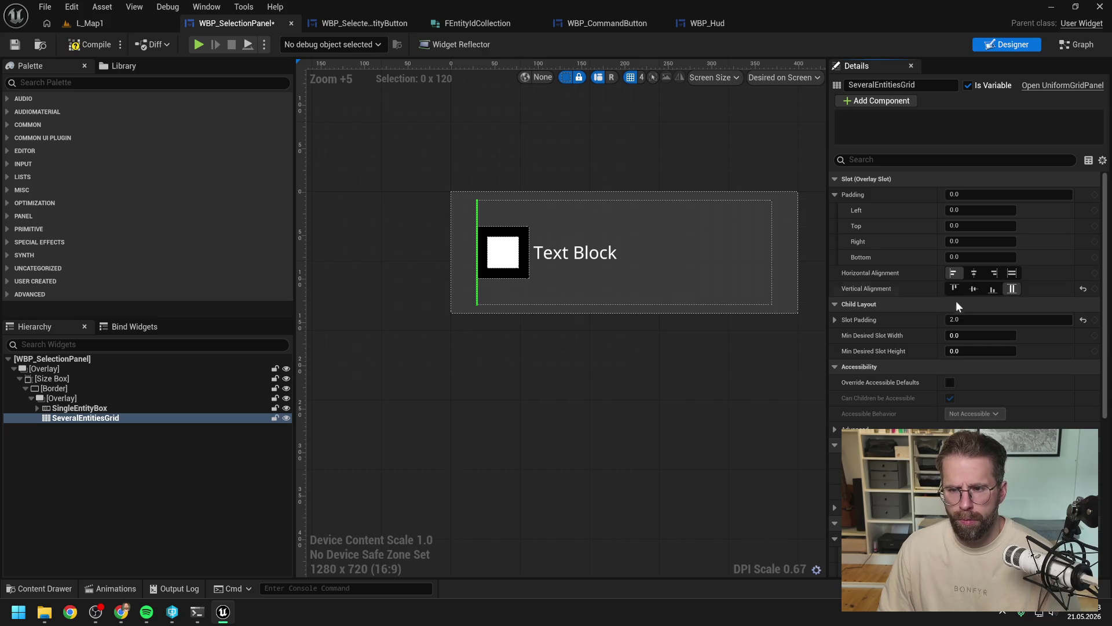
pyautogui.click(955, 289)
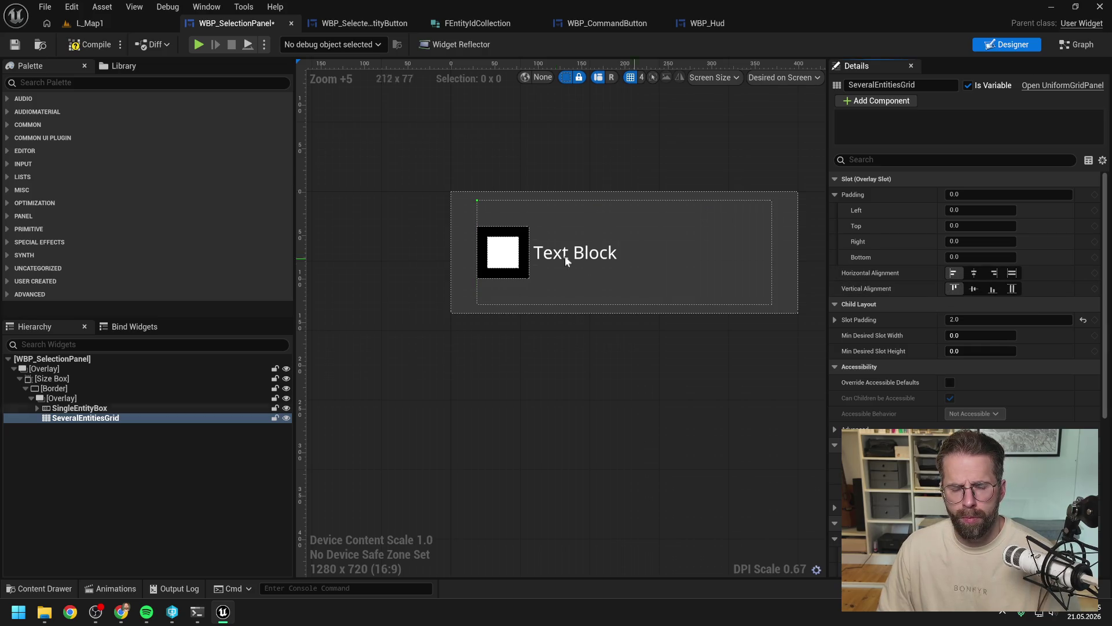
# Step: Keep SingleEntityBox filling both ways, compile, and start a play test
pyautogui.click(110, 408)
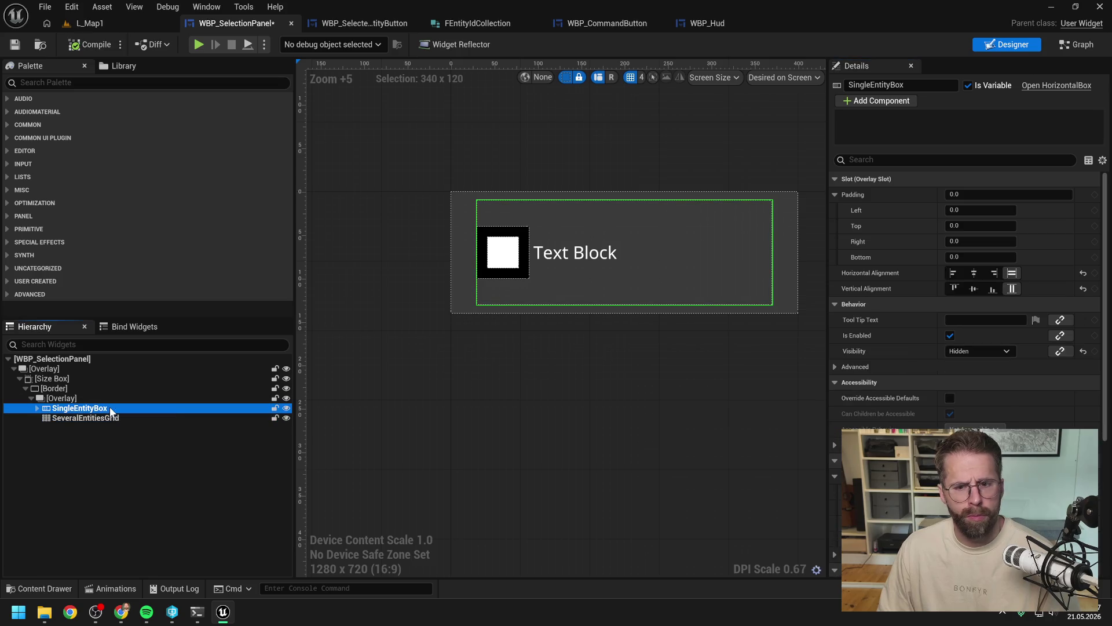
pyautogui.click(953, 273)
pyautogui.click(955, 288)
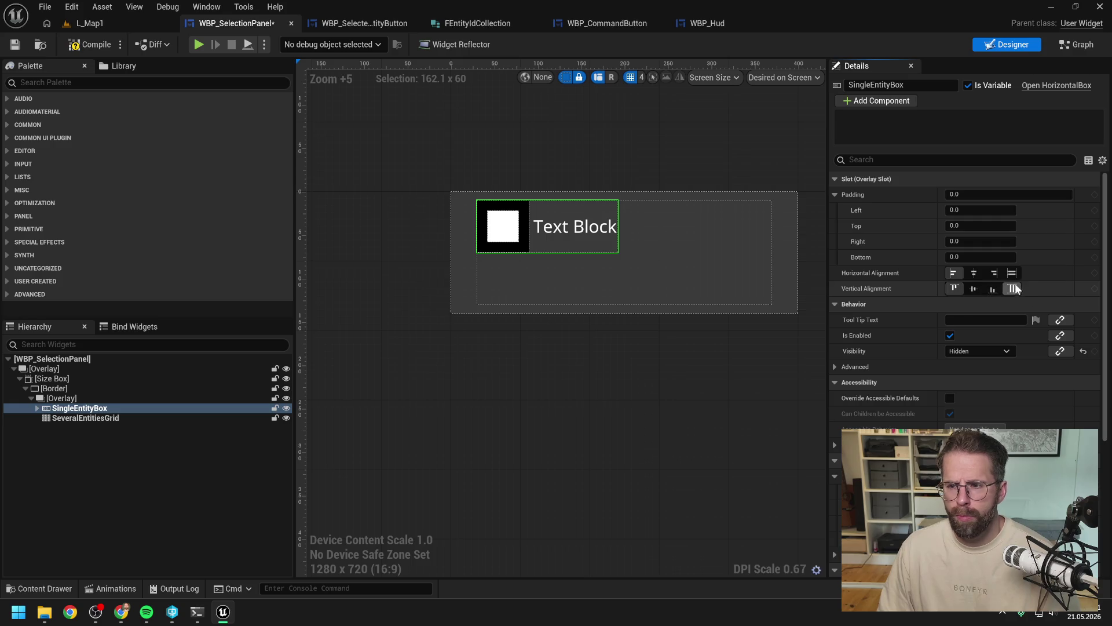
pyautogui.click(1012, 288)
pyautogui.click(1013, 273)
pyautogui.click(89, 45)
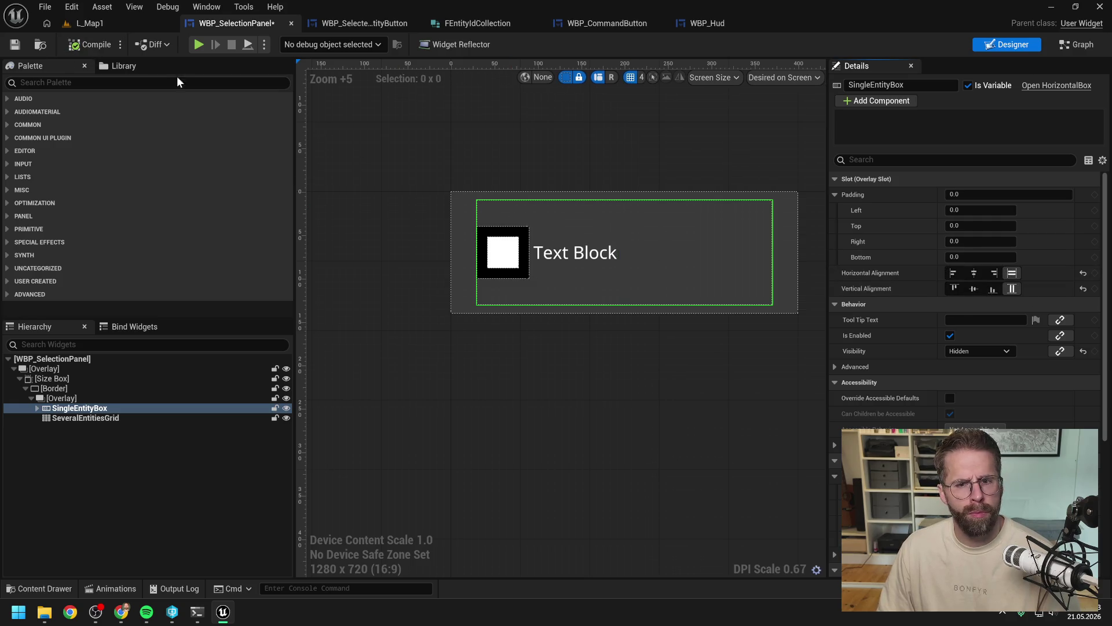
pyautogui.click(198, 45)
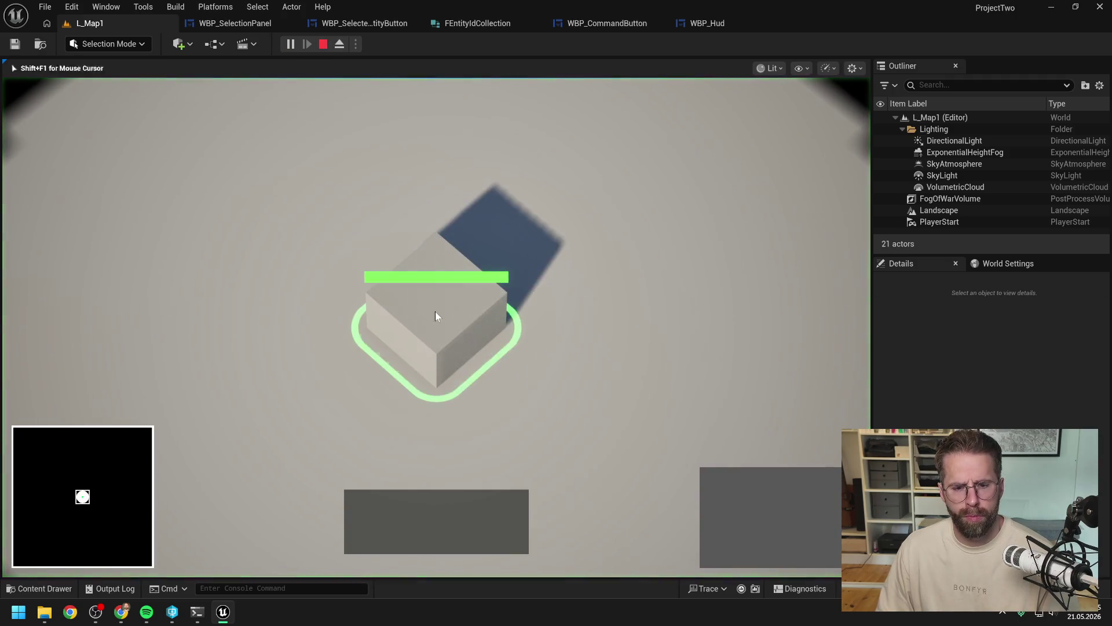
# Step: Place two Power Grid Generators, box-select them, add the main building, then stop playing
pyautogui.click(719, 486)
pyautogui.click(650, 353)
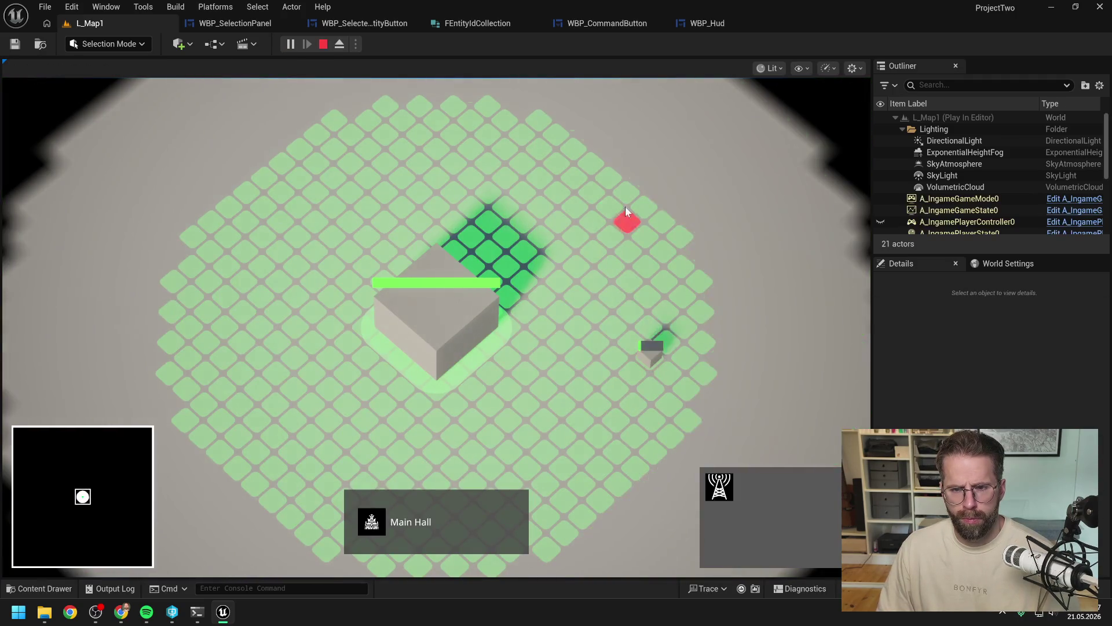
pyautogui.click(613, 200)
pyautogui.rightClick(610, 280)
pyautogui.moveTo(556, 161)
pyautogui.mouseDown()
pyautogui.moveTo(747, 439)
pyautogui.moveTo(728, 430)
pyautogui.mouseUp()
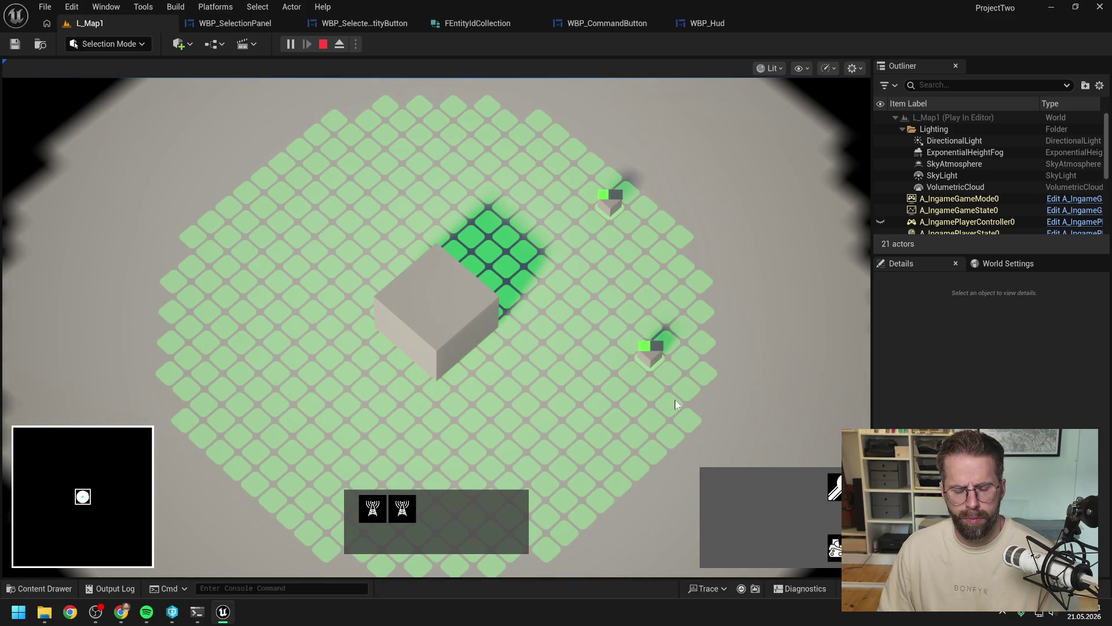
pyautogui.keyDown('shift'); pyautogui.click(467, 329); pyautogui.keyUp('shift')
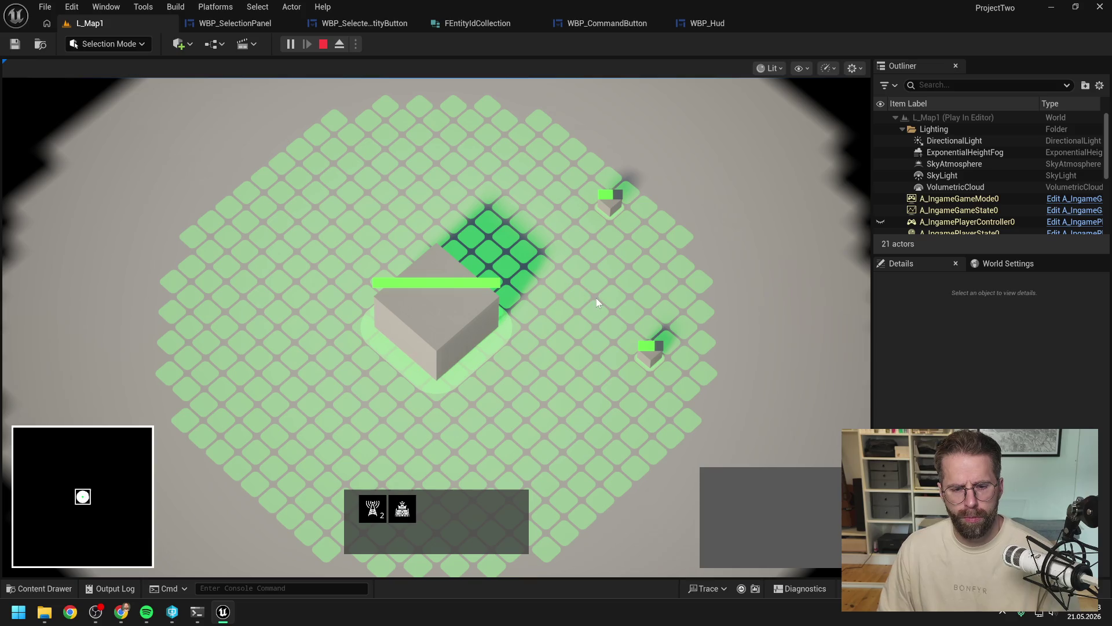
pyautogui.press('Escape')
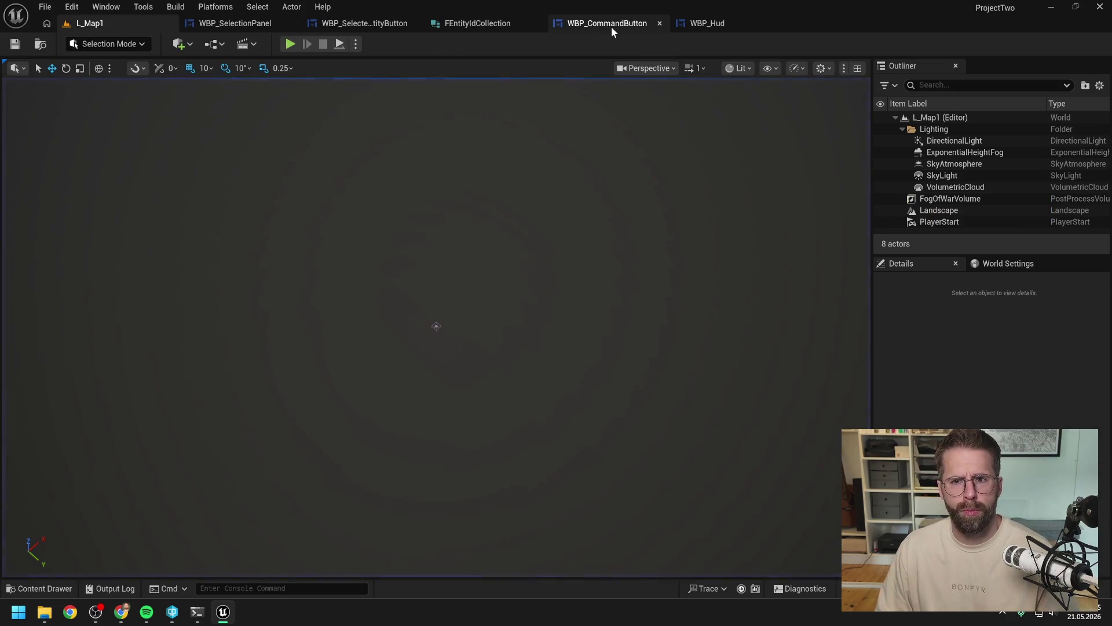
pyautogui.click(224, 24)
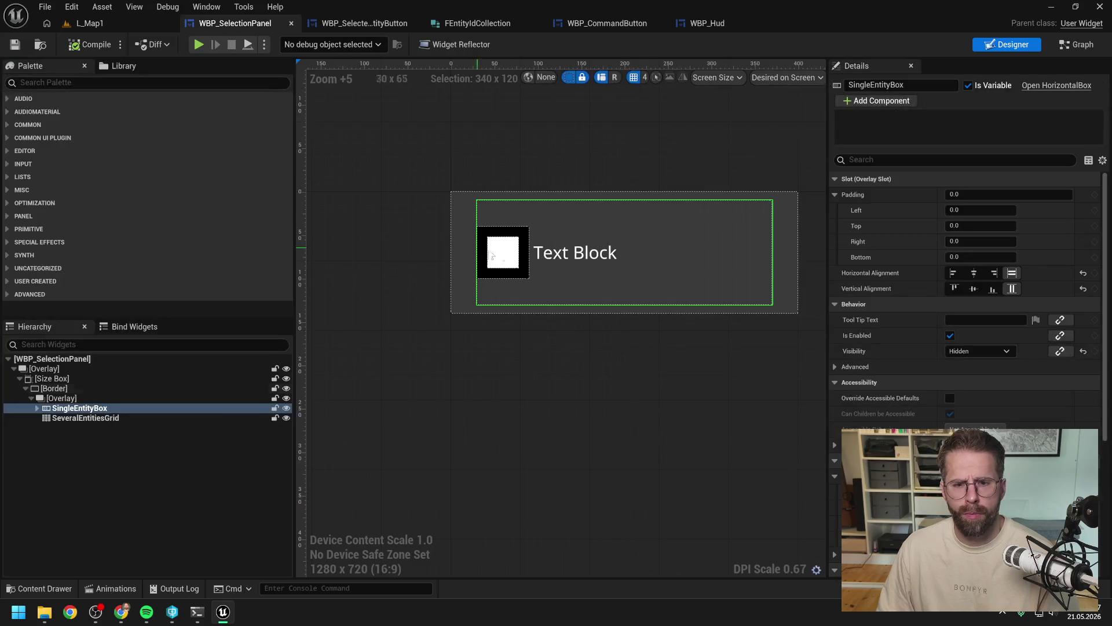
# Step: Center SeveralEntitiesGrid vertically, leaving its horizontal alignment unchanged
pyautogui.click(86, 418)
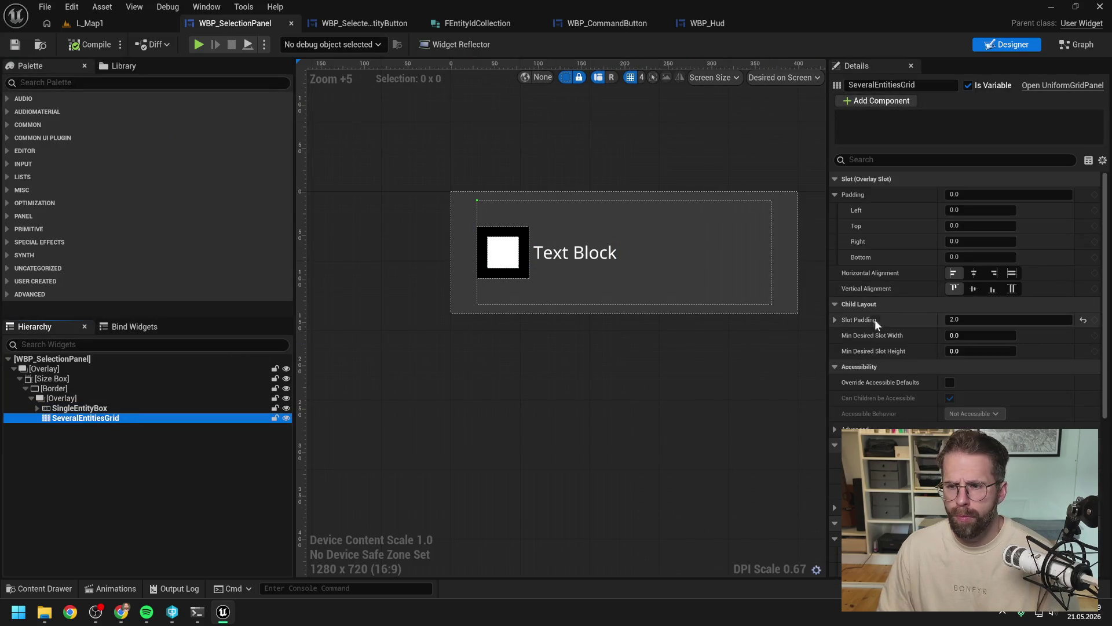
pyautogui.click(974, 272)
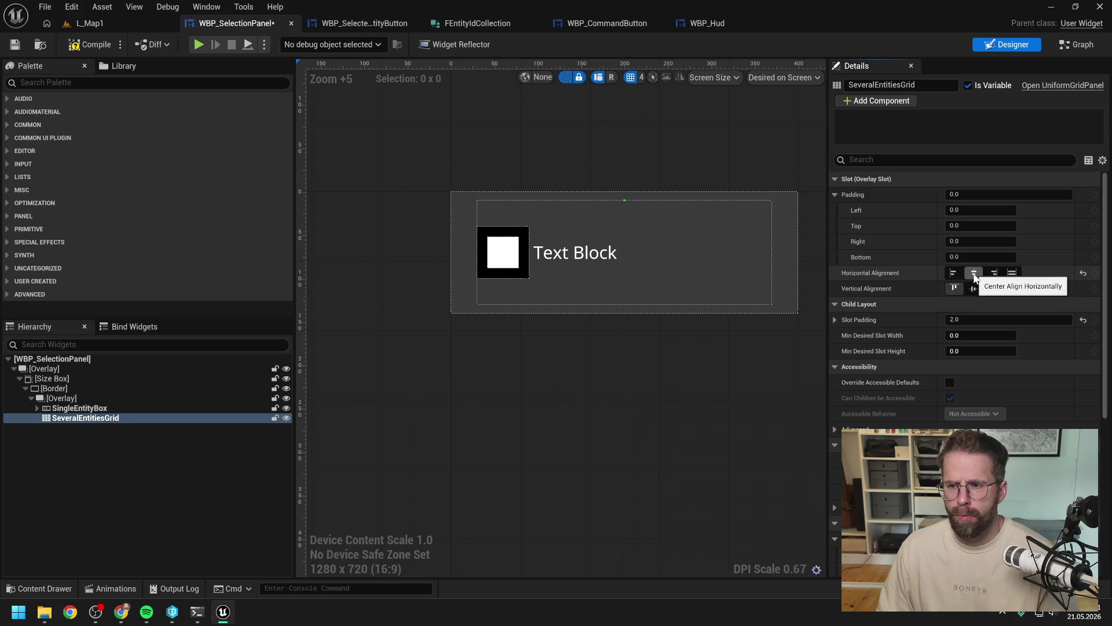
pyautogui.hotkey('ctrl', 'z')
pyautogui.click(973, 288)
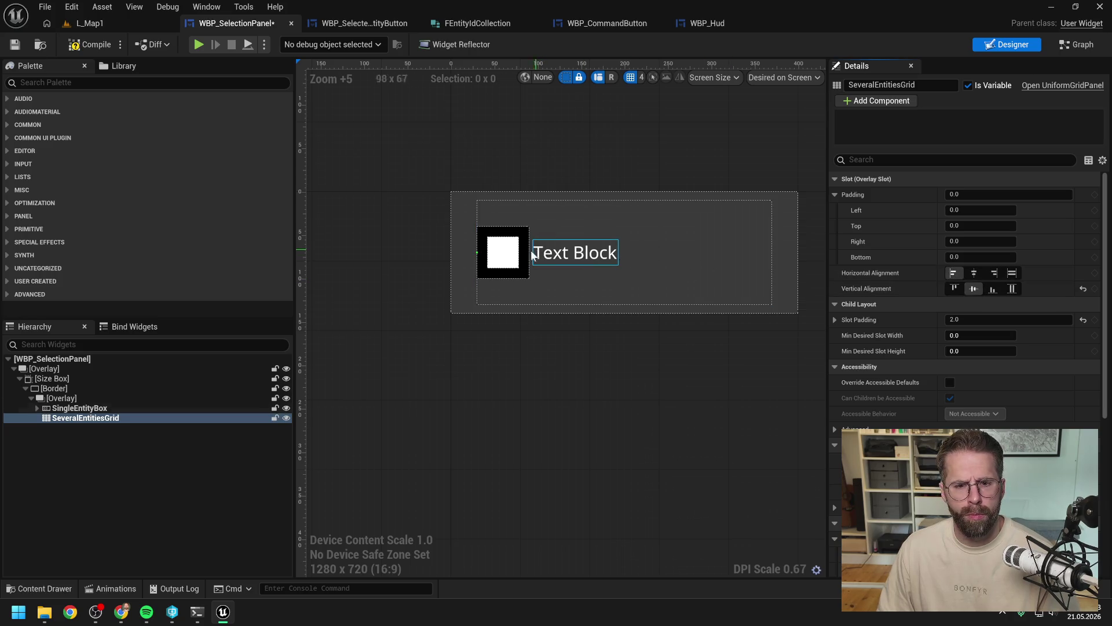
# Step: Set the inner overlay's left and right padding to 40
pyautogui.click(74, 400)
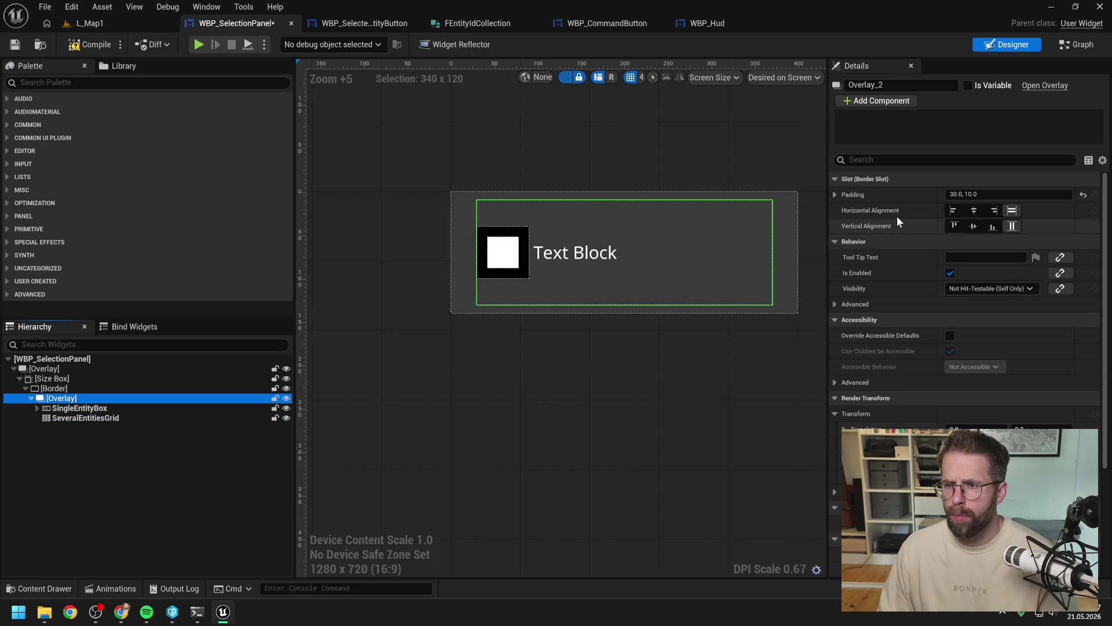
pyautogui.click(836, 195)
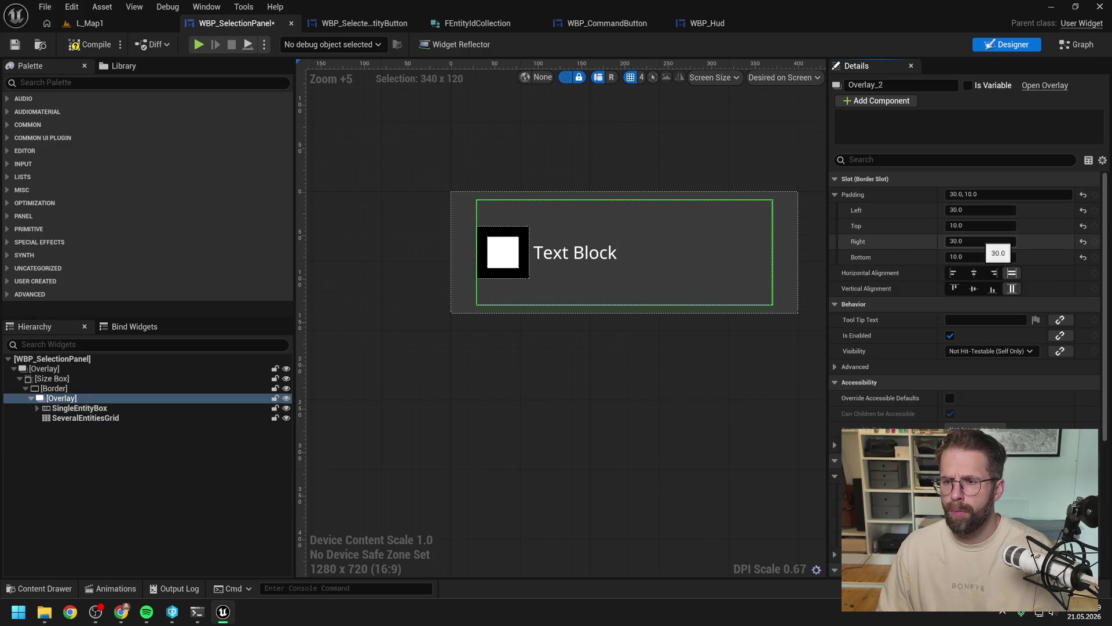
pyautogui.click(982, 241)
pyautogui.write('40')
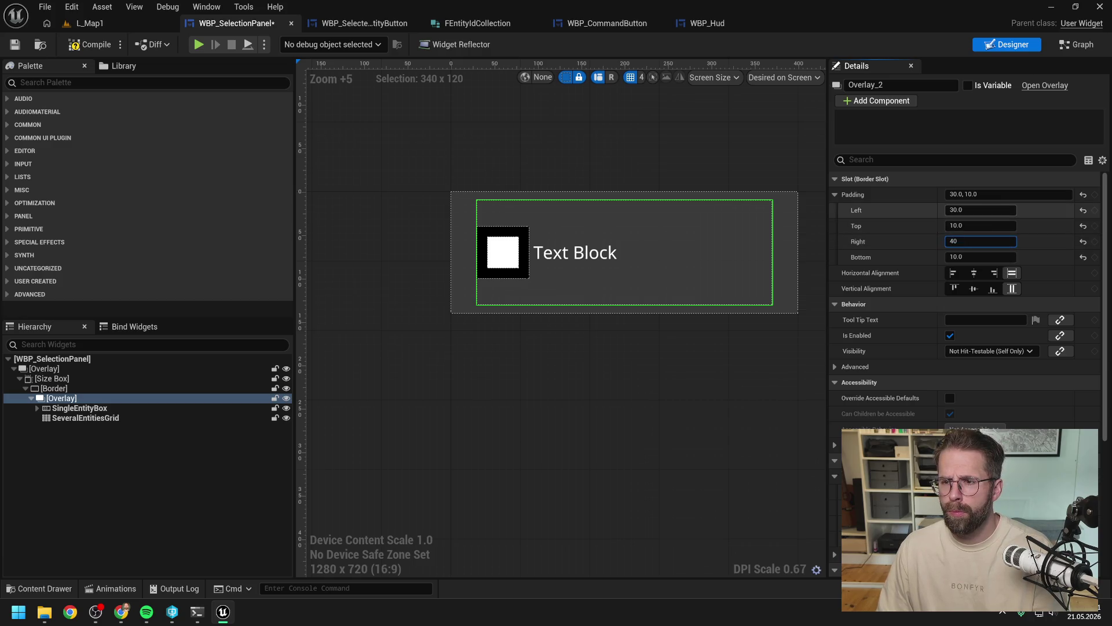
pyautogui.click(980, 210)
pyautogui.write('40')
pyautogui.press('Return')
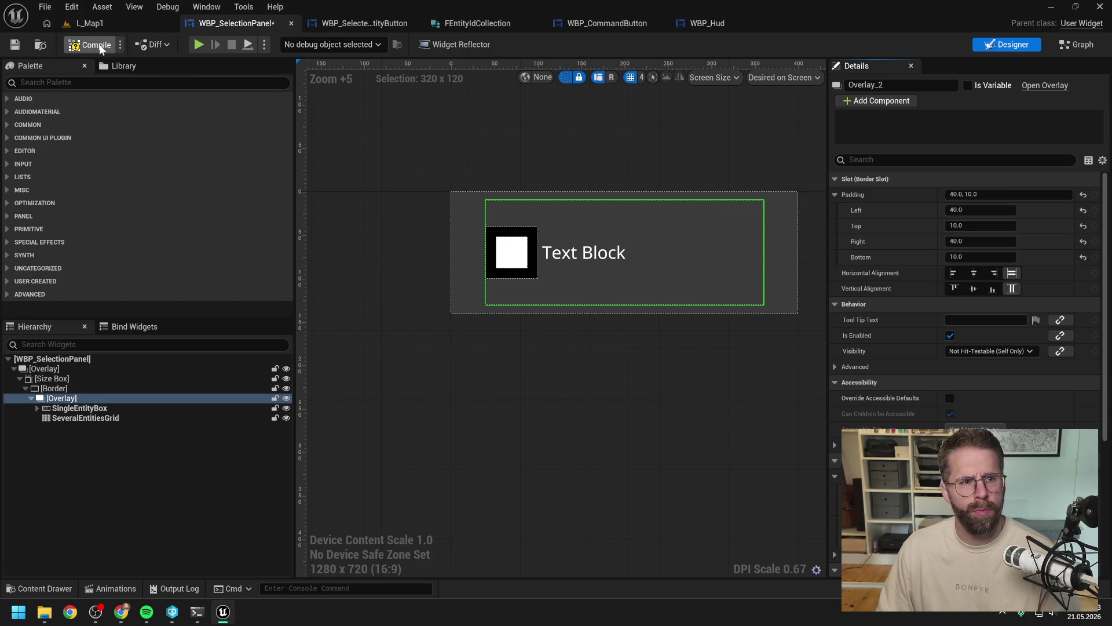
pyautogui.click(93, 24)
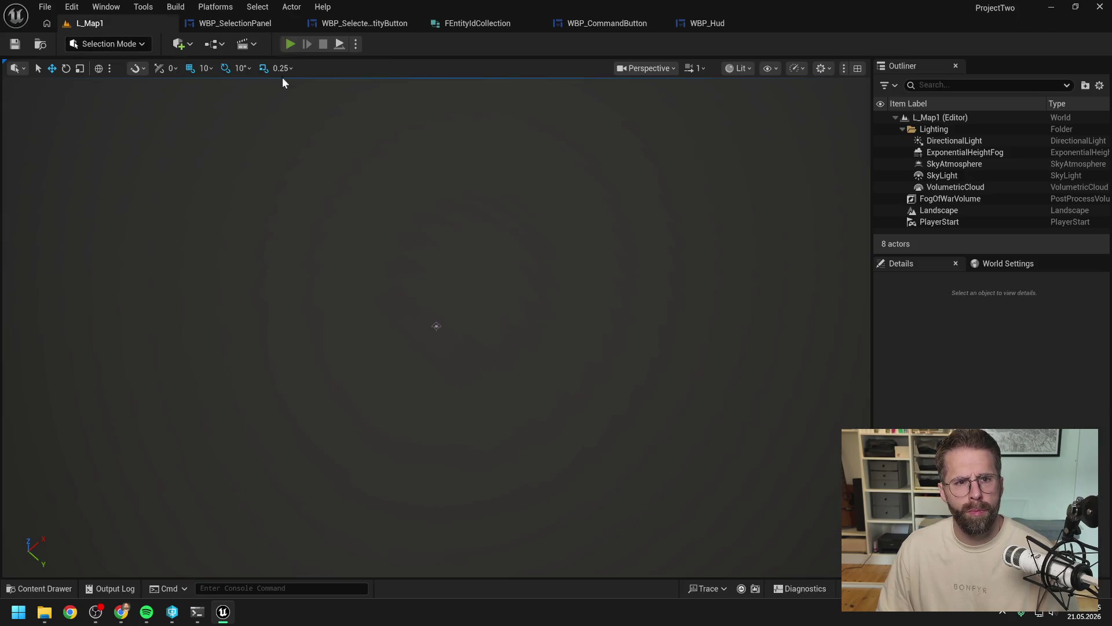
pyautogui.hotkey('alt', 'p')
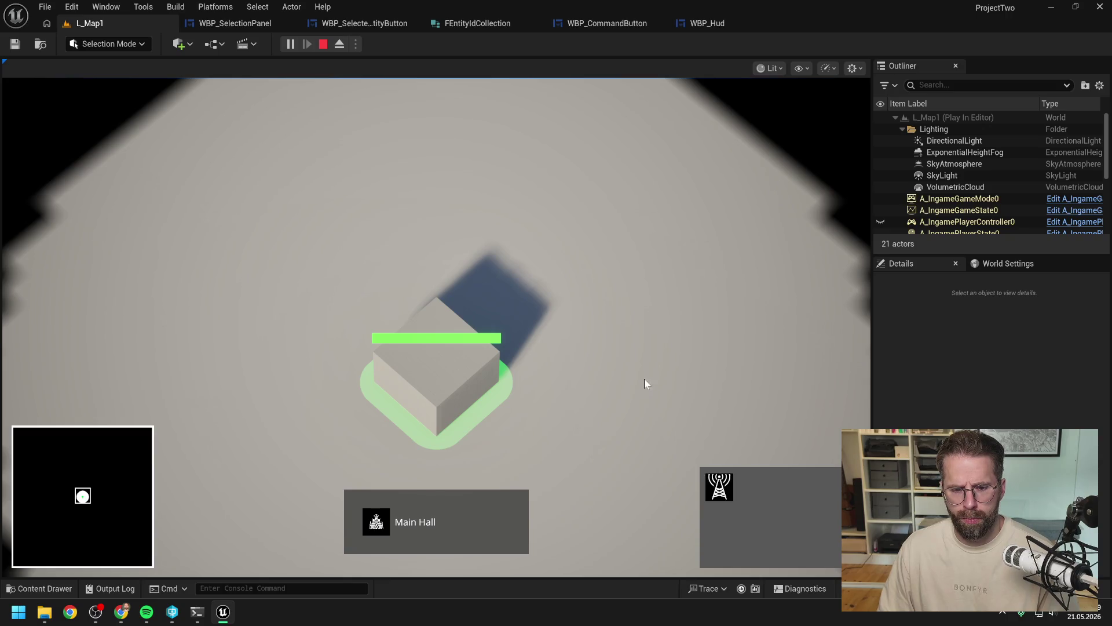
pyautogui.click(726, 482)
pyautogui.click(662, 339)
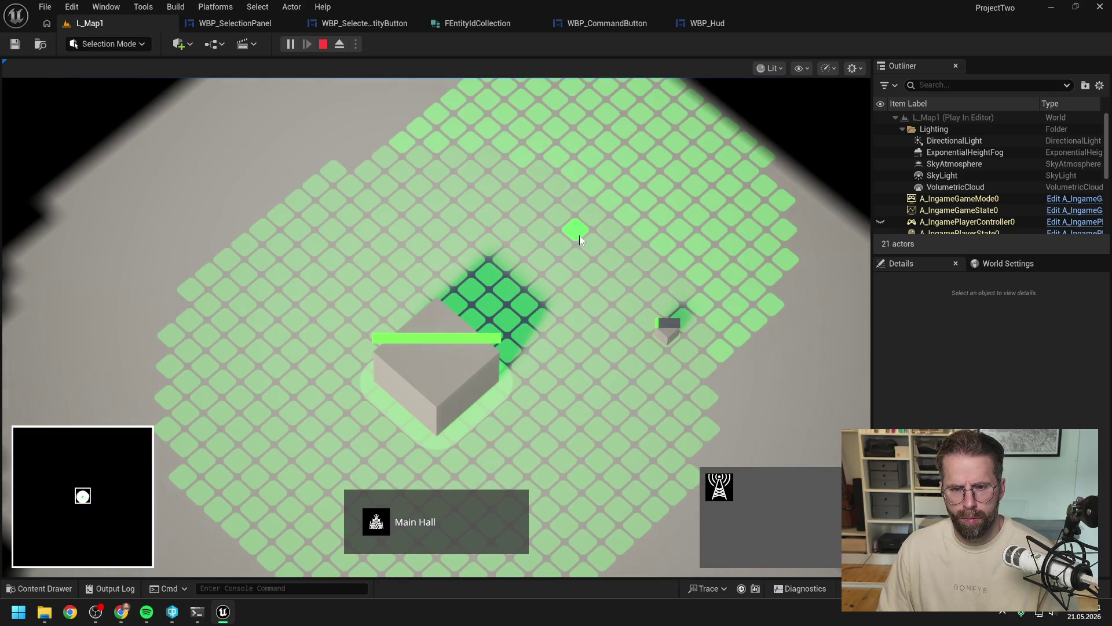
pyautogui.click(580, 232)
pyautogui.moveTo(541, 188); pyautogui.dragTo(757, 386)
pyautogui.click(481, 382)
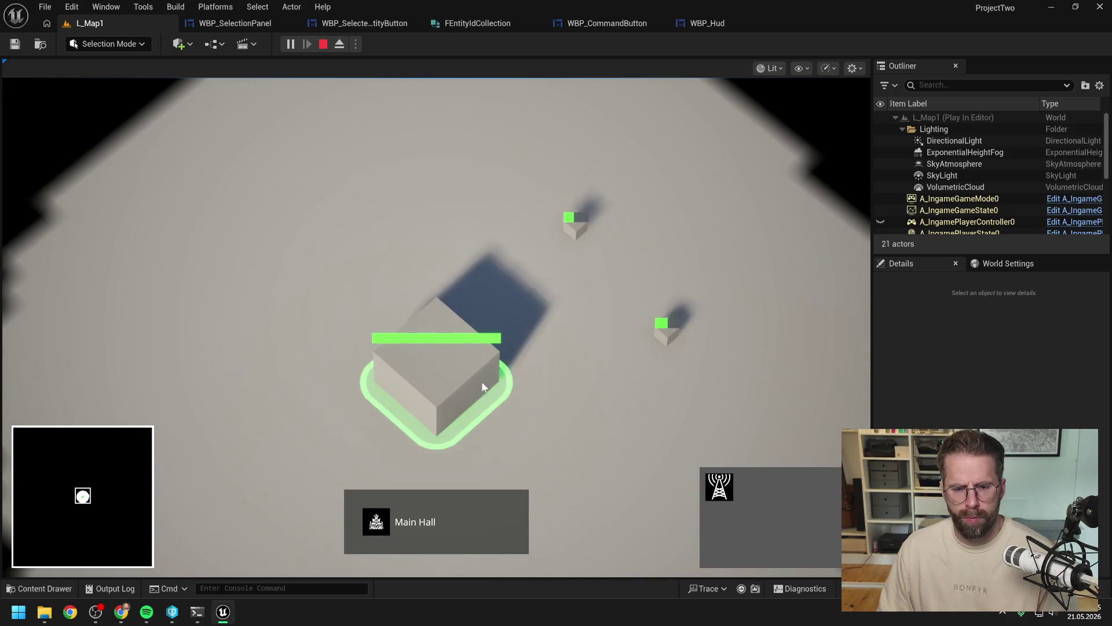
pyautogui.moveTo(559, 194); pyautogui.dragTo(739, 391)
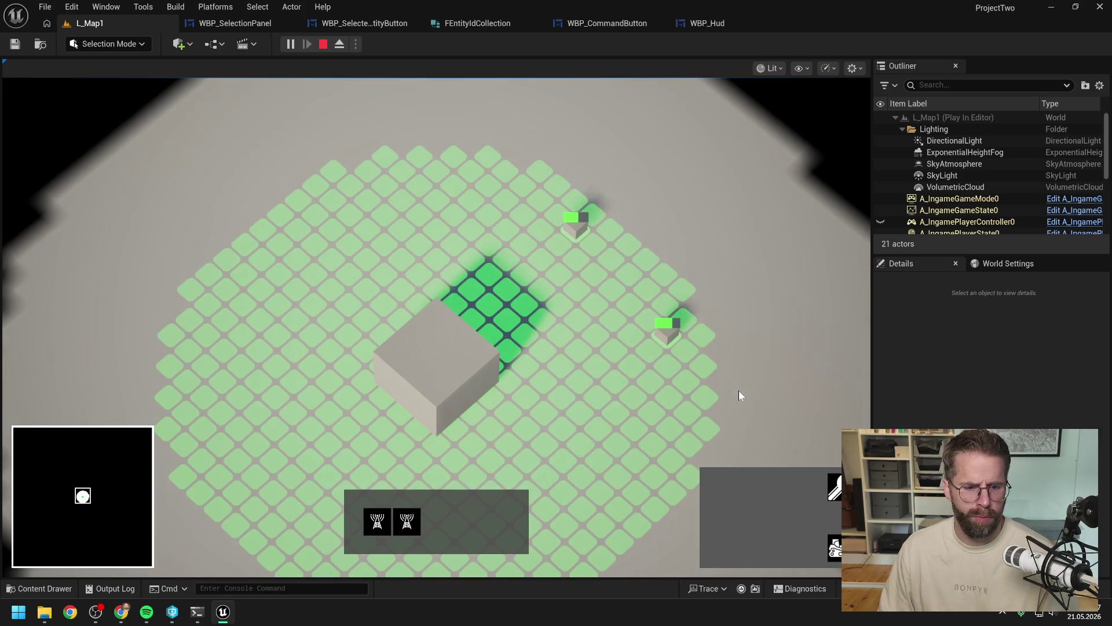
pyautogui.click(493, 383)
pyautogui.moveTo(554, 184); pyautogui.dragTo(775, 419)
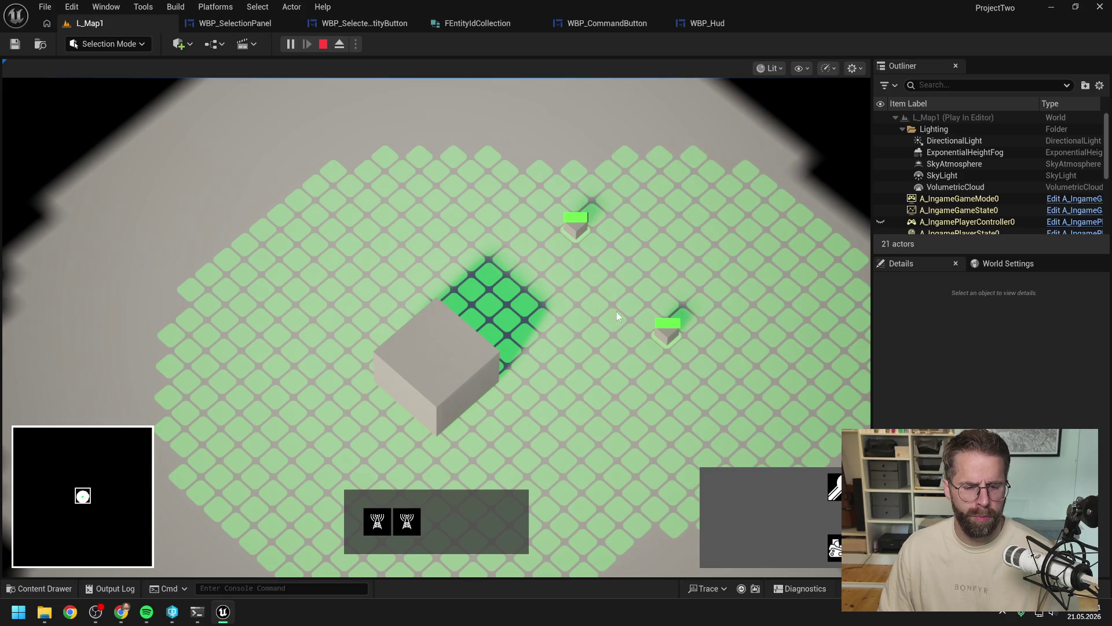
pyautogui.click(602, 284)
pyautogui.moveTo(560, 193); pyautogui.dragTo(749, 398)
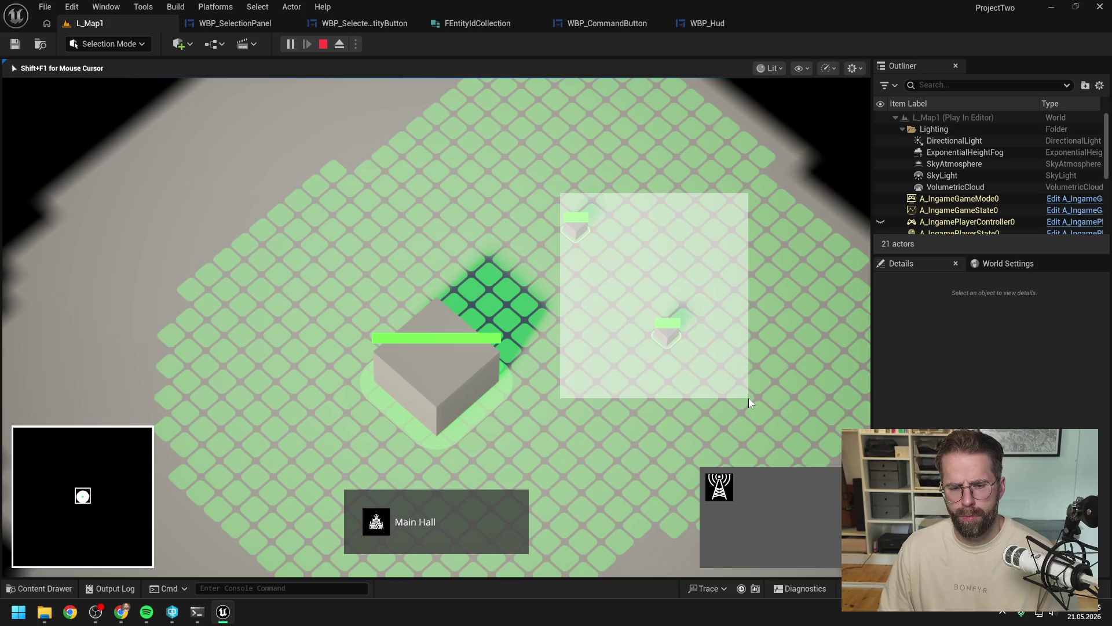
pyautogui.moveTo(749, 399); pyautogui.dragTo(750, 398)
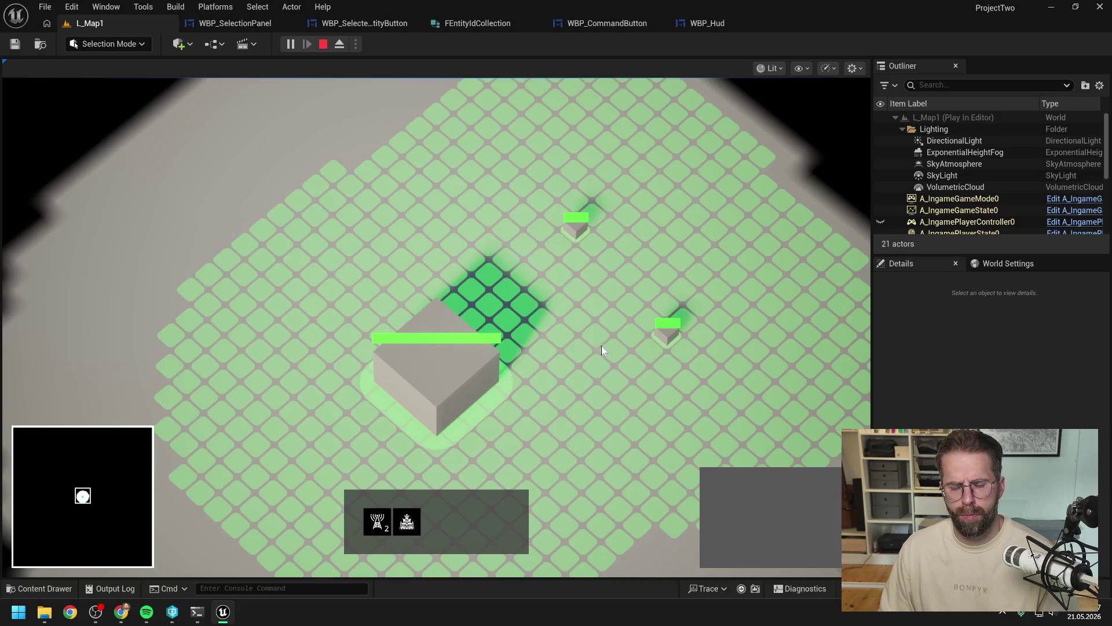
pyautogui.click(575, 308)
pyautogui.moveTo(574, 259); pyautogui.dragTo(725, 365)
pyautogui.click(572, 335)
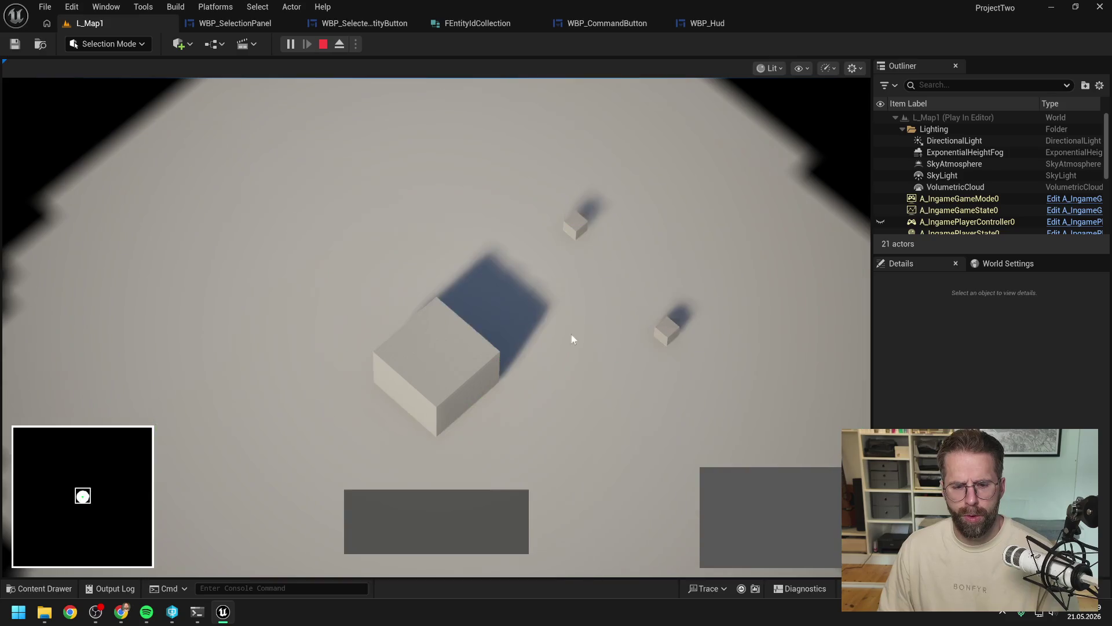
pyautogui.press('1')
pyautogui.moveTo(558, 171); pyautogui.dragTo(724, 341)
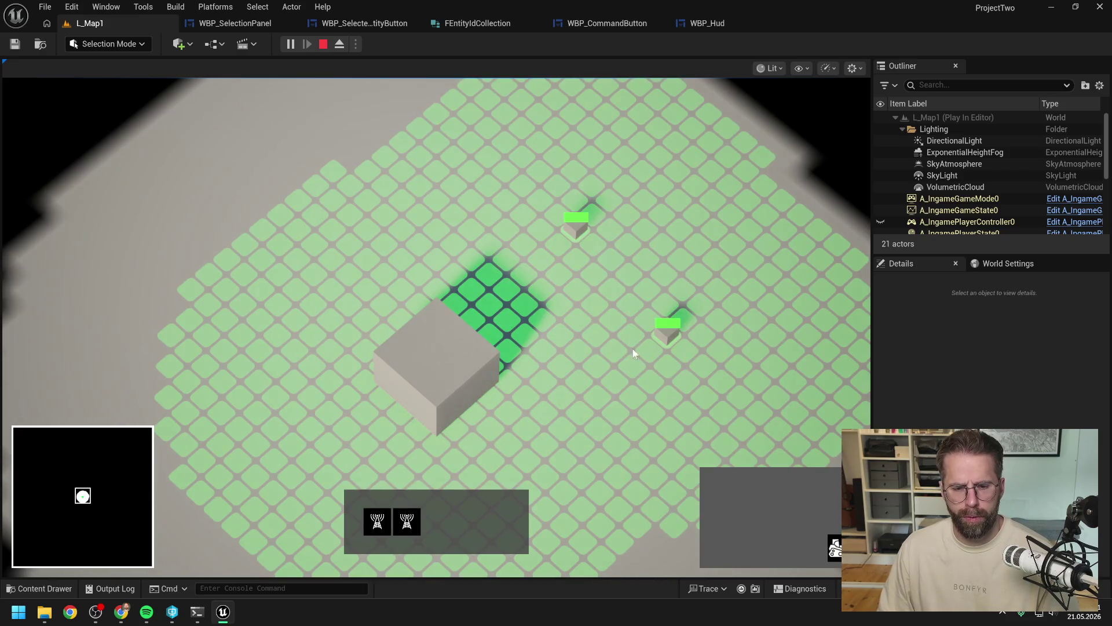
pyautogui.click(561, 335)
pyautogui.press('Escape')
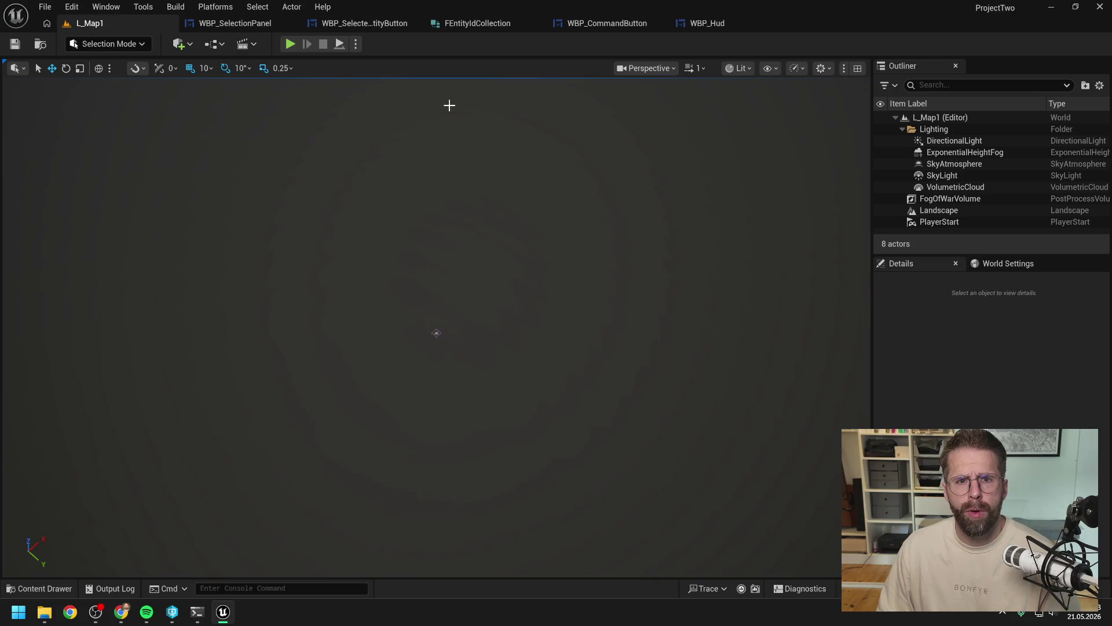
# Step: In WBP_SelectionPanel, give SeveralEntitiesGrid a slot padding of 3
pyautogui.click(247, 23)
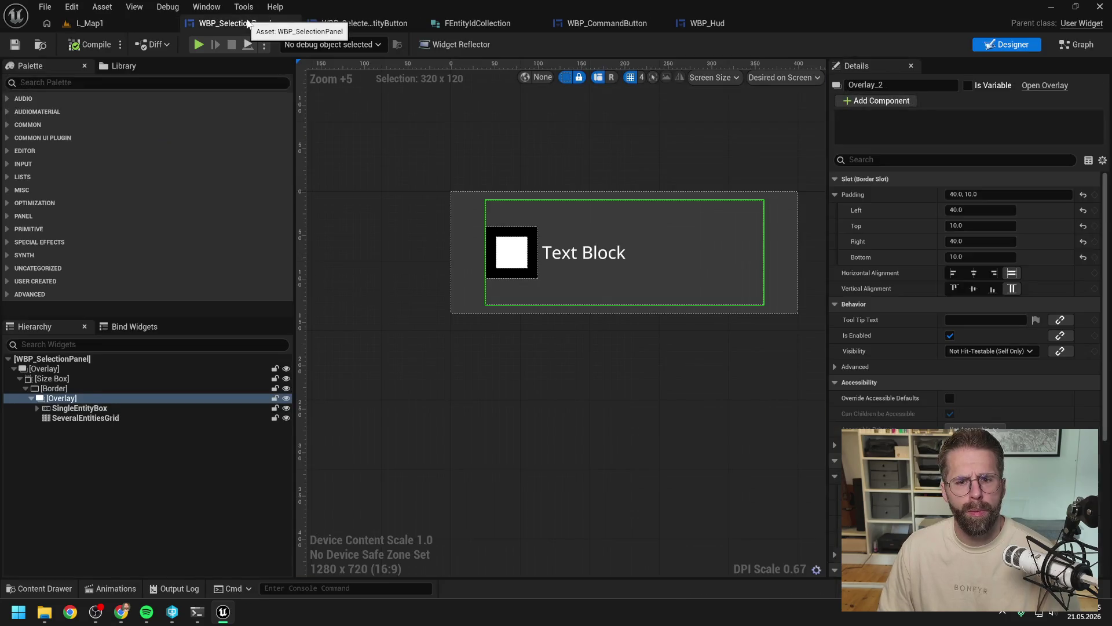
pyautogui.click(155, 415)
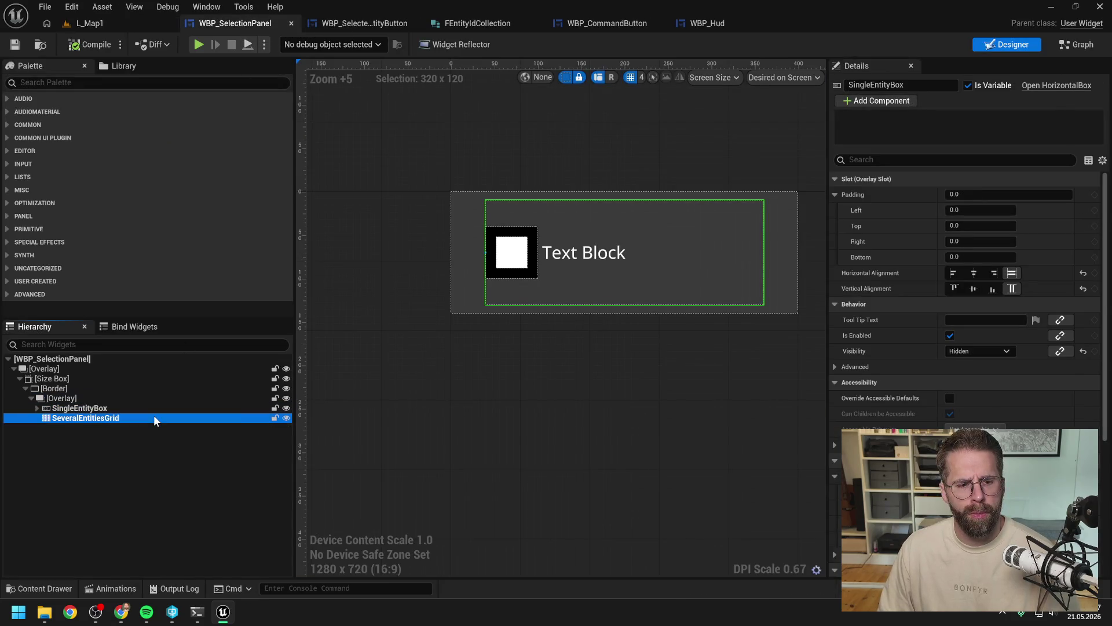
pyautogui.click(836, 320)
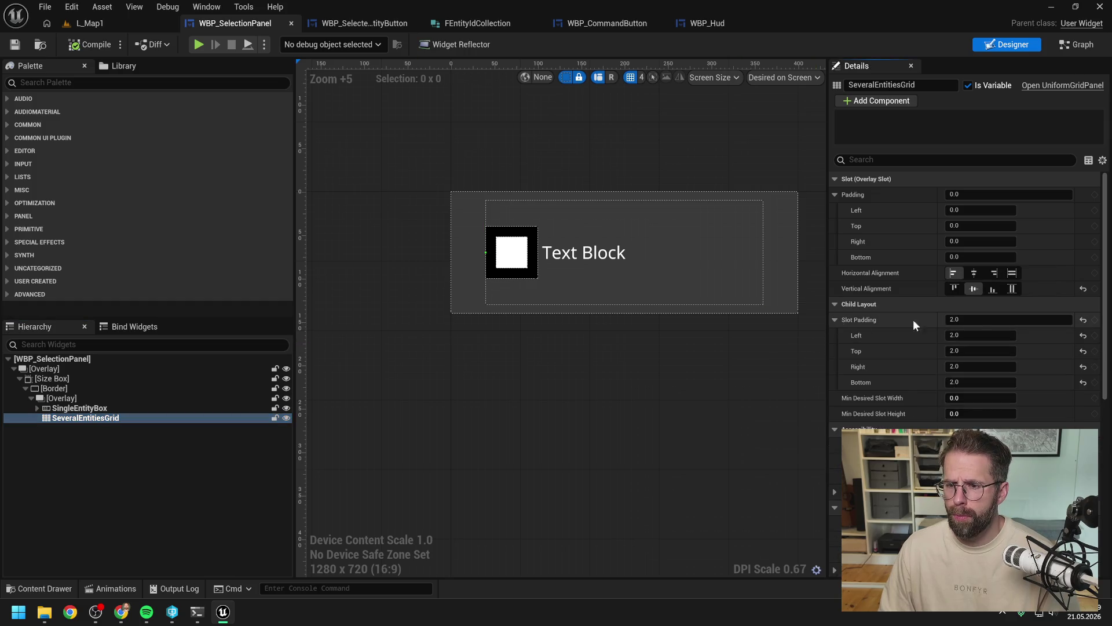
pyautogui.click(985, 319)
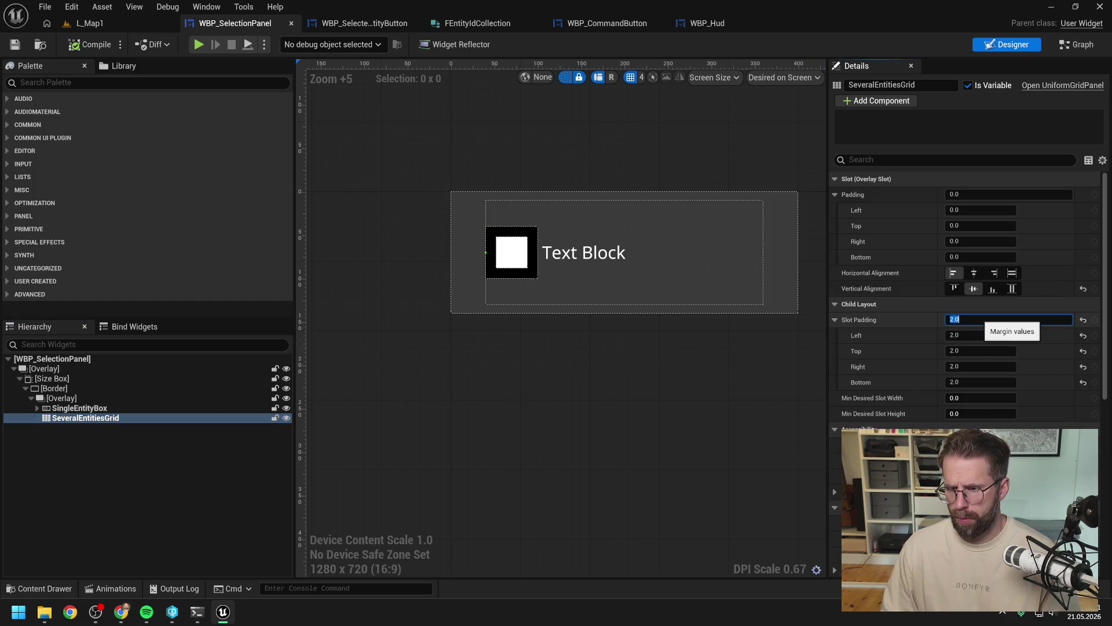
pyautogui.write('3')
pyautogui.press('Return')
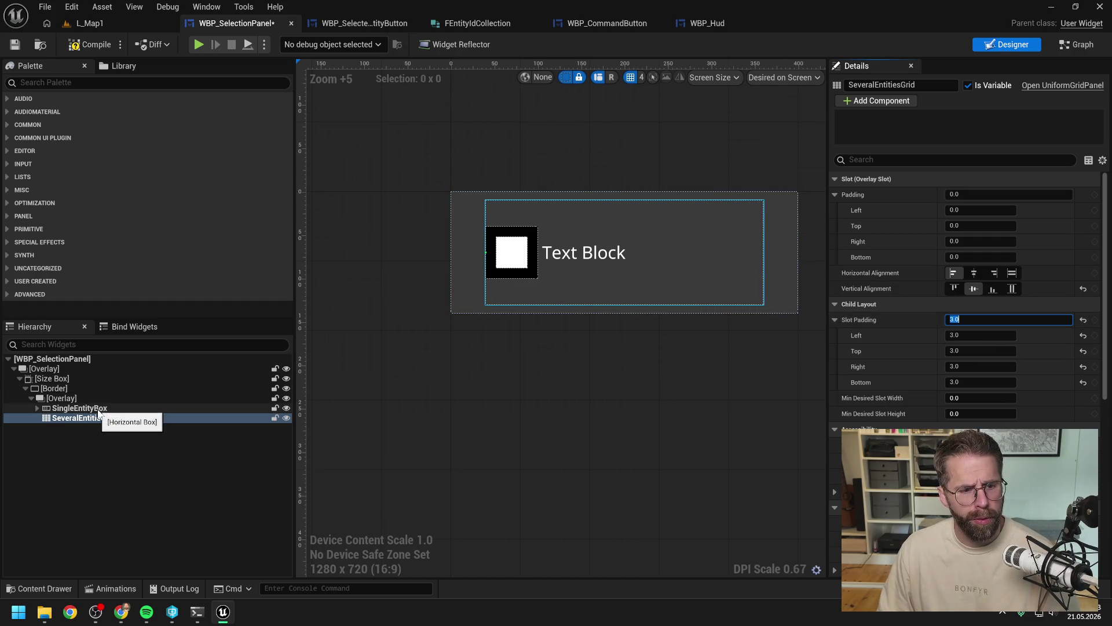
# Step: Set SingleEntityBox's left padding to 3, then compile and save the panel
pyautogui.click(99, 410)
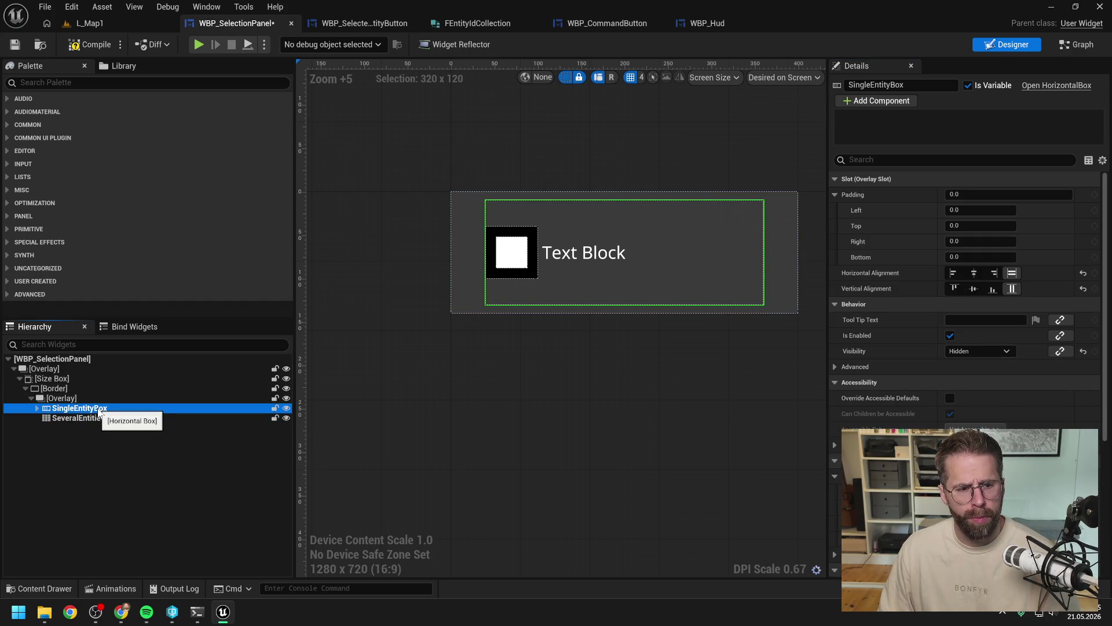
pyautogui.click(37, 408)
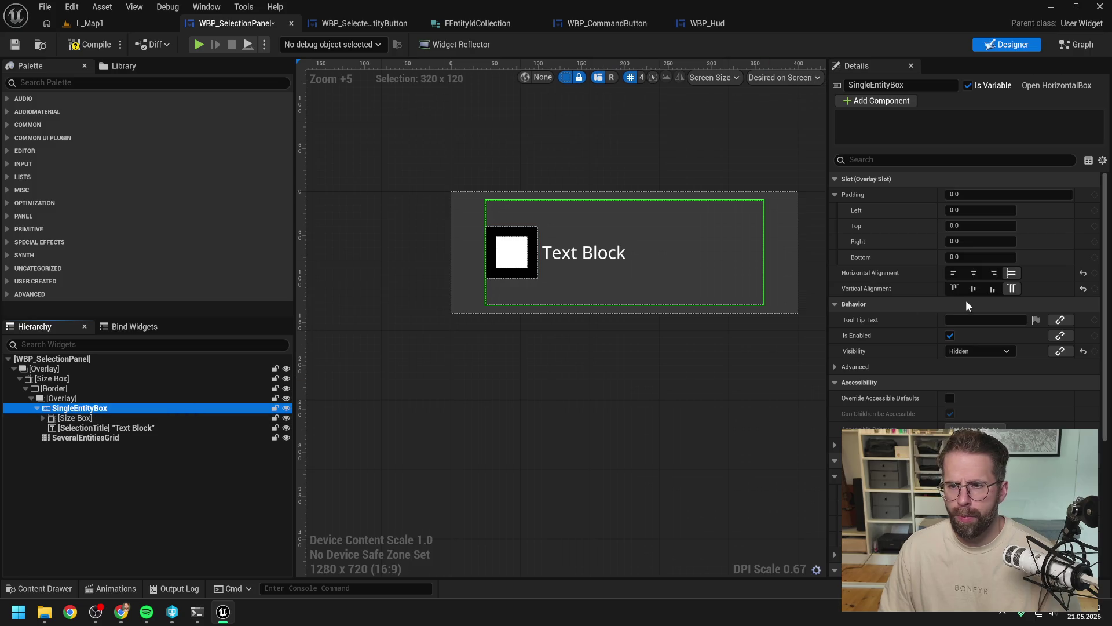
pyautogui.click(967, 210)
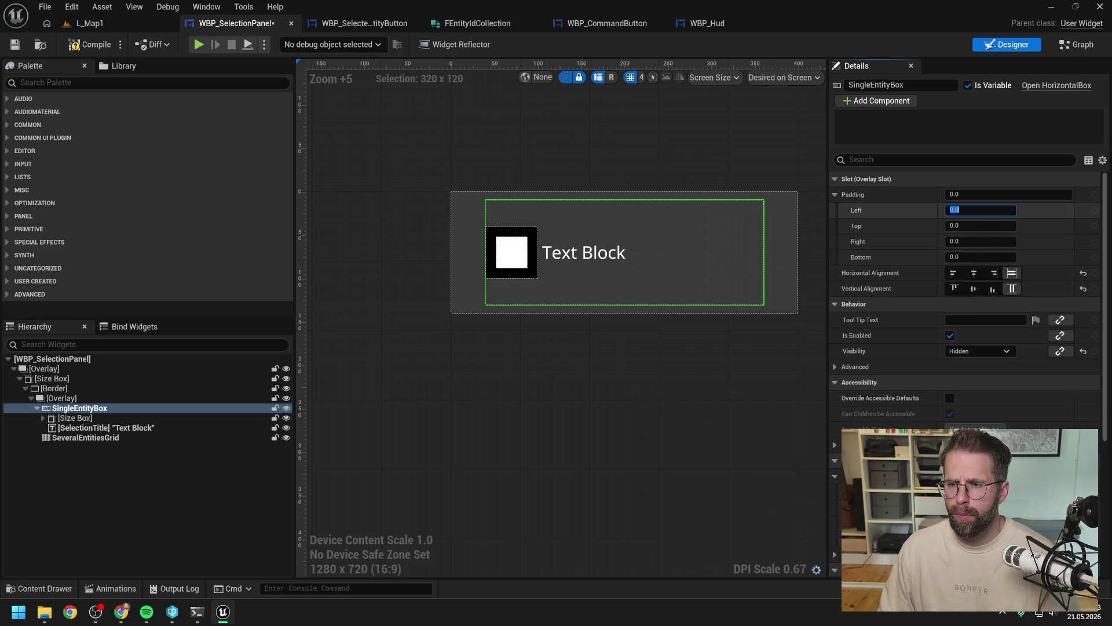
pyautogui.write('3')
pyautogui.press('Return')
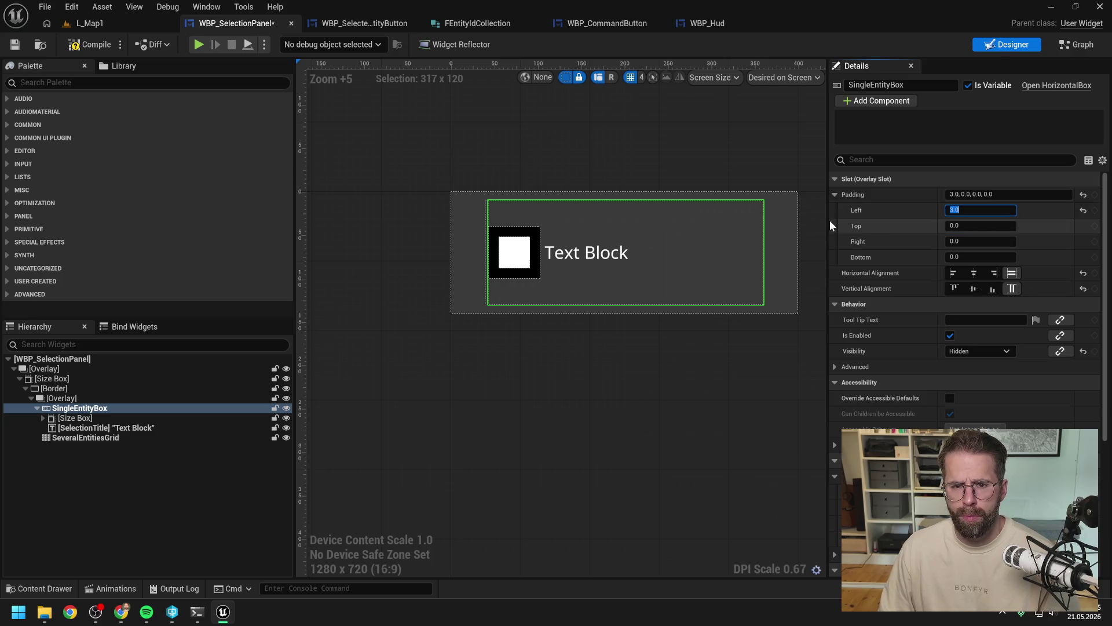
pyautogui.click(90, 44)
pyautogui.hotkey('ctrl', 's')
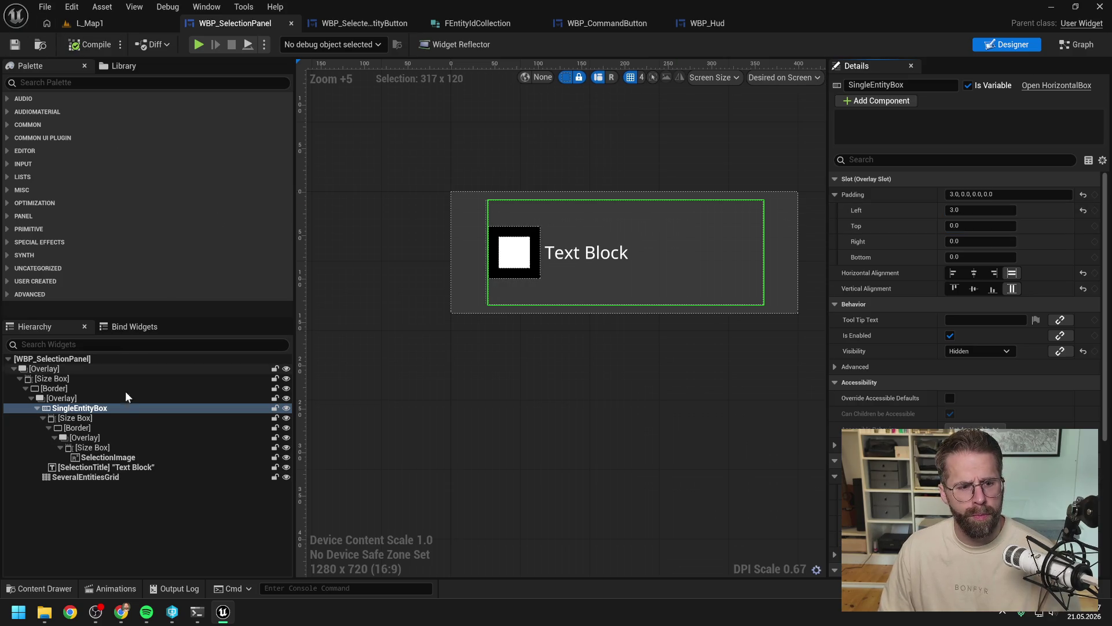
# Step: Change the SelectionTitle text's left slot padding from 5 to 20
pyautogui.click(92, 447)
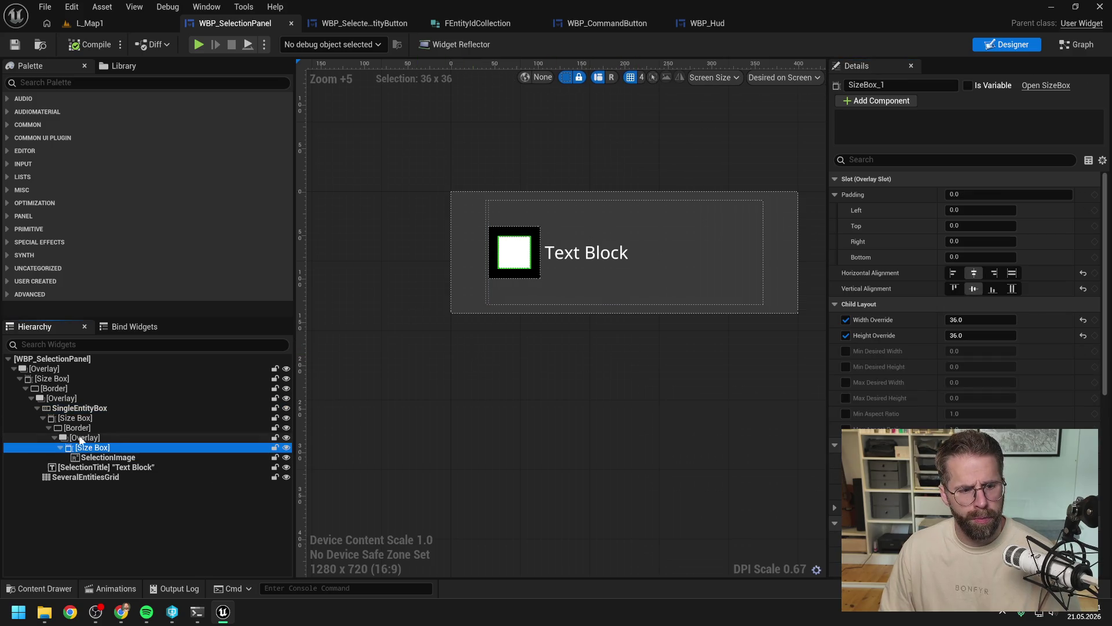
pyautogui.click(92, 466)
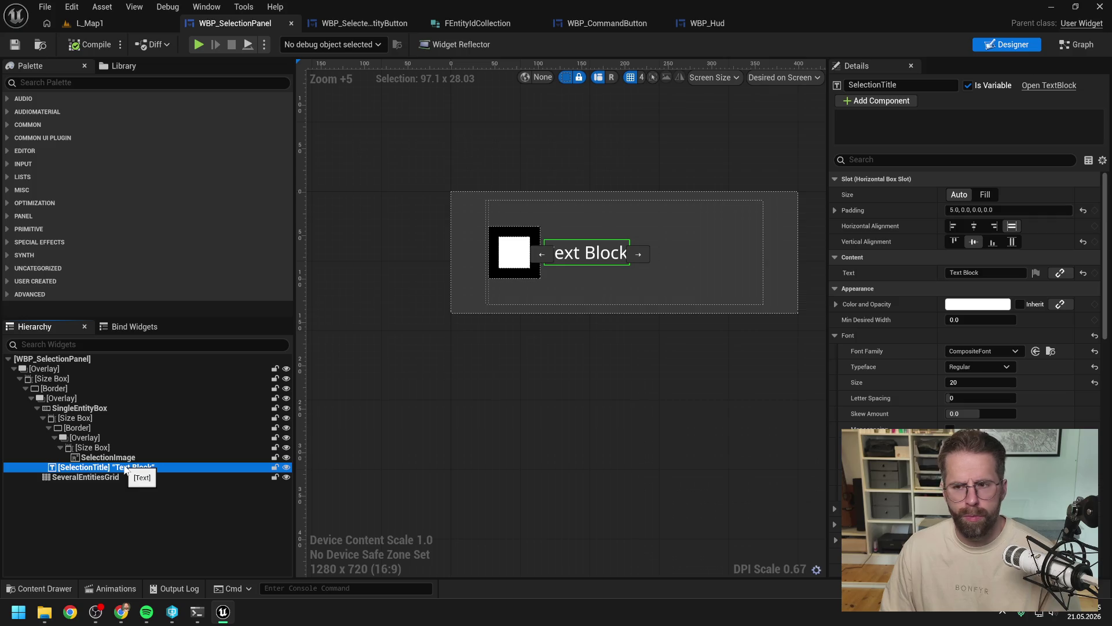
pyautogui.click(835, 210)
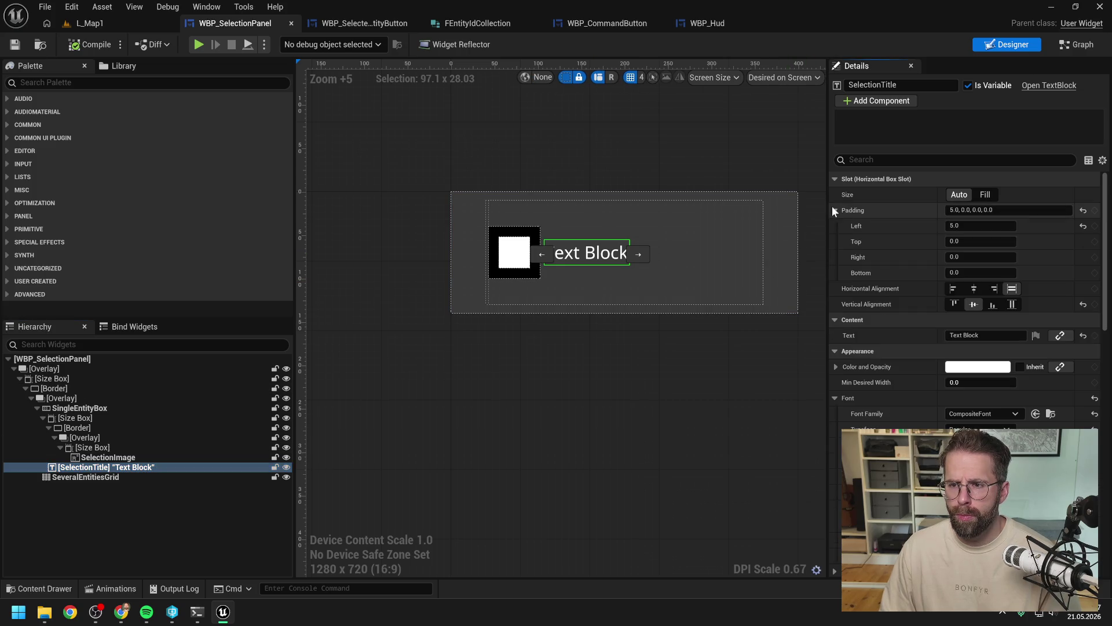
pyautogui.click(979, 226)
pyautogui.write('20')
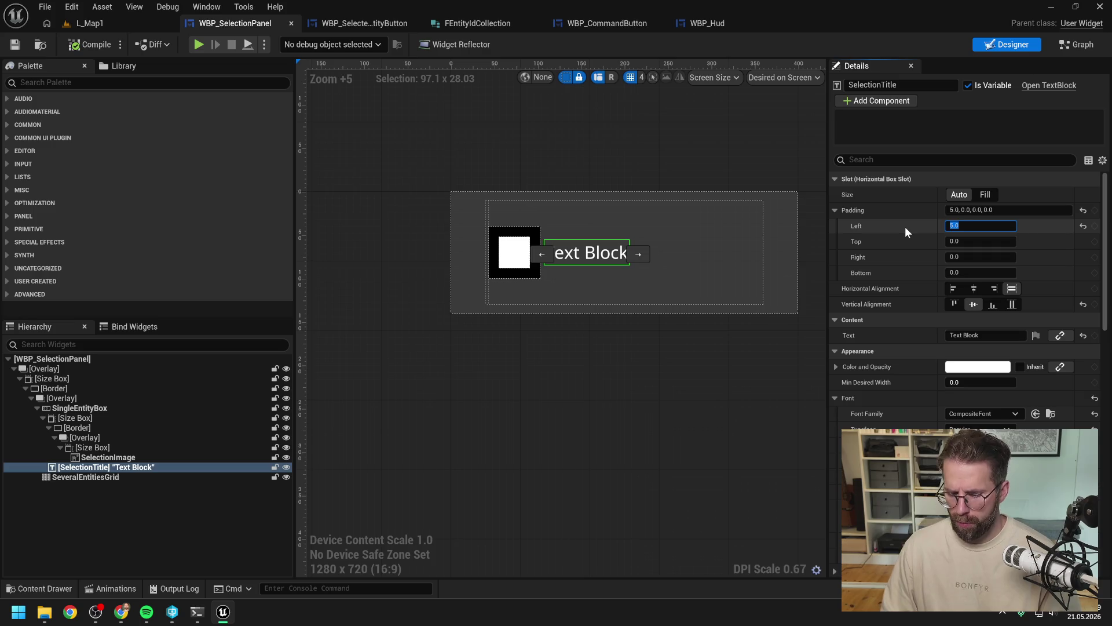
pyautogui.press('Return')
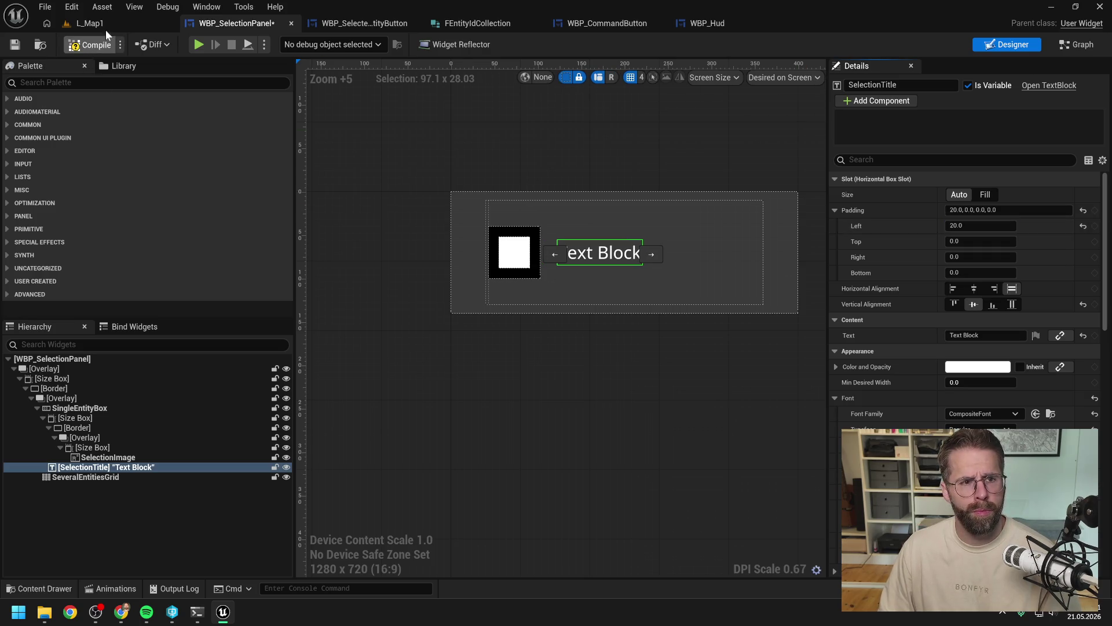
pyautogui.click(106, 21)
# Step: Start a Play-In-Editor session and build two power generators near the Main Hall
pyautogui.click(289, 44)
pyautogui.click(433, 348)
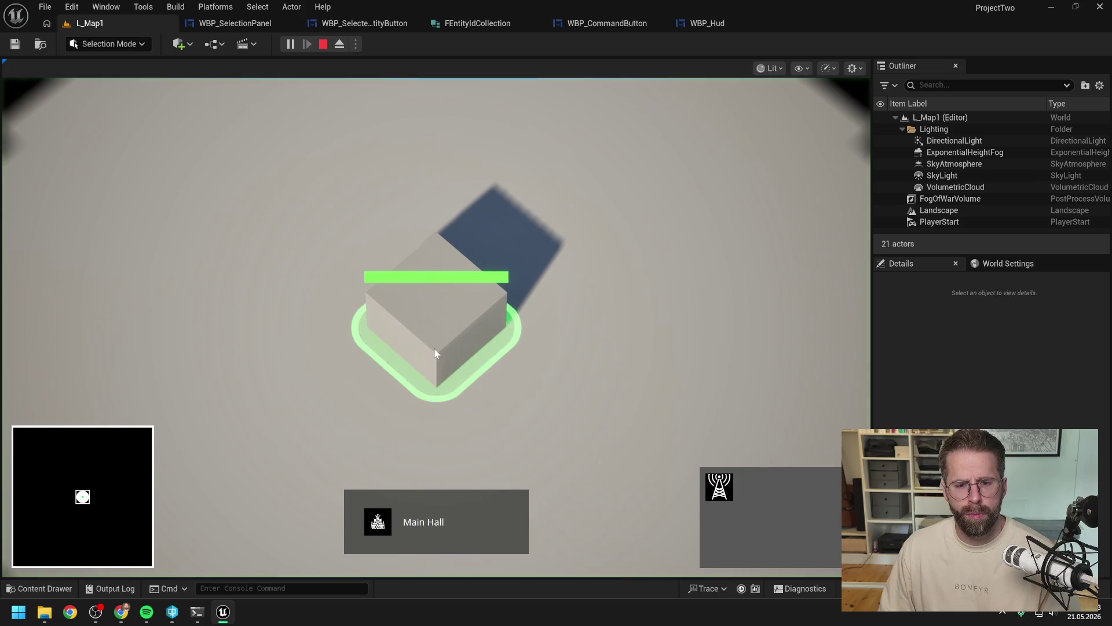
pyautogui.click(719, 486)
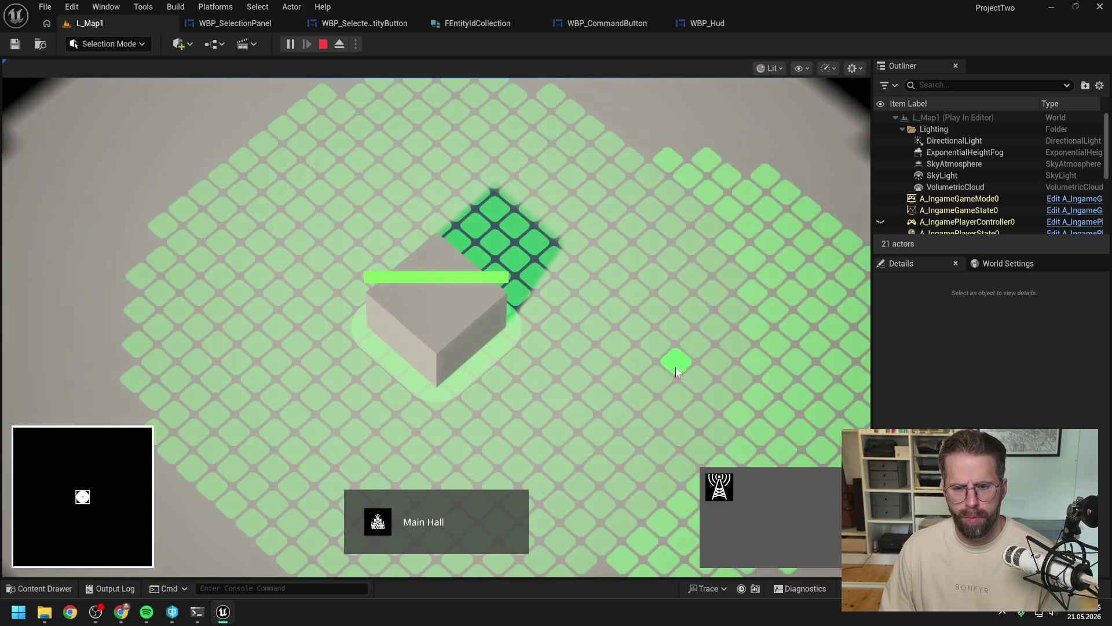
pyautogui.click(686, 357)
pyautogui.click(640, 191)
pyautogui.rightClick(642, 269)
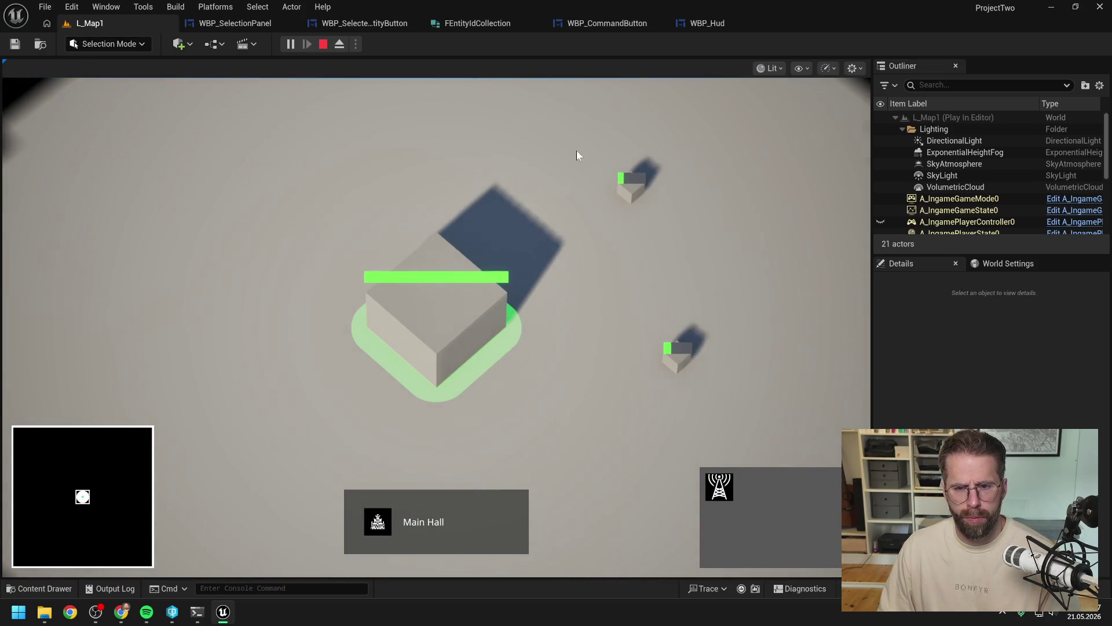
# Step: Alternate between selecting the Main Hall alone and box-selecting both generators, then stop play
pyautogui.moveTo(566, 141); pyautogui.dragTo(776, 399)
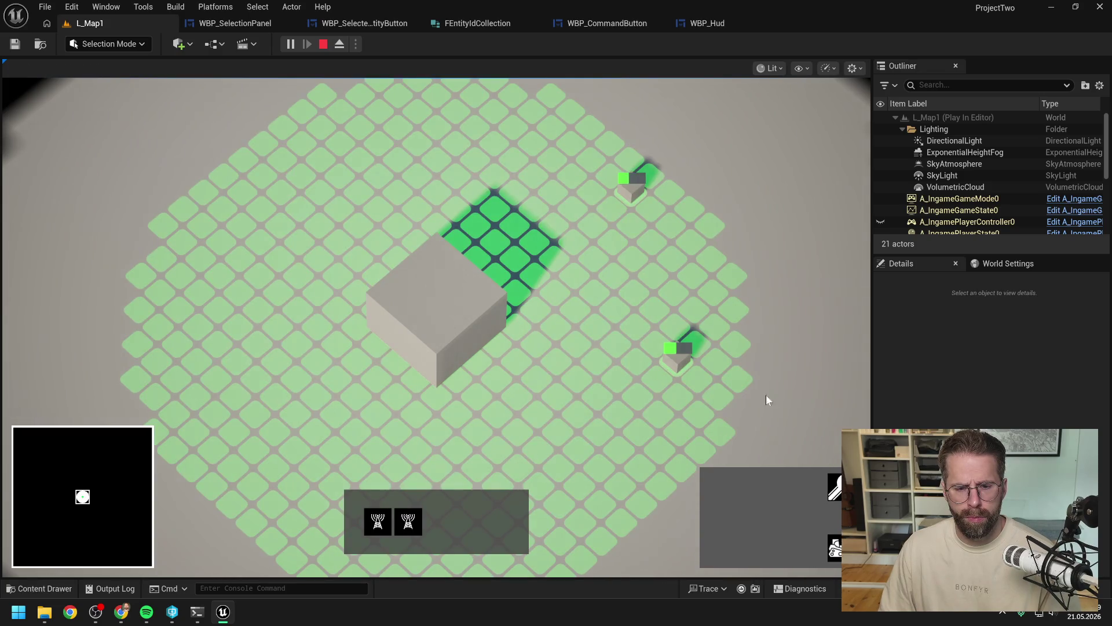
pyautogui.click(545, 272)
pyautogui.moveTo(590, 140); pyautogui.dragTo(809, 429)
pyautogui.click(420, 309)
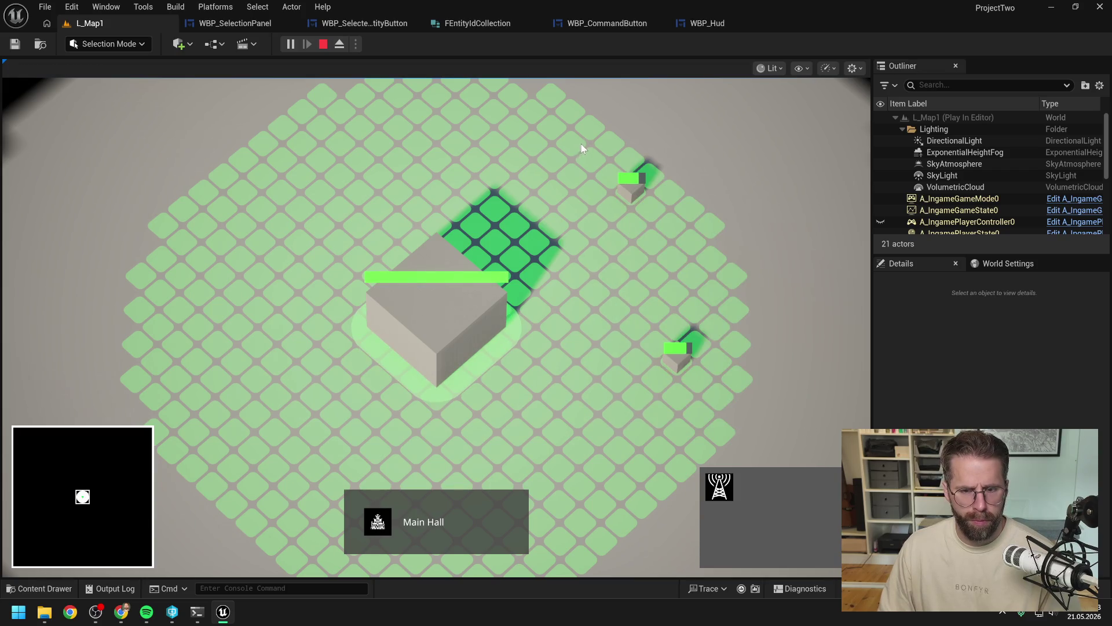
pyautogui.moveTo(582, 144); pyautogui.dragTo(802, 440)
pyautogui.click(504, 278)
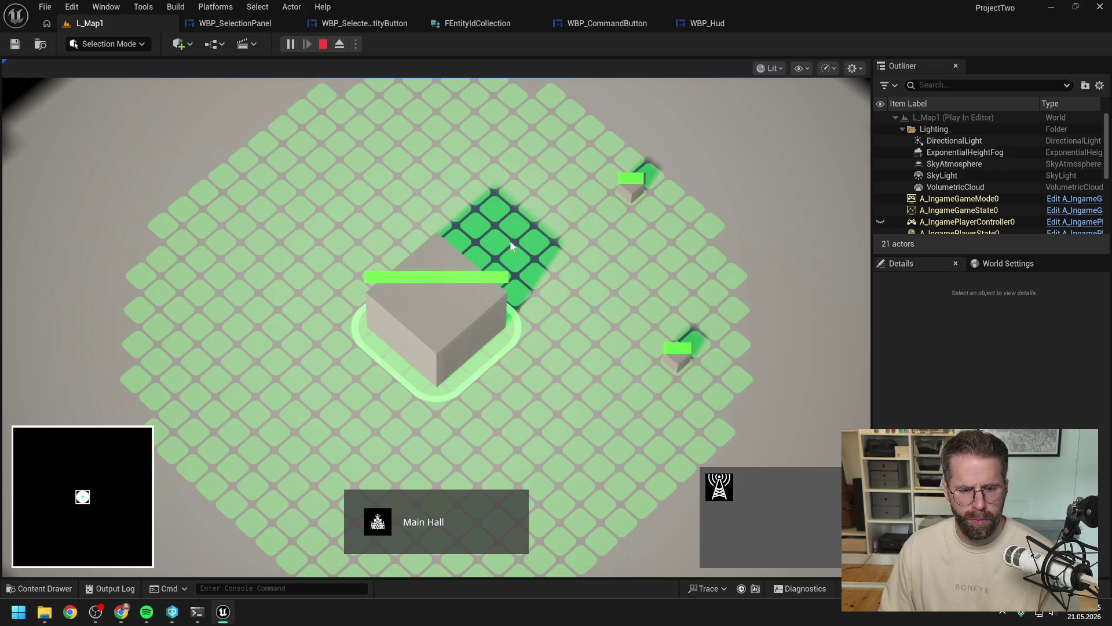
pyautogui.moveTo(581, 138)
pyautogui.mouseDown()
pyautogui.moveTo(677, 233)
pyautogui.moveTo(815, 415)
pyautogui.mouseUp()
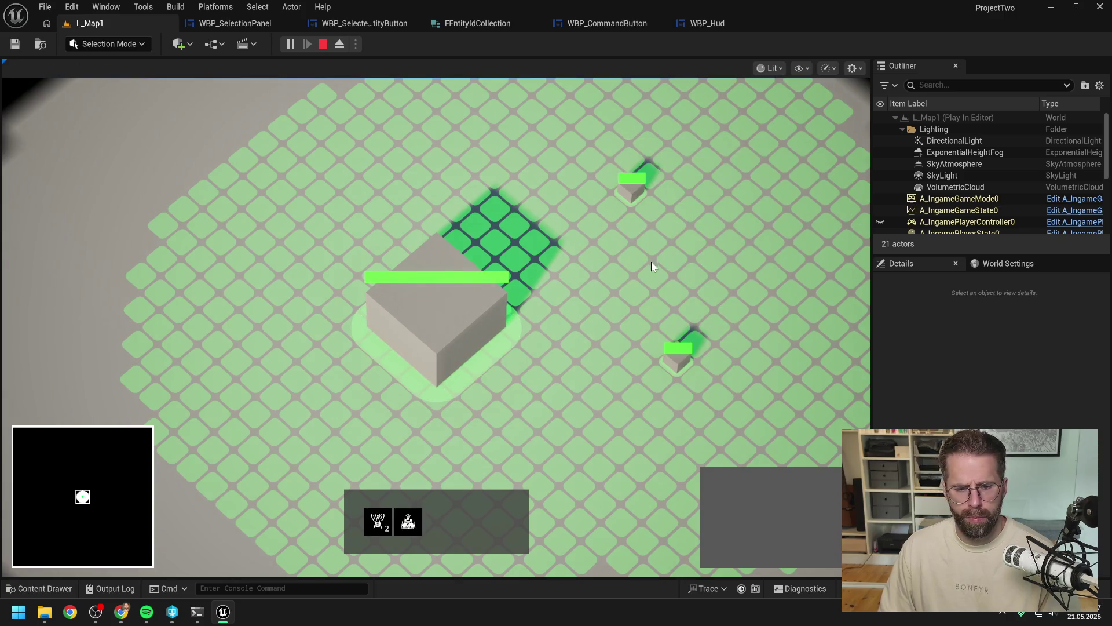
pyautogui.scroll(-2, 647, 272)
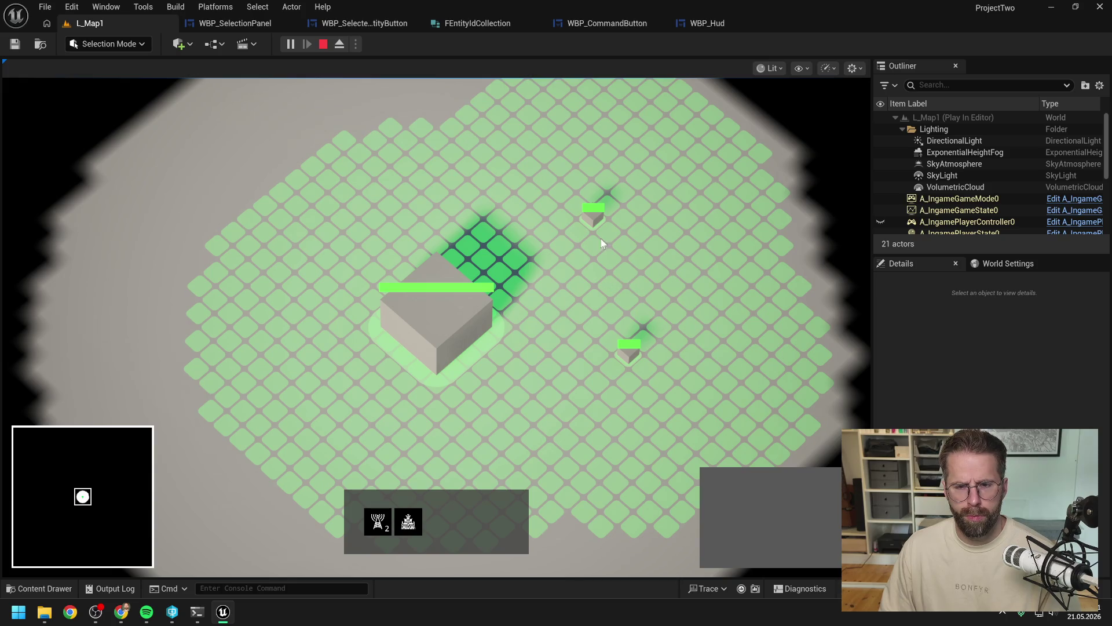
pyautogui.moveTo(570, 160); pyautogui.dragTo(732, 436)
pyautogui.click(450, 324)
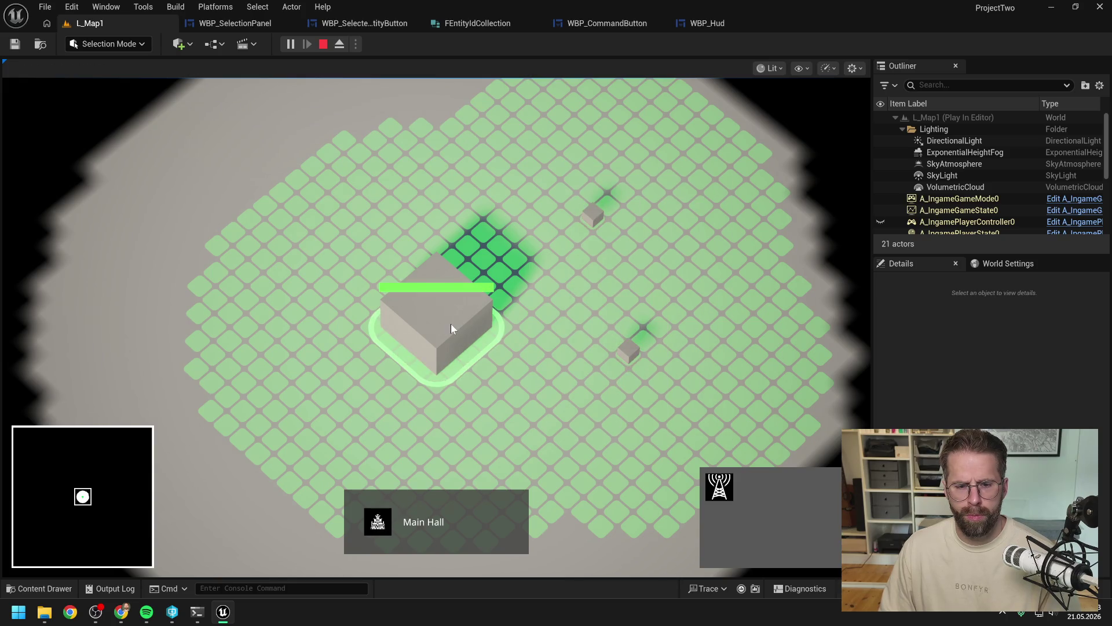
pyautogui.moveTo(567, 161); pyautogui.dragTo(721, 437)
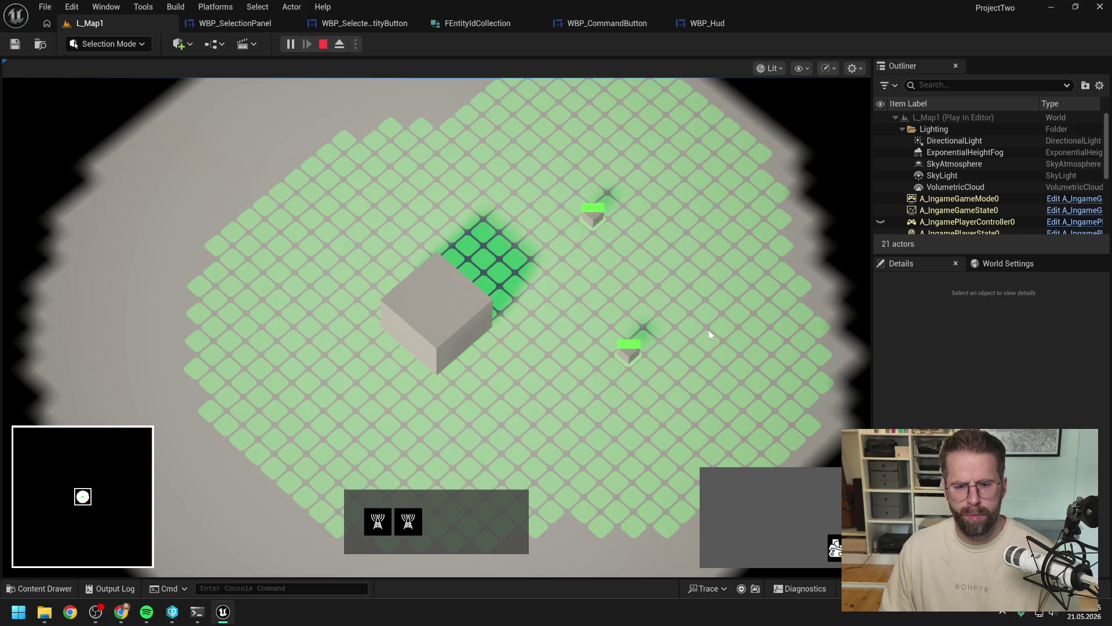
pyautogui.press('Escape')
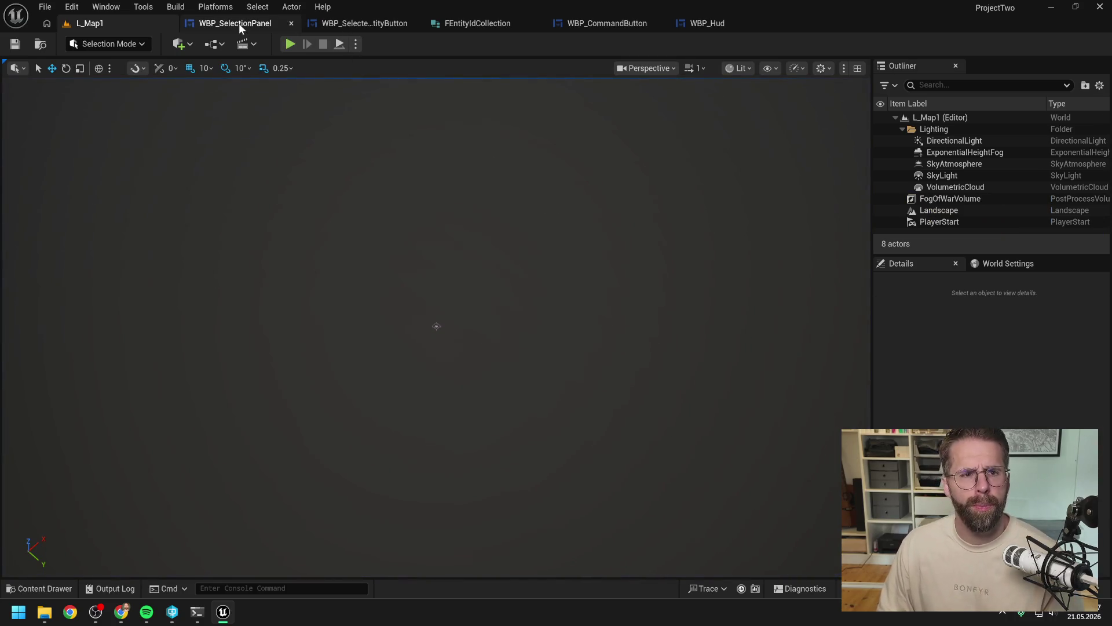
pyautogui.click(238, 23)
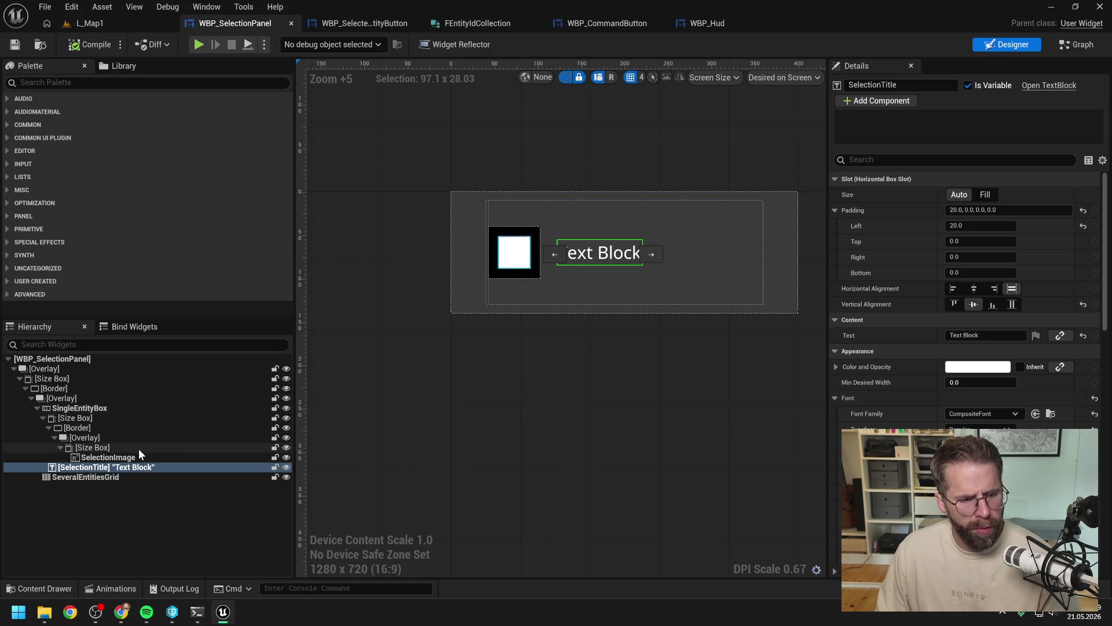
# Step: Step through the Overlay, Border and Size Box around the icon, then select SingleEntityBox for editing
pyautogui.click(90, 439)
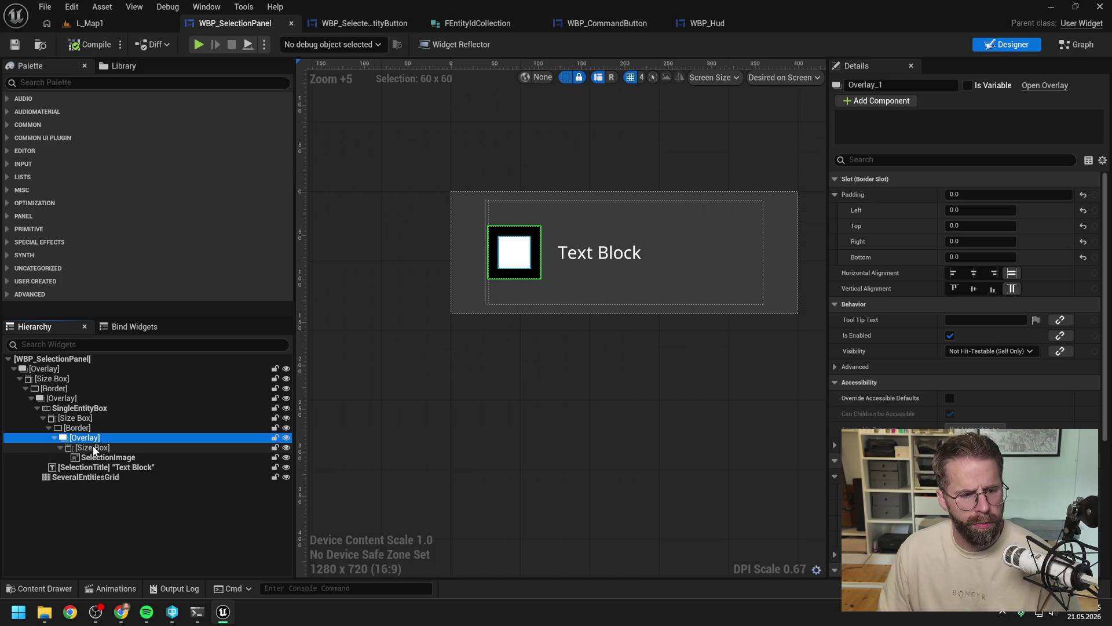
pyautogui.click(80, 428)
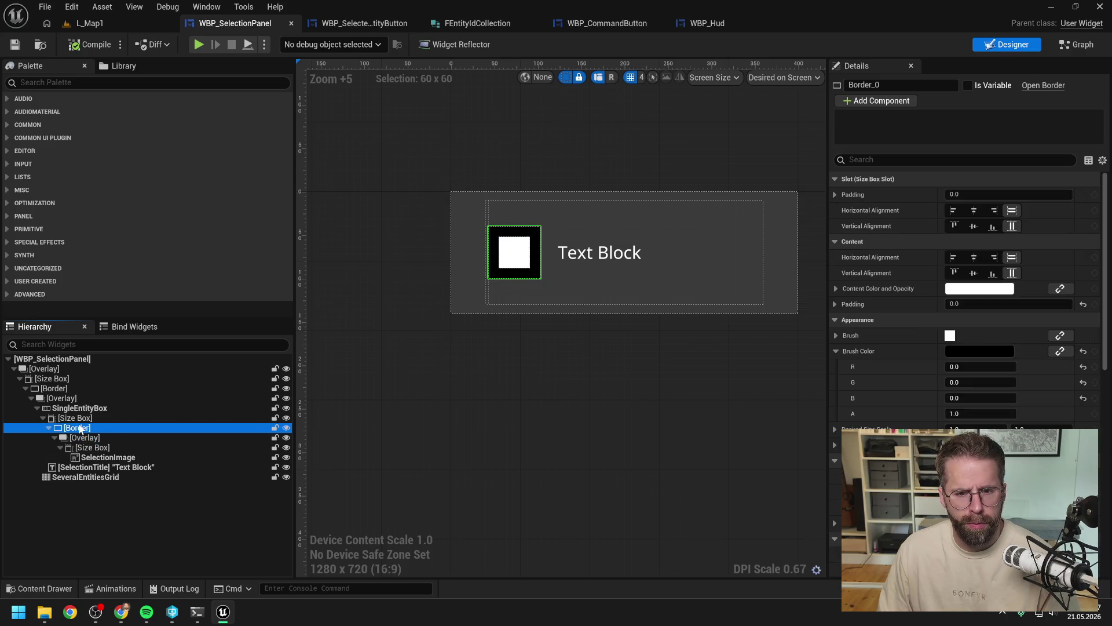
pyautogui.click(75, 418)
pyautogui.click(44, 418)
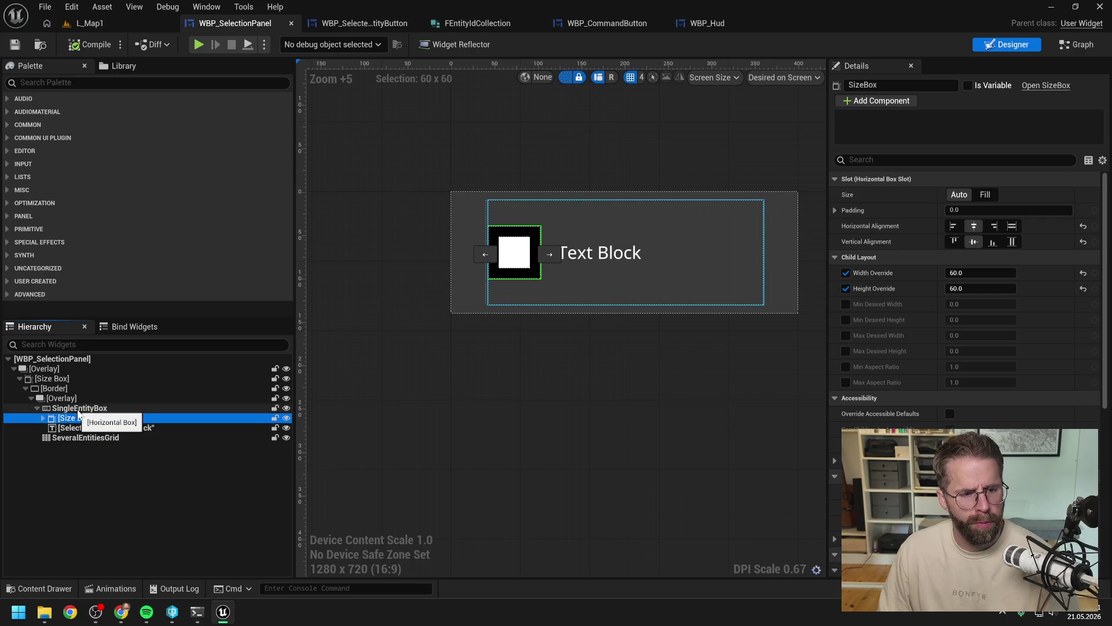
pyautogui.click(79, 408)
pyautogui.rightClick(80, 408)
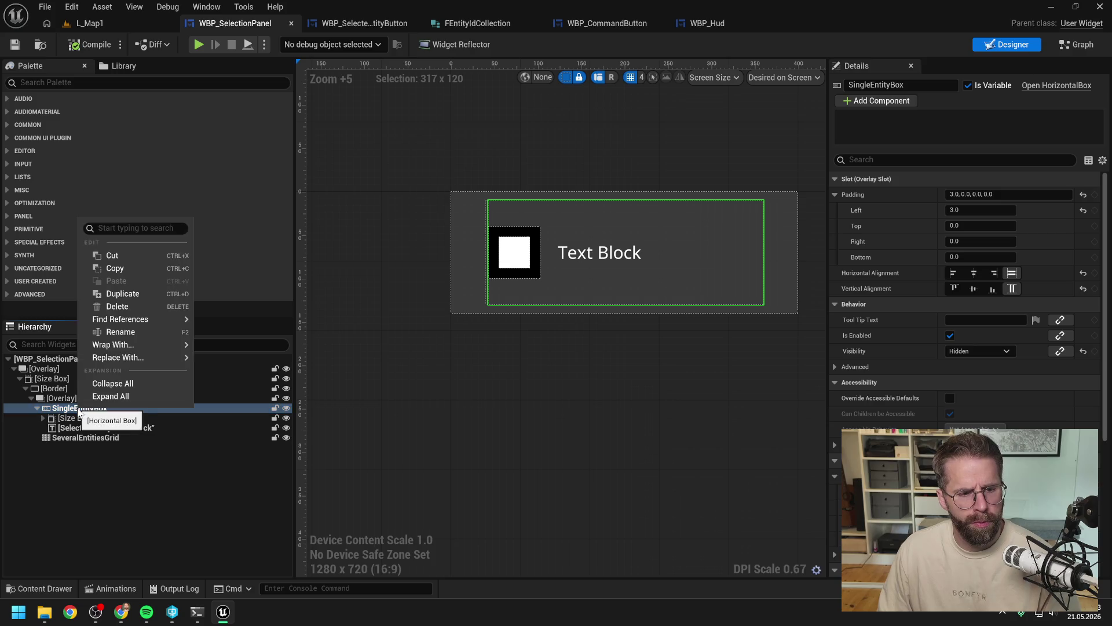
# Step: Replace SingleEntityBox with an Overlay and rename it SingleEntityOverlay
pyautogui.moveTo(115, 359)
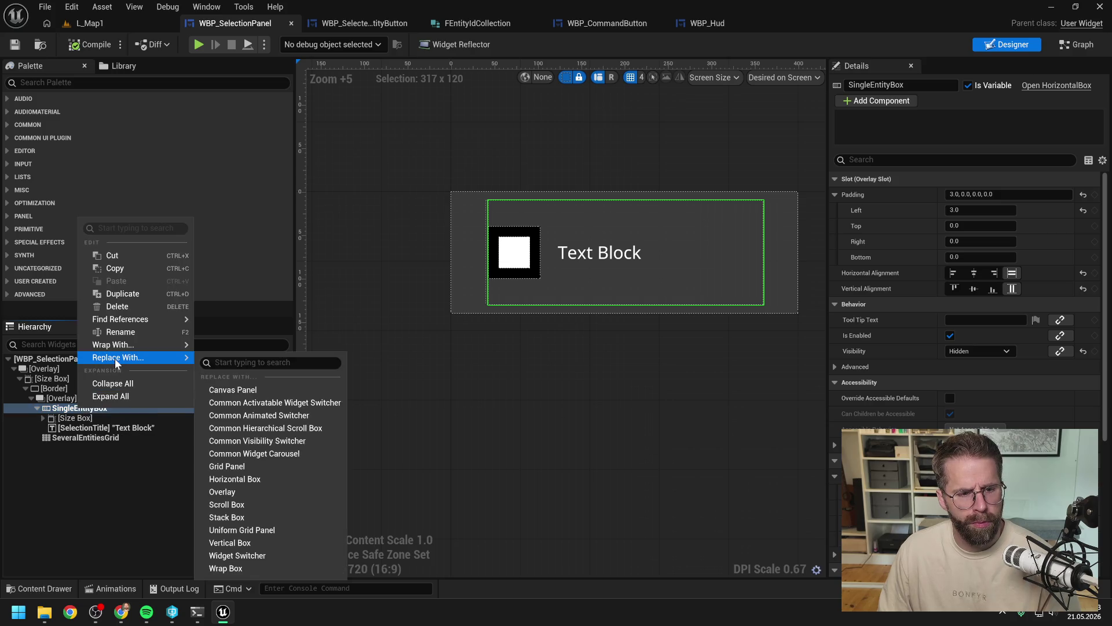
pyautogui.click(253, 492)
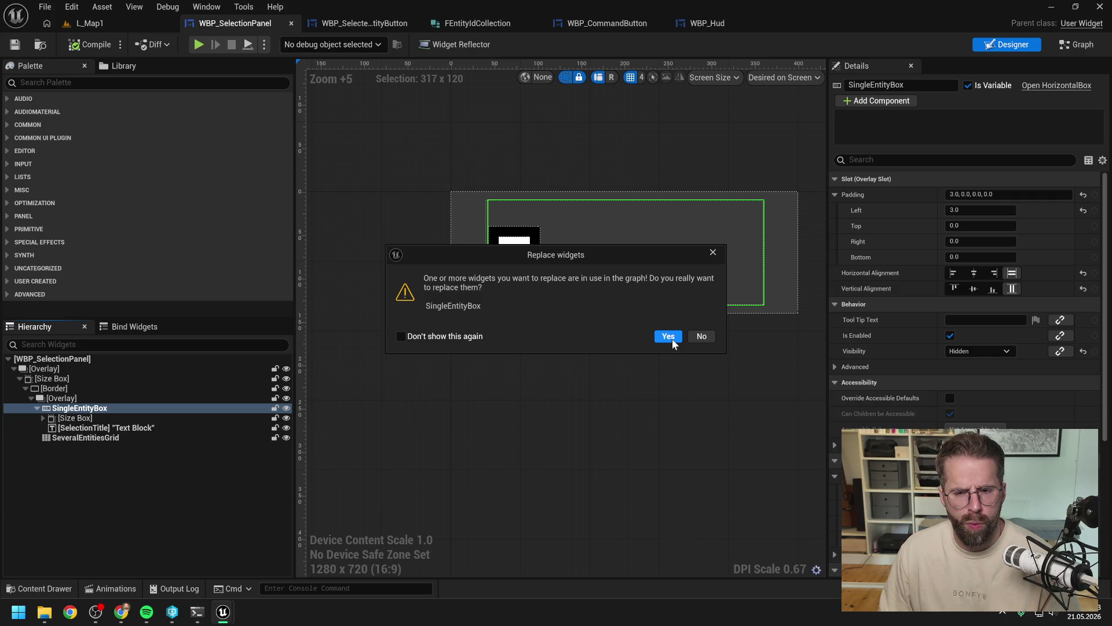
pyautogui.click(673, 337)
pyautogui.click(38, 408)
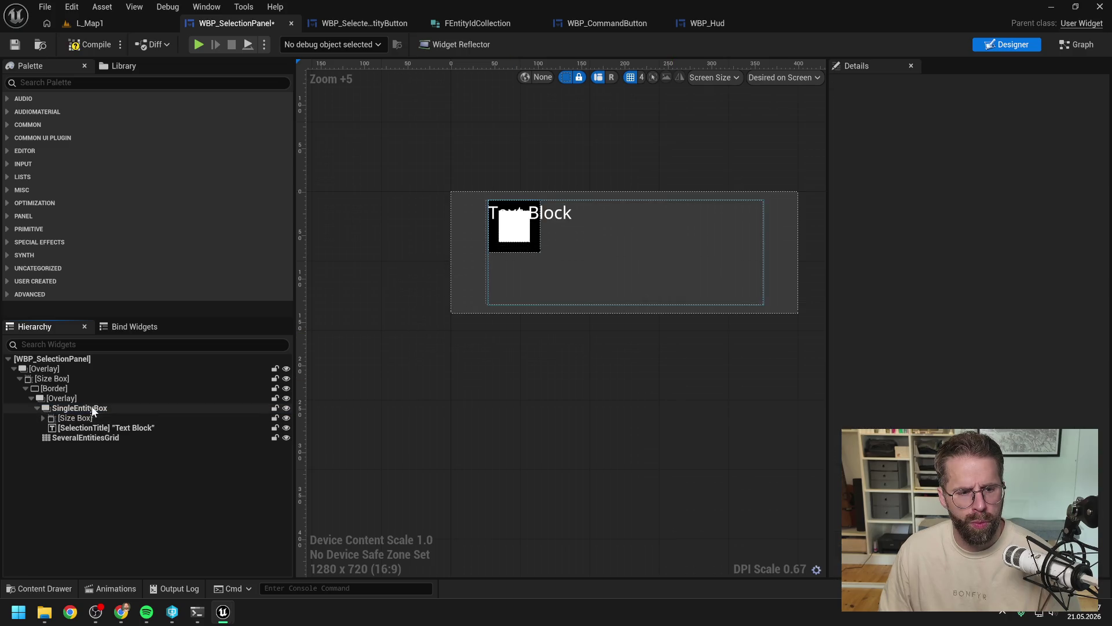
pyautogui.click(87, 409)
pyautogui.click(87, 409)
pyautogui.press('End')
pyautogui.press('BackSpace')
pyautogui.press('BackSpace')
pyautogui.press('BackSpace')
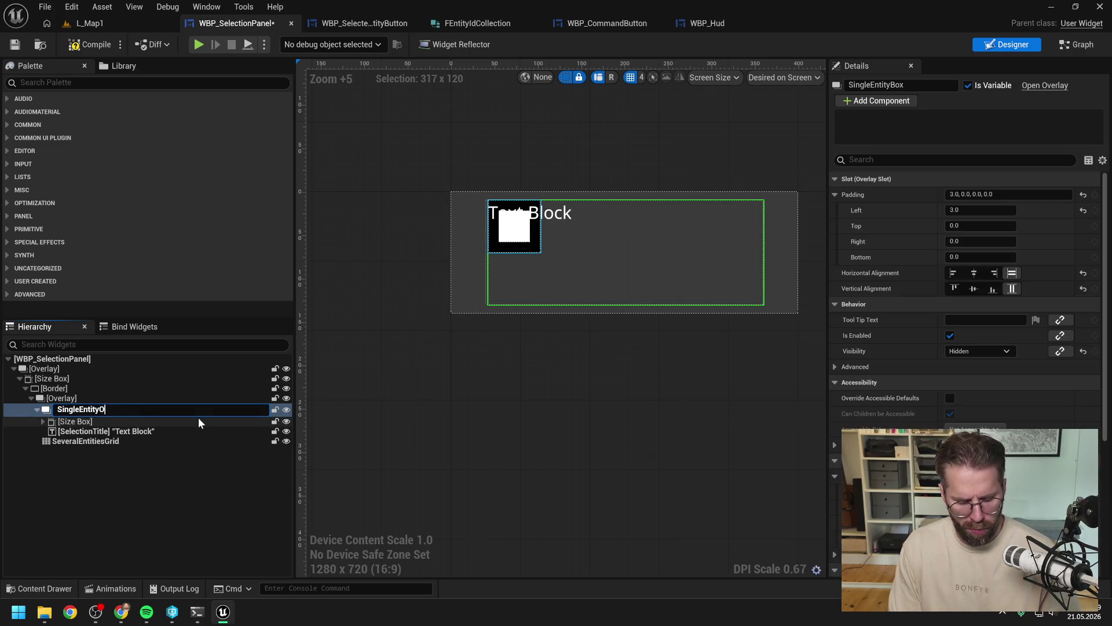
pyautogui.write('Overlayx')
pyautogui.press('BackSpace')
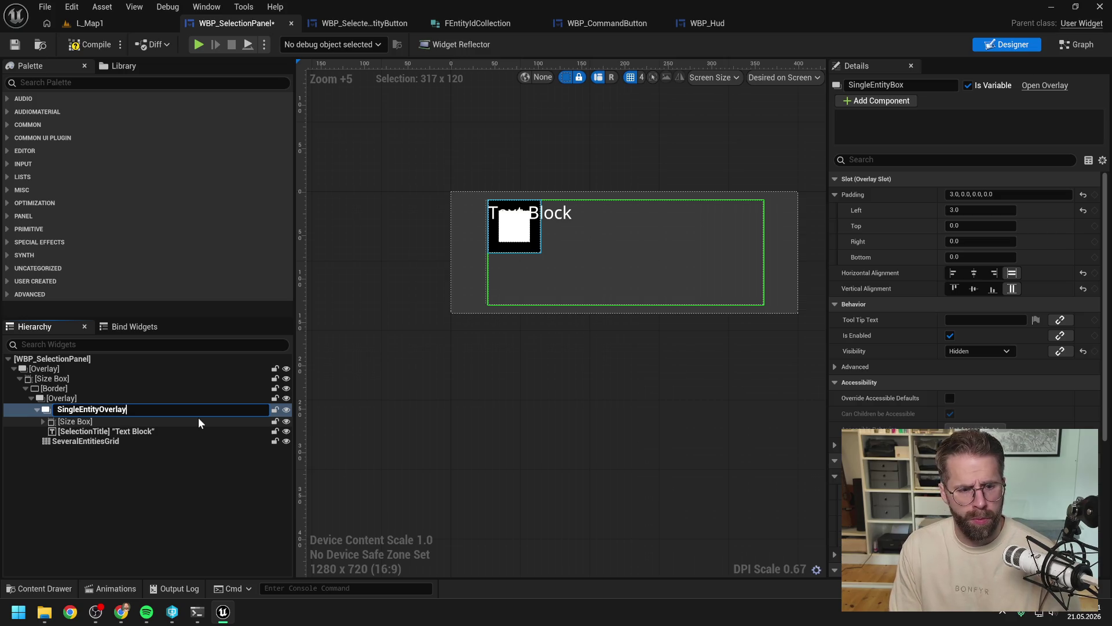
pyautogui.press('Return')
# Step: Centre the icon's size box vertically and SelectionTitle both ways, then compile
pyautogui.click(145, 420)
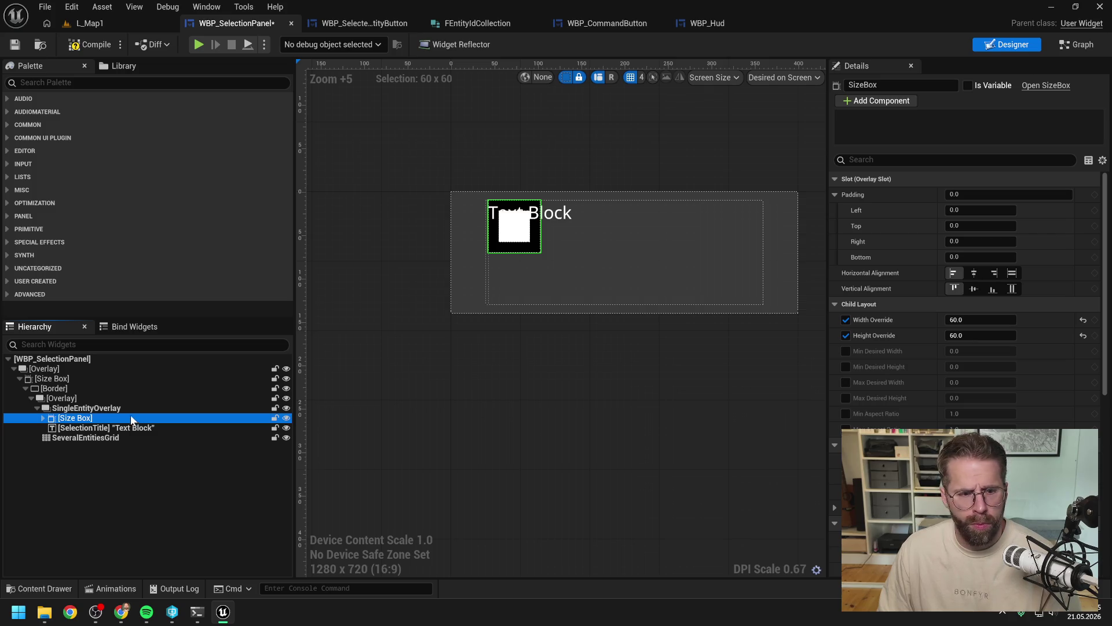
pyautogui.click(108, 408)
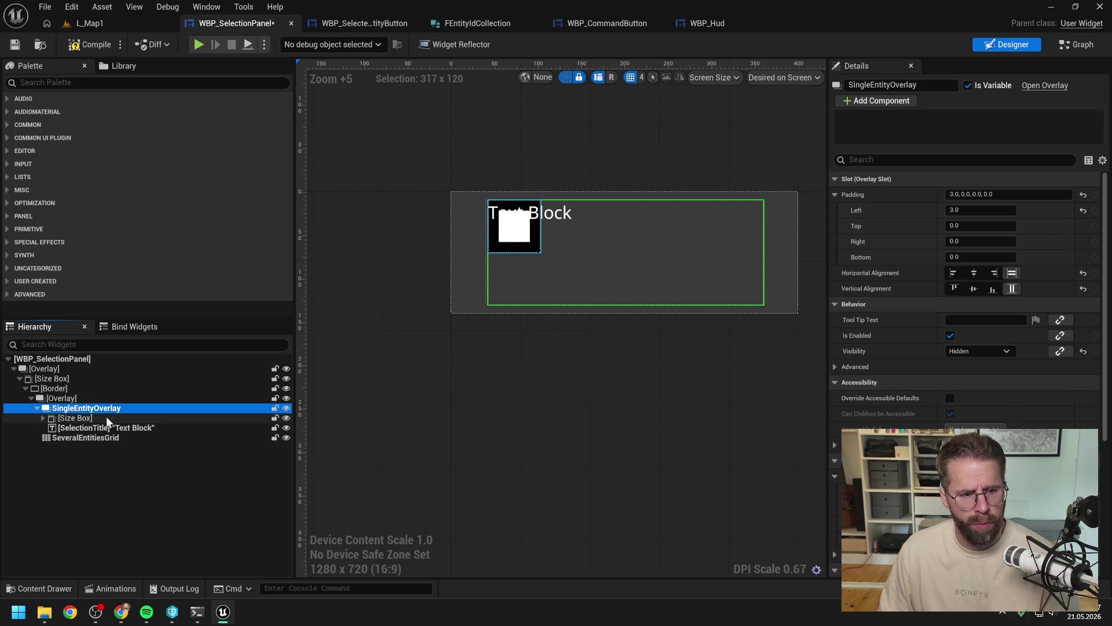
pyautogui.click(106, 417)
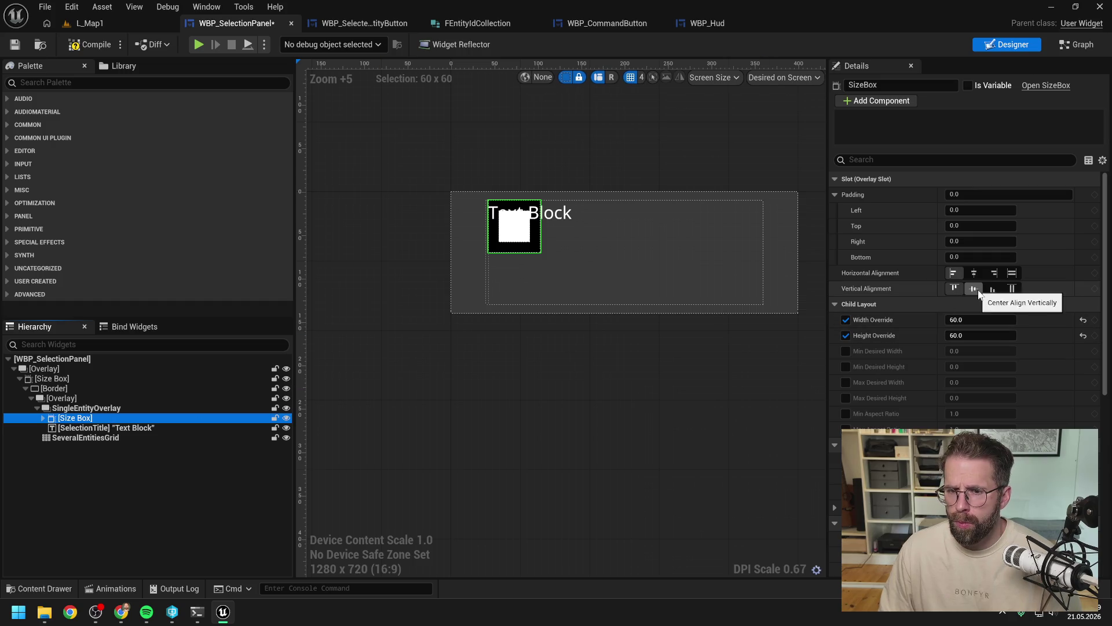
pyautogui.click(979, 292)
pyautogui.click(87, 428)
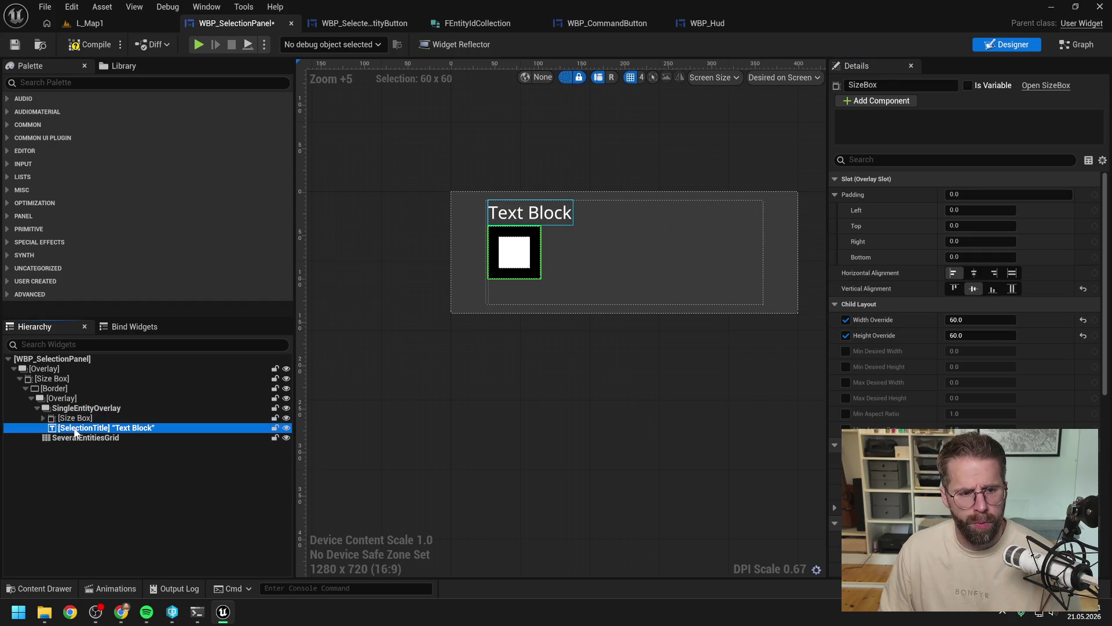
pyautogui.click(977, 290)
pyautogui.click(974, 273)
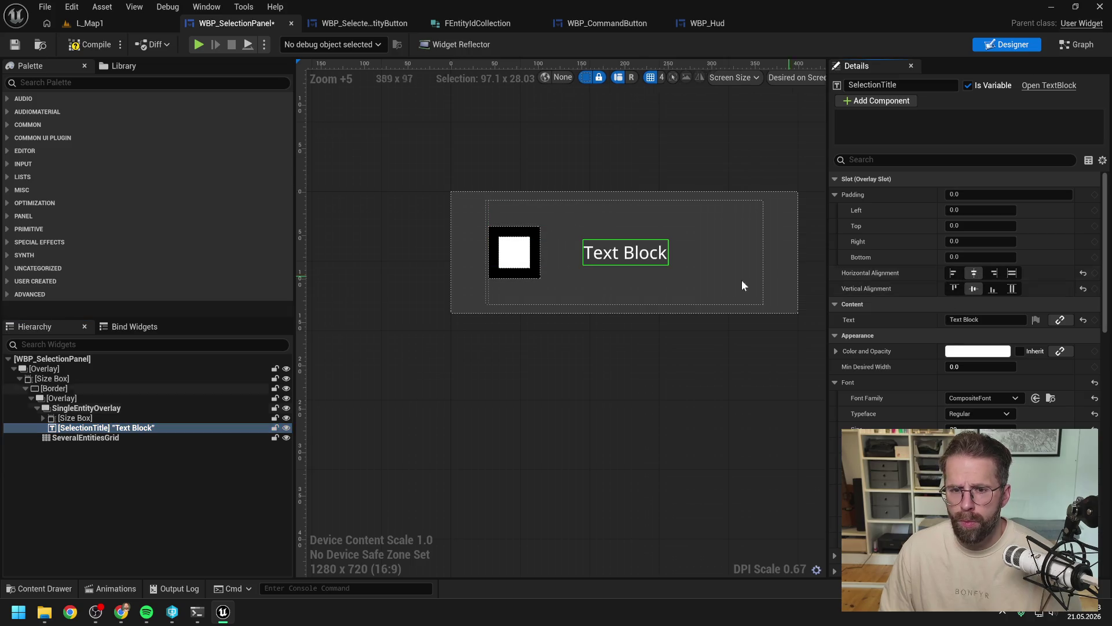
pyautogui.click(74, 46)
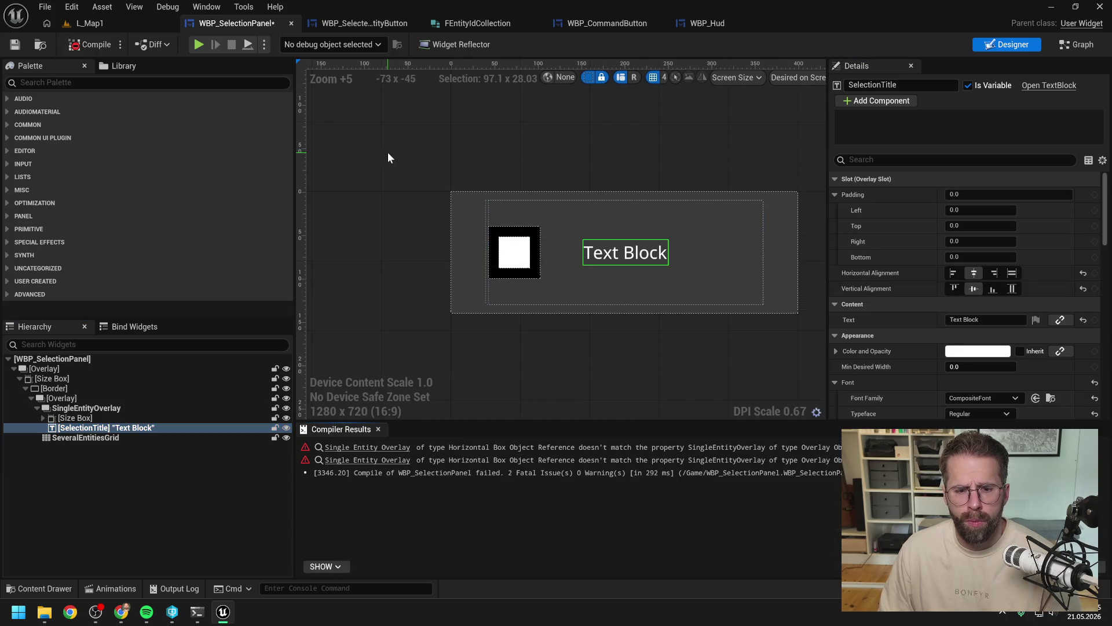
# Step: Break the links on the overlay getter and Set Visibility node, rewire Target, and compile
pyautogui.click(391, 459)
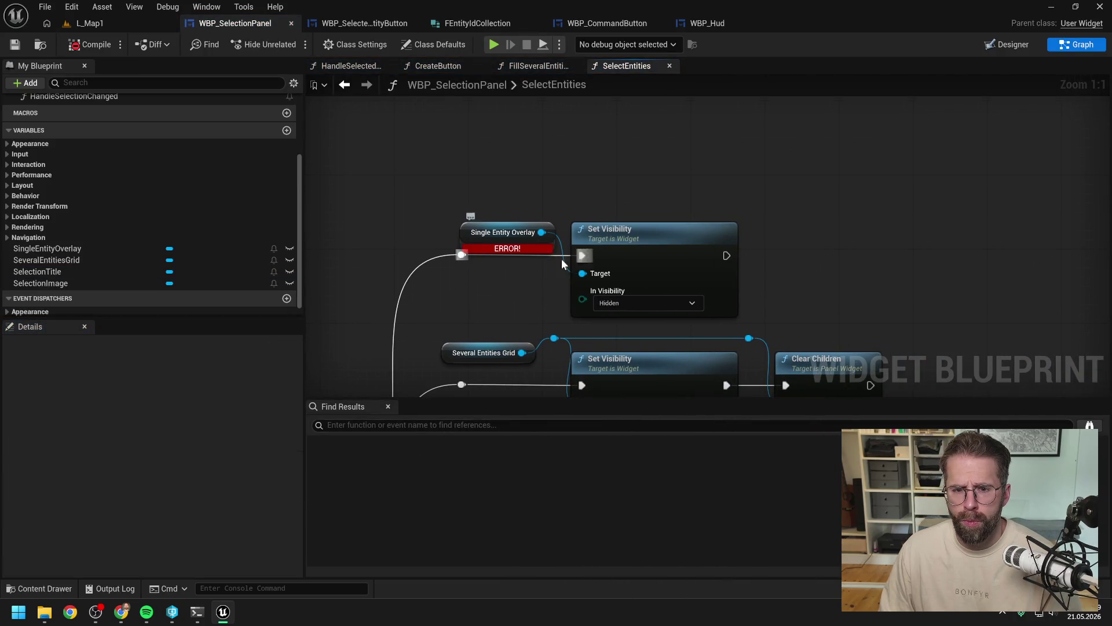
pyautogui.moveTo(460, 190); pyautogui.dragTo(640, 287)
pyautogui.rightClick(645, 299)
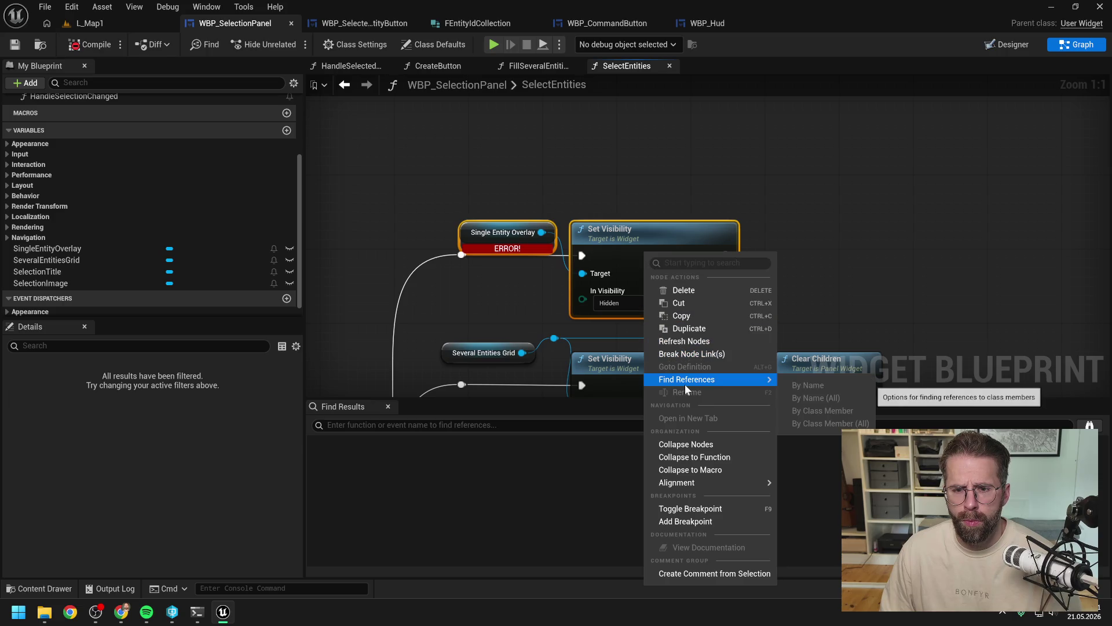
pyautogui.click(673, 354)
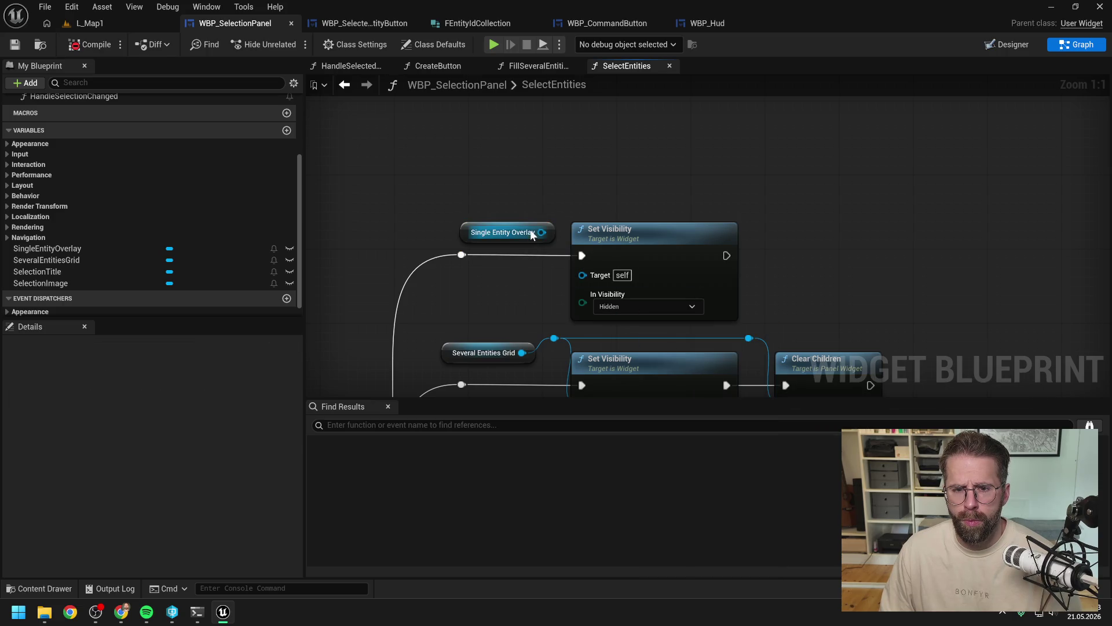
pyautogui.moveTo(541, 232)
pyautogui.mouseDown()
pyautogui.moveTo(586, 283)
pyautogui.moveTo(582, 274)
pyautogui.mouseUp()
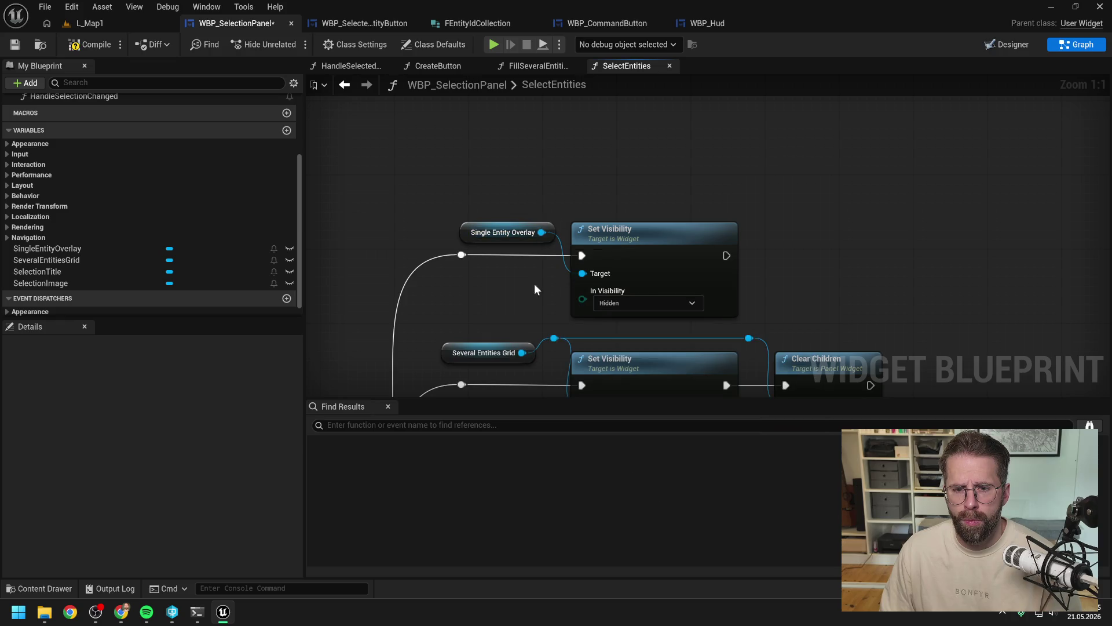
pyautogui.click(87, 44)
# Step: Refresh the erroring Set Visibility node, reconnect Single Entity Overlay to Target, and recompile
pyautogui.click(394, 424)
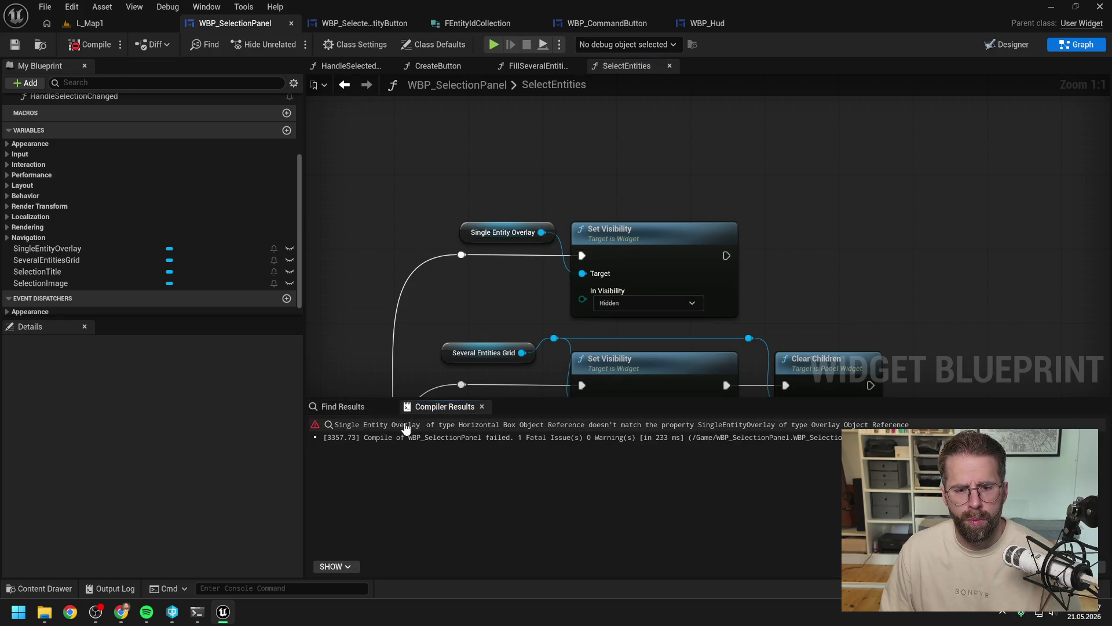
pyautogui.rightClick(835, 237)
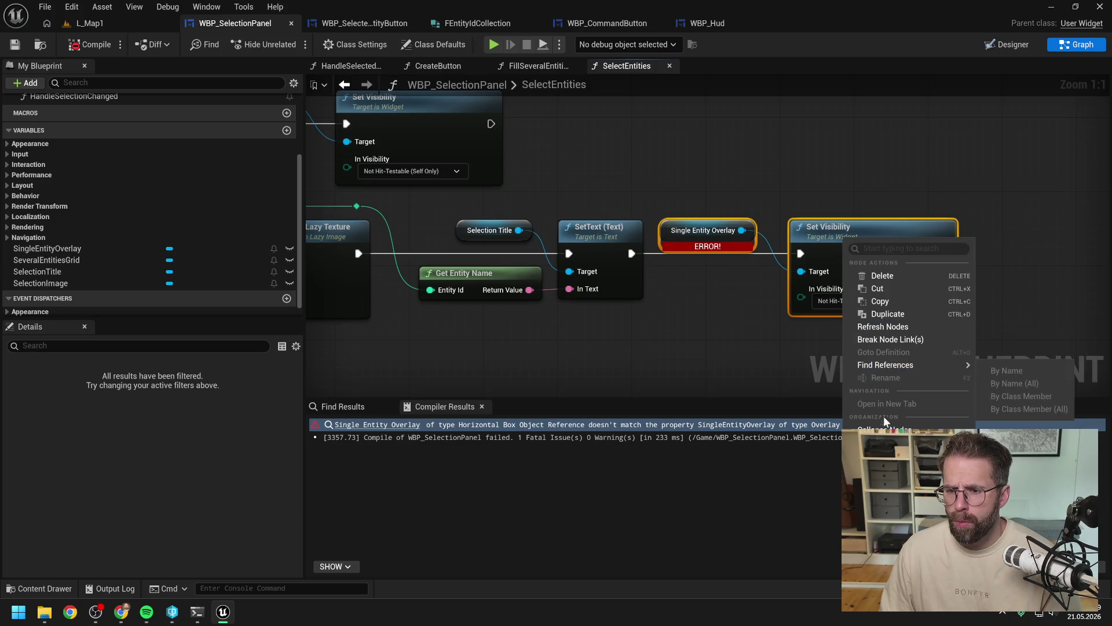
pyautogui.click(878, 331)
pyautogui.click(645, 323)
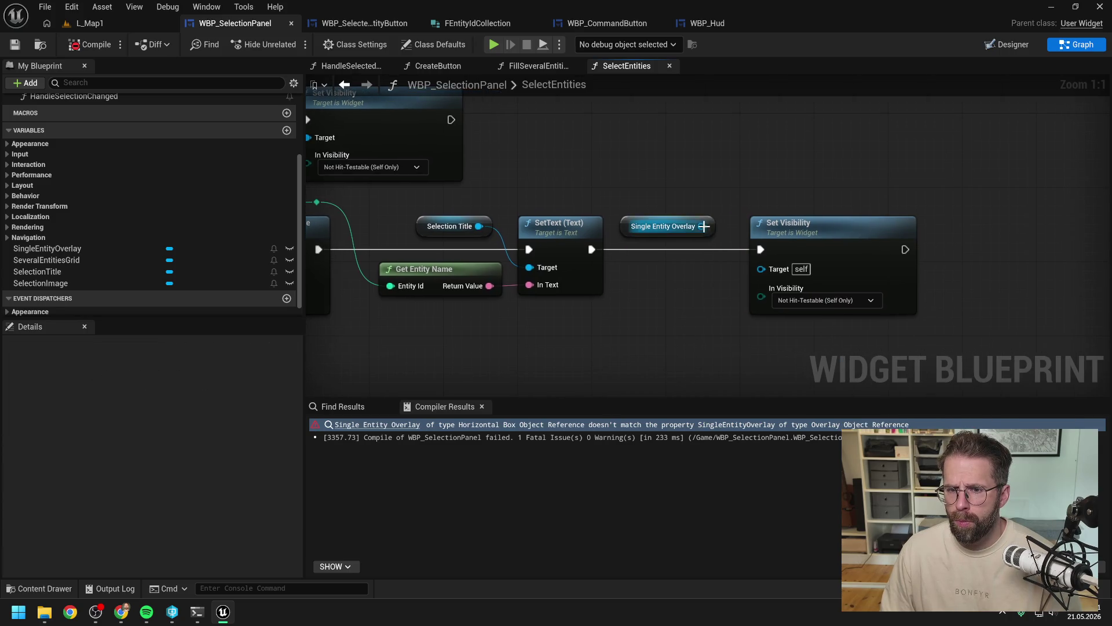
pyautogui.moveTo(701, 226); pyautogui.dragTo(761, 268)
pyautogui.click(84, 45)
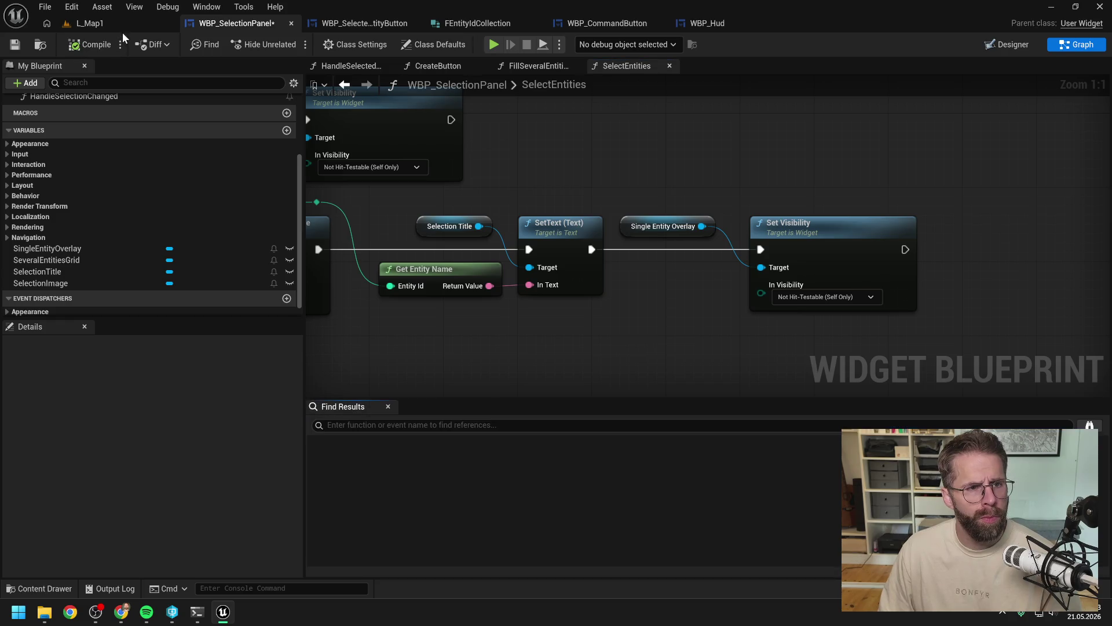
pyautogui.click(112, 22)
# Step: Start a Play-In-Editor session and build two power generators
pyautogui.click(289, 45)
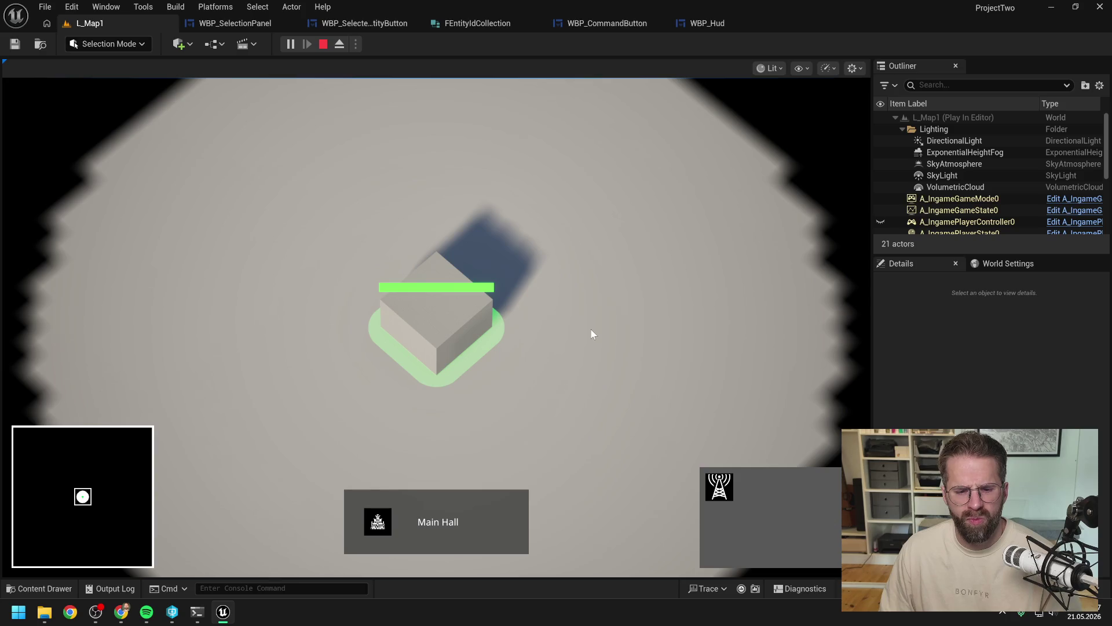
pyautogui.click(729, 488)
pyautogui.click(641, 321)
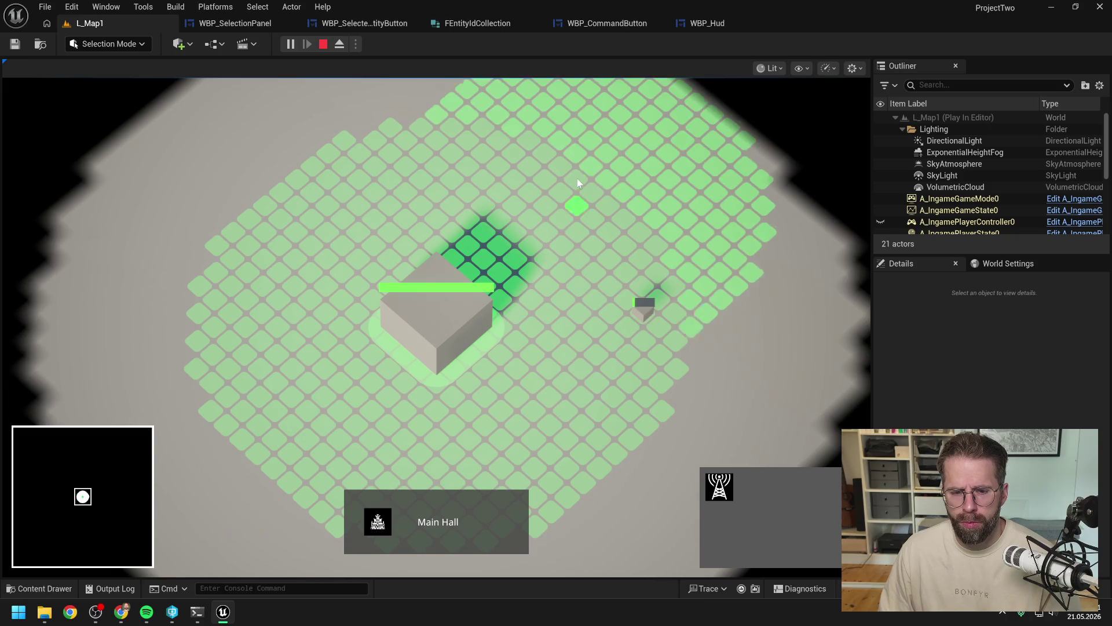
pyautogui.click(576, 173)
pyautogui.rightClick(593, 267)
# Step: Box-select both generators, then select the Main Hall, checking the panel, and stop play
pyautogui.scroll(-2, 593, 266)
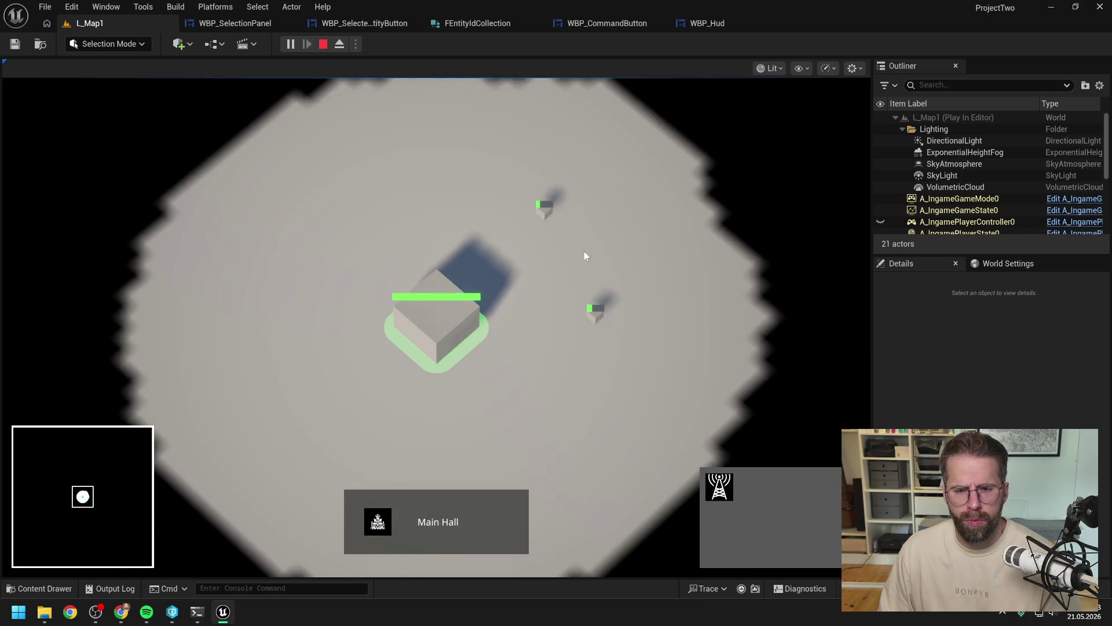
pyautogui.moveTo(512, 163); pyautogui.dragTo(657, 353)
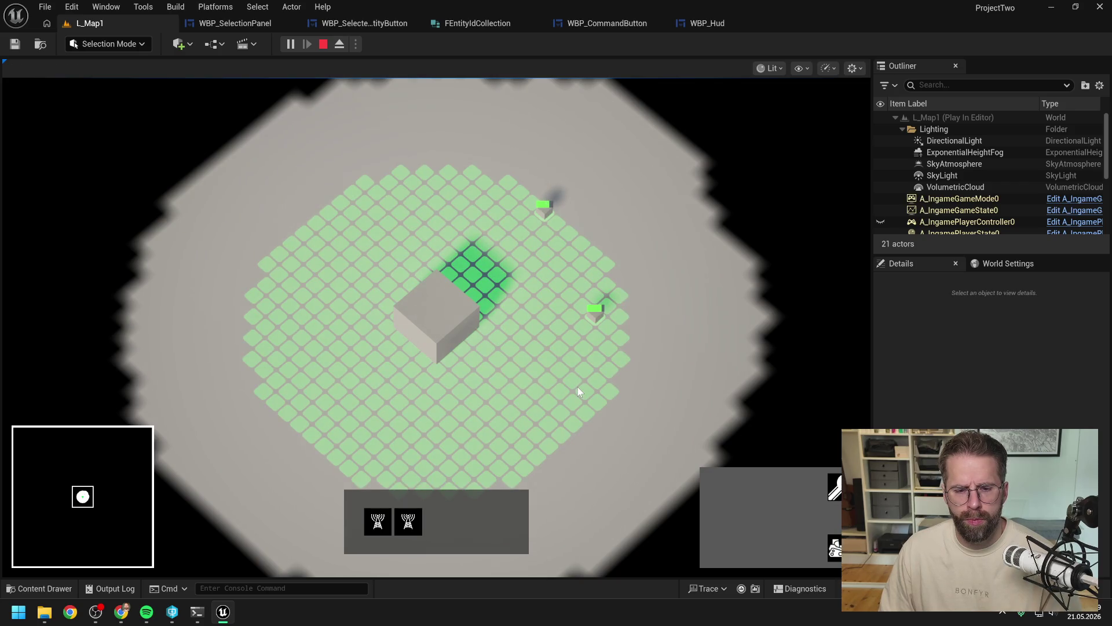
pyautogui.click(445, 325)
pyautogui.moveTo(522, 162); pyautogui.dragTo(674, 375)
pyautogui.click(595, 392)
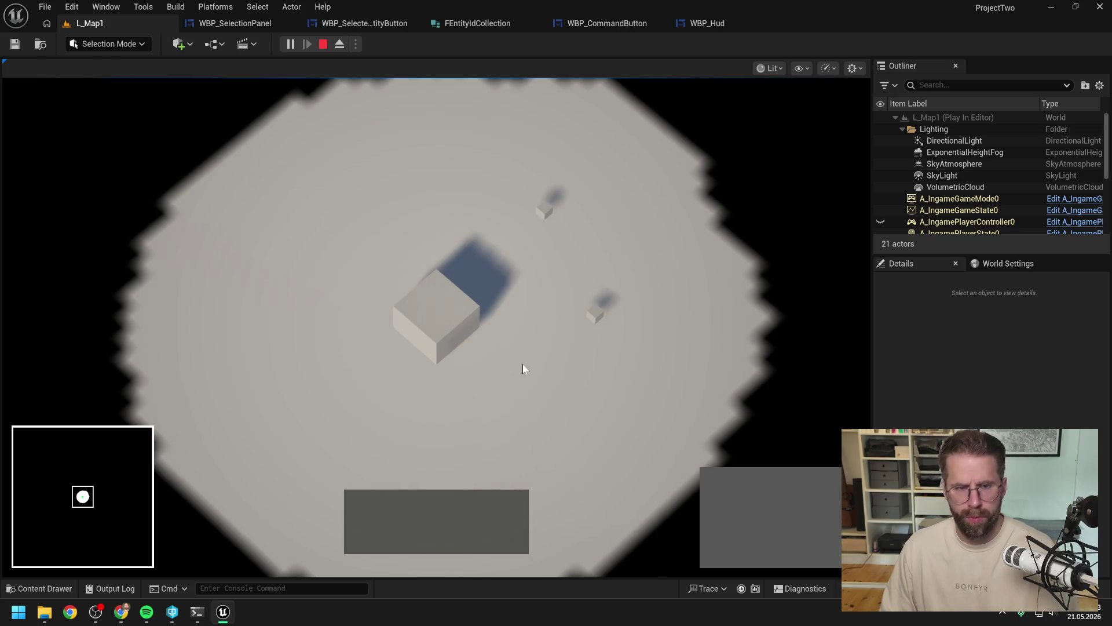
pyautogui.press('Escape')
pyautogui.click(249, 25)
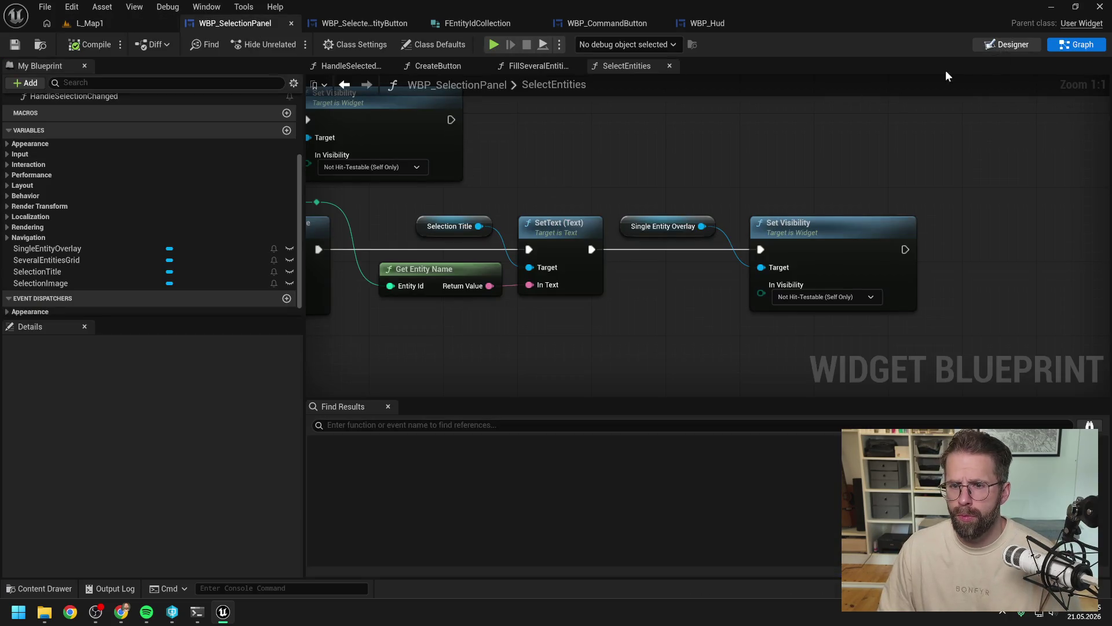
# Step: Undo the alignment changes and overlay conversion, then set the title's left padding to 5
pyautogui.click(1007, 44)
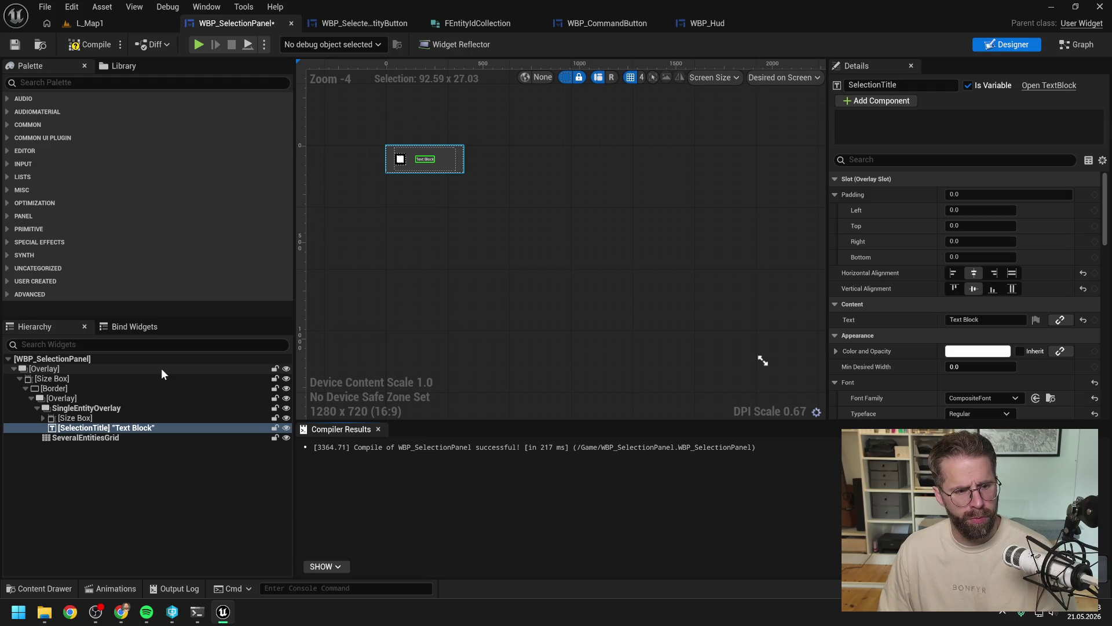
pyautogui.hotkey('ctrl', 'z')
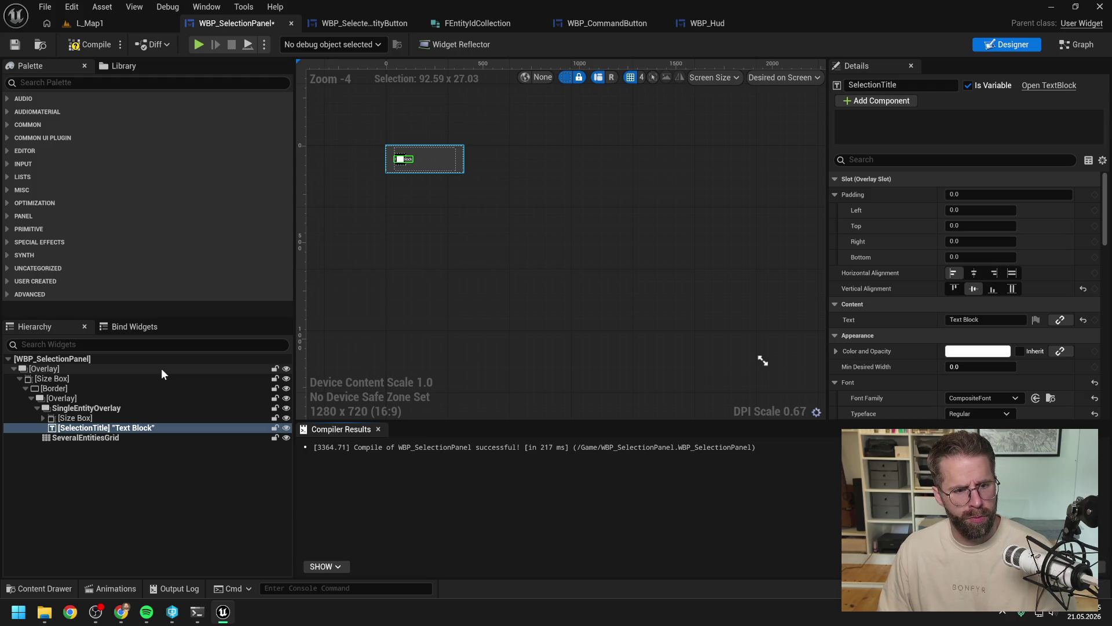
pyautogui.hotkey('ctrl', 'z')
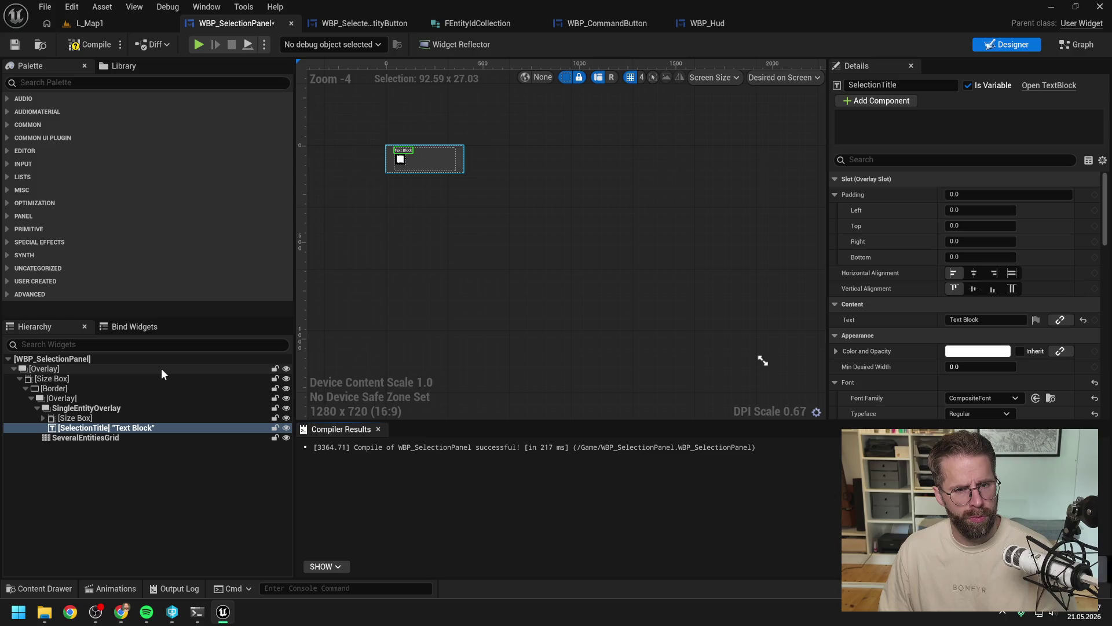
pyautogui.hotkey('ctrl', 'z')
pyautogui.hotkey('ctrl', 'z')
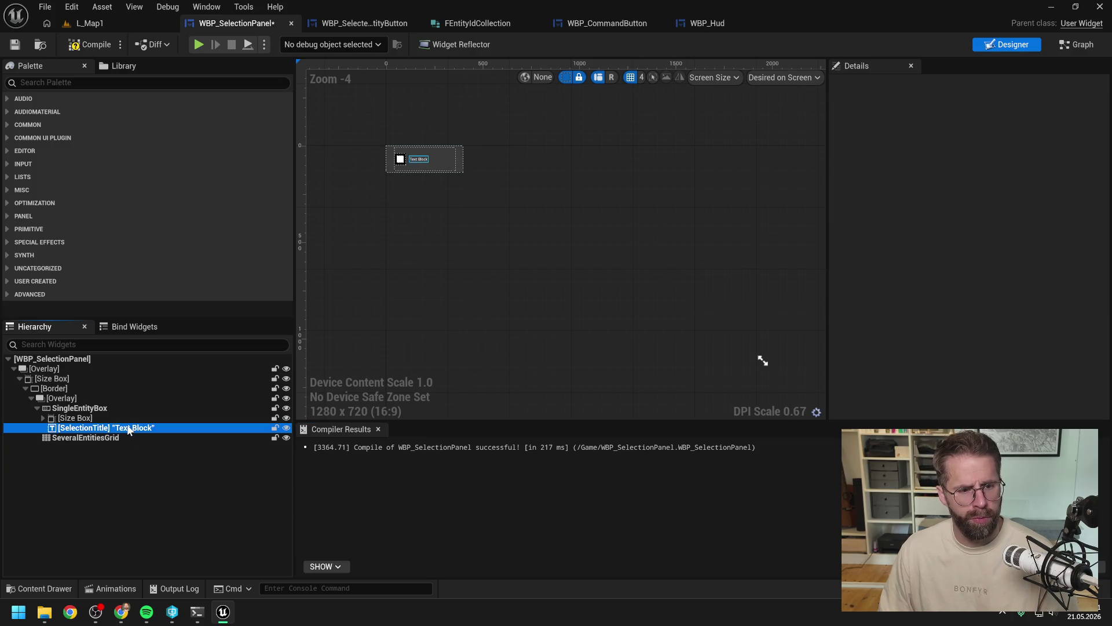
pyautogui.click(835, 210)
pyautogui.click(977, 225)
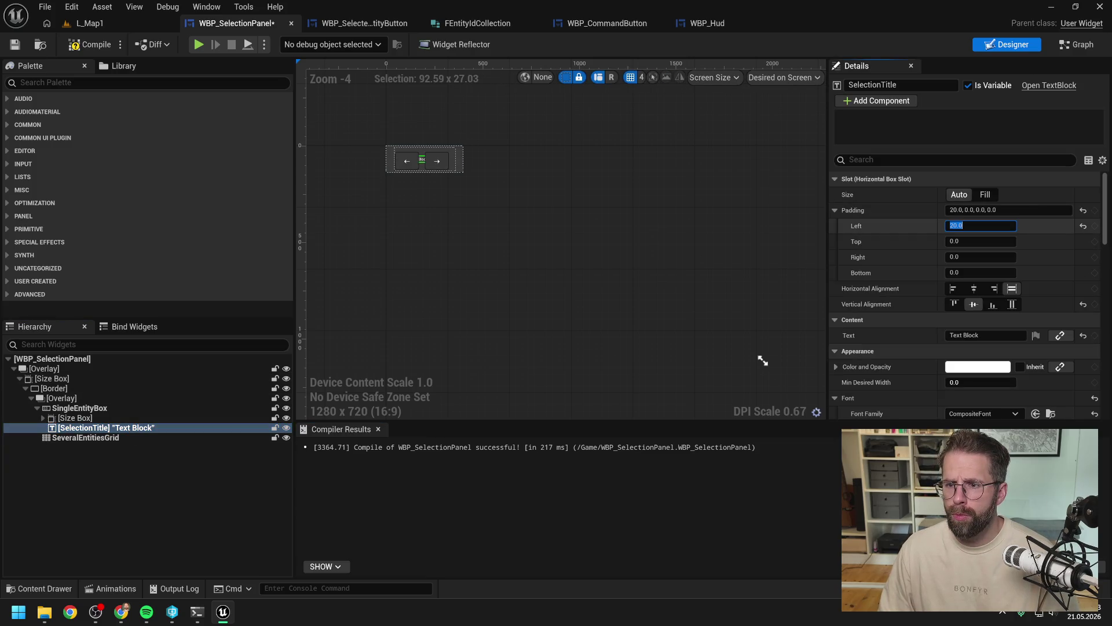
pyautogui.write('5')
pyautogui.press('Return')
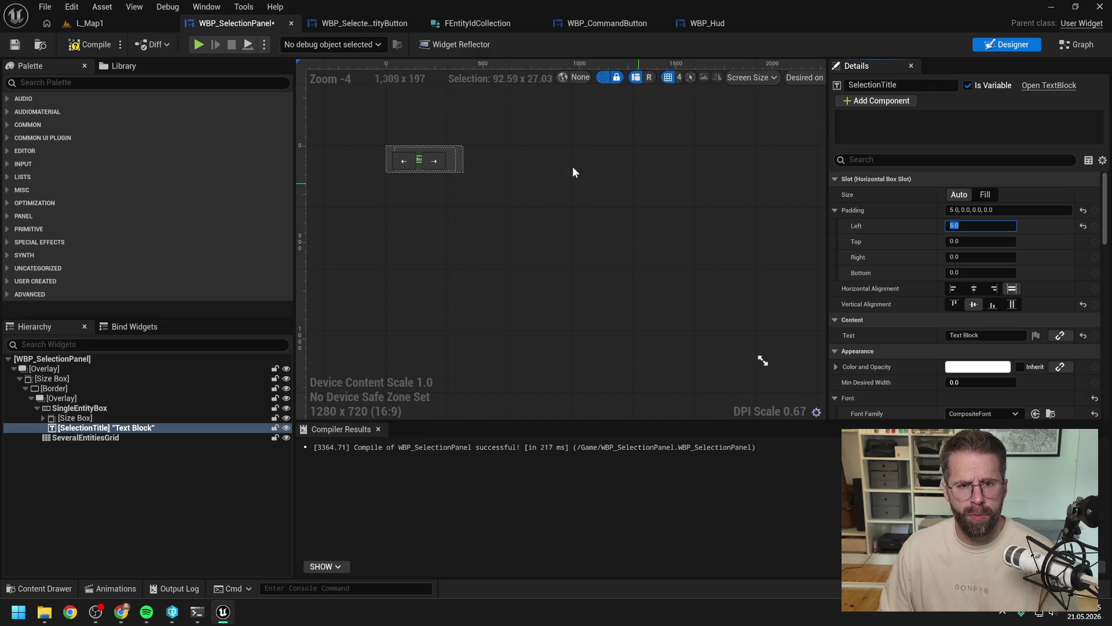
pyautogui.scroll(7, 430, 161)
pyautogui.click(430, 161)
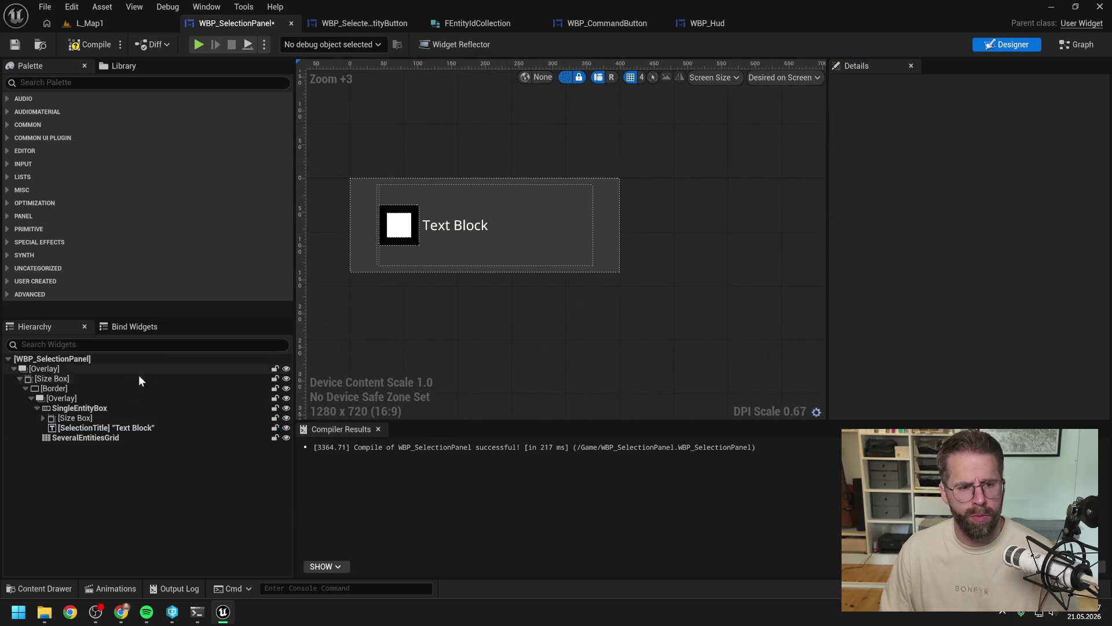
# Step: Set SelectionTitle's left padding to 10, compile, and start a play test of L_Map1
pyautogui.click(110, 428)
pyautogui.click(980, 226)
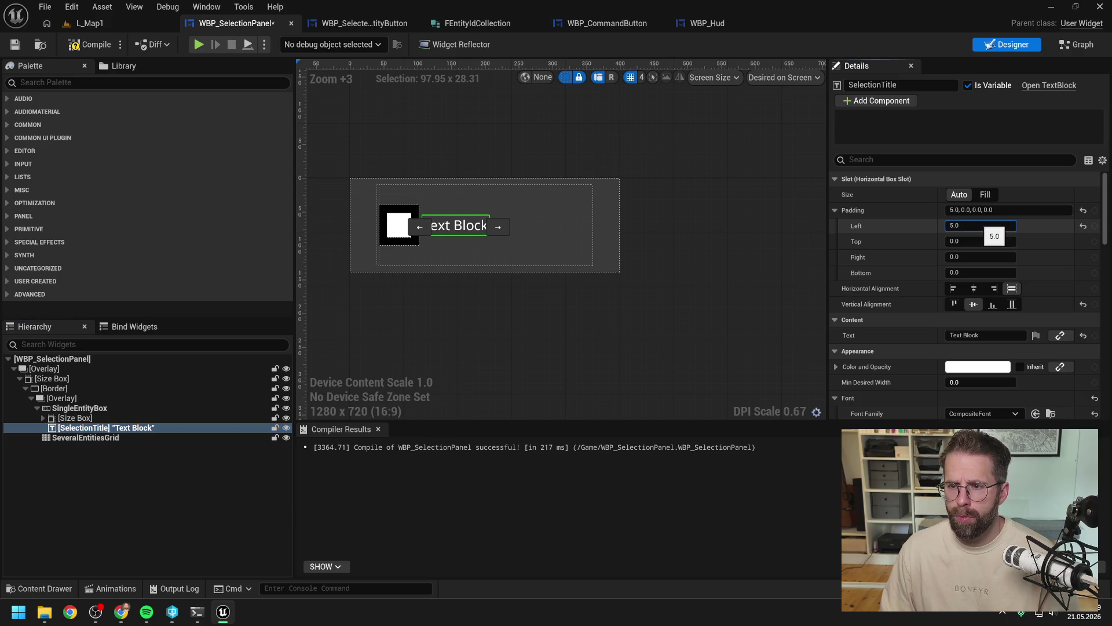
pyautogui.press('BackSpace')
pyautogui.press('BackSpace')
pyautogui.press('BackSpace')
pyautogui.write('10')
pyautogui.press('Return')
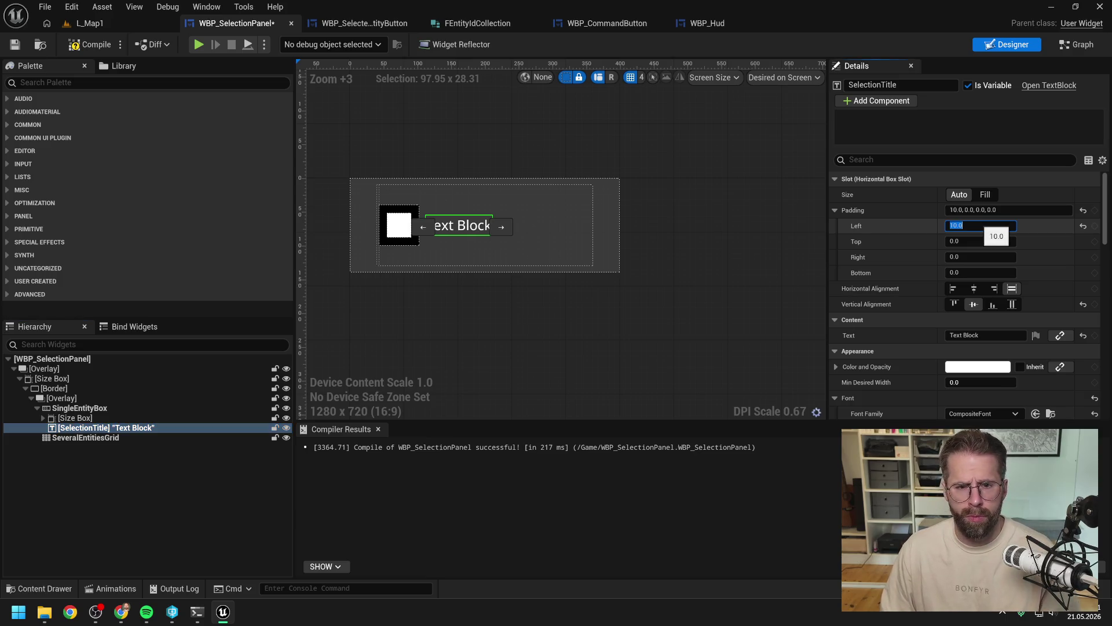
pyautogui.click(82, 44)
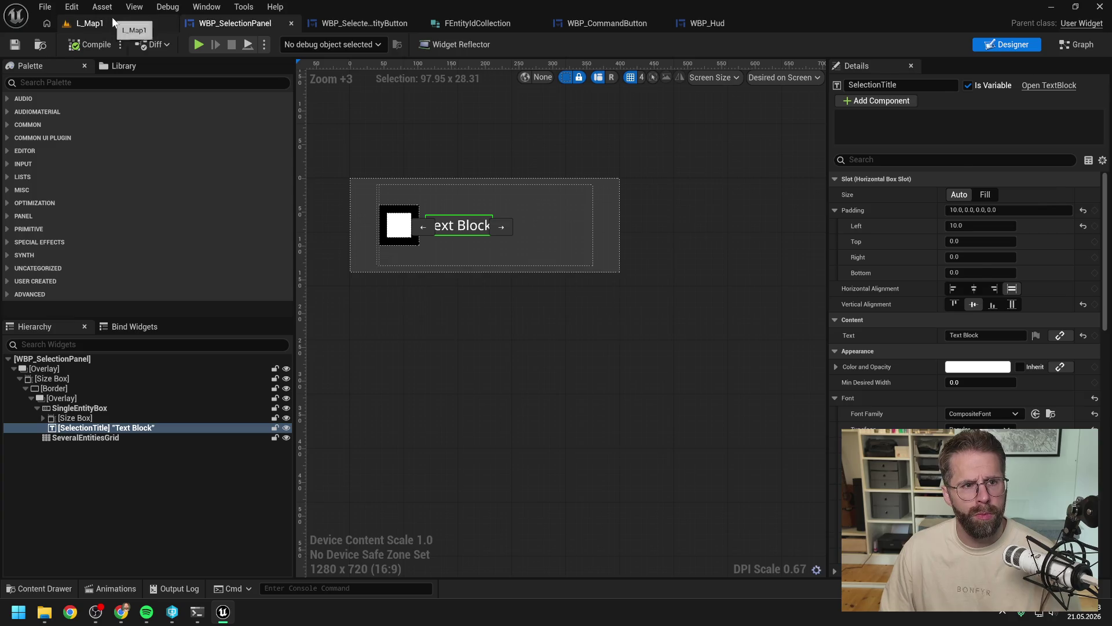
pyautogui.click(148, 23)
pyautogui.click(288, 45)
# Step: Select the Main Hall, then place two Power Grid Generators on the grid
pyautogui.click(441, 297)
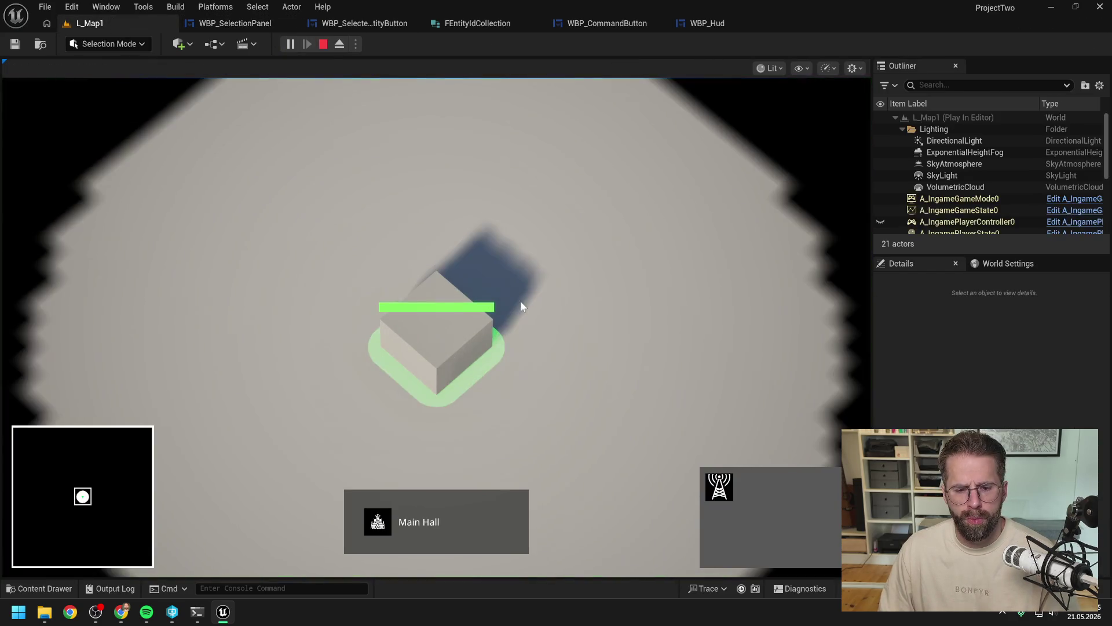
pyautogui.click(729, 481)
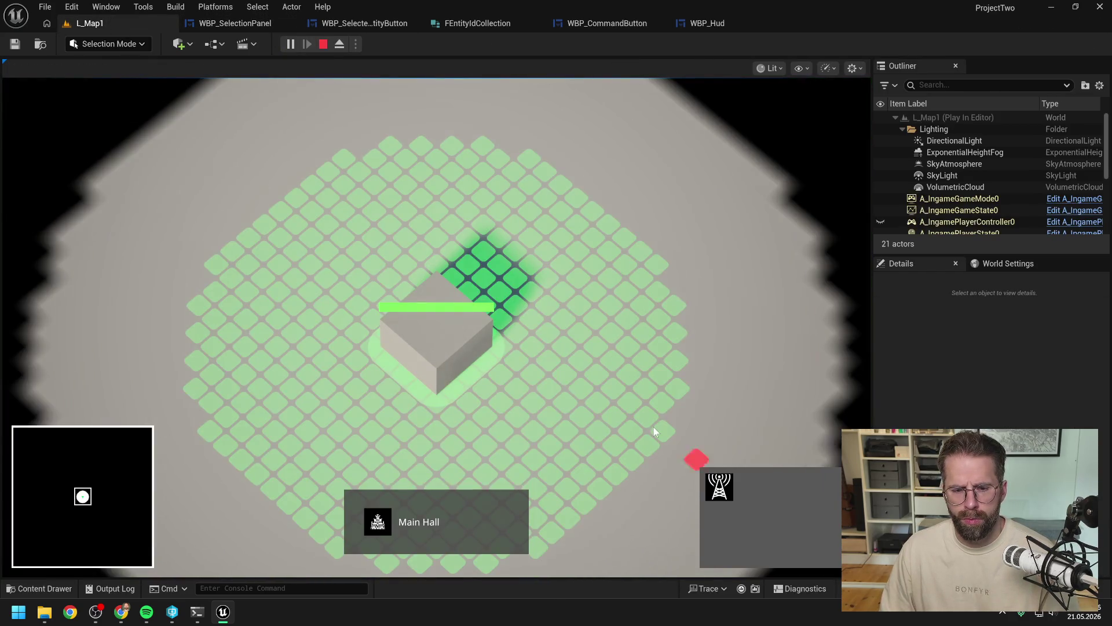
pyautogui.click(638, 364)
pyautogui.click(592, 213)
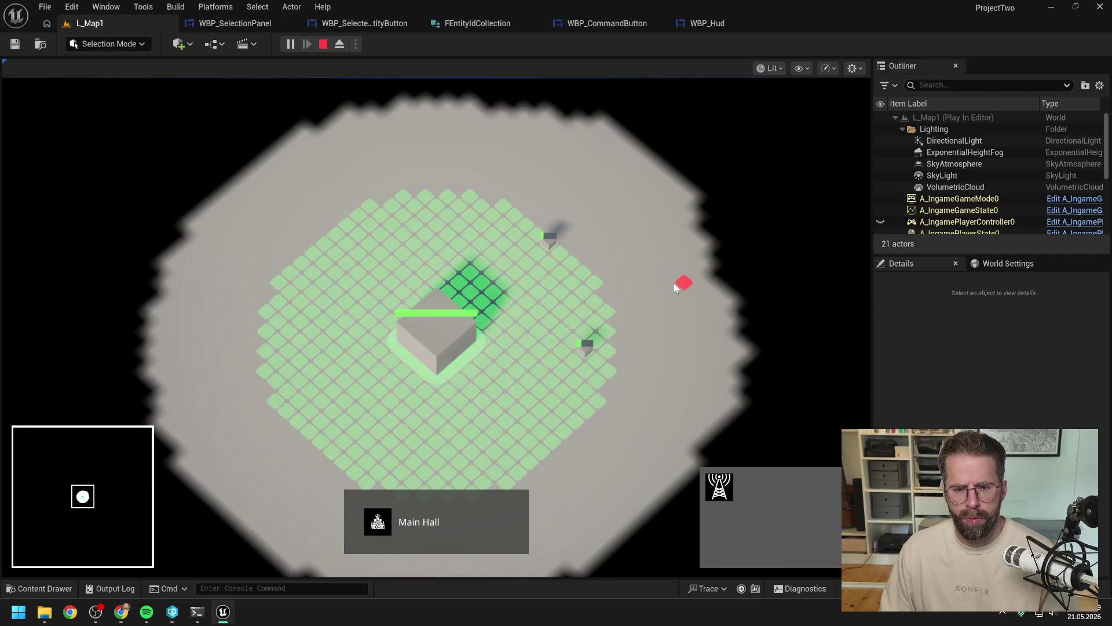
# Step: Box-select both generators, then switch between the Main Hall and single generators to compare panels
pyautogui.moveTo(514, 186); pyautogui.dragTo(677, 438)
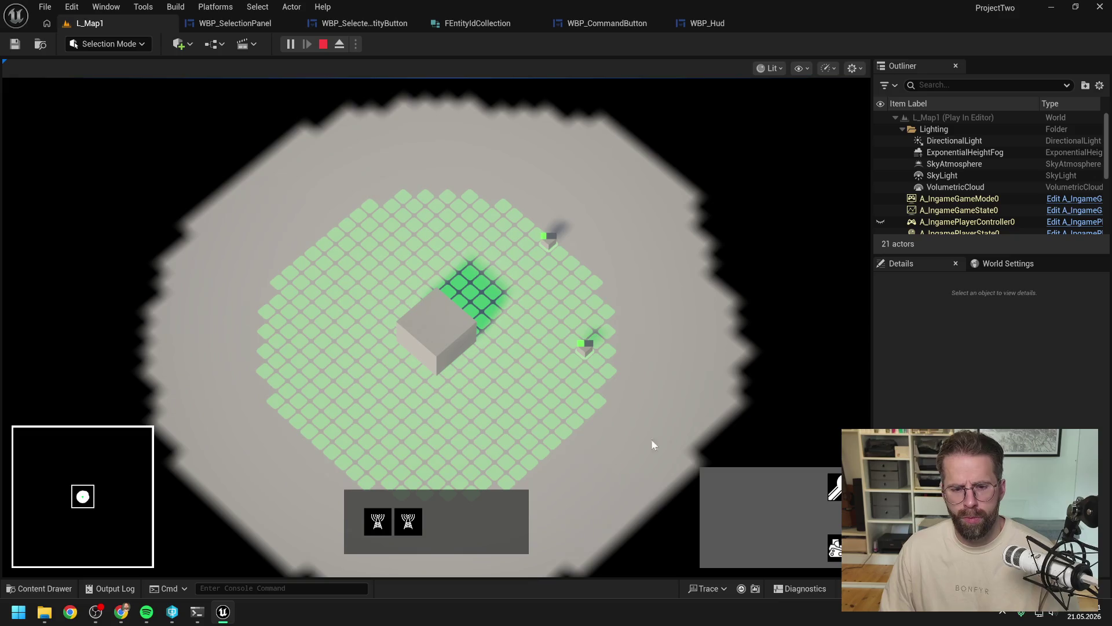
pyautogui.click(436, 341)
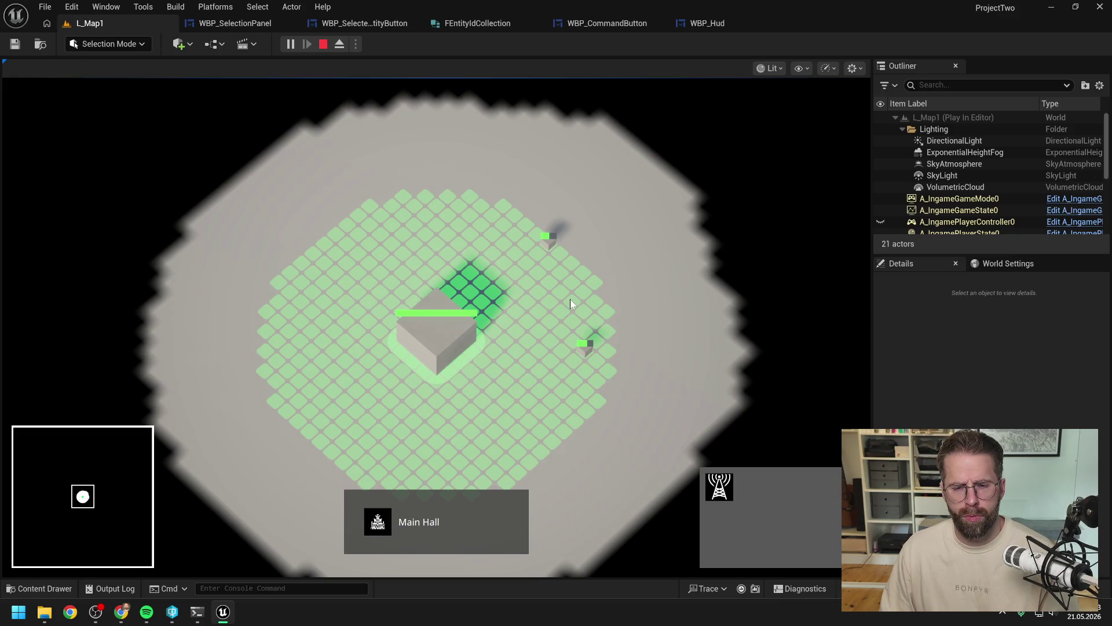
pyautogui.moveTo(524, 221); pyautogui.dragTo(671, 408)
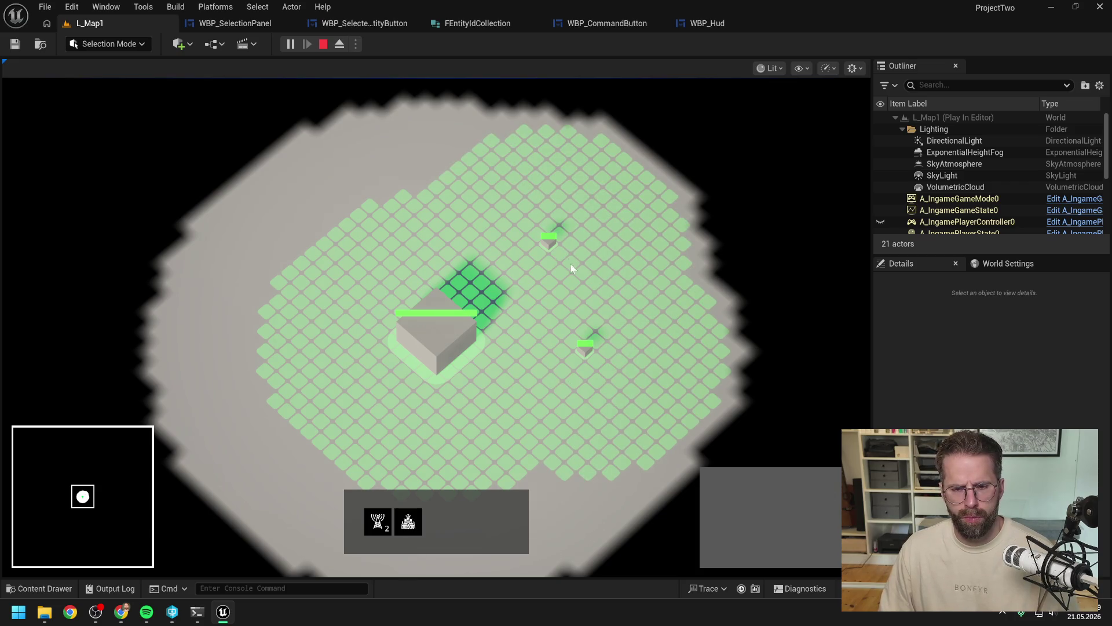
pyautogui.click(586, 347)
pyautogui.click(548, 240)
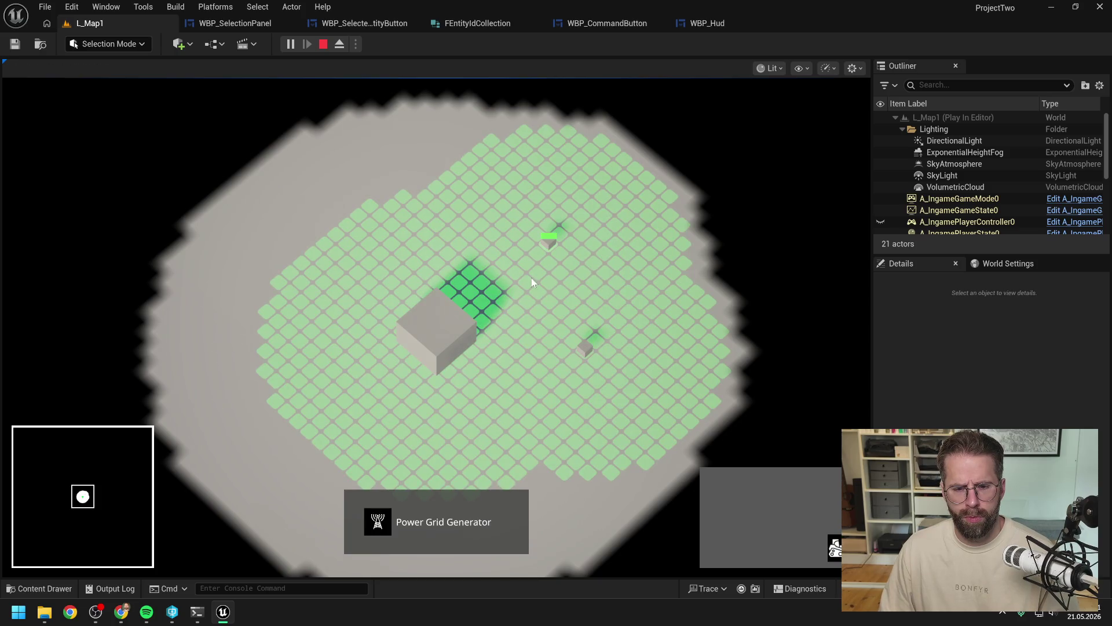
pyautogui.moveTo(401, 278); pyautogui.dragTo(504, 393)
pyautogui.moveTo(556, 317); pyautogui.dragTo(616, 361)
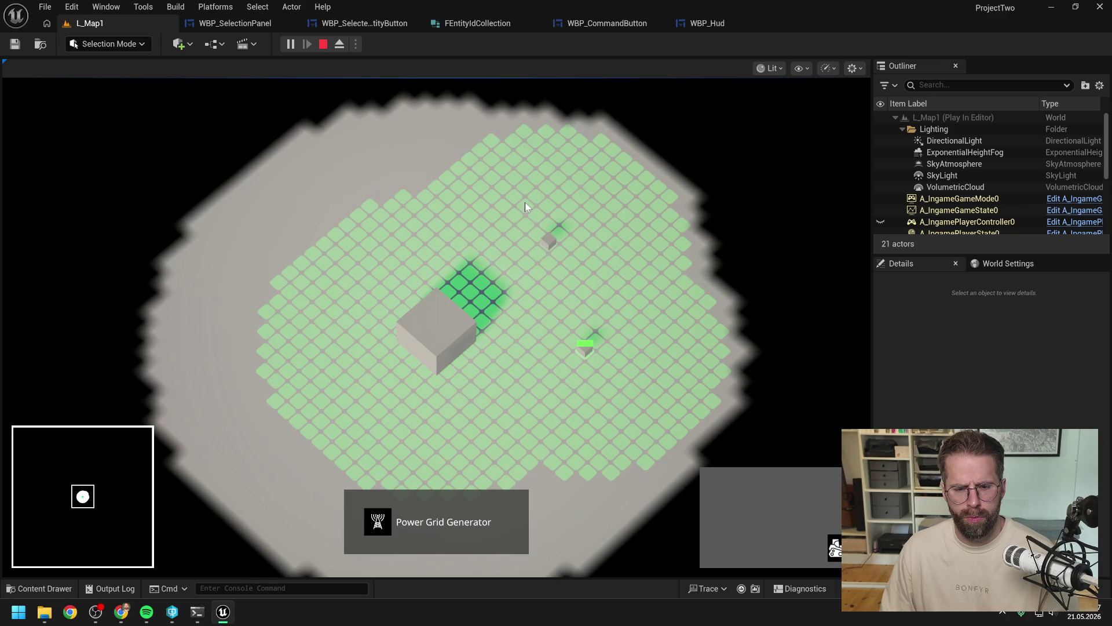
pyautogui.moveTo(525, 203); pyautogui.dragTo(665, 380)
pyautogui.click(440, 335)
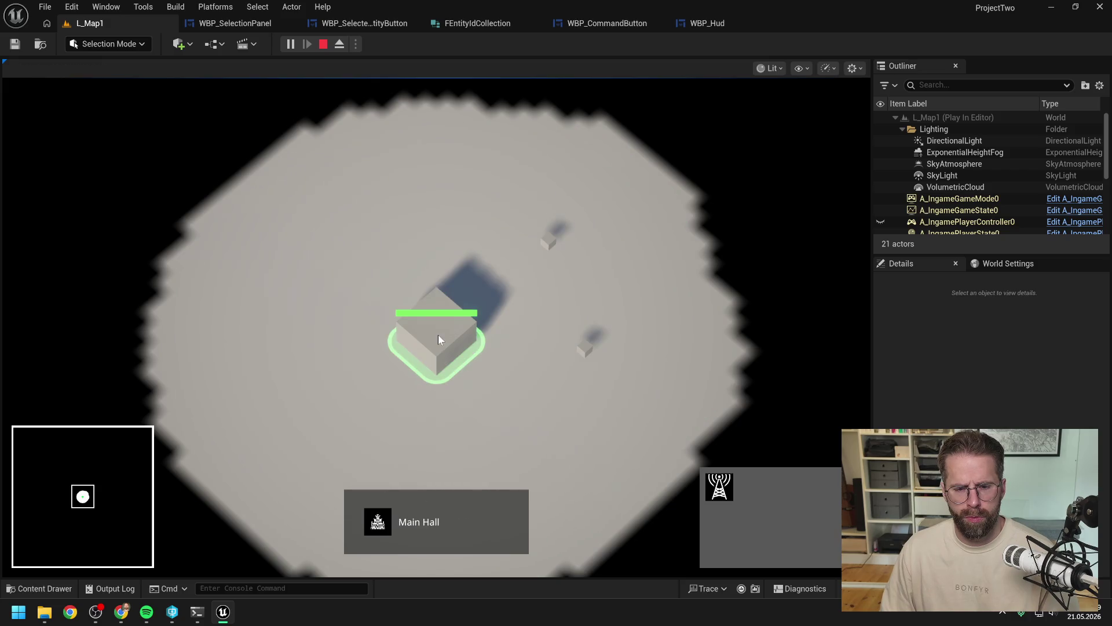
pyautogui.moveTo(534, 231); pyautogui.dragTo(657, 398)
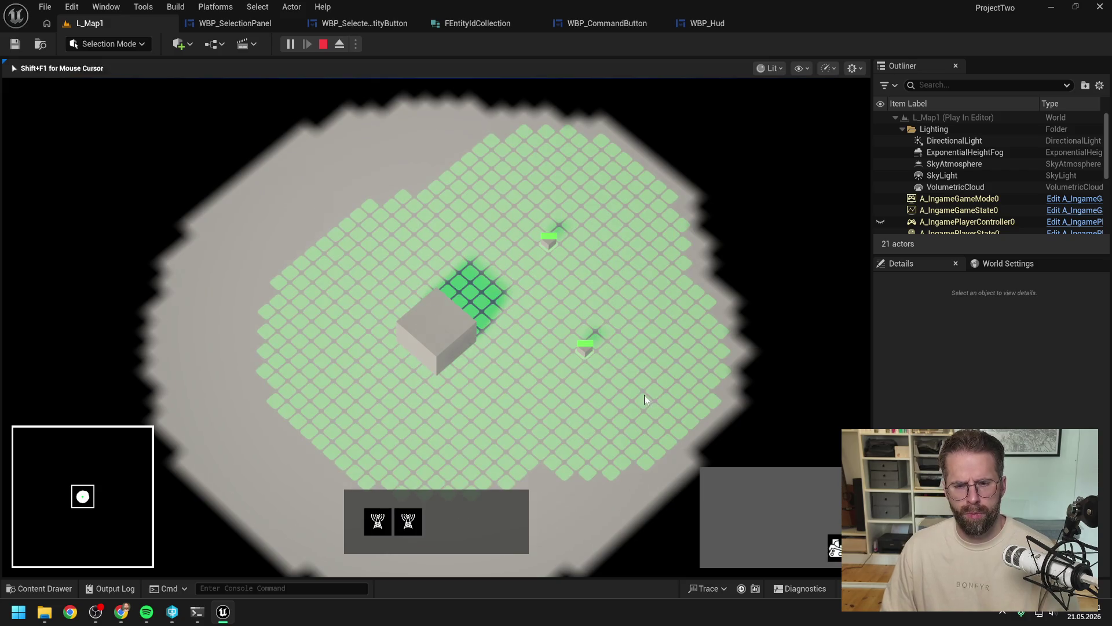
pyautogui.click(627, 376)
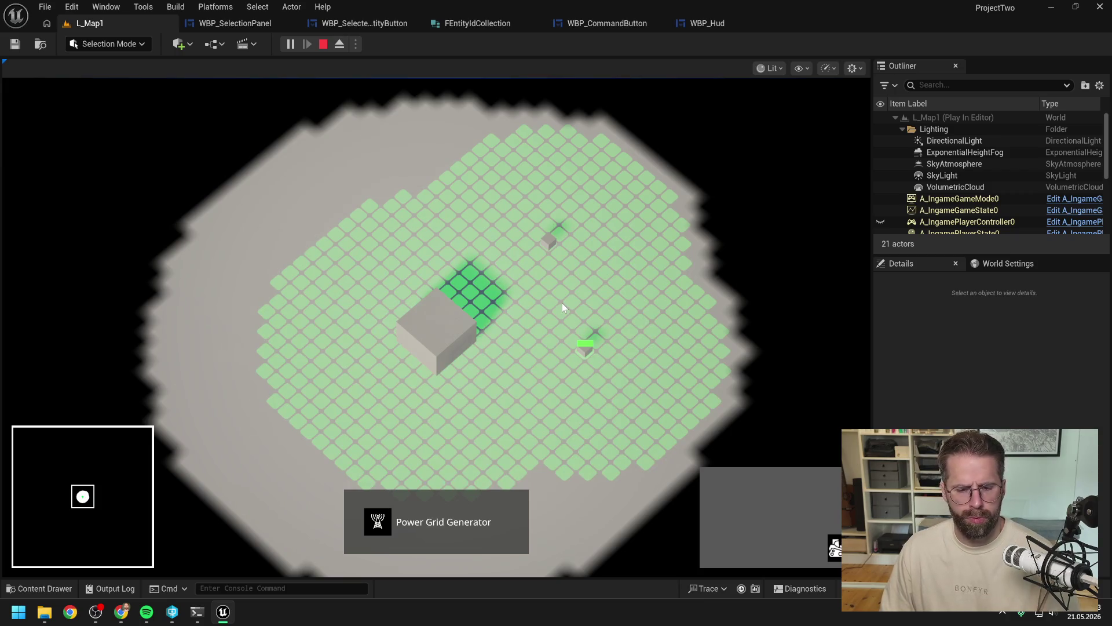
pyautogui.scroll(-1, 563, 301)
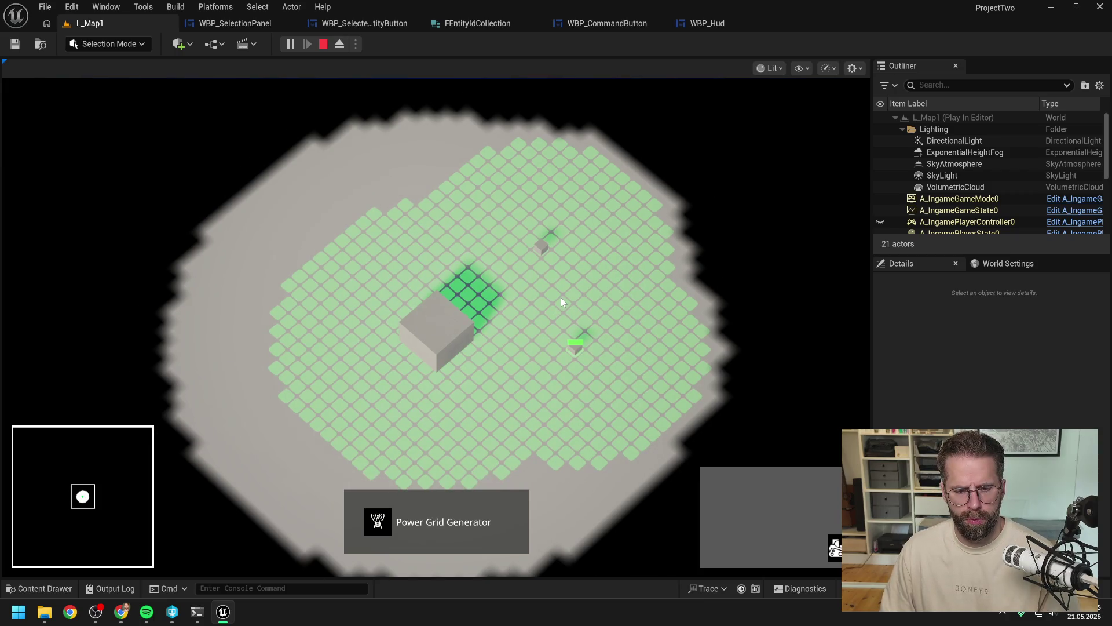
# Step: Alternate between the Main Hall and both generators to check the icon grid updates
pyautogui.click(469, 328)
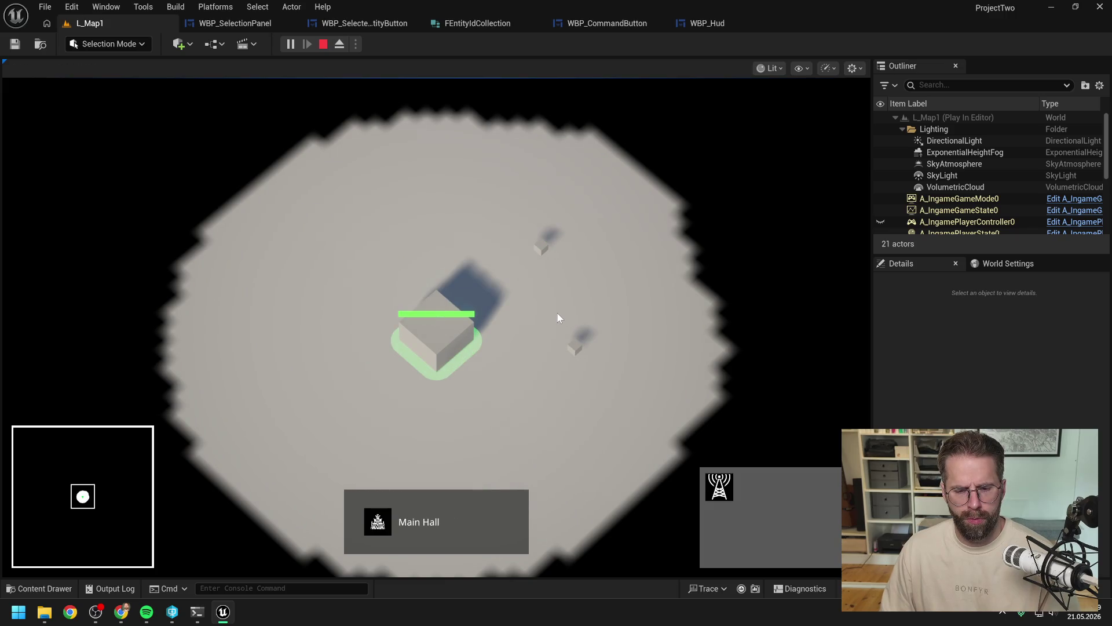
pyautogui.moveTo(524, 214); pyautogui.dragTo(657, 391)
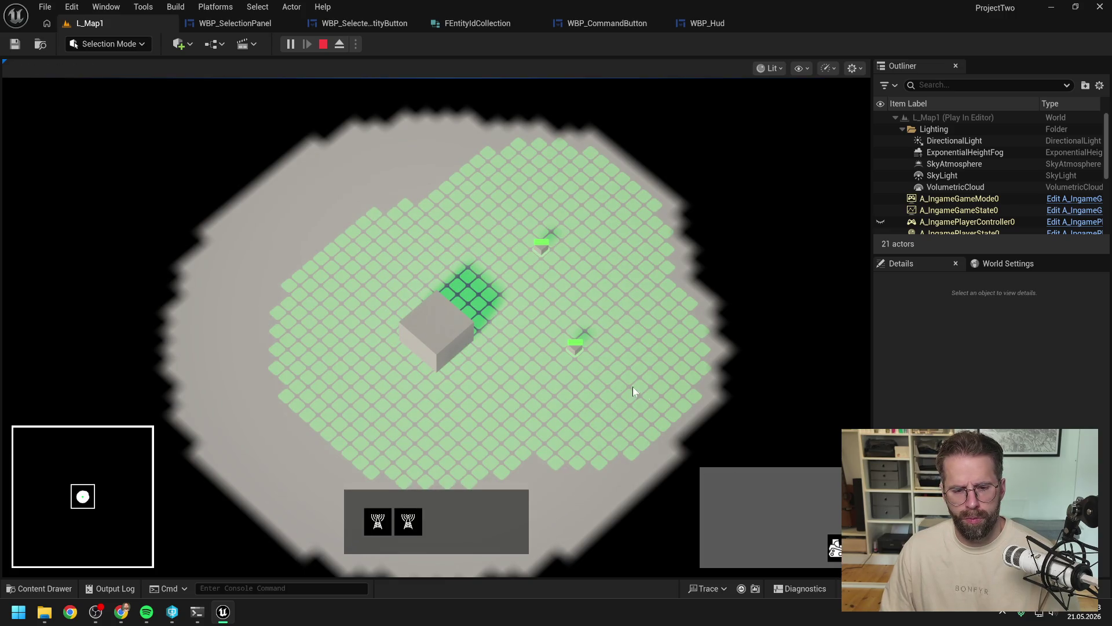
pyautogui.click(441, 336)
pyautogui.moveTo(517, 211); pyautogui.dragTo(654, 399)
pyautogui.click(448, 351)
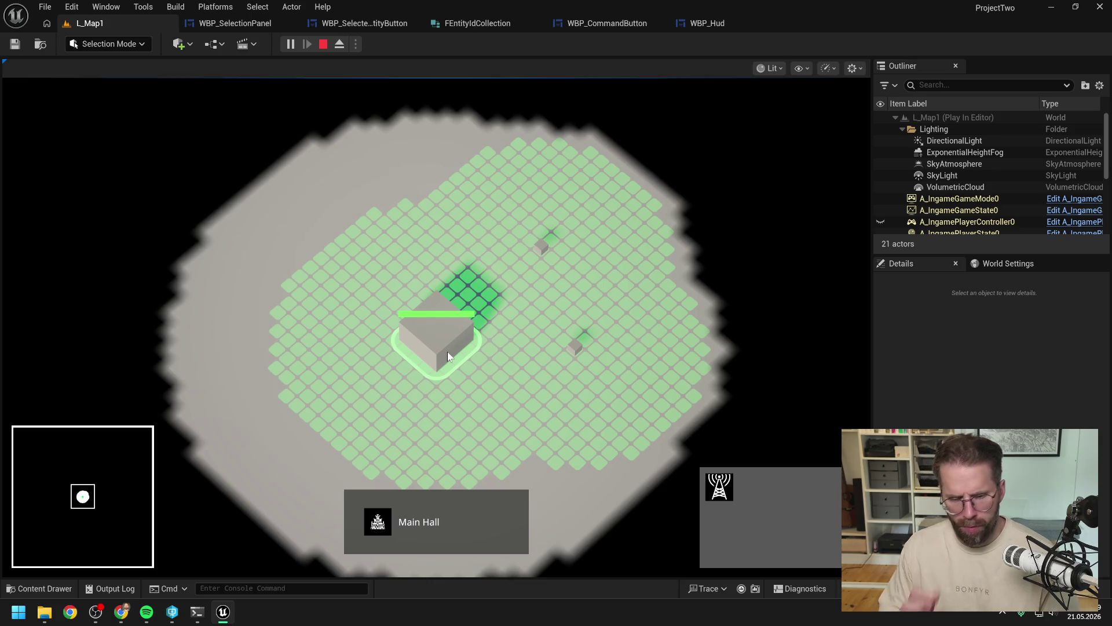
pyautogui.moveTo(514, 212); pyautogui.dragTo(662, 408)
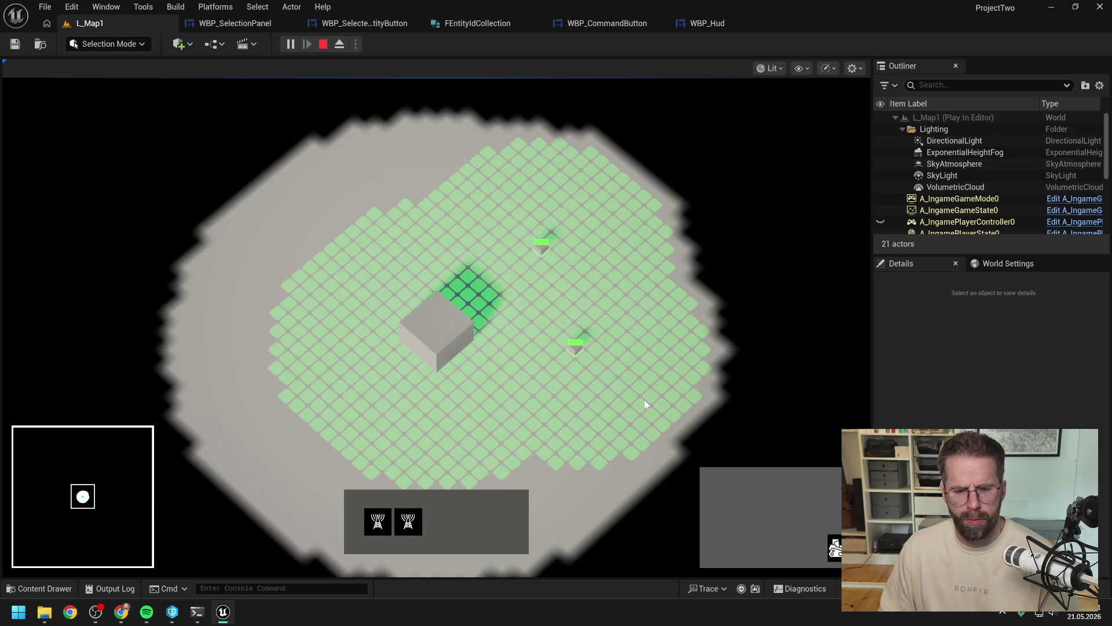
pyautogui.click(644, 400)
# Step: Test single-generator and Main Hall selections, clearing between them, then reselect both generators
pyautogui.click(463, 339)
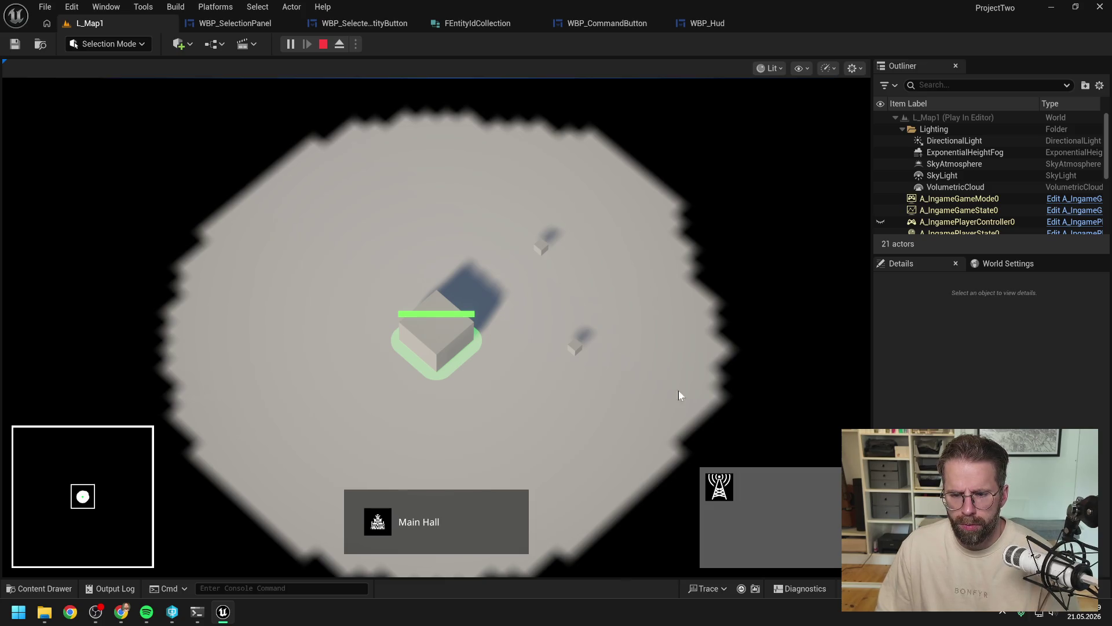
pyautogui.click(649, 350)
pyautogui.click(577, 339)
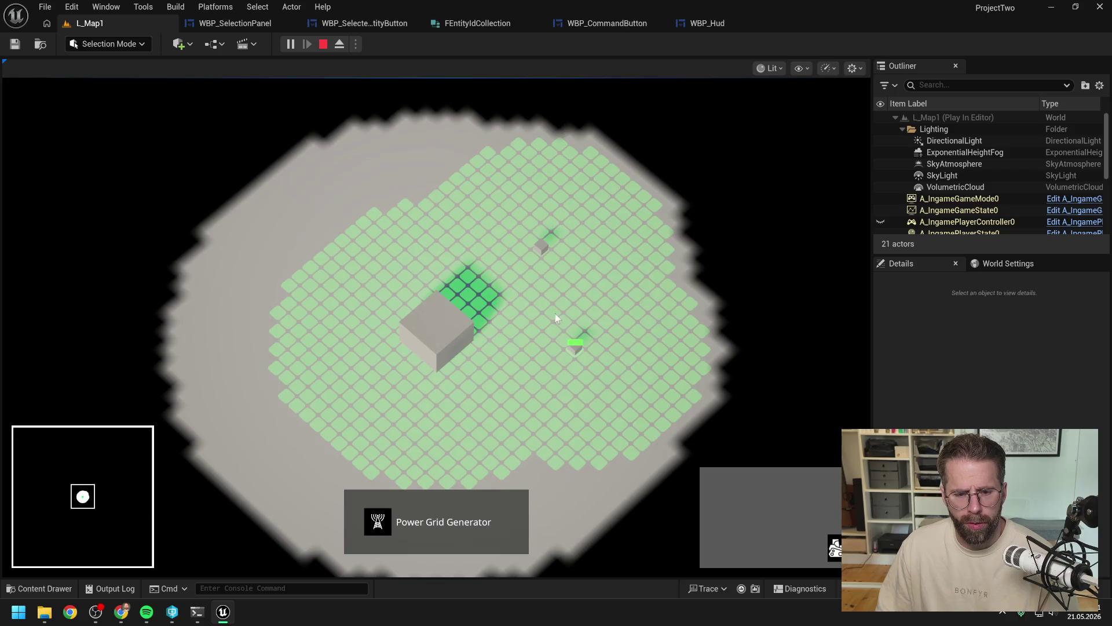
pyautogui.click(444, 343)
pyautogui.moveTo(522, 209); pyautogui.dragTo(645, 395)
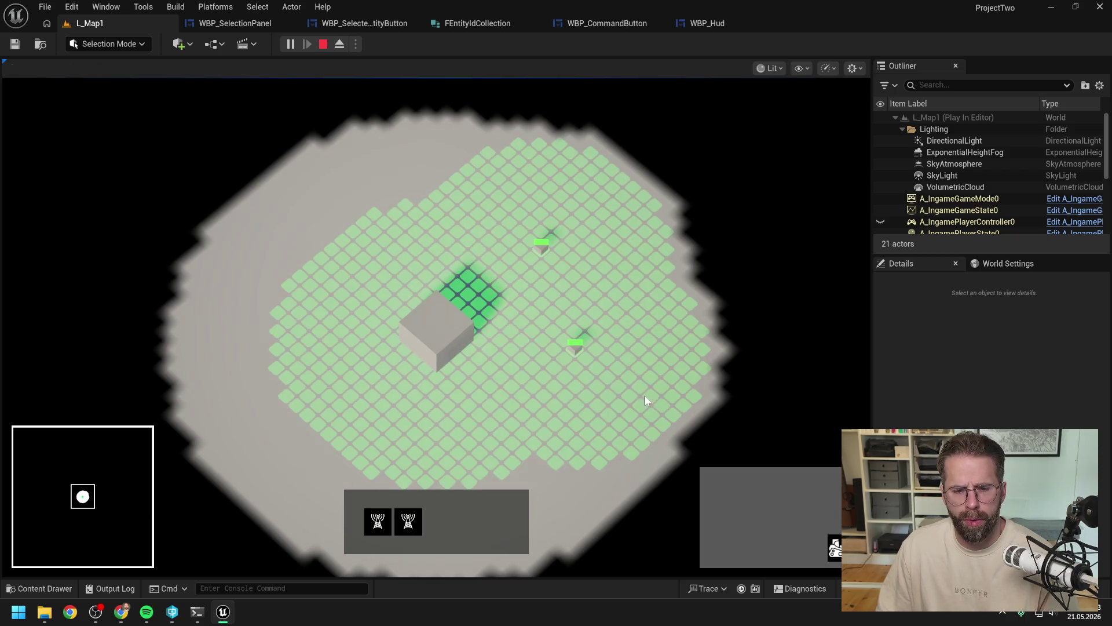
pyautogui.click(413, 515)
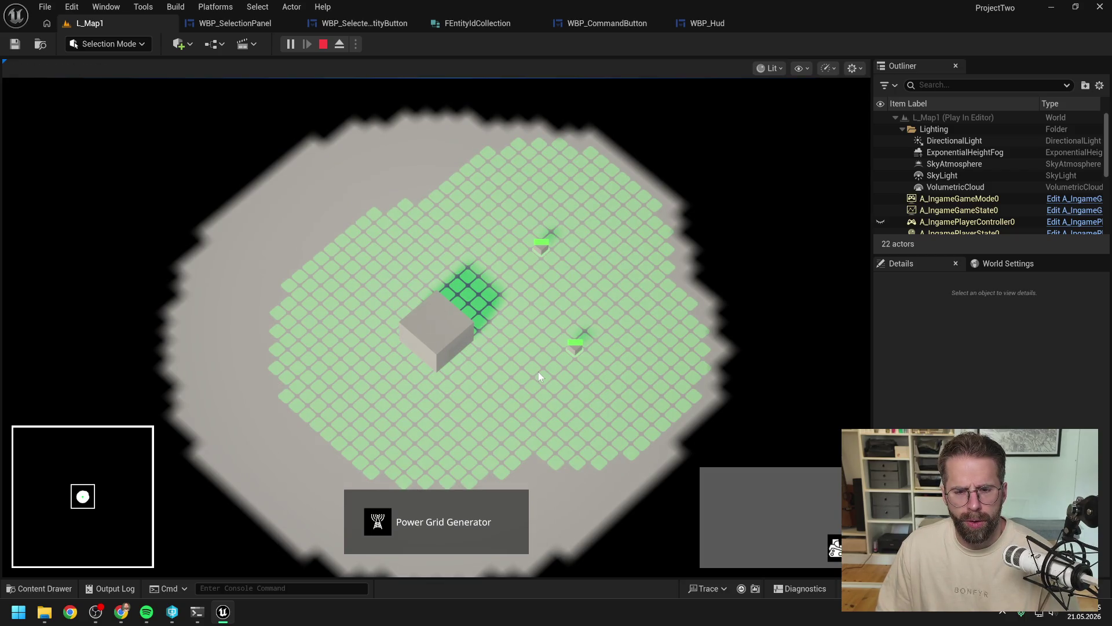
pyautogui.moveTo(525, 194); pyautogui.dragTo(679, 415)
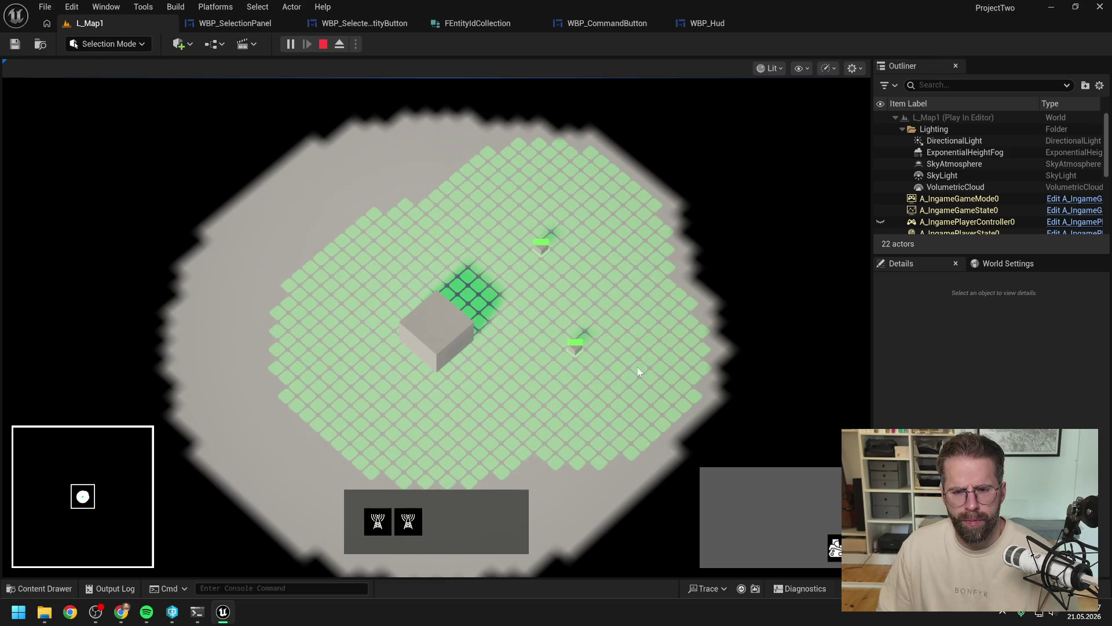
# Step: Clear the pair, select and deselect one generator, then select and deselect the Main Hall
pyautogui.scroll(2, 631, 359)
pyautogui.scroll(2, 690, 334)
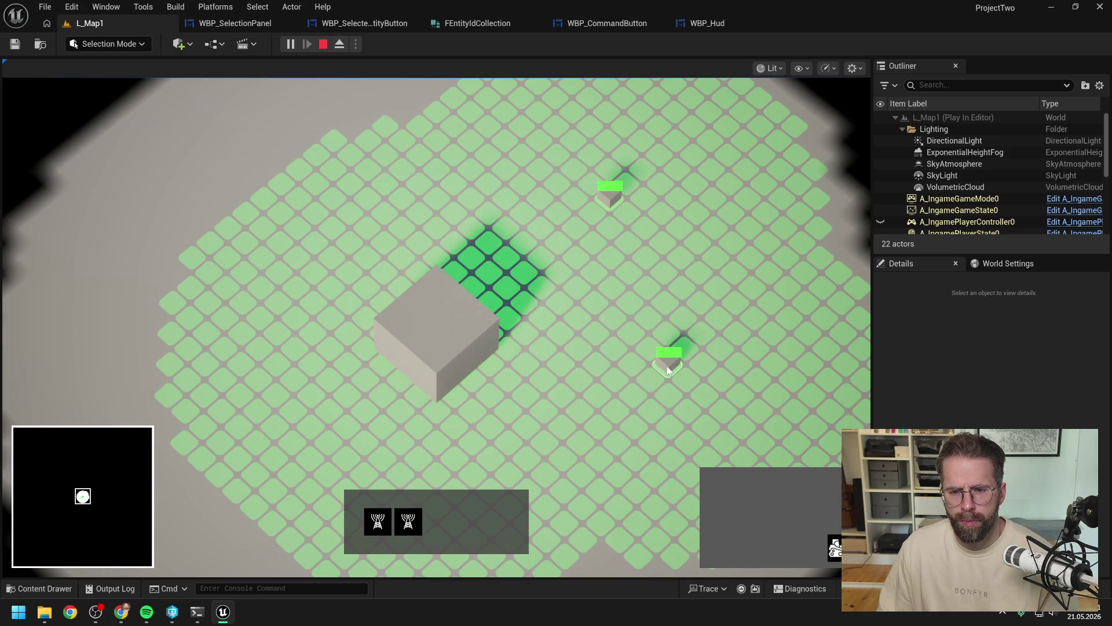
pyautogui.scroll(1, 615, 429)
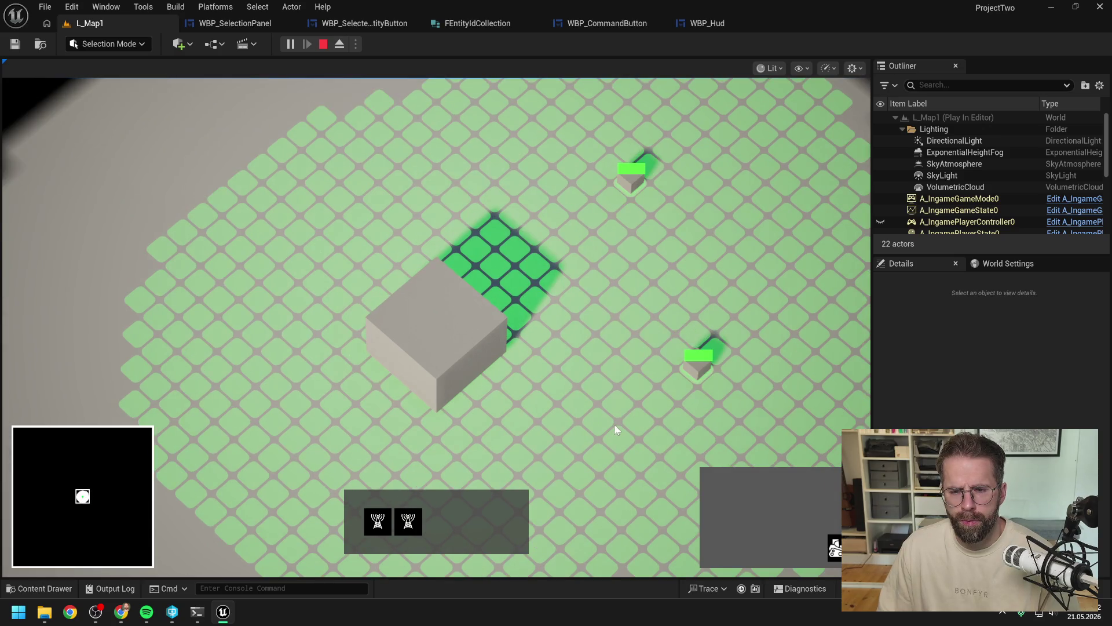
pyautogui.click(614, 425)
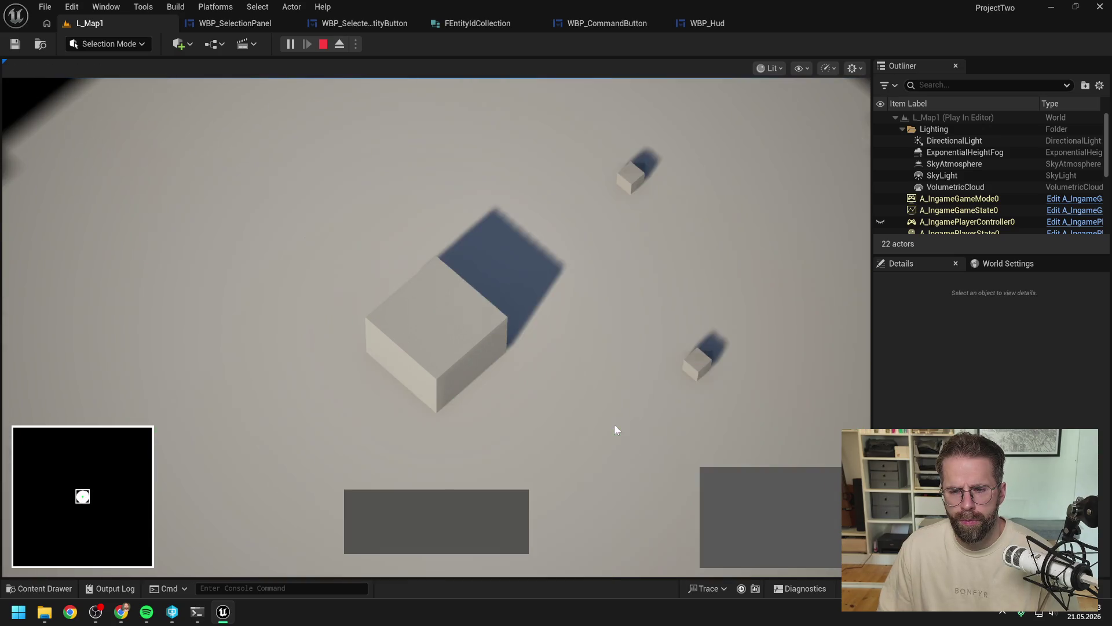
pyautogui.scroll(-2, 637, 406)
pyautogui.click(624, 362)
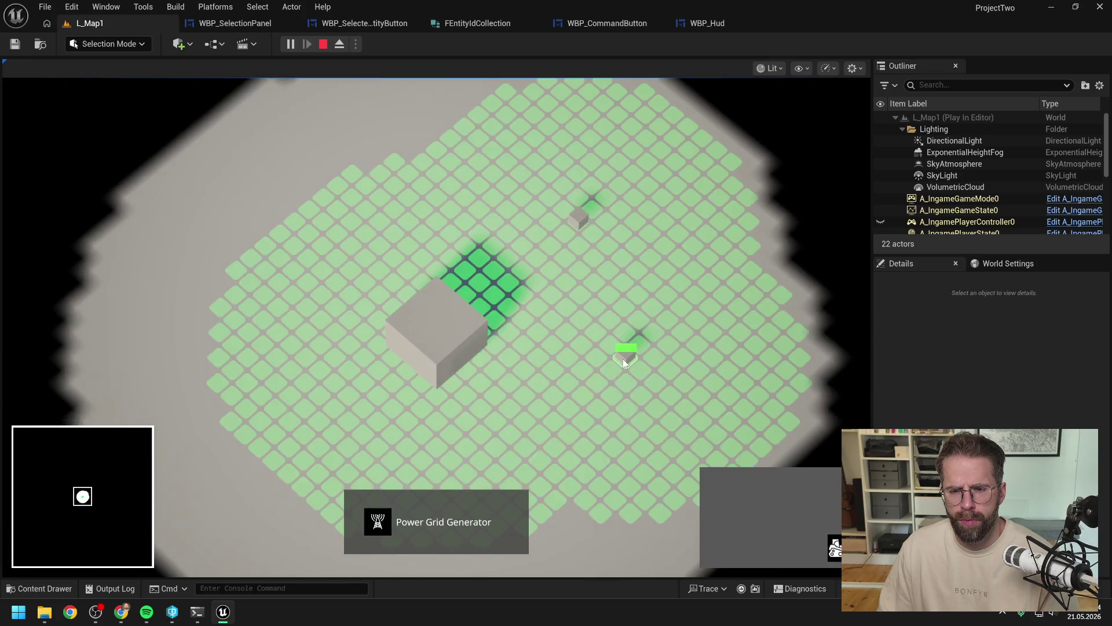
pyautogui.click(596, 421)
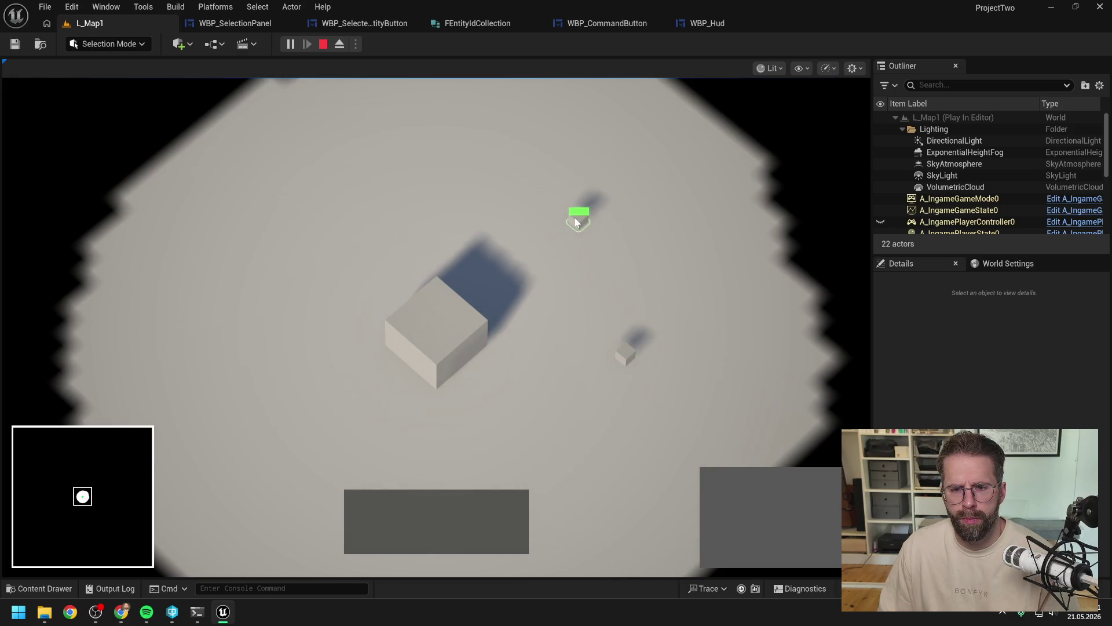
pyautogui.click(443, 342)
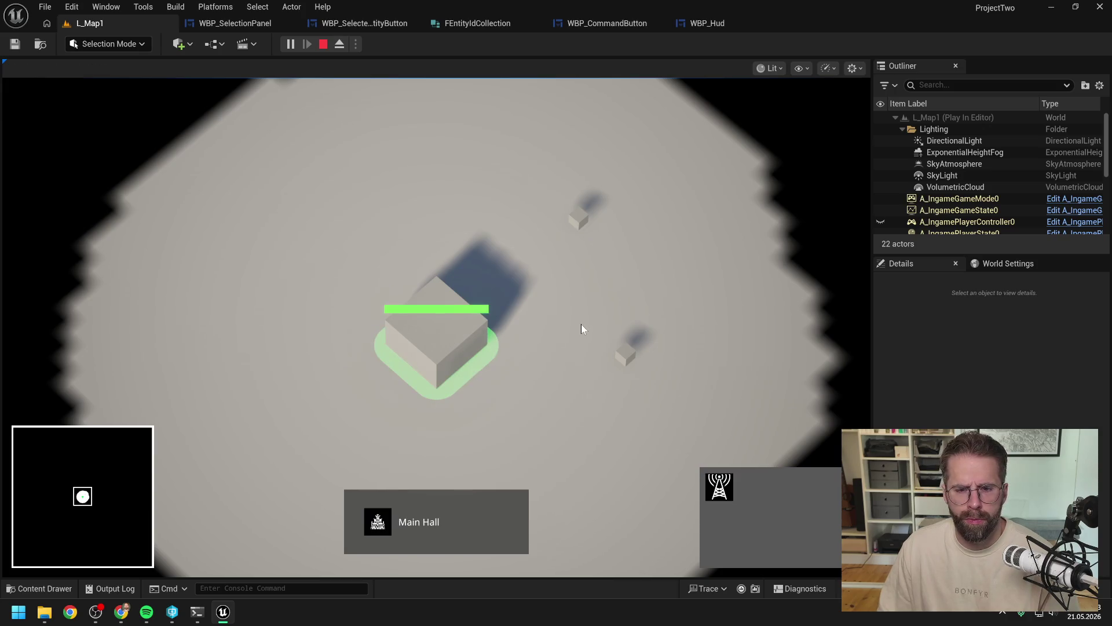
pyautogui.scroll(-1, 582, 325)
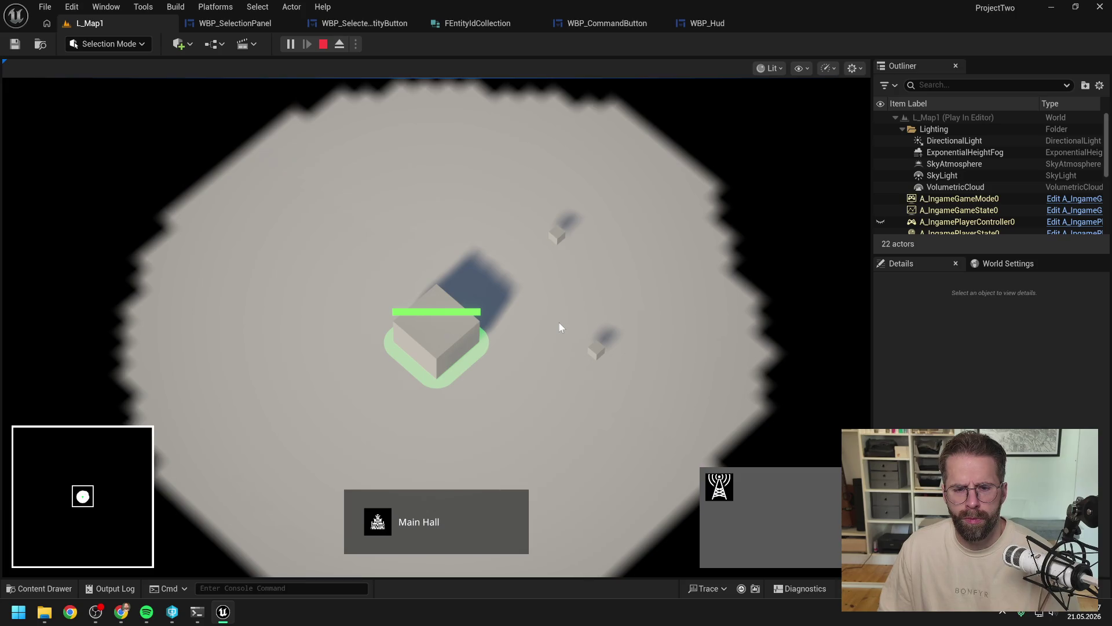
pyautogui.click(559, 322)
# Step: Select the upper generator, then the Main Hall, box-select both generators, and stop the play test
pyautogui.moveTo(559, 322); pyautogui.dragTo(649, 388)
pyautogui.moveTo(522, 210); pyautogui.dragTo(591, 253)
pyautogui.click(572, 302)
pyautogui.click(443, 343)
pyautogui.keyDown('shift'); pyautogui.click(585, 354); pyautogui.keyUp('shift')
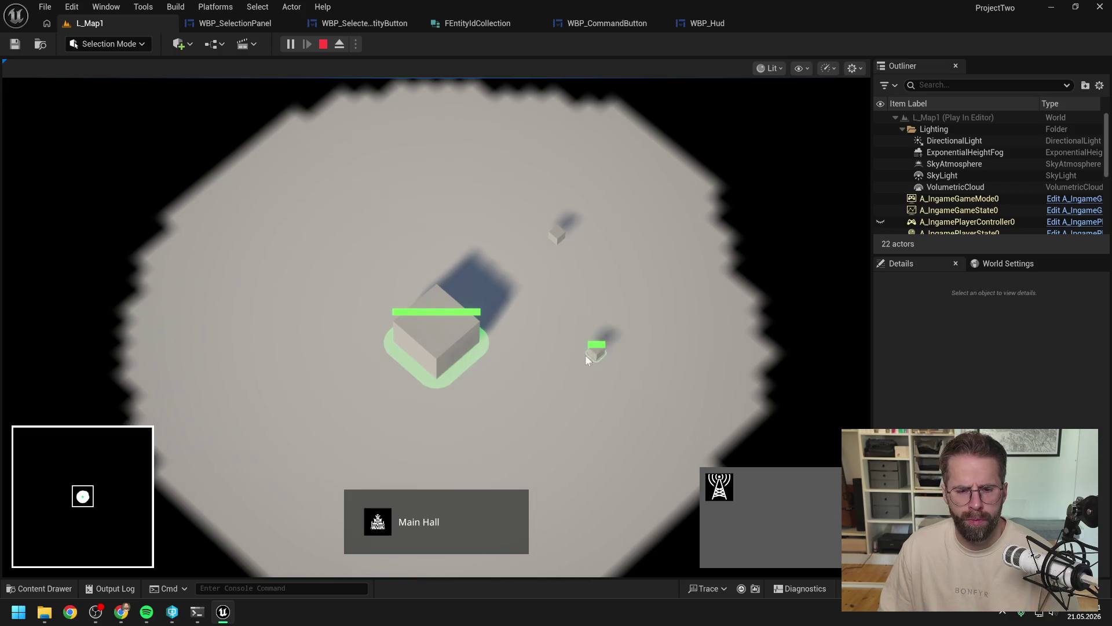
pyautogui.click(547, 362)
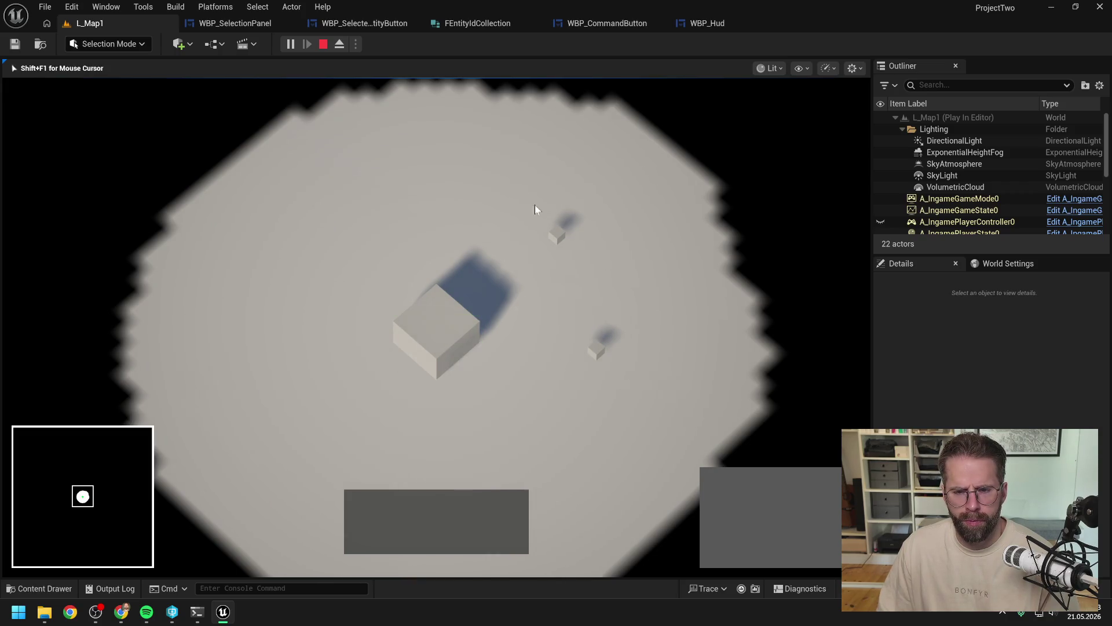
pyautogui.moveTo(534, 203); pyautogui.dragTo(680, 394)
pyautogui.scroll(-1, 633, 374)
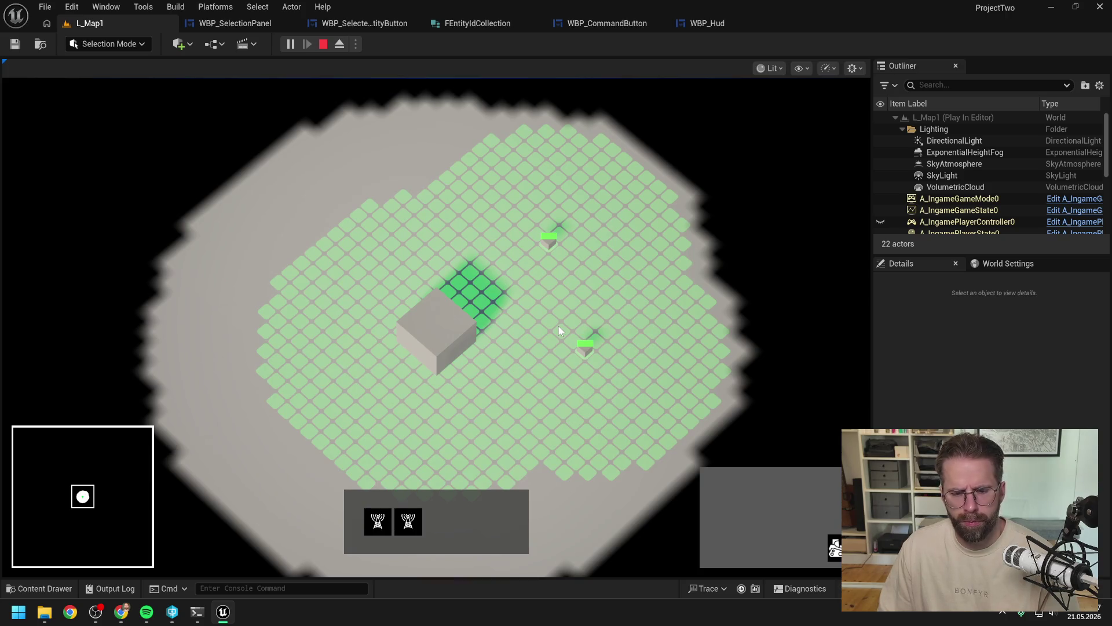
pyautogui.press('Escape')
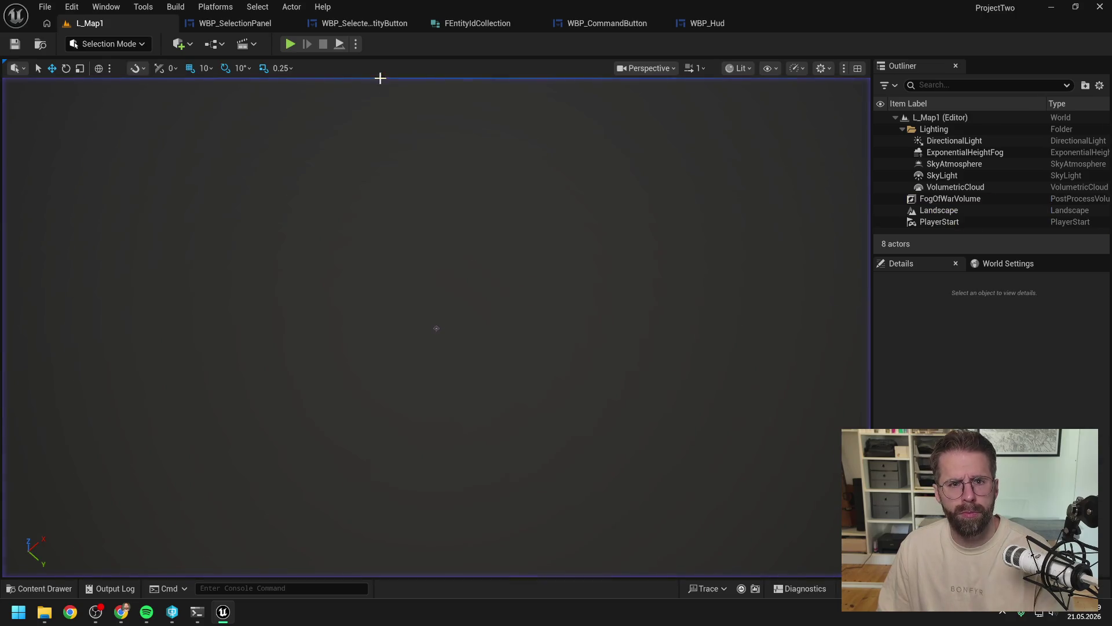
# Step: Return to the WBP_SelectionPanel designer and clear the SelectionTitle selection
pyautogui.click(377, 24)
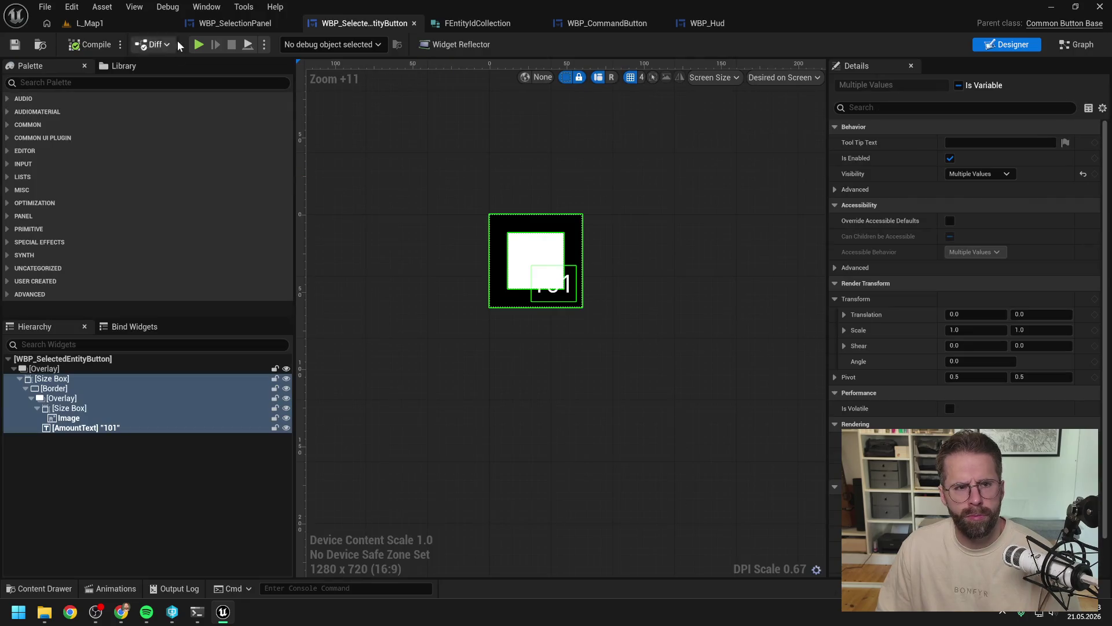
pyautogui.click(232, 23)
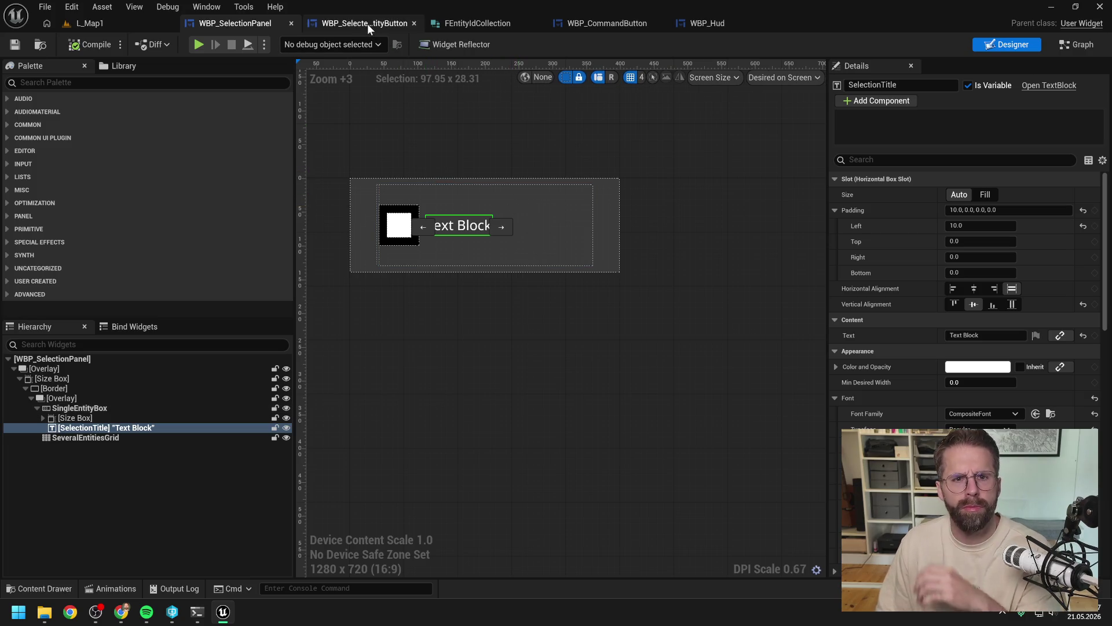
pyautogui.click(101, 554)
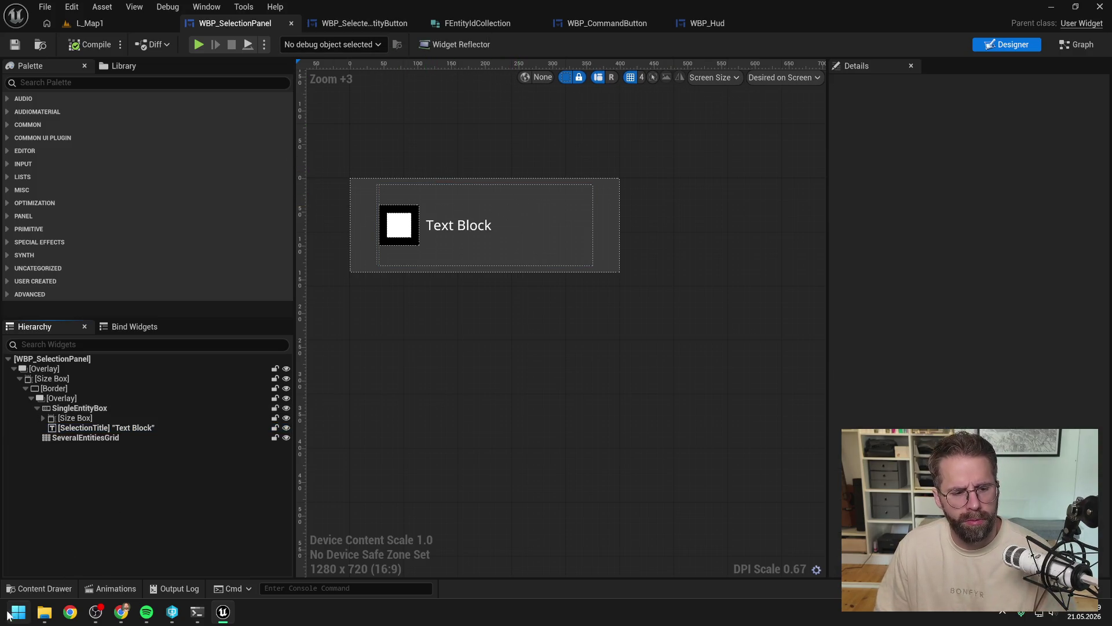
pyautogui.click(8, 615)
# Step: Launch Battle.net from Windows search and start StarCraft II from its page
pyautogui.write('battle.net')
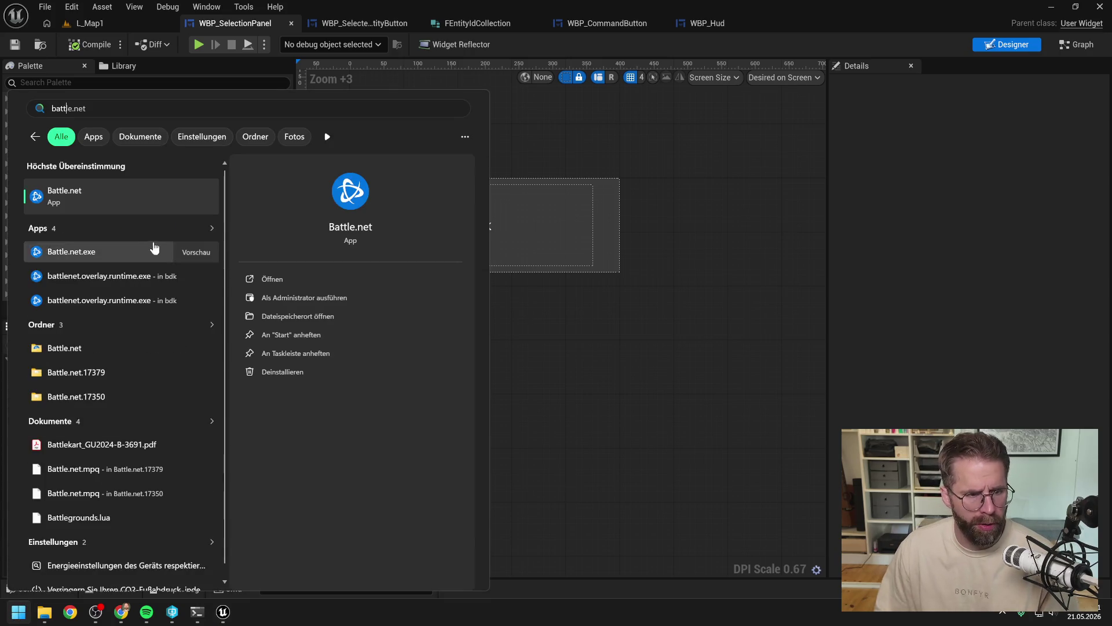
pyautogui.click(151, 197)
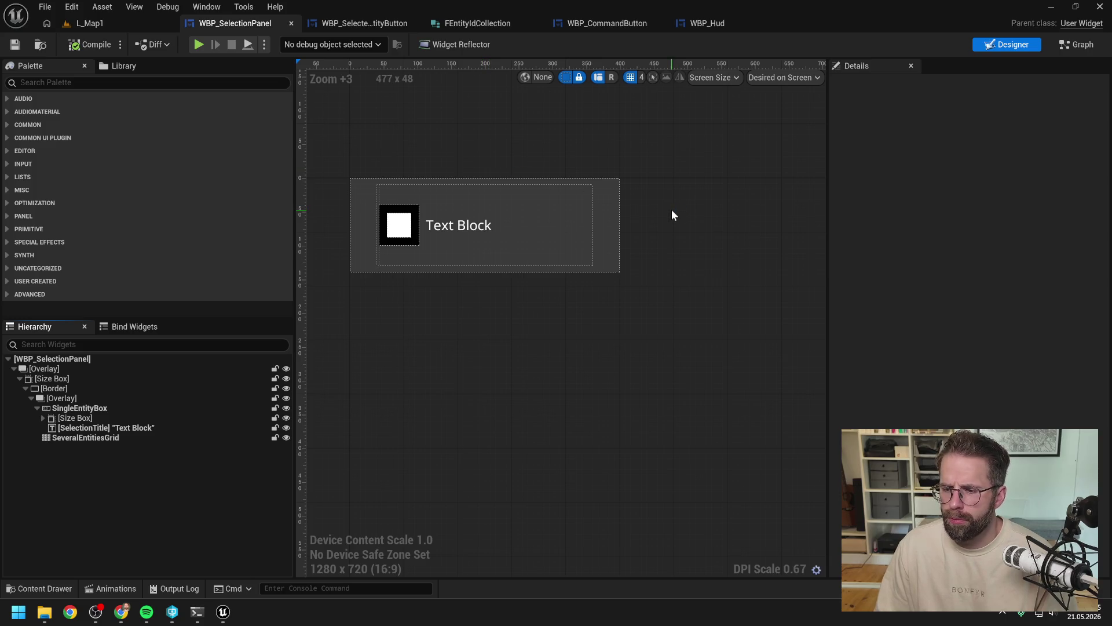
pyautogui.moveTo(591, 136); pyautogui.dragTo(804, 103)
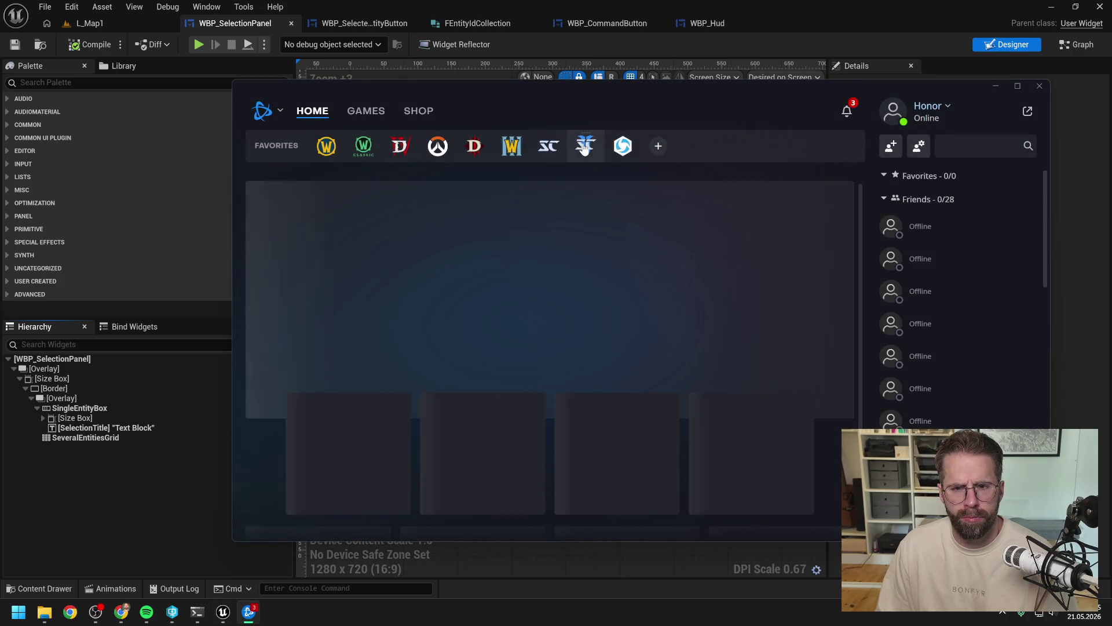
pyautogui.click(585, 146)
pyautogui.click(322, 479)
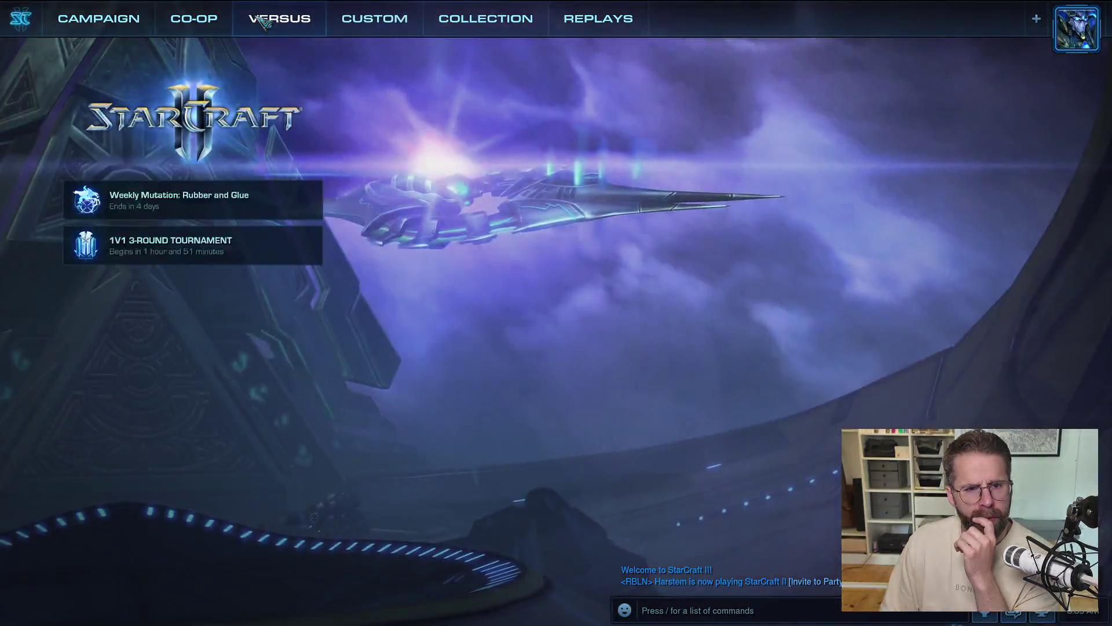
# Step: Create a custom melee lobby on 10000 Feet LE and start the match
pyautogui.click(277, 21)
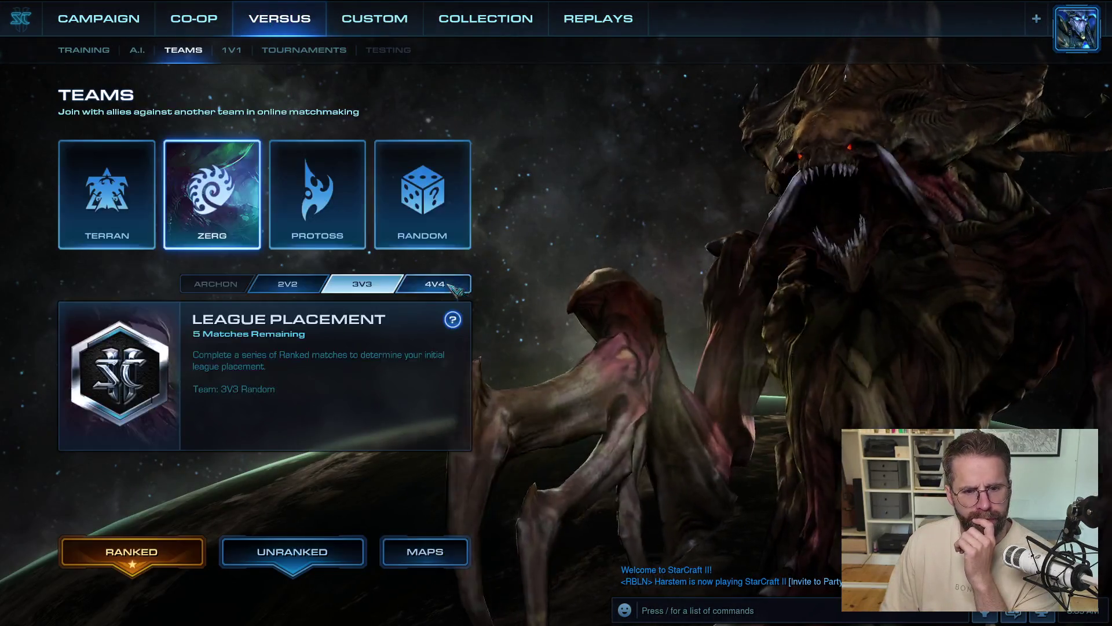
pyautogui.click(377, 21)
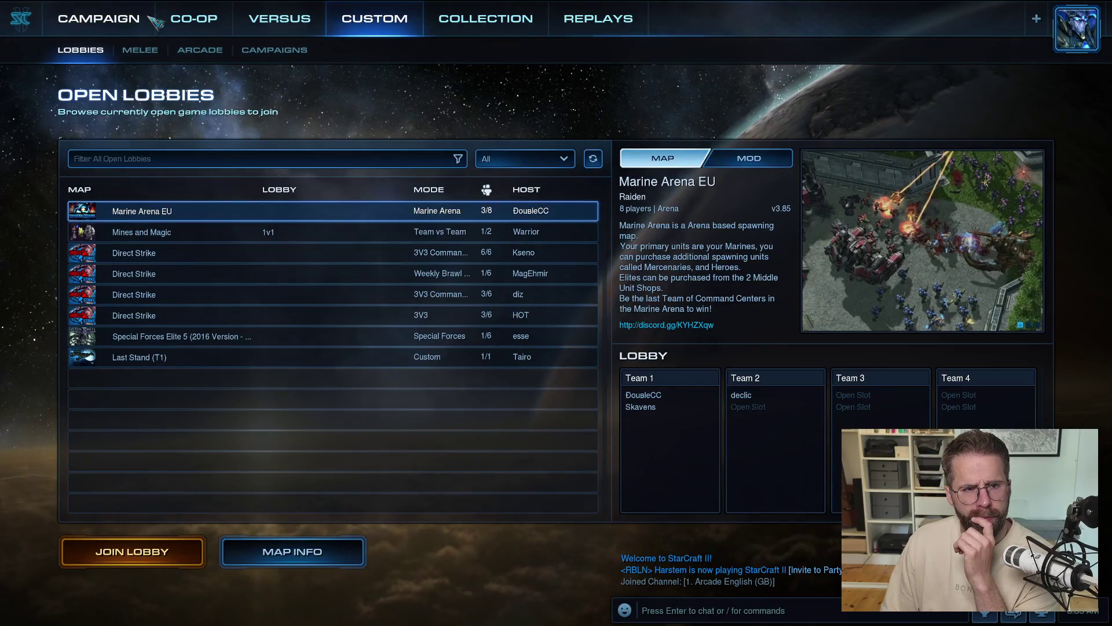
pyautogui.click(140, 50)
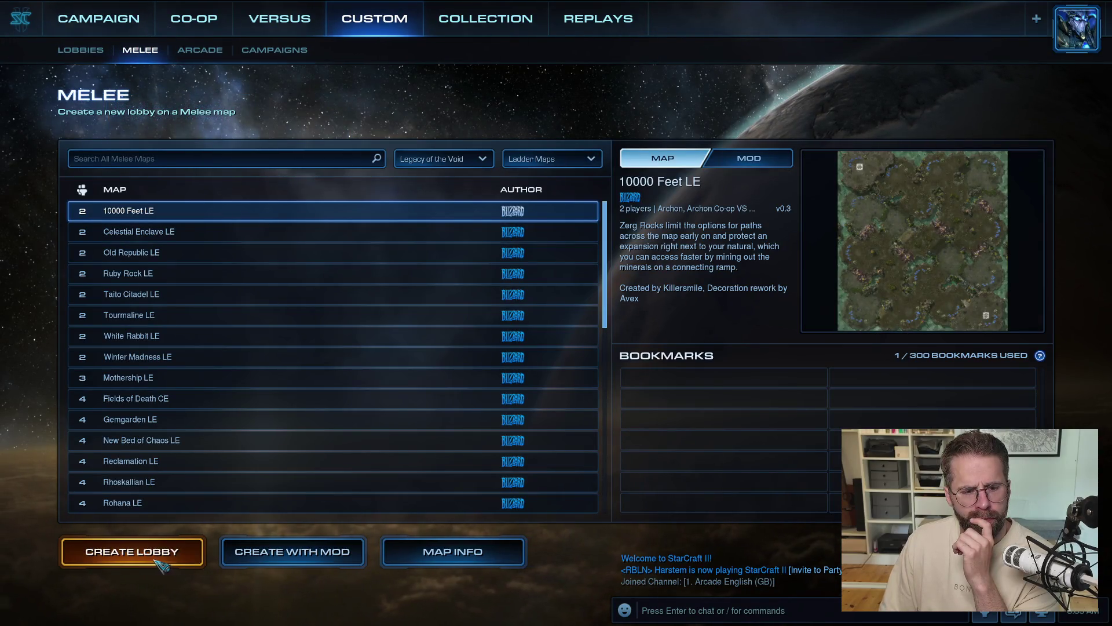
pyautogui.click(159, 559)
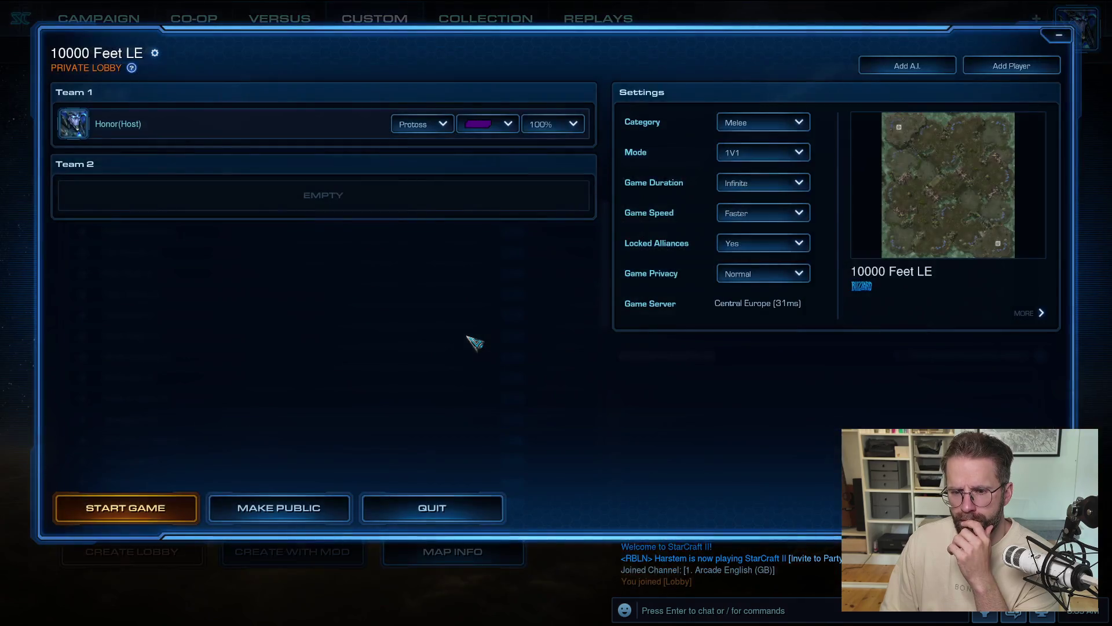
pyautogui.click(150, 509)
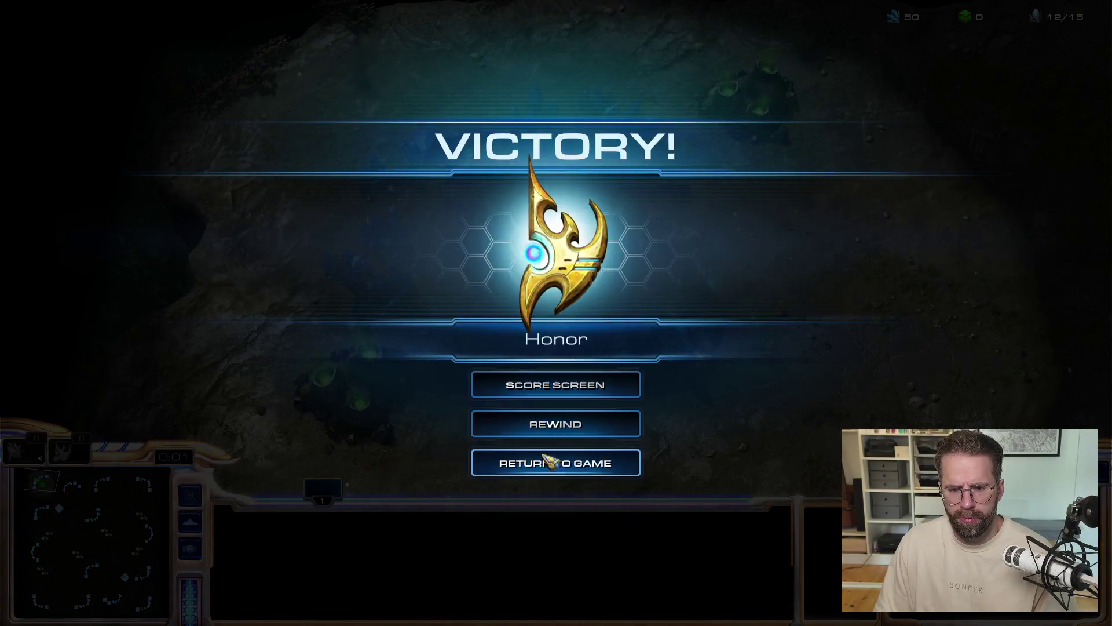
# Step: Compare selection panels by box-selecting groups of probes and clicking the Nexus in turn
pyautogui.click(550, 462)
pyautogui.moveTo(417, 99); pyautogui.dragTo(607, 182)
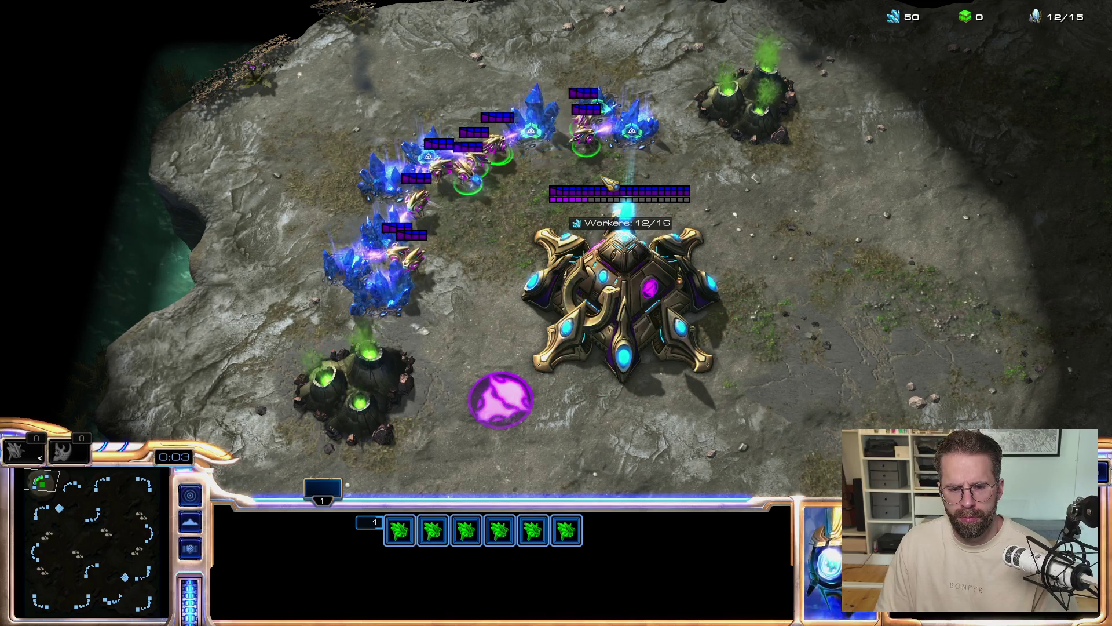
pyautogui.click(678, 297)
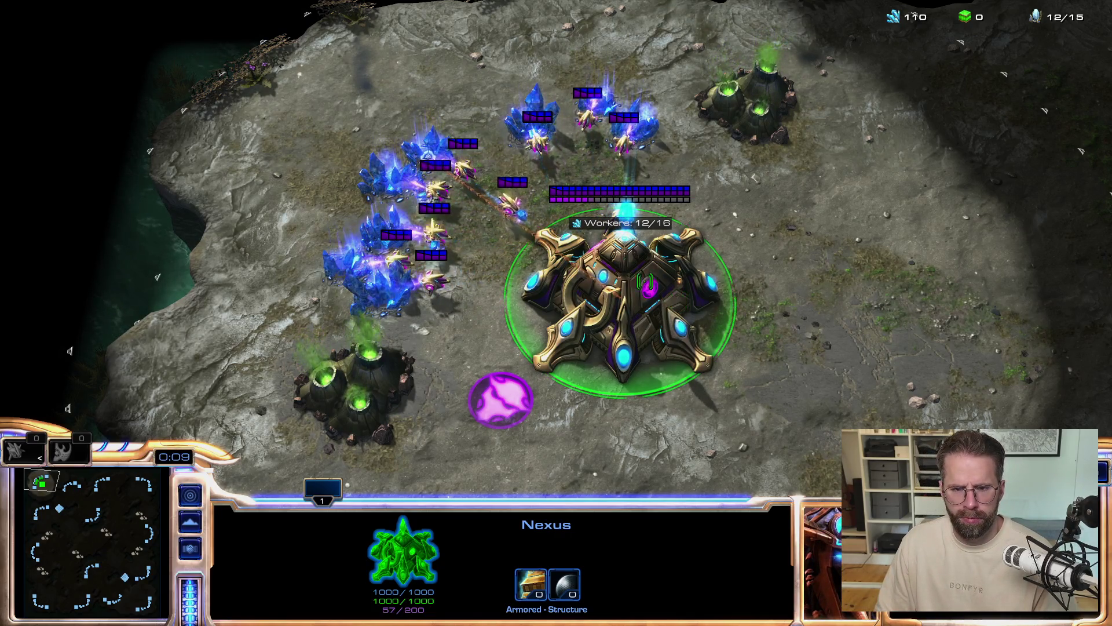
pyautogui.moveTo(542, 105); pyautogui.dragTo(637, 174)
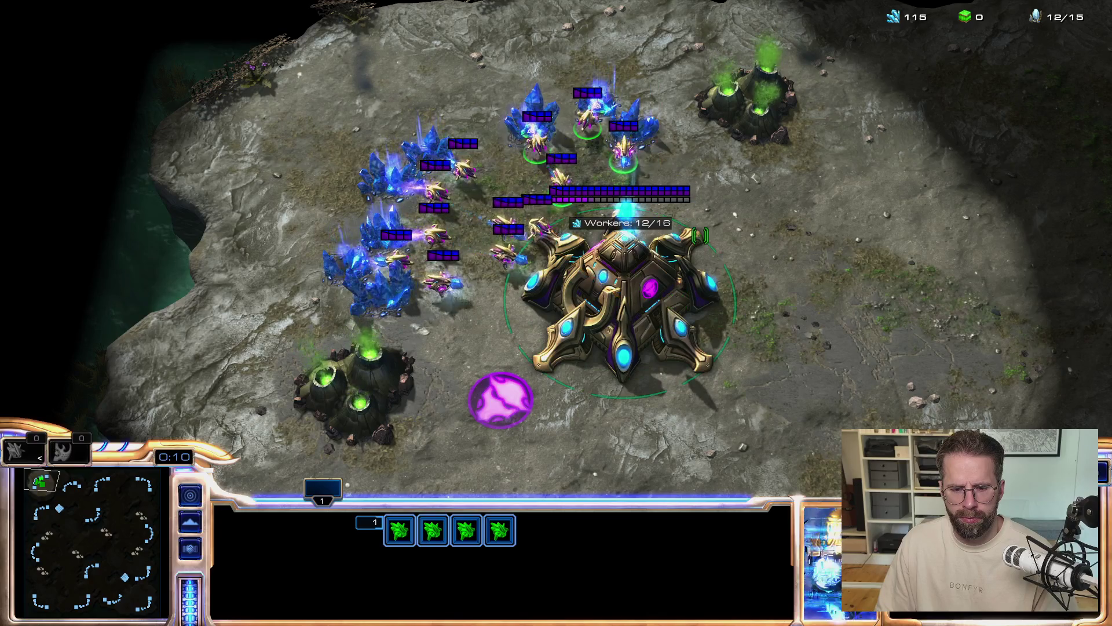
pyautogui.click(632, 312)
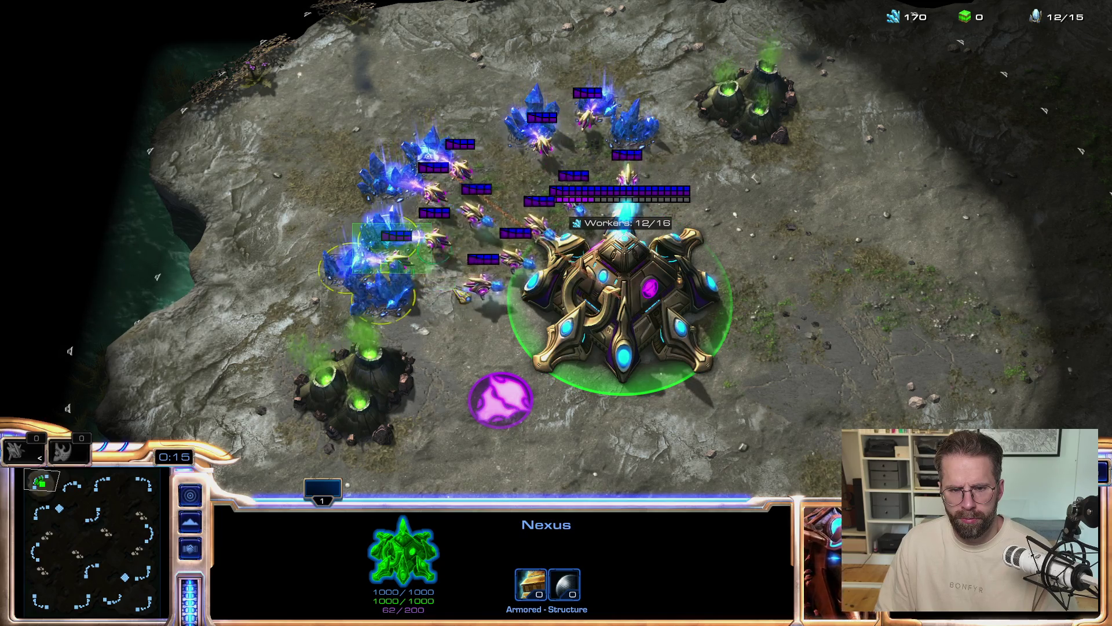
pyautogui.moveTo(347, 234); pyautogui.dragTo(495, 310)
pyautogui.moveTo(478, 112); pyautogui.dragTo(643, 168)
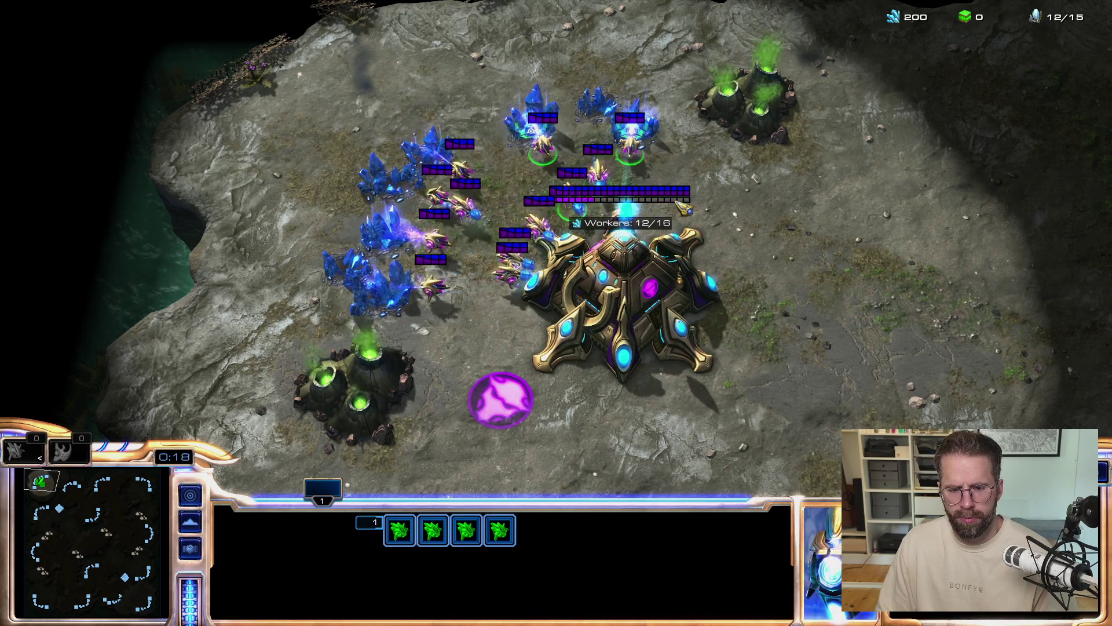
pyautogui.click(620, 290)
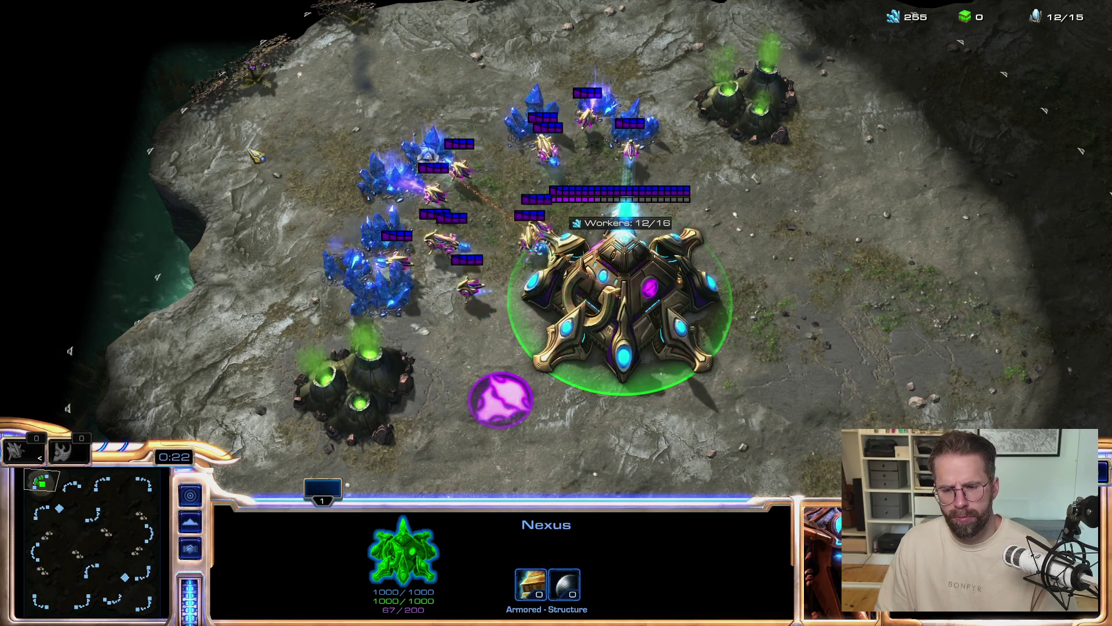
pyautogui.moveTo(359, 209); pyautogui.dragTo(501, 325)
pyautogui.click(620, 290)
# Step: Leave the match, exit StarCraft II from the F10 menu, and close Battle.net
pyautogui.press('F10')
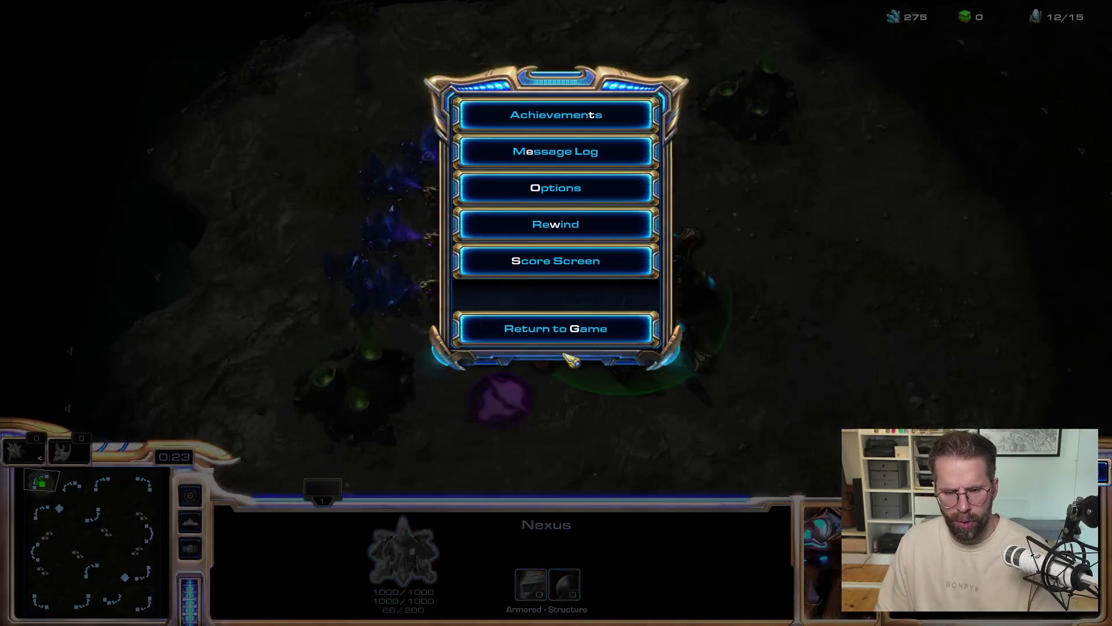
pyautogui.press('Escape')
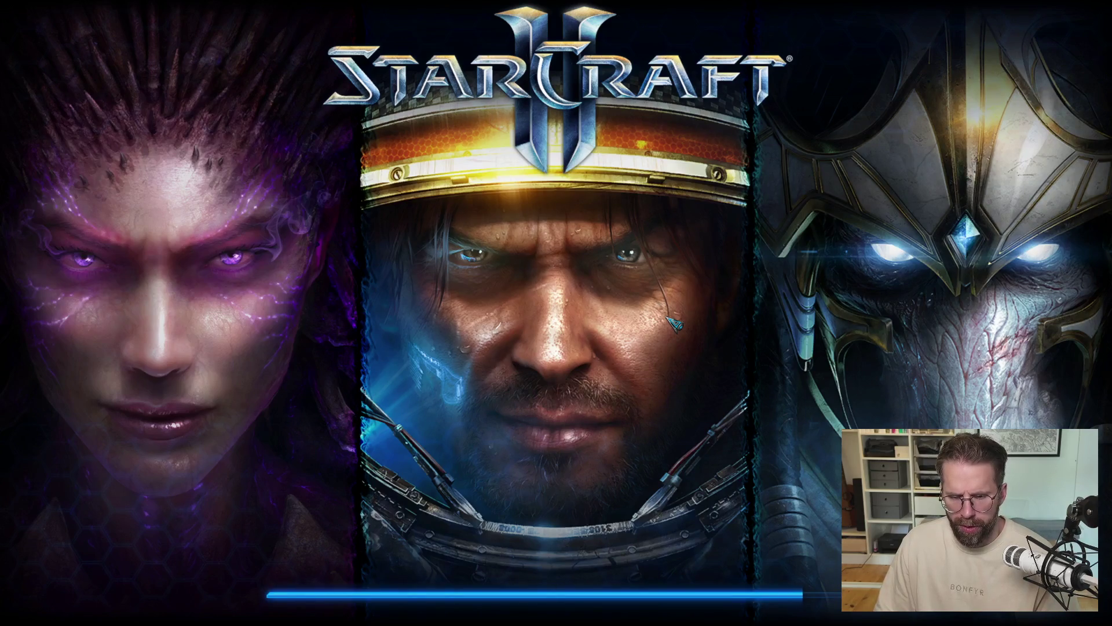
pyautogui.press('Escape')
pyautogui.press('F10')
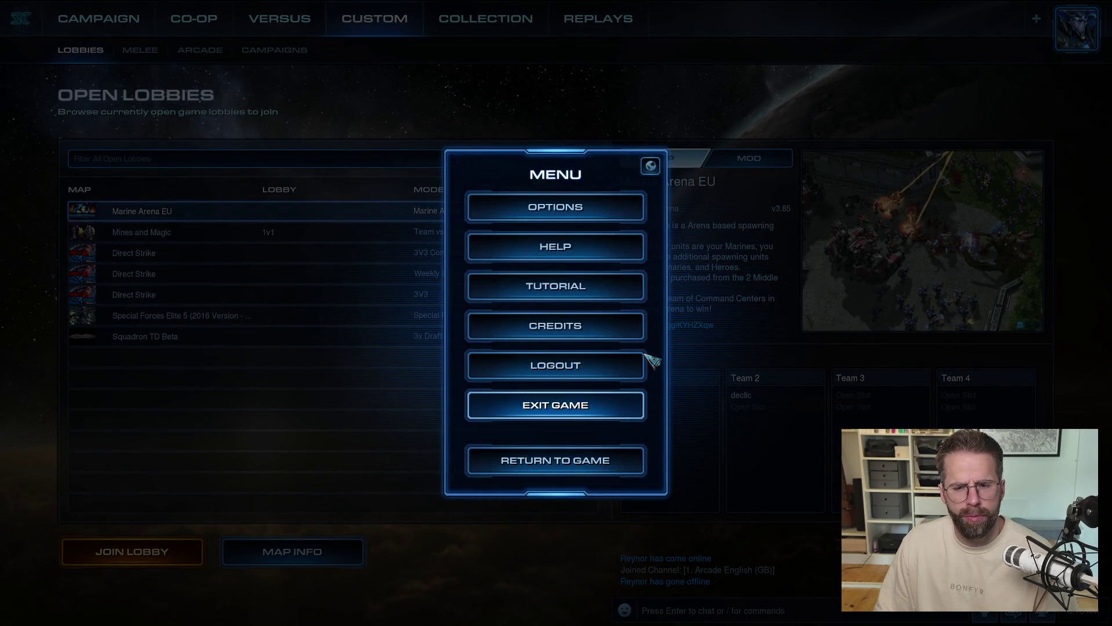
pyautogui.press('x')
pyautogui.click(1032, 90)
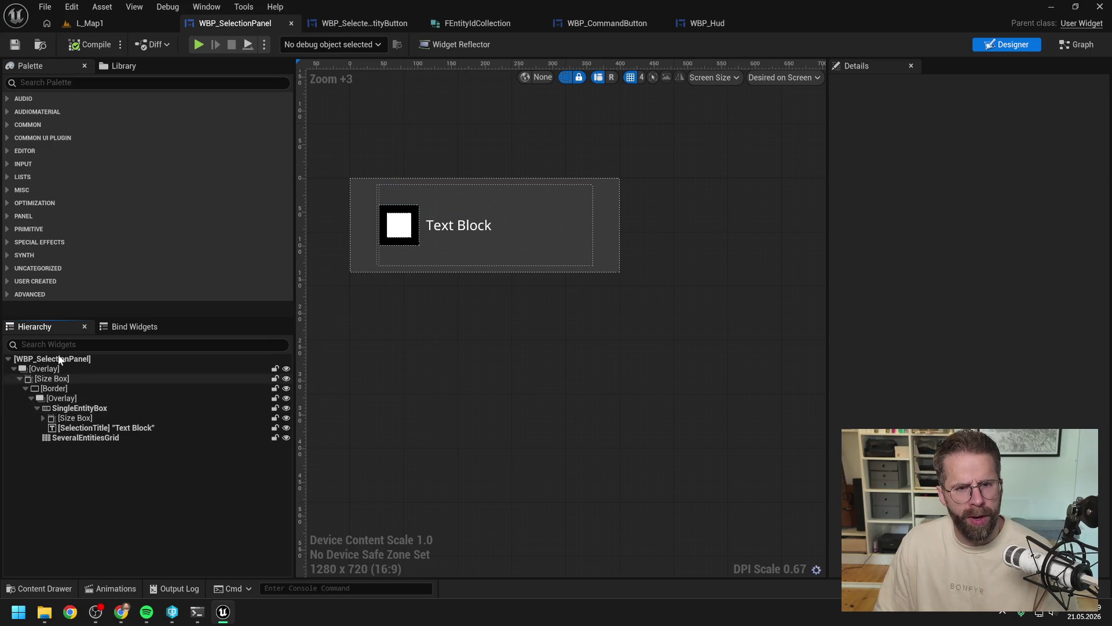
# Step: Set SingleEntityBox horizontal alignment to Center, compile, and play L_Map1 to check the panel
pyautogui.click(82, 409)
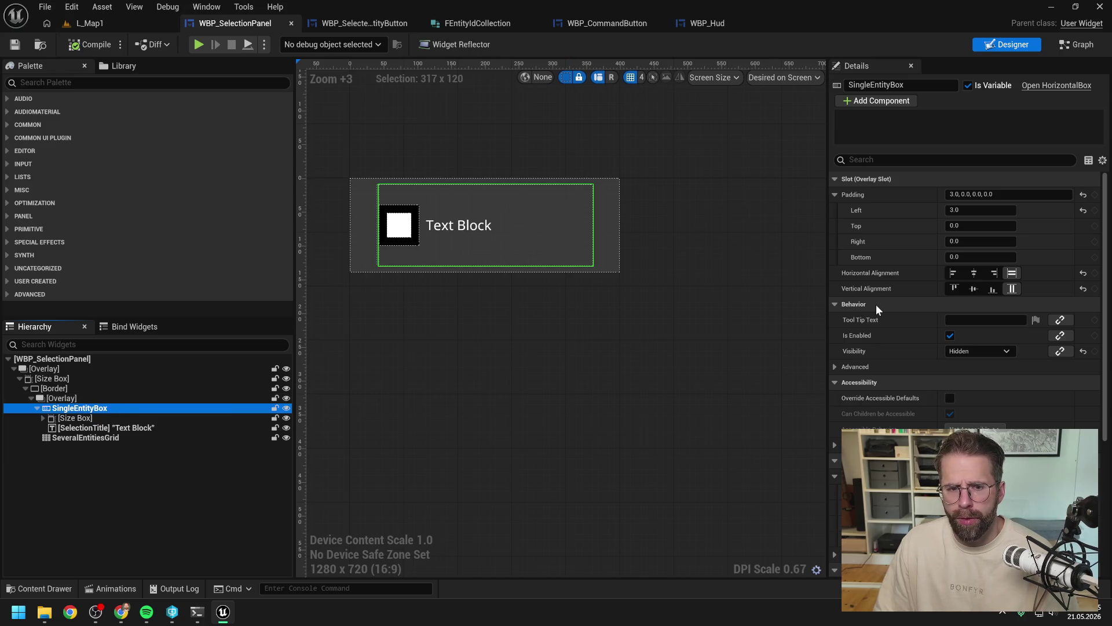
pyautogui.click(974, 273)
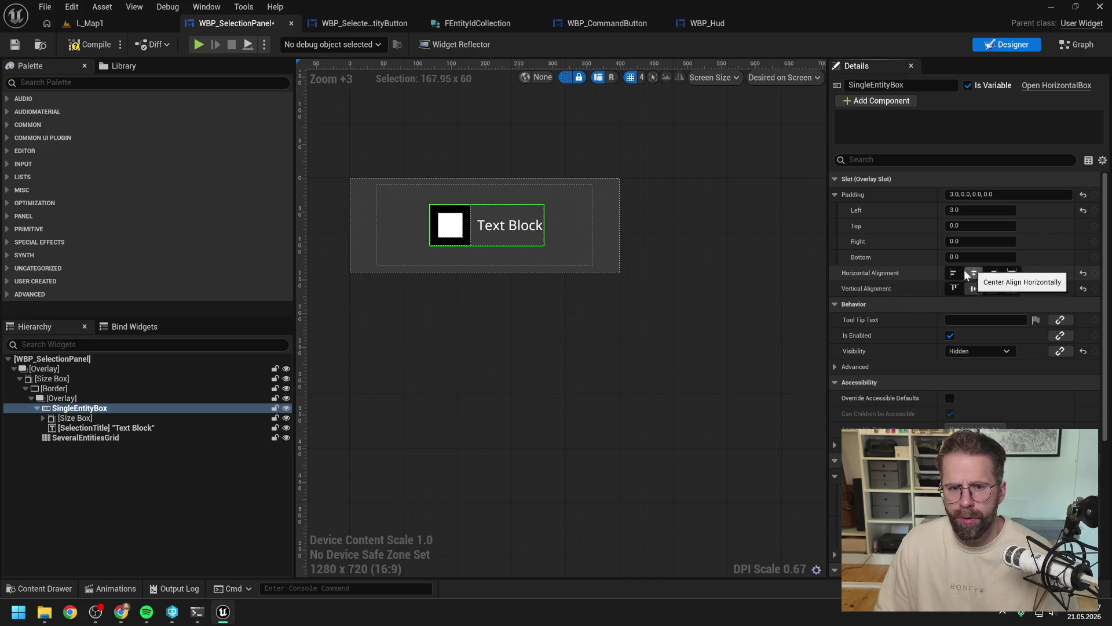
pyautogui.click(96, 45)
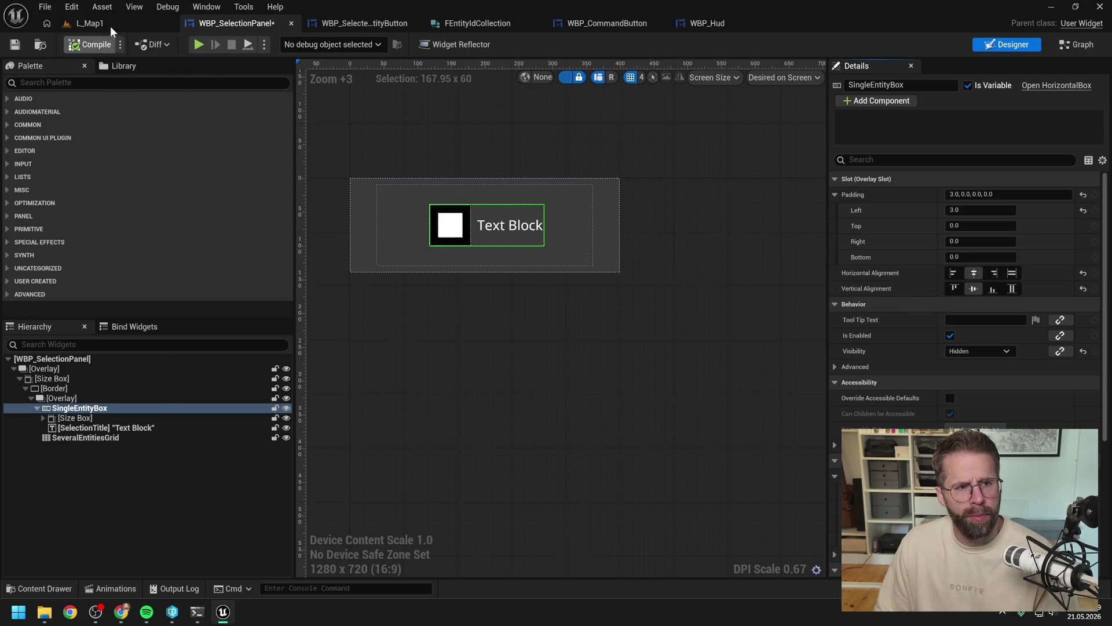
pyautogui.click(110, 26)
pyautogui.click(290, 44)
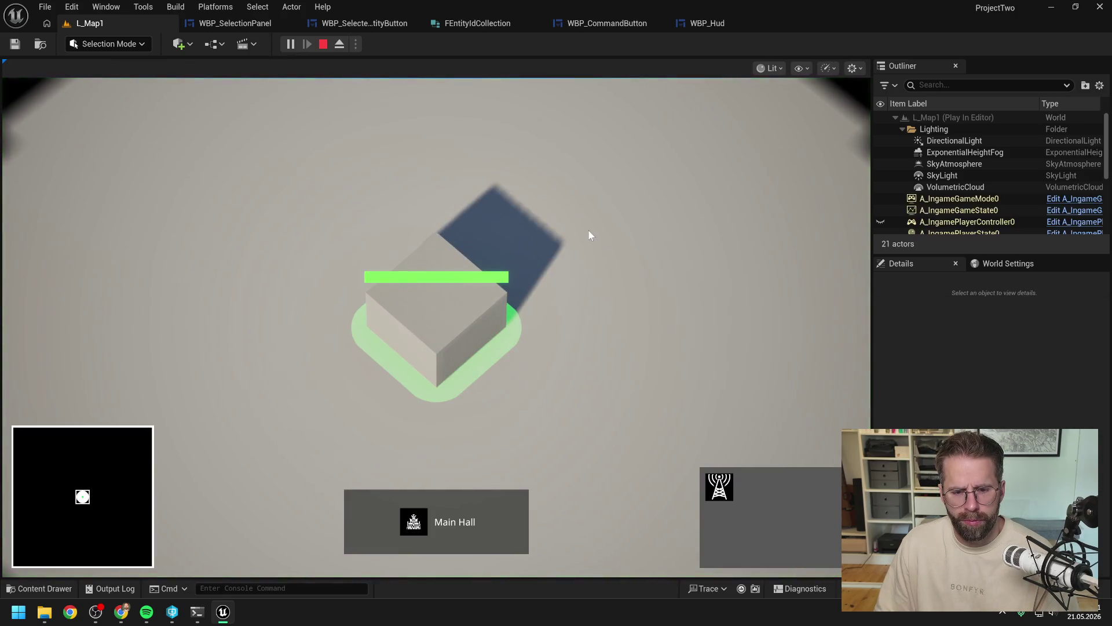
pyautogui.scroll(-2, 586, 231)
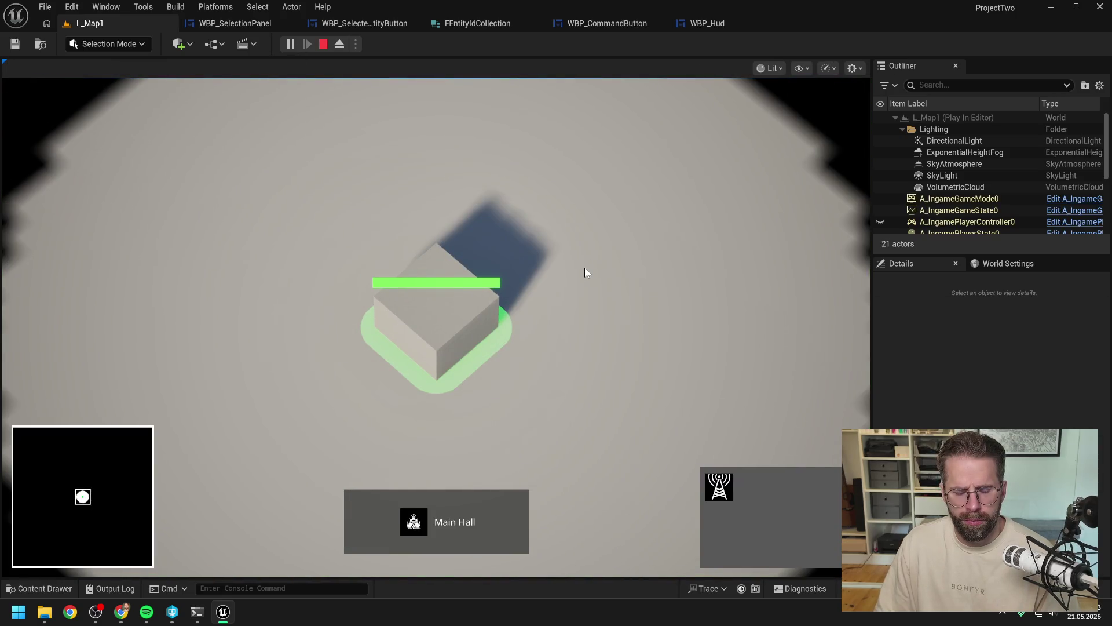
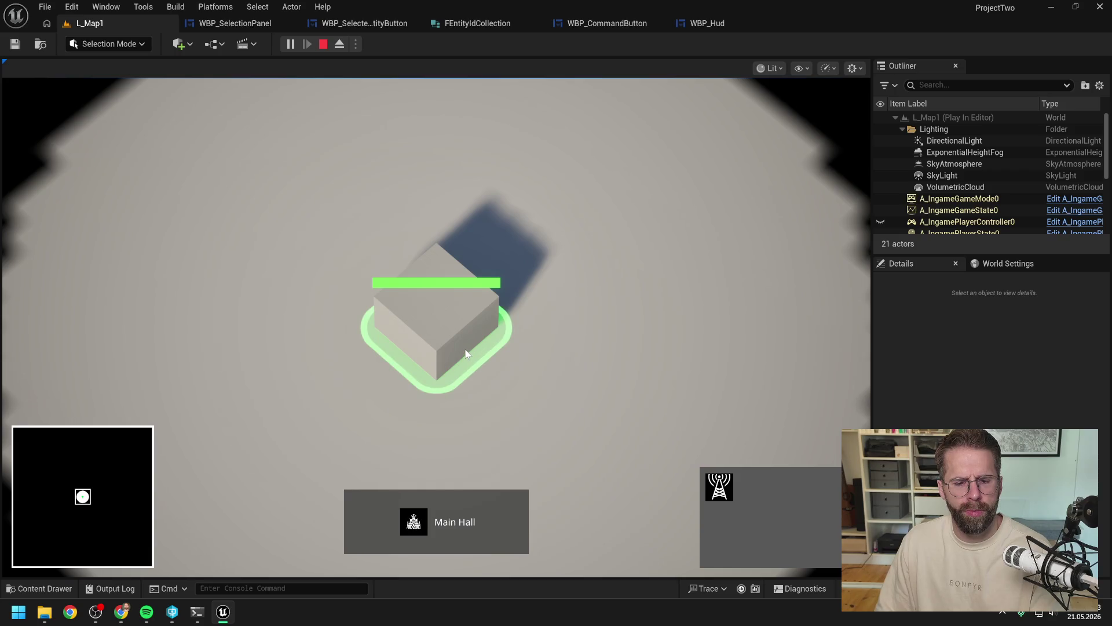
# Step: Stop the play session and set SingleEntityBox's horizontal and vertical alignment to Fill
pyautogui.press('Escape')
pyautogui.click(245, 24)
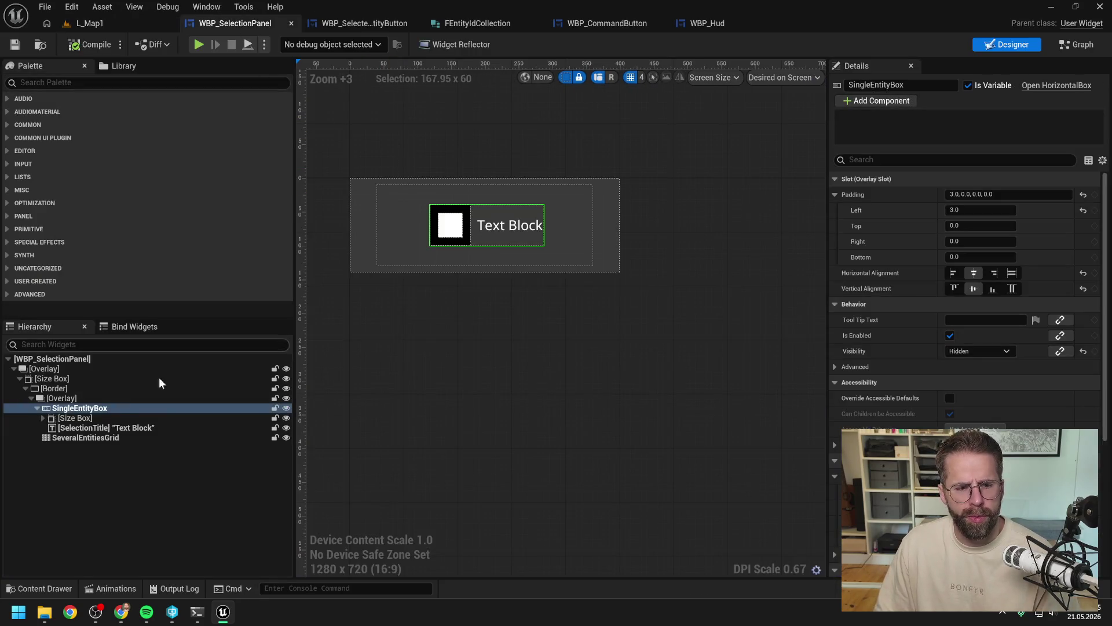
pyautogui.click(1013, 273)
pyautogui.click(1012, 288)
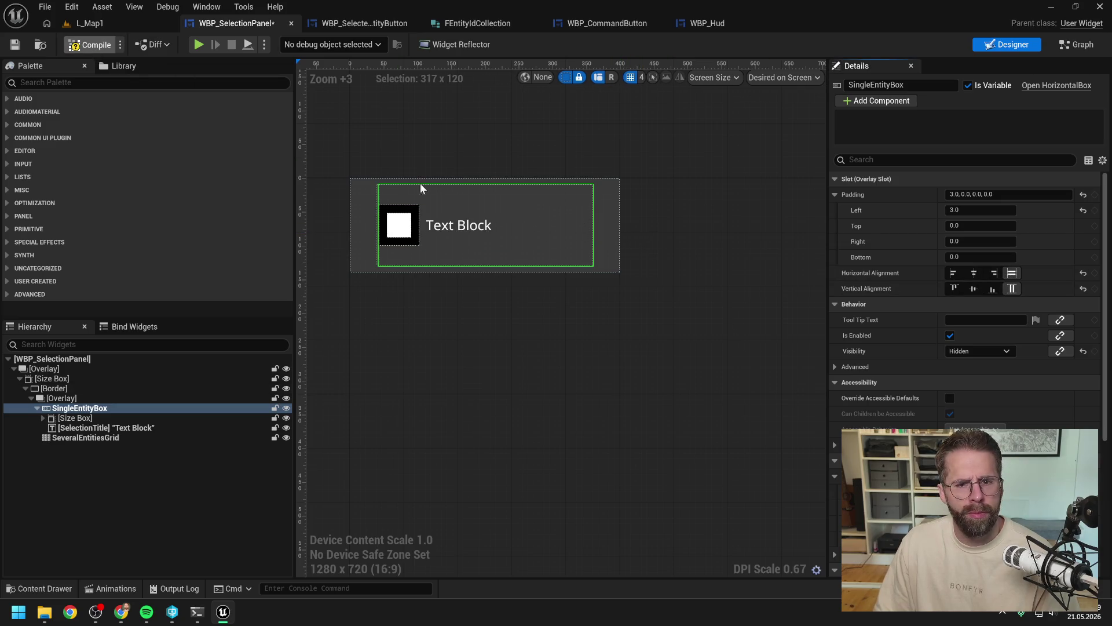
# Step: Save WBP_SelectionPanel, check SeveralEntitiesGrid's properties and return to the L_Map1 level
pyautogui.hotkey('ctrl', 's')
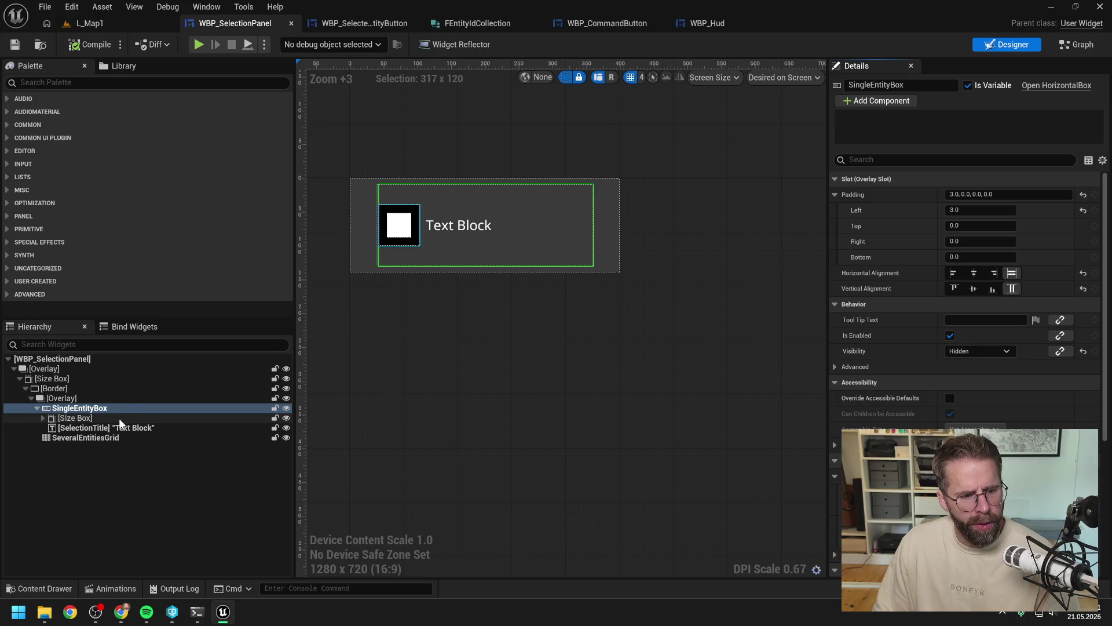
pyautogui.click(110, 438)
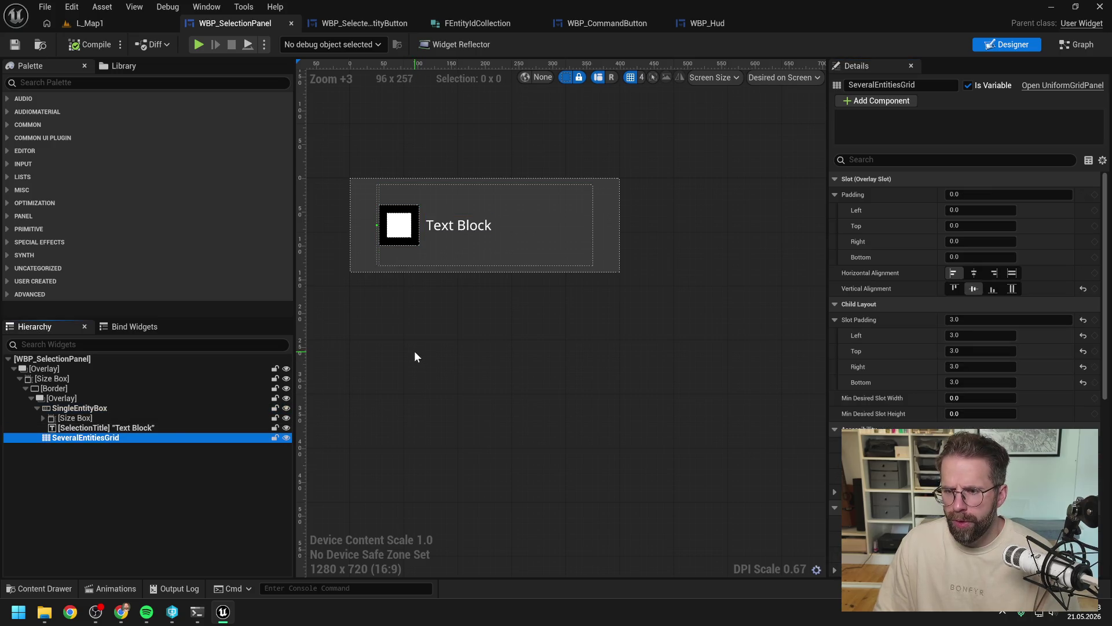
pyautogui.click(96, 24)
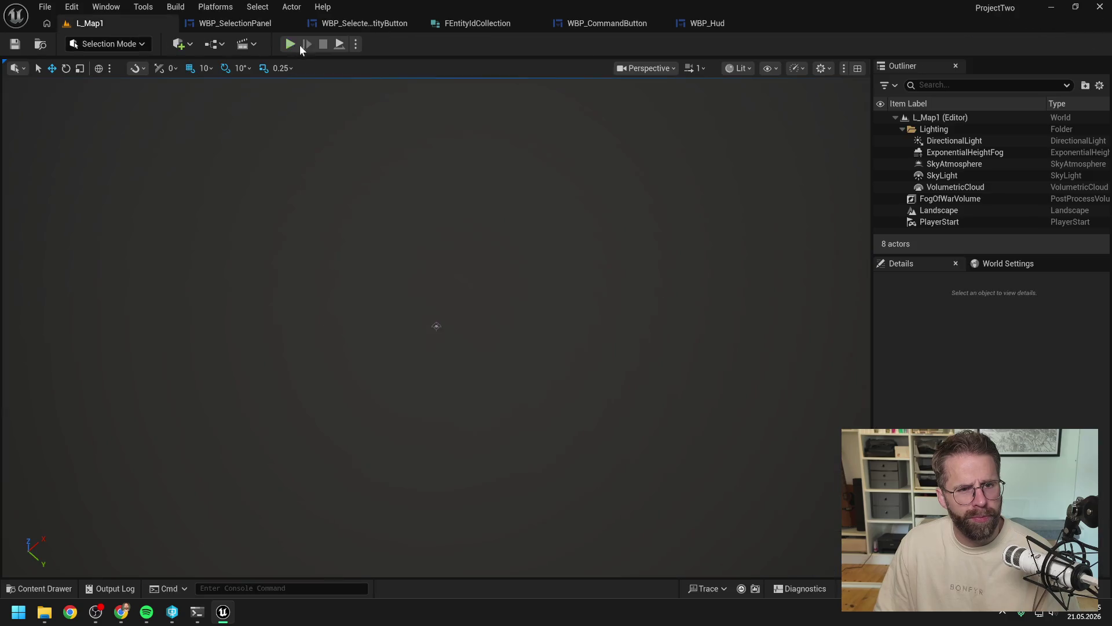
# Step: In WBP_SelectedEntityButton's graph, open Handle Selected Entity Button Clicked from the On Released event
pyautogui.click(365, 23)
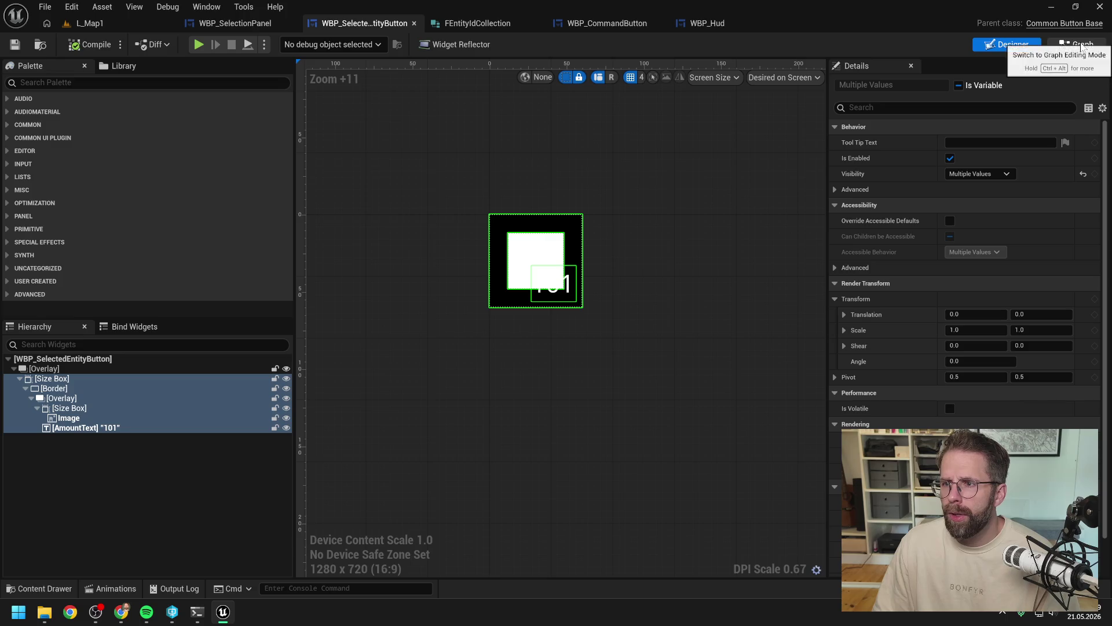
pyautogui.click(1081, 46)
pyautogui.scroll(-3, 661, 185)
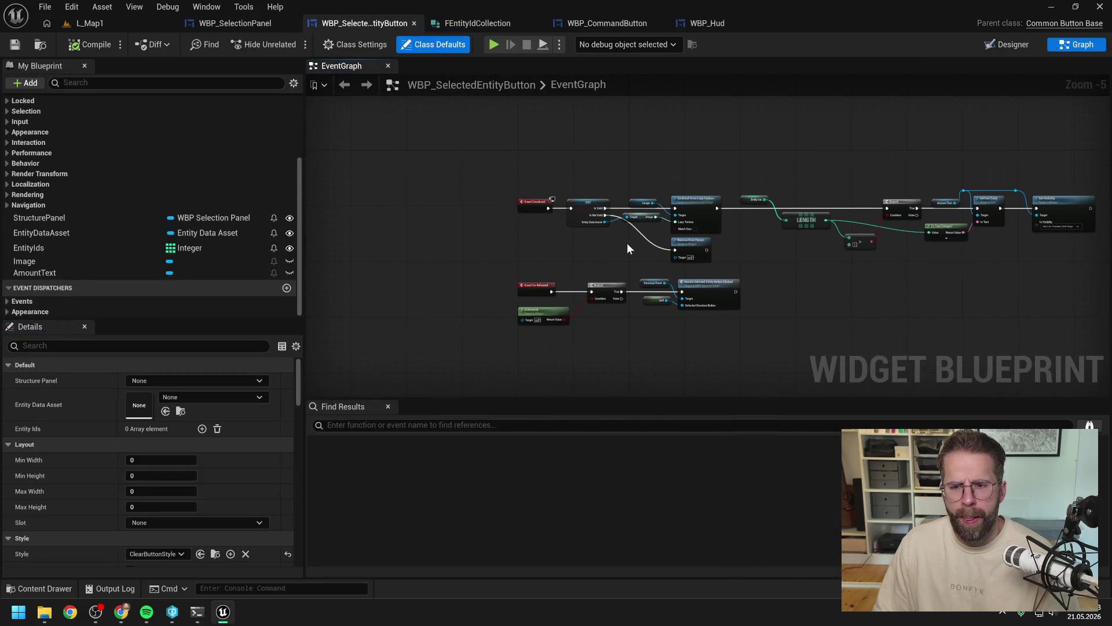
pyautogui.scroll(3, 649, 262)
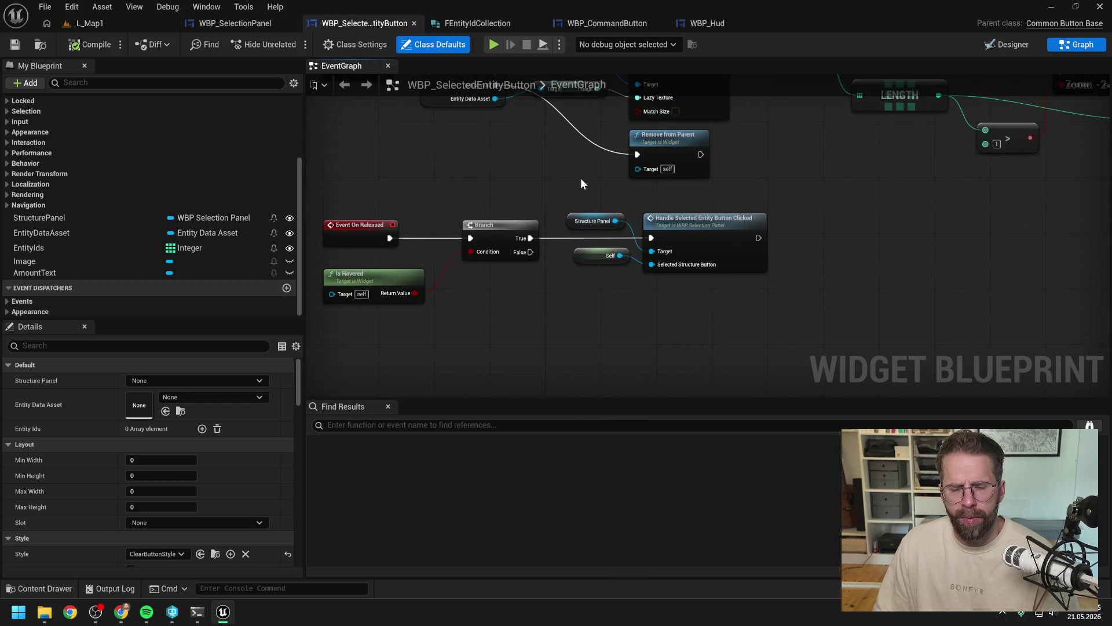
pyautogui.click(697, 232)
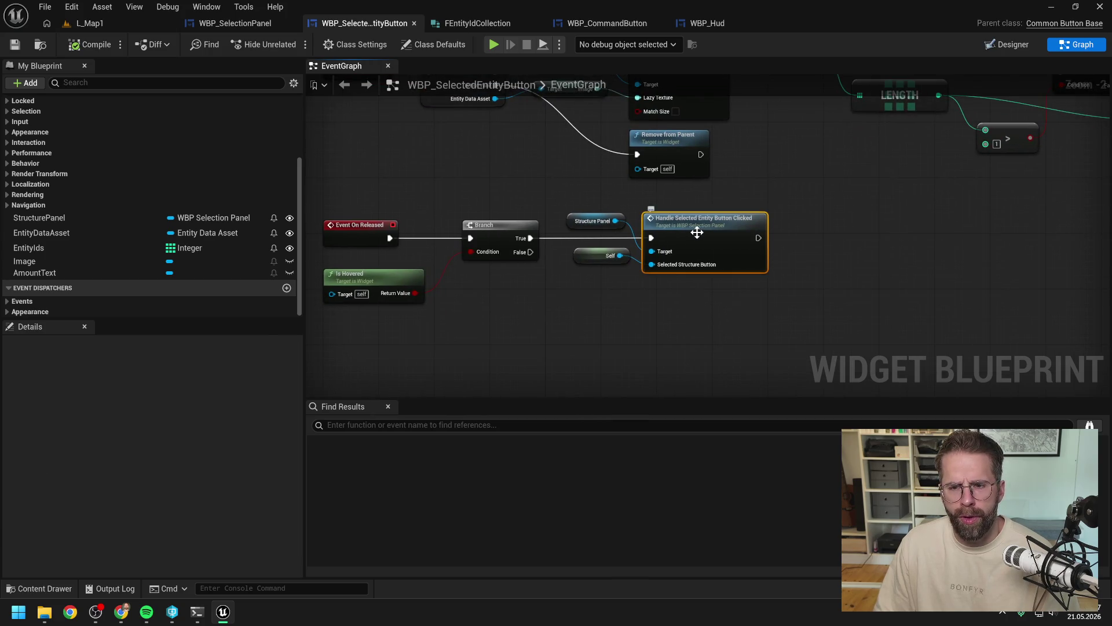
pyautogui.doubleClick(697, 232)
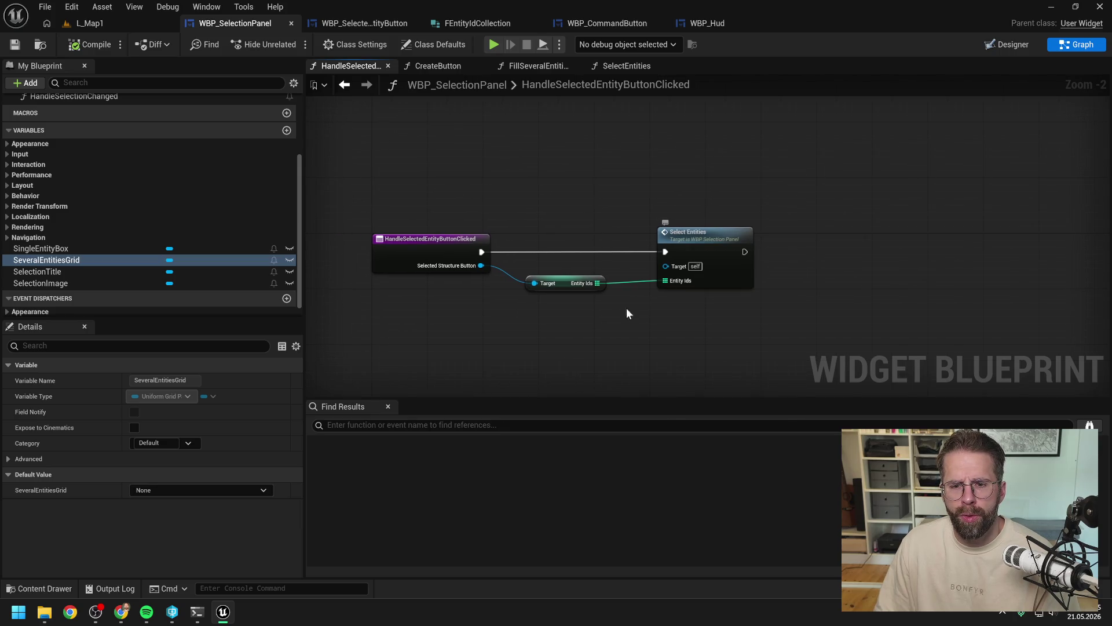
# Step: Check the SelectEntities graph, then add a Selection Subsystem node with a Set Selection call
pyautogui.doubleClick(695, 242)
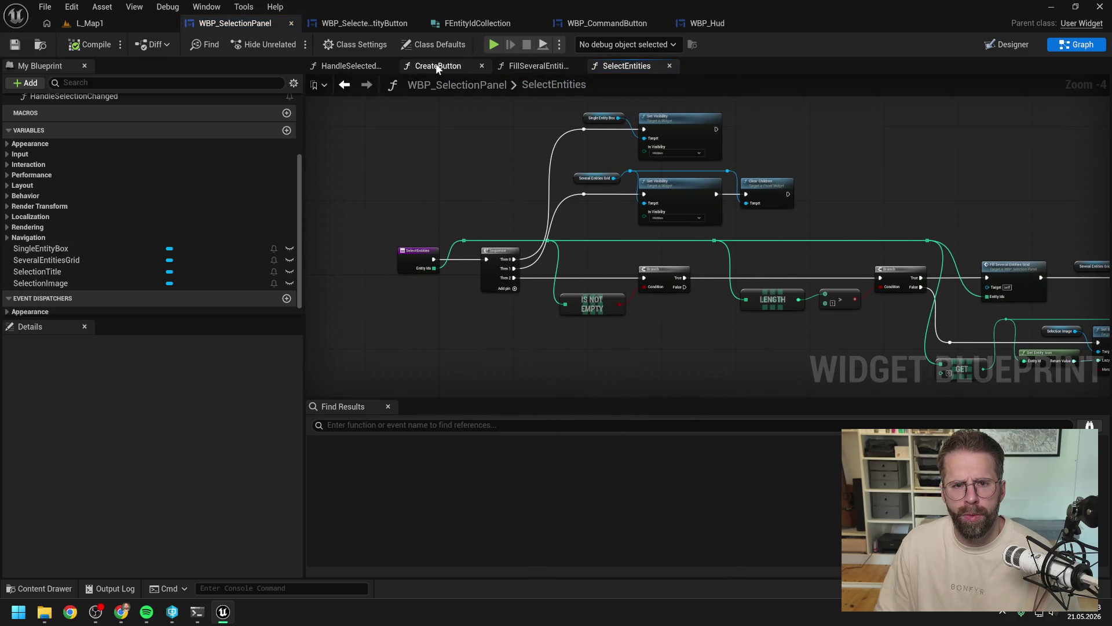
pyautogui.click(362, 67)
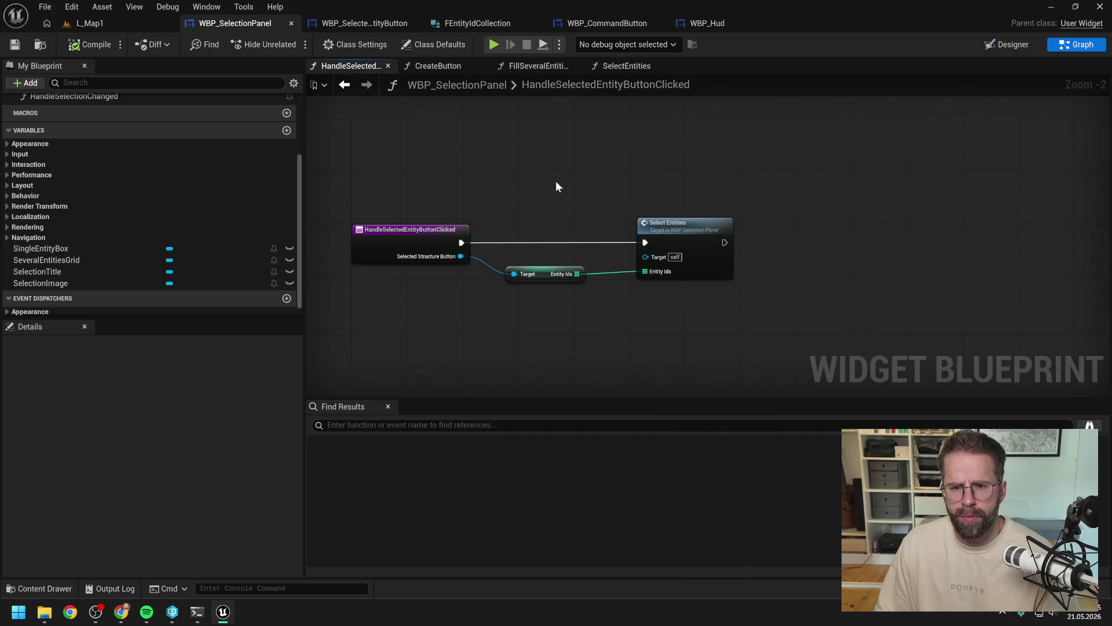
pyautogui.write('sel ent')
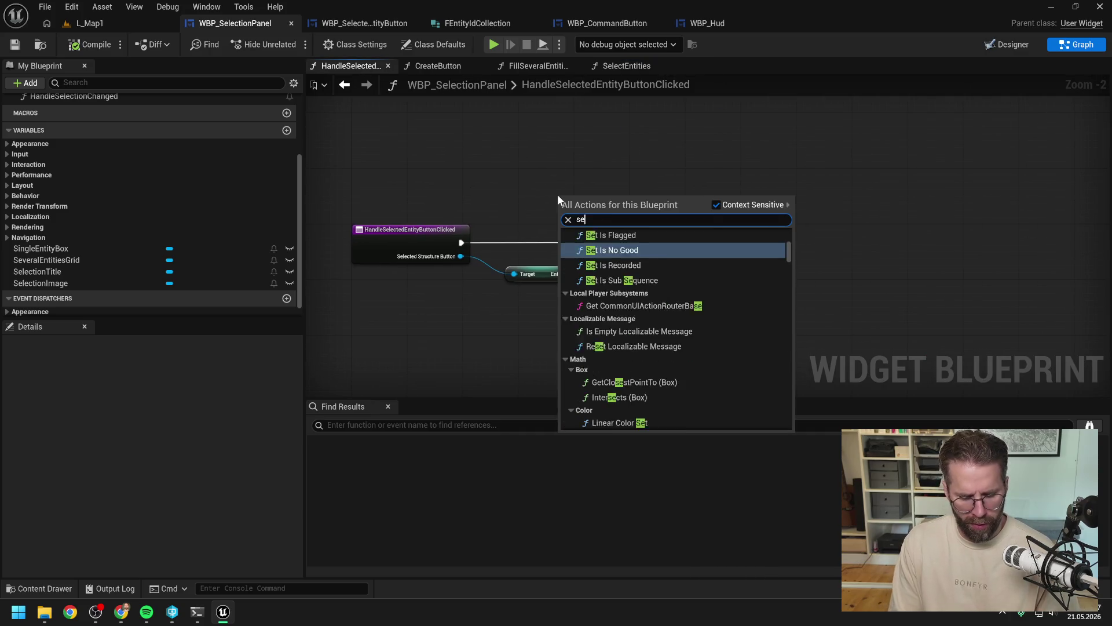
pyautogui.press('Return')
pyautogui.hotkey('ctrl', 'v')
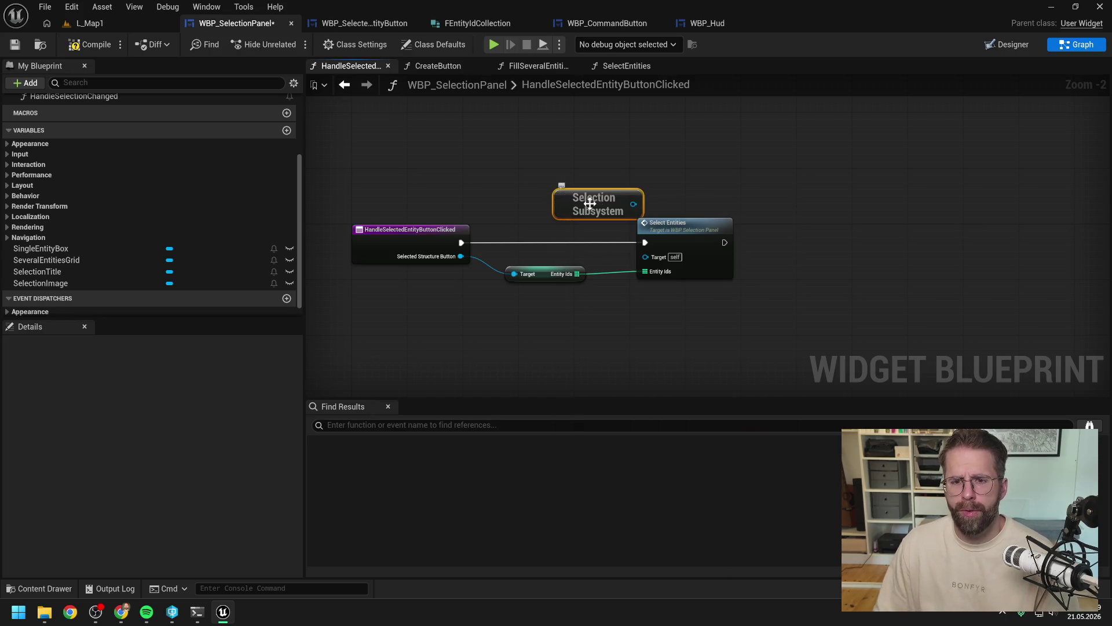
pyautogui.moveTo(580, 197)
pyautogui.mouseDown()
pyautogui.moveTo(530, 156)
pyautogui.moveTo(630, 168)
pyautogui.mouseUp()
pyautogui.write('set')
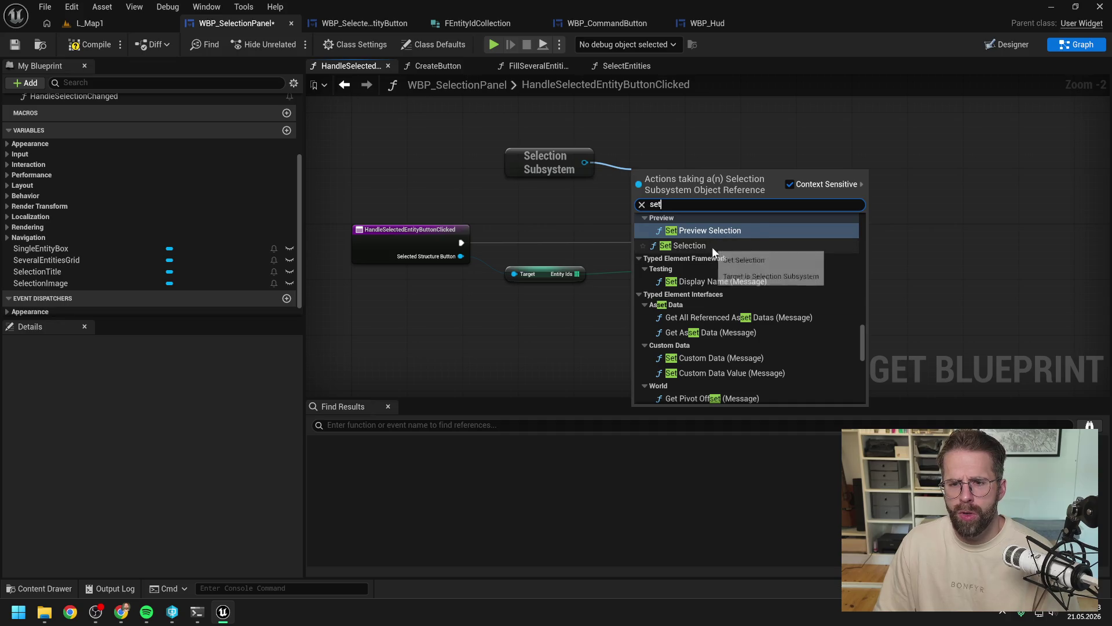
pyautogui.click(711, 246)
# Step: Chain Set Selection after Select Entities and arrange the subsystem and Entity Ids nodes around it
pyautogui.moveTo(712, 246); pyautogui.dragTo(716, 219)
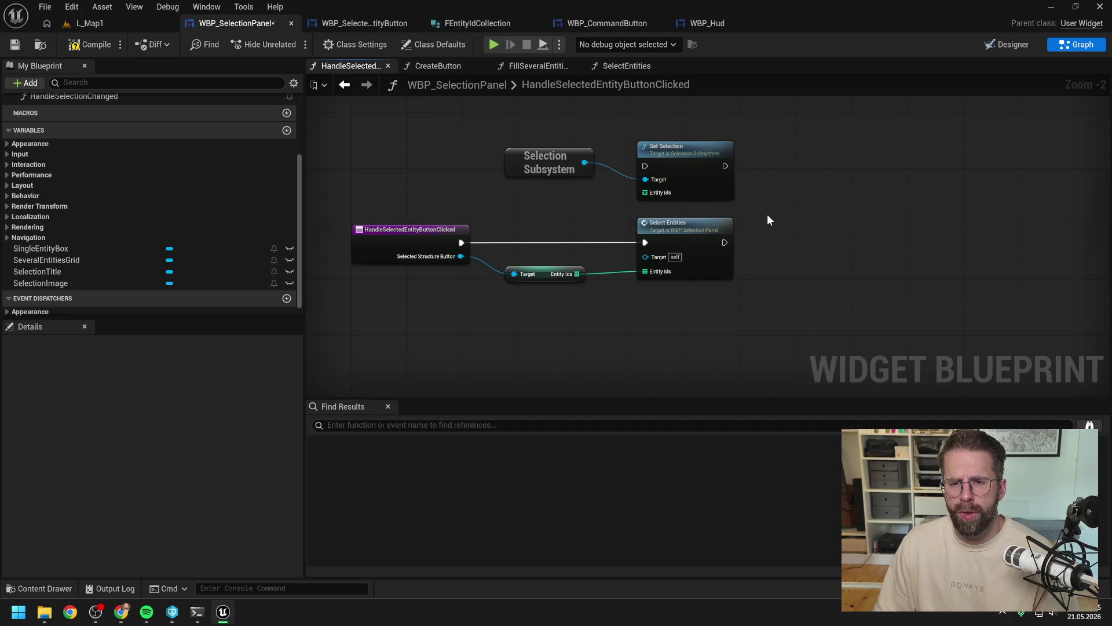
pyautogui.moveTo(695, 172)
pyautogui.mouseDown()
pyautogui.moveTo(852, 206)
pyautogui.moveTo(889, 248)
pyautogui.mouseUp()
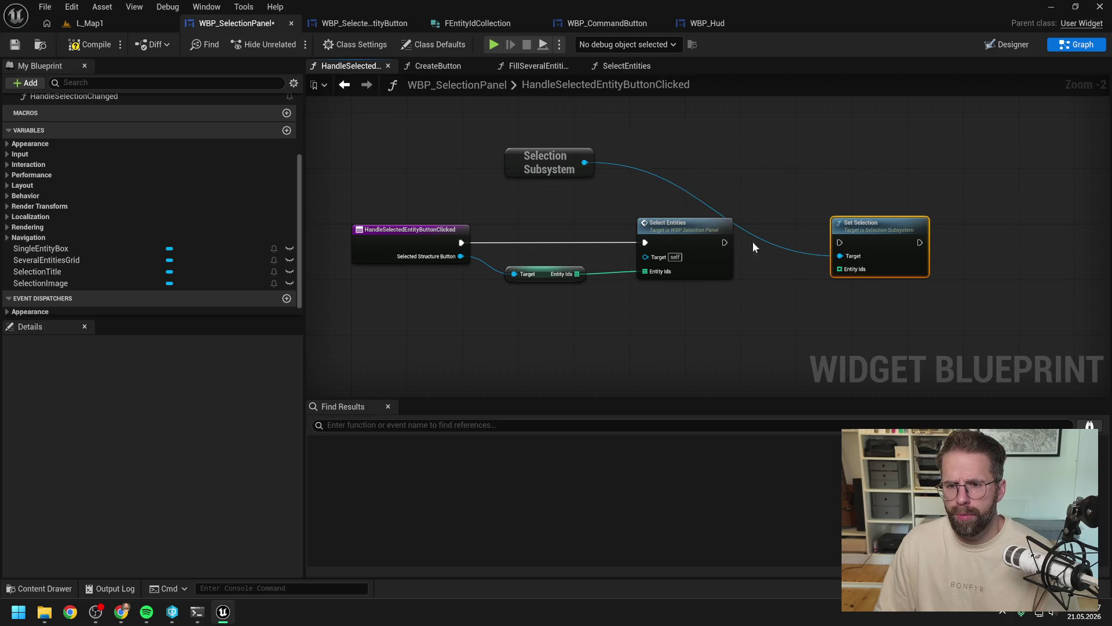
pyautogui.moveTo(725, 242); pyautogui.dragTo(839, 243)
pyautogui.moveTo(849, 204)
pyautogui.mouseDown()
pyautogui.moveTo(686, 211)
pyautogui.moveTo(748, 230)
pyautogui.mouseUp()
pyautogui.click(686, 211)
pyautogui.moveTo(394, 165); pyautogui.dragTo(651, 214)
pyautogui.moveTo(648, 290); pyautogui.dragTo(755, 242)
pyautogui.moveTo(494, 232)
pyautogui.mouseDown()
pyautogui.moveTo(498, 261)
pyautogui.moveTo(853, 228)
pyautogui.mouseUp()
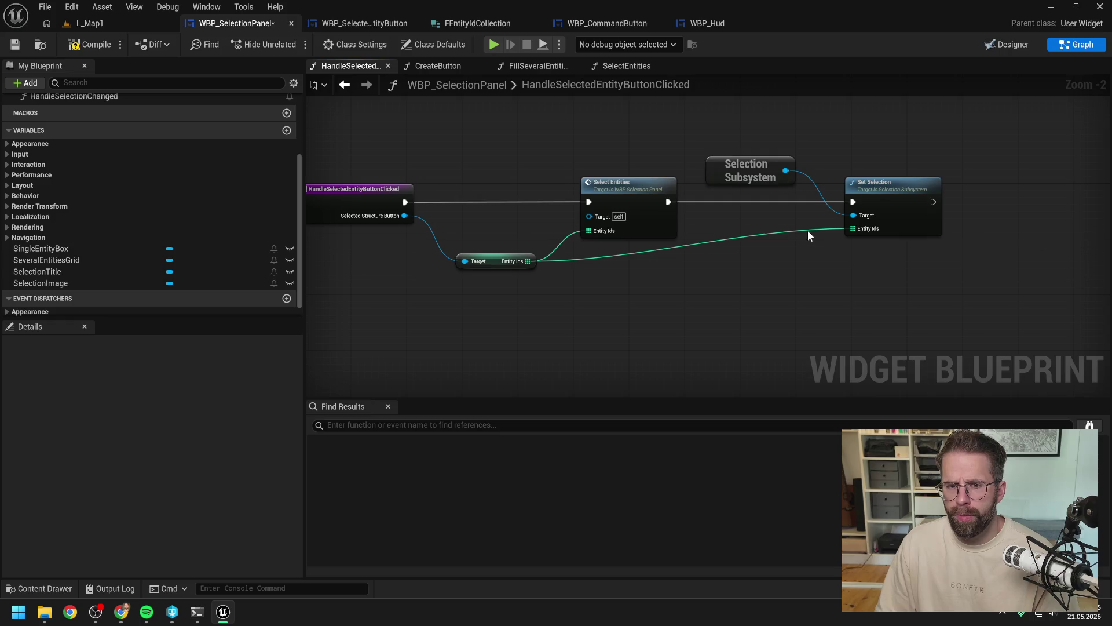
pyautogui.moveTo(756, 283); pyautogui.dragTo(819, 281)
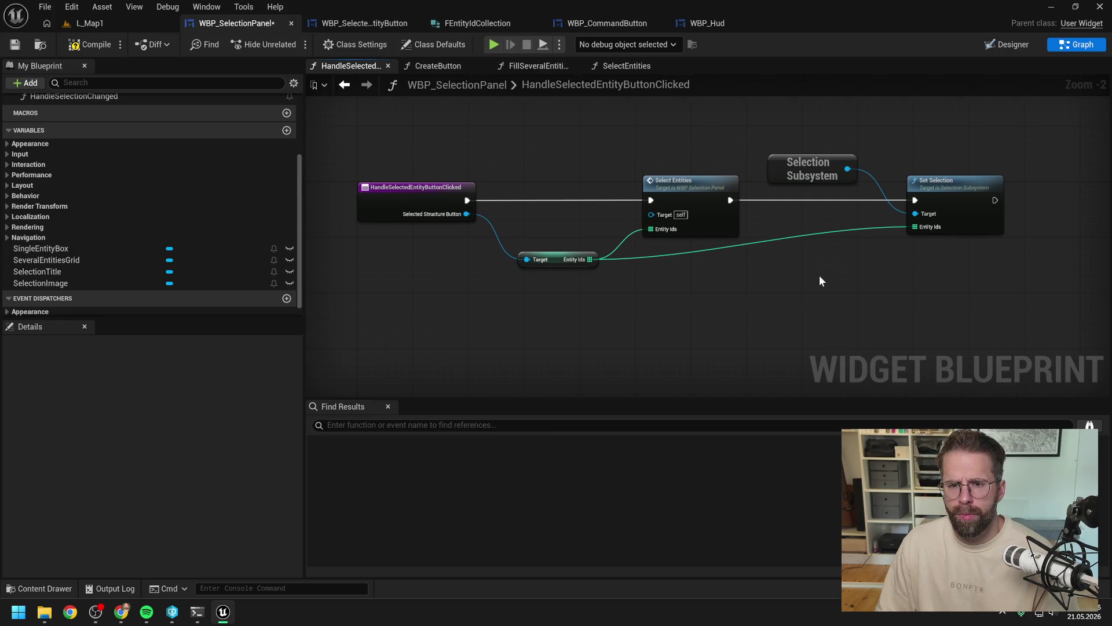
# Step: Move Select Entities after Set Selection and wire the event's execution into Set Selection
pyautogui.keyDown('alt'); pyautogui.click(651, 229); pyautogui.keyUp('alt')
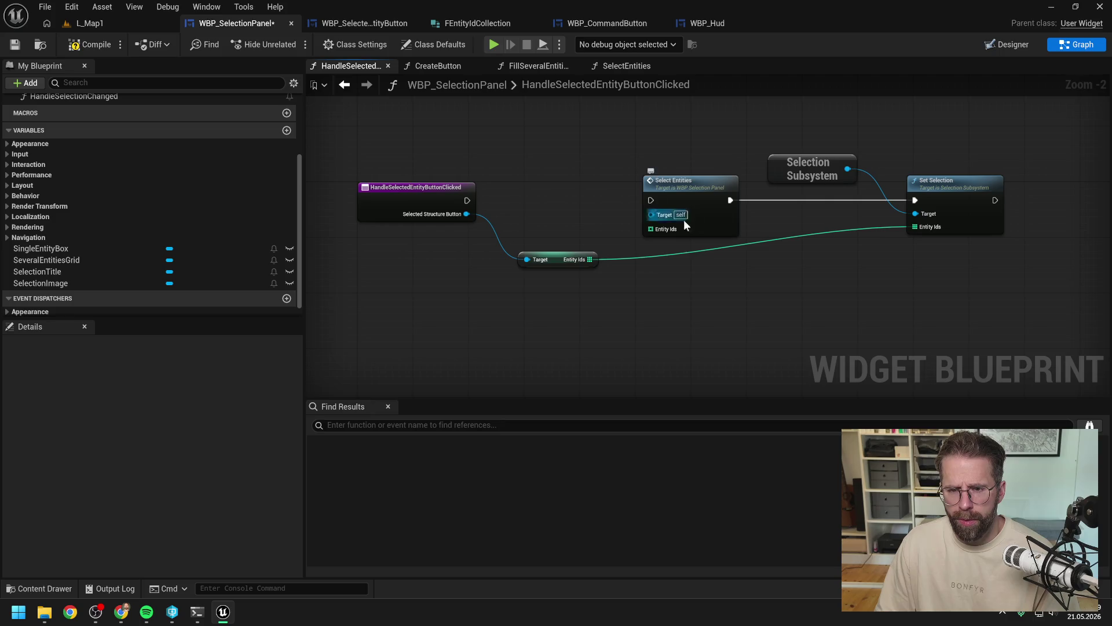
pyautogui.keyDown('alt'); pyautogui.click(650, 200); pyautogui.keyUp('alt')
pyautogui.moveTo(743, 208); pyautogui.dragTo(658, 220)
pyautogui.moveTo(597, 200)
pyautogui.mouseDown()
pyautogui.moveTo(1018, 200)
pyautogui.moveTo(992, 199)
pyautogui.mouseUp()
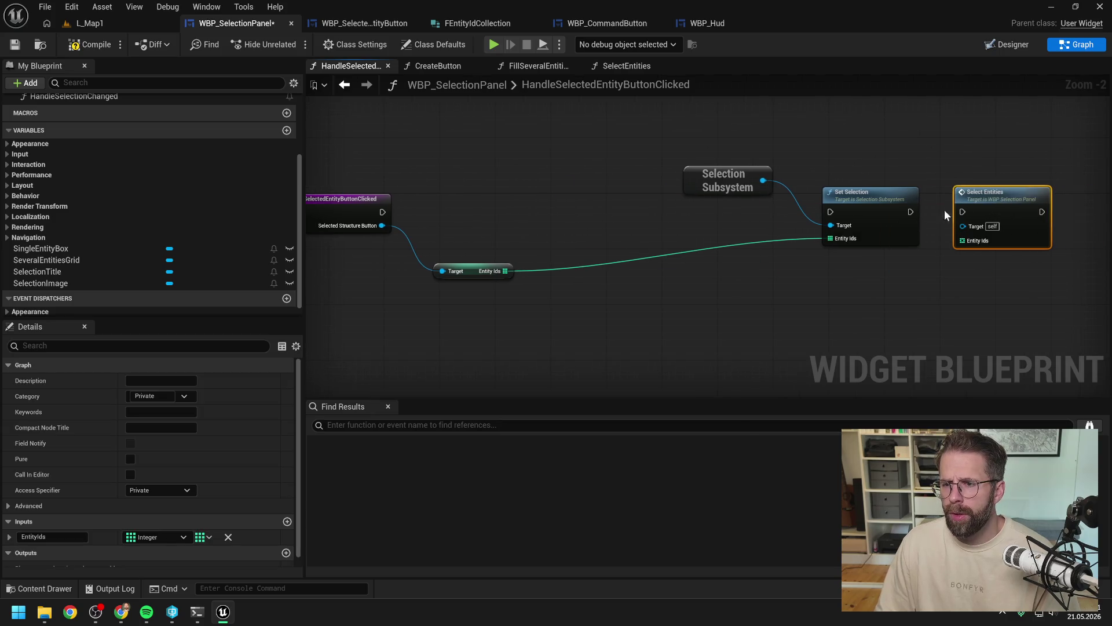
pyautogui.moveTo(911, 211); pyautogui.dragTo(962, 212)
pyautogui.moveTo(807, 162)
pyautogui.keyDown('ctrl'); pyautogui.mouseDown()
pyautogui.moveTo(934, 219)
pyautogui.moveTo(636, 214)
pyautogui.mouseUp(); pyautogui.keyUp('ctrl')
pyautogui.click(591, 290)
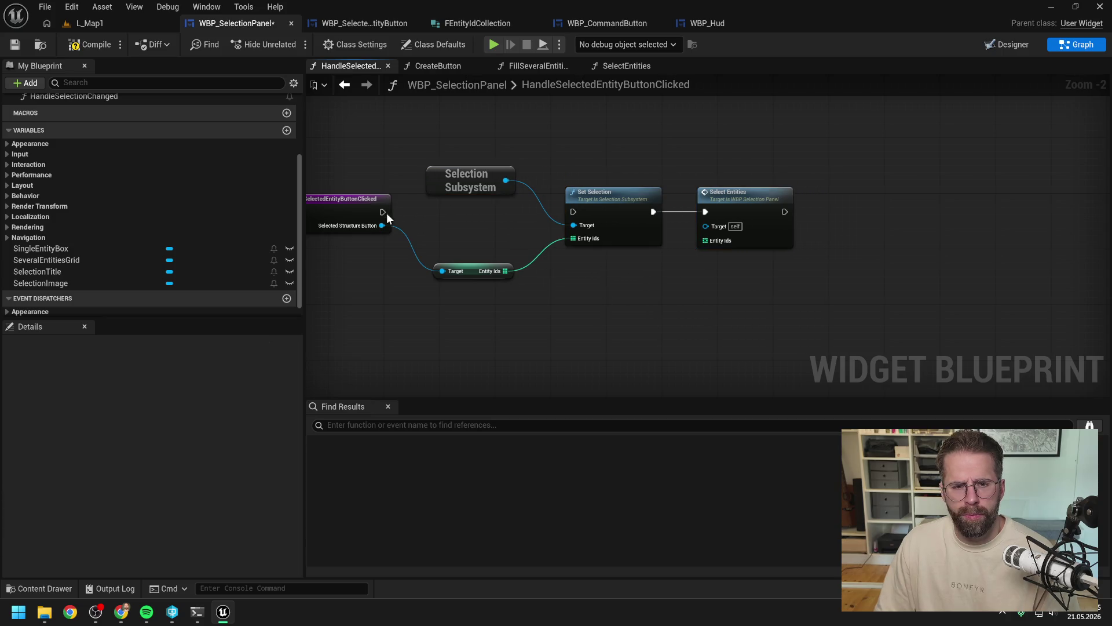
pyautogui.moveTo(383, 212); pyautogui.dragTo(574, 212)
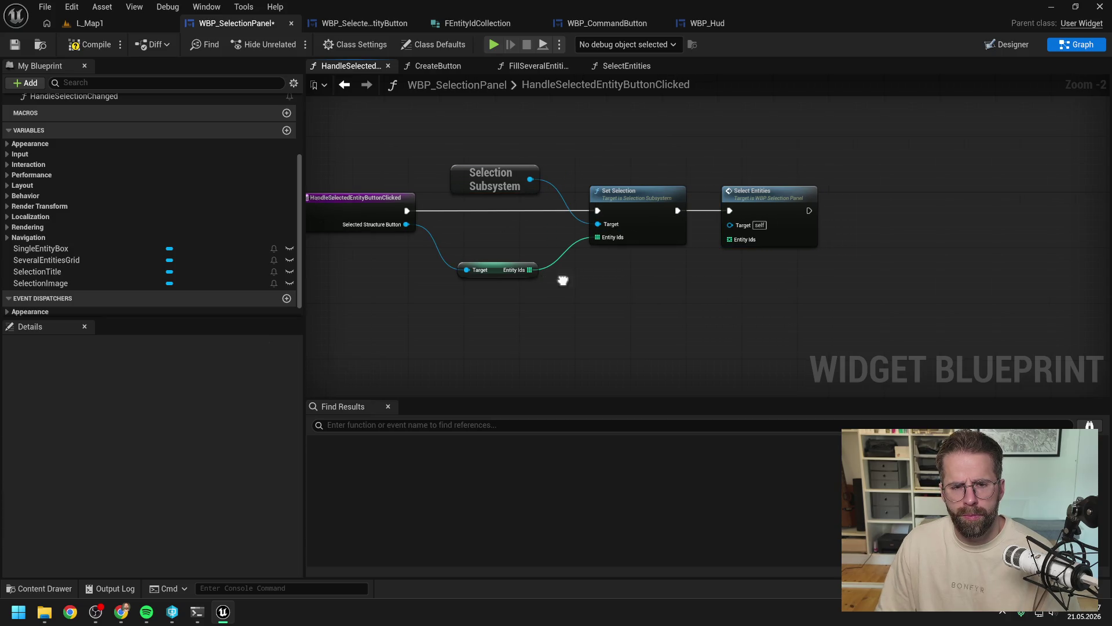
# Step: Route Entity Ids through two reroute points into both Select Entities and Set Selection
pyautogui.moveTo(492, 220); pyautogui.dragTo(490, 263)
pyautogui.write('is valid')
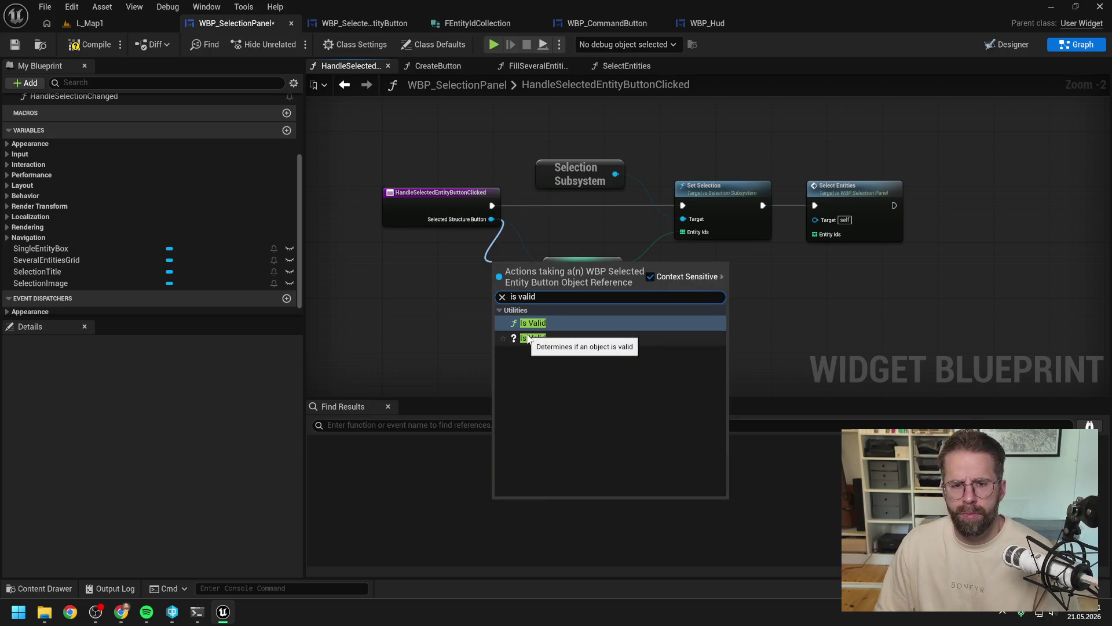
pyautogui.press('Escape')
pyautogui.moveTo(615, 264)
pyautogui.mouseDown()
pyautogui.moveTo(814, 234)
pyautogui.moveTo(773, 265)
pyautogui.mouseUp()
pyautogui.doubleClick(791, 234)
pyautogui.doubleClick(659, 263)
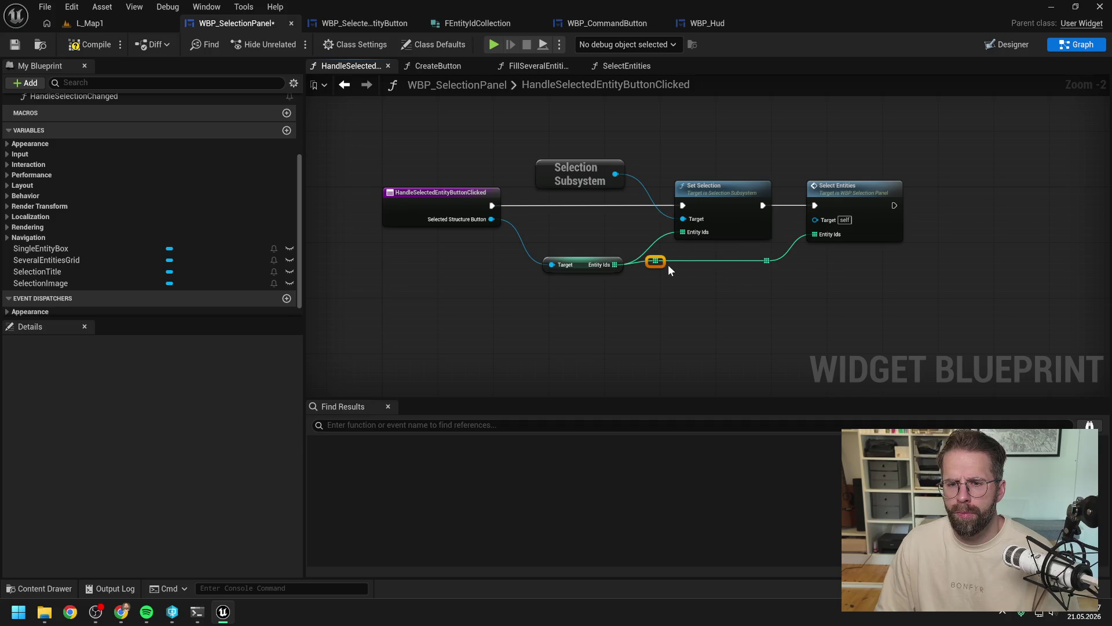
pyautogui.moveTo(664, 262); pyautogui.dragTo(683, 232)
pyautogui.moveTo(580, 264); pyautogui.dragTo(579, 260)
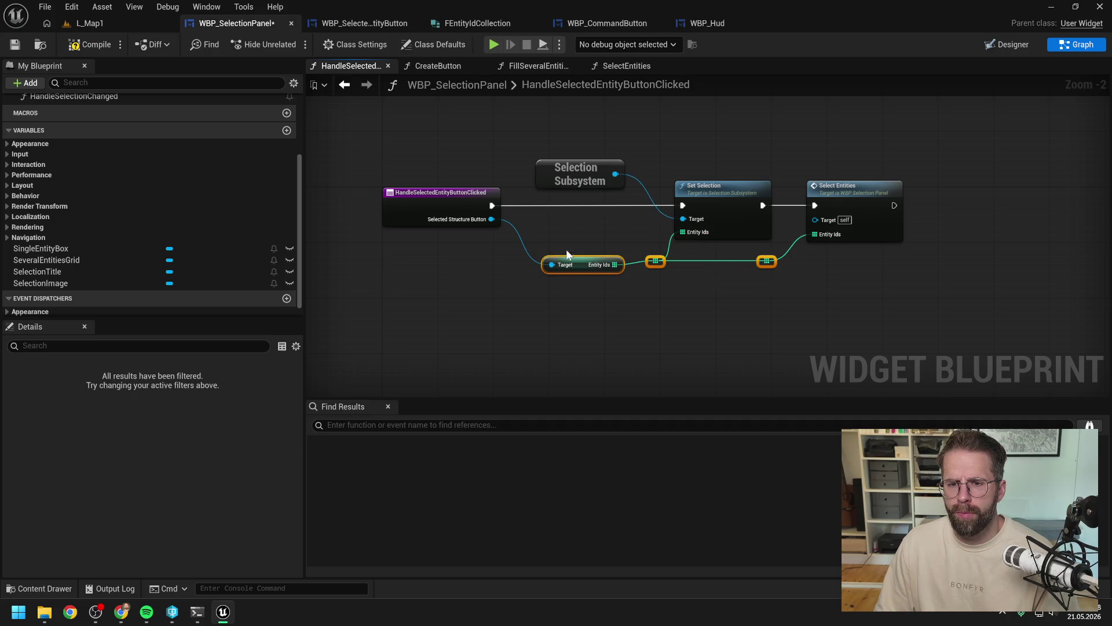
# Step: Lower the Selection Subsystem node slightly and switch back to L_Map1
pyautogui.click(655, 300)
pyautogui.moveTo(562, 167); pyautogui.dragTo(562, 181)
pyautogui.click(491, 112)
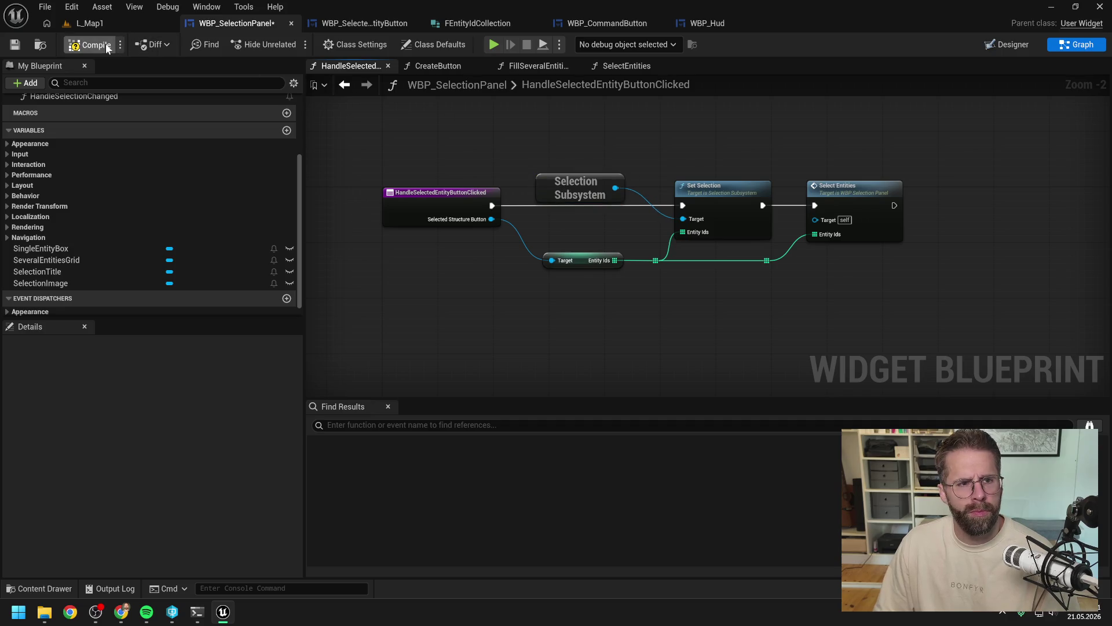
pyautogui.click(124, 22)
# Step: Play the level and box-select both generators, narrowing to one from the selection panel
pyautogui.click(290, 44)
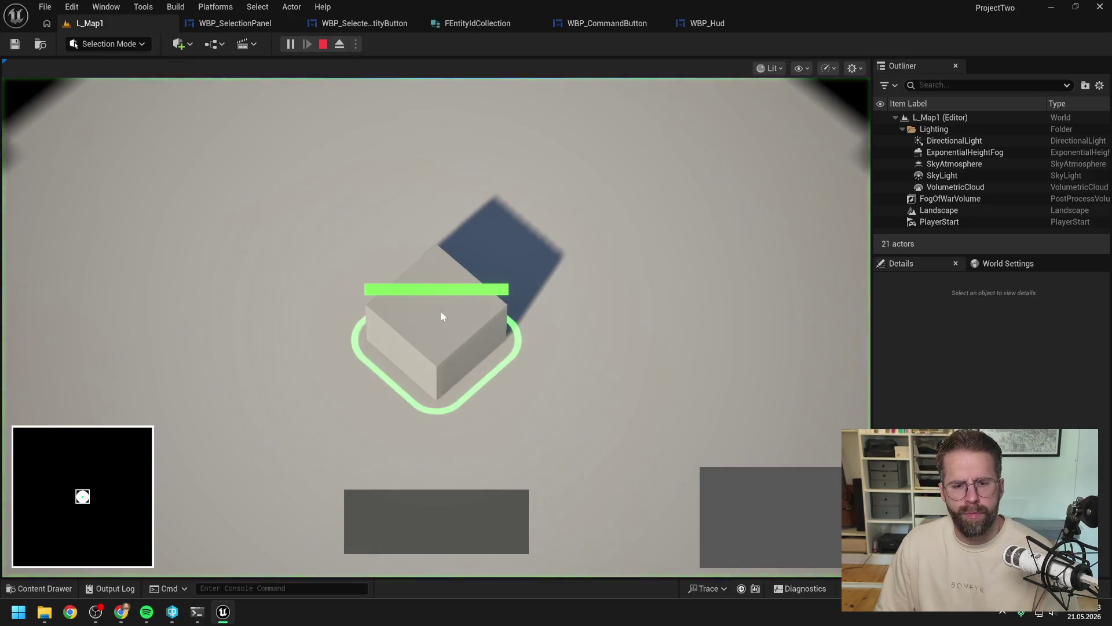
pyautogui.click(712, 469)
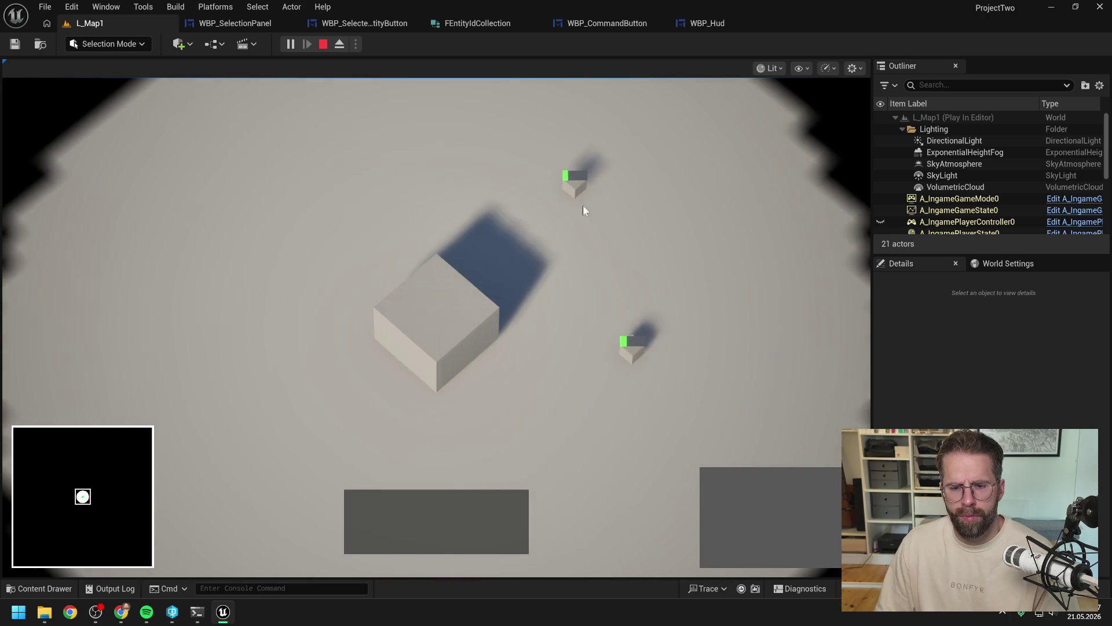
pyautogui.moveTo(529, 129); pyautogui.dragTo(692, 374)
pyautogui.scroll(-2, 694, 286)
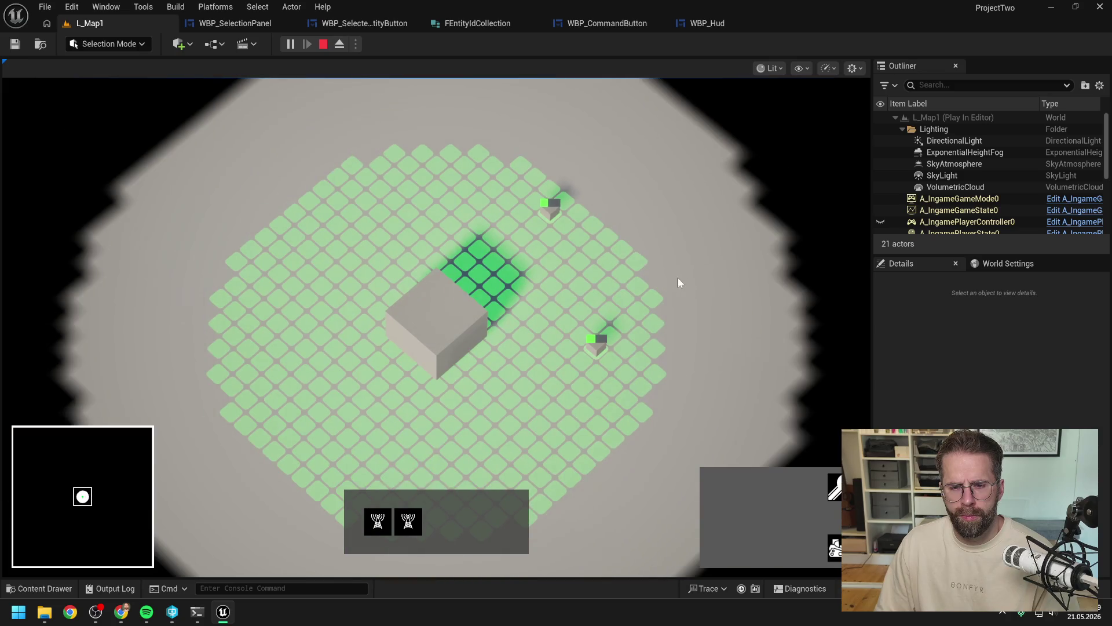
pyautogui.click(408, 521)
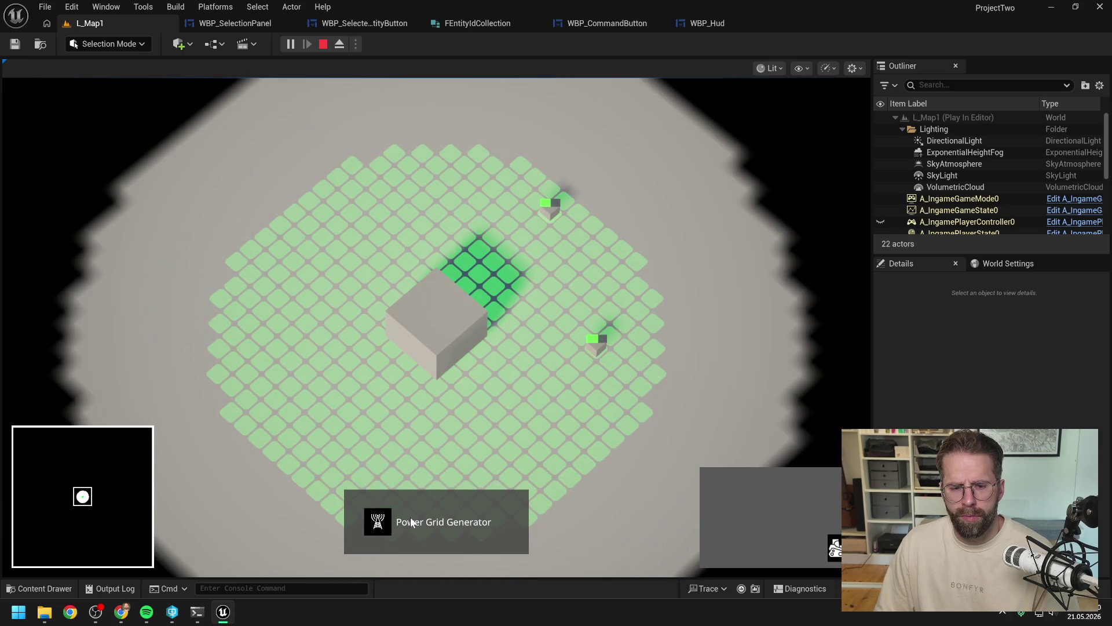
pyautogui.click(545, 394)
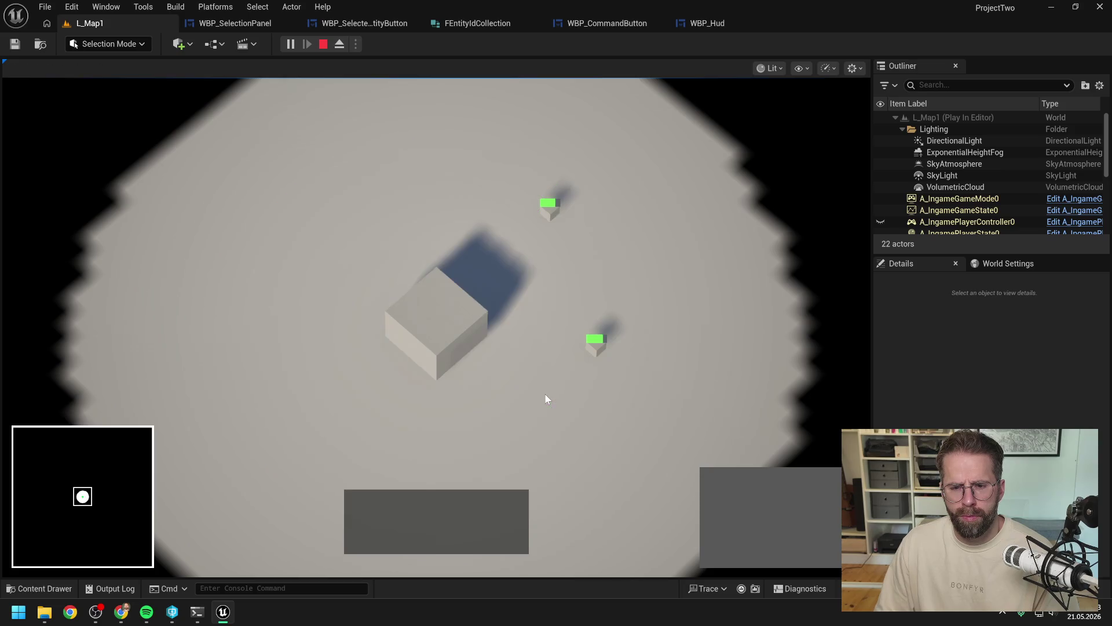
pyautogui.moveTo(536, 180); pyautogui.dragTo(665, 395)
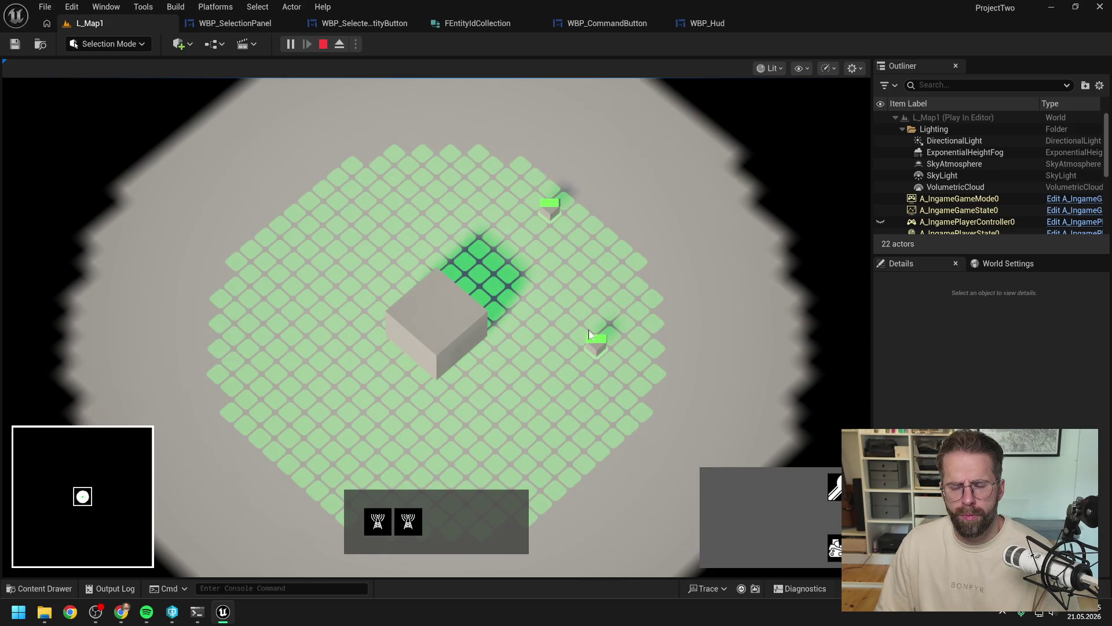
pyautogui.click(597, 345)
pyautogui.moveTo(536, 180); pyautogui.dragTo(640, 375)
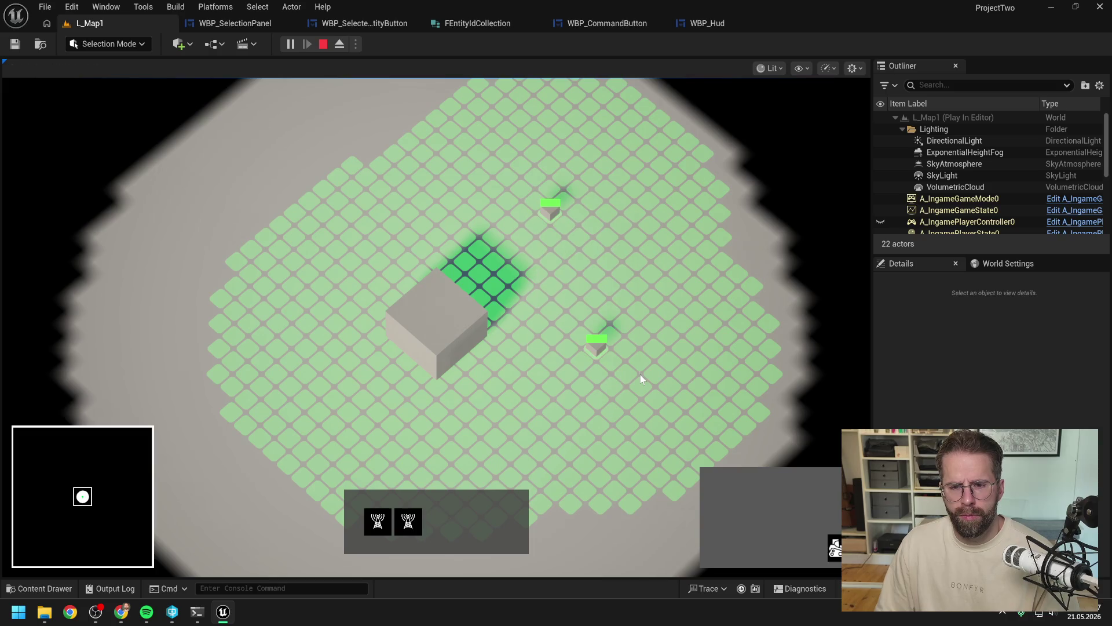
pyautogui.click(408, 525)
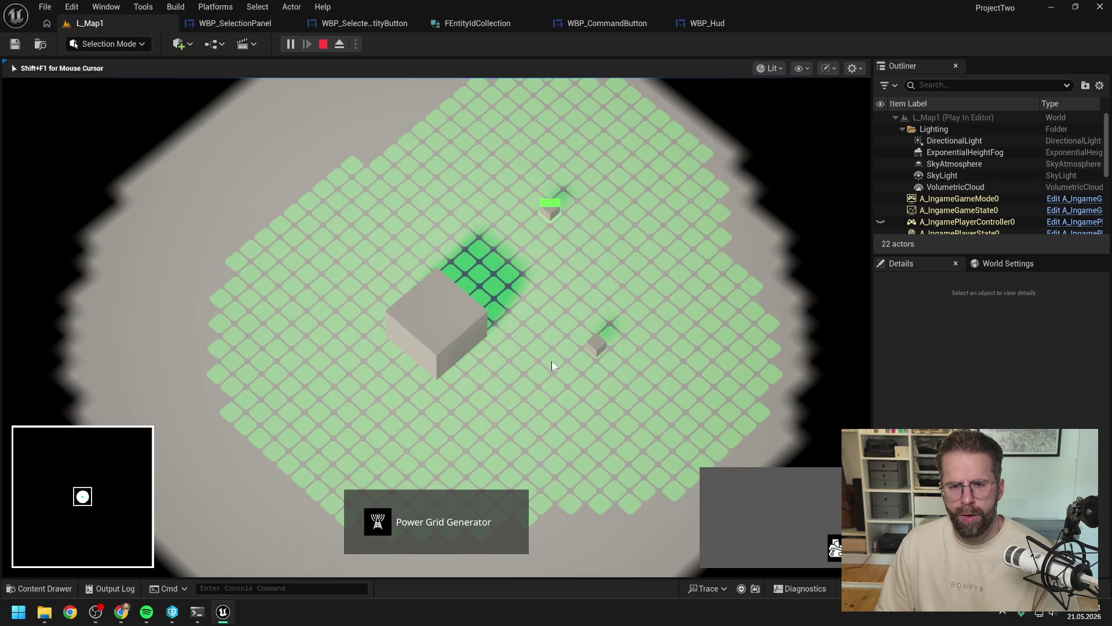
pyautogui.moveTo(539, 188); pyautogui.dragTo(647, 389)
pyautogui.click(572, 318)
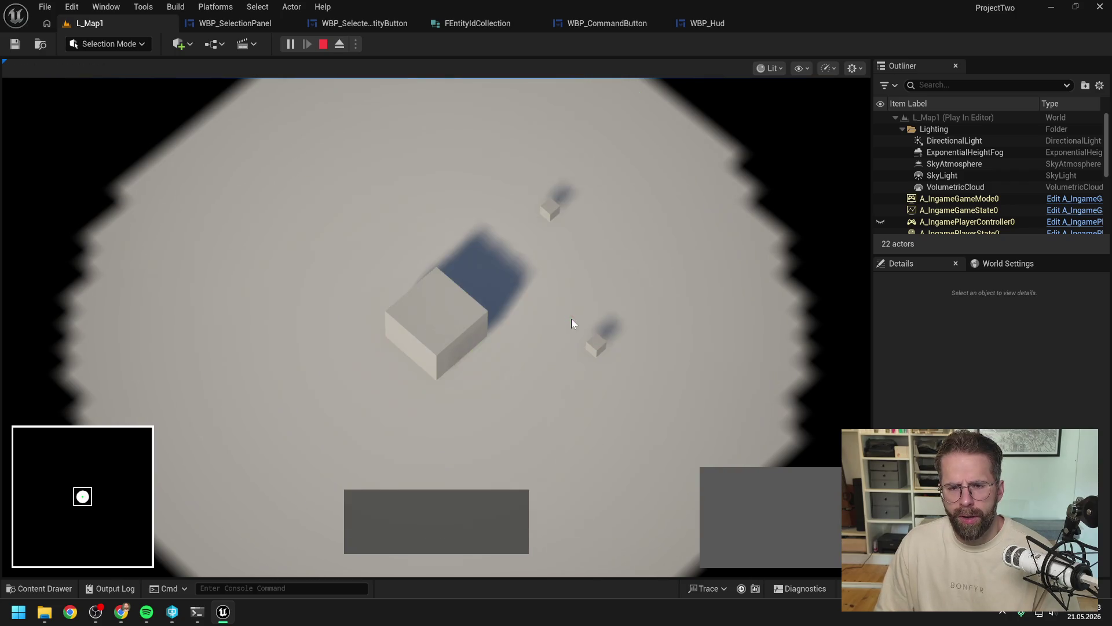
# Step: Alternate between selecting the Main Hall, single generators and both generators to check the panel
pyautogui.click(435, 336)
pyautogui.click(596, 345)
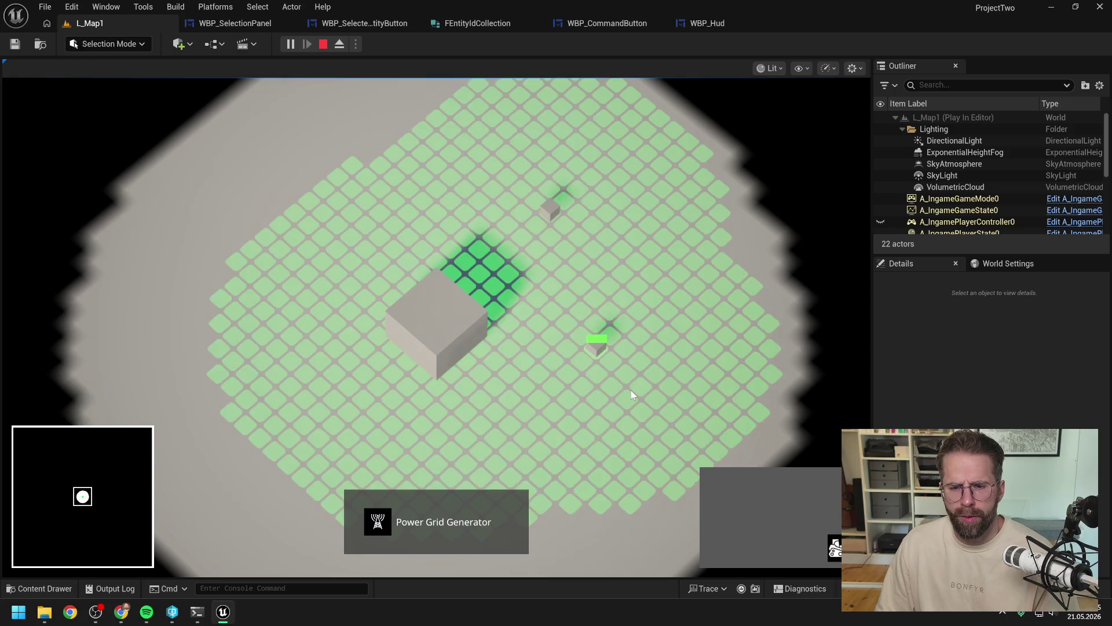
pyautogui.click(430, 340)
pyautogui.click(600, 252)
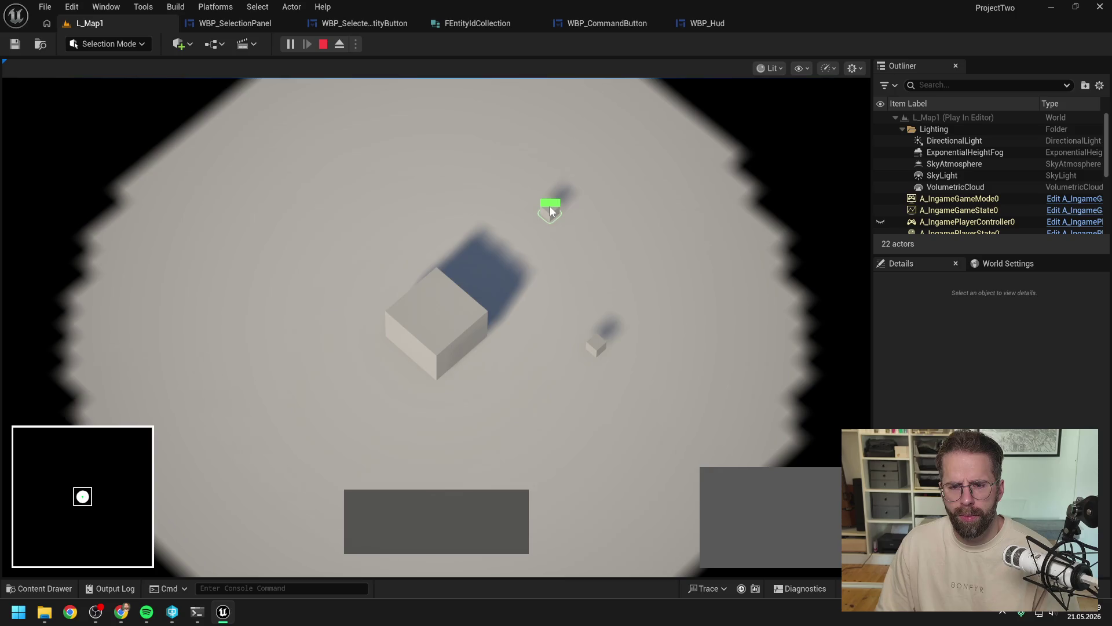
pyautogui.click(550, 210)
pyautogui.click(597, 346)
pyautogui.click(589, 281)
pyautogui.click(443, 319)
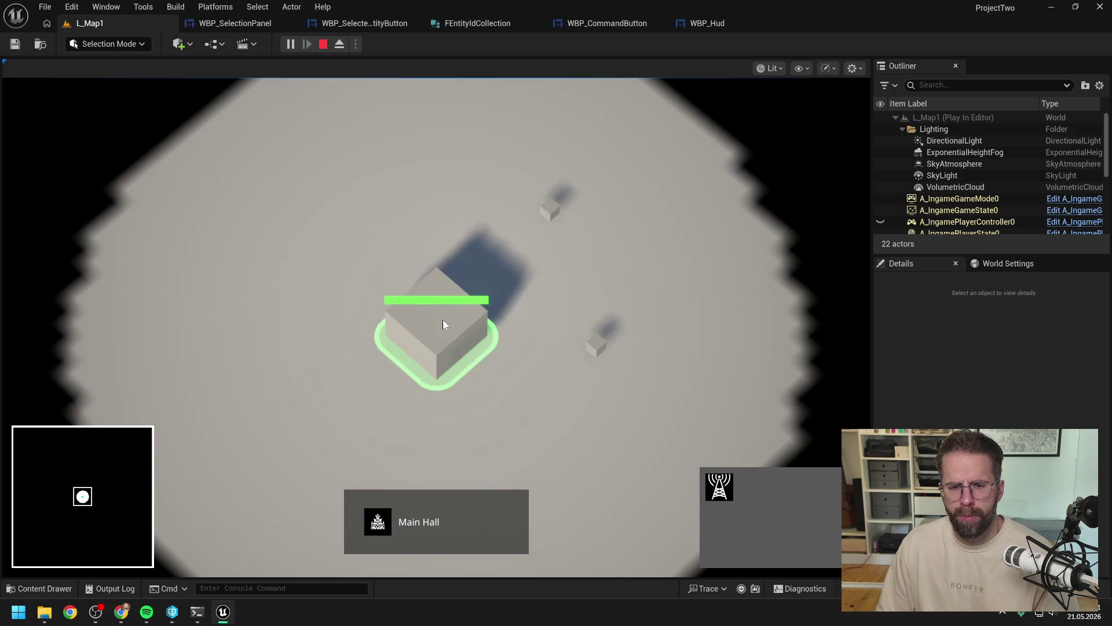
pyautogui.click(588, 288)
pyautogui.moveTo(536, 165); pyautogui.dragTo(661, 392)
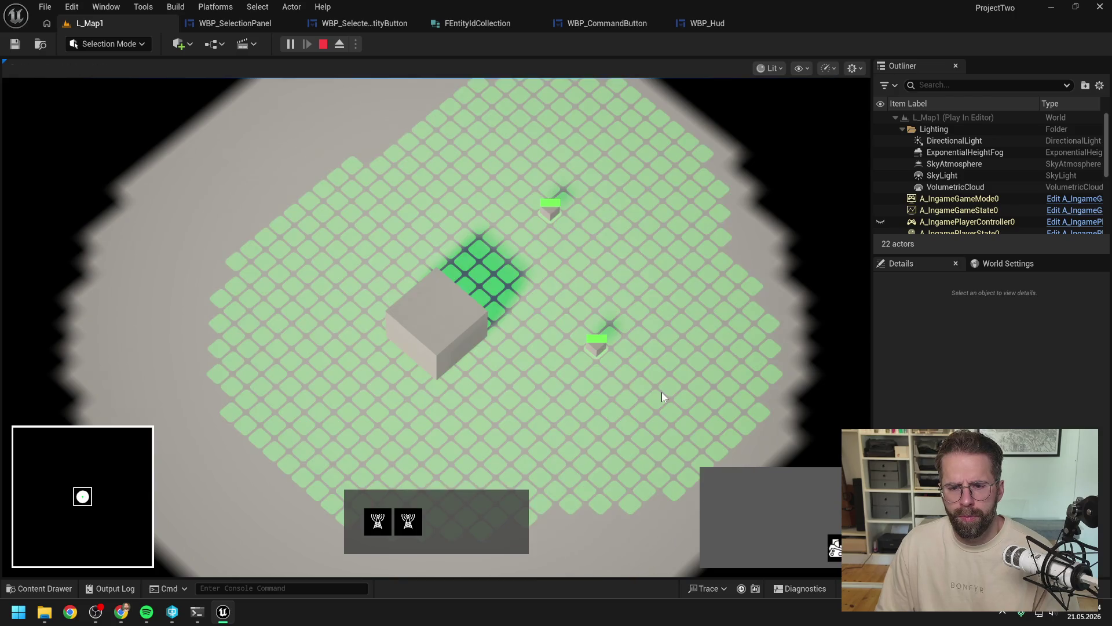
pyautogui.click(408, 525)
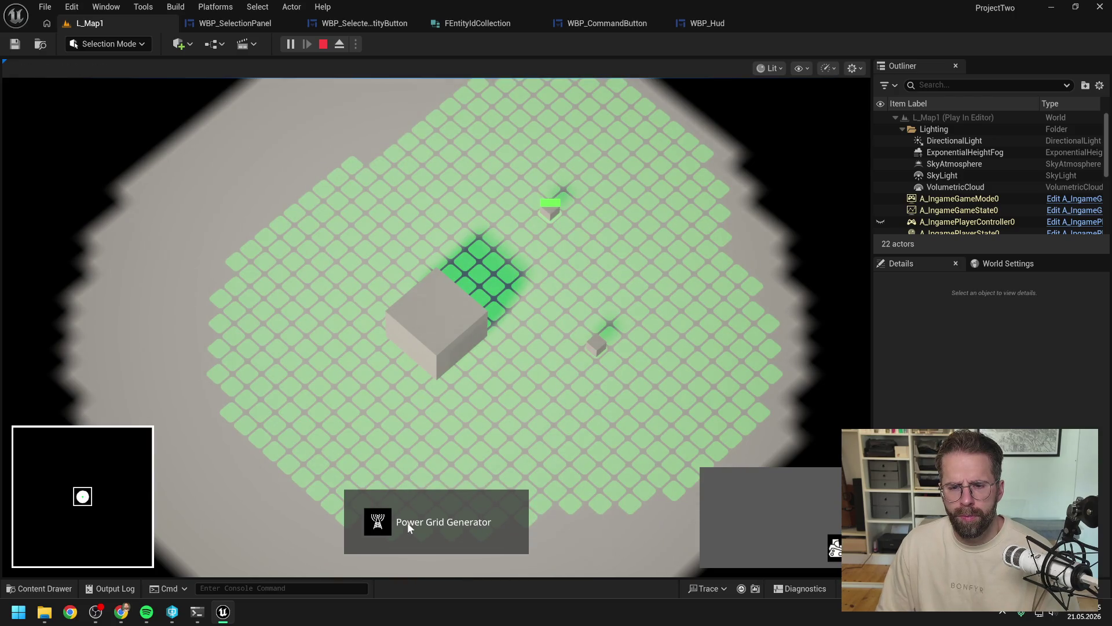
pyautogui.moveTo(530, 208); pyautogui.dragTo(642, 422)
pyautogui.click(377, 523)
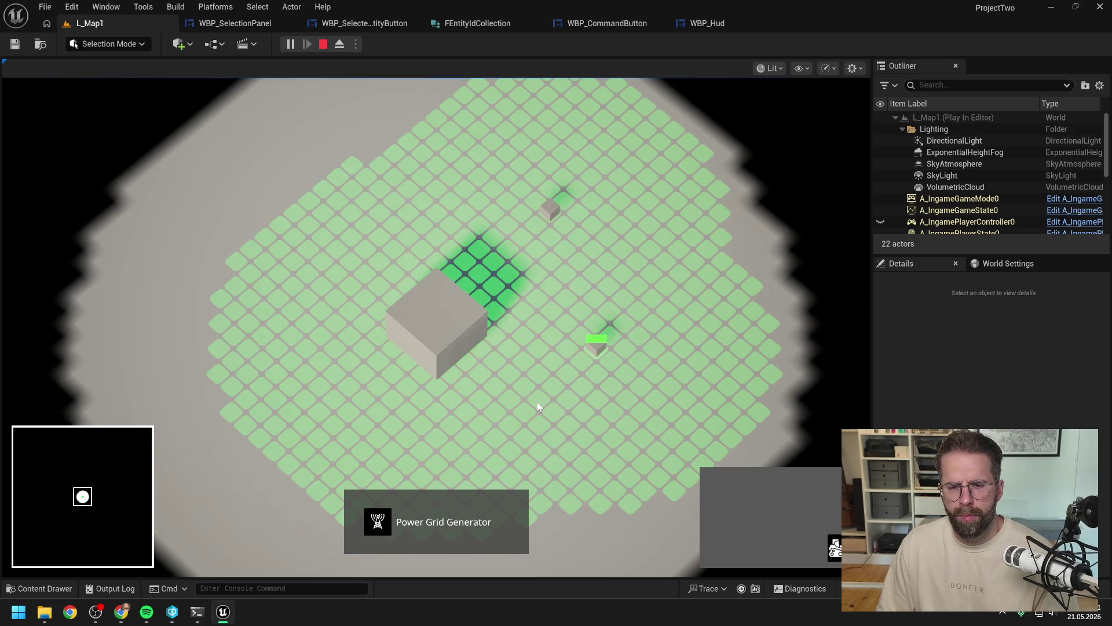
pyautogui.moveTo(525, 180); pyautogui.dragTo(635, 320)
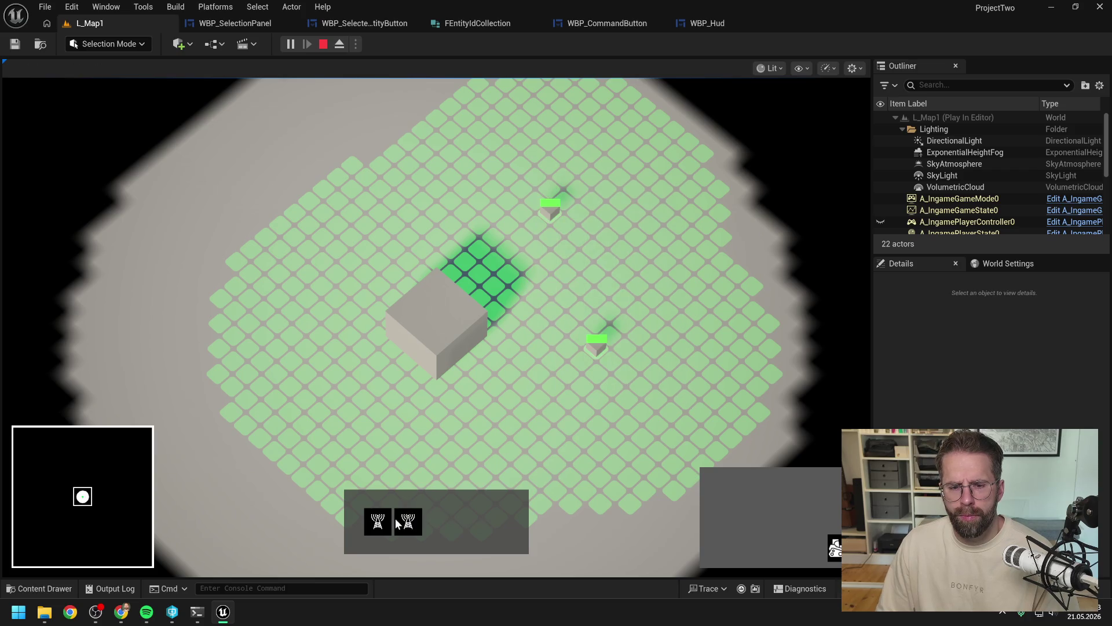
pyautogui.click(408, 525)
pyautogui.moveTo(637, 413); pyautogui.dragTo(374, 267)
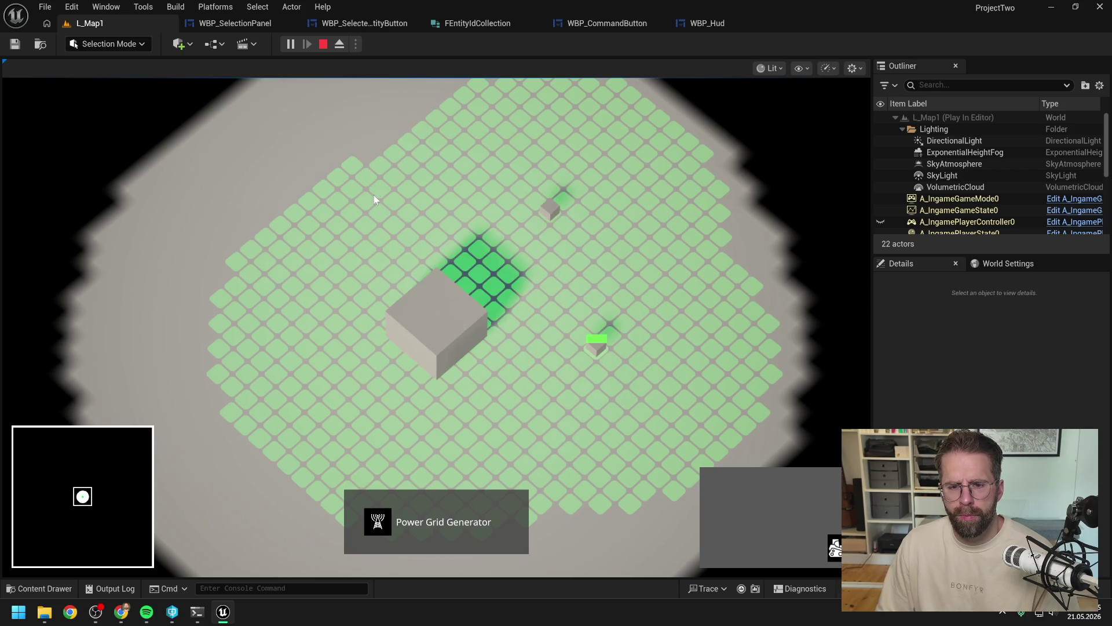
# Step: Test mixed selections, adding and removing the Main Hall alongside the two generators
pyautogui.click(418, 295)
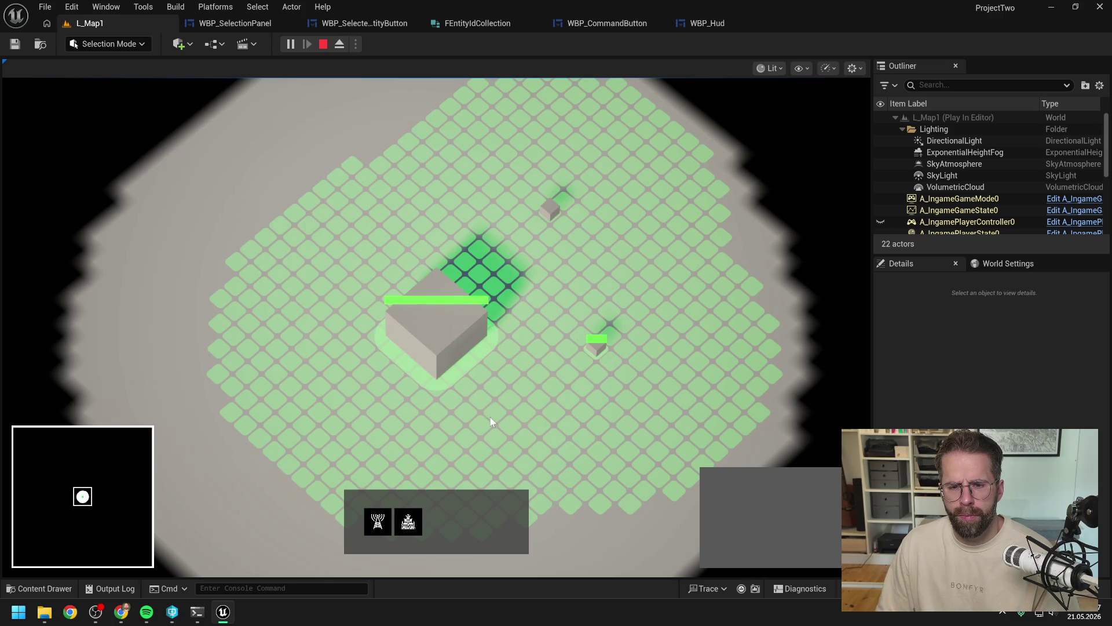
pyautogui.click(408, 523)
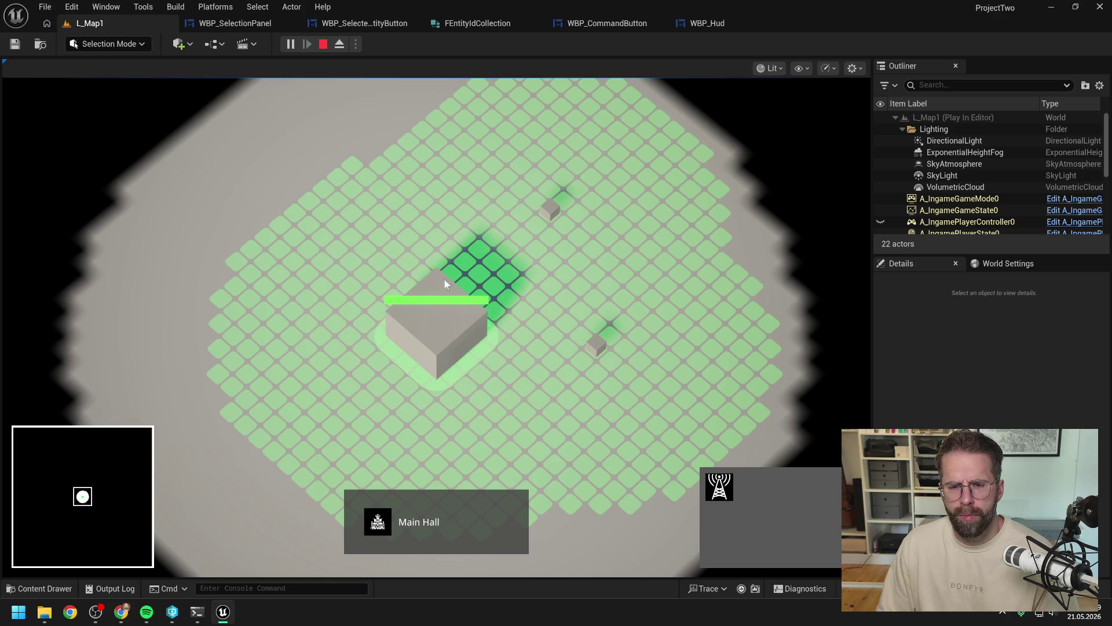
pyautogui.moveTo(445, 284); pyautogui.dragTo(688, 405)
pyautogui.click(381, 524)
pyautogui.moveTo(413, 177); pyautogui.dragTo(744, 412)
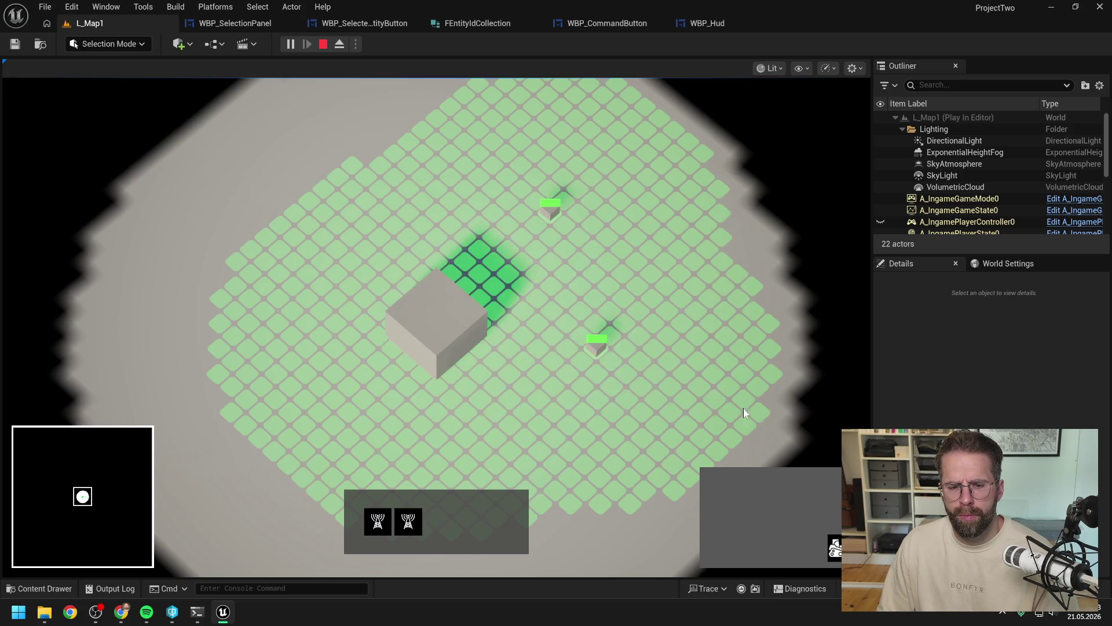
pyautogui.click(412, 525)
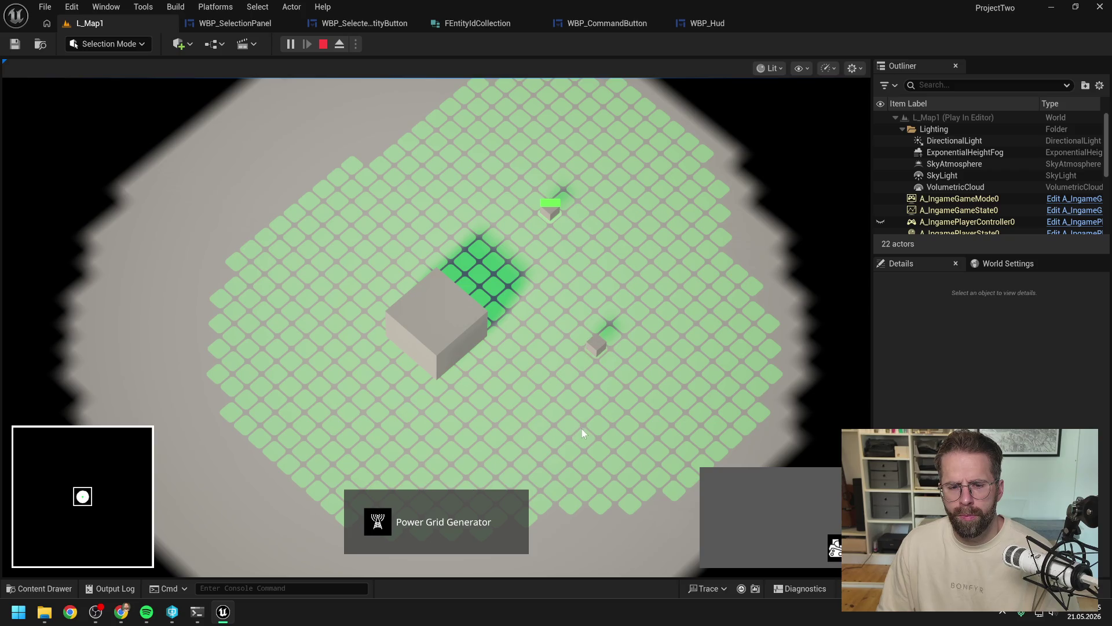
pyautogui.moveTo(384, 176); pyautogui.dragTo(687, 402)
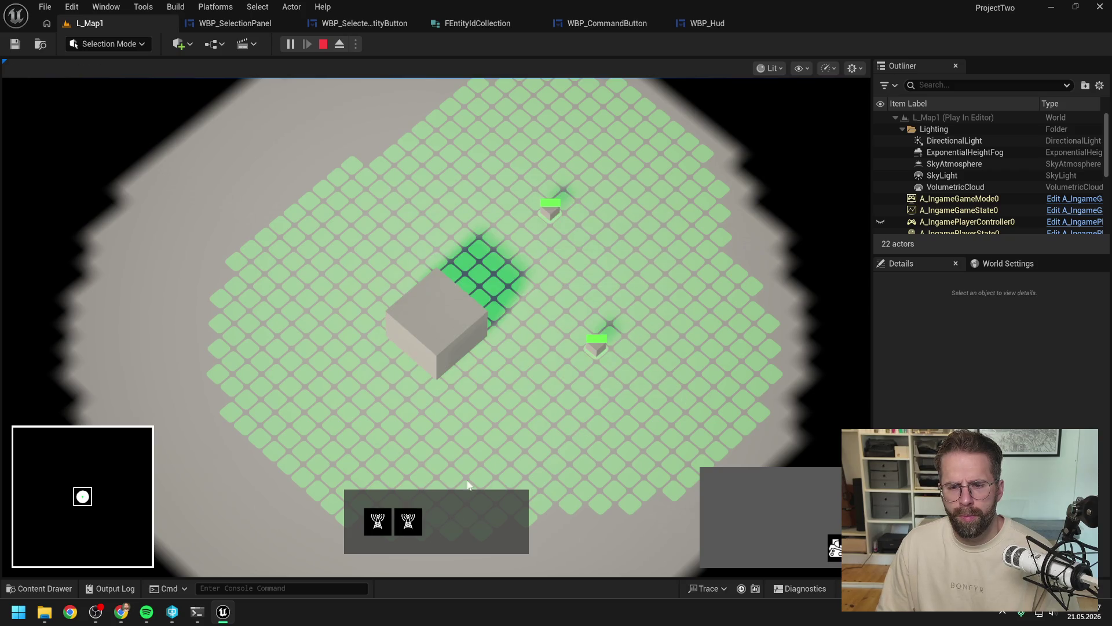
pyautogui.click(378, 517)
pyautogui.click(432, 329)
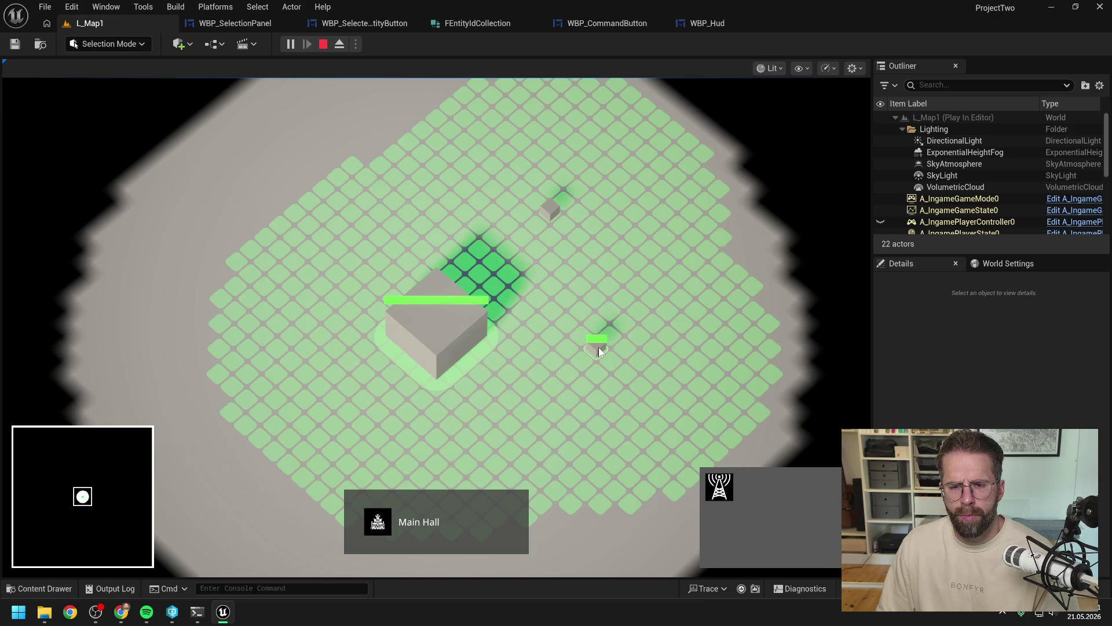
pyautogui.moveTo(568, 320); pyautogui.dragTo(632, 374)
pyautogui.click(458, 325)
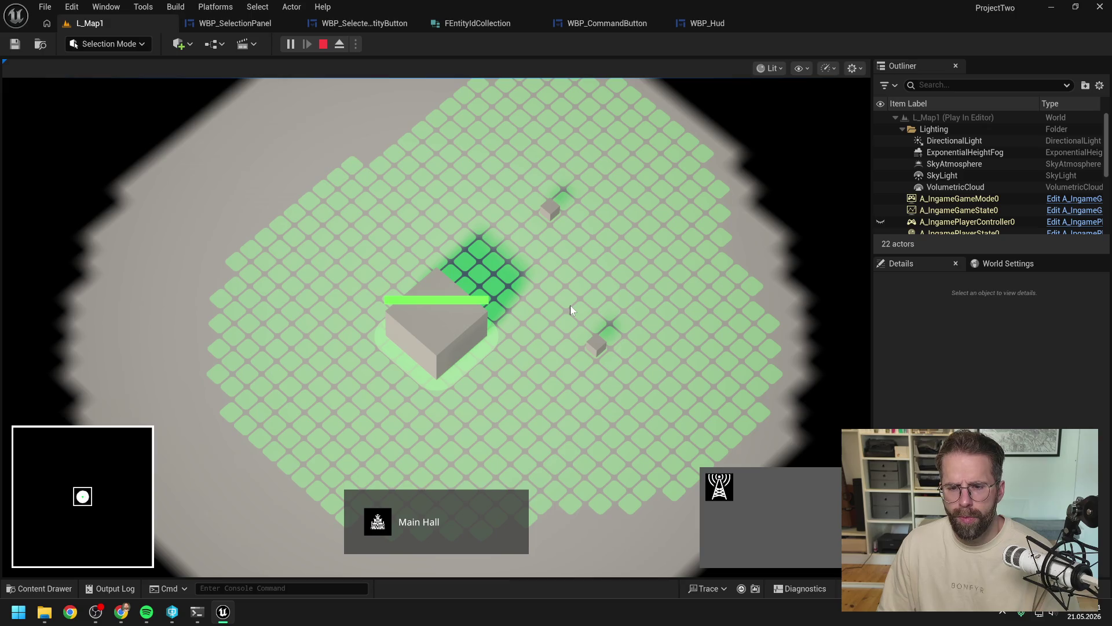
pyautogui.moveTo(570, 305); pyautogui.dragTo(637, 370)
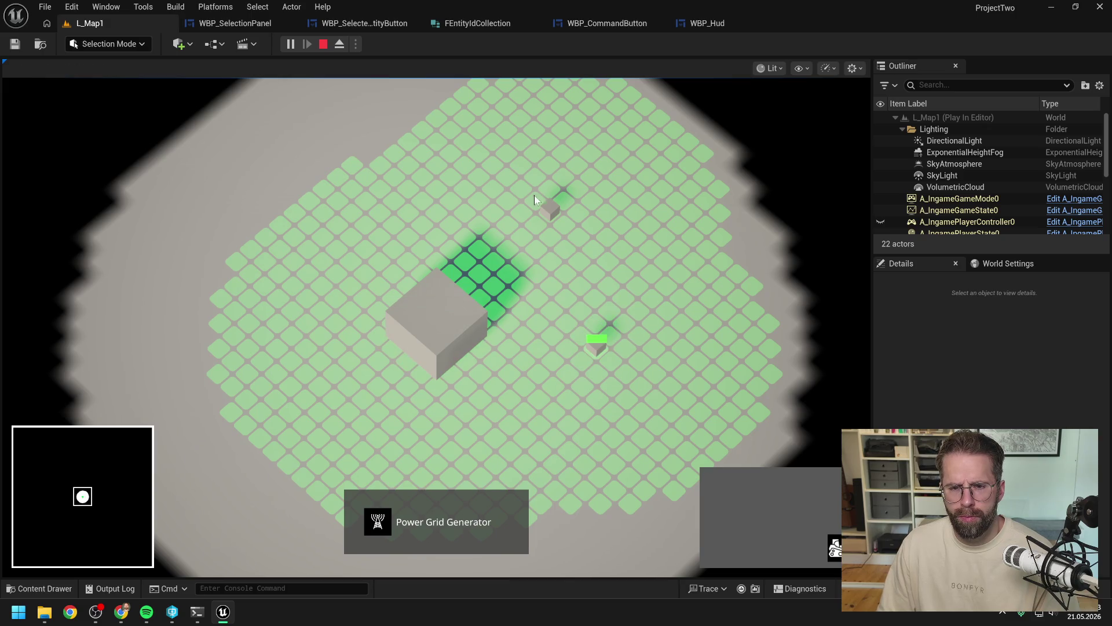
pyautogui.moveTo(534, 196)
pyautogui.mouseDown()
pyautogui.moveTo(592, 248)
pyautogui.moveTo(632, 364)
pyautogui.mouseUp()
pyautogui.moveTo(519, 179); pyautogui.dragTo(612, 270)
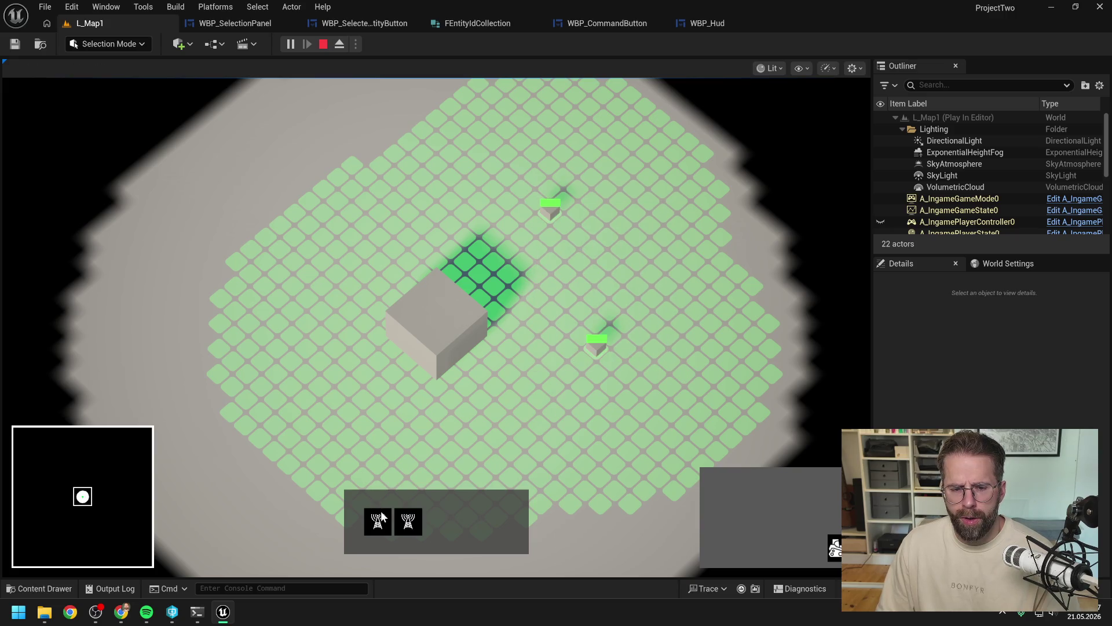
pyautogui.keyDown('shift'); pyautogui.click(444, 345); pyautogui.keyUp('shift')
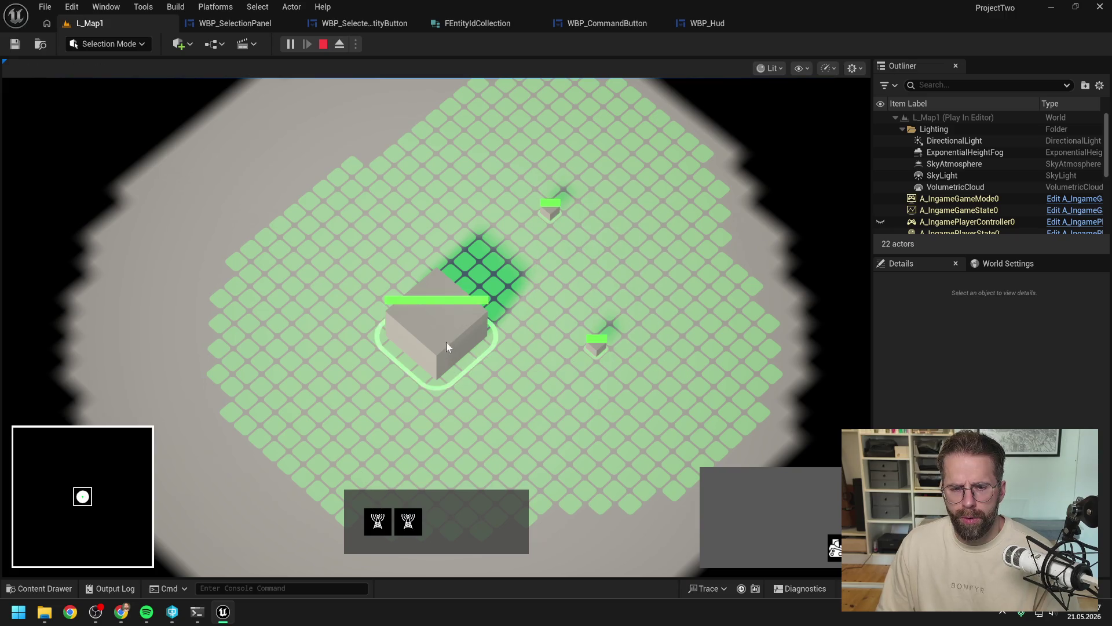
pyautogui.click(377, 522)
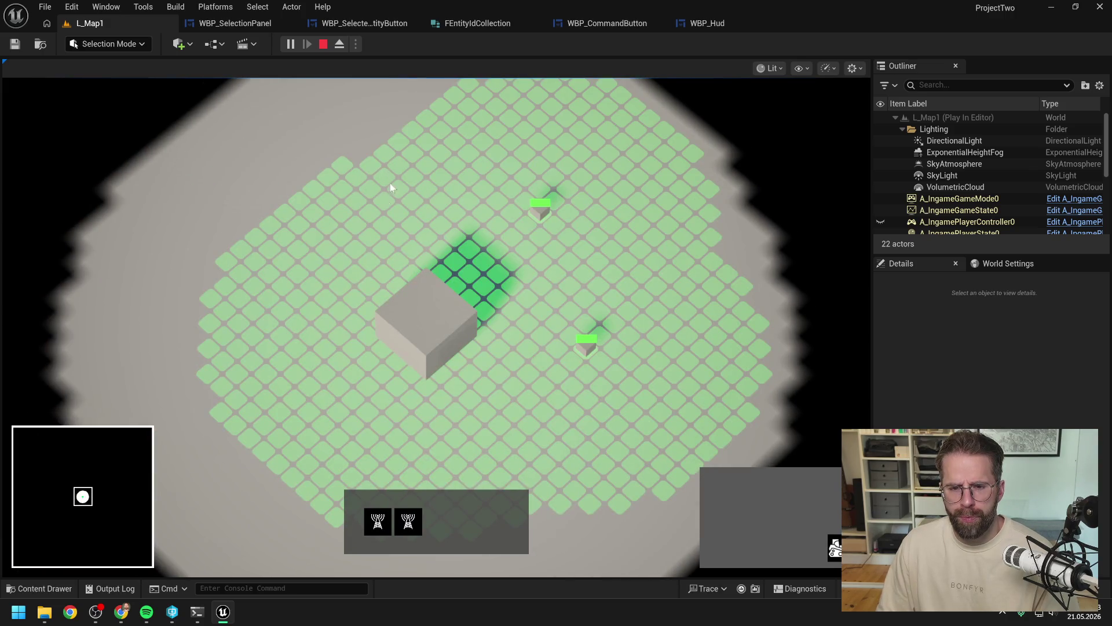
pyautogui.moveTo(391, 183); pyautogui.dragTo(441, 430)
pyautogui.click(408, 521)
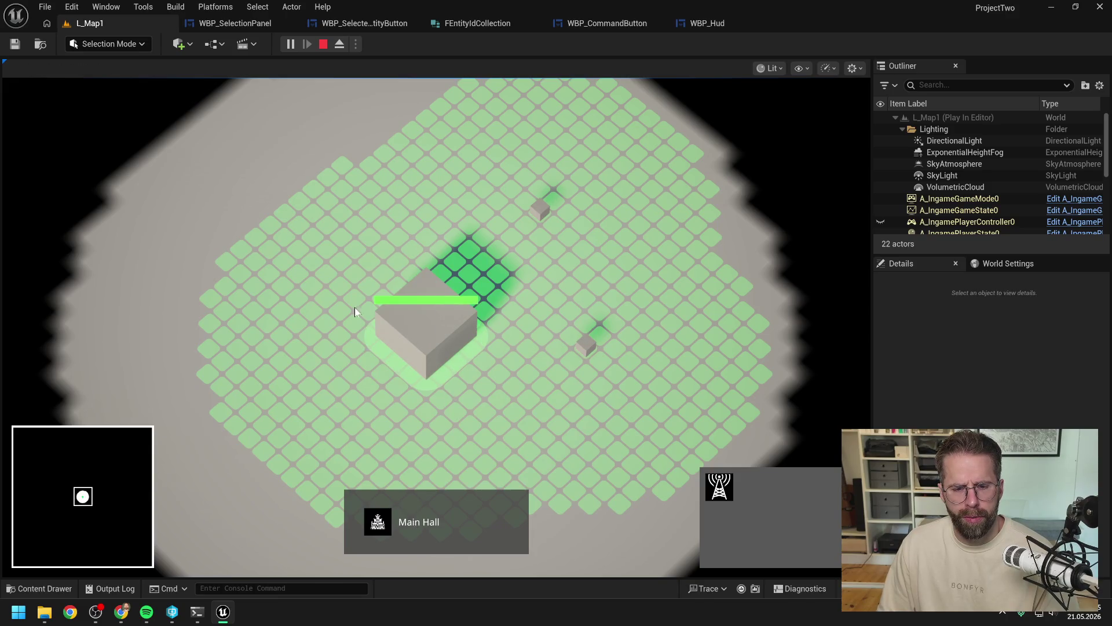
pyautogui.moveTo(358, 169); pyautogui.dragTo(669, 391)
pyautogui.keyDown('shift'); pyautogui.click(447, 338); pyautogui.keyUp('shift')
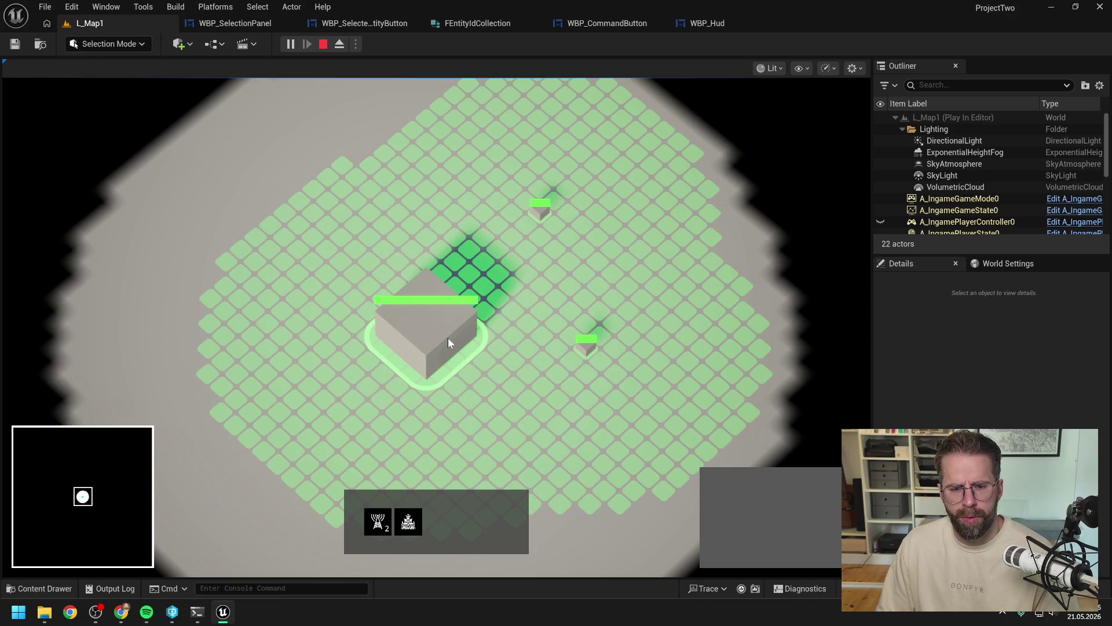
pyautogui.click(379, 522)
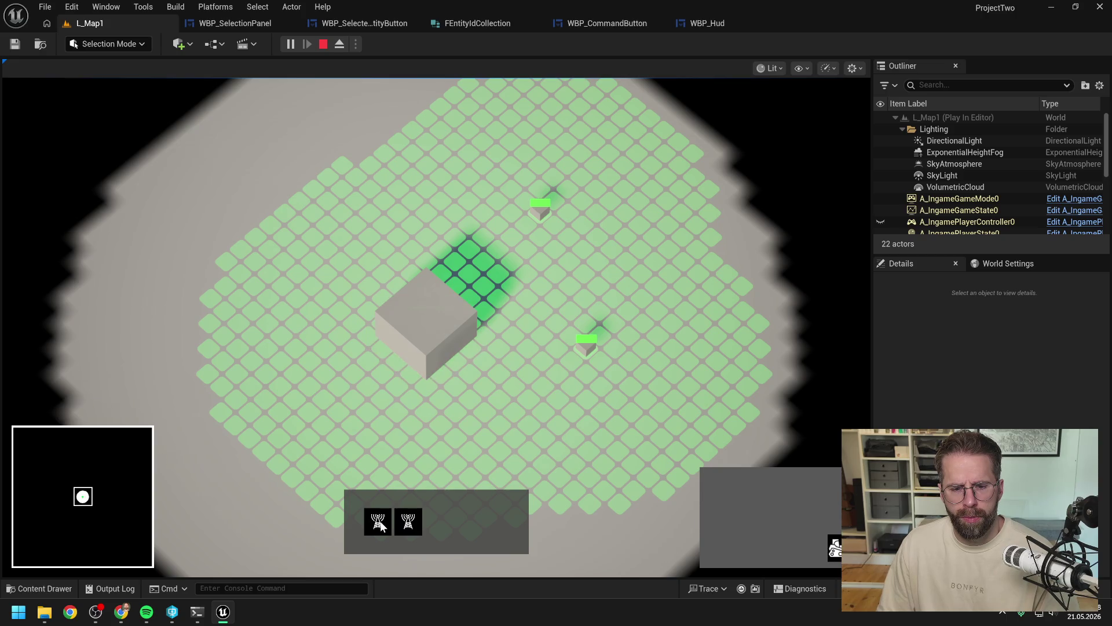
pyautogui.click(414, 520)
pyautogui.keyDown('shift'); pyautogui.click(586, 343); pyautogui.keyUp('shift')
# Step: Select the Main Hall and start building a Power Grid Generator
pyautogui.scroll(-3, 653, 398)
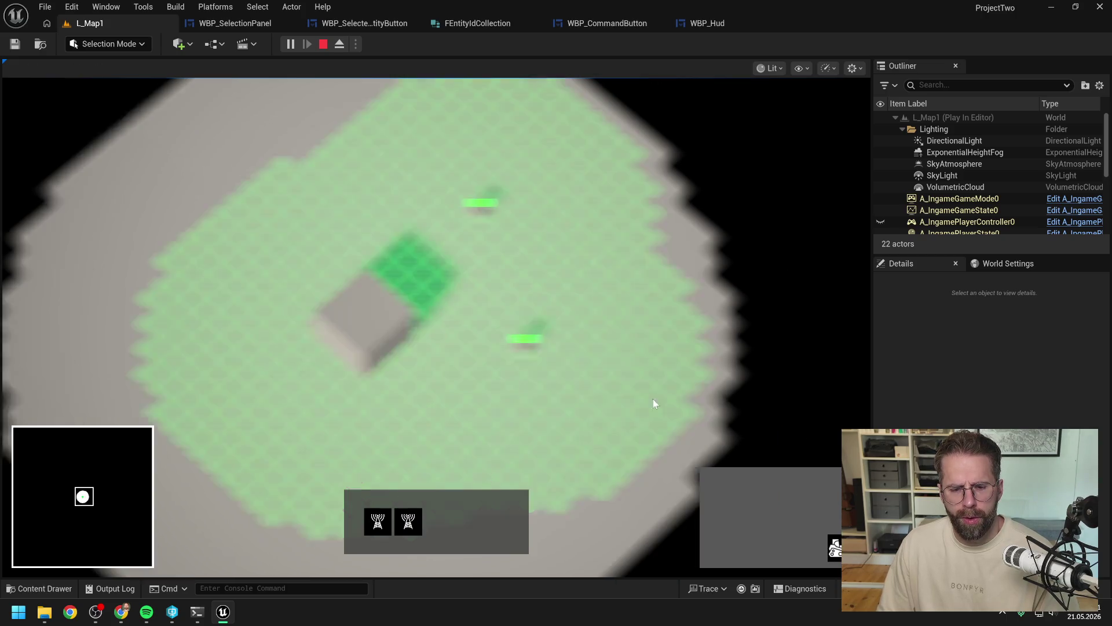
pyautogui.scroll(3, 625, 397)
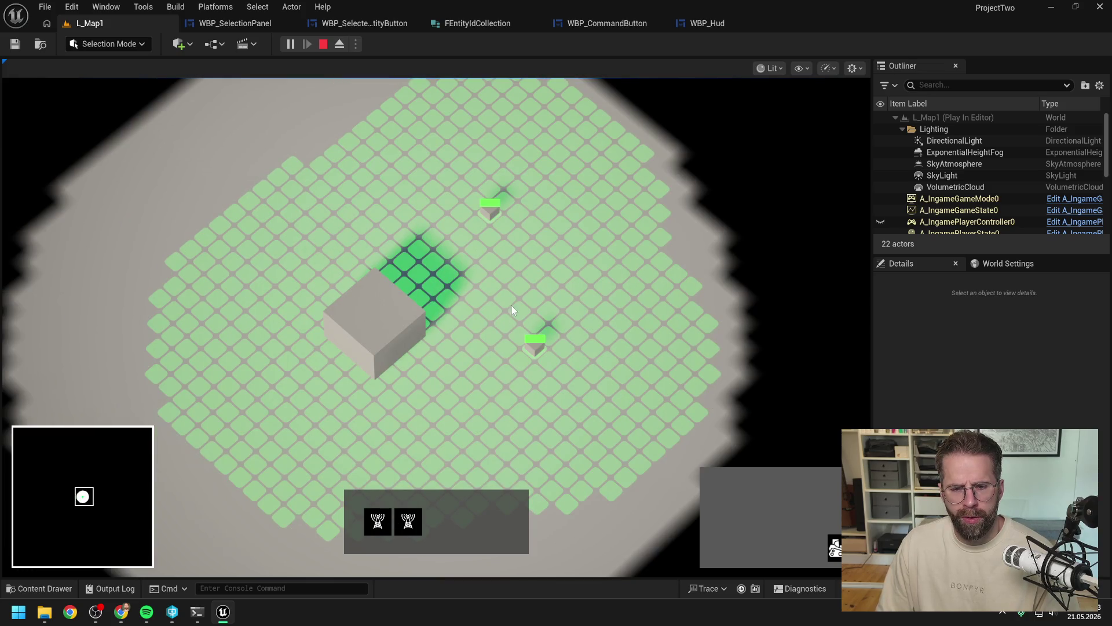
pyautogui.click(423, 371)
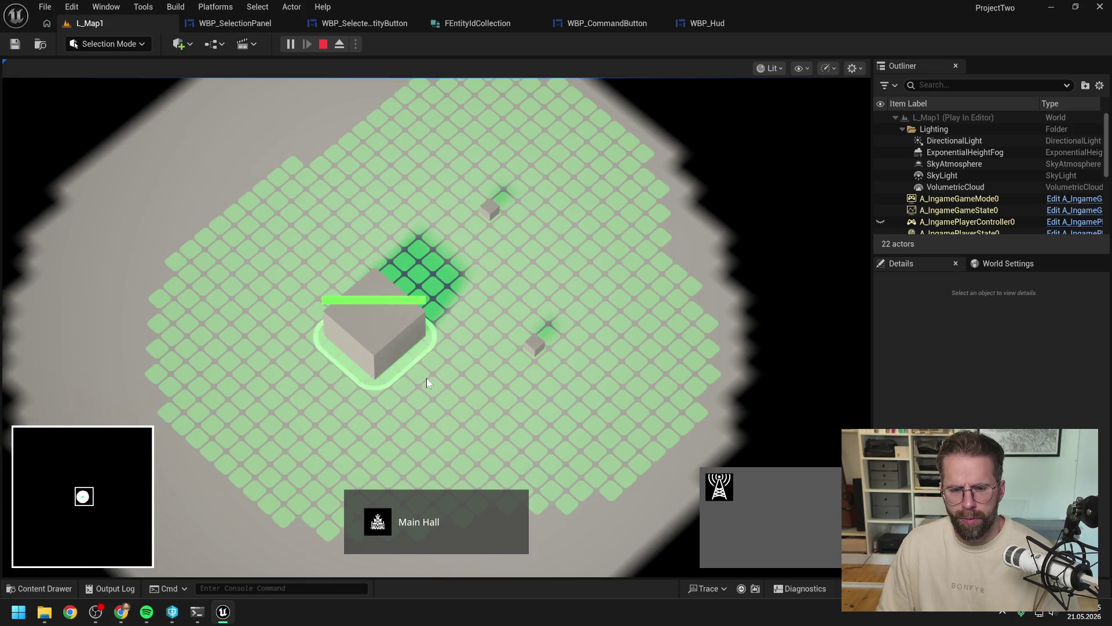
pyautogui.click(719, 487)
pyautogui.click(617, 403)
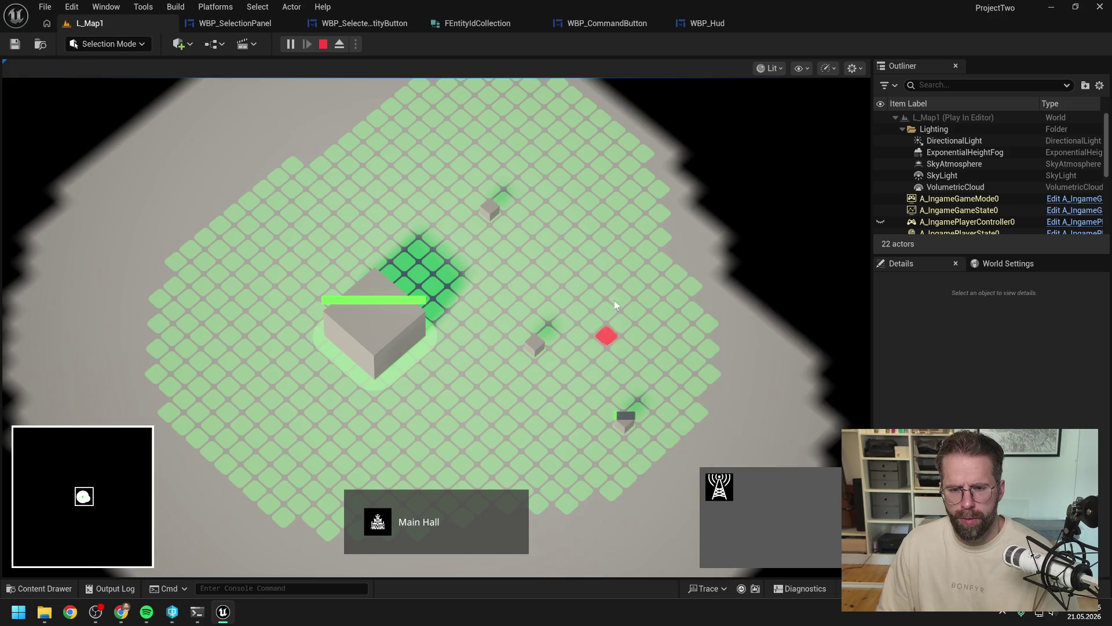
# Step: Place a generator near the grid's upper right and box-select all five generators
pyautogui.click(648, 238)
pyautogui.moveTo(475, 103)
pyautogui.mouseDown()
pyautogui.moveTo(730, 414)
pyautogui.moveTo(722, 431)
pyautogui.mouseUp()
pyautogui.scroll(-1, 664, 350)
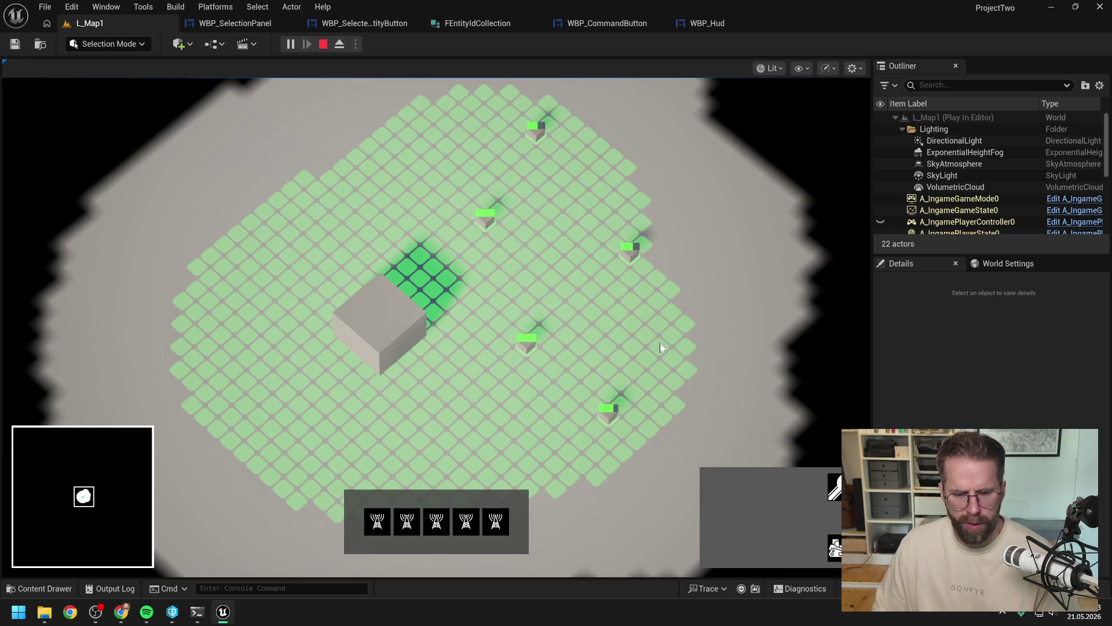
pyautogui.scroll(-1, 625, 312)
pyautogui.scroll(1, 625, 313)
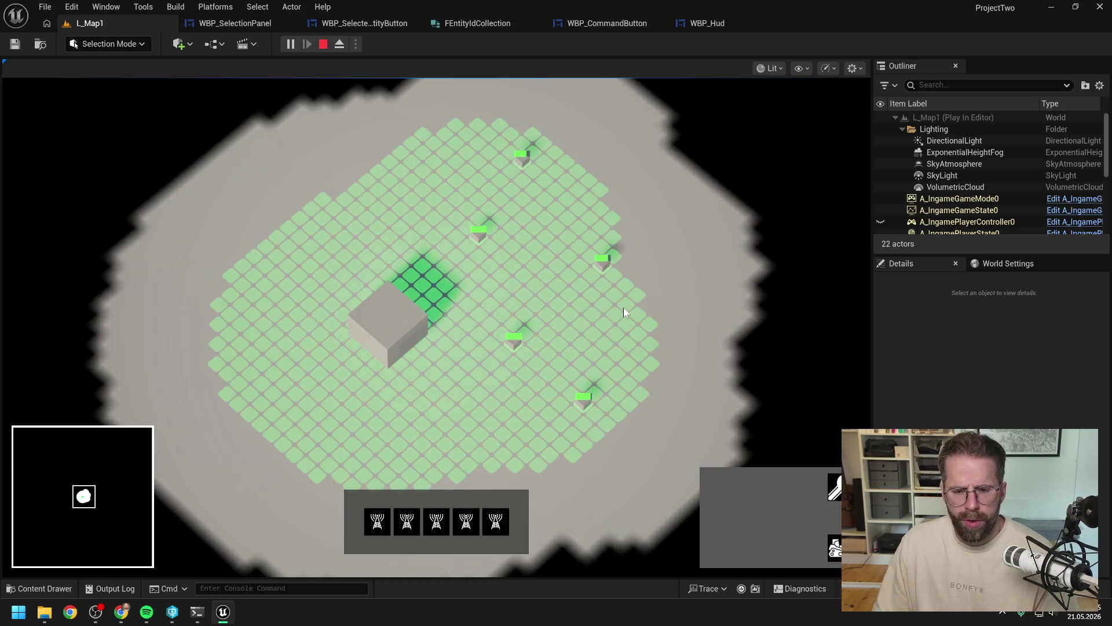
# Step: Place three more generators on the grid's left side and select all eight
pyautogui.click(412, 333)
pyautogui.click(719, 487)
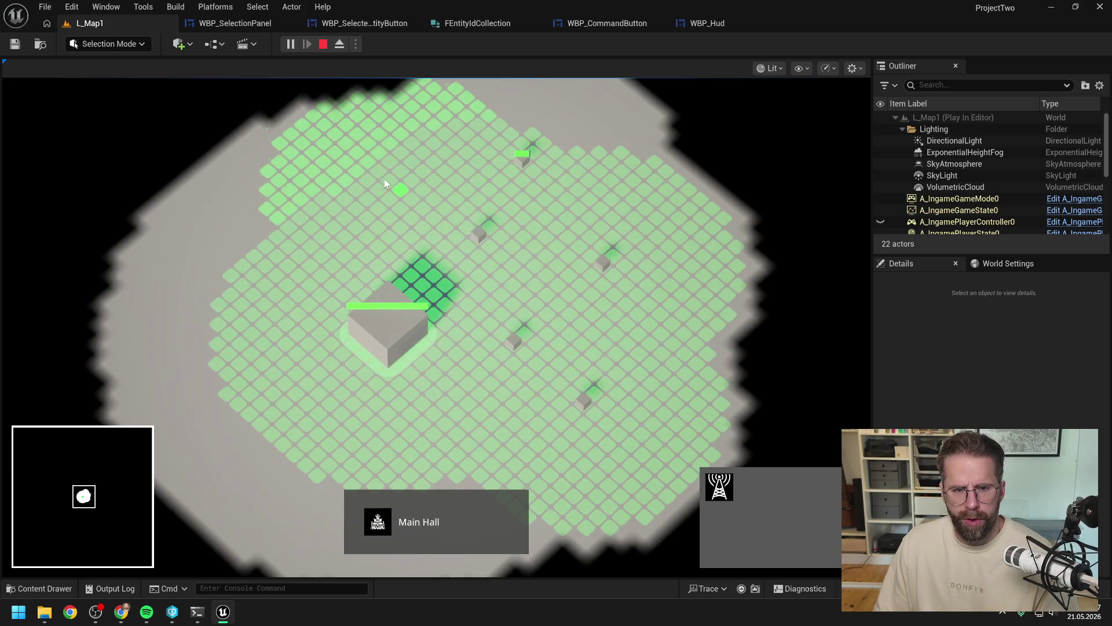
pyautogui.click(384, 178)
pyautogui.click(290, 262)
pyautogui.click(238, 378)
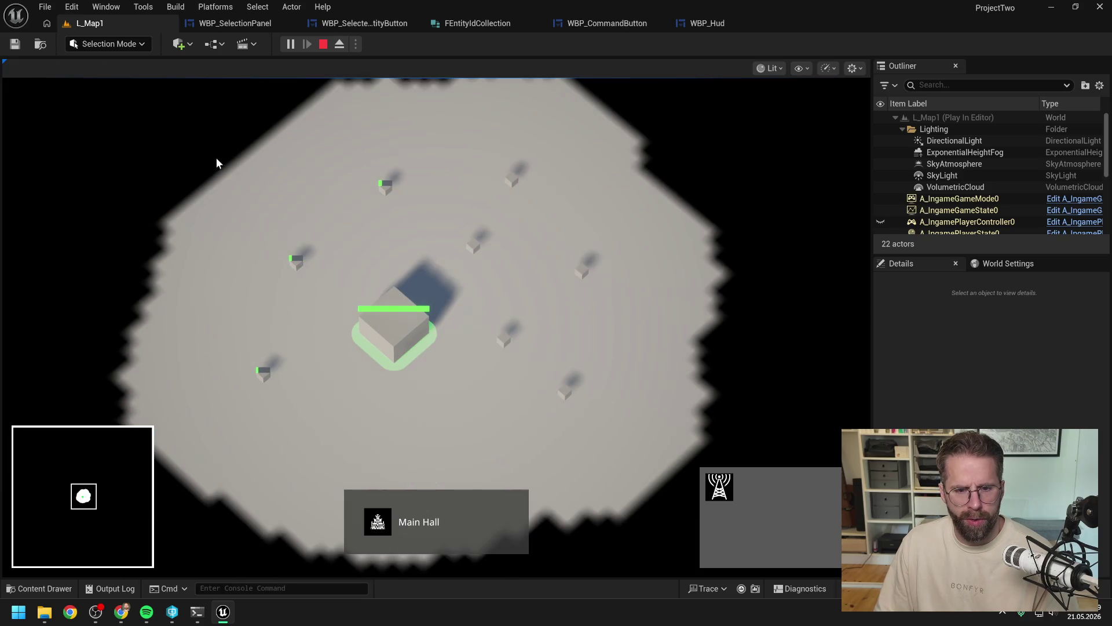
pyautogui.moveTo(216, 163); pyautogui.dragTo(707, 457)
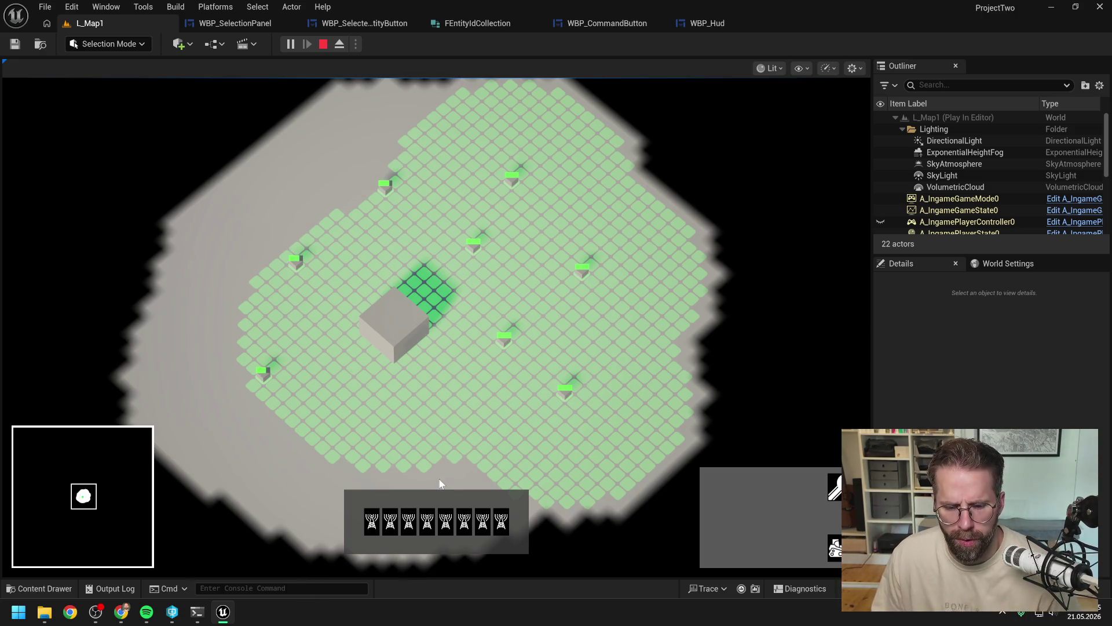
# Step: Test a four-generator group, narrowing to one and adding then removing the Main Hall
pyautogui.click(495, 408)
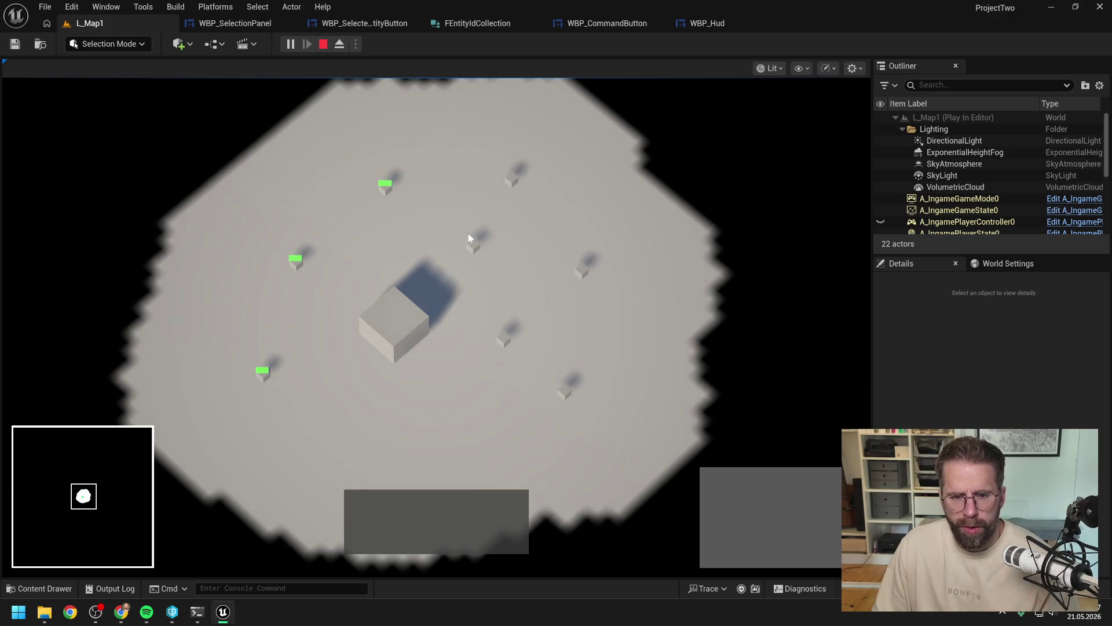
pyautogui.moveTo(468, 234); pyautogui.dragTo(689, 425)
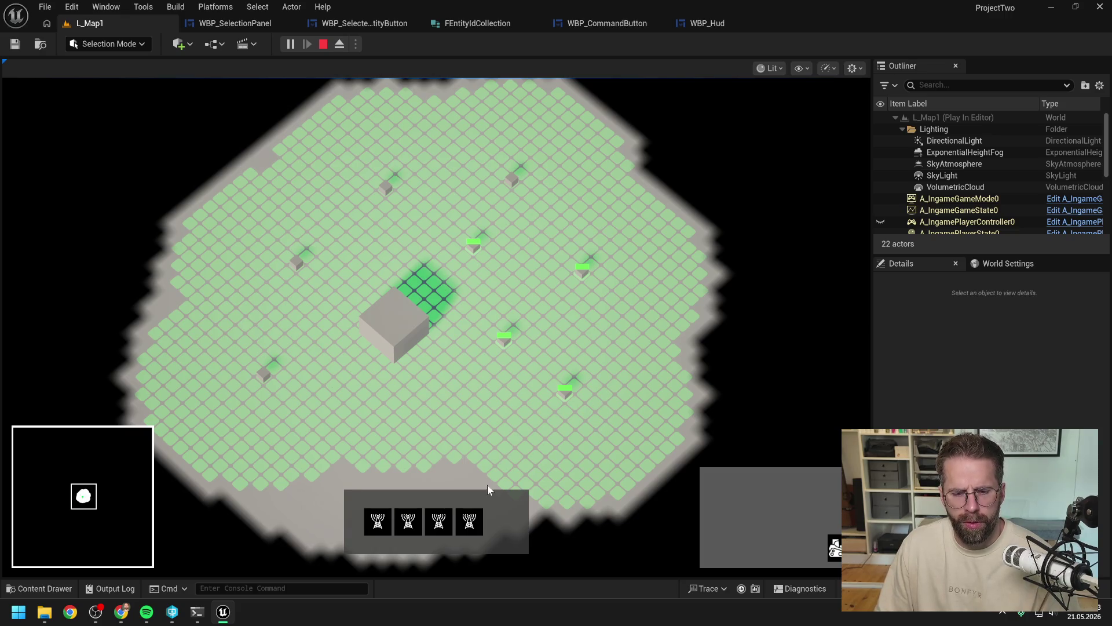
pyautogui.click(471, 524)
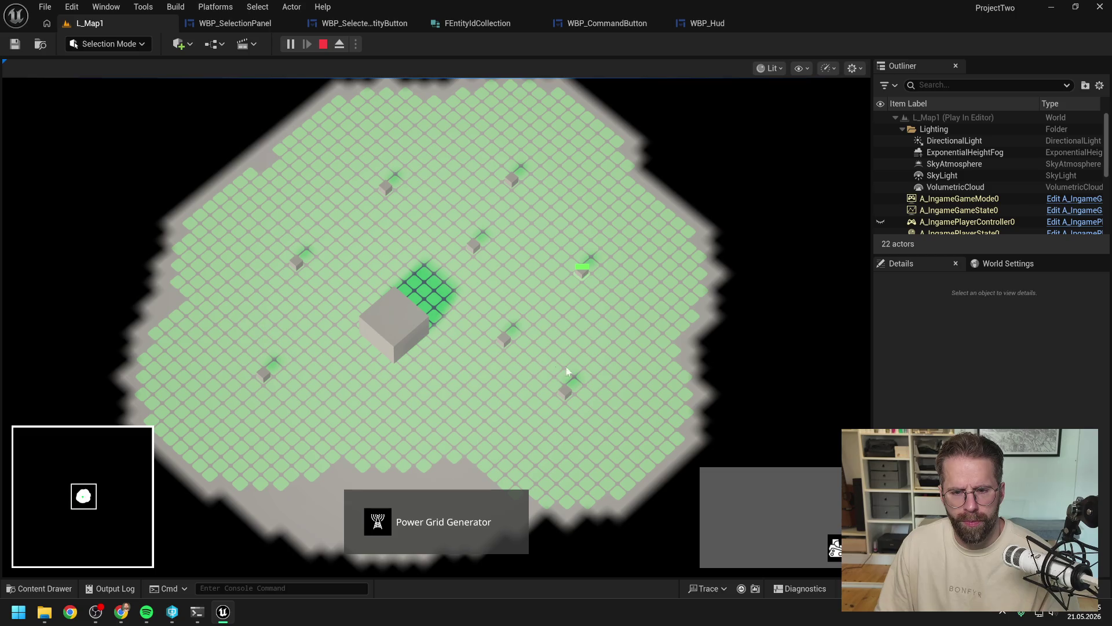
pyautogui.moveTo(469, 234); pyautogui.dragTo(635, 414)
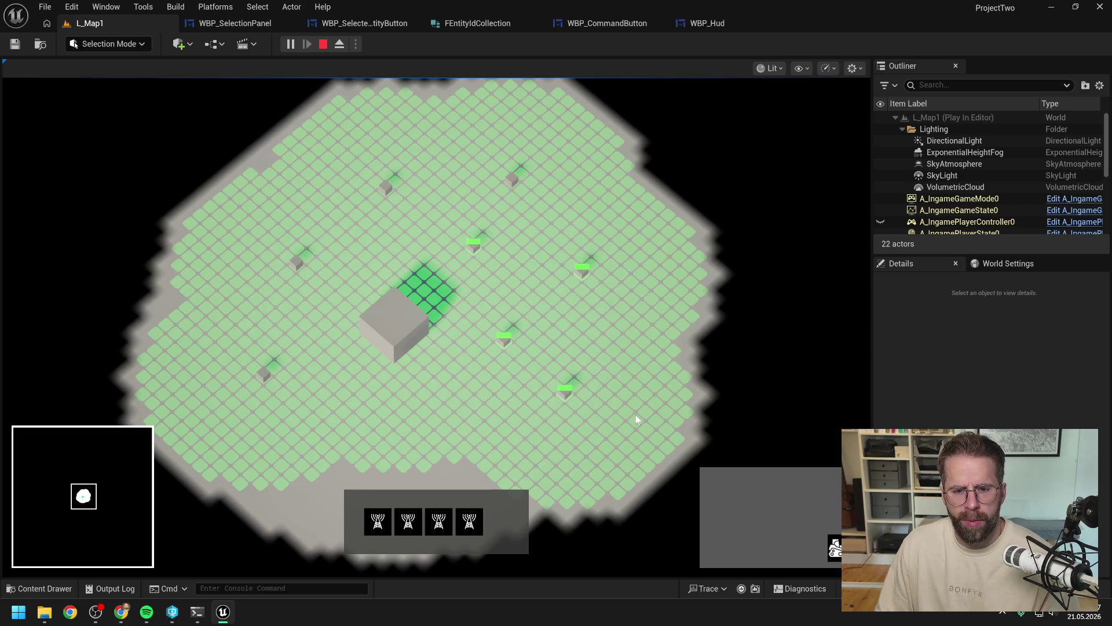
pyautogui.keyDown('shift'); pyautogui.click(411, 341); pyautogui.keyUp('shift')
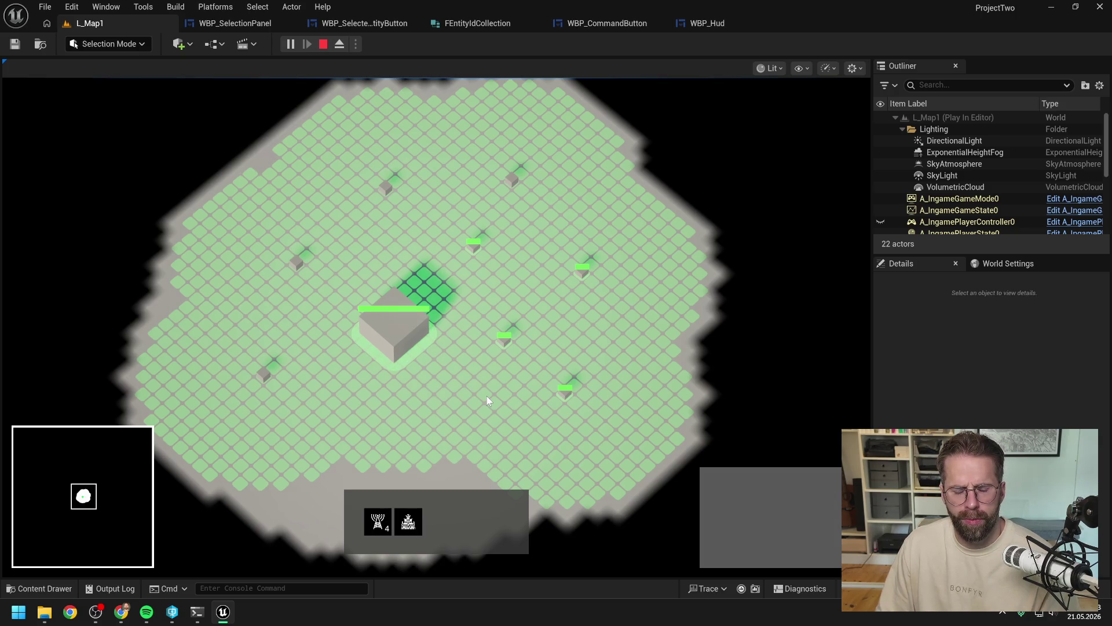
pyautogui.click(380, 524)
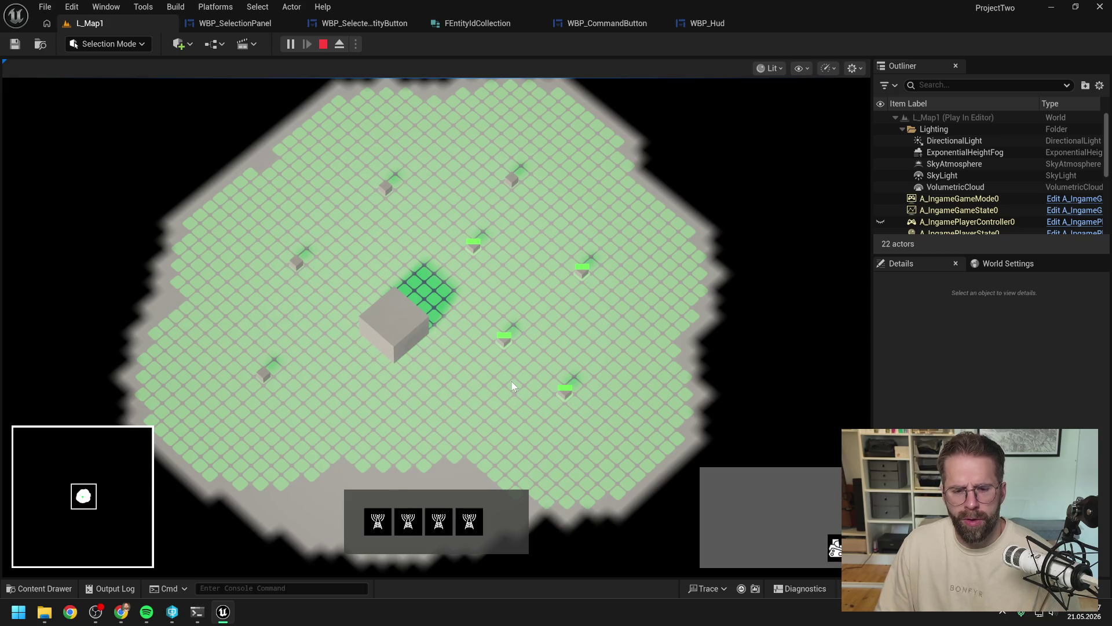
pyautogui.click(440, 524)
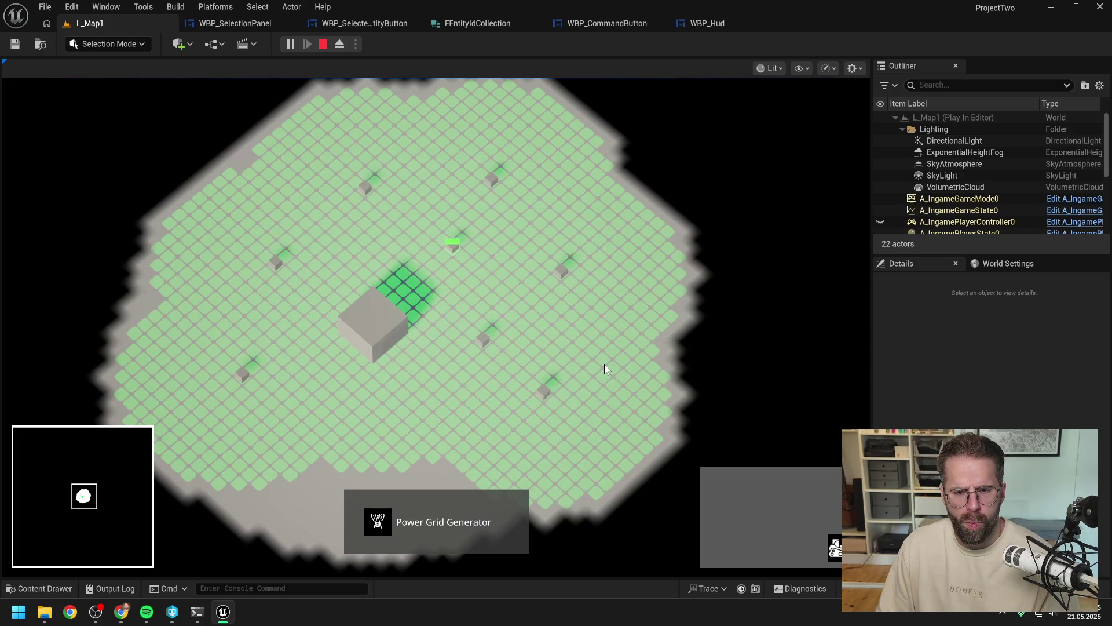
# Step: Check all-eight, single-generator, Main Hall and partial group selections, then clear the selection
pyautogui.moveTo(164, 146); pyautogui.dragTo(697, 450)
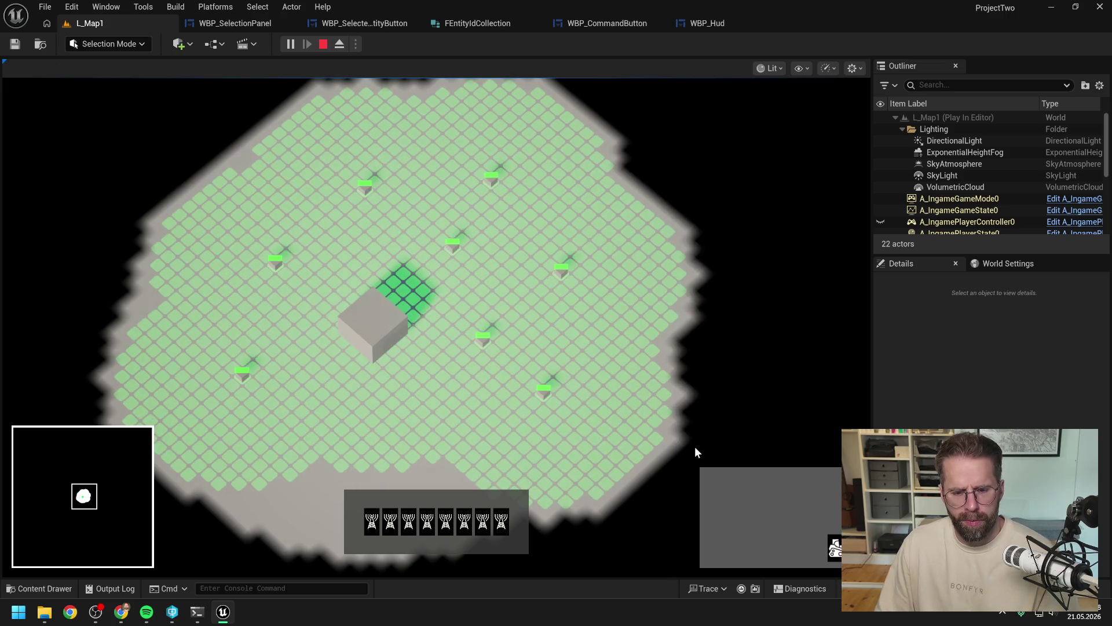
pyautogui.click(484, 520)
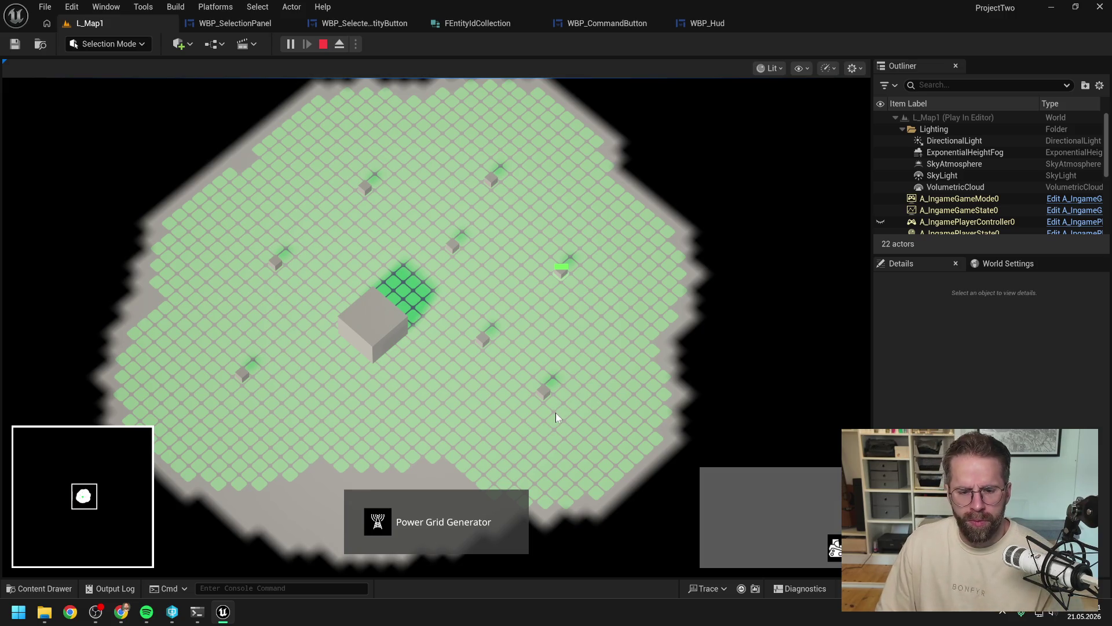
pyautogui.click(571, 416)
pyautogui.click(547, 396)
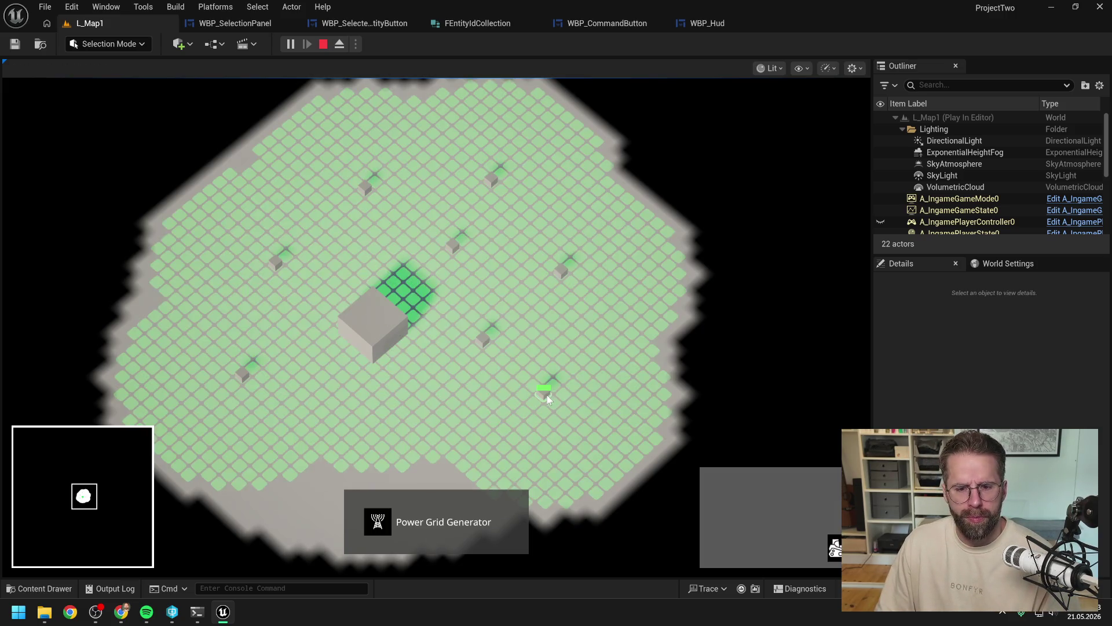
pyautogui.click(383, 330)
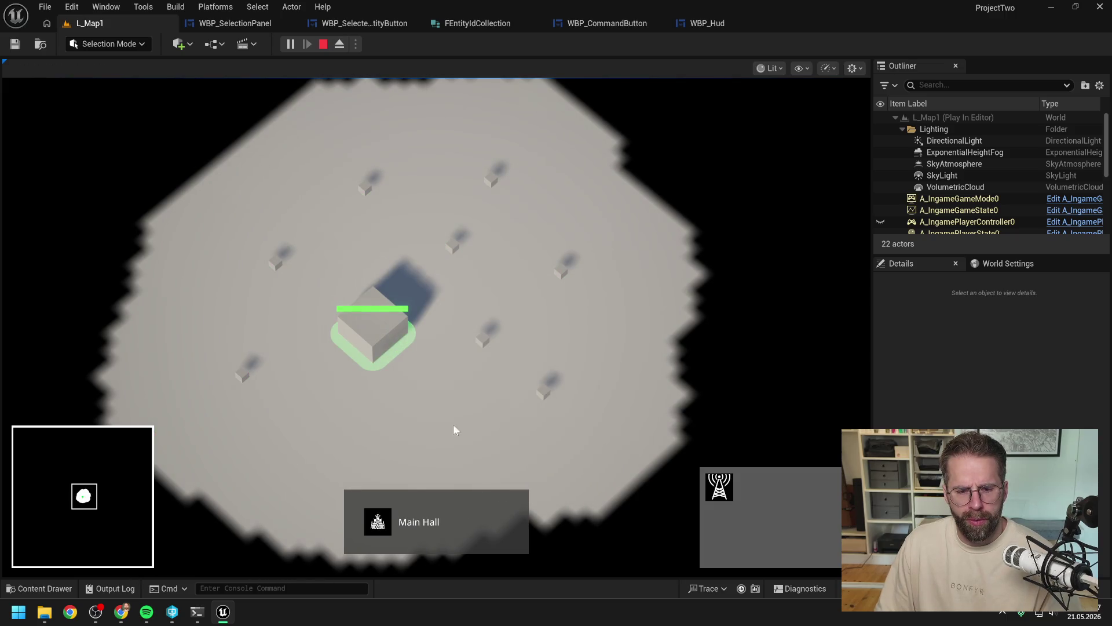
pyautogui.moveTo(439, 167)
pyautogui.mouseDown()
pyautogui.moveTo(477, 290)
pyautogui.moveTo(635, 368)
pyautogui.moveTo(659, 419)
pyautogui.mouseUp()
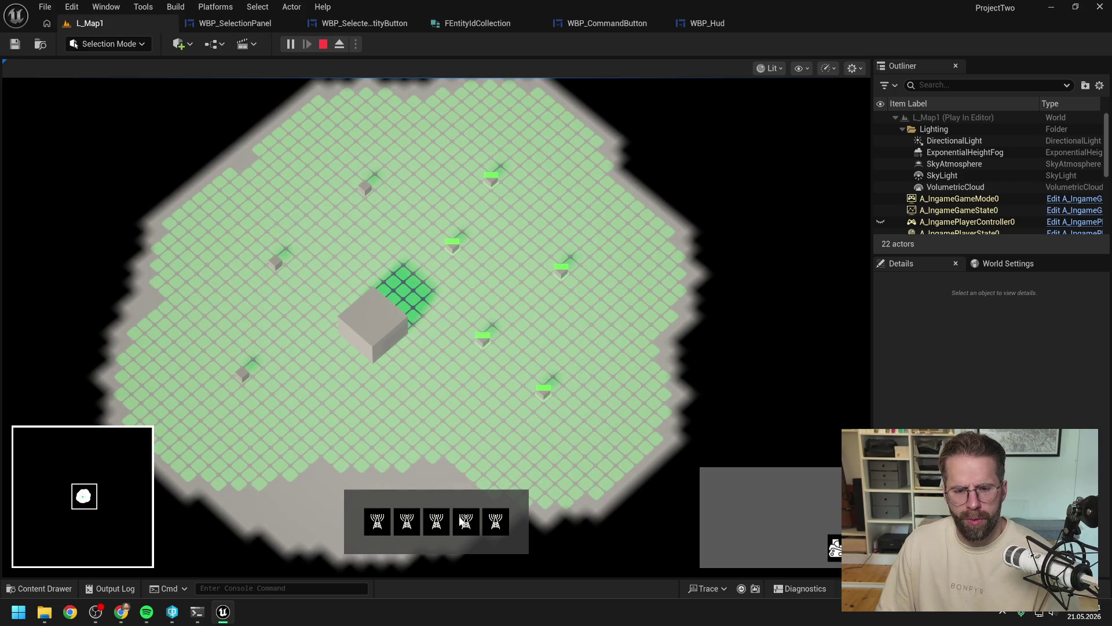
pyautogui.click(474, 416)
# Step: Stop play testing and open WBP_CommandButton's graph on its GetIsDamagedStructureInSelection function
pyautogui.press('Escape')
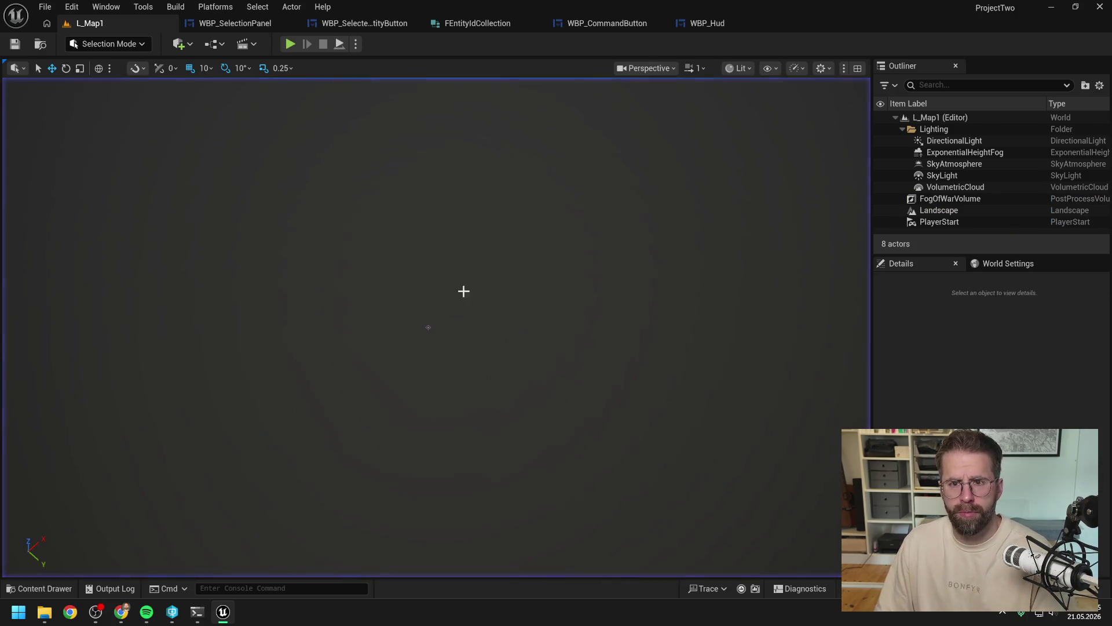
pyautogui.click(610, 25)
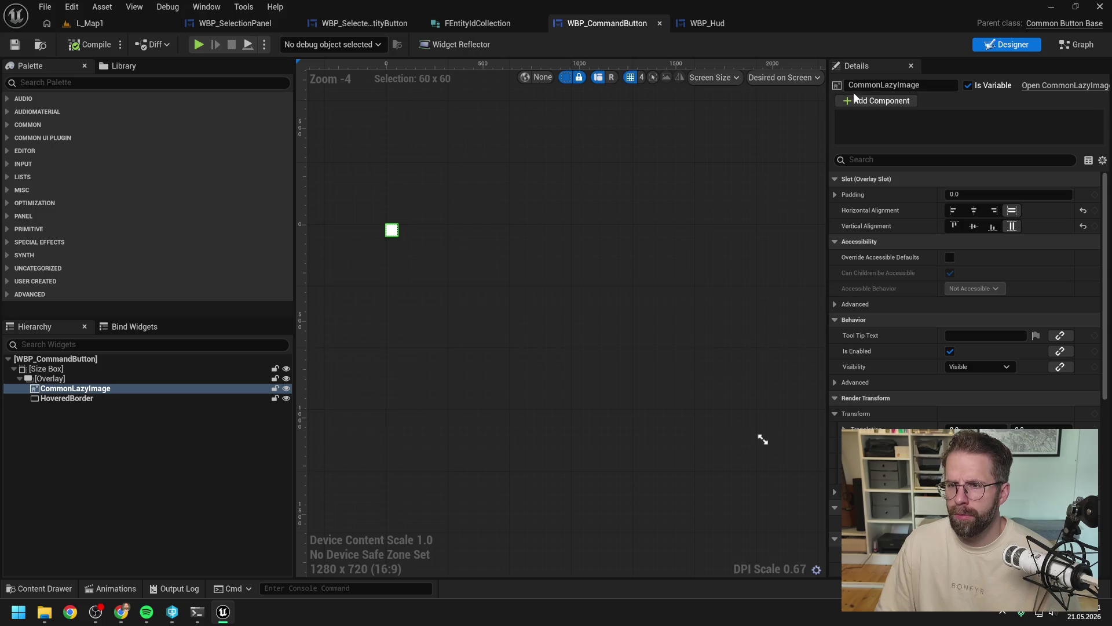
pyautogui.click(1084, 45)
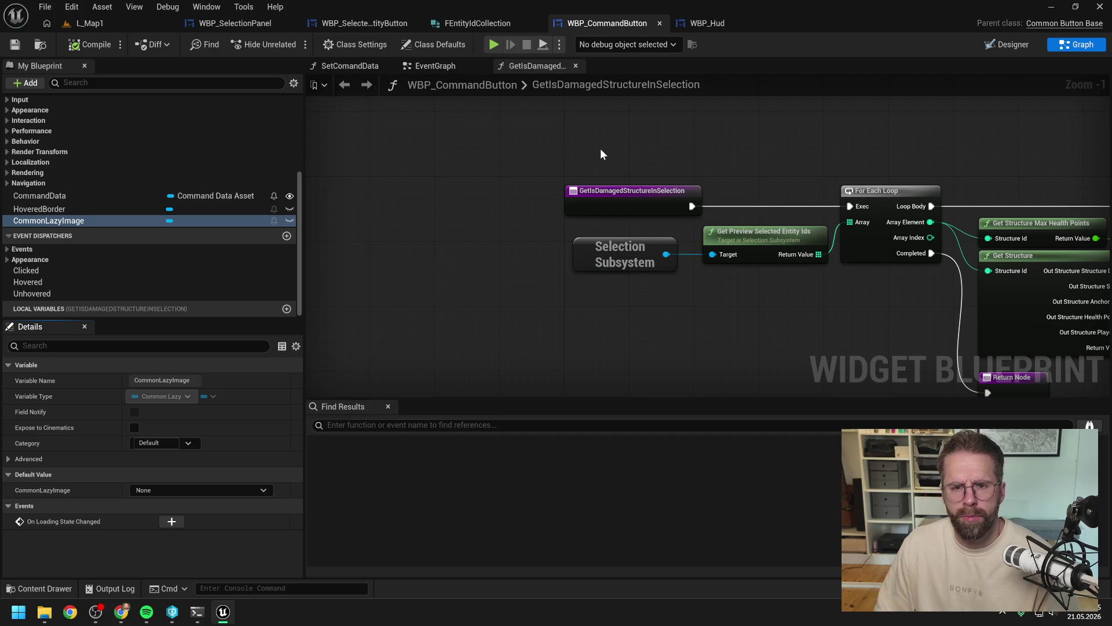
pyautogui.scroll(-2, 600, 148)
pyautogui.moveTo(703, 143); pyautogui.dragTo(537, 160)
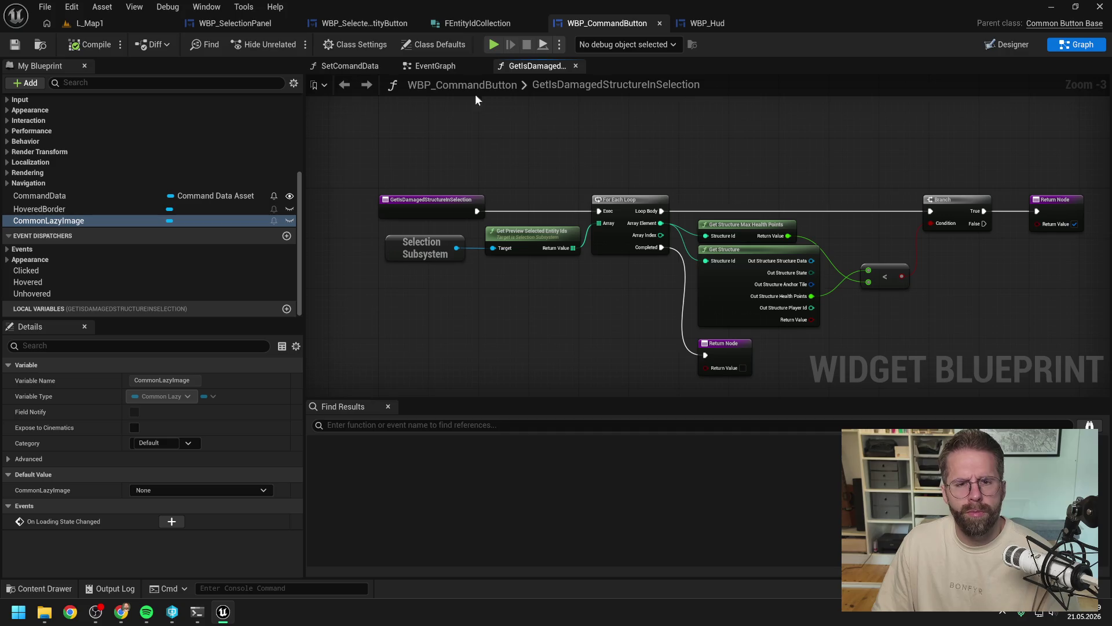
# Step: Browse the command button's EventGraph and GetIsDamagedStructureInSelection graphs, then bring up WBP_SelectedEntityButton
pyautogui.click(433, 65)
pyautogui.moveTo(565, 179); pyautogui.dragTo(489, 202)
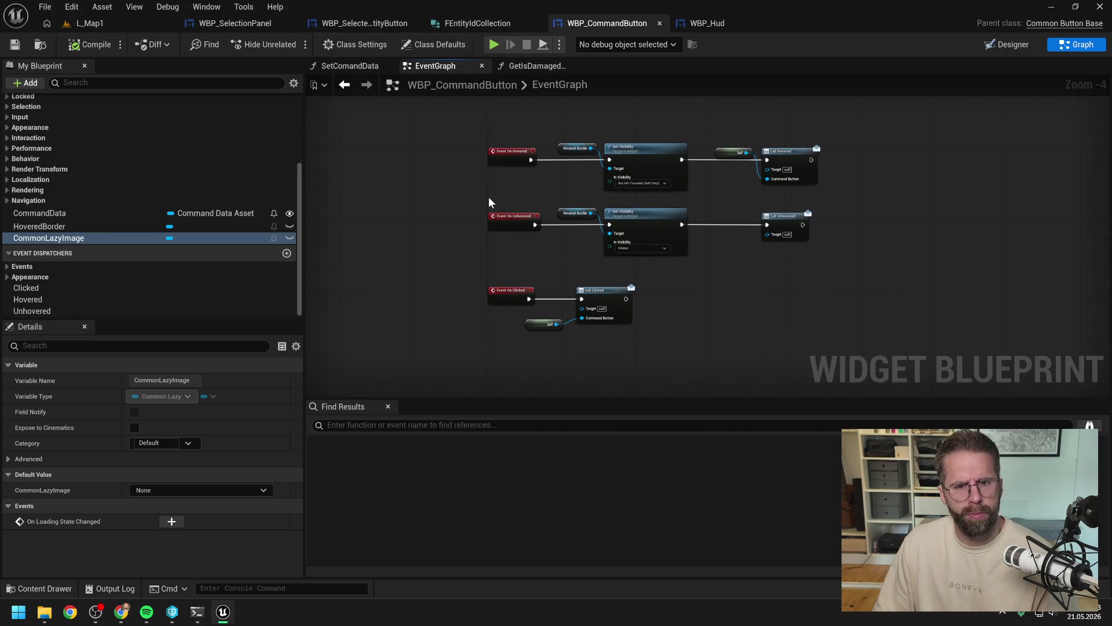
pyautogui.click(533, 66)
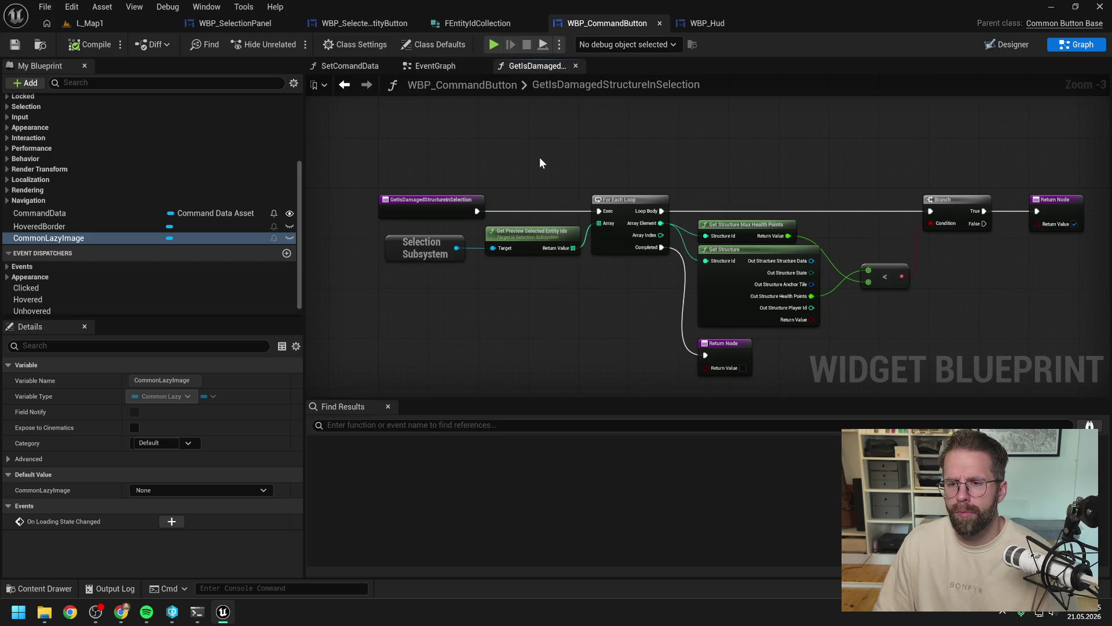
pyautogui.scroll(-1, 552, 153)
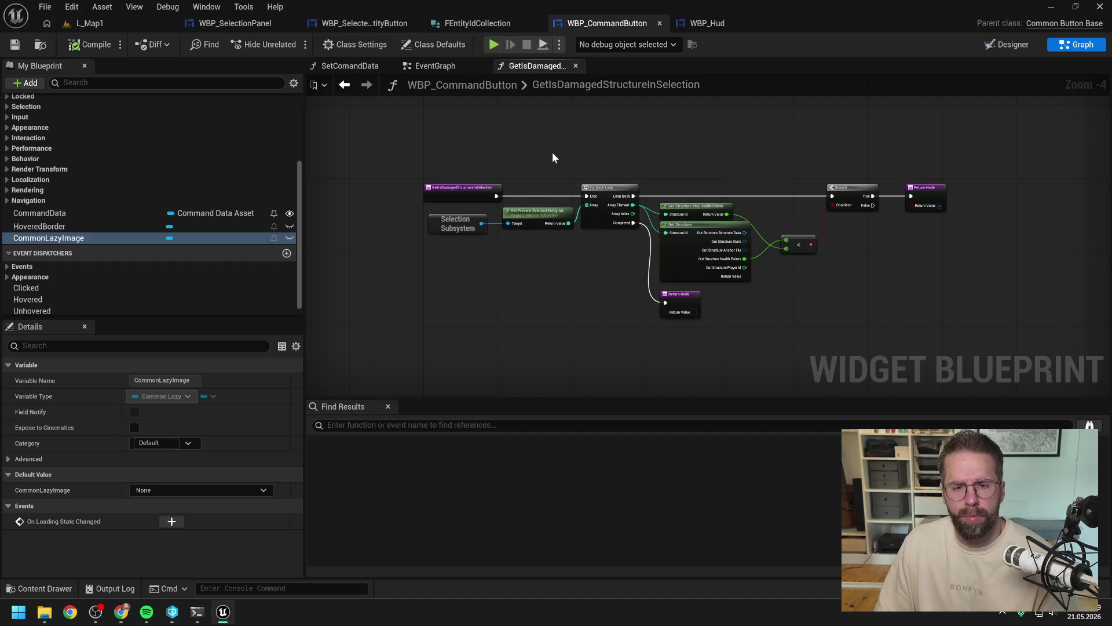
pyautogui.moveTo(551, 152); pyautogui.dragTo(508, 168)
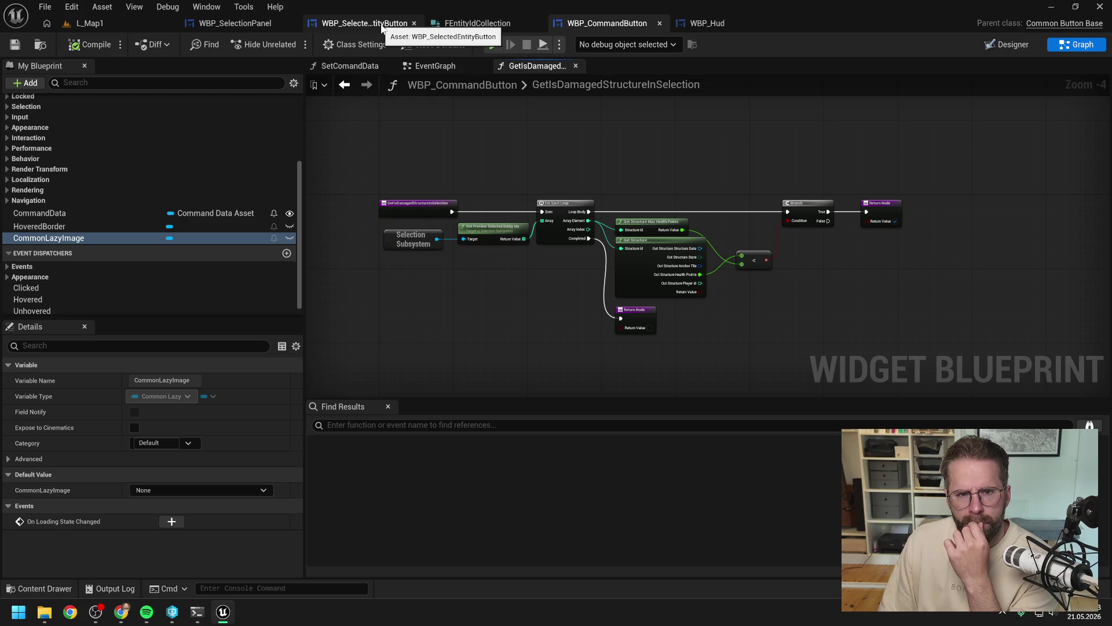
pyautogui.click(382, 24)
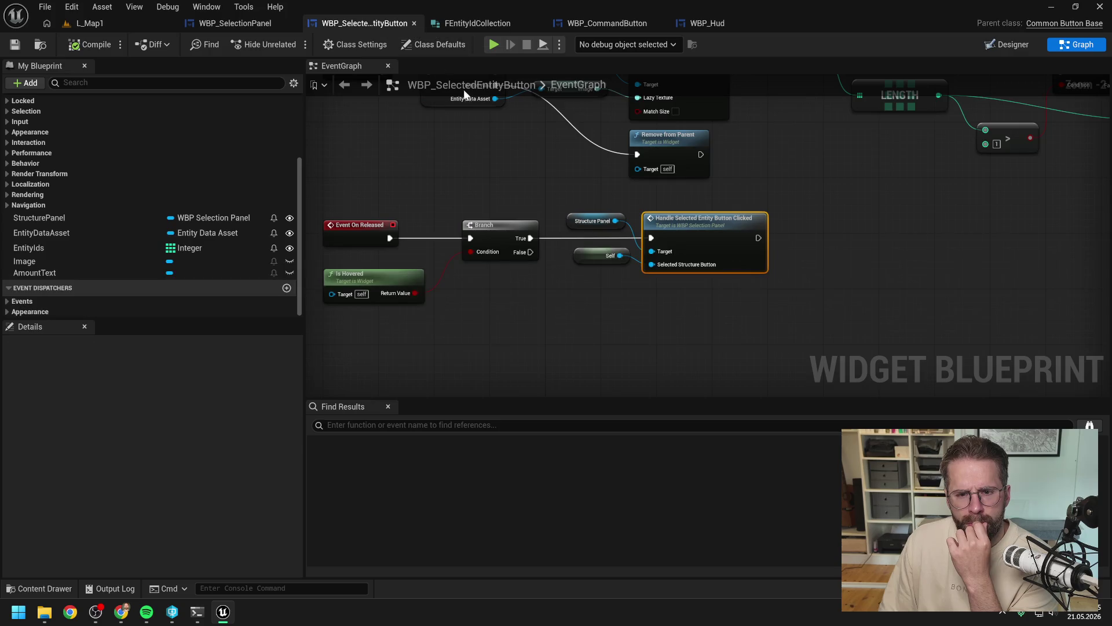
# Step: Add Event On Hovered and Event On Unhovered nodes, stacking Unhovered beneath Hovered
pyautogui.scroll(-2, 492, 146)
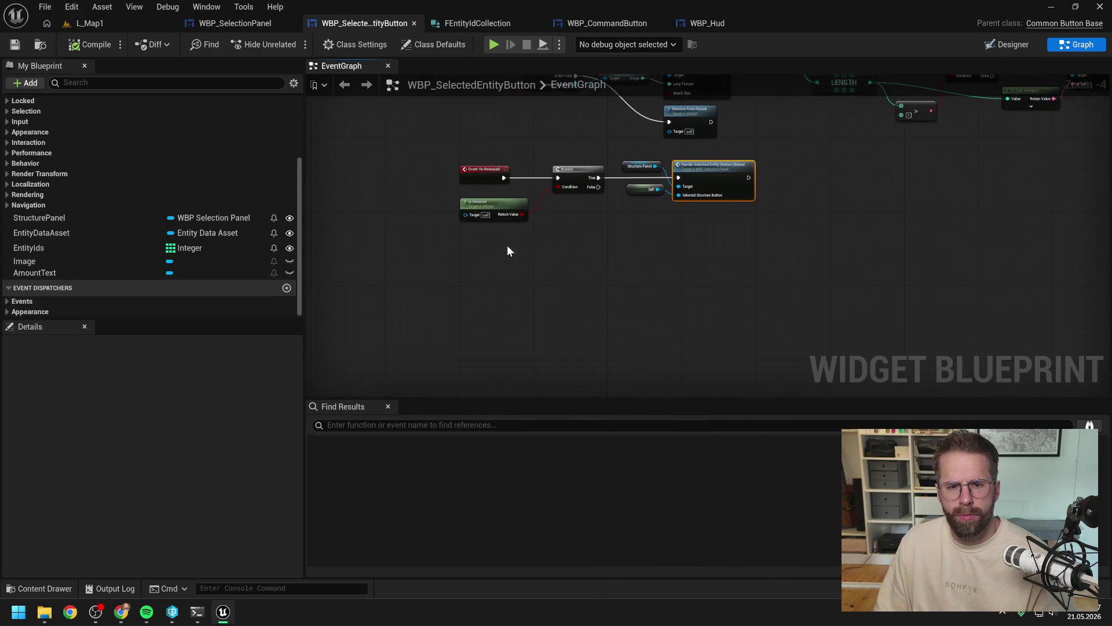
pyautogui.rightClick(491, 266)
pyautogui.write('on hov')
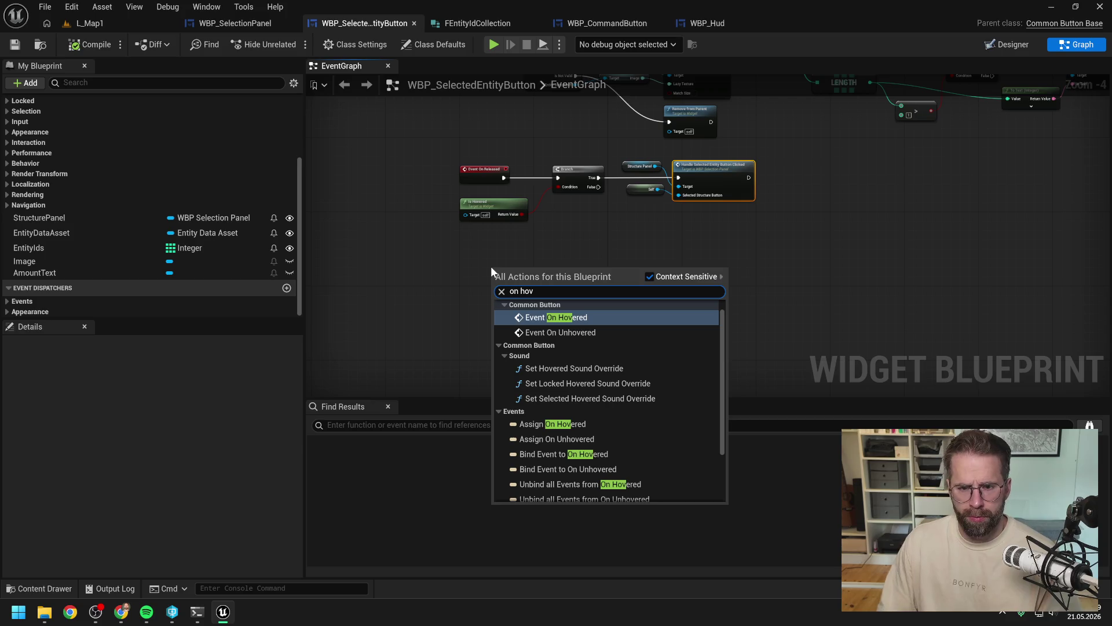
pyautogui.click(554, 319)
pyautogui.rightClick(512, 322)
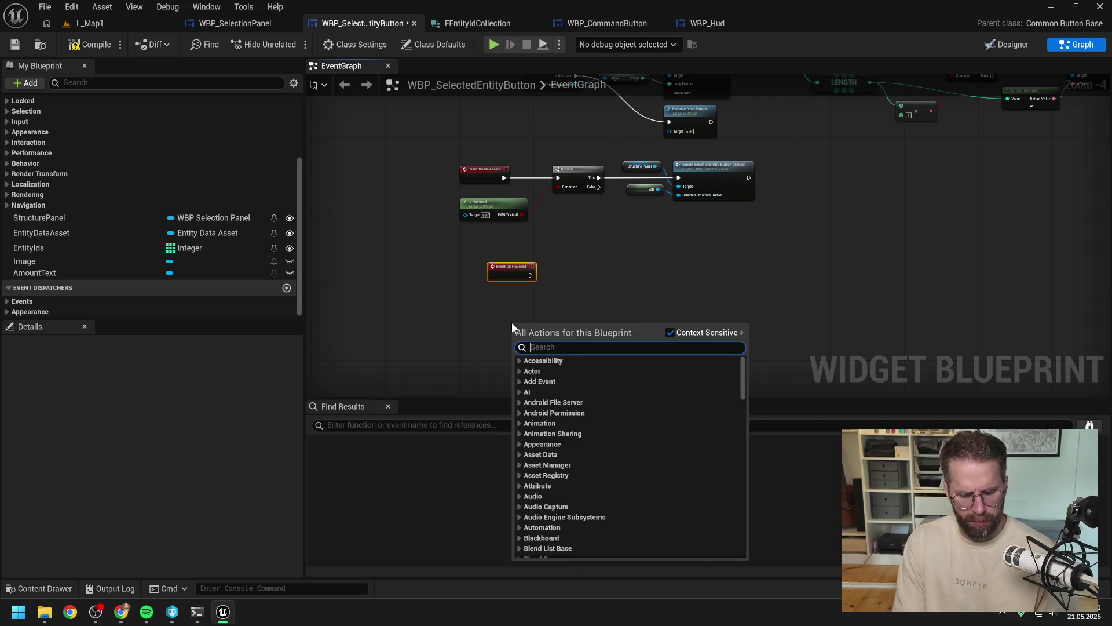
pyautogui.write('unho')
pyautogui.click(559, 383)
pyautogui.scroll(2, 558, 370)
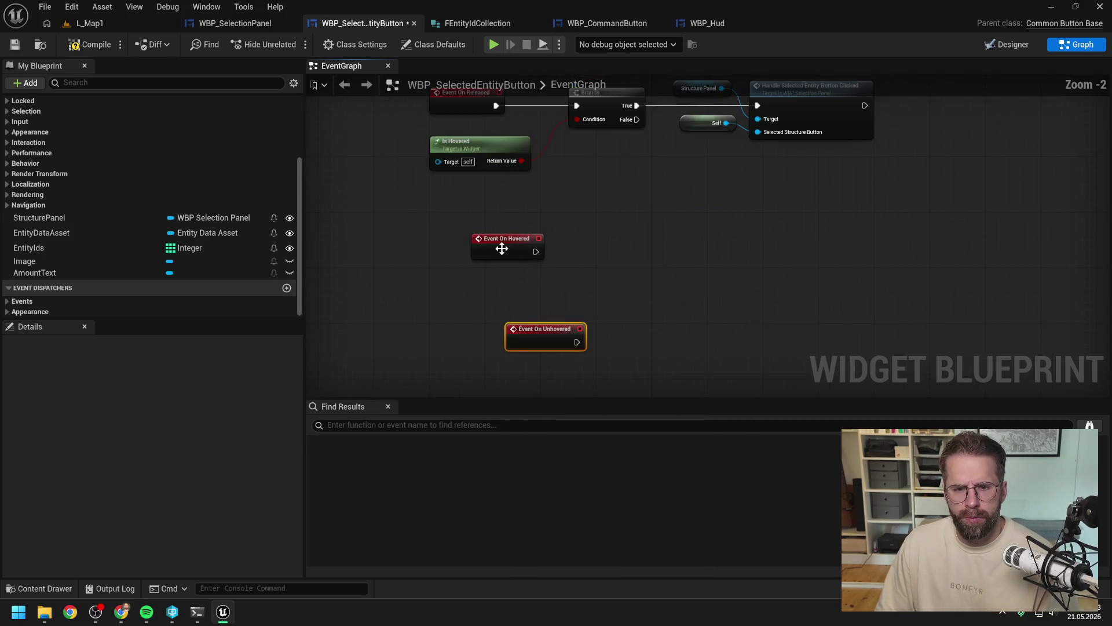
pyautogui.moveTo(500, 246); pyautogui.dragTo(459, 242)
pyautogui.moveTo(540, 336); pyautogui.dragTo(461, 308)
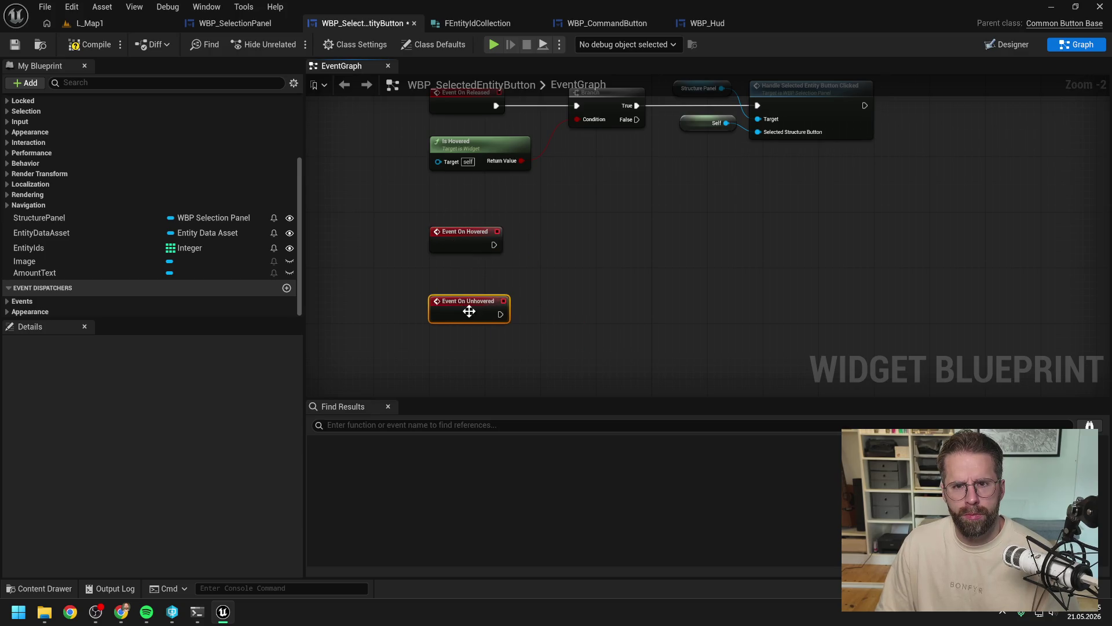
pyautogui.click(550, 186)
# Step: Copy the Hovered Border and Set Visibility nodes from WBP_CommandButton into the selected-entity button's graph
pyautogui.click(642, 27)
pyautogui.click(434, 66)
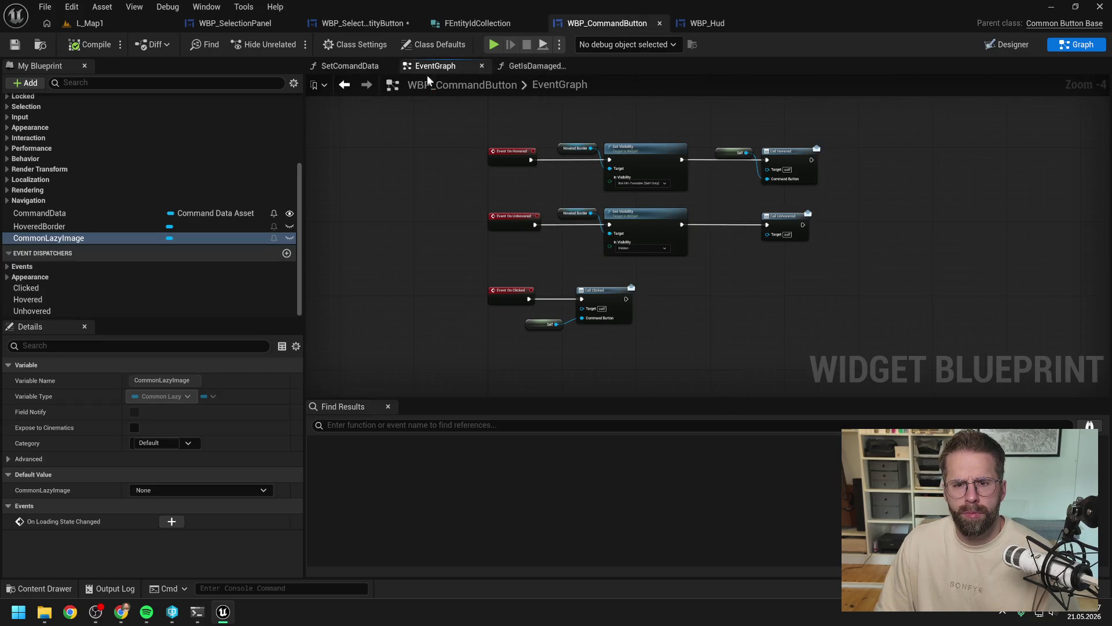
pyautogui.moveTo(586, 249); pyautogui.dragTo(516, 267)
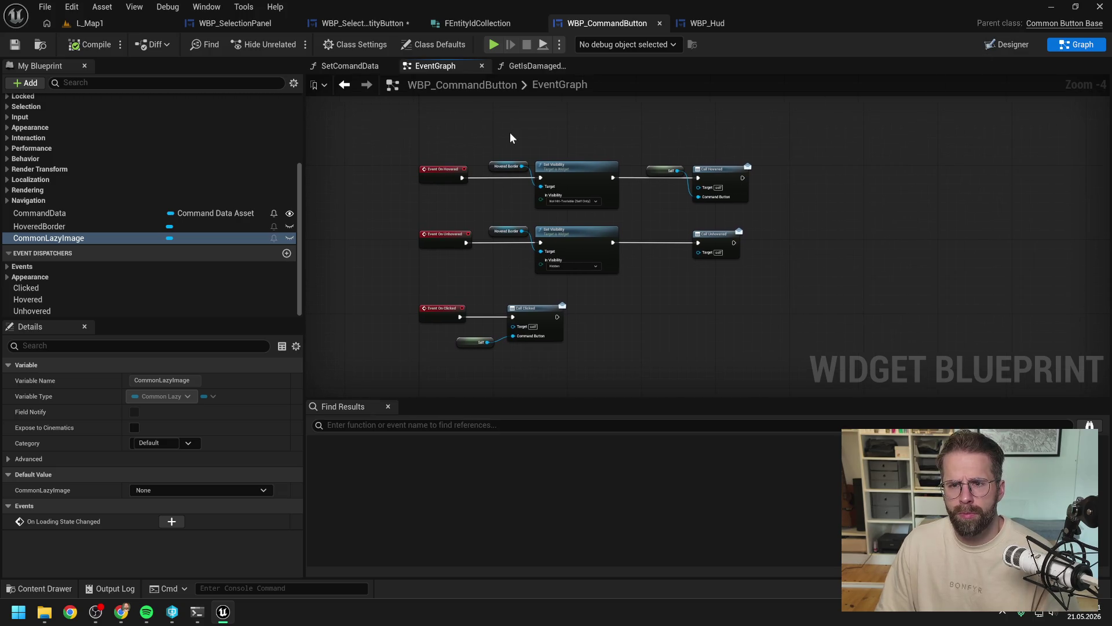
pyautogui.moveTo(510, 133); pyautogui.dragTo(780, 282)
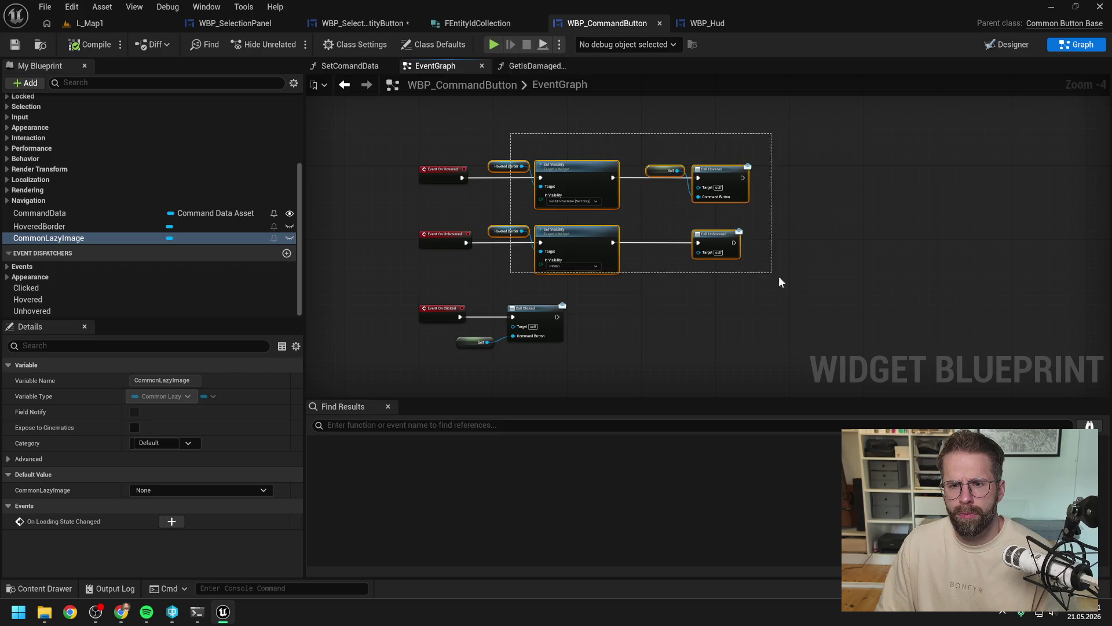
pyautogui.click(658, 224)
pyautogui.moveTo(505, 134); pyautogui.dragTo(617, 272)
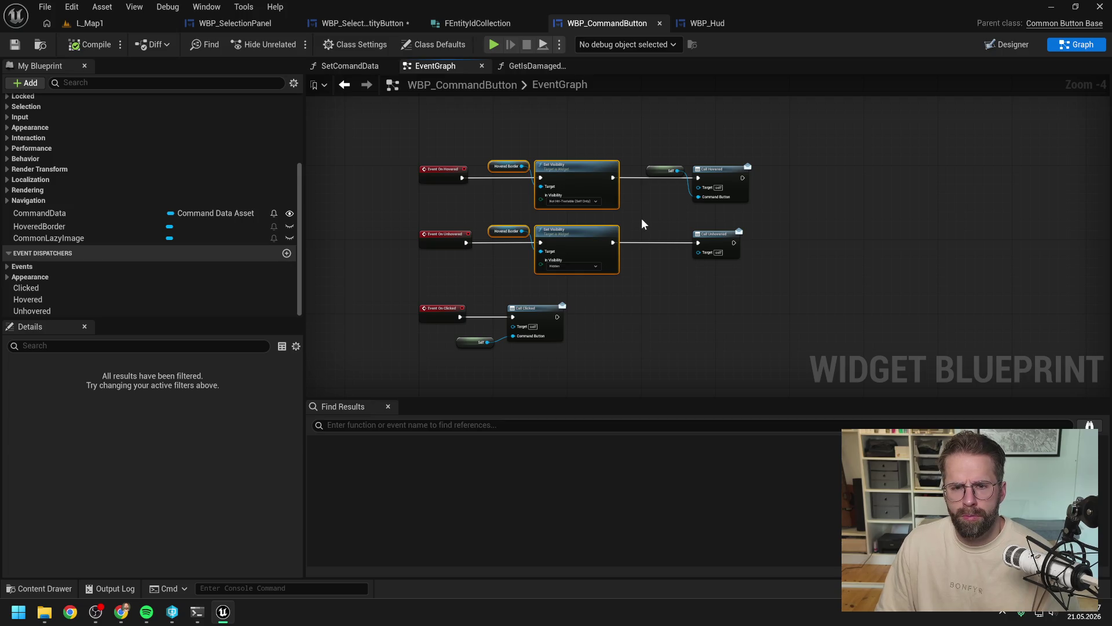
pyautogui.click(362, 23)
pyautogui.hotkey('ctrl', 'v')
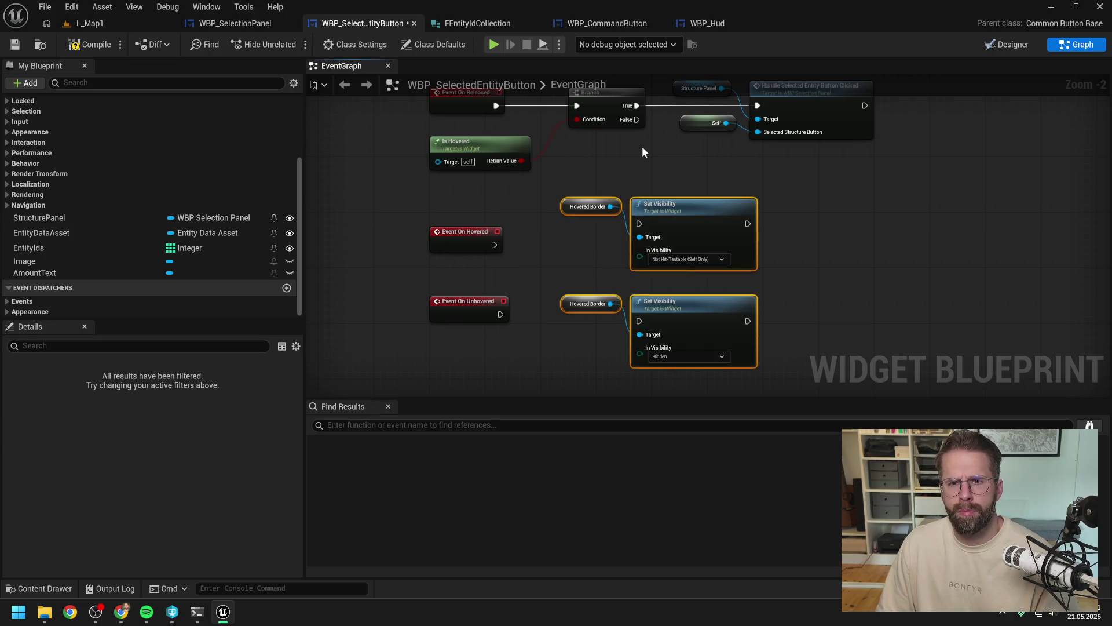
pyautogui.click(642, 146)
pyautogui.click(607, 23)
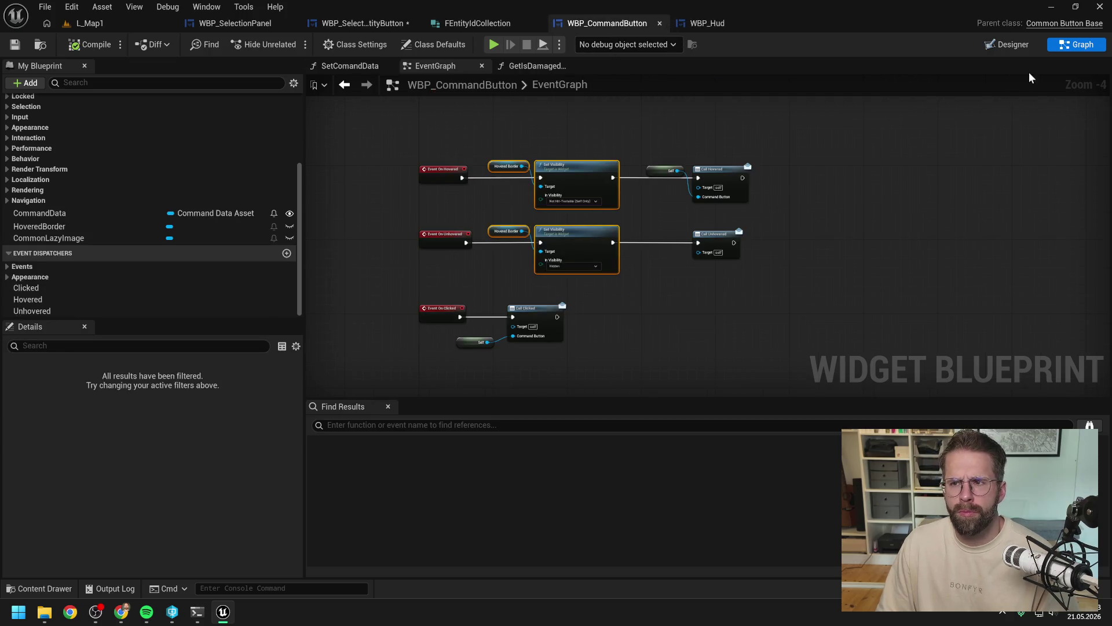
pyautogui.click(1007, 45)
# Step: Copy the HoveredBorder widget from WBP_CommandButton and open WBP_SelectedEntityButton's designer hierarchy
pyautogui.click(105, 398)
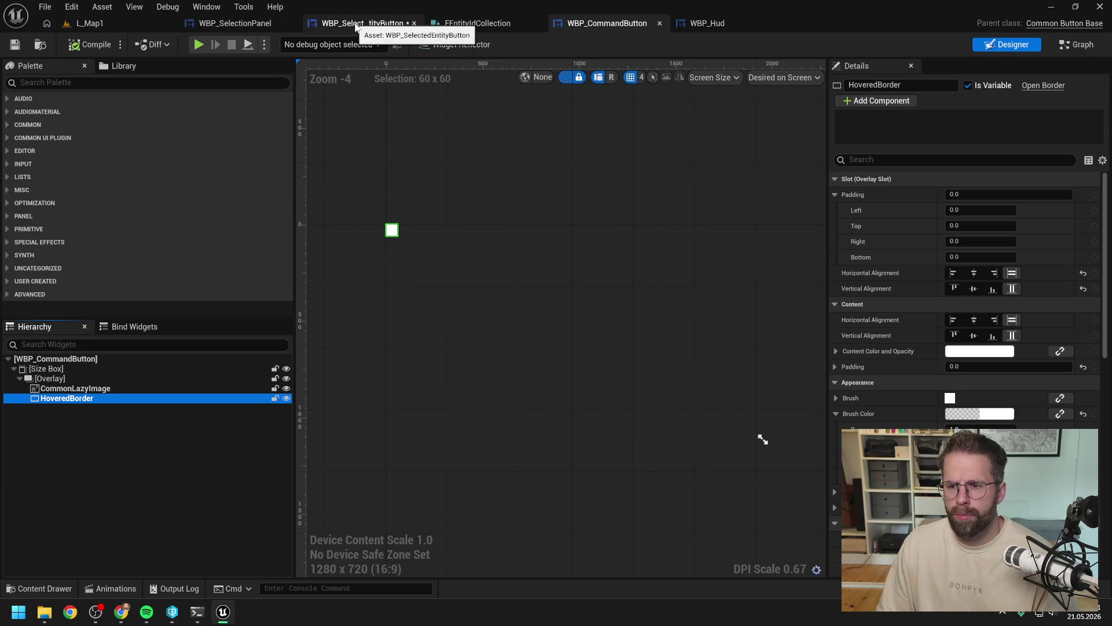
pyautogui.click(356, 27)
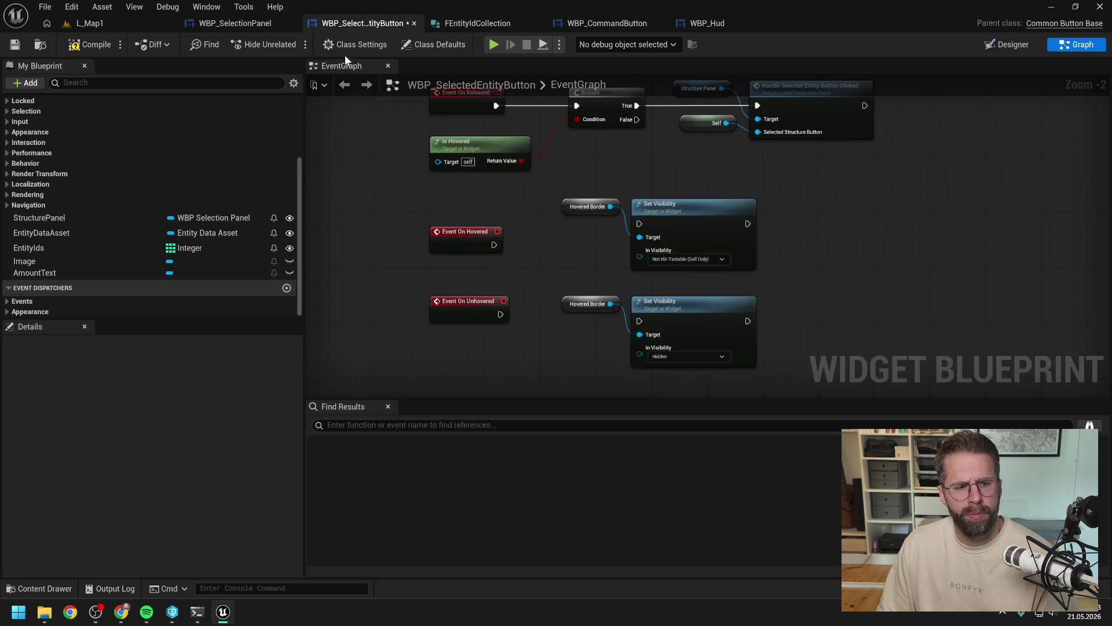
pyautogui.click(1006, 45)
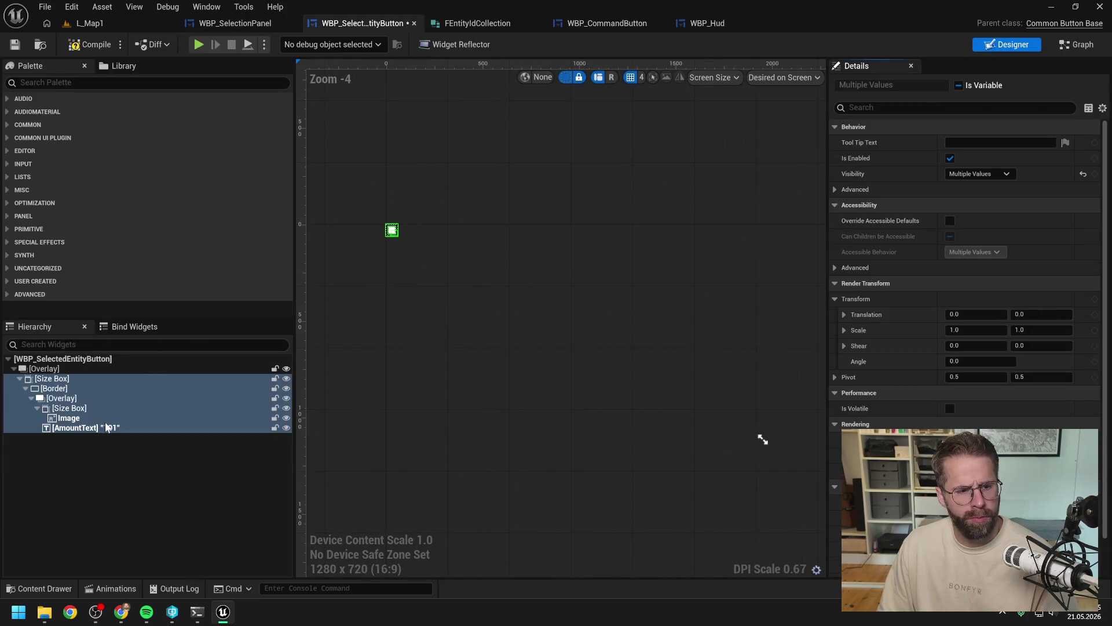
pyautogui.click(41, 408)
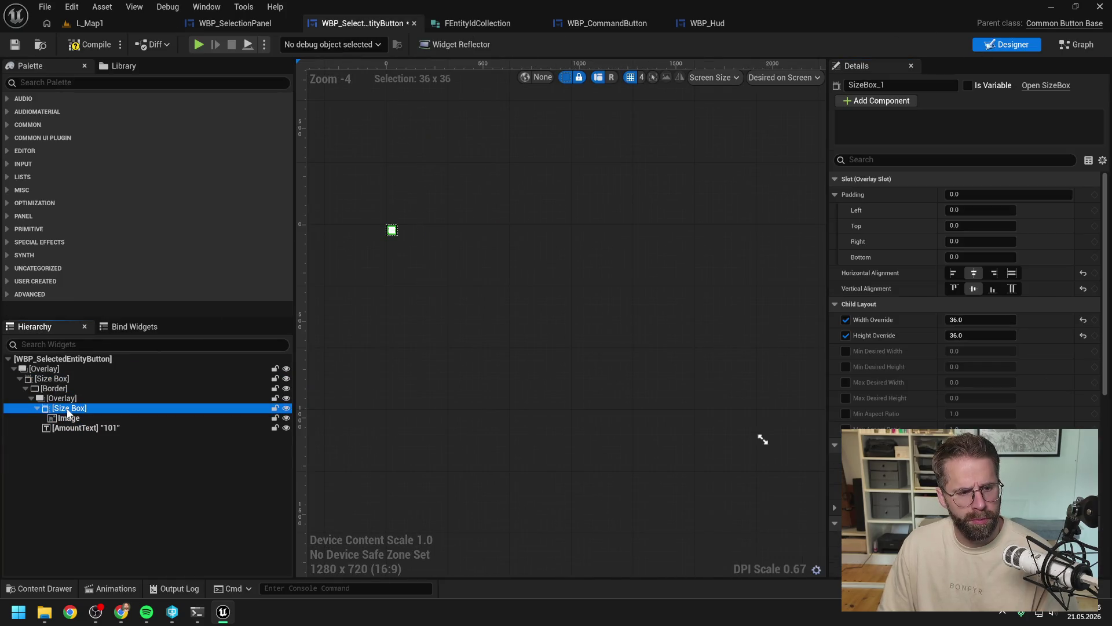
pyautogui.click(32, 398)
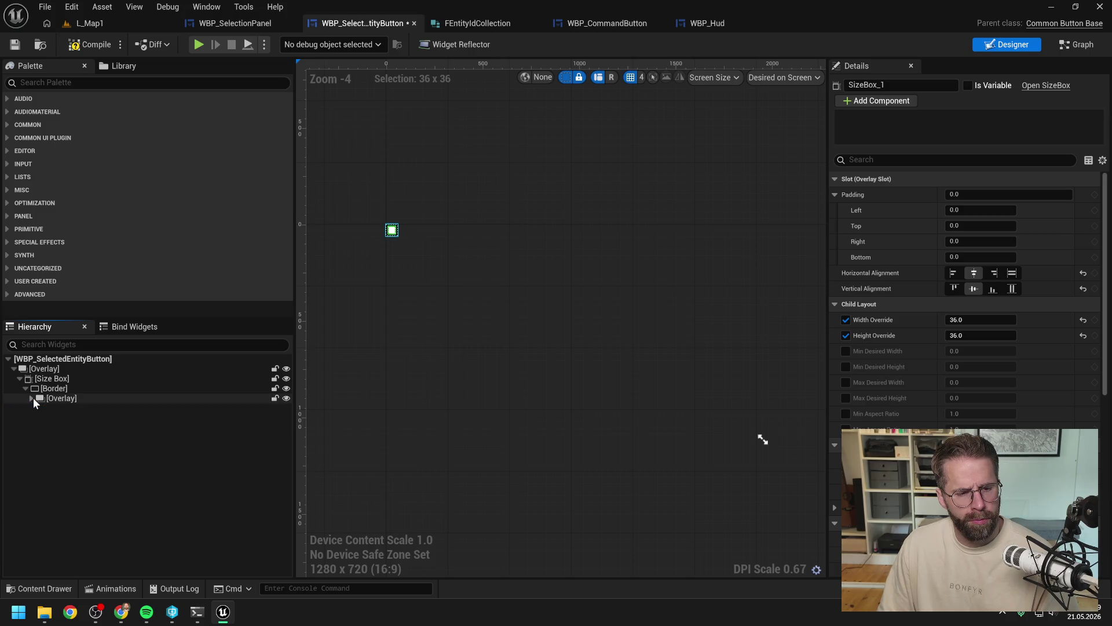
# Step: Paste HoveredBorder under the root Overlay, compile, and confirm its Visibility is Hidden
pyautogui.scroll(8, 360, 210)
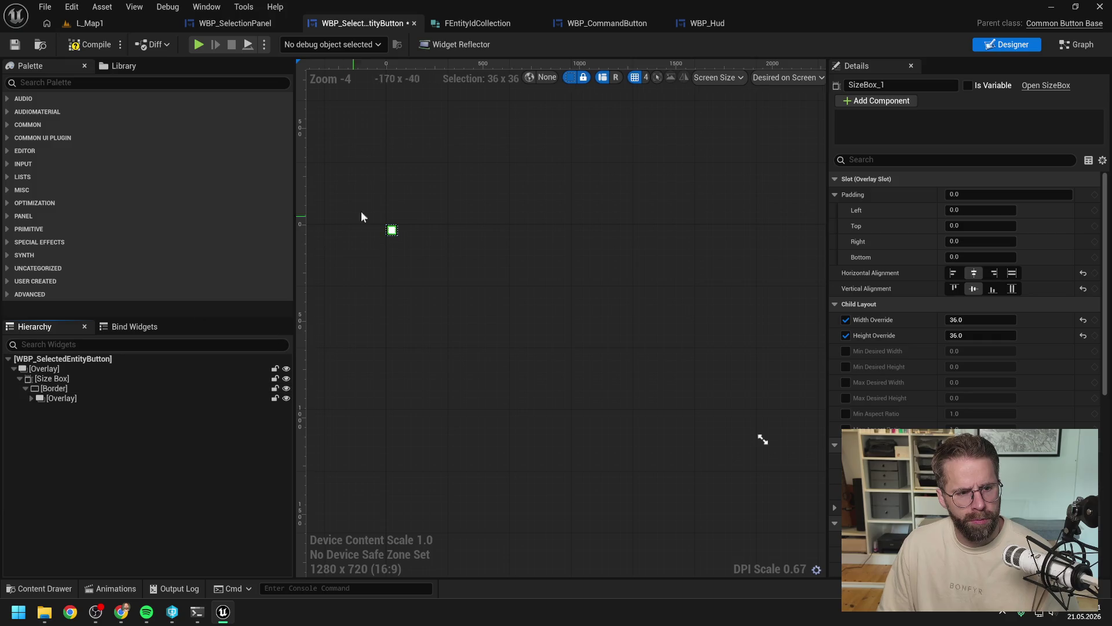
pyautogui.click(61, 378)
pyautogui.click(64, 369)
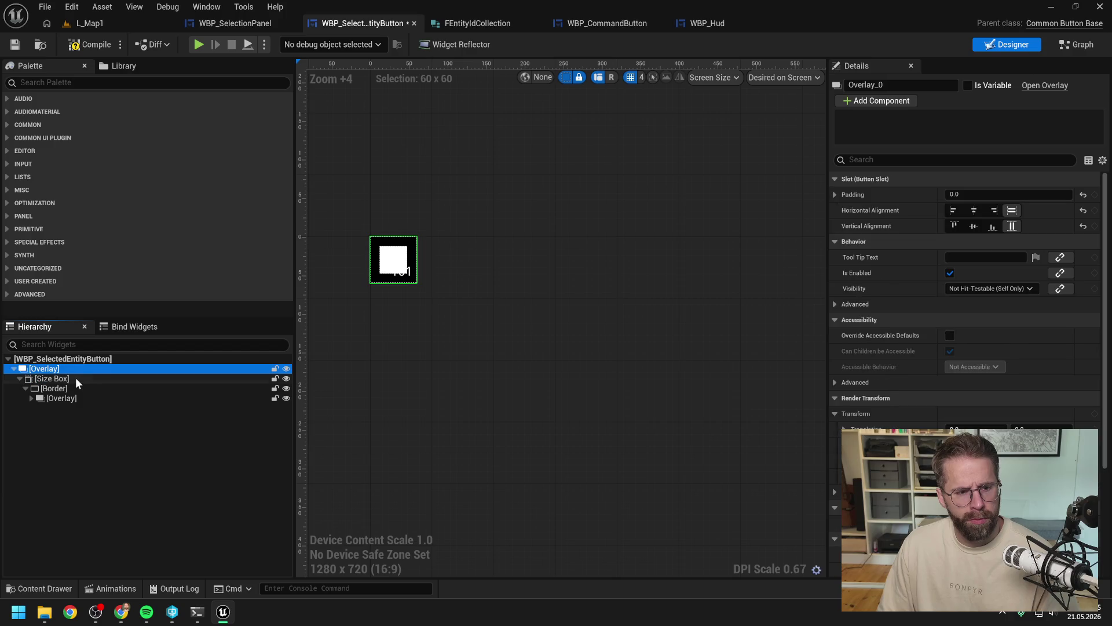
pyautogui.hotkey('ctrl', 'v')
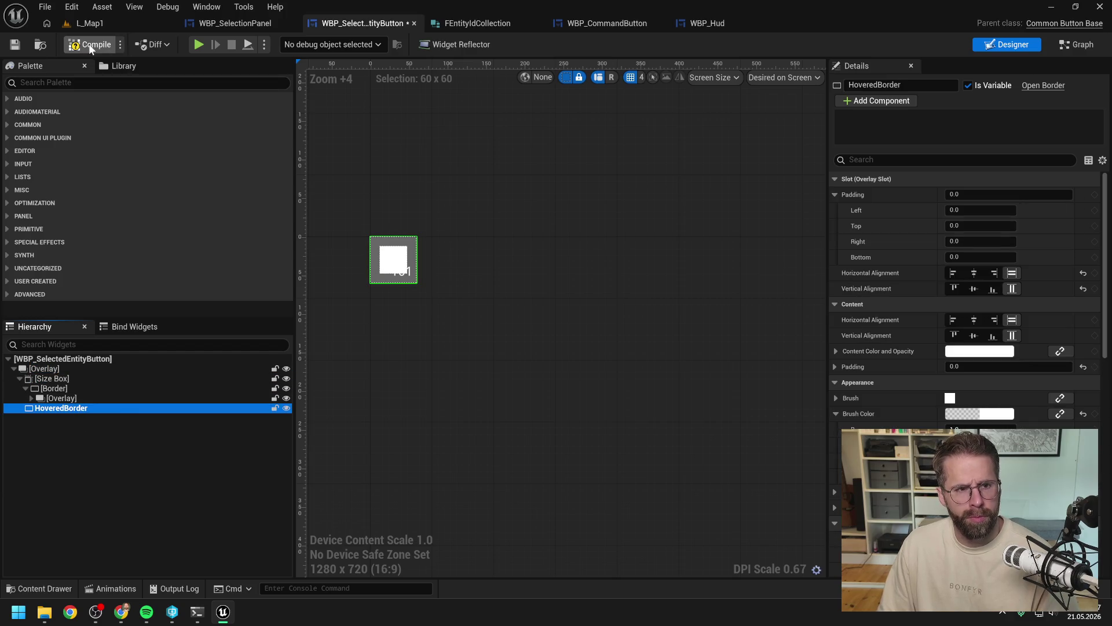
pyautogui.click(93, 45)
pyautogui.click(872, 159)
pyautogui.write('vis')
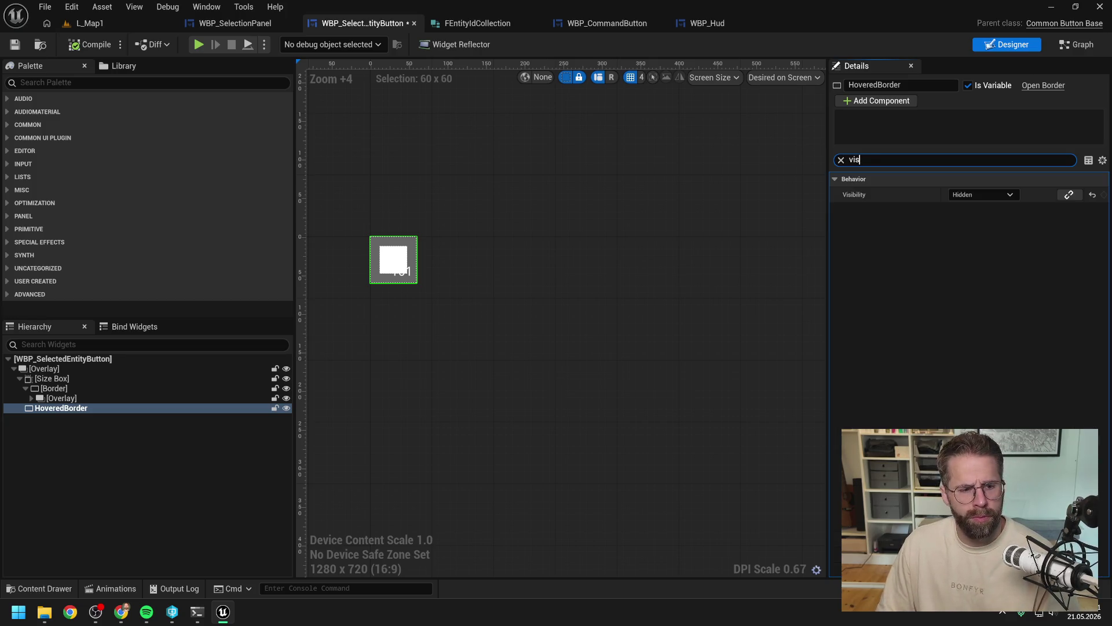
pyautogui.click(1076, 44)
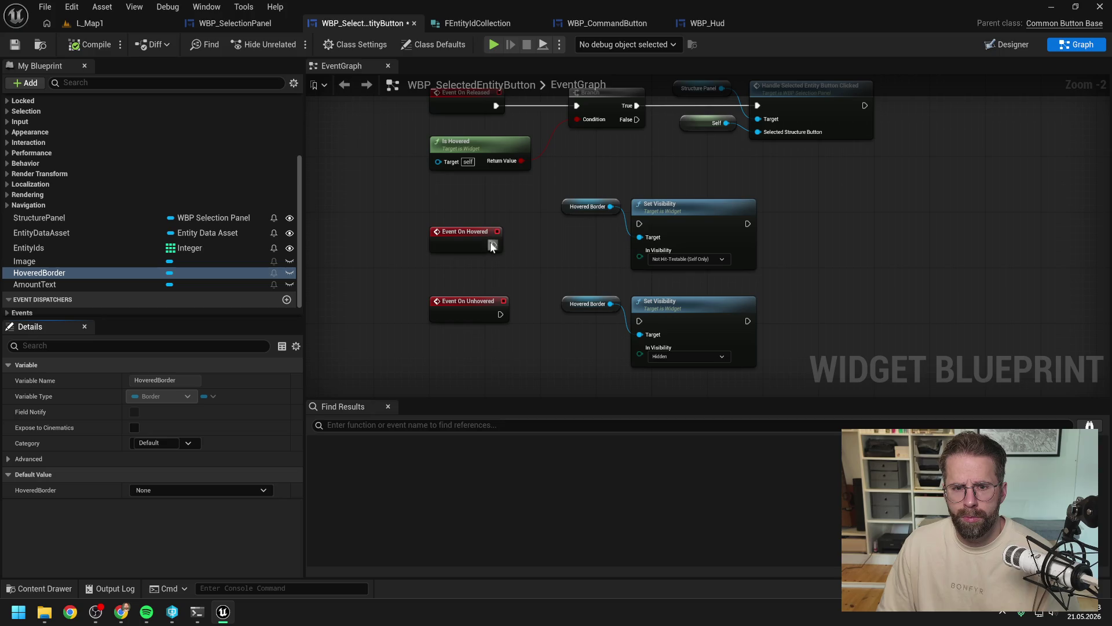
# Step: Wire On Hovered and On Unhovered to their Set Visibility nodes, align them, and play L_Map1
pyautogui.moveTo(495, 244); pyautogui.dragTo(638, 221)
pyautogui.moveTo(501, 314); pyautogui.dragTo(639, 321)
pyautogui.moveTo(583, 185)
pyautogui.mouseDown()
pyautogui.moveTo(708, 212)
pyautogui.moveTo(708, 234)
pyautogui.mouseUp()
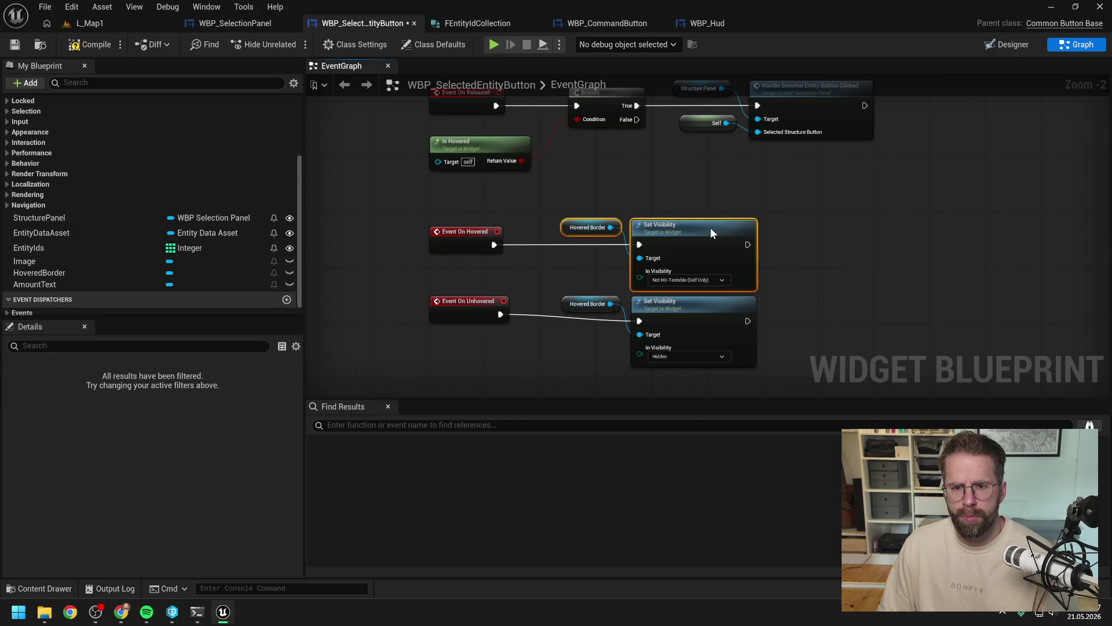
pyautogui.moveTo(475, 307); pyautogui.dragTo(475, 314)
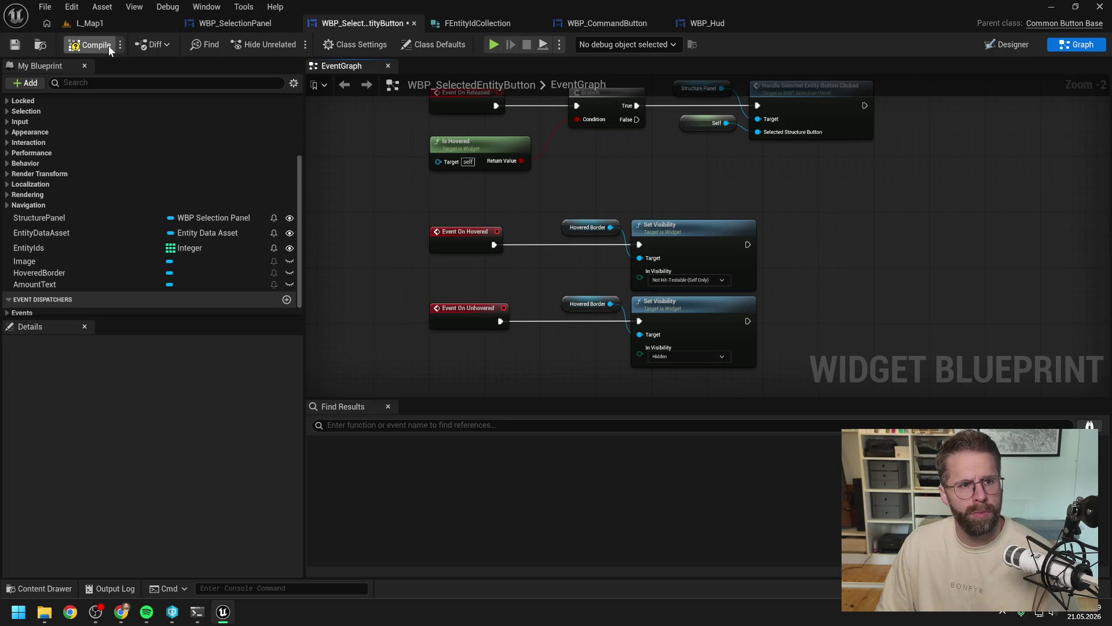
pyautogui.click(104, 23)
pyautogui.click(290, 44)
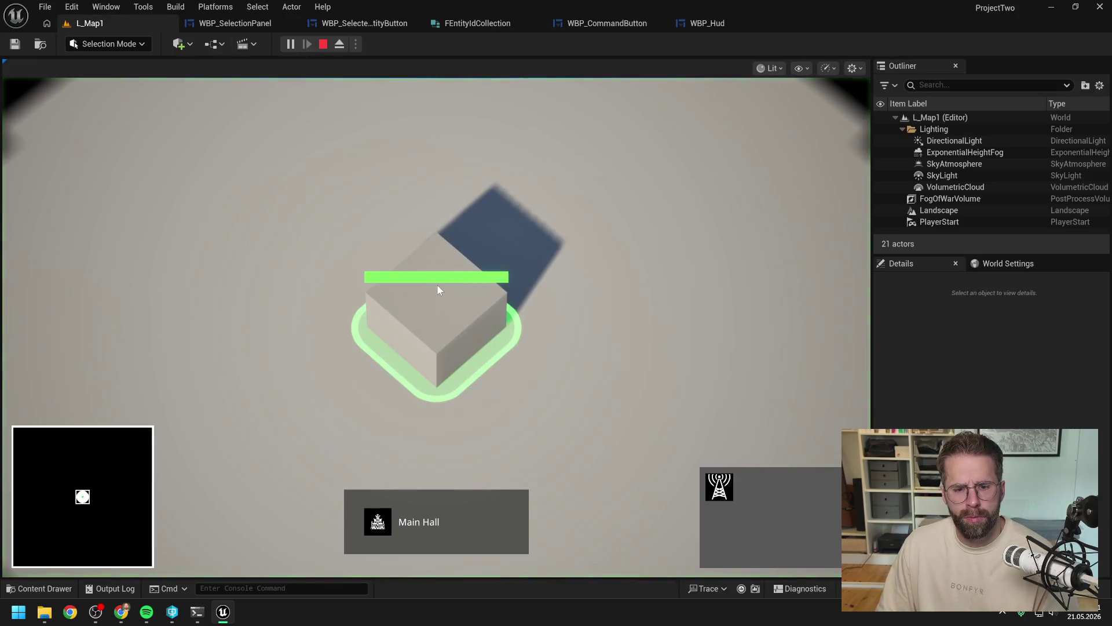
# Step: Select the building and units, place a tower, then narrow to one Power Grid Generator
pyautogui.click(616, 387)
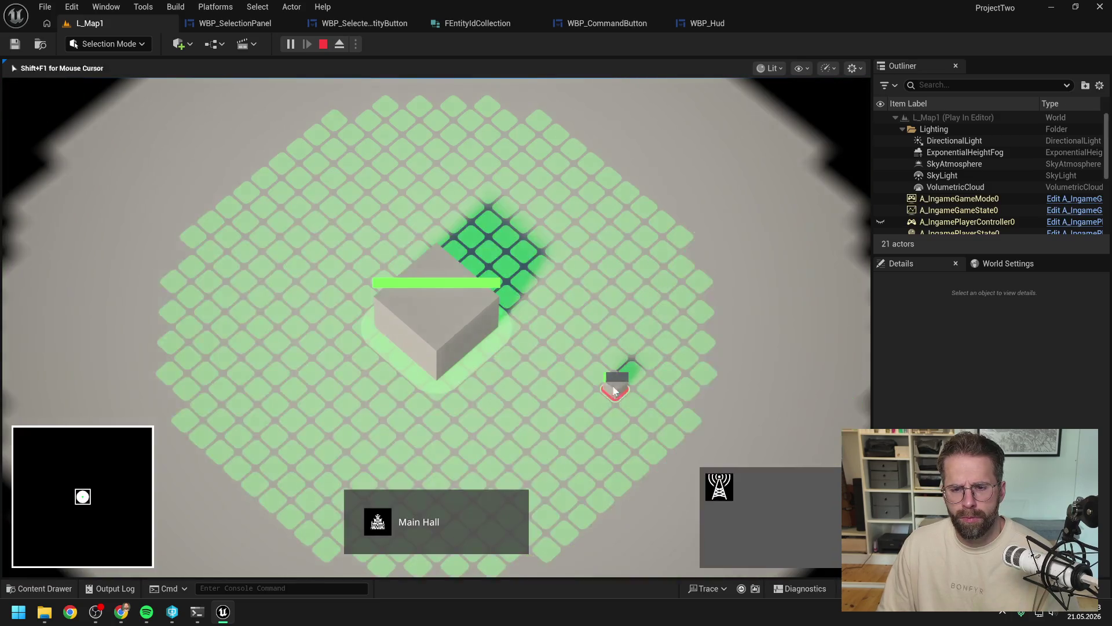
pyautogui.click(602, 219)
pyautogui.click(658, 291)
pyautogui.moveTo(579, 230); pyautogui.dragTo(670, 422)
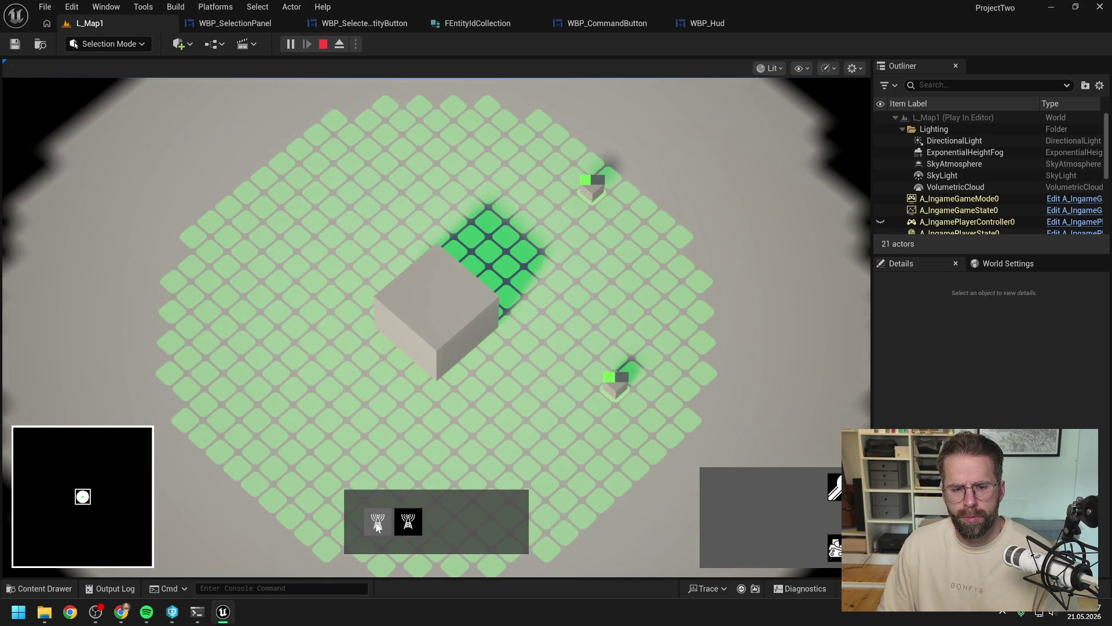
pyautogui.click(409, 524)
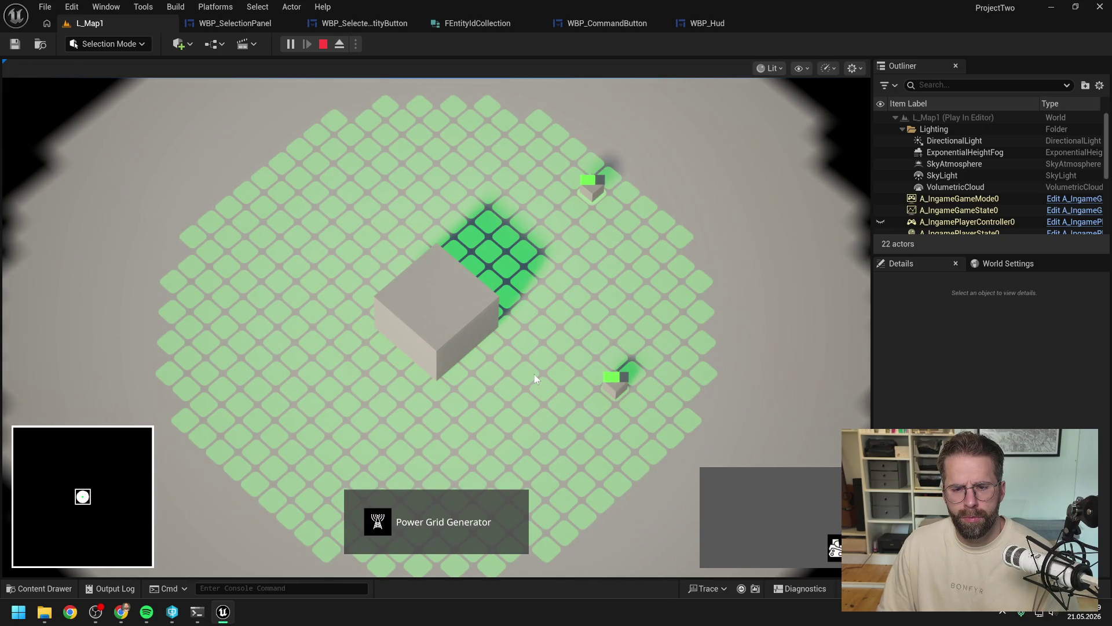
pyautogui.click(534, 375)
pyautogui.click(413, 264)
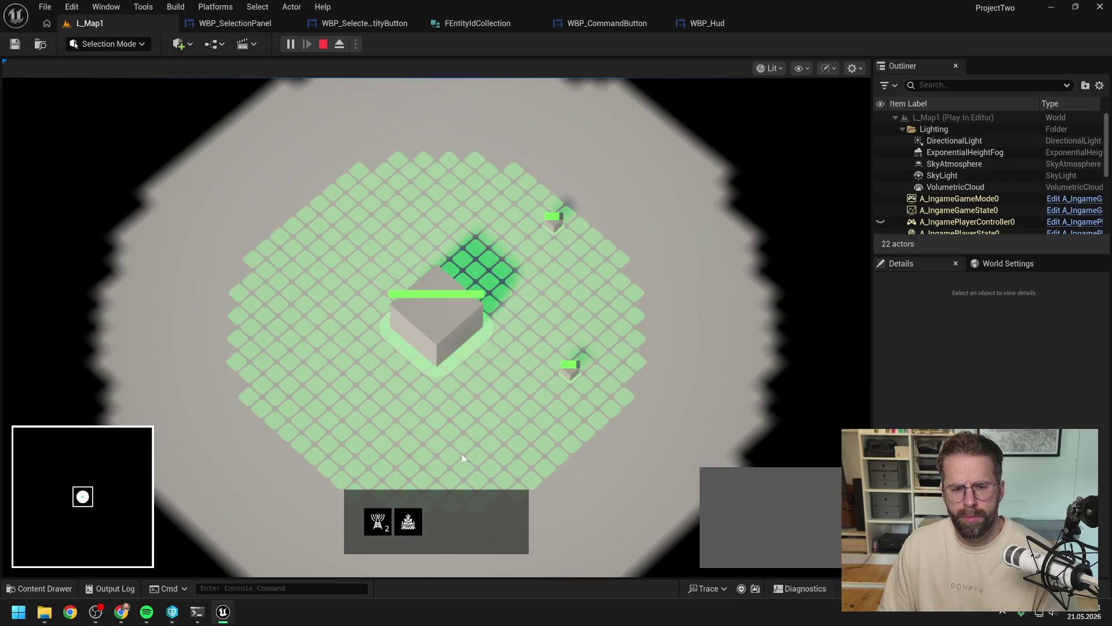
pyautogui.click(414, 524)
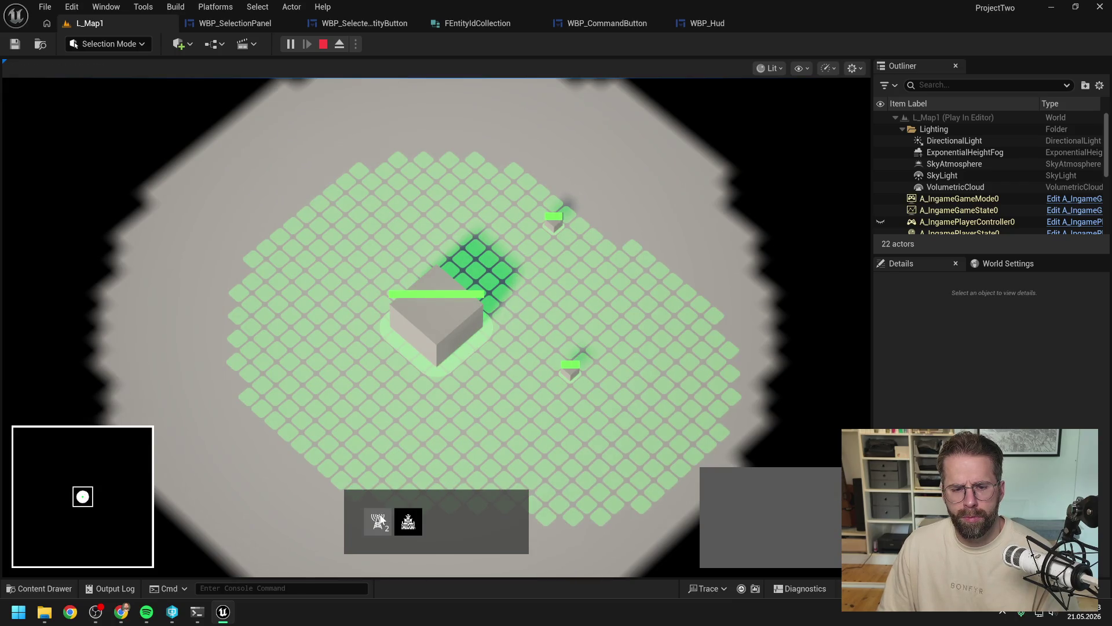
pyautogui.click(429, 478)
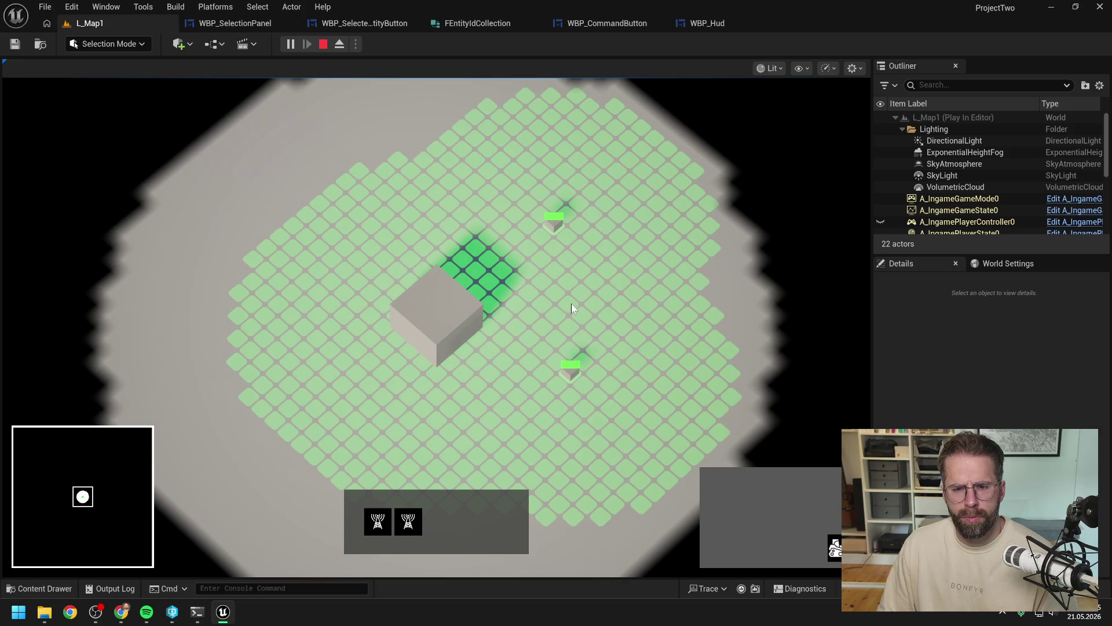
pyautogui.click(408, 521)
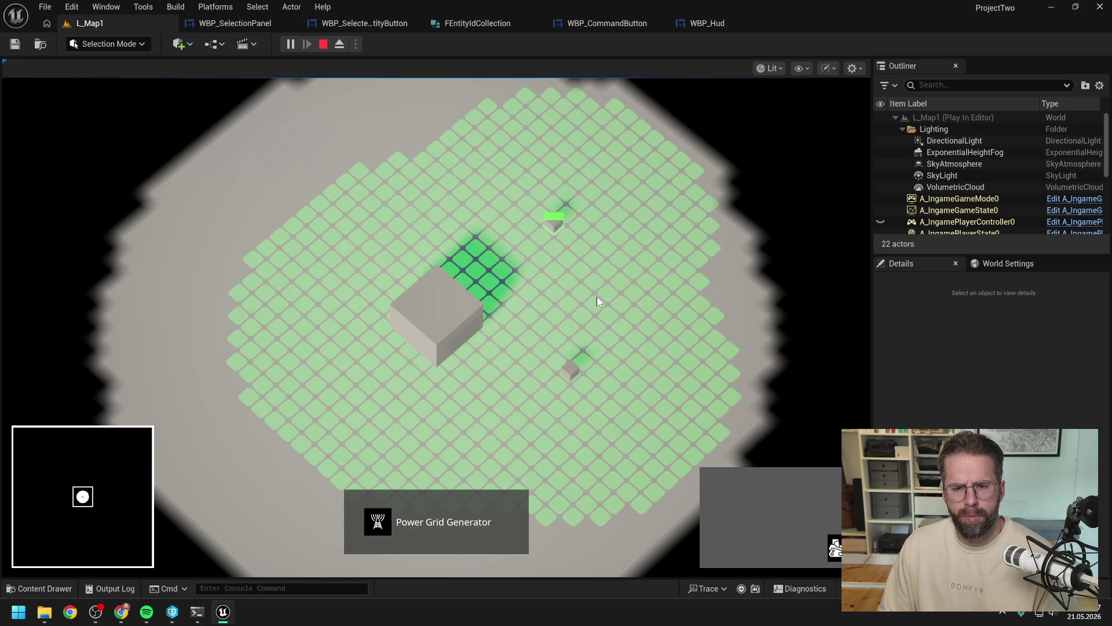
# Step: Select the Main Hall, each generator singly, both generators by box, then the Main Hall
pyautogui.rightClick(597, 301)
pyautogui.click(405, 304)
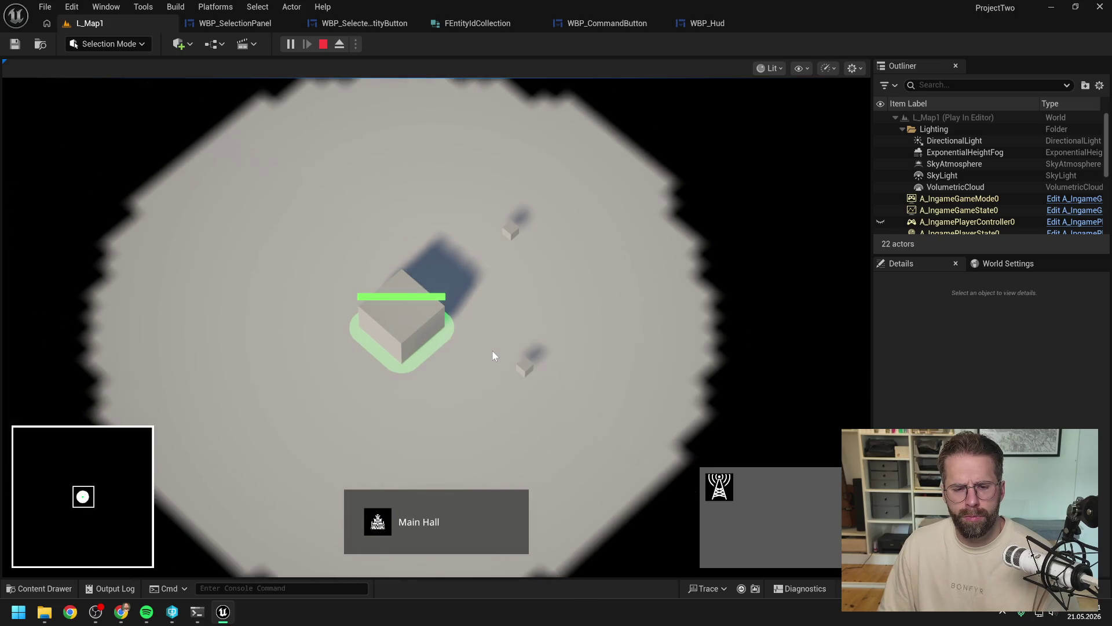
pyautogui.click(524, 364)
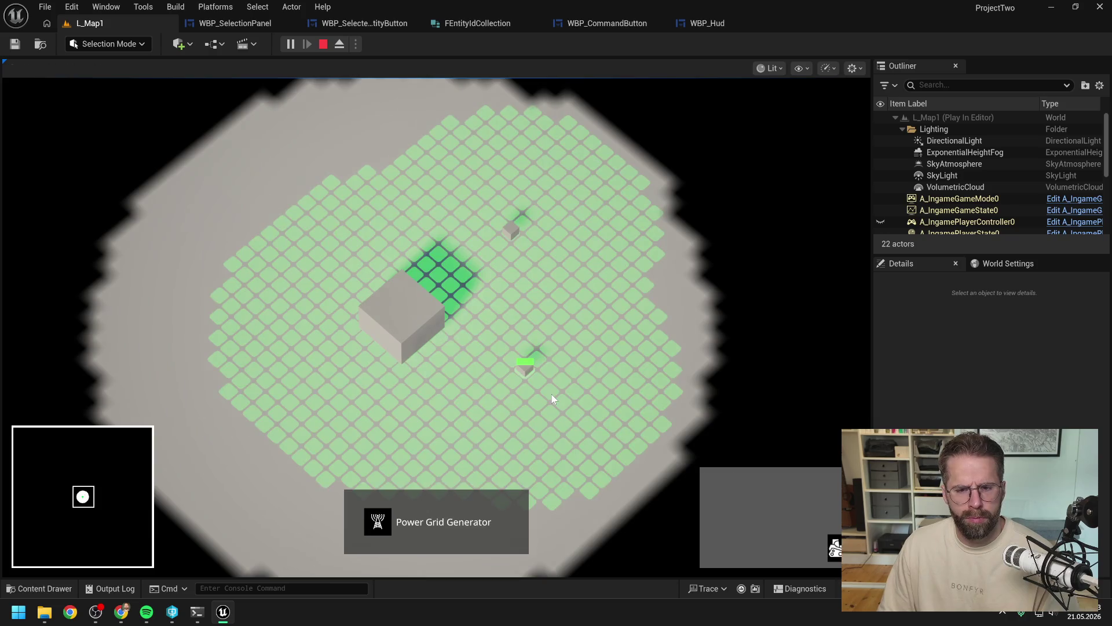
pyautogui.click(511, 229)
pyautogui.moveTo(492, 170)
pyautogui.mouseDown()
pyautogui.moveTo(562, 308)
pyautogui.moveTo(593, 405)
pyautogui.mouseUp()
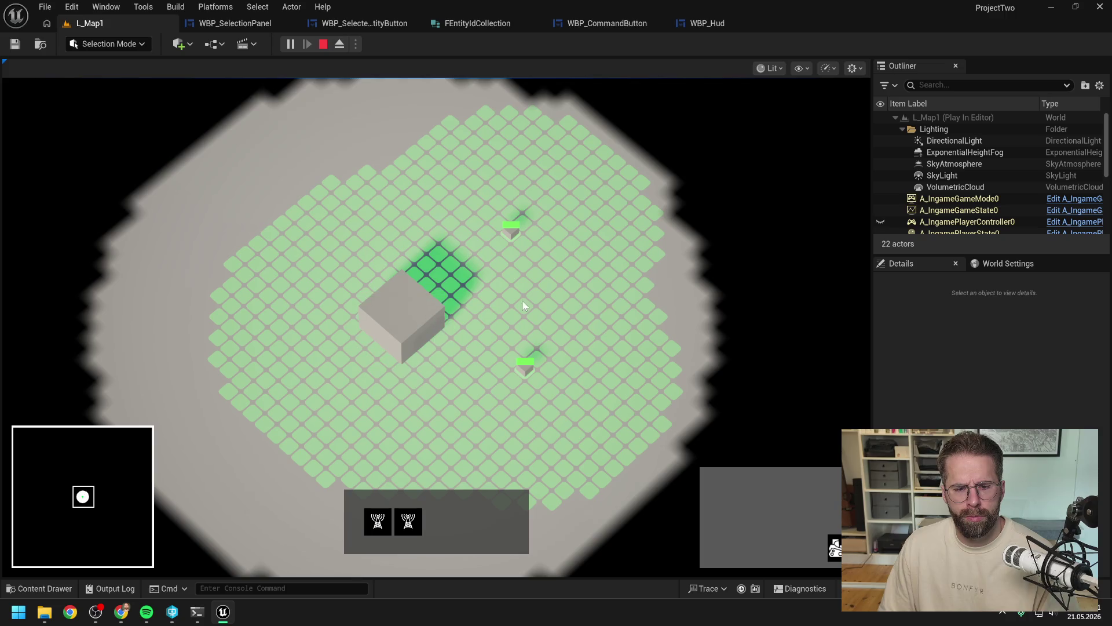
pyautogui.click(406, 321)
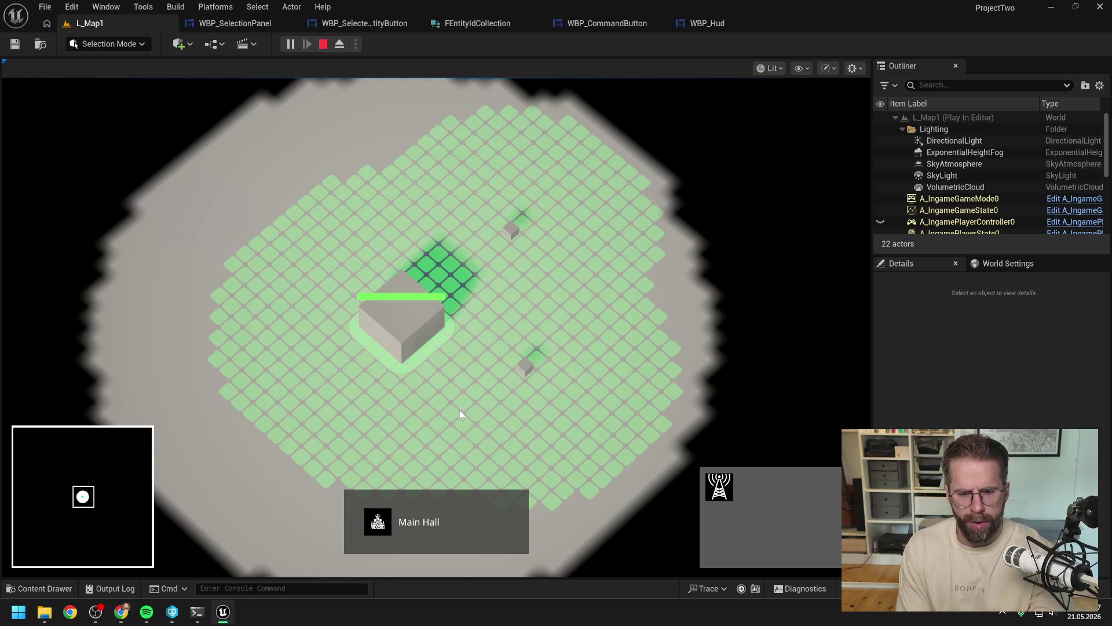
# Step: Pan the camera left and right while deselecting and reselecting the Main Hall
pyautogui.press('d')
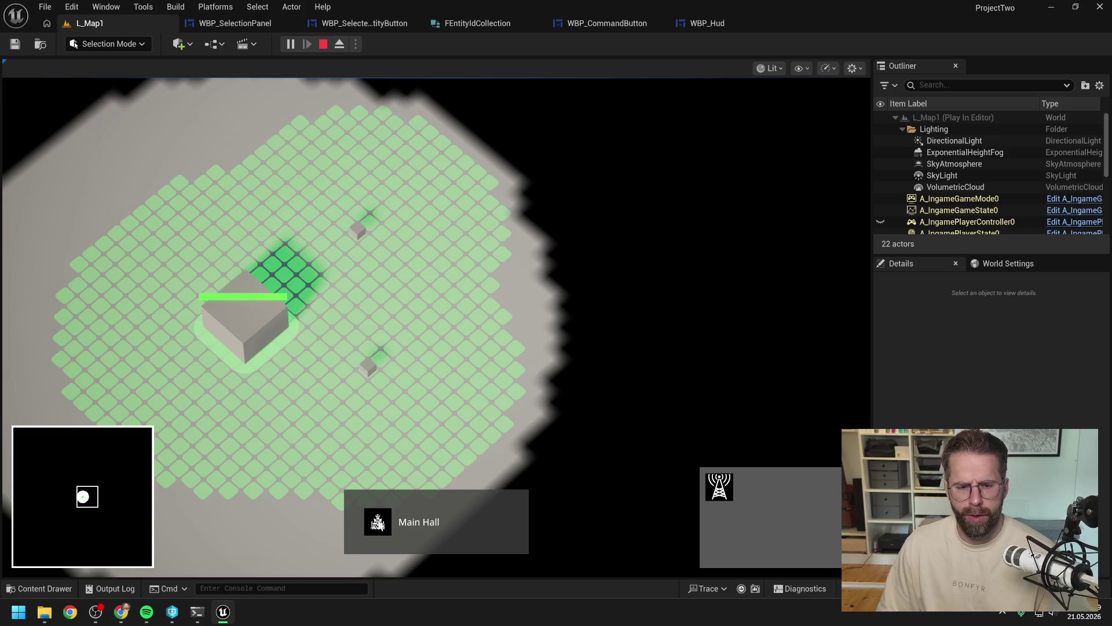
pyautogui.press('a')
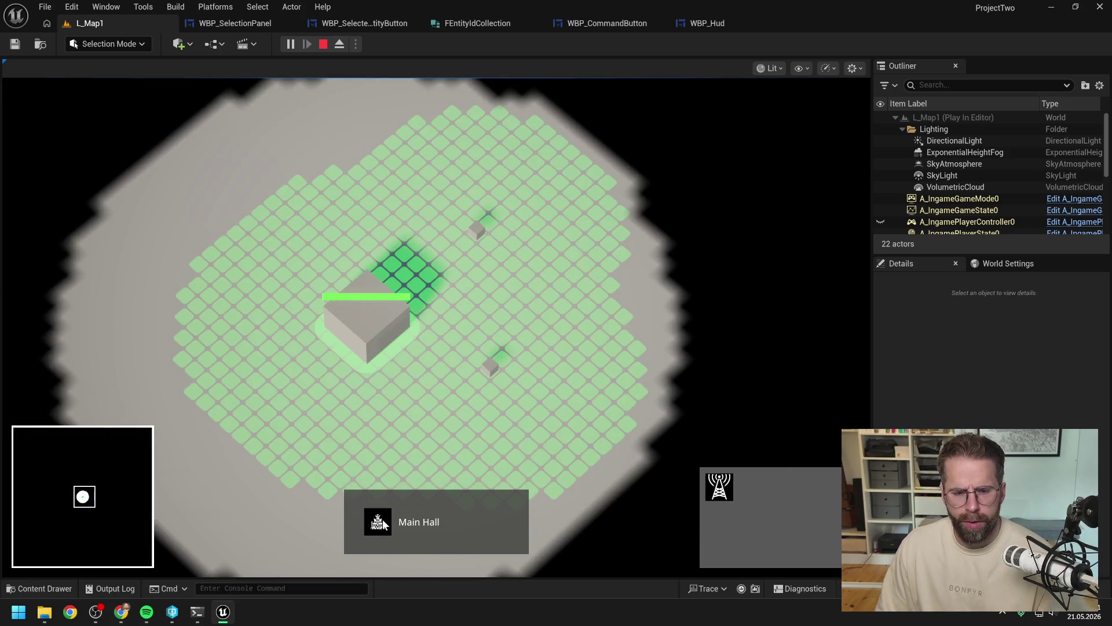
pyautogui.press('a')
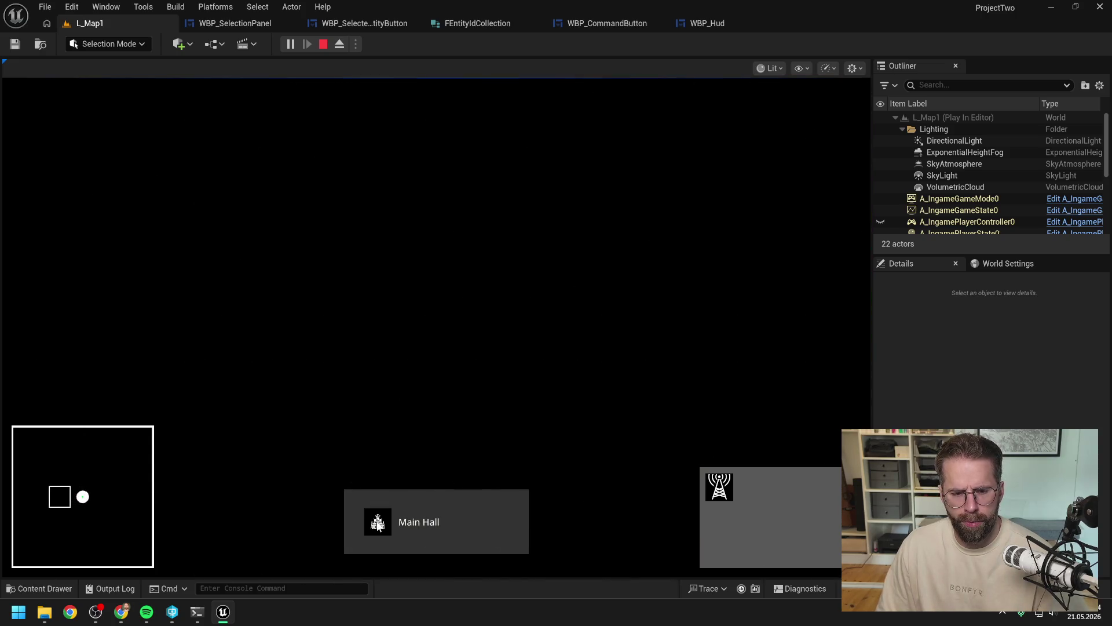
pyautogui.click(377, 523)
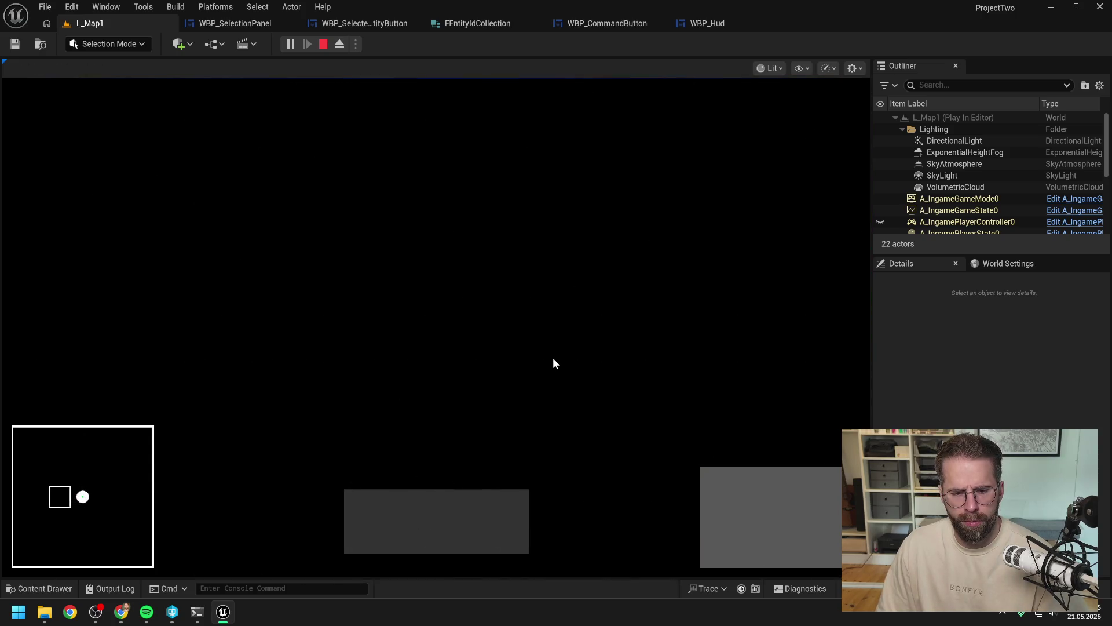
pyautogui.click(458, 339)
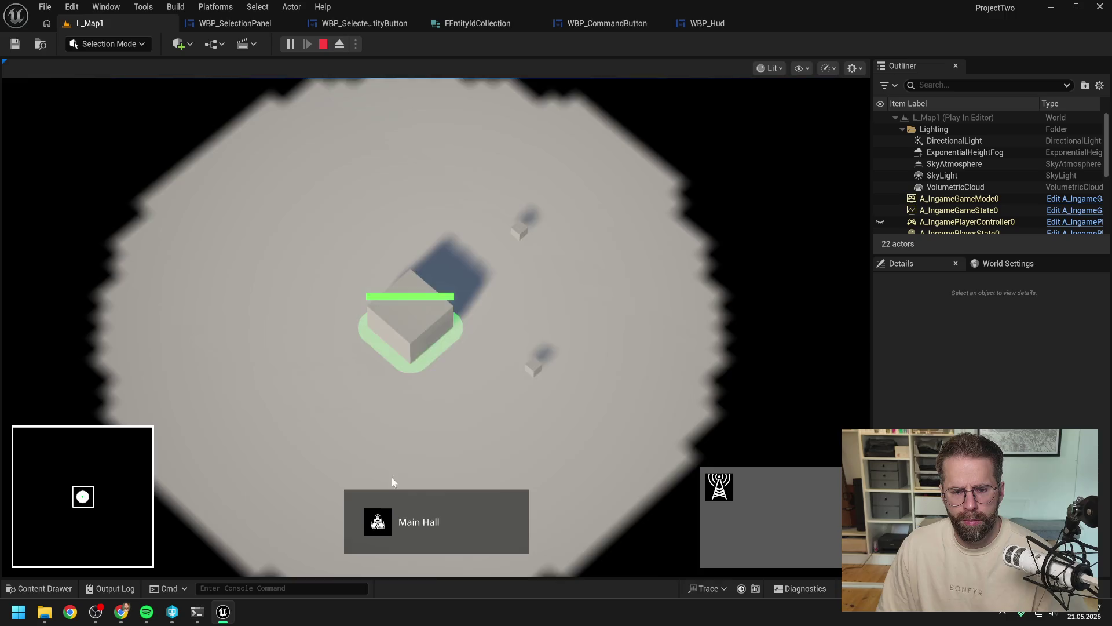
pyautogui.press('a')
pyautogui.click(377, 522)
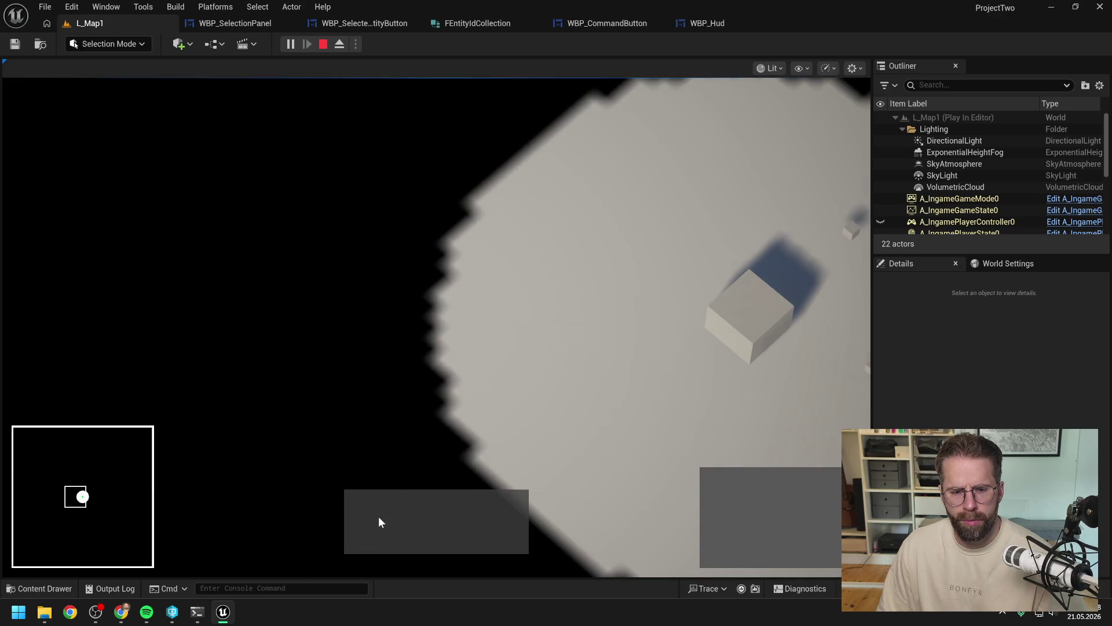
# Step: Reselect the Main Hall, recentre on it, and switch between both generators and the Main Hall
pyautogui.press('a')
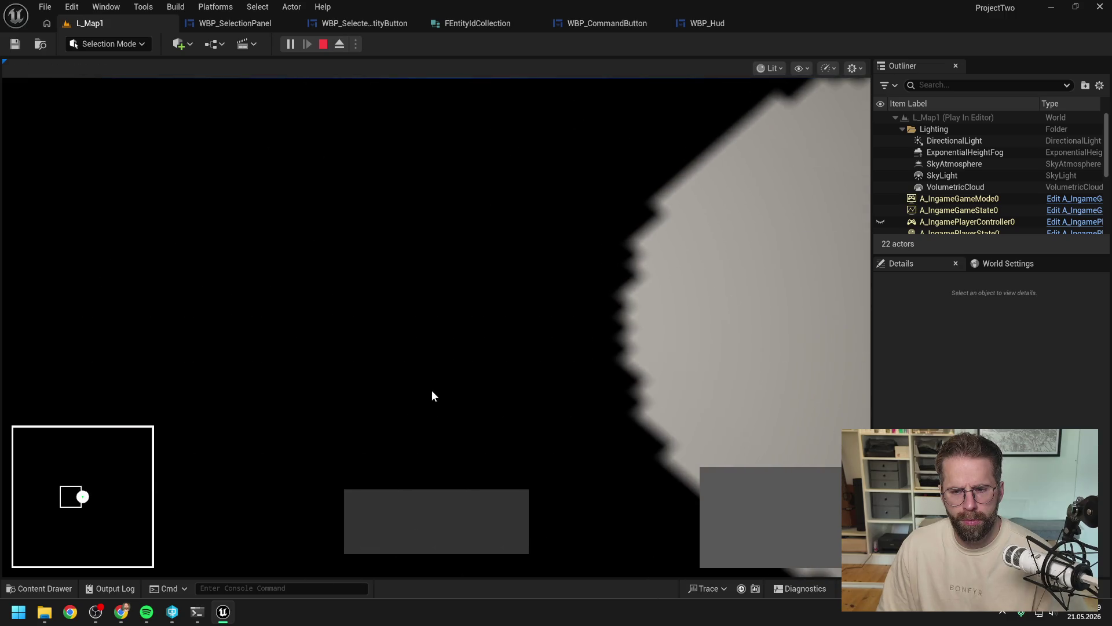
pyautogui.press('d')
pyautogui.click(800, 330)
pyautogui.press('a')
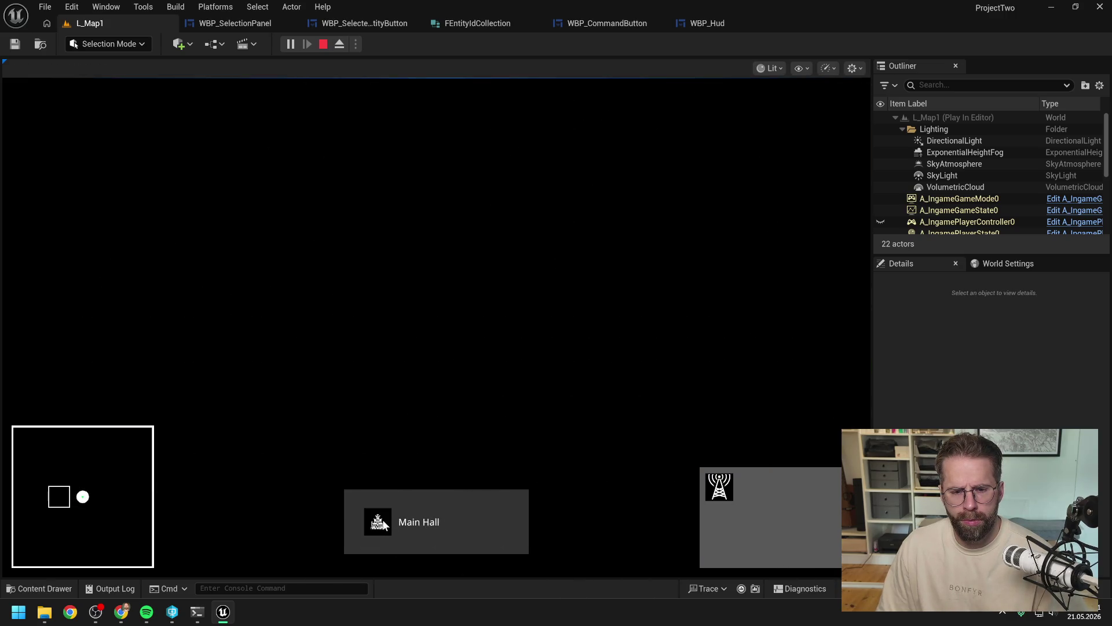
pyautogui.click(380, 522)
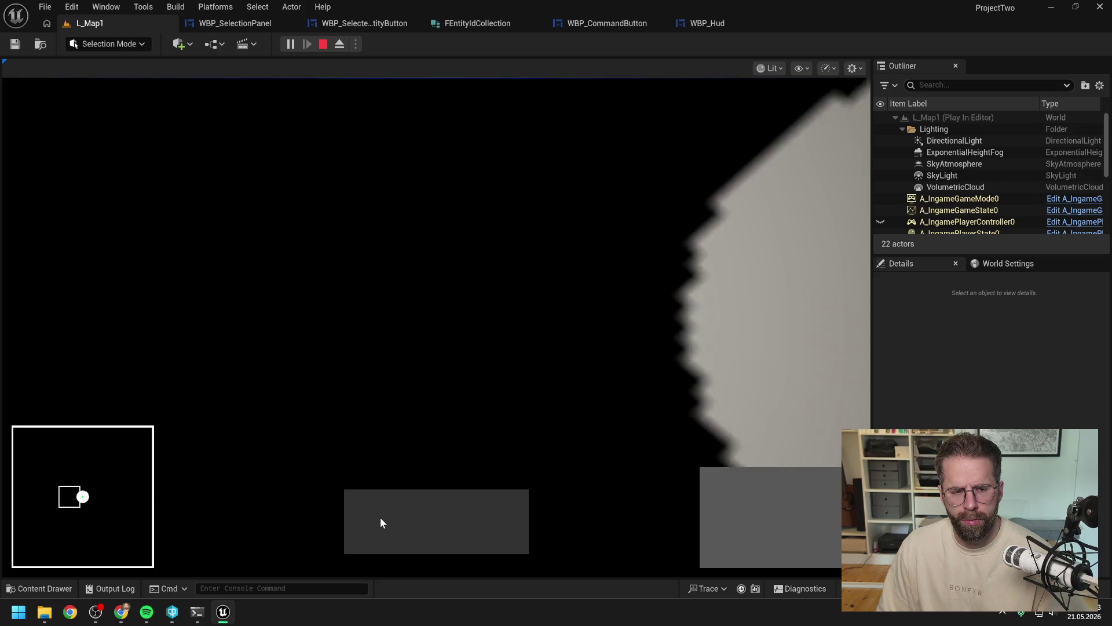
pyautogui.press('b')
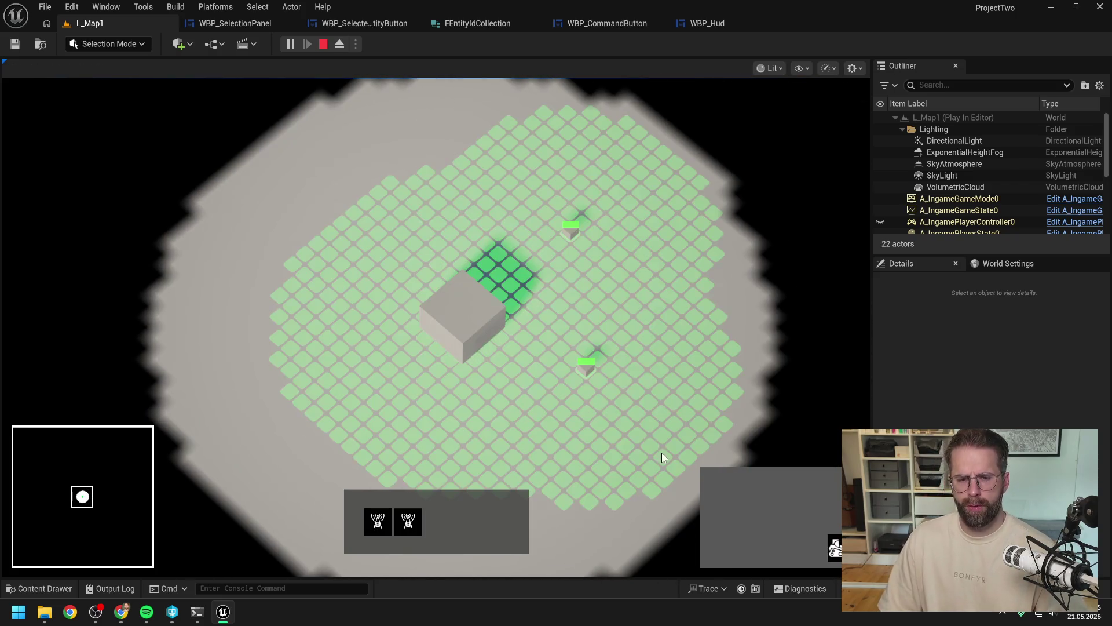
pyautogui.click(475, 345)
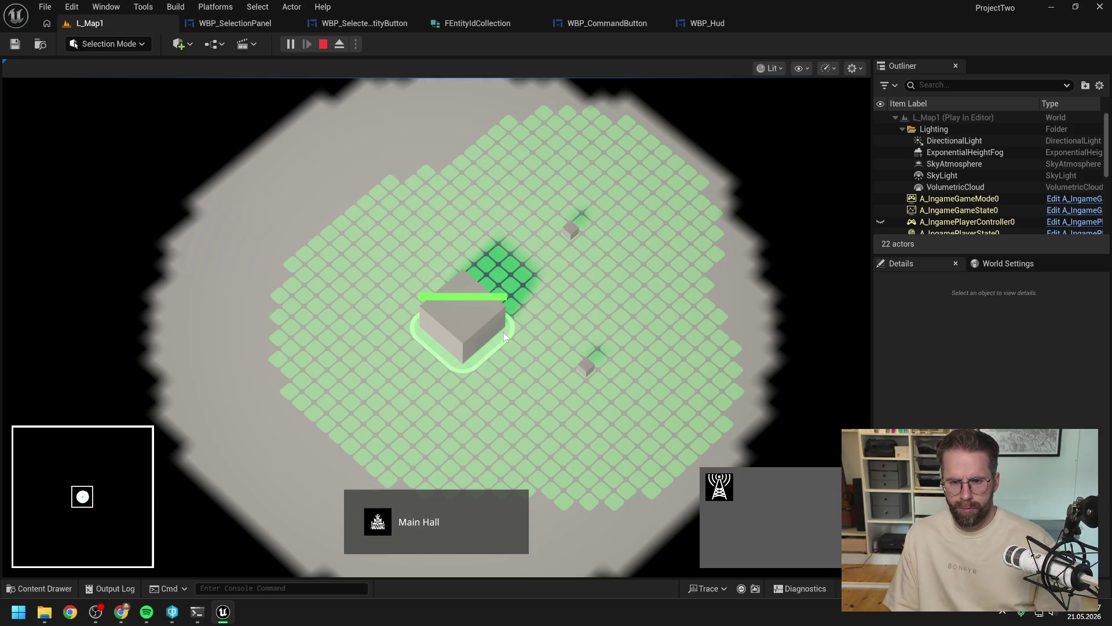
# Step: Box-select both generators, add and remove the Main Hall, narrow to one, then reselect mixed
pyautogui.moveTo(550, 198); pyautogui.dragTo(642, 426)
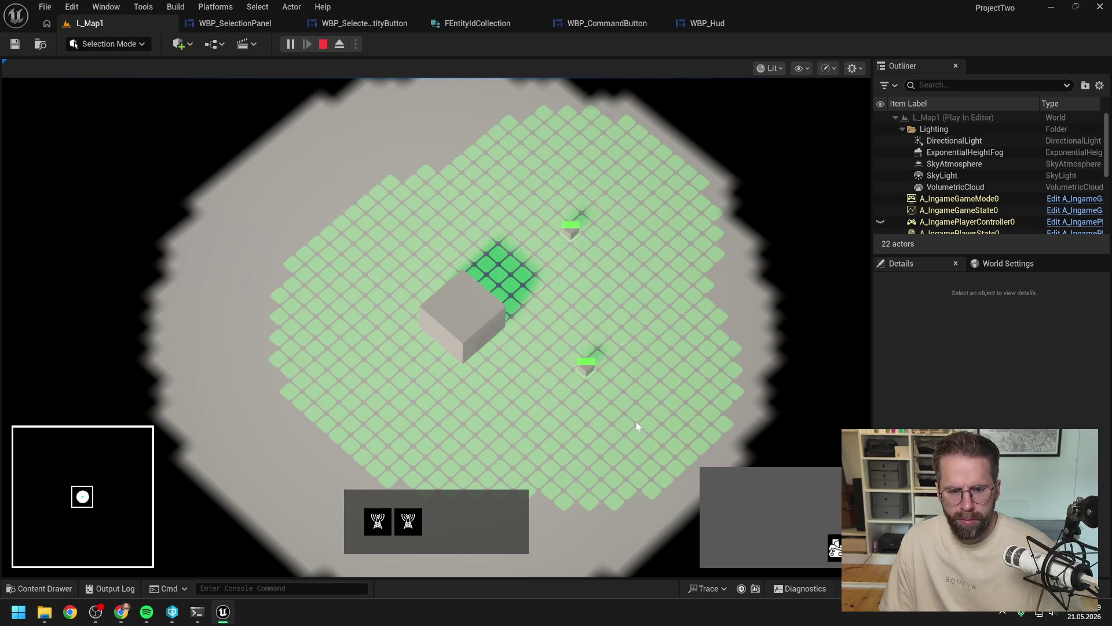
pyautogui.keyDown('shift'); pyautogui.click(469, 335); pyautogui.keyUp('shift')
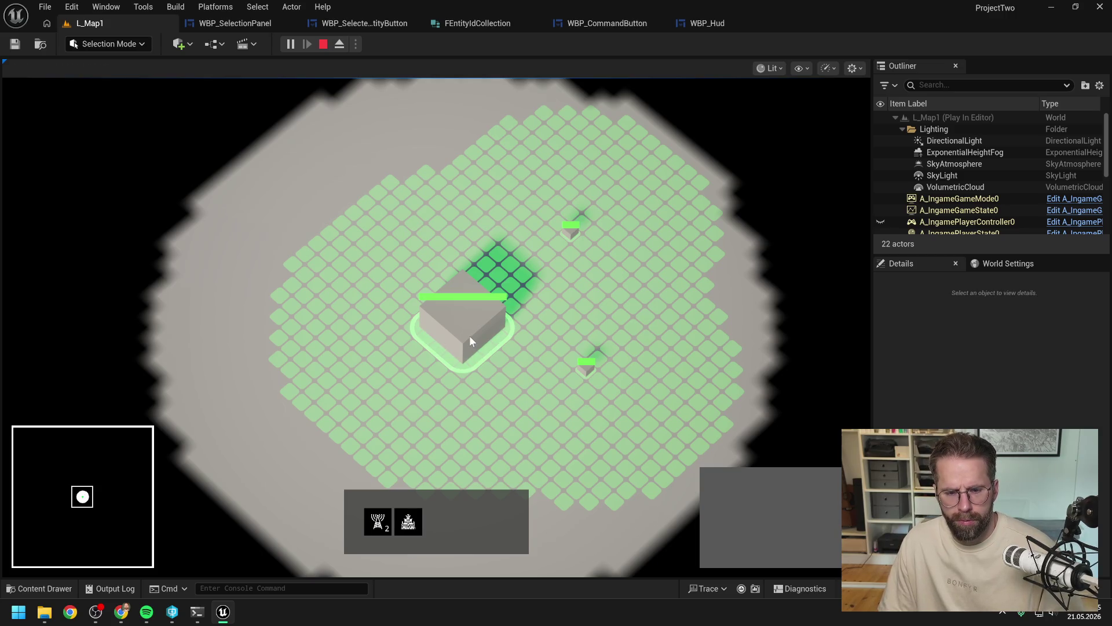
pyautogui.click(378, 522)
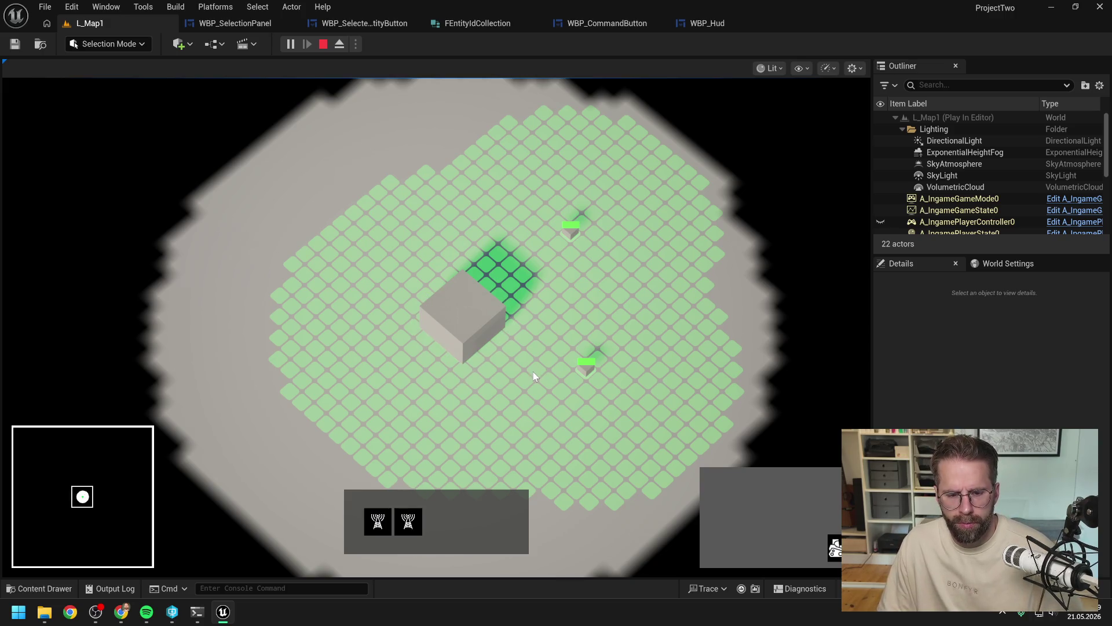
pyautogui.click(413, 519)
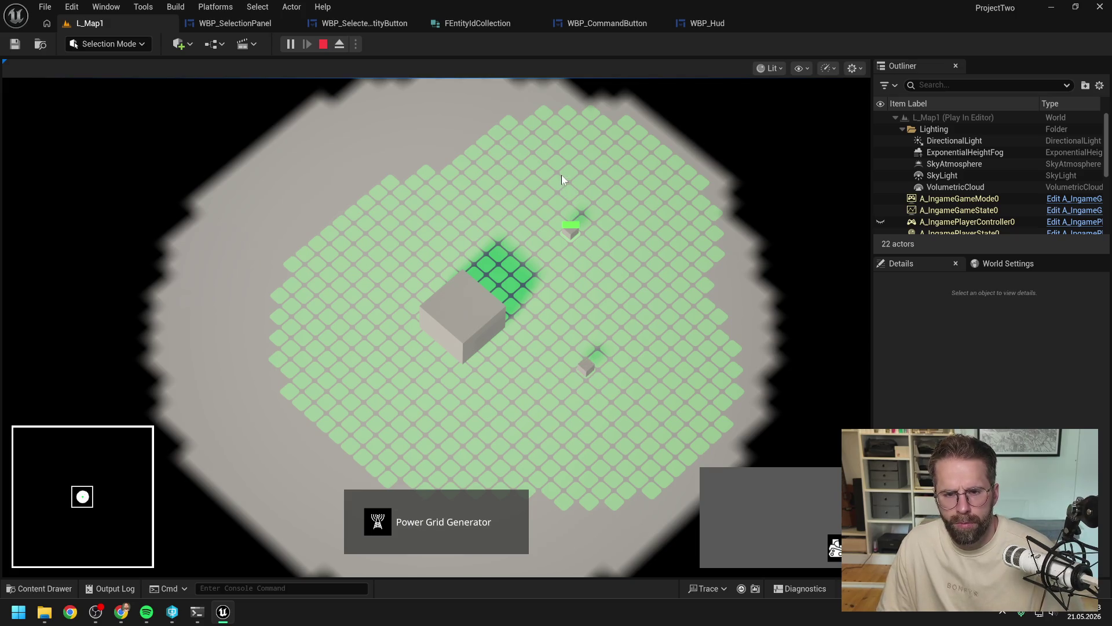
pyautogui.moveTo(561, 174); pyautogui.dragTo(639, 428)
pyautogui.keyDown('shift'); pyautogui.click(471, 337); pyautogui.keyUp('shift')
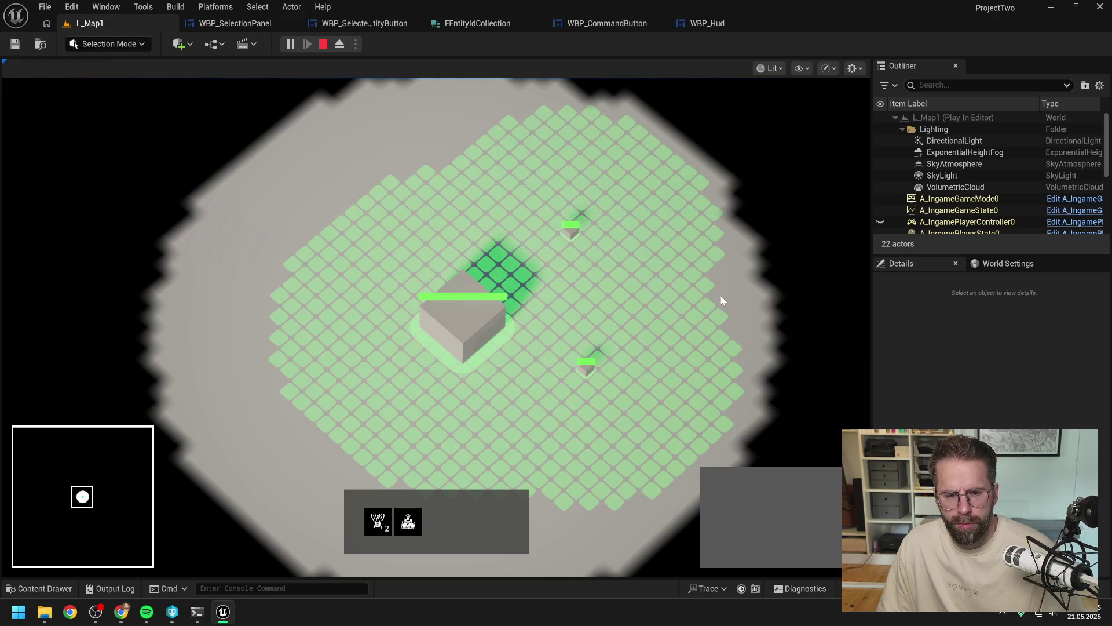
pyautogui.click(661, 328)
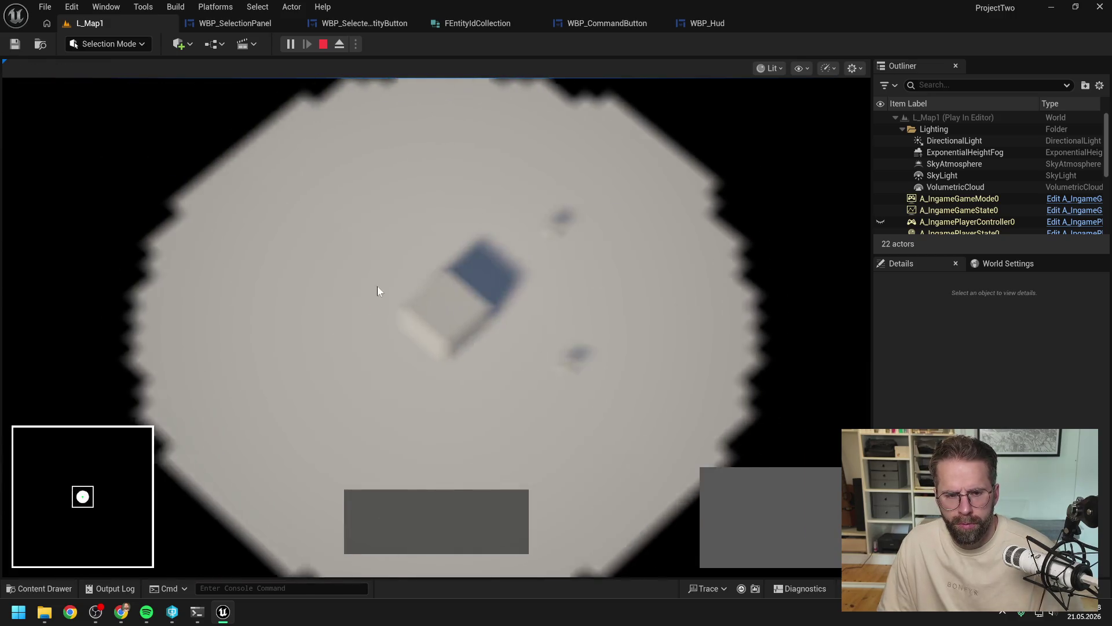
pyautogui.moveTo(435, 278); pyautogui.dragTo(579, 400)
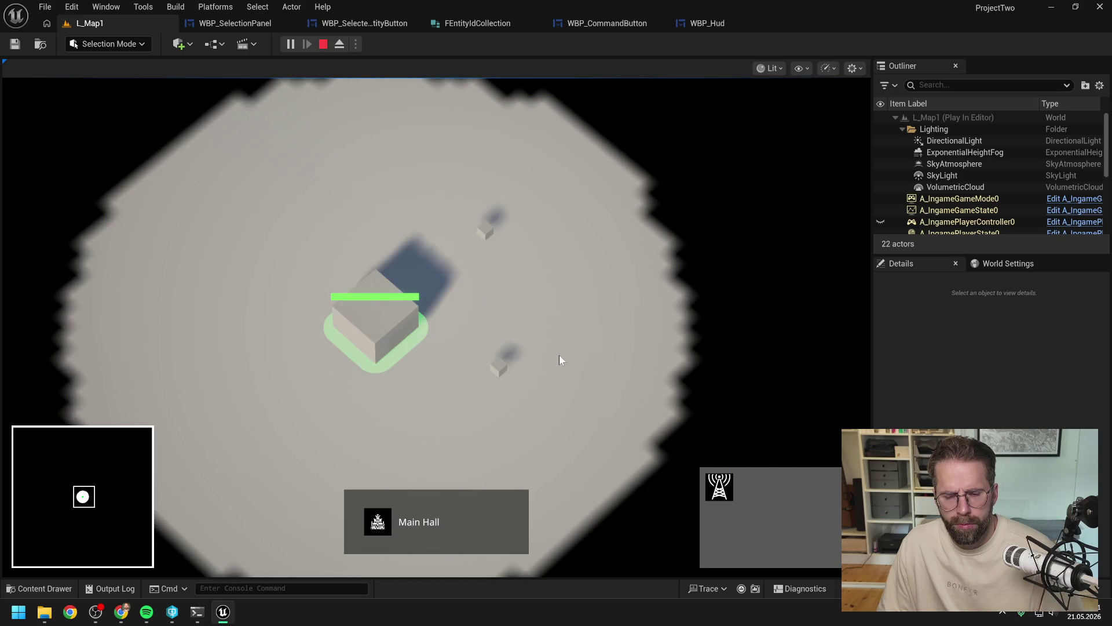
# Step: Switch the selection between the Main Hall, each generator, and both generators by box
pyautogui.click(560, 356)
pyautogui.click(498, 366)
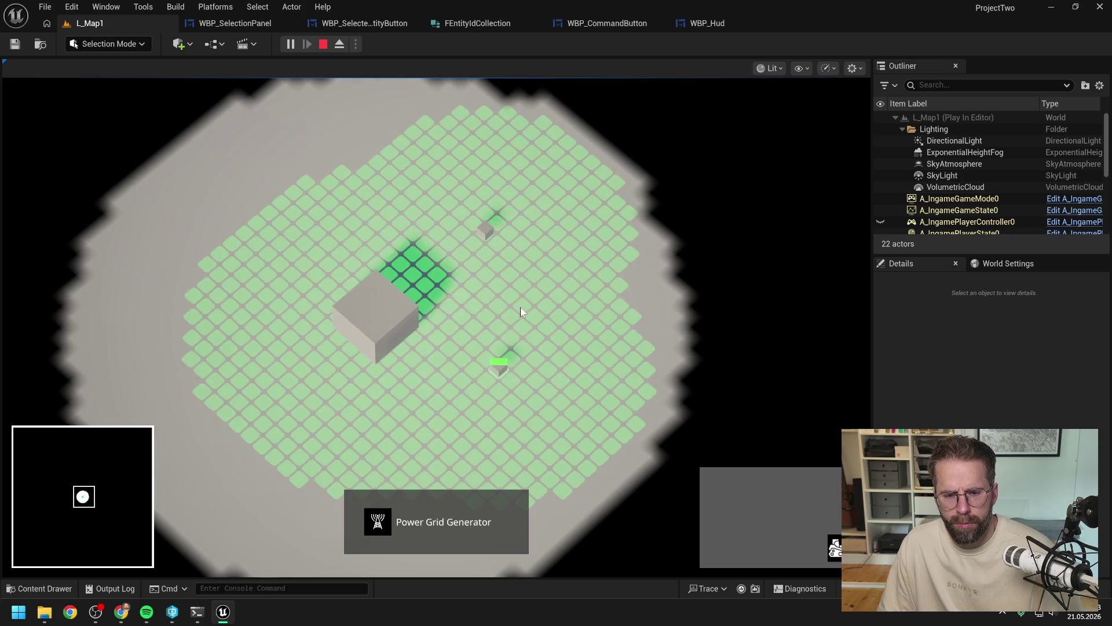
pyautogui.click(520, 307)
pyautogui.moveTo(463, 206); pyautogui.dragTo(558, 415)
pyautogui.click(560, 364)
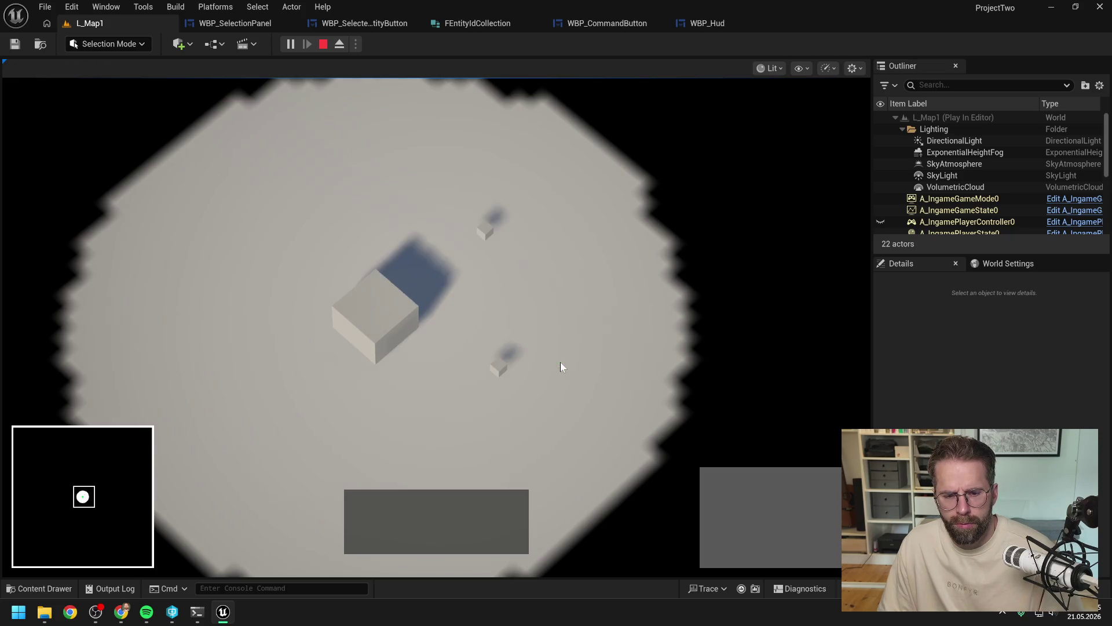
pyautogui.moveTo(377, 252); pyautogui.dragTo(437, 321)
pyautogui.moveTo(461, 203); pyautogui.dragTo(590, 392)
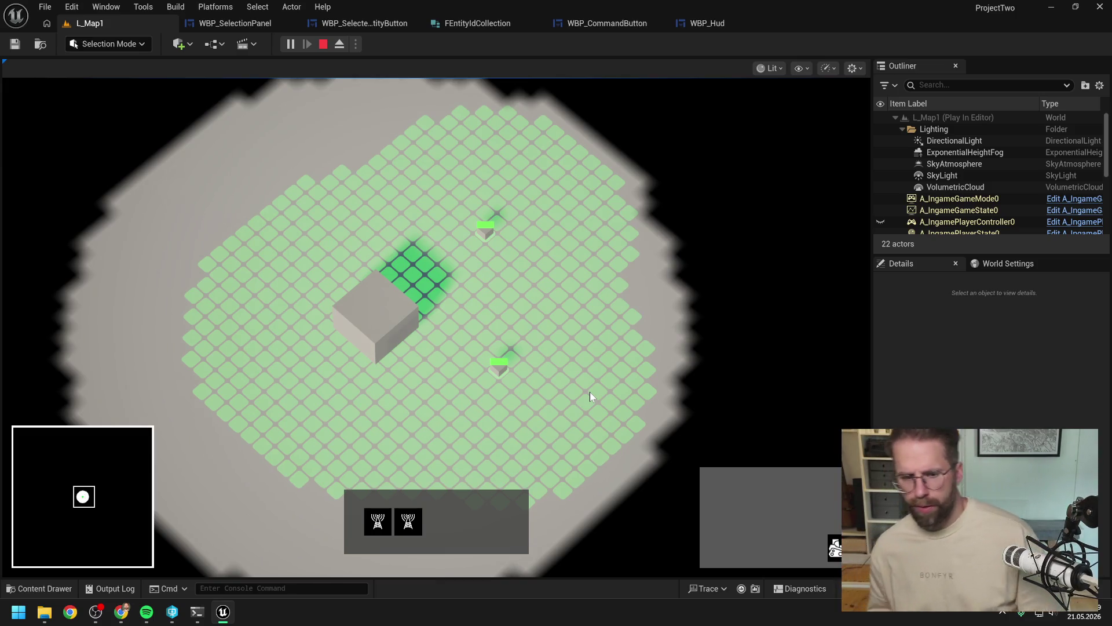
pyautogui.click(552, 344)
# Step: Reselect the generators and then the Main Hall, and switch over to Daily.txt in Notepad++
pyautogui.click(368, 311)
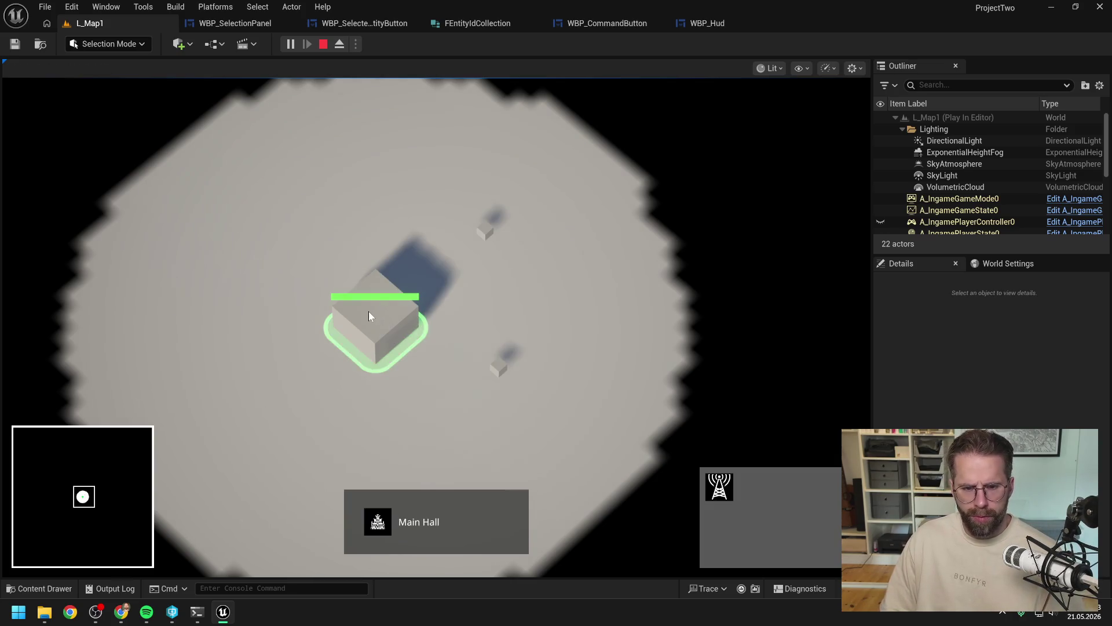
pyautogui.click(502, 371)
pyautogui.click(530, 313)
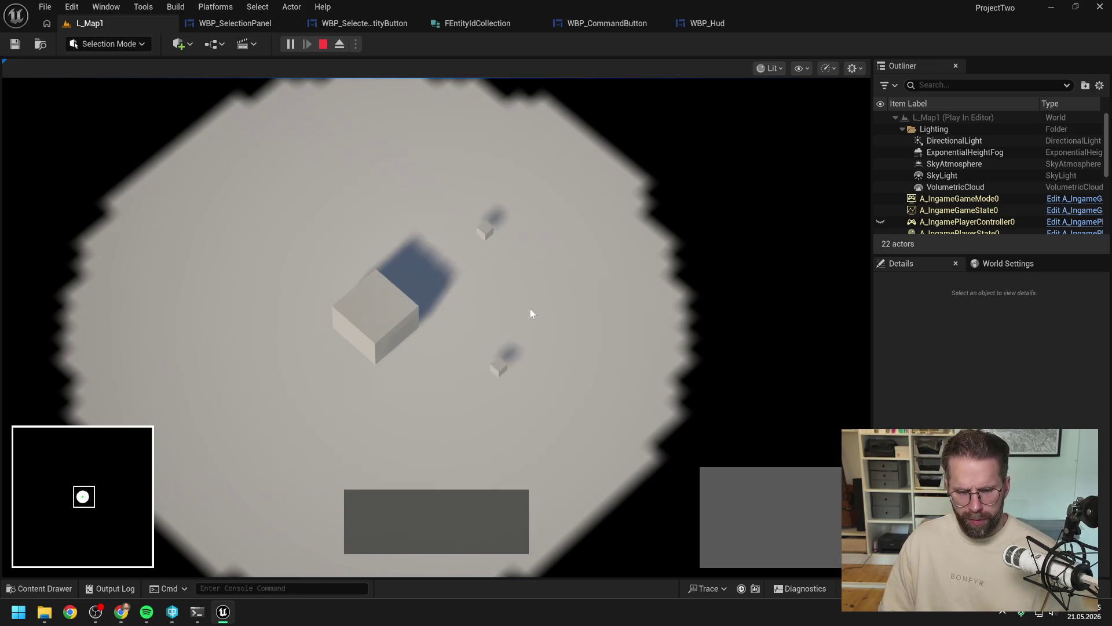
pyautogui.click(413, 351)
pyautogui.press('a')
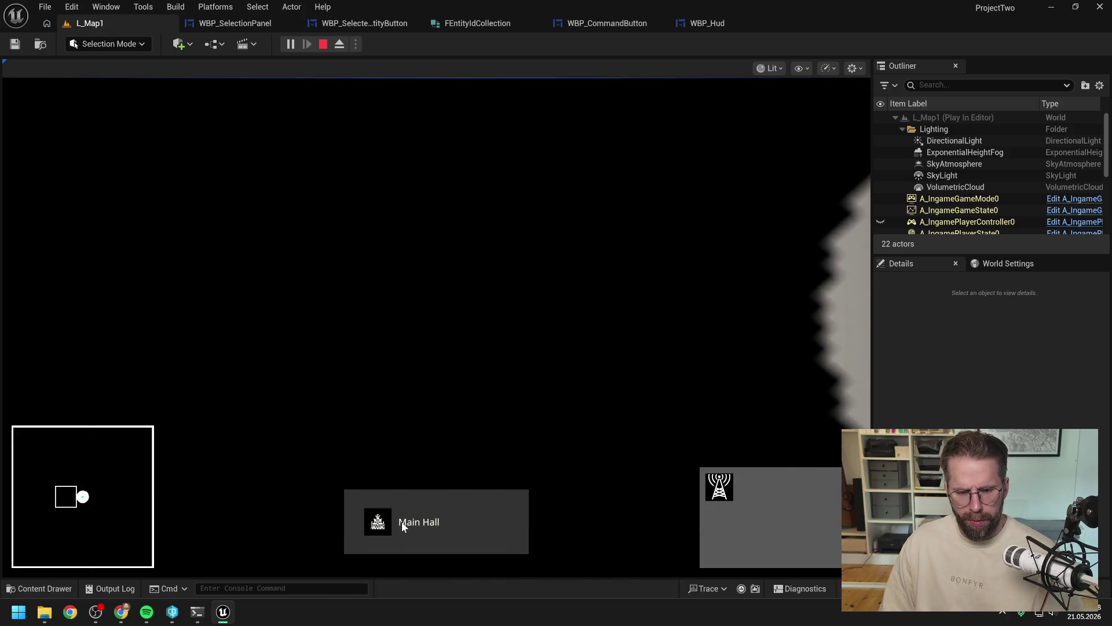
pyautogui.click(402, 521)
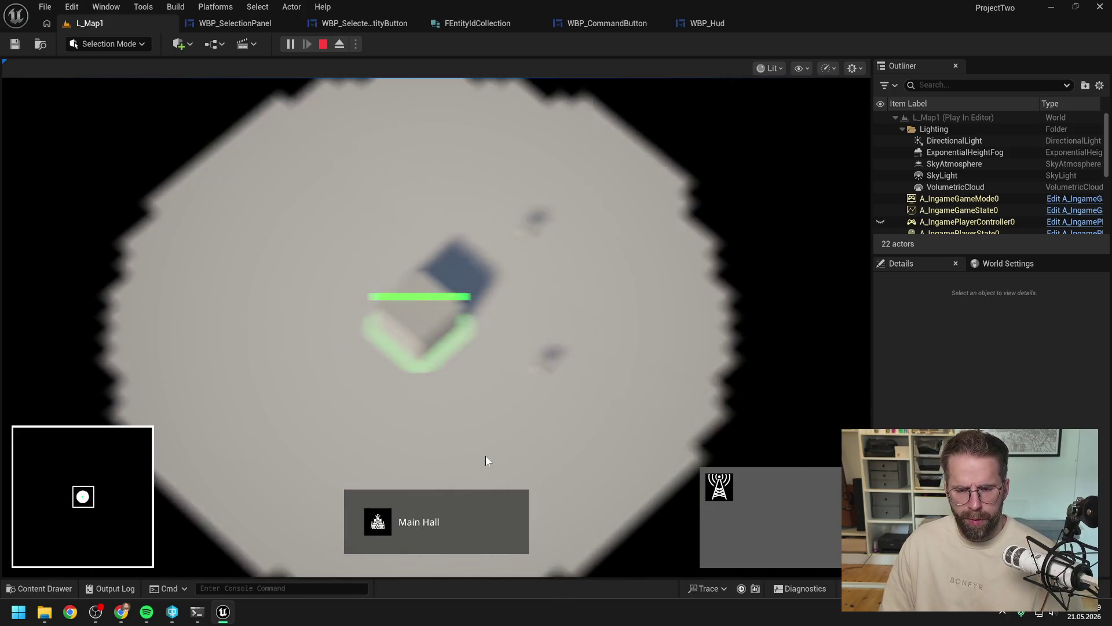
pyautogui.click(442, 434)
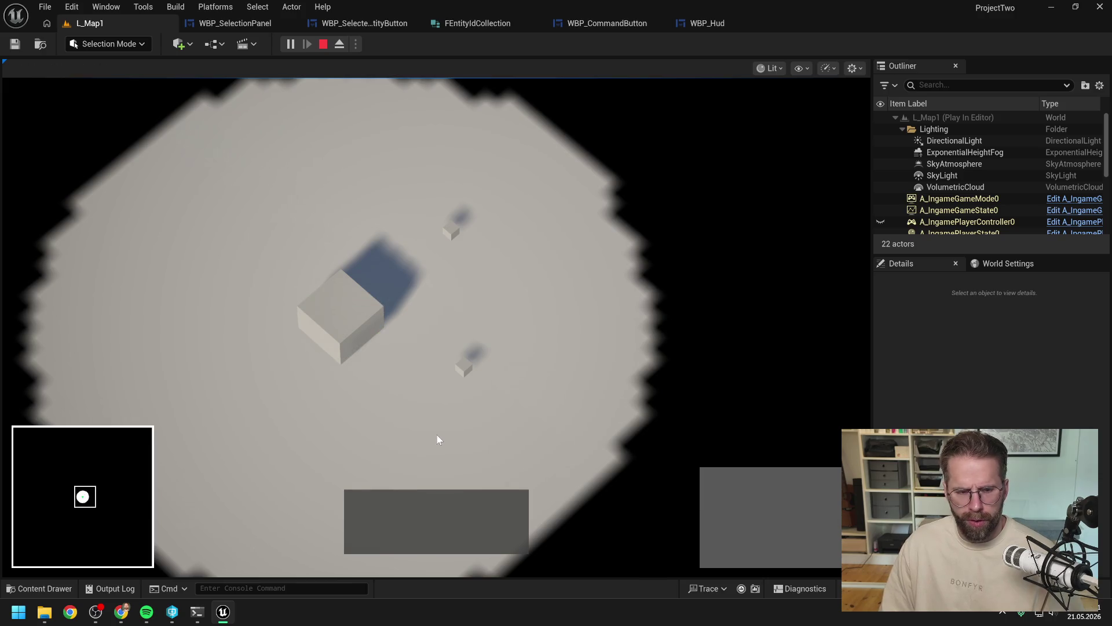
pyautogui.click(463, 366)
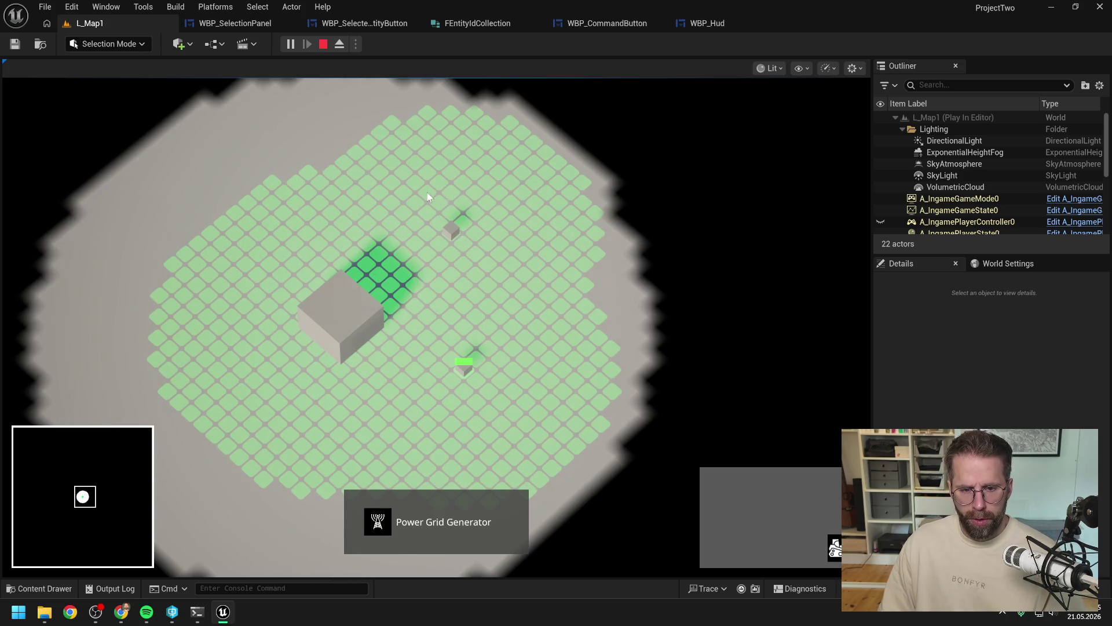
pyautogui.moveTo(427, 197); pyautogui.dragTo(561, 425)
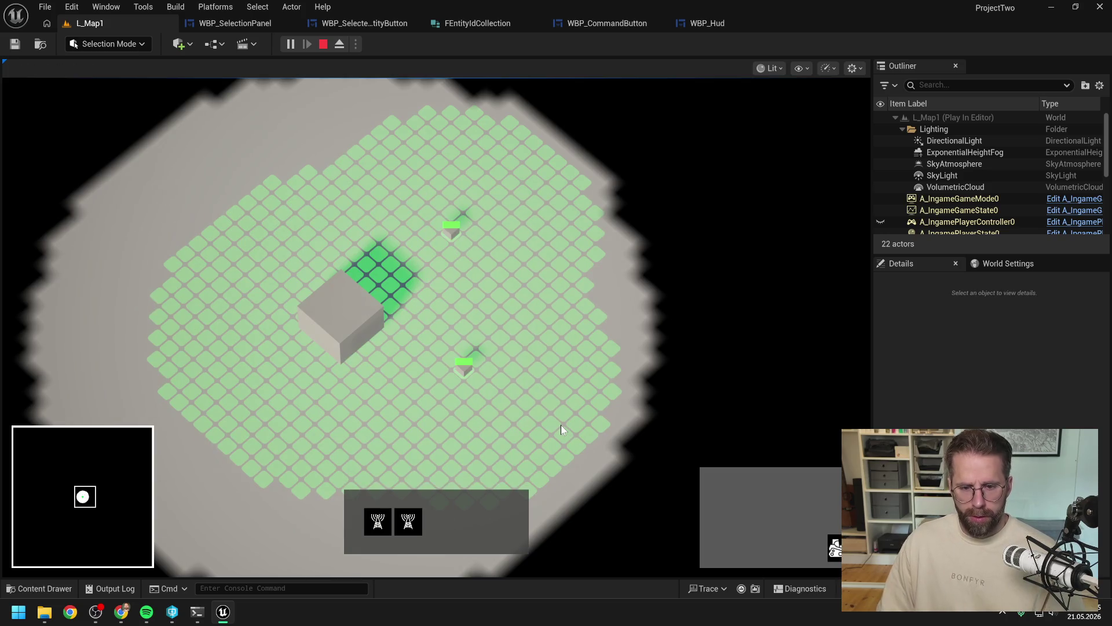
pyautogui.click(346, 380)
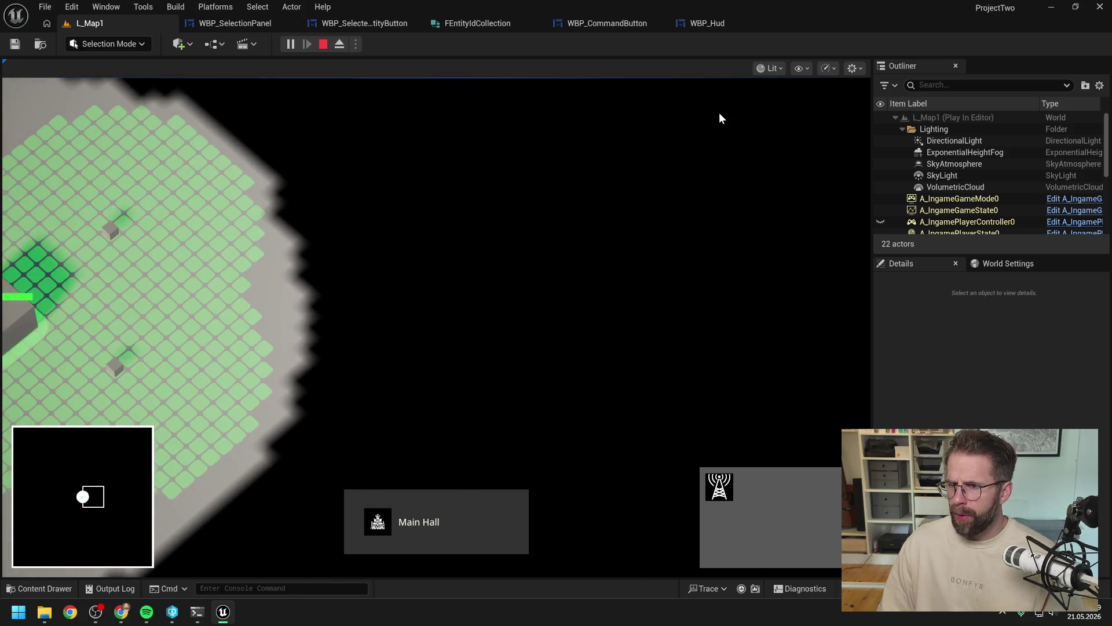
pyautogui.hotkey('alt', 'Tab')
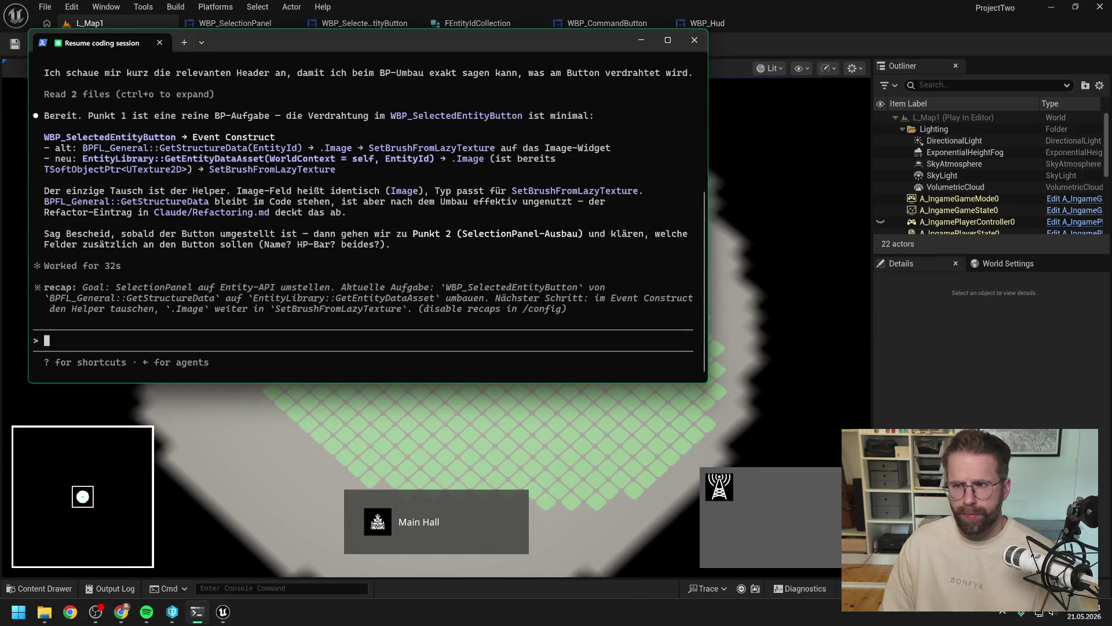
pyautogui.hotkey('alt', 'Tab')
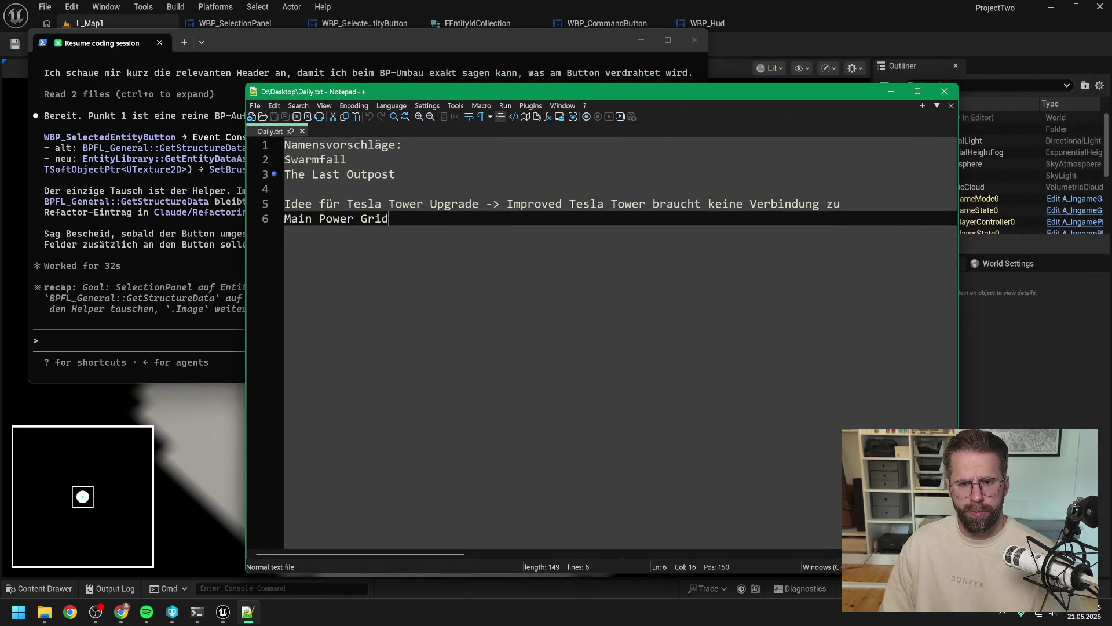
# Step: Add 'Doppelklick Selection' and 'Klick auf Single Entity Image -> zum Gebäude springen' lines, save Daily.txt
pyautogui.press('Return')
pyautogui.press('Return')
pyautogui.write('Dop')
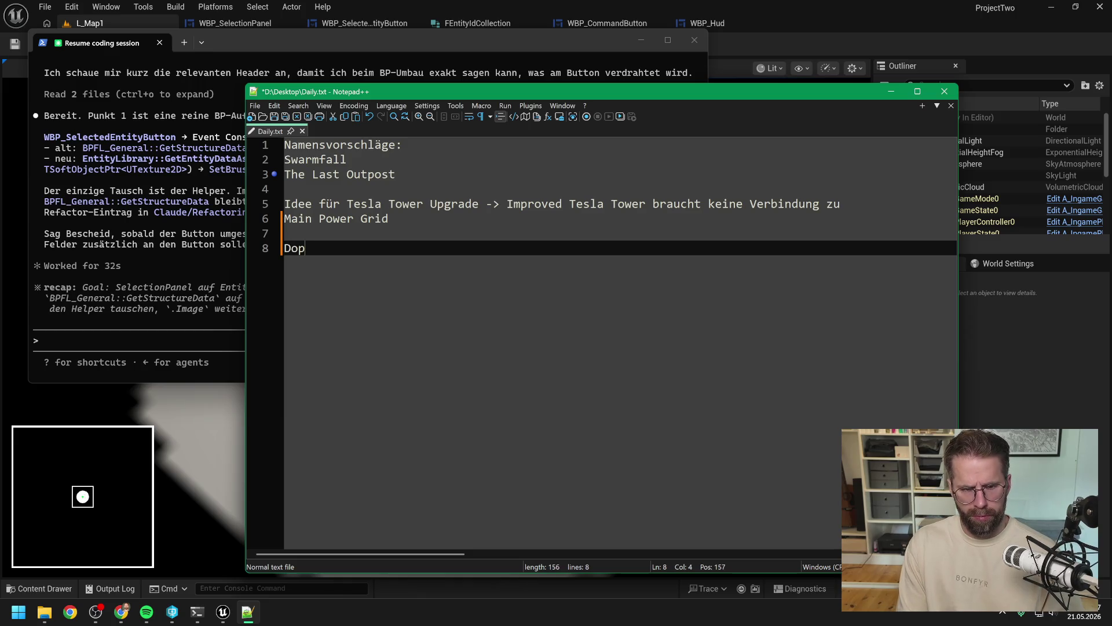
pyautogui.write('pelklick Sele cti')
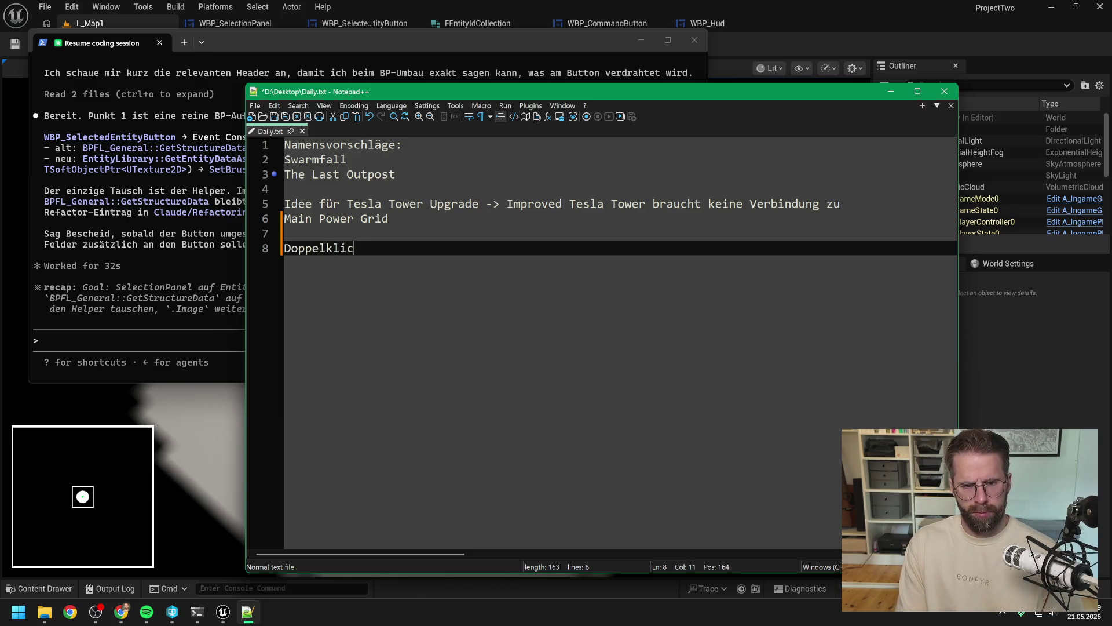
pyautogui.press('BackSpace')
pyautogui.press('BackSpace')
pyautogui.press('BackSpace')
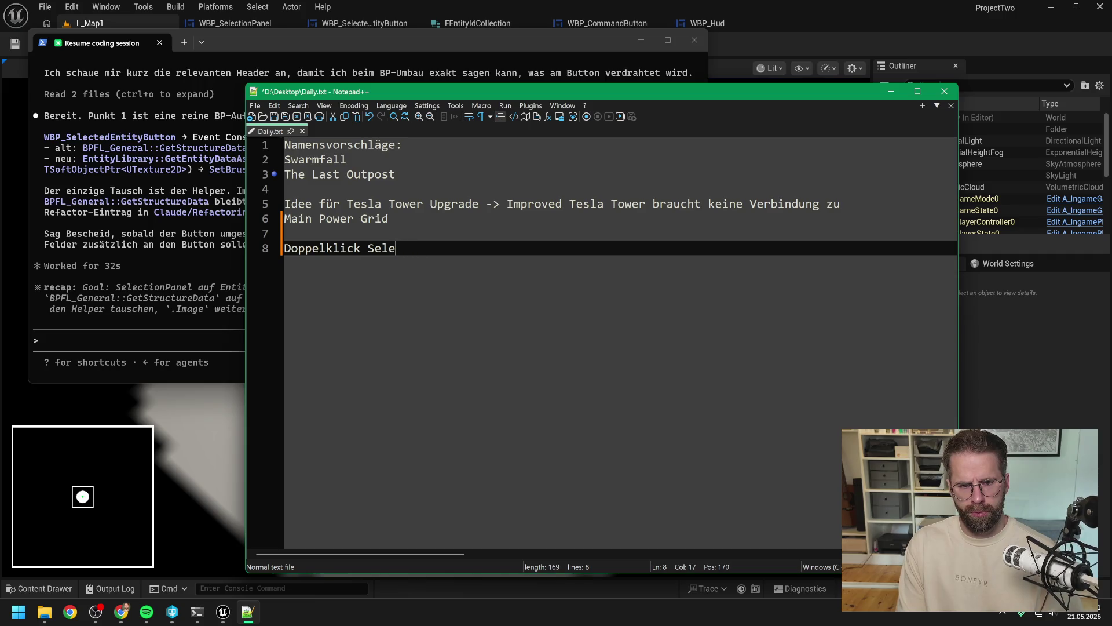
pyautogui.write('ction')
pyautogui.press('Return')
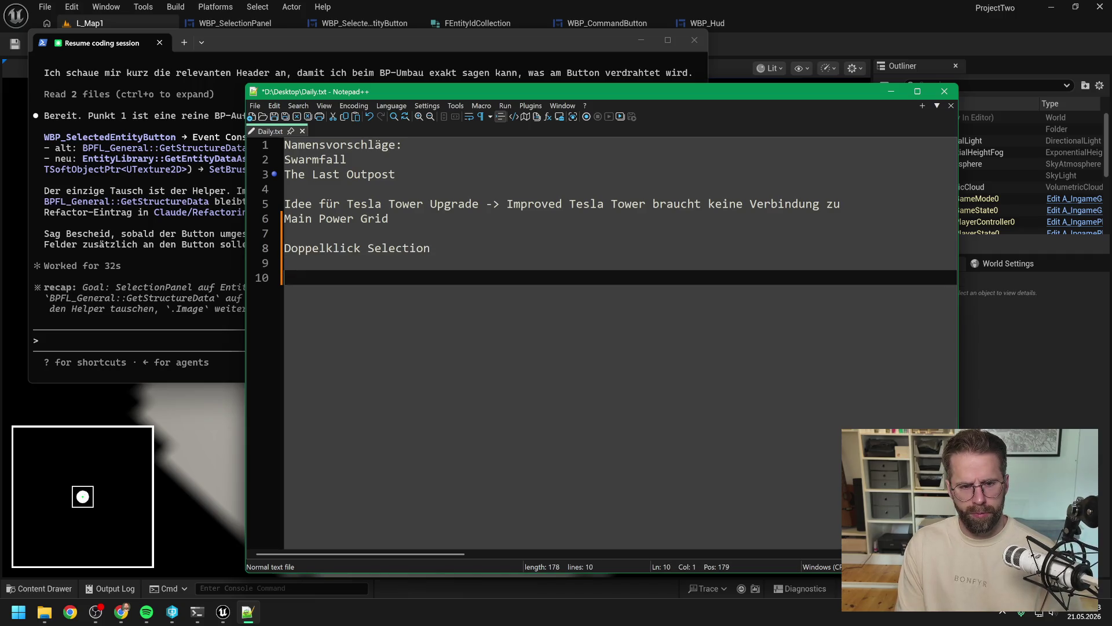
pyautogui.write('Klick auf Single E')
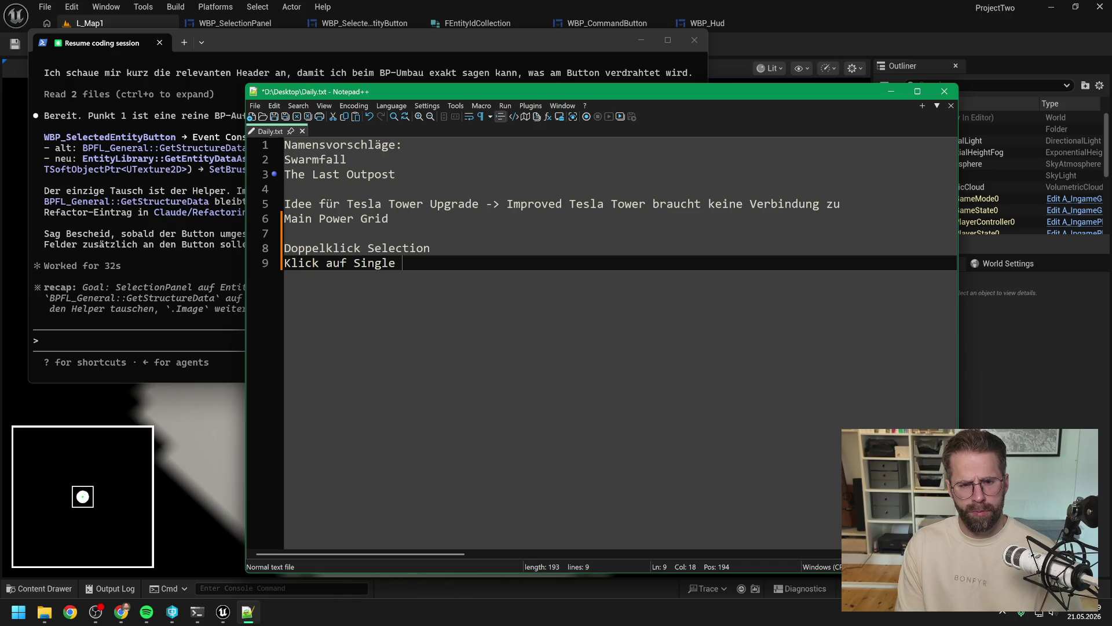
pyautogui.write('ntity ')
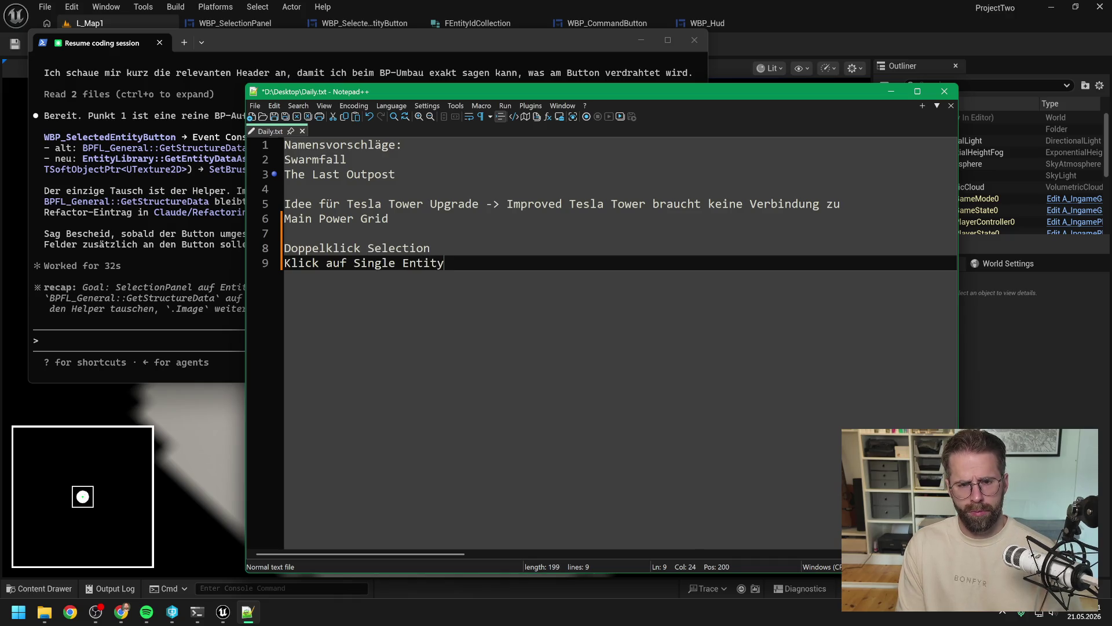
pyautogui.write('Im')
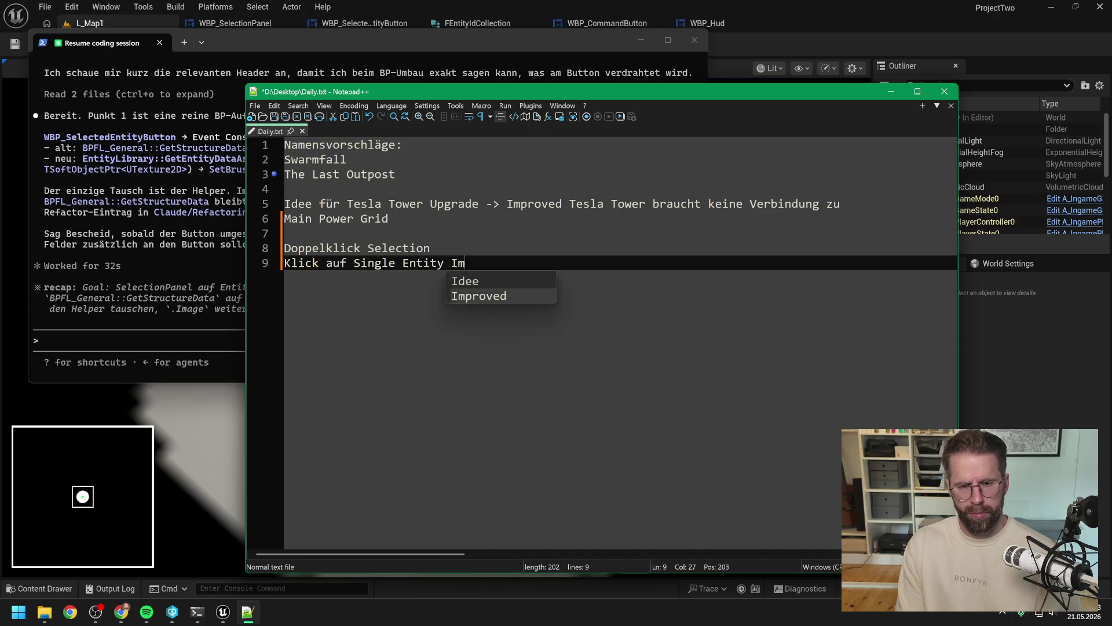
pyautogui.write('age -> zum ')
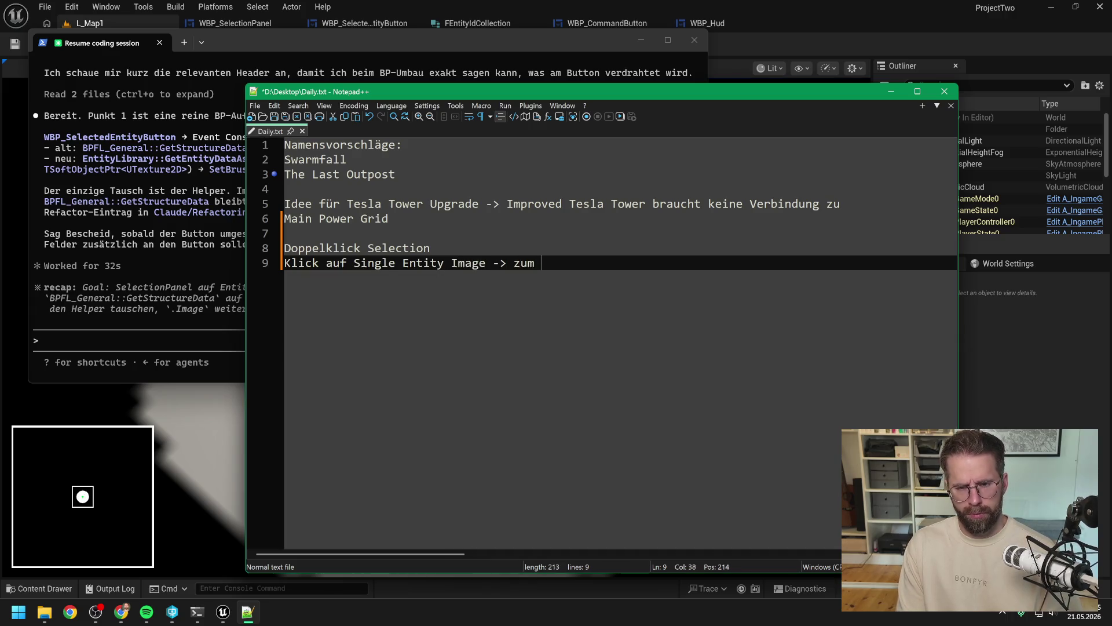
pyautogui.write('Gebäude springe')
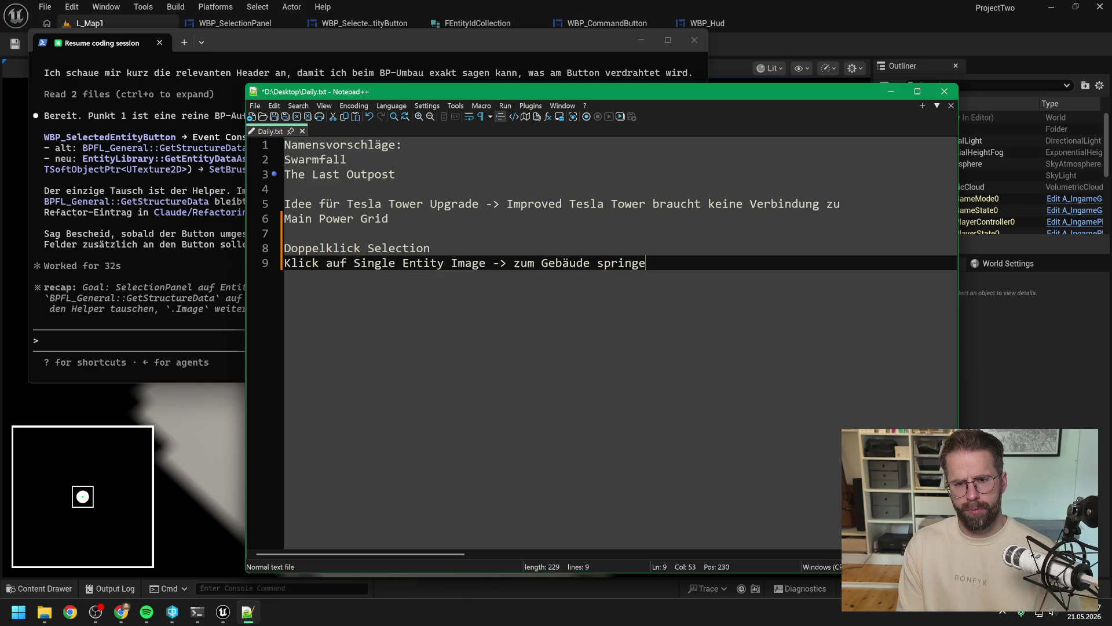
pyautogui.write('n')
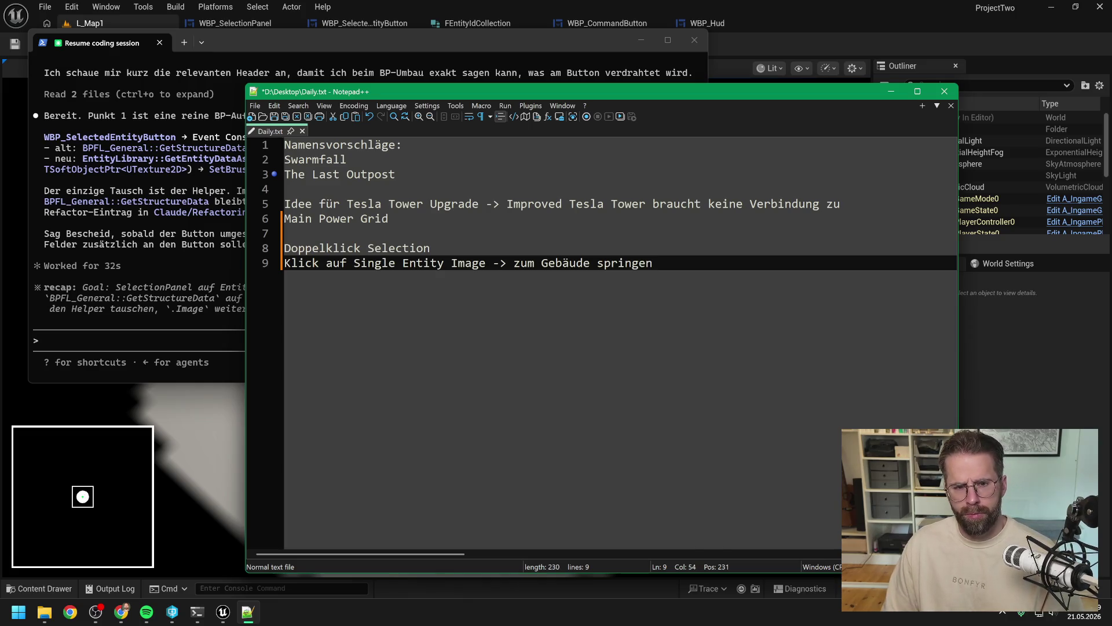
pyautogui.hotkey('ctrl', 's')
pyautogui.hotkey('alt', 'Tab')
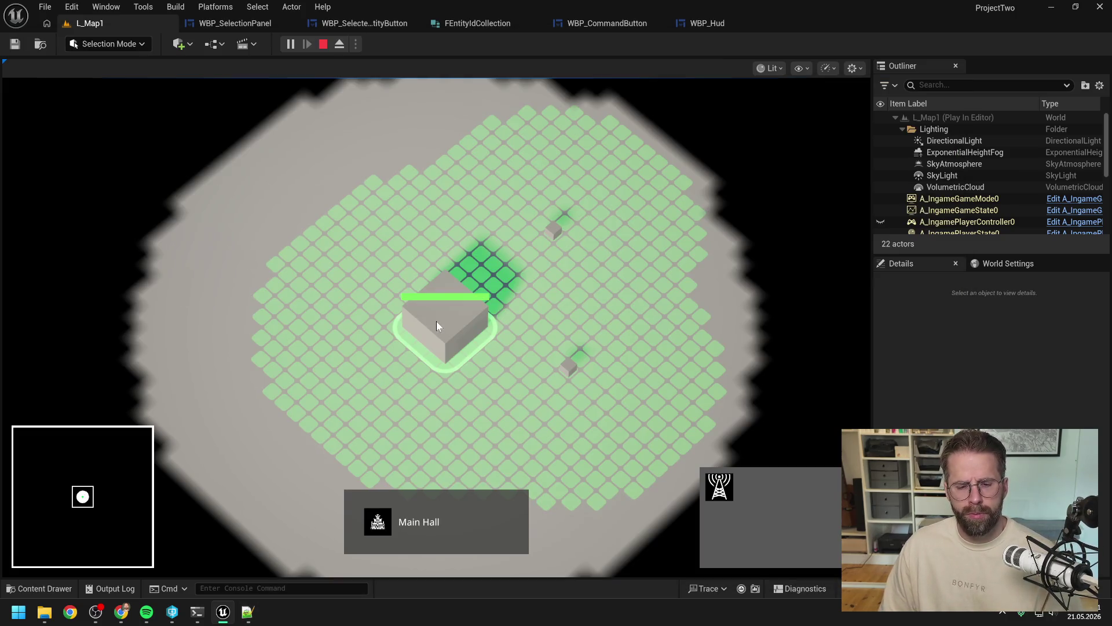
# Step: Box-select both small generators, pan left, and add the Main Hall to the selection
pyautogui.press('d')
pyautogui.click(474, 364)
pyautogui.moveTo(435, 190); pyautogui.dragTo(537, 398)
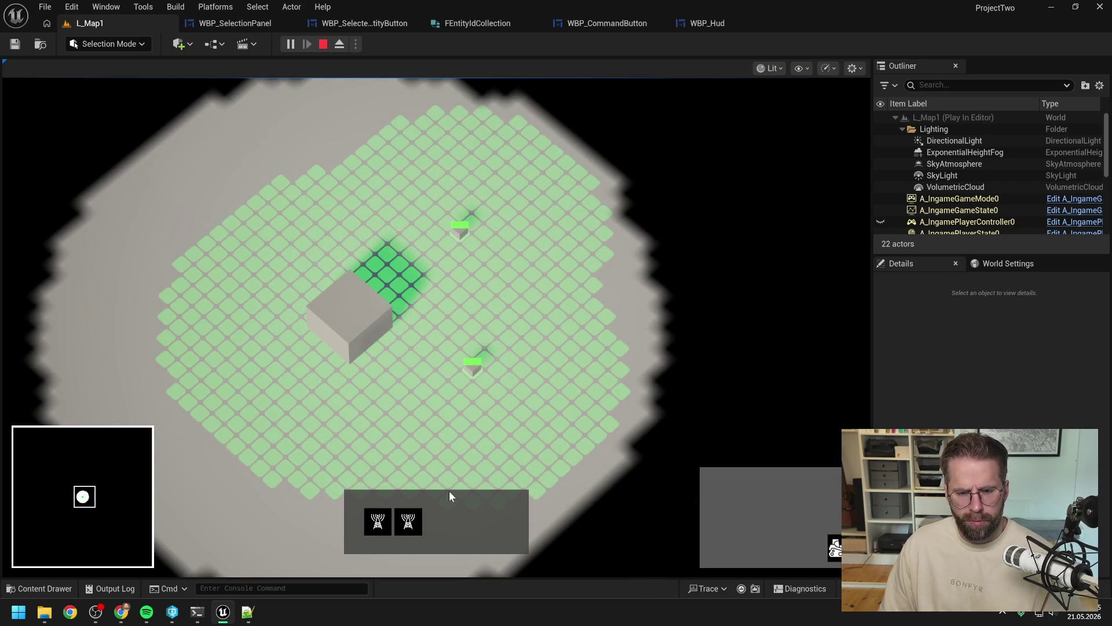
pyautogui.press('a')
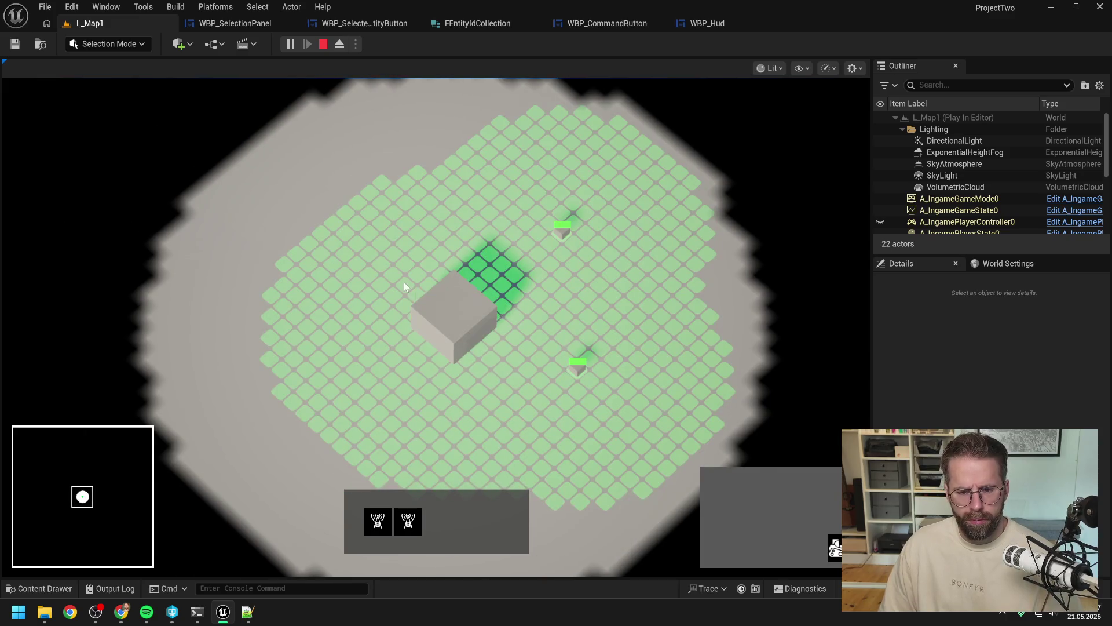
pyautogui.keyDown('shift'); pyautogui.click(446, 313); pyautogui.keyUp('shift')
pyautogui.press('d')
pyautogui.press('d')
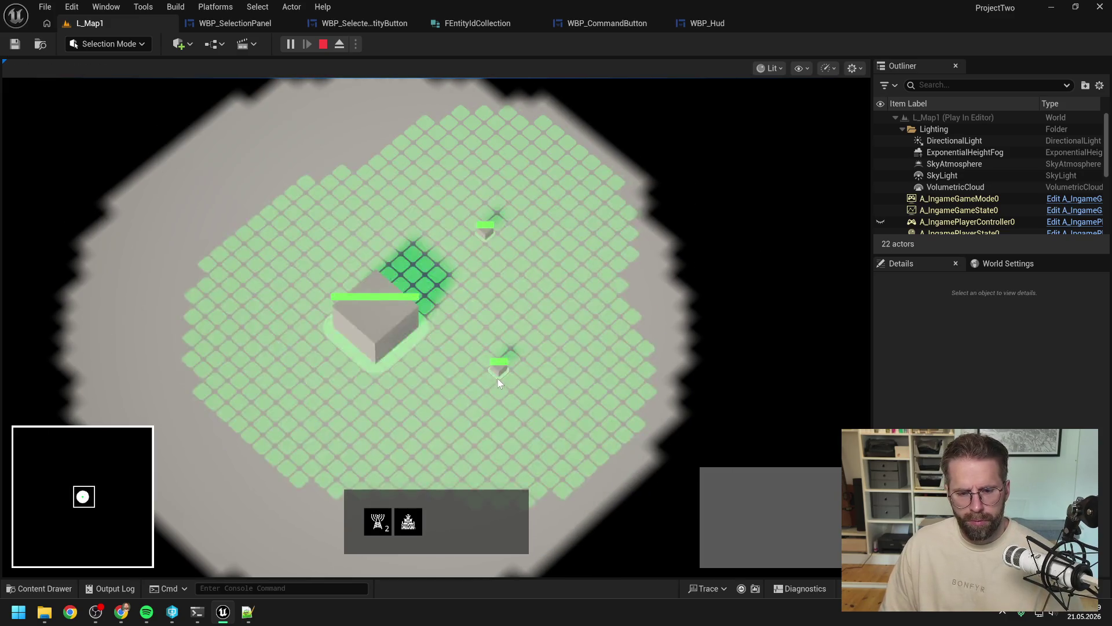
pyautogui.press('a')
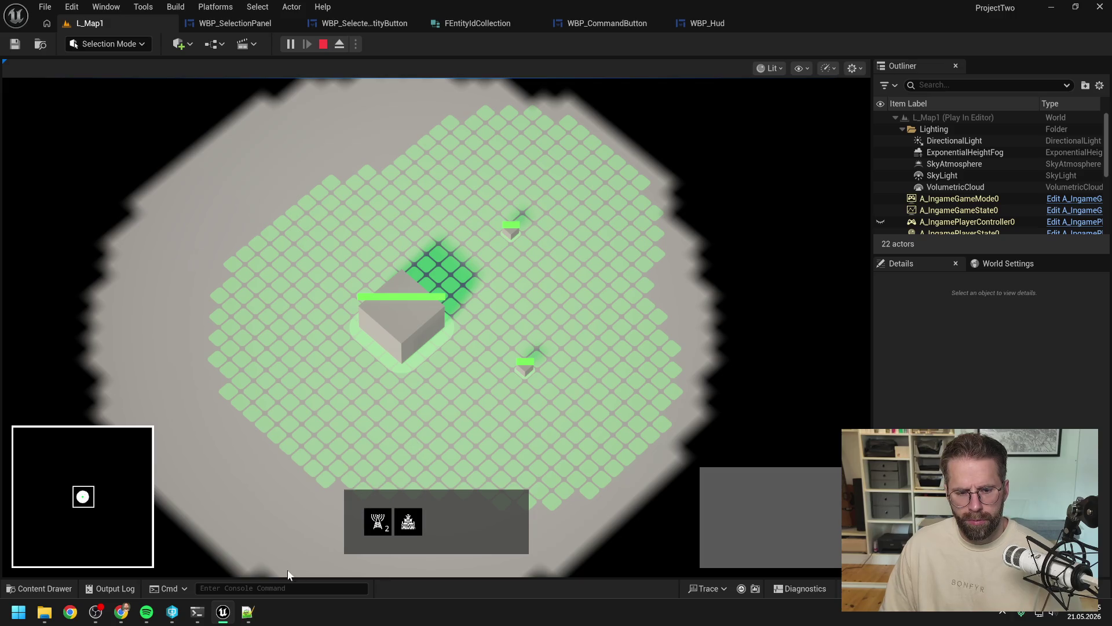
# Step: Write 'Tab für Command Card switchen bei mehreren Entity Types' in Daily.txt, removing the blank line above
pyautogui.click(248, 612)
pyautogui.press('Return')
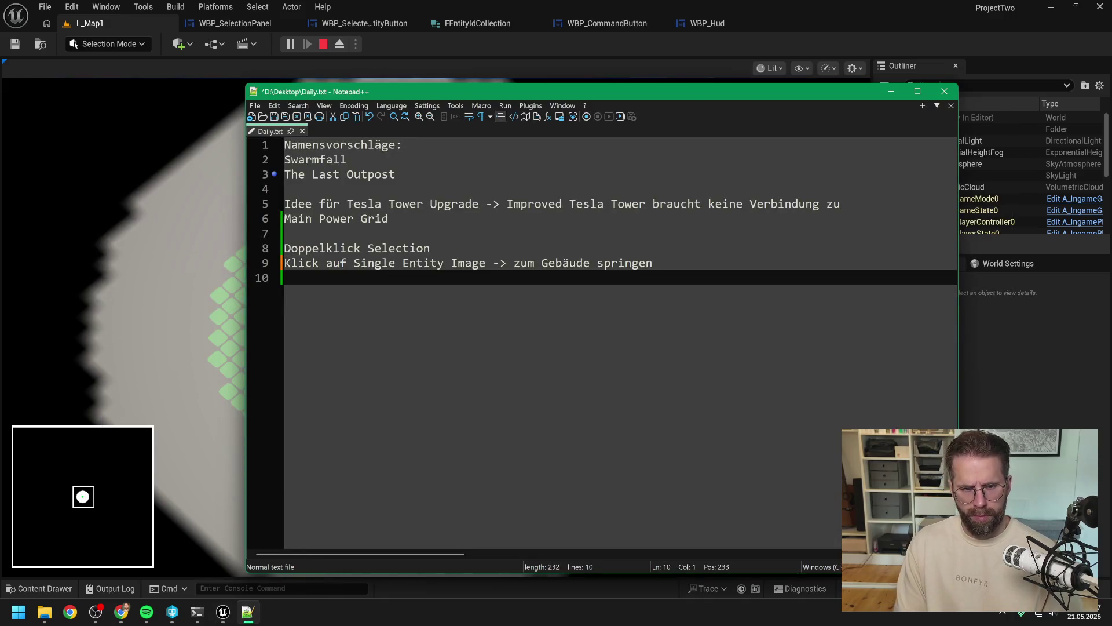
pyautogui.press('Return')
pyautogui.write('Tab fü')
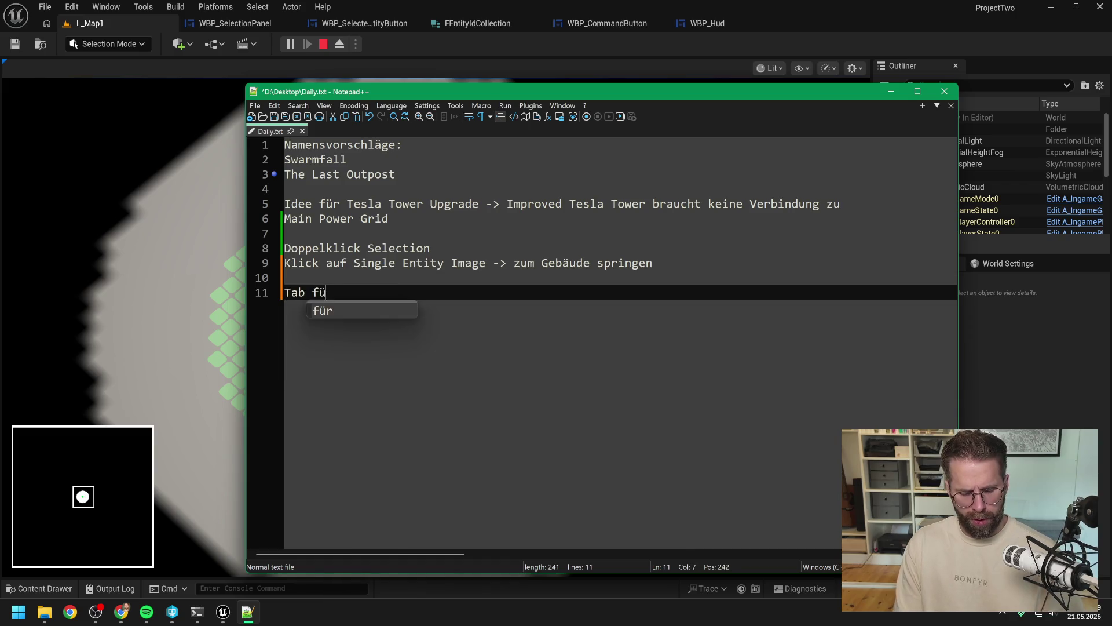
pyautogui.write('r Comman')
pyautogui.write('d Card')
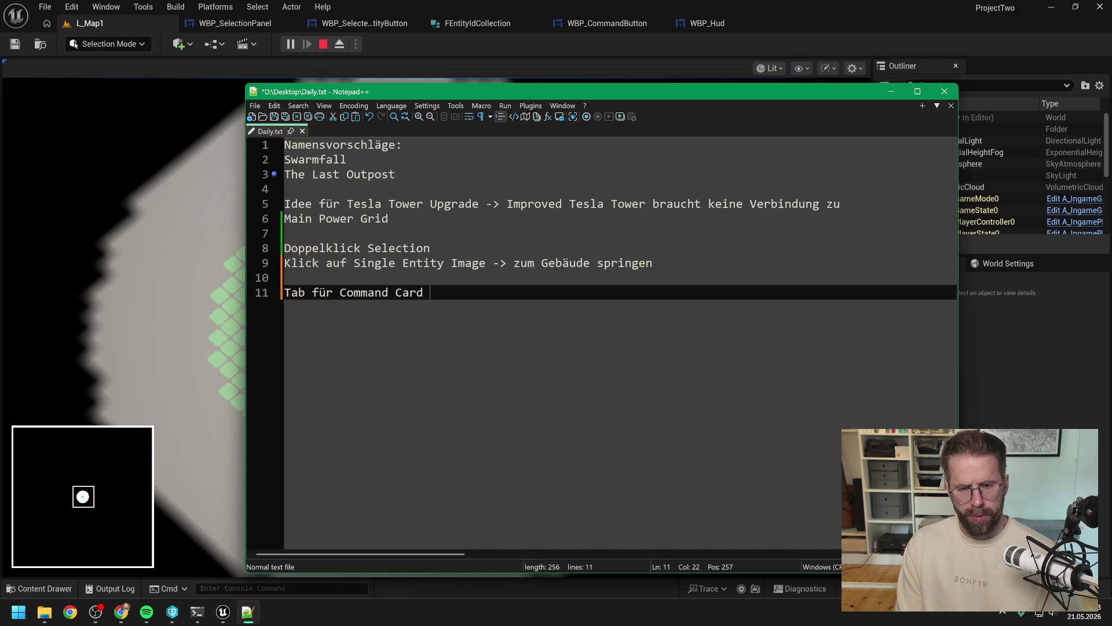
pyautogui.write('switc')
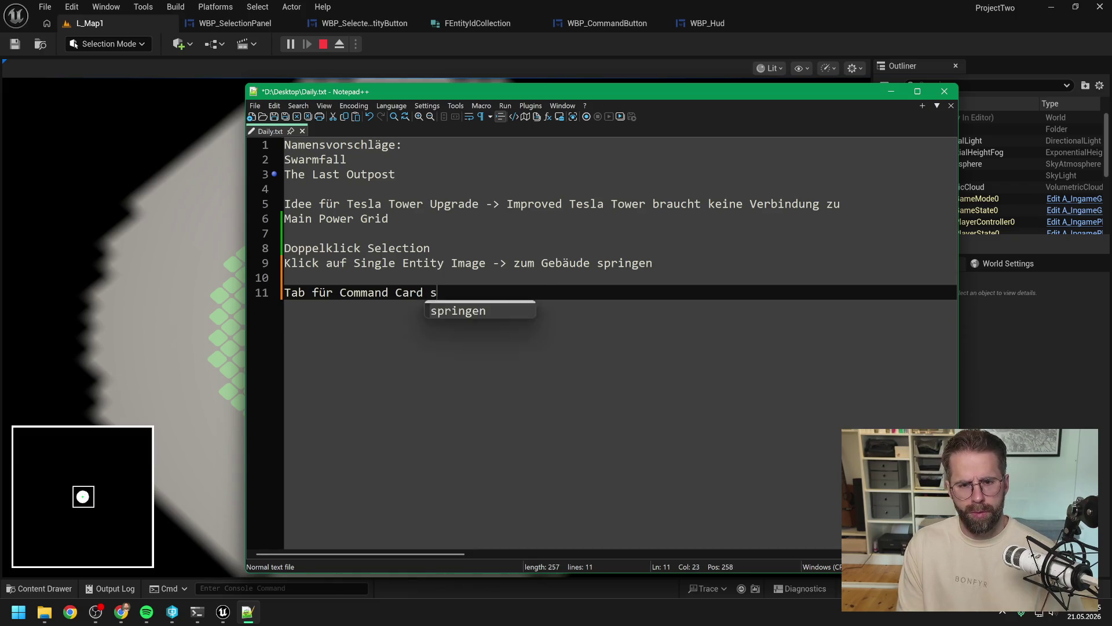
pyautogui.press('BackSpace')
pyautogui.press('BackSpace')
pyautogui.press('BackSpace')
pyautogui.write('itchen be')
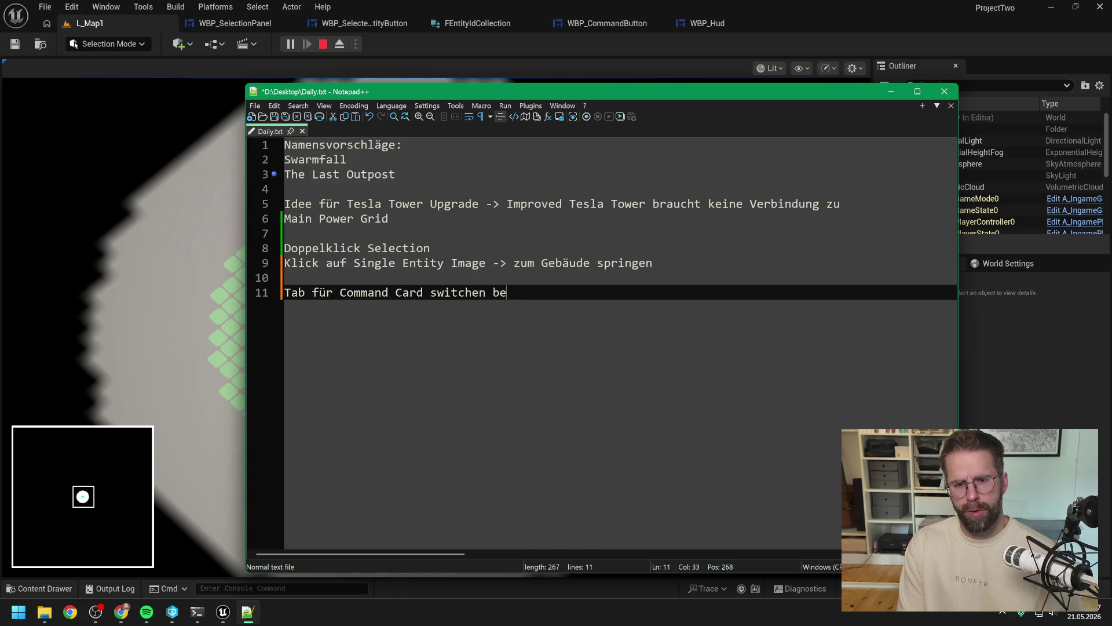
pyautogui.write('i mehreren E')
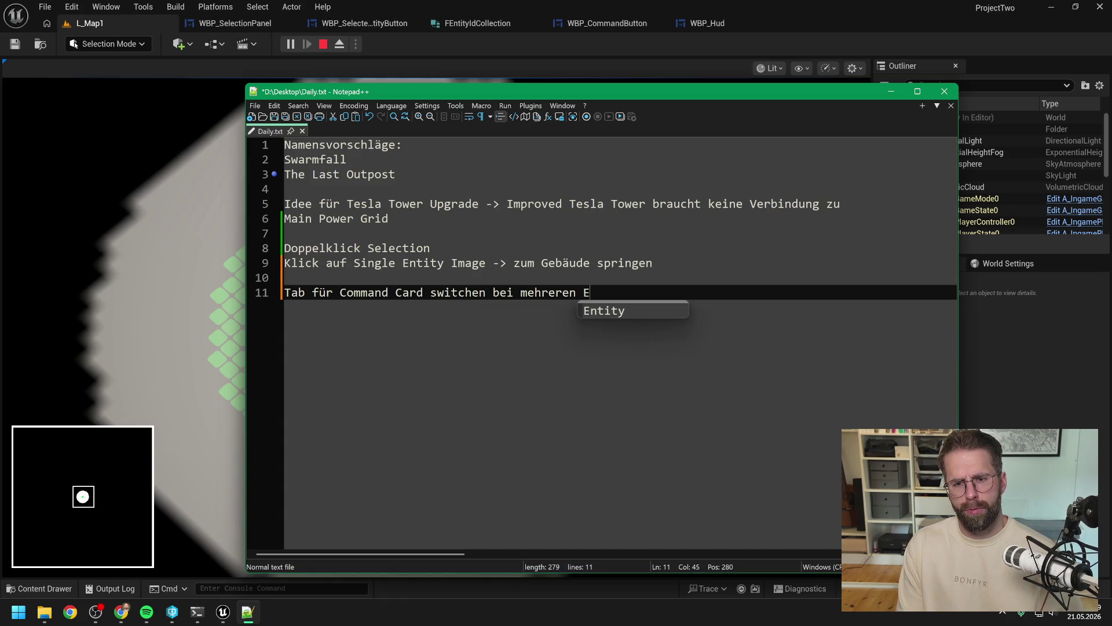
pyautogui.write('ntti')
pyautogui.press('BackSpace')
pyautogui.press('BackSpace')
pyautogui.write('itty')
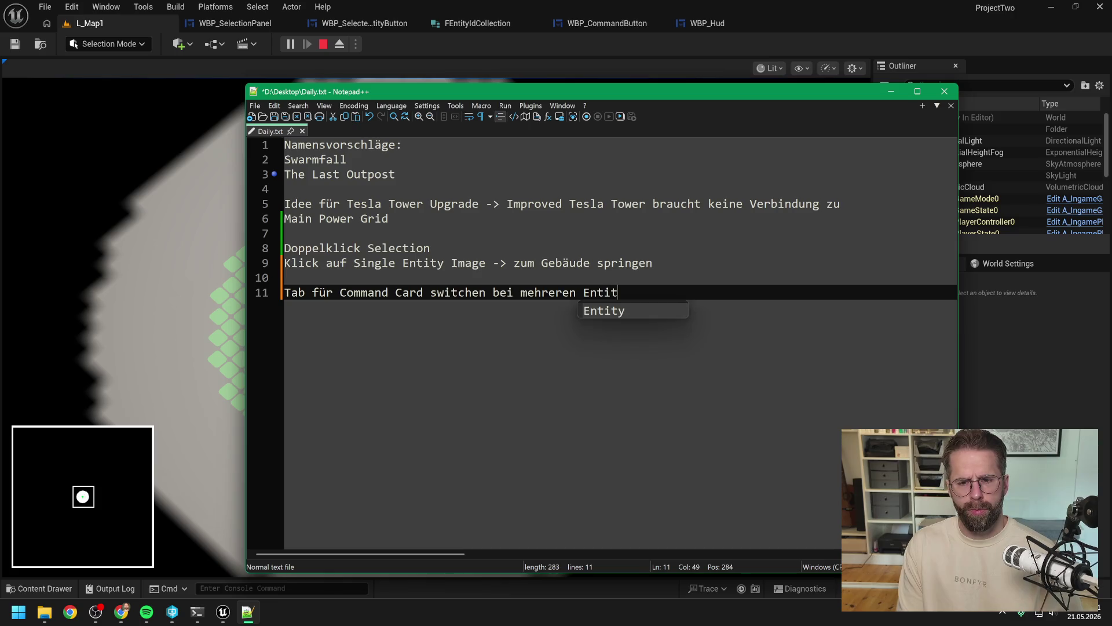
pyautogui.press('BackSpace')
pyautogui.press('BackSpace')
pyautogui.write('ty Type')
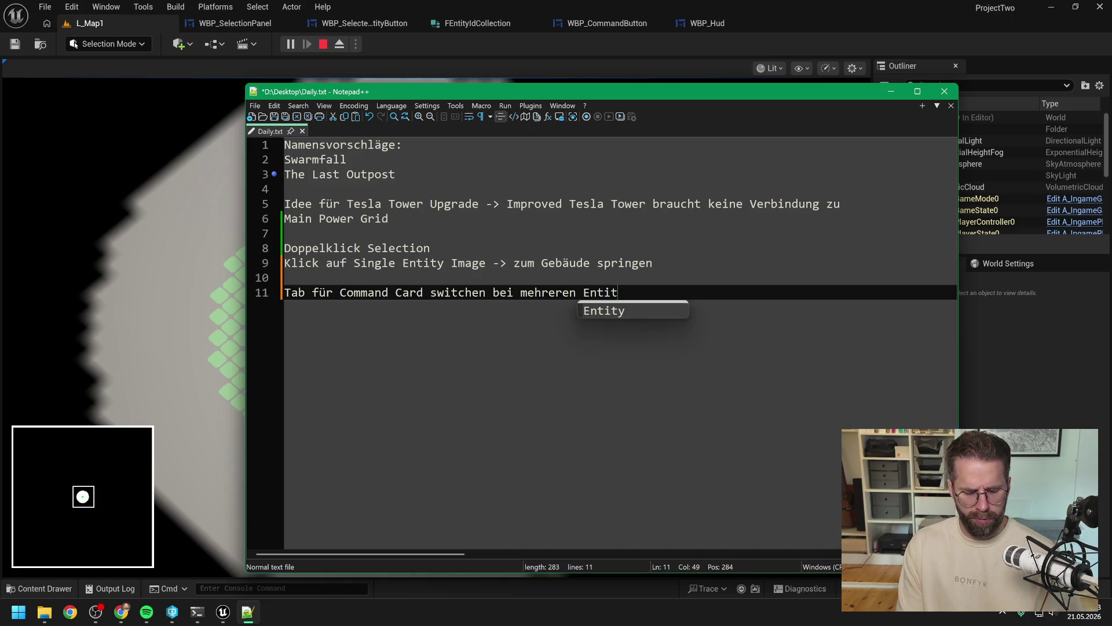
pyautogui.write('s')
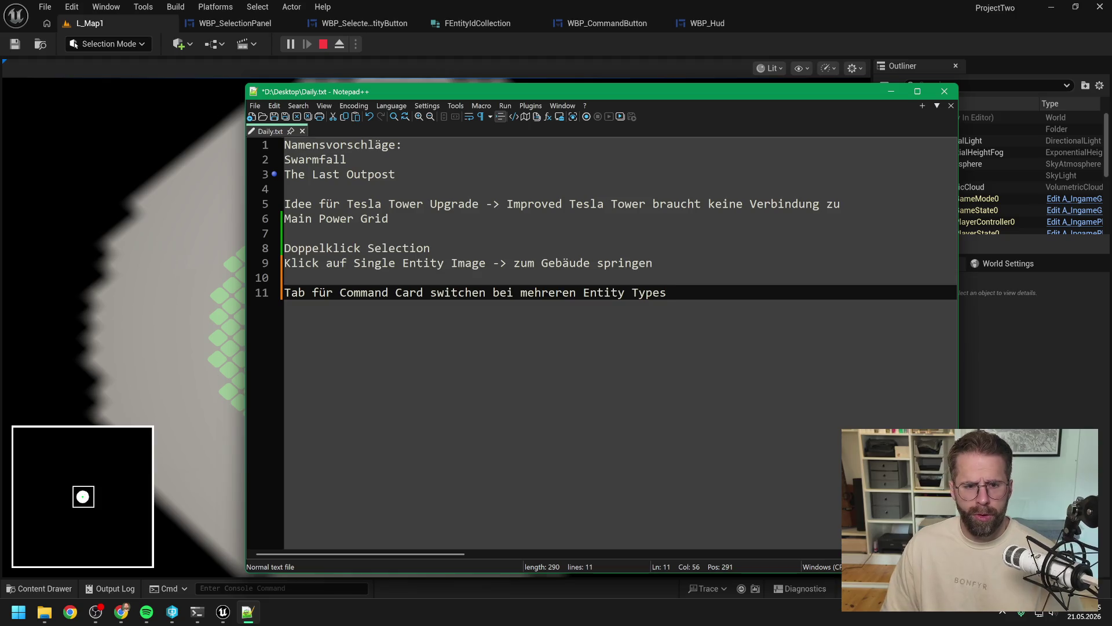
pyautogui.press('Home')
pyautogui.press('BackSpace')
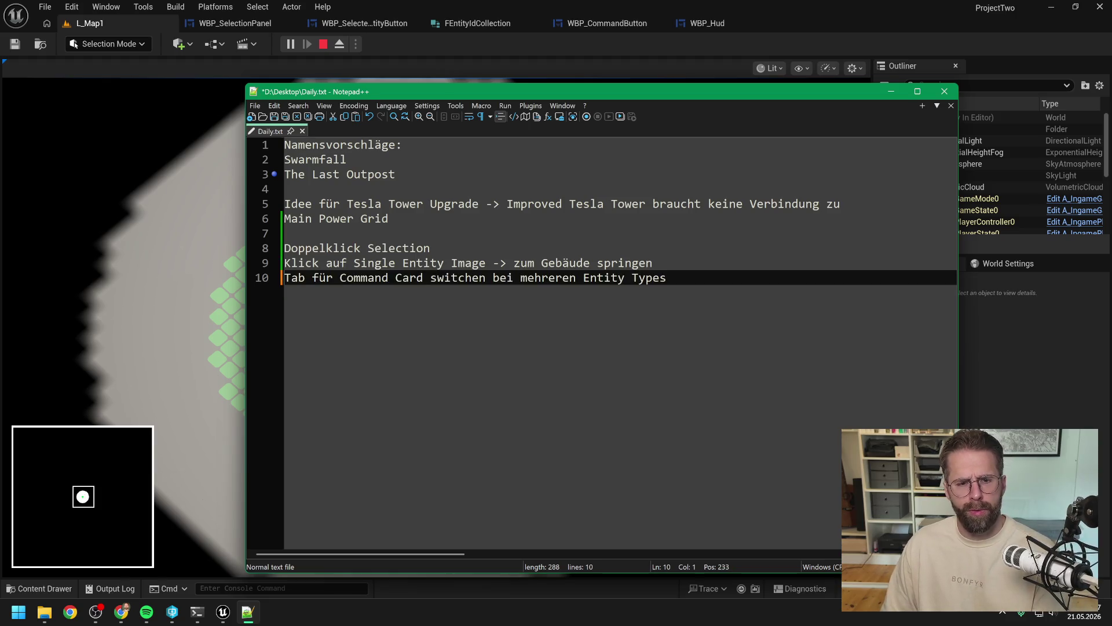
pyautogui.click(164, 298)
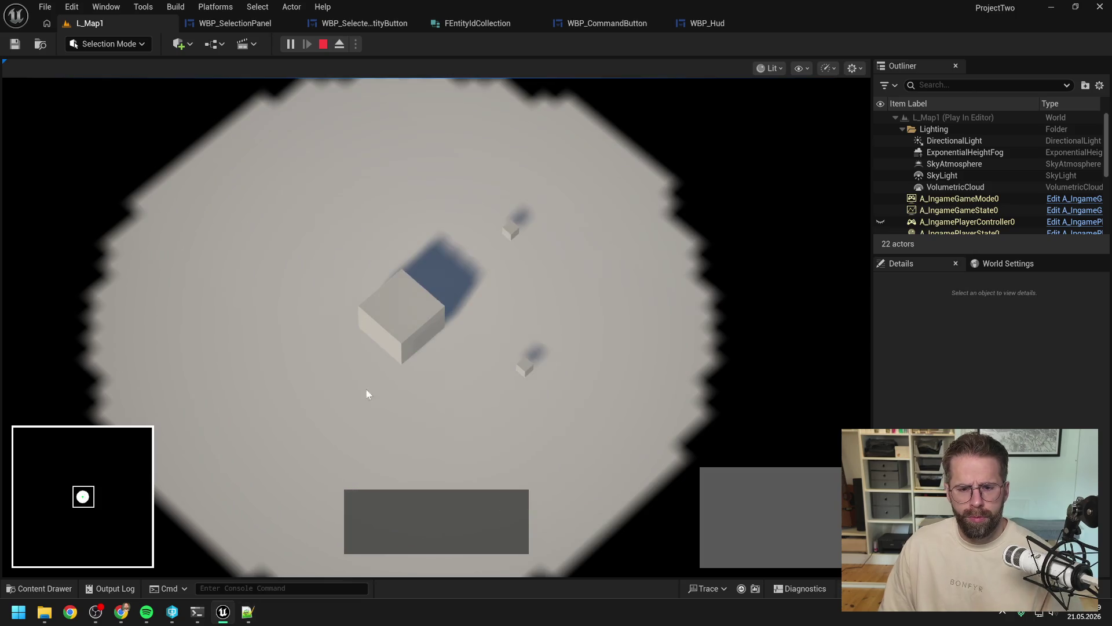
# Step: In play mode, select the Main Hall, then marquee-select both small units to compare the selection panel
pyautogui.click(388, 316)
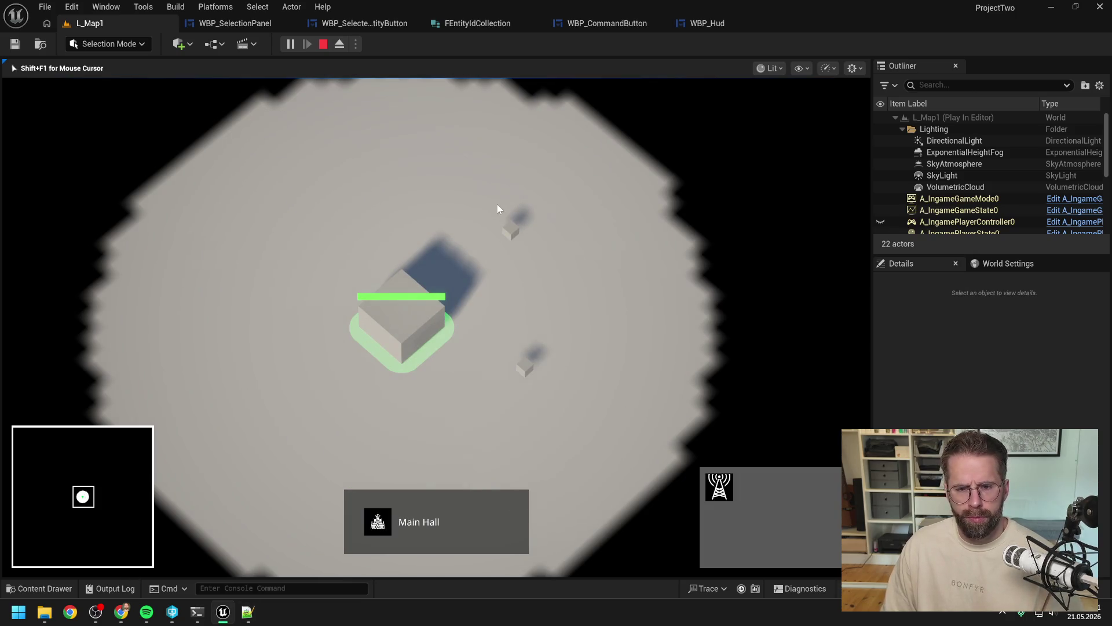
pyautogui.moveTo(497, 204); pyautogui.dragTo(600, 429)
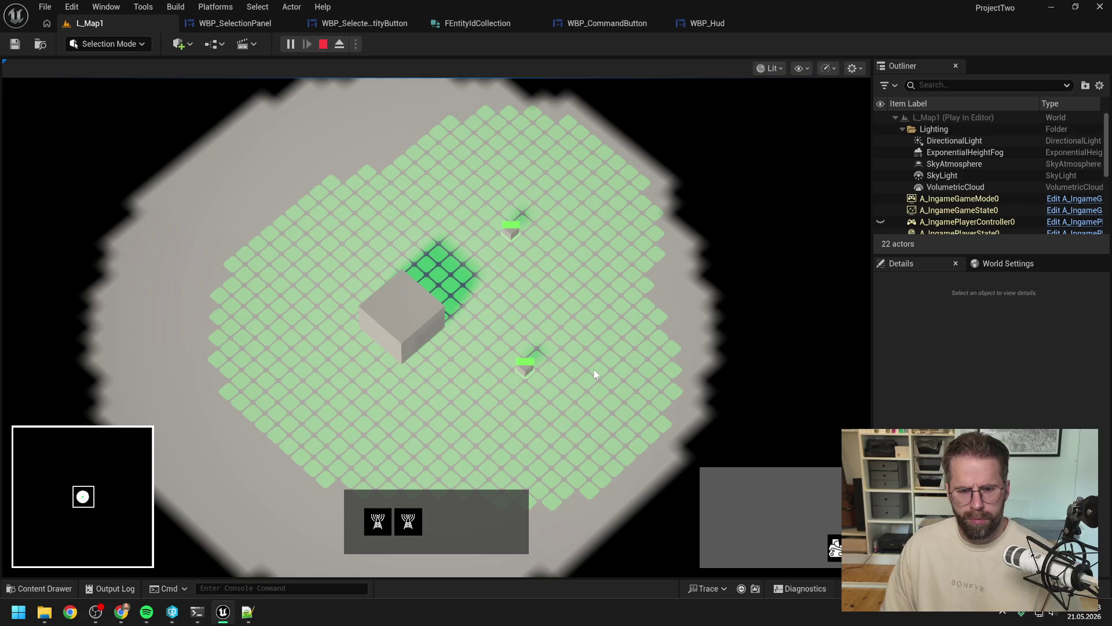
pyautogui.click(594, 370)
# Step: Select the Main Hall alone to view its panel, then end the play-in-editor session
pyautogui.click(444, 343)
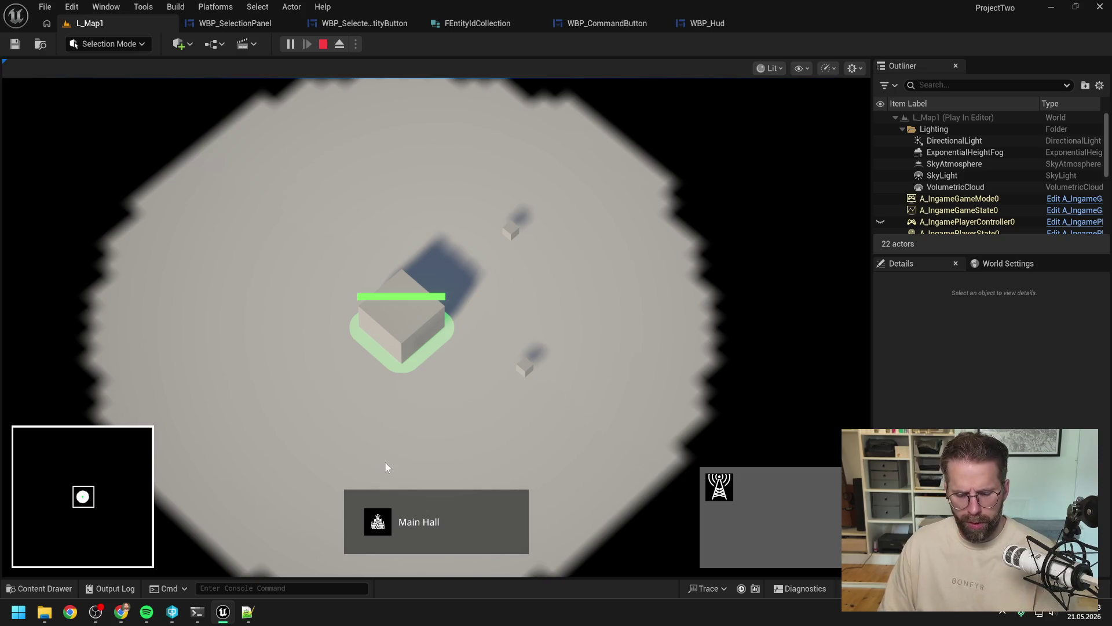
pyautogui.press('Escape')
pyautogui.hotkey('alt', 'Tab')
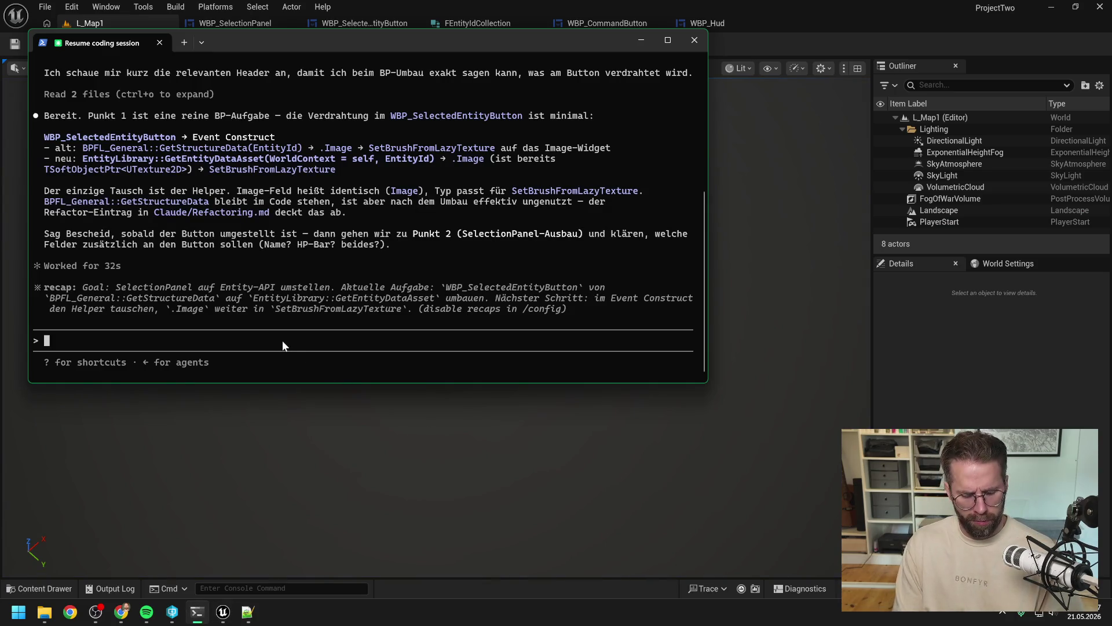
# Step: Write 'BP Refactoring von Structure zu Entity ist fertig. Ich habe nun erstmal das SelectionPanel geupdatet'
pyautogui.write('Hab nun erstmal das Sele')
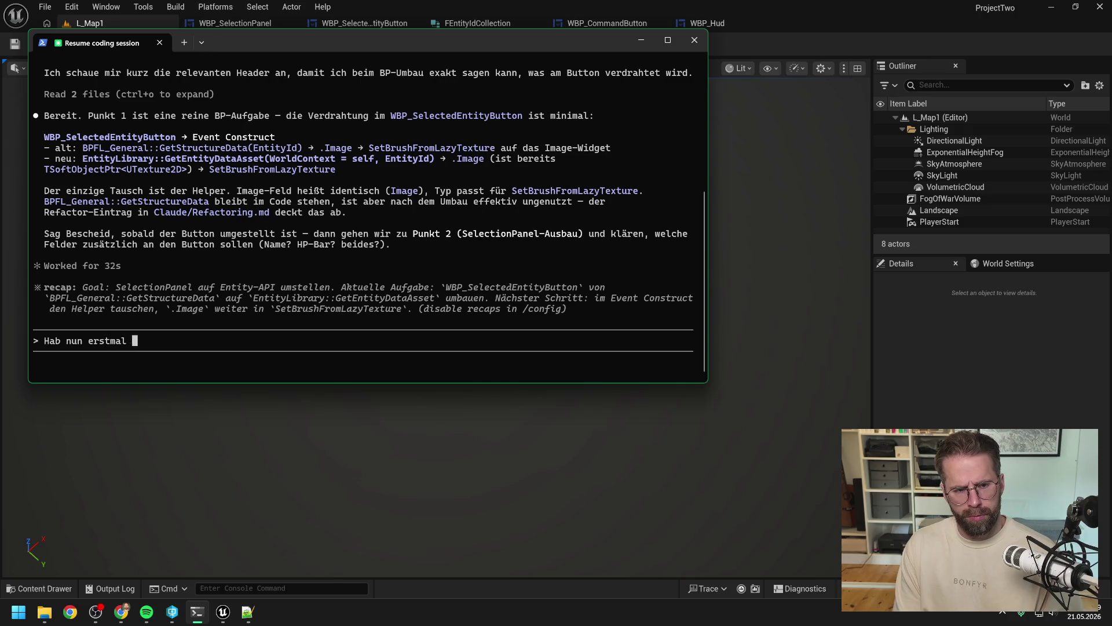
pyautogui.write('ctionPa')
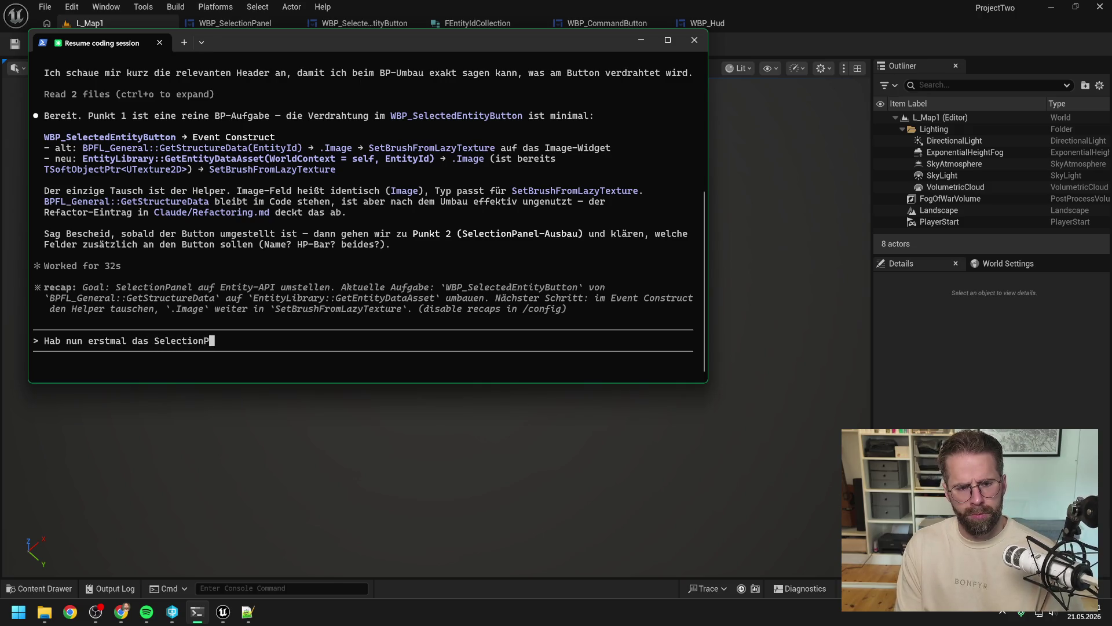
pyautogui.press('BackSpace')
pyautogui.press('BackSpace')
pyautogui.press('BackSpace')
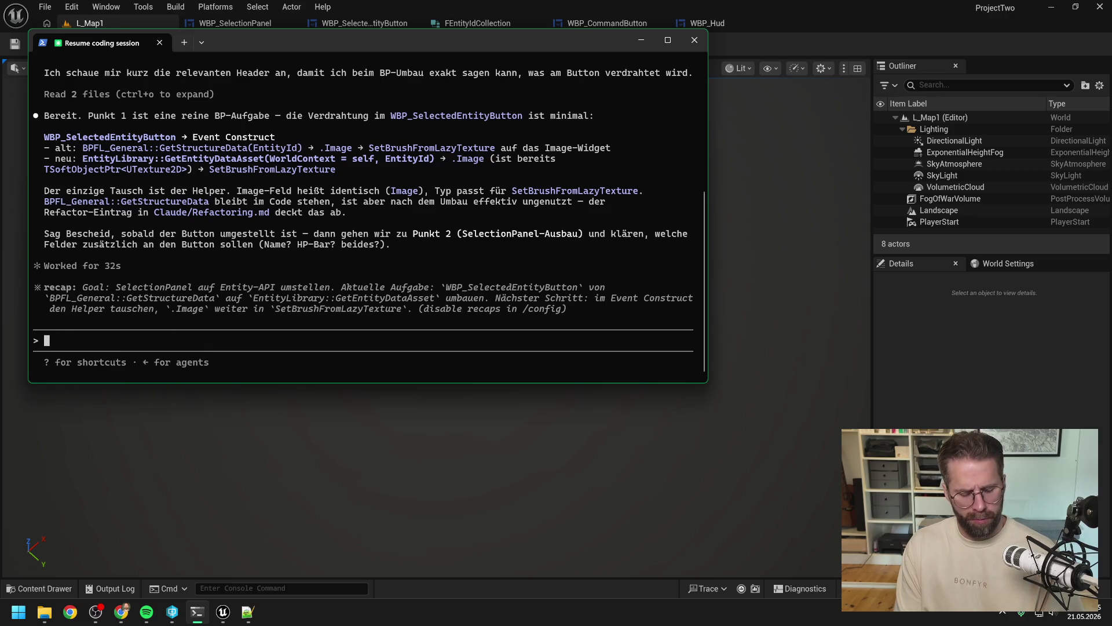
pyautogui.write('BP')
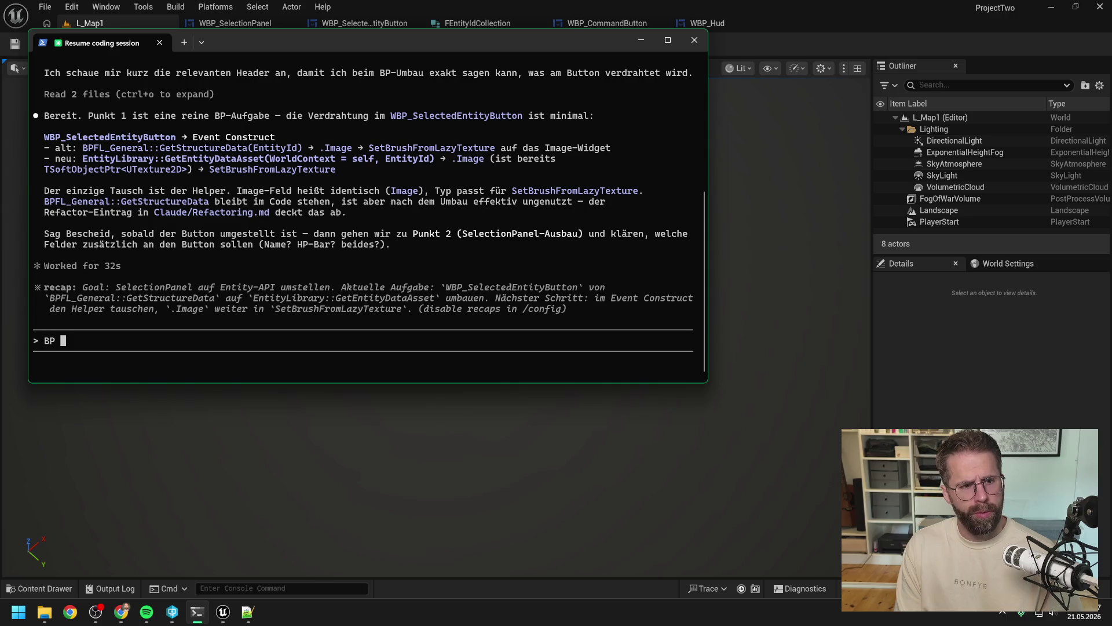
pyautogui.write(' Refactro')
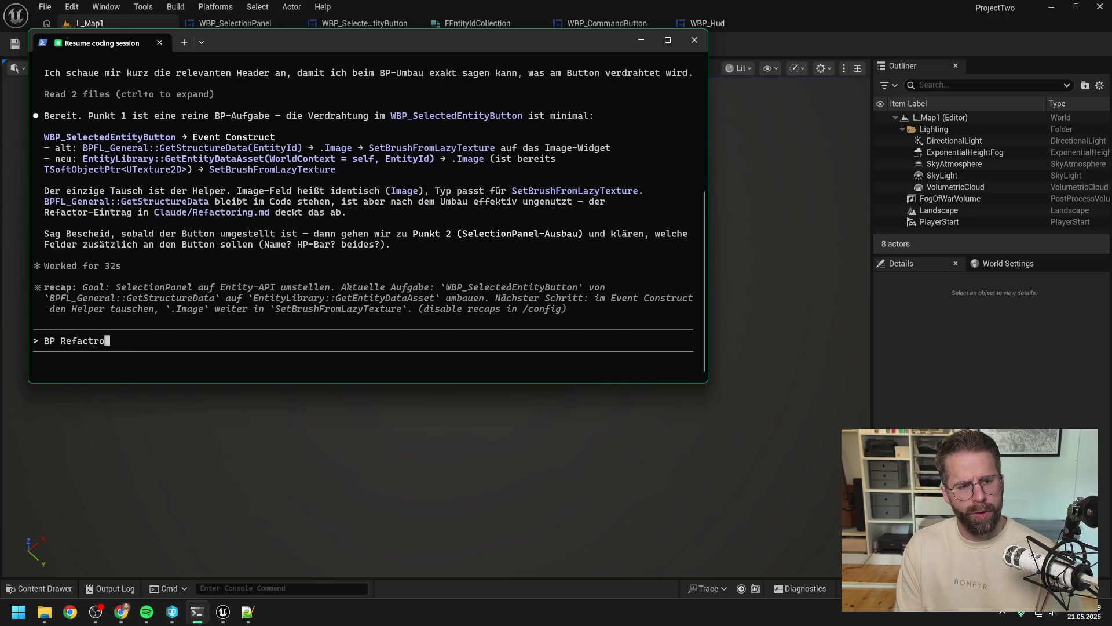
pyautogui.press('BackSpace')
pyautogui.press('BackSpace')
pyautogui.write('oring z')
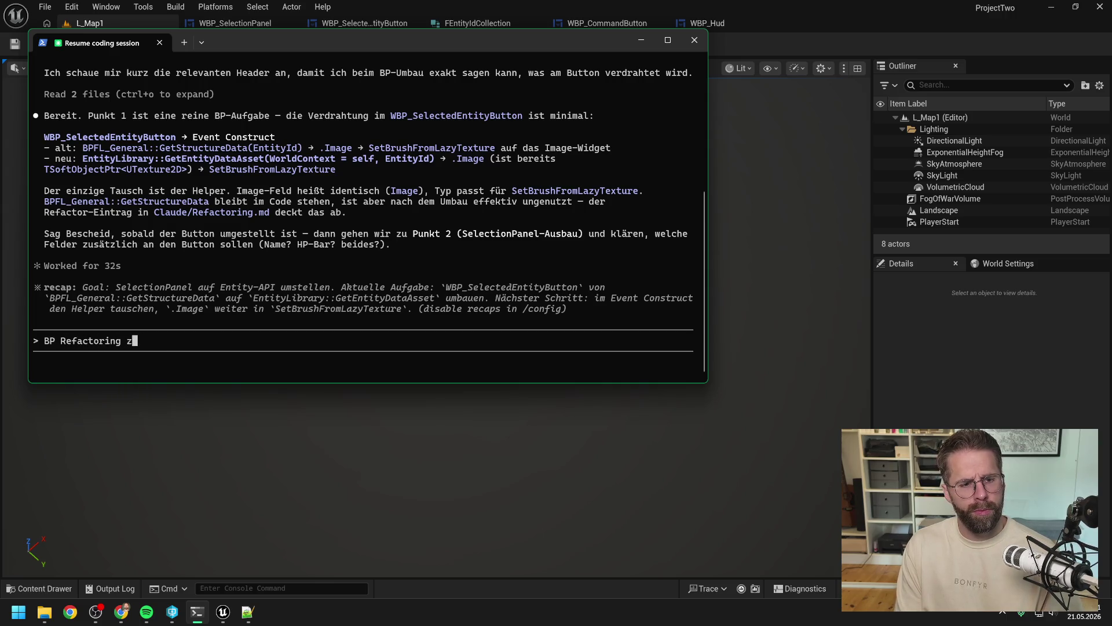
pyautogui.press('BackSpace')
pyautogui.write('von Stru')
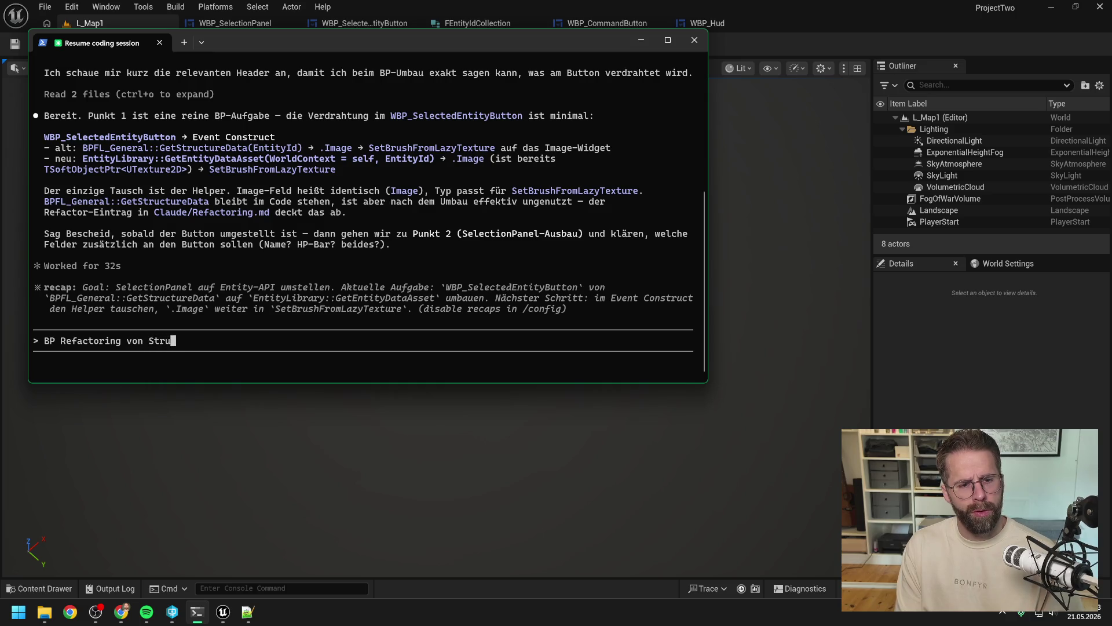
pyautogui.write('cture zu Entity is')
pyautogui.write('t ferti')
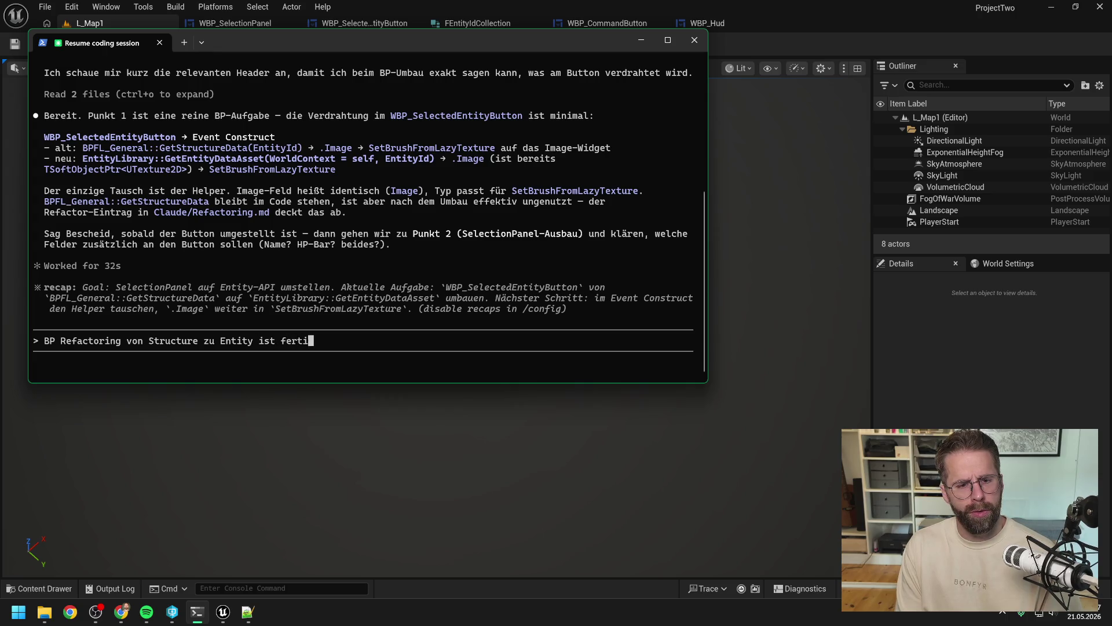
pyautogui.write('g. Ich habe ')
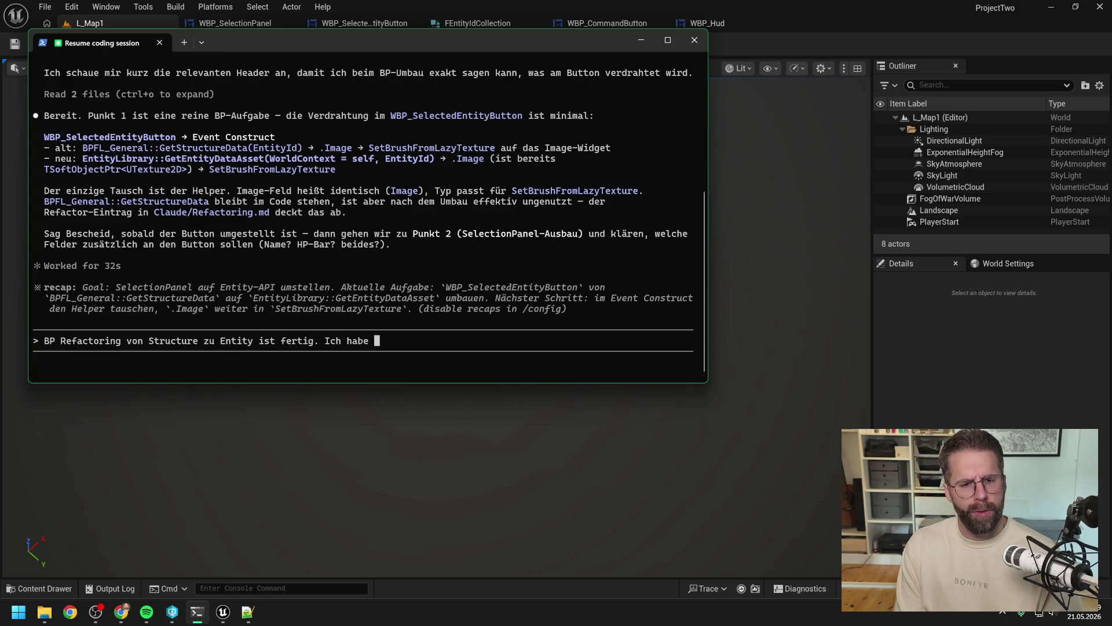
pyautogui.write('nun erstmal ')
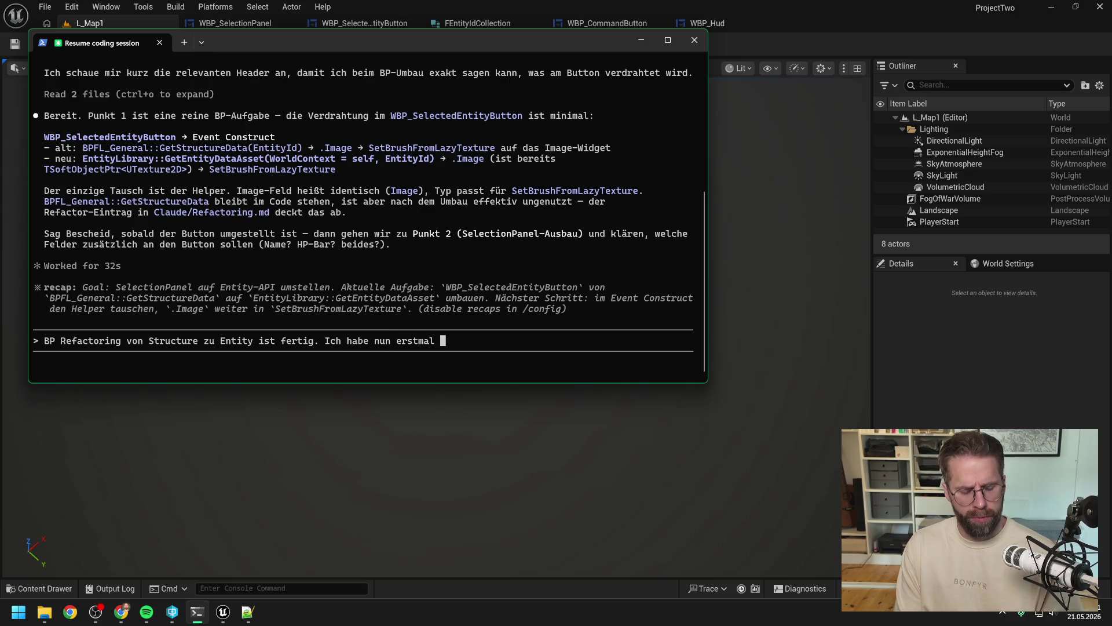
pyautogui.write('das SelectionP')
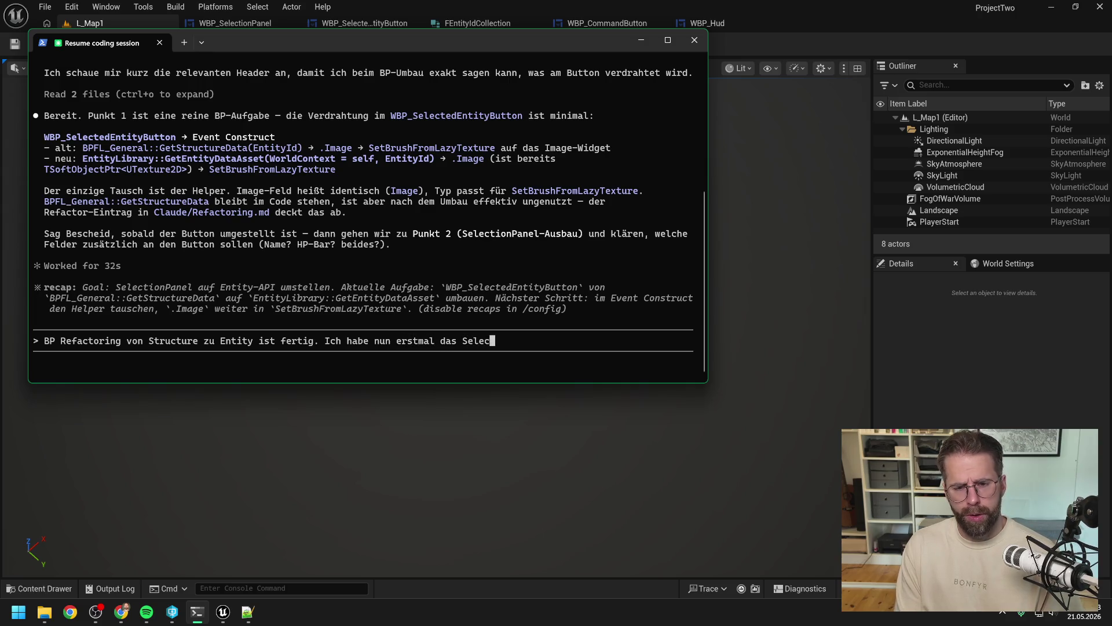
pyautogui.write('ane')
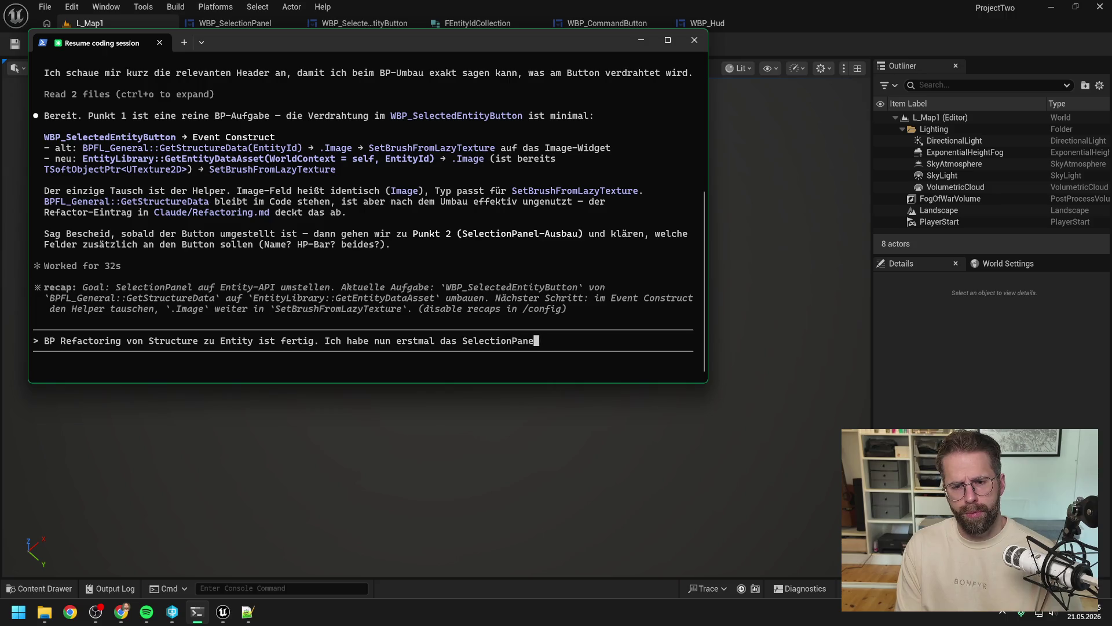
pyautogui.write('l geupdatet')
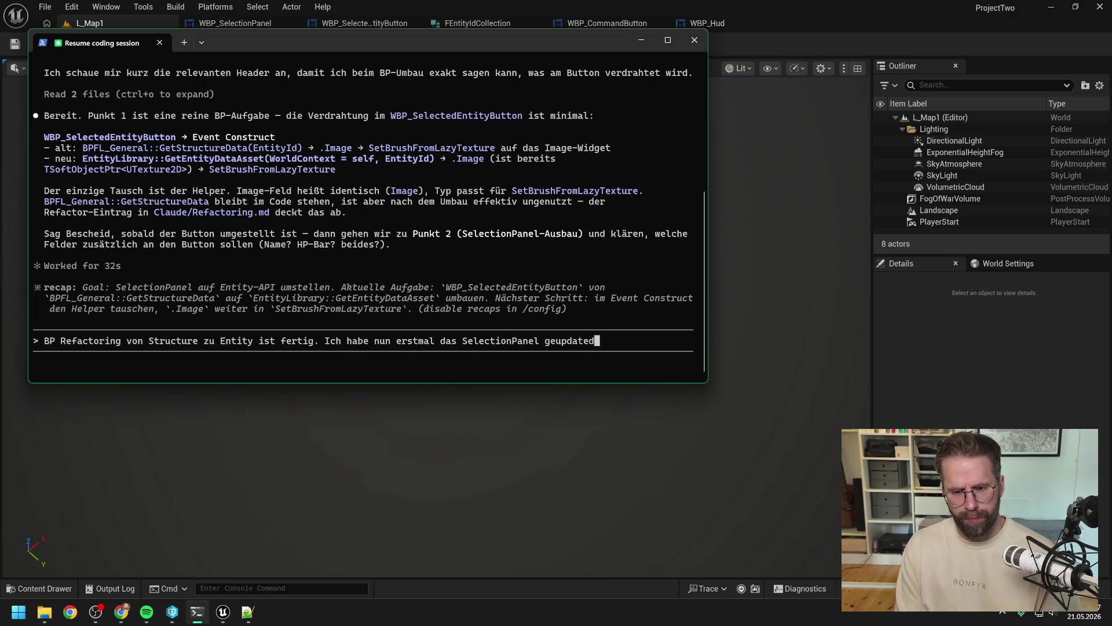
pyautogui.write('. Aktuell a')
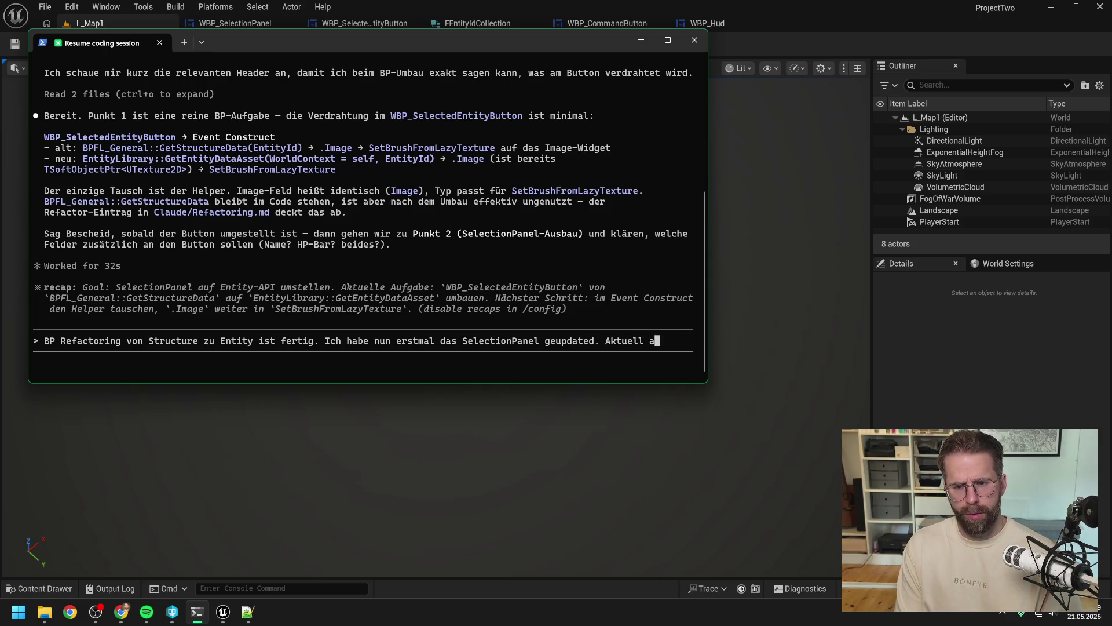
# Step: Add 'haben wir dort drei Views. 1.' and paste the screenshot image with Alt+V
pyautogui.press('BackSpace')
pyautogui.write('haben wir')
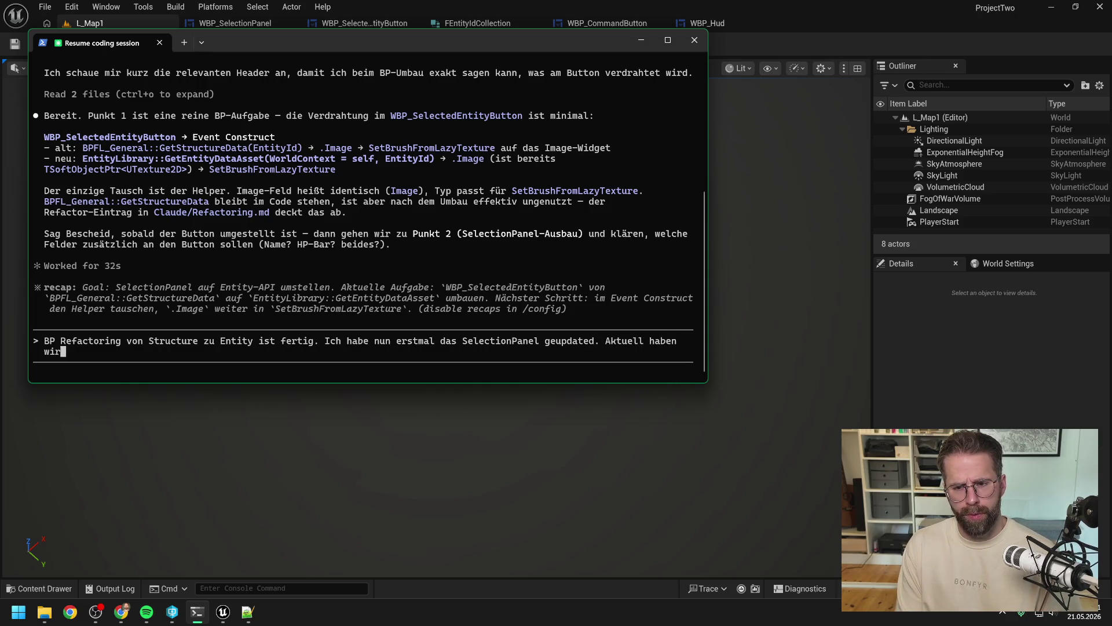
pyautogui.write(' dort drei Vi')
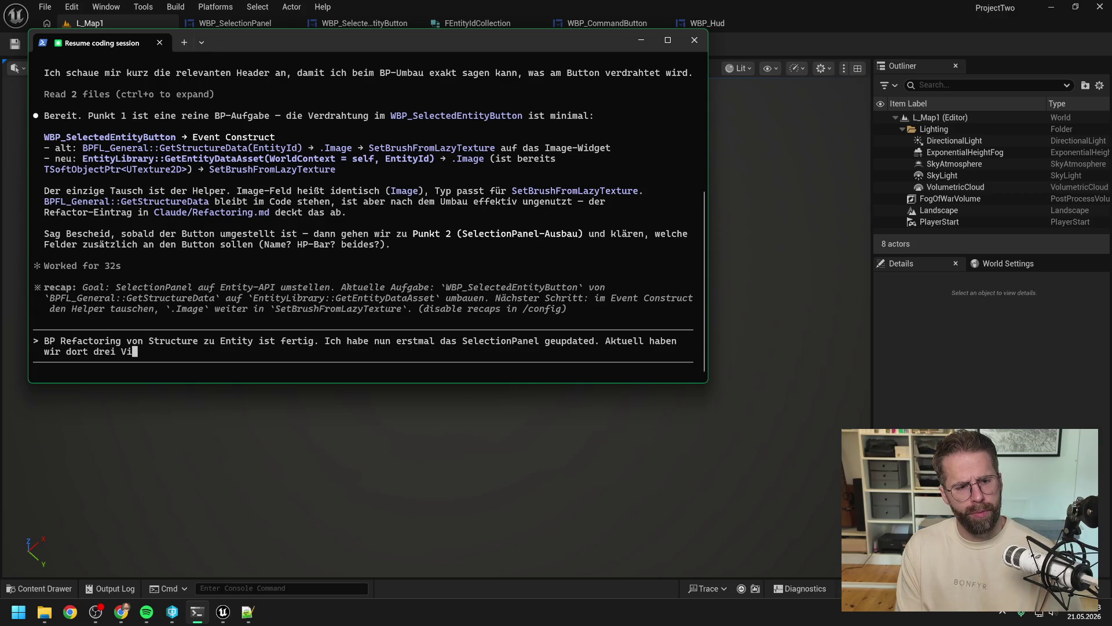
pyautogui.write('ews. 1.')
pyautogui.press('BackSpace')
pyautogui.write('.')
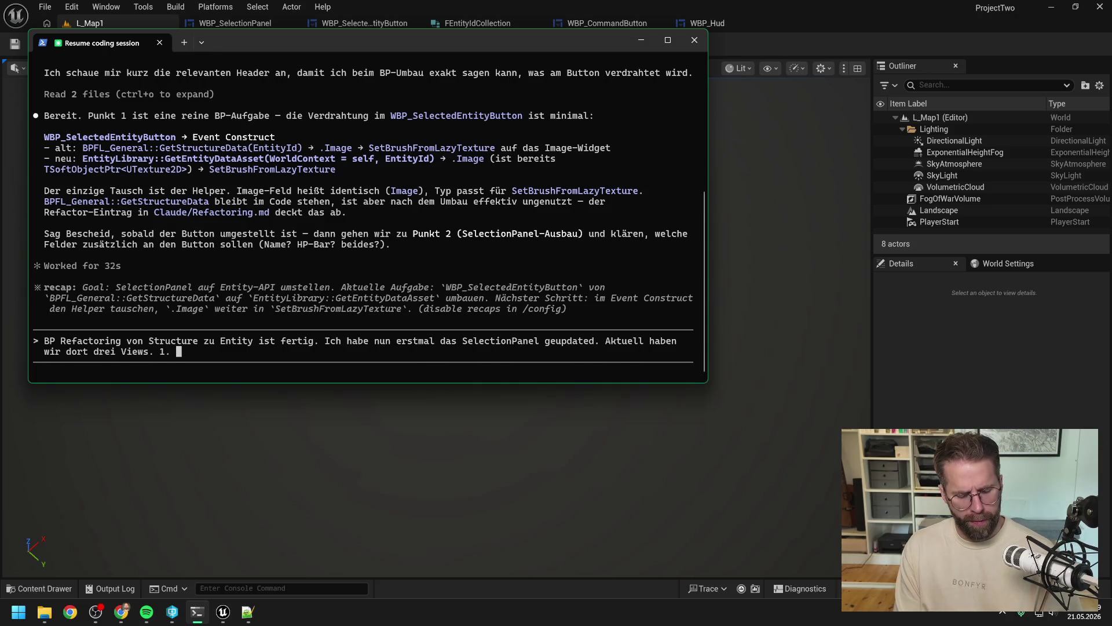
pyautogui.hotkey('ctrl', 'v')
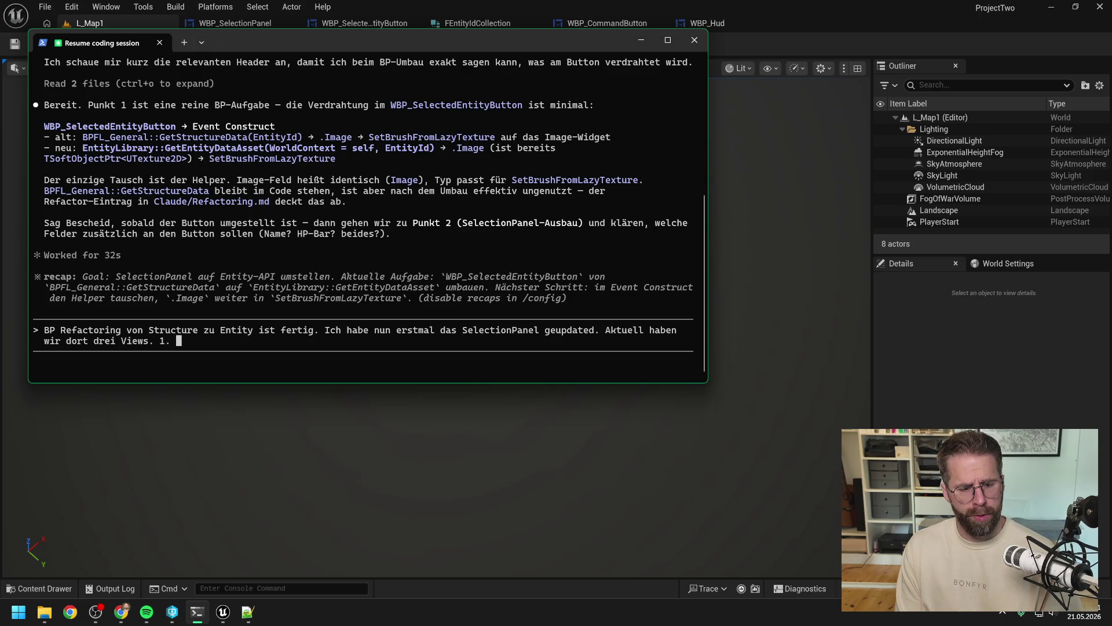
pyautogui.hotkey('alt', 'v')
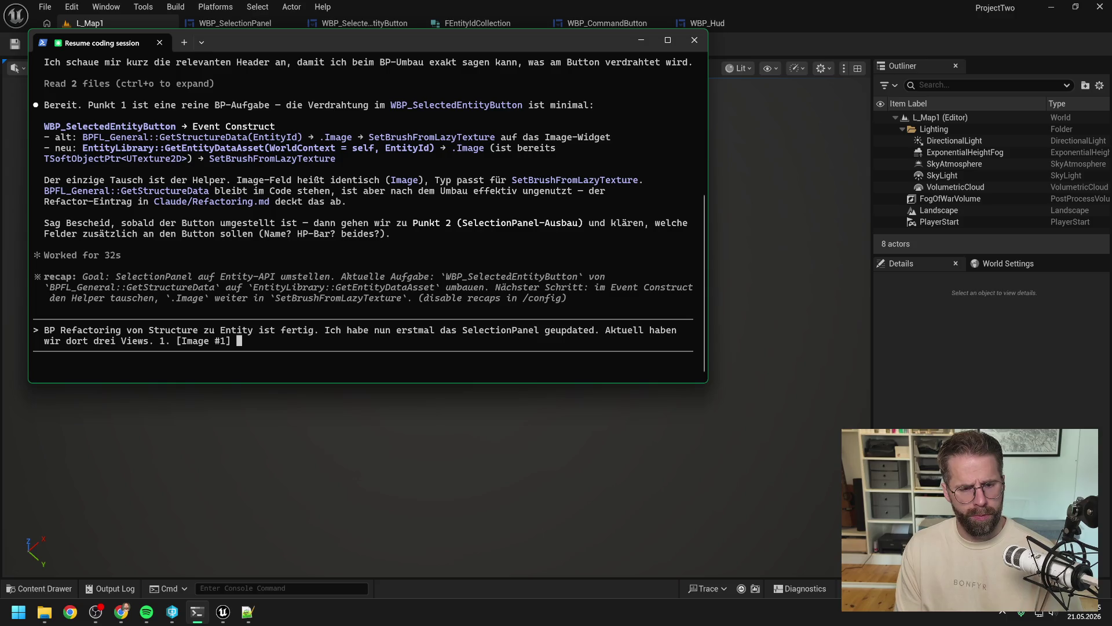
# Step: Describe the first view: '-> Wir haben nur eine Entity angewählt,' followed by its image and name
pyautogui.write('-> Wir ')
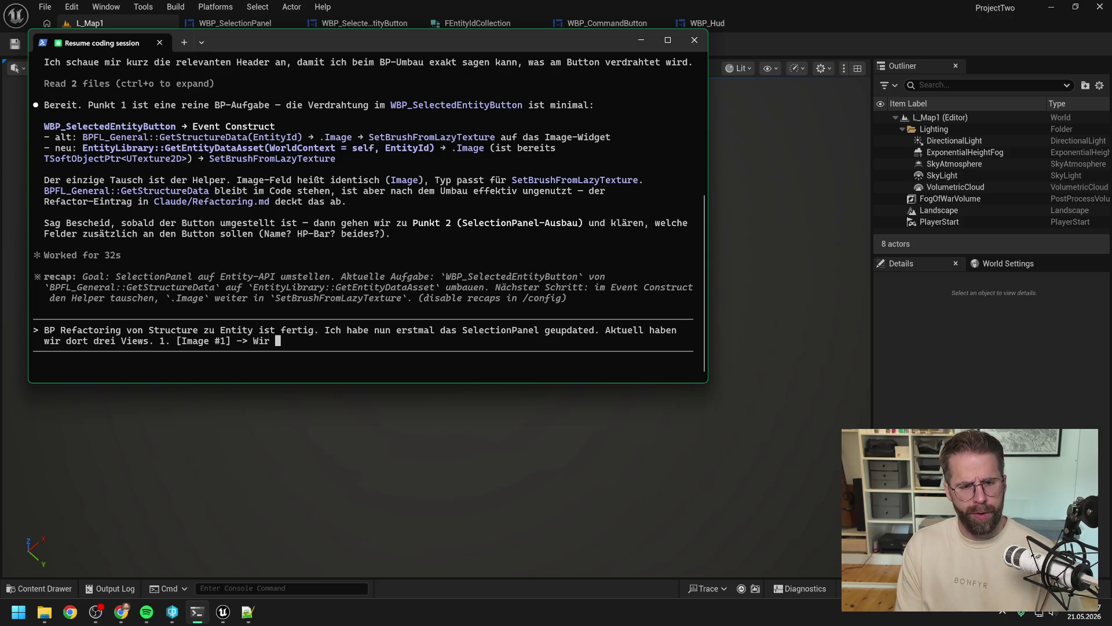
pyautogui.write('haben nur eine ')
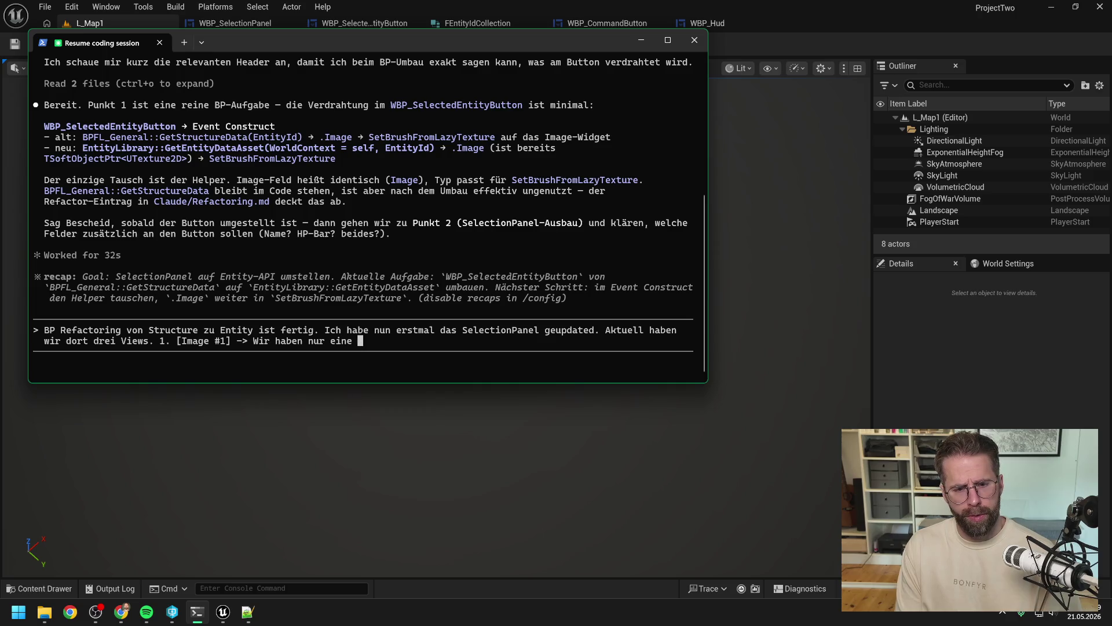
pyautogui.write('Entity angewä')
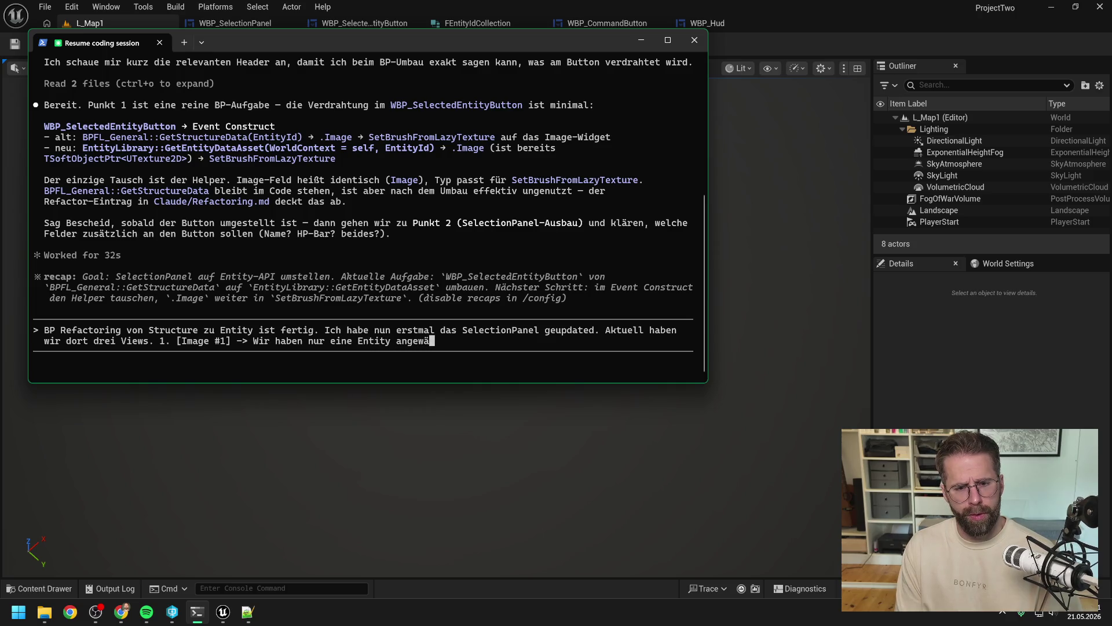
pyautogui.write('hlt.')
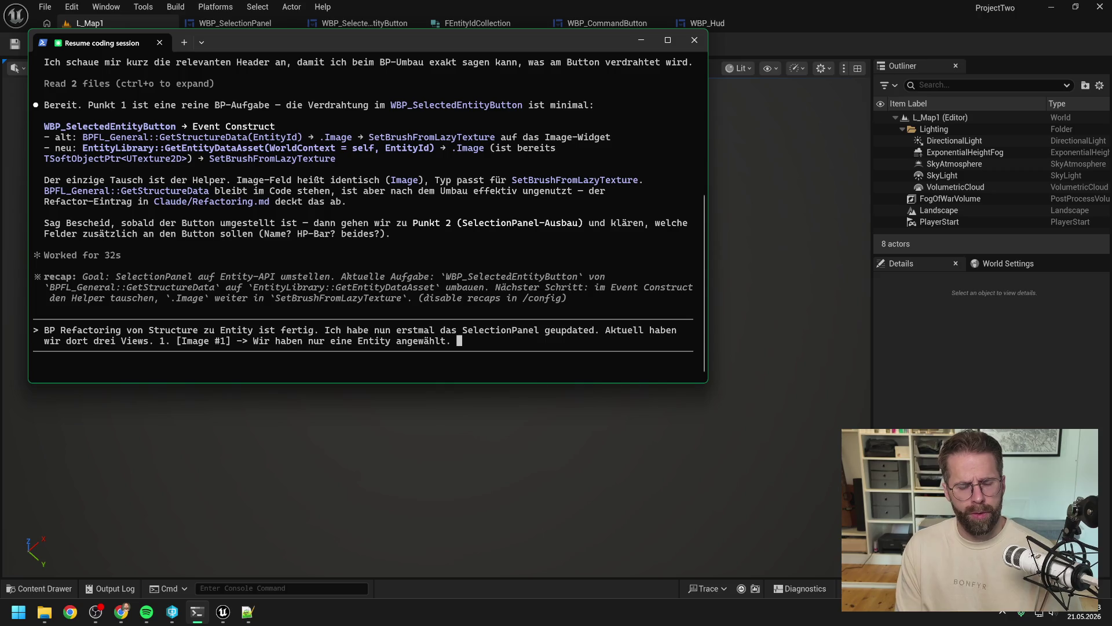
pyautogui.press('BackSpace')
pyautogui.press('BackSpace')
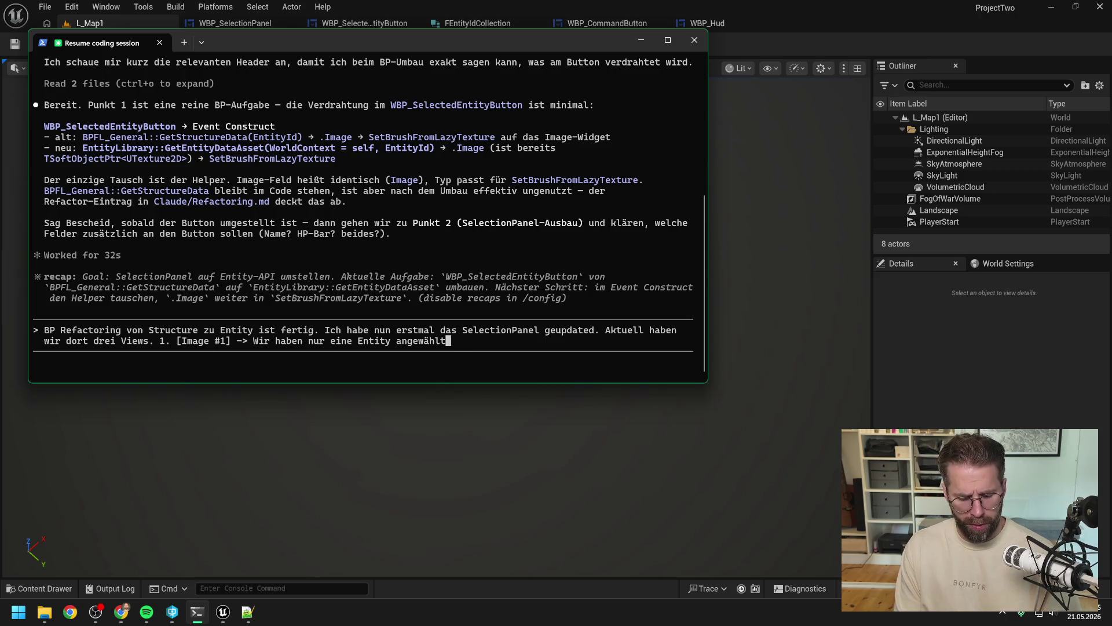
pyautogui.write(',')
pyautogui.write(' zeigen B')
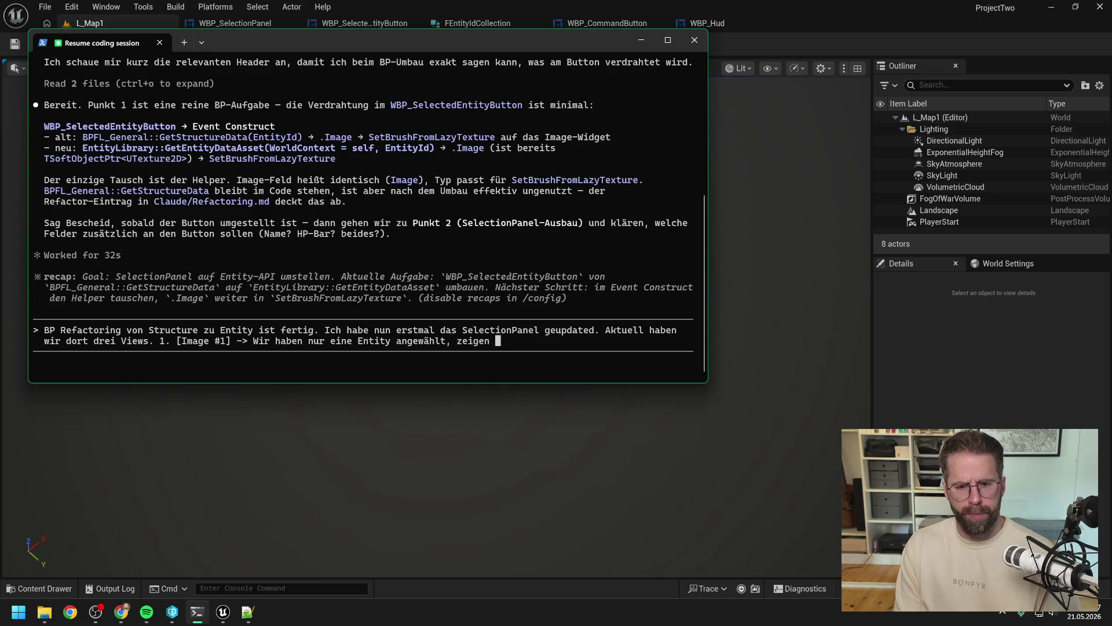